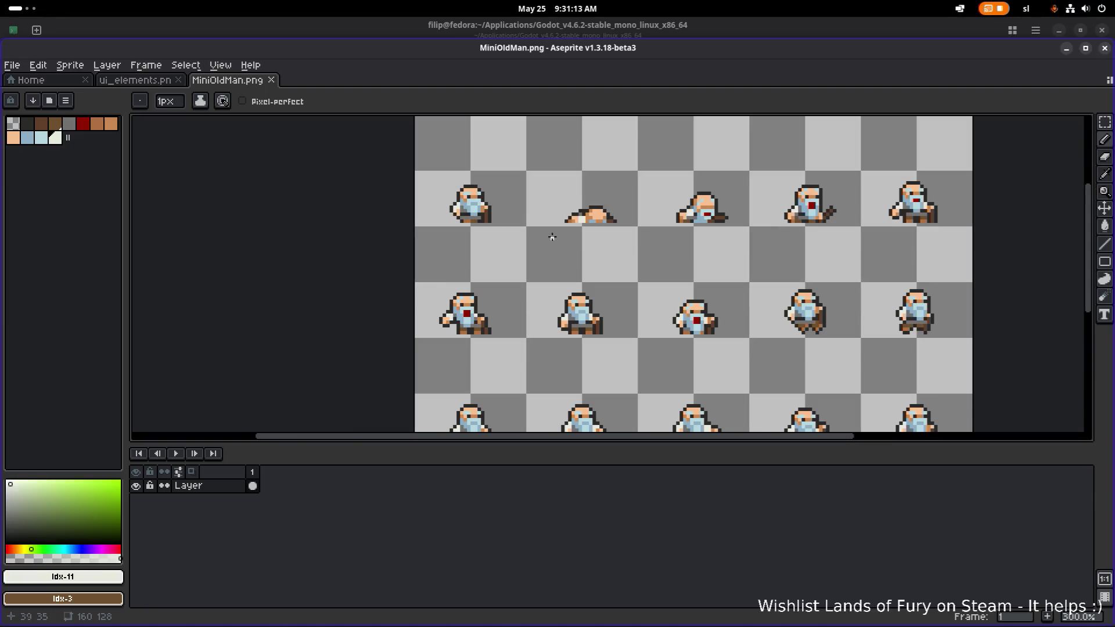
# Copy the old-man sprite from MiniOldMan.png into an empty cell of ui_elements.png.
pyautogui.press('m')
pyautogui.moveTo(420, 214); pyautogui.dragTo(501, 295)
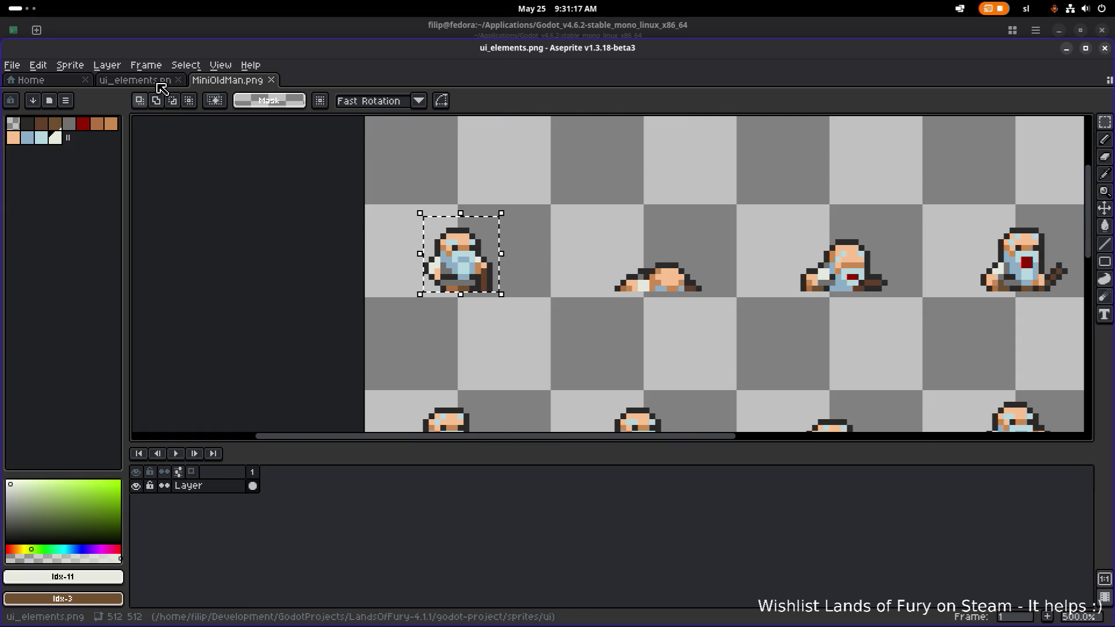
pyautogui.click(160, 81)
pyautogui.scroll(3, 581, 232)
pyautogui.hotkey('ctrl', 'v')
pyautogui.moveTo(609, 283)
pyautogui.mouseDown()
pyautogui.moveTo(400, 188)
pyautogui.moveTo(416, 196)
pyautogui.mouseUp()
pyautogui.press('Return')
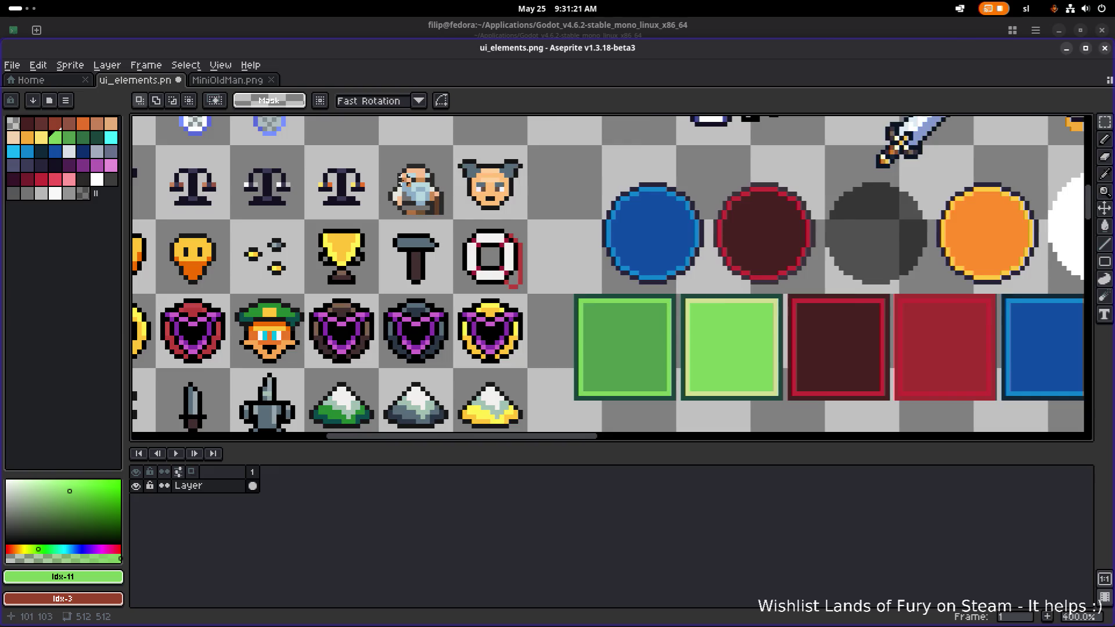
pyautogui.scroll(2, 402, 182)
# Remove stray pixels by the hand and outline the beard's edges in dark pixels.
pyautogui.press('b')
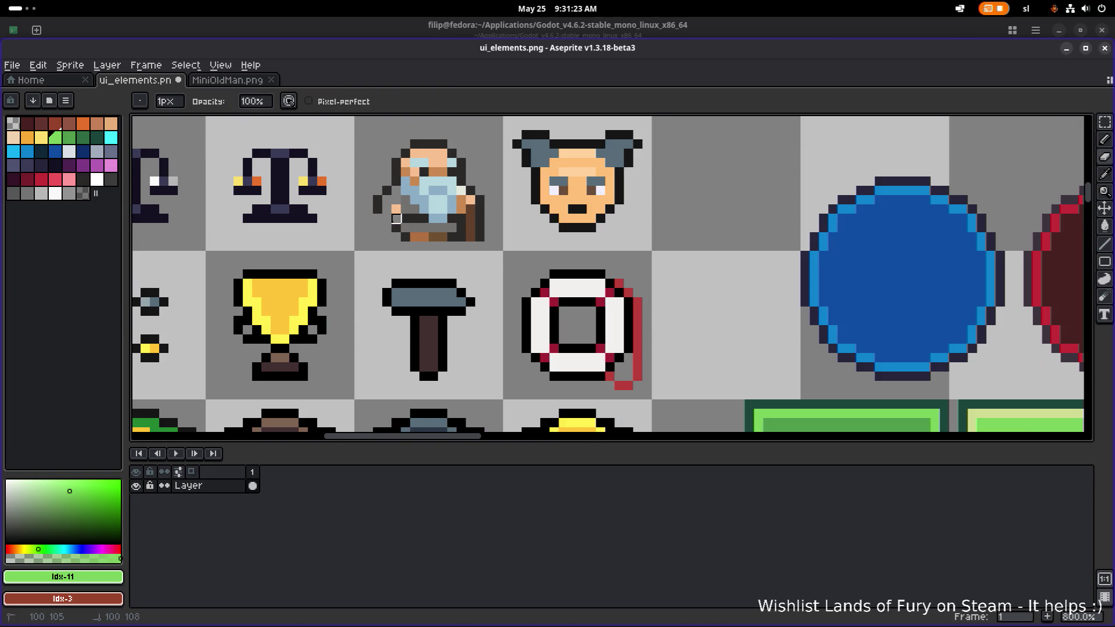
pyautogui.moveTo(396, 228)
pyautogui.mouseDown()
pyautogui.moveTo(396, 209)
pyautogui.moveTo(468, 238)
pyautogui.moveTo(458, 224)
pyautogui.moveTo(428, 224)
pyautogui.moveTo(452, 219)
pyautogui.mouseUp()
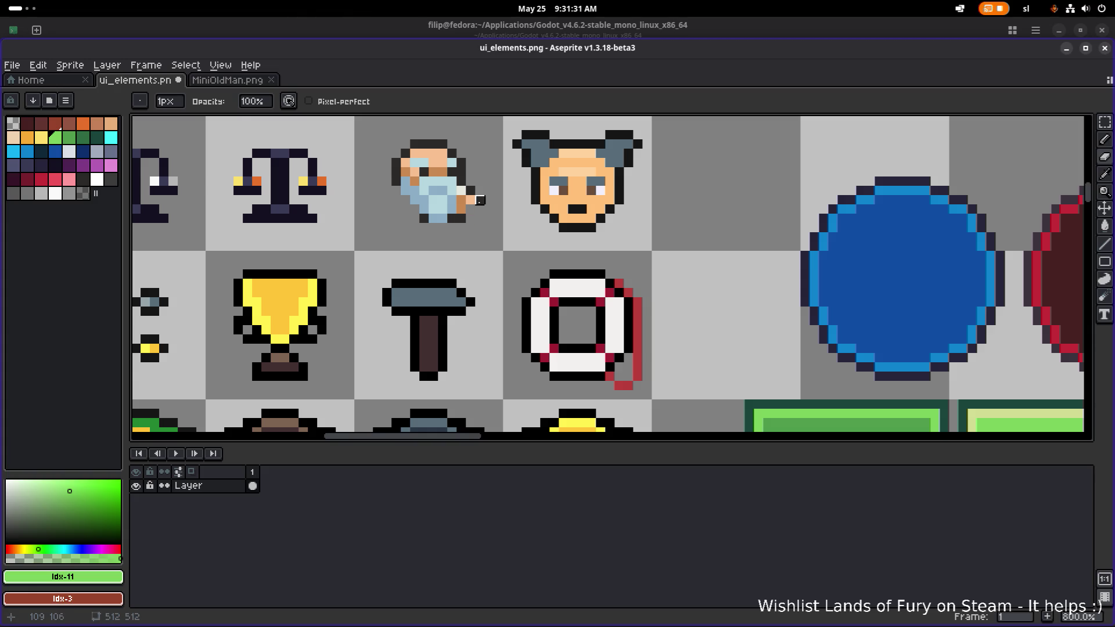
pyautogui.keyDown('alt'); pyautogui.click(472, 209); pyautogui.keyUp('alt')
pyautogui.moveTo(410, 205); pyautogui.dragTo(398, 192)
pyautogui.moveTo(434, 227)
pyautogui.mouseDown()
pyautogui.moveTo(497, 207)
pyautogui.moveTo(516, 223)
pyautogui.mouseUp()
pyautogui.scroll(2, 516, 224)
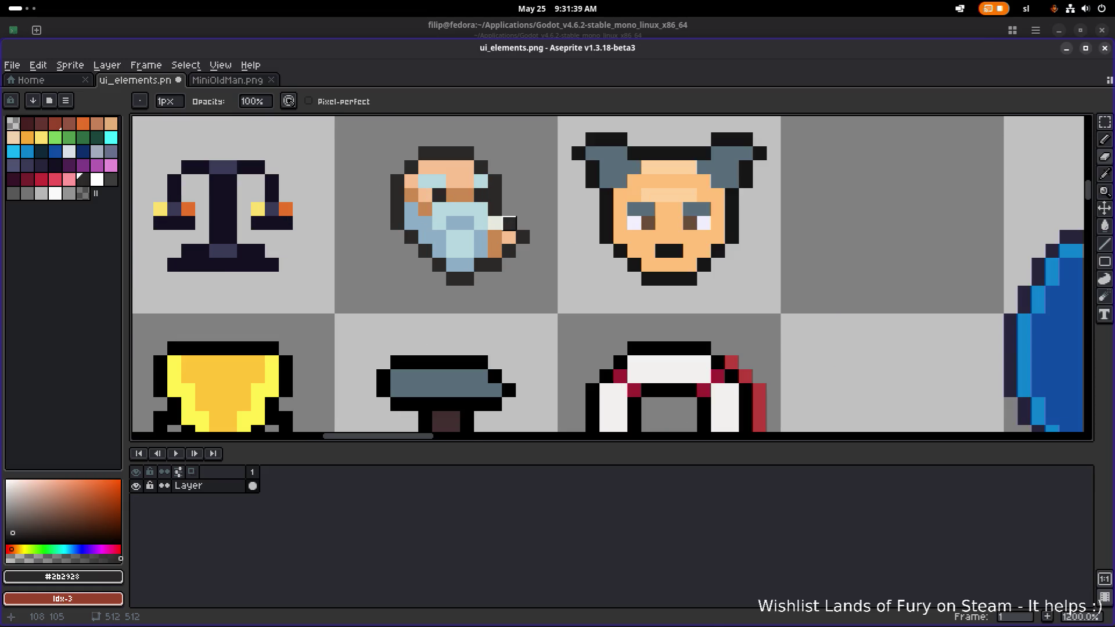
pyautogui.click(495, 209)
pyautogui.moveTo(495, 223); pyautogui.dragTo(495, 251)
# Switch to the Eraser and shift the view across the sheet.
pyautogui.press('e')
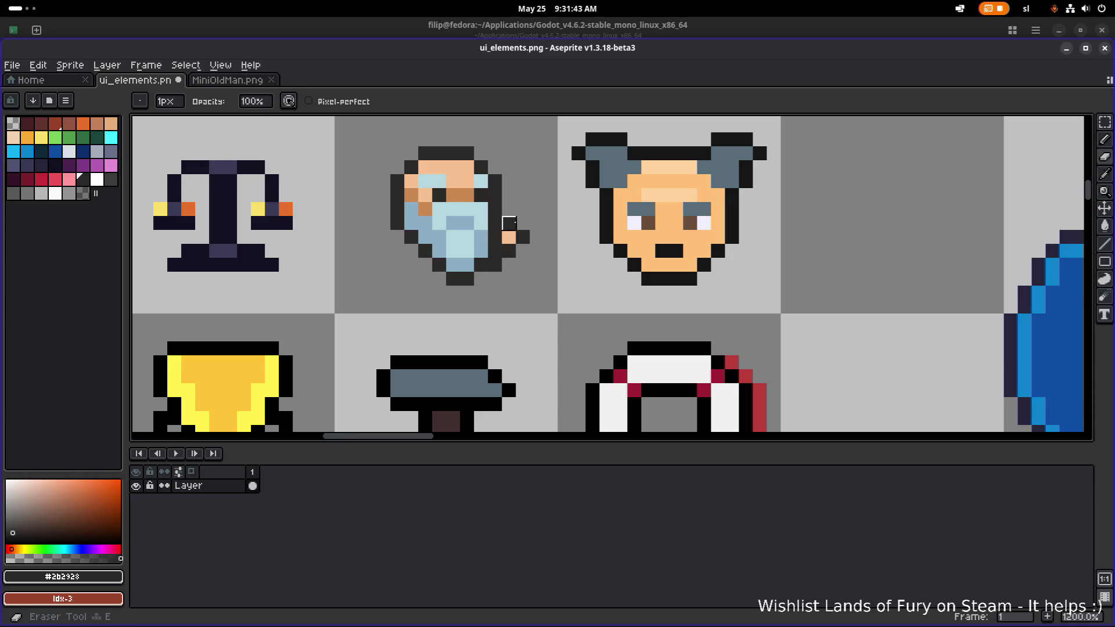
pyautogui.scroll(-5, 594, 254)
pyautogui.moveTo(595, 253)
pyautogui.mouseDown()
pyautogui.moveTo(649, 244)
pyautogui.moveTo(615, 236)
pyautogui.mouseUp()
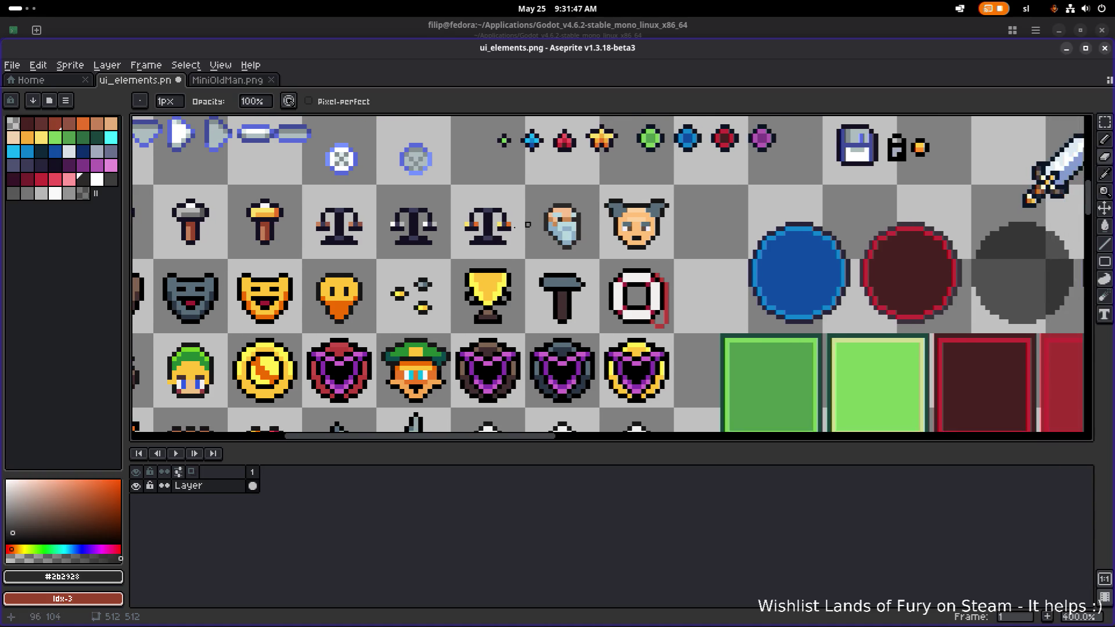
pyautogui.scroll(-1, 528, 225)
pyautogui.press('m')
pyautogui.scroll(4, 557, 227)
pyautogui.scroll(-3, 546, 228)
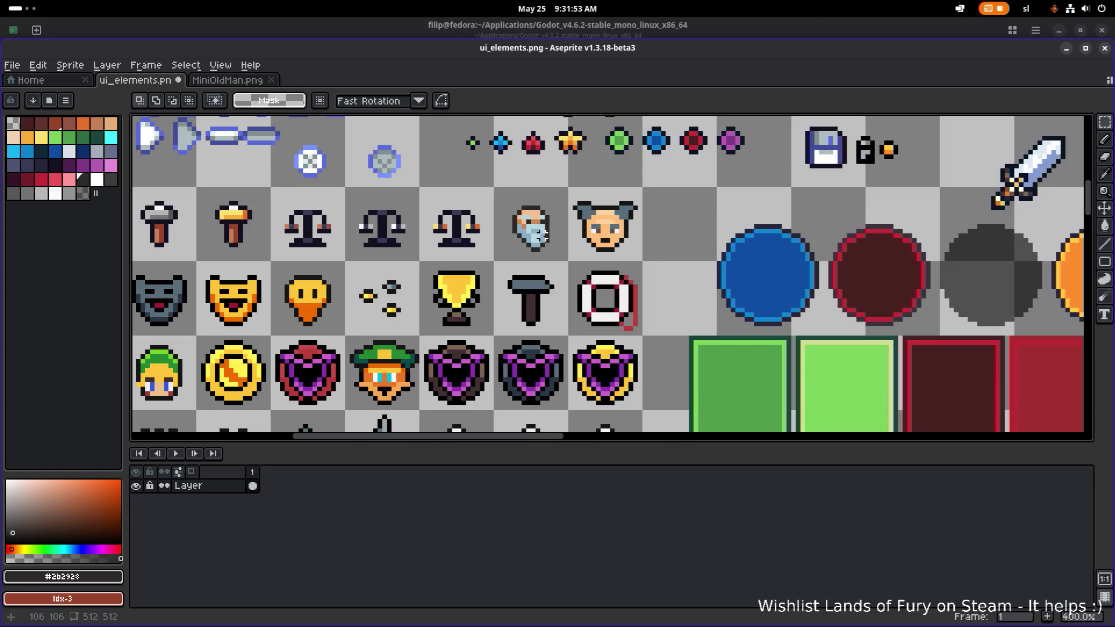
pyautogui.moveTo(561, 259); pyautogui.dragTo(649, 185)
pyautogui.scroll(-1, 634, 195)
pyautogui.scroll(3, 522, 233)
pyautogui.moveTo(488, 252); pyautogui.dragTo(611, 165)
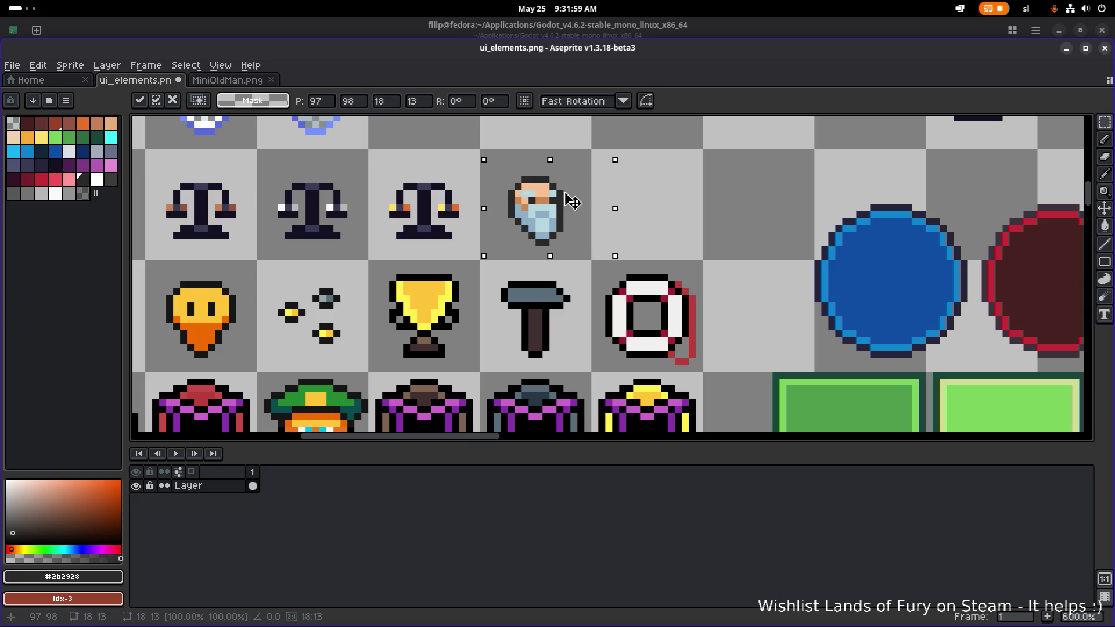
pyautogui.hotkey('ctrl', 'd')
pyautogui.scroll(-1, 615, 193)
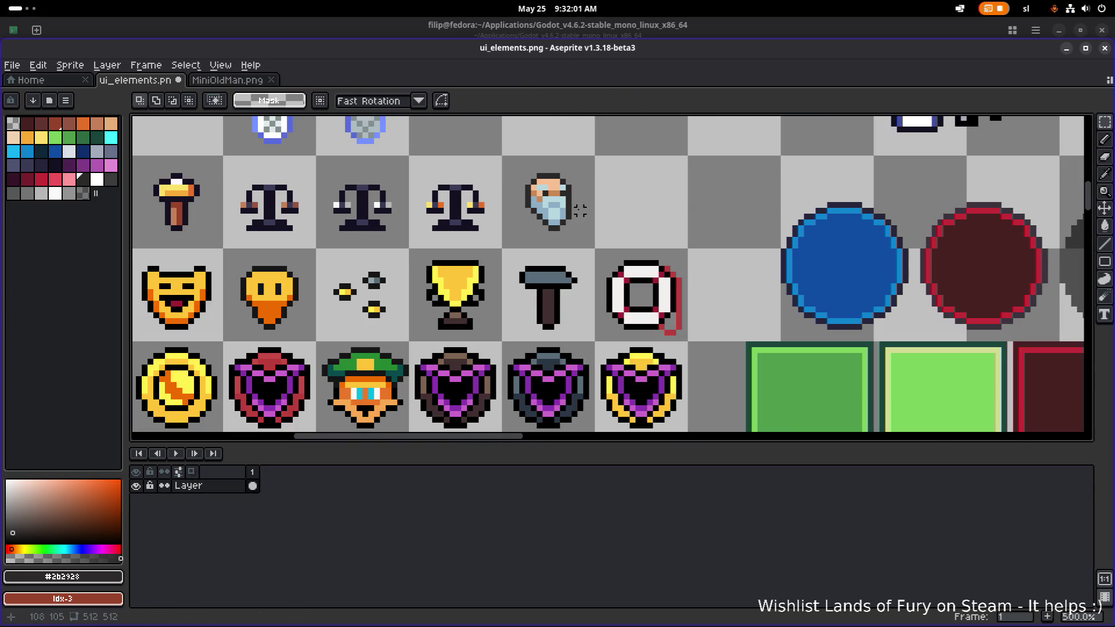
pyautogui.scroll(-3, 580, 175)
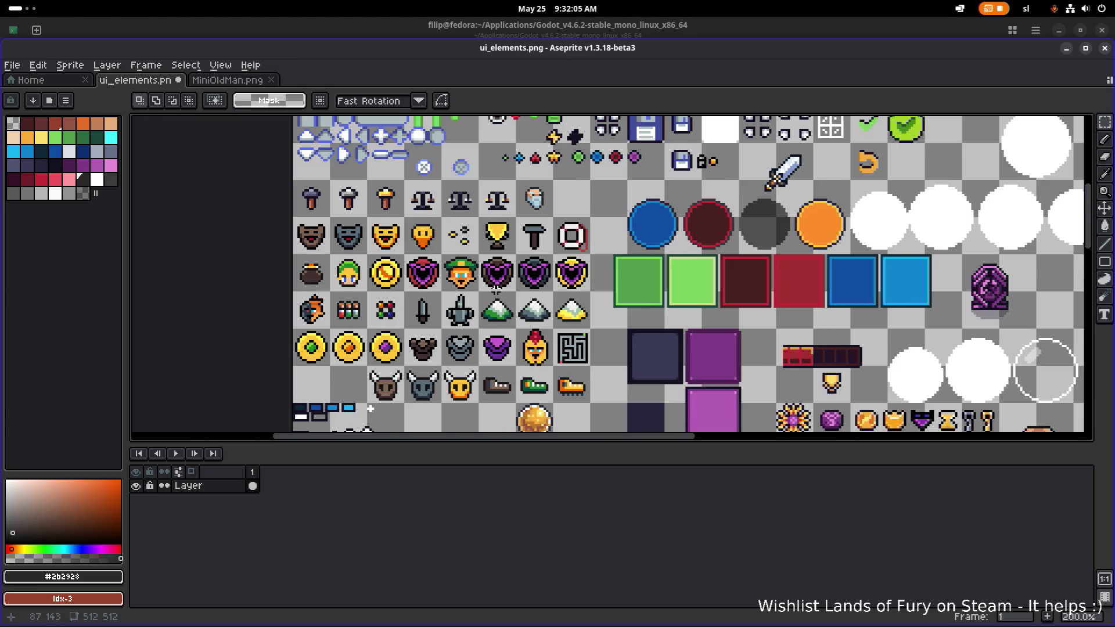
pyautogui.scroll(5, 535, 199)
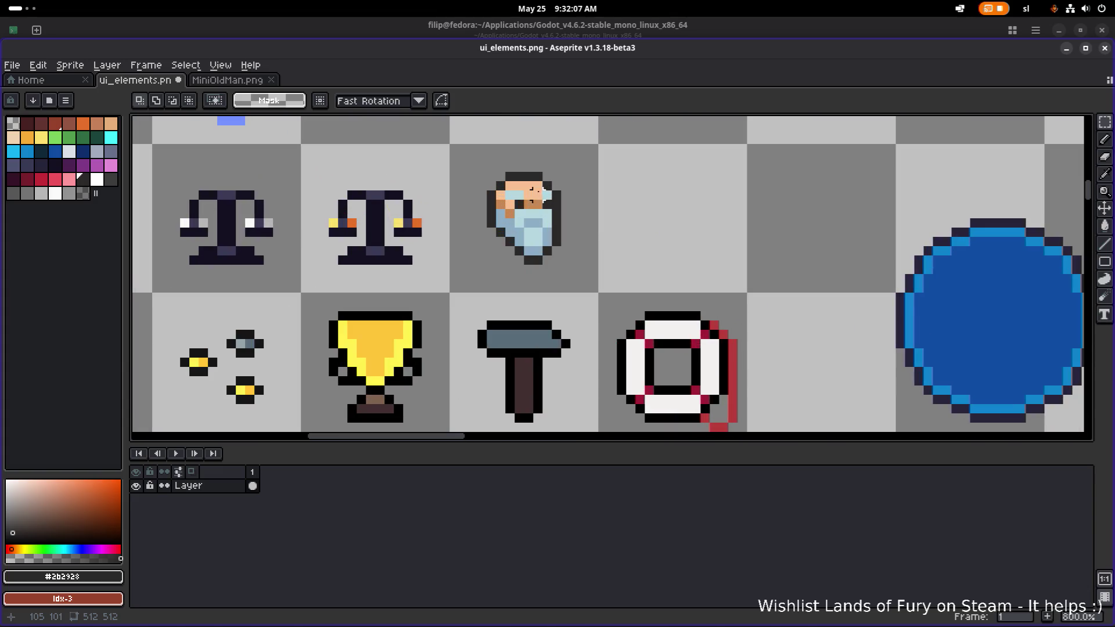
pyautogui.scroll(-2, 523, 198)
pyautogui.scroll(-3, 520, 212)
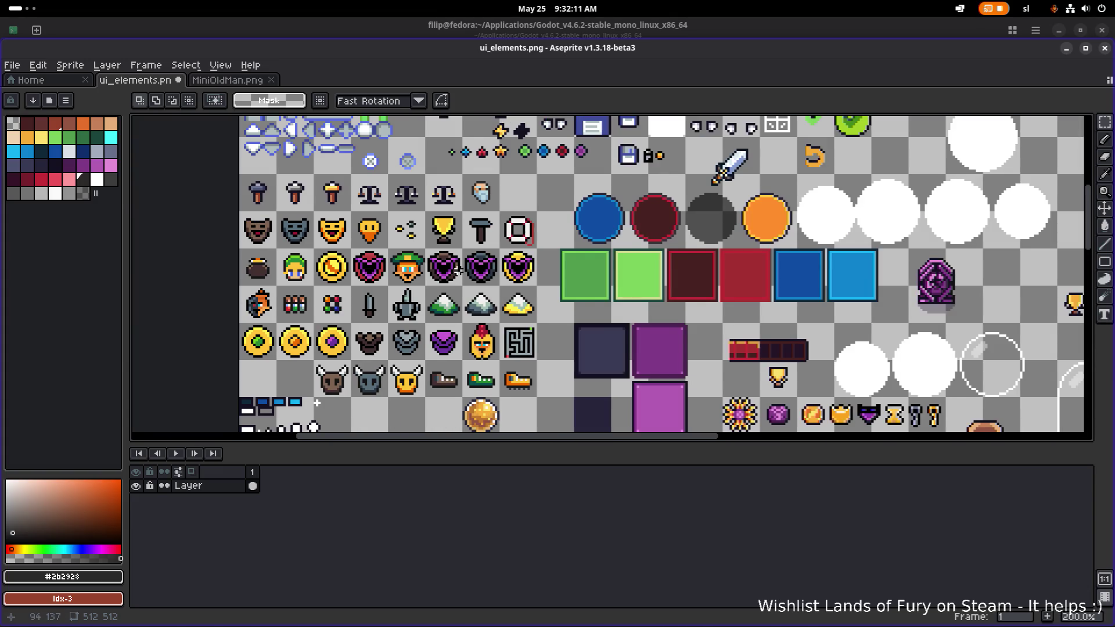
pyautogui.moveTo(459, 269); pyautogui.dragTo(516, 233)
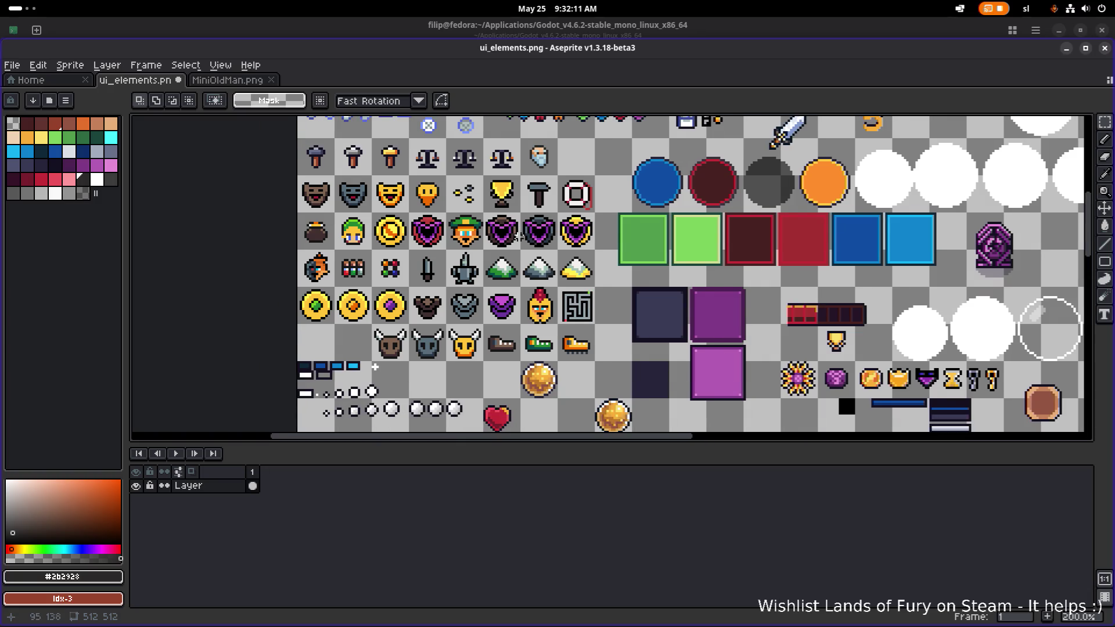
pyautogui.scroll(-5, 440, 251)
pyautogui.hscroll(2, 464, 232)
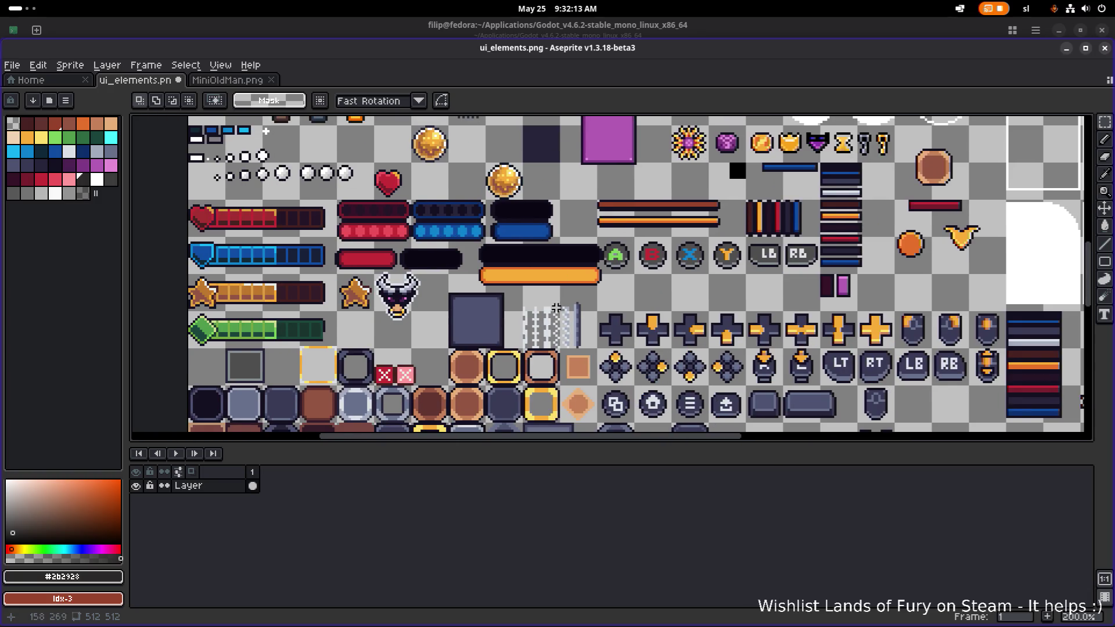
pyautogui.scroll(-1, 492, 206)
pyautogui.hscroll(2, 492, 206)
pyautogui.scroll(-2, 488, 230)
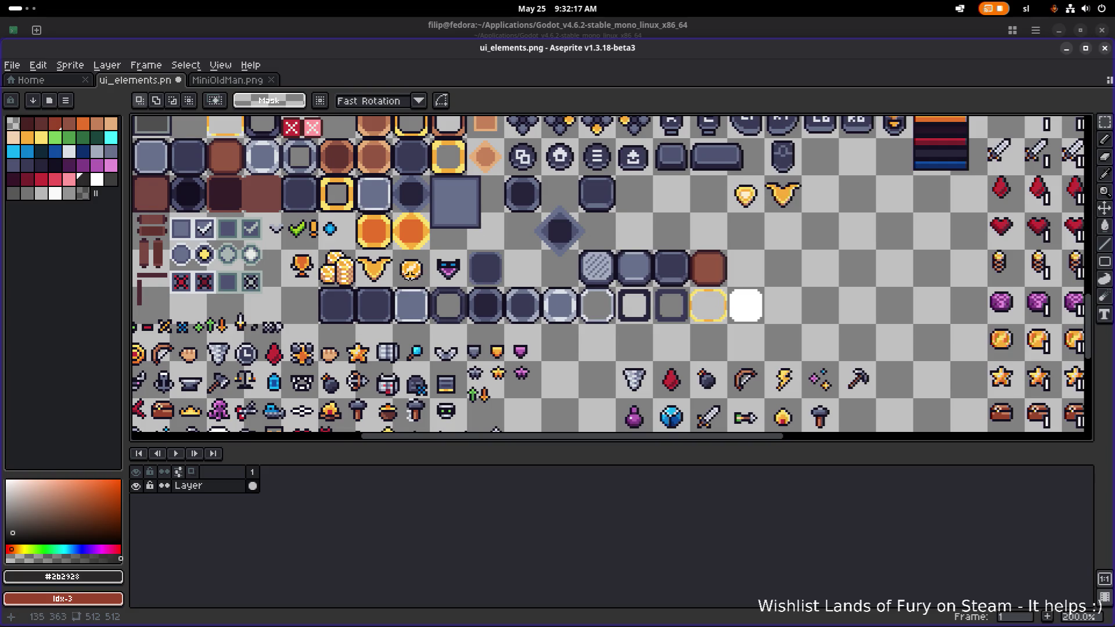
pyautogui.hscroll(-1, 407, 279)
pyautogui.scroll(-2, 507, 258)
pyautogui.scroll(2, 473, 293)
pyautogui.scroll(1, 469, 279)
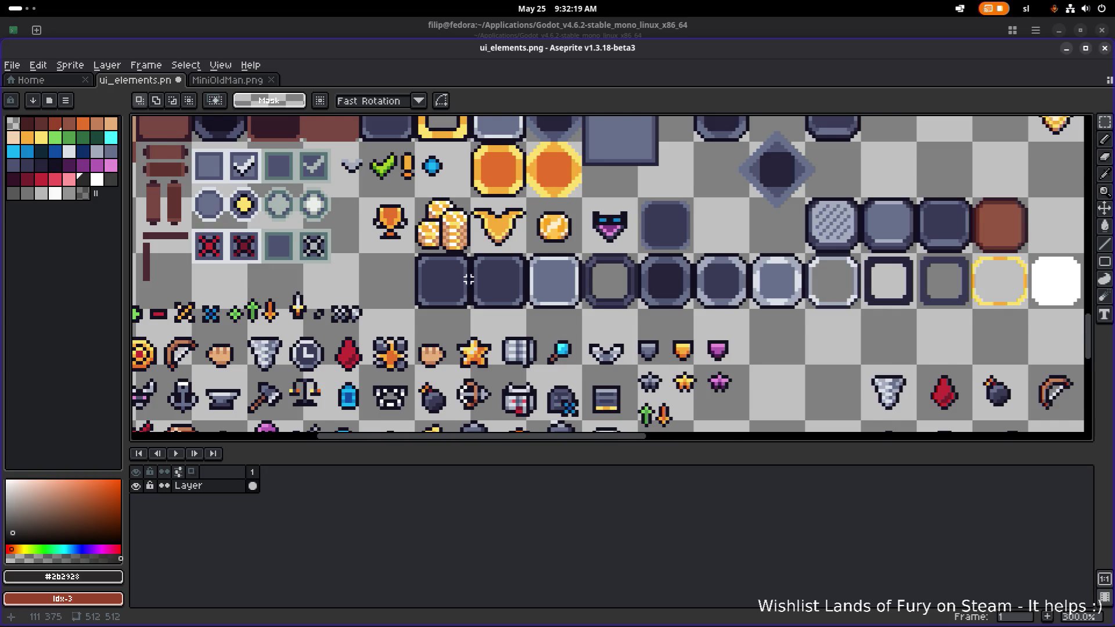
pyautogui.scroll(-1, 469, 279)
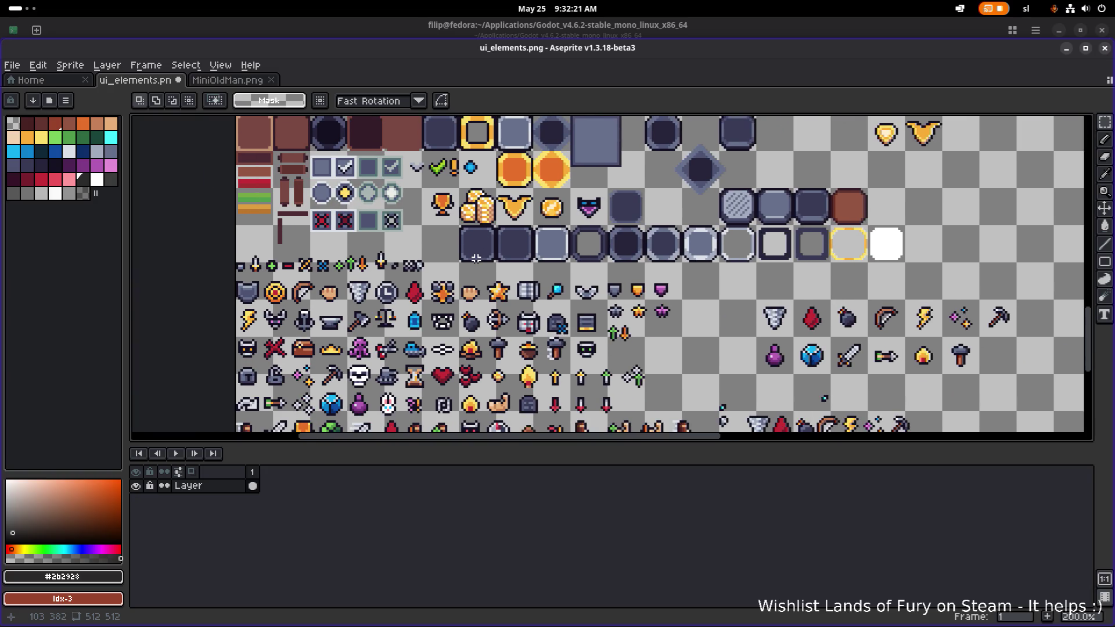
pyautogui.scroll(6, 476, 254)
pyautogui.hscroll(2, 407, 250)
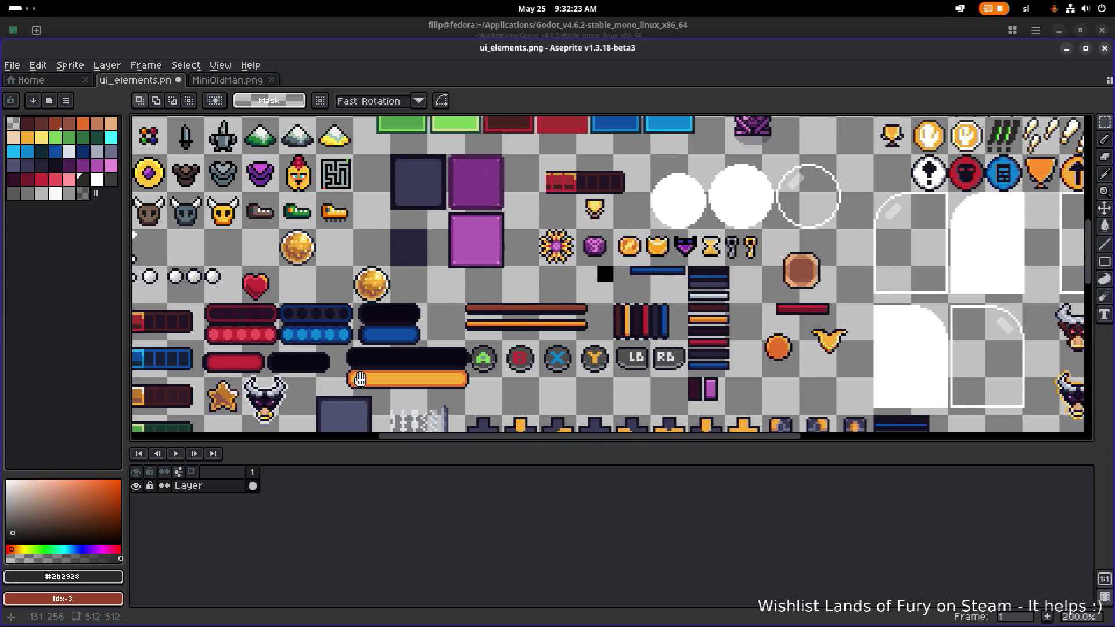
pyautogui.scroll(3, 370, 245)
pyautogui.hscroll(-2, 370, 245)
pyautogui.scroll(4, 422, 316)
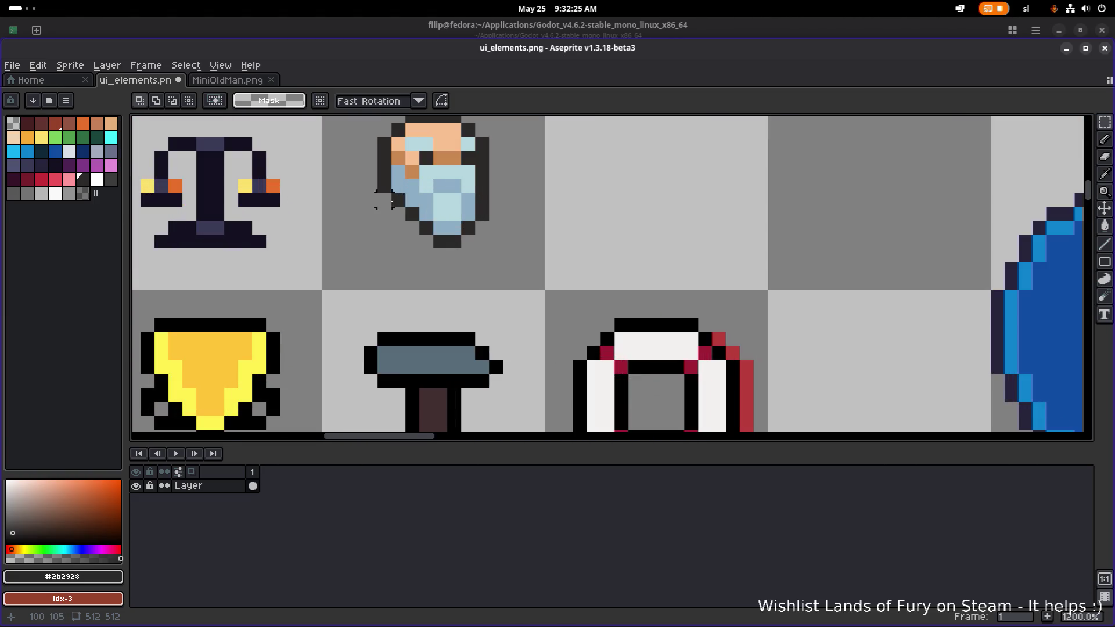
# Draw a light brown hat brim and rows over the old man's head.
pyautogui.keyDown('alt'); pyautogui.click(442, 273); pyautogui.keyUp('alt')
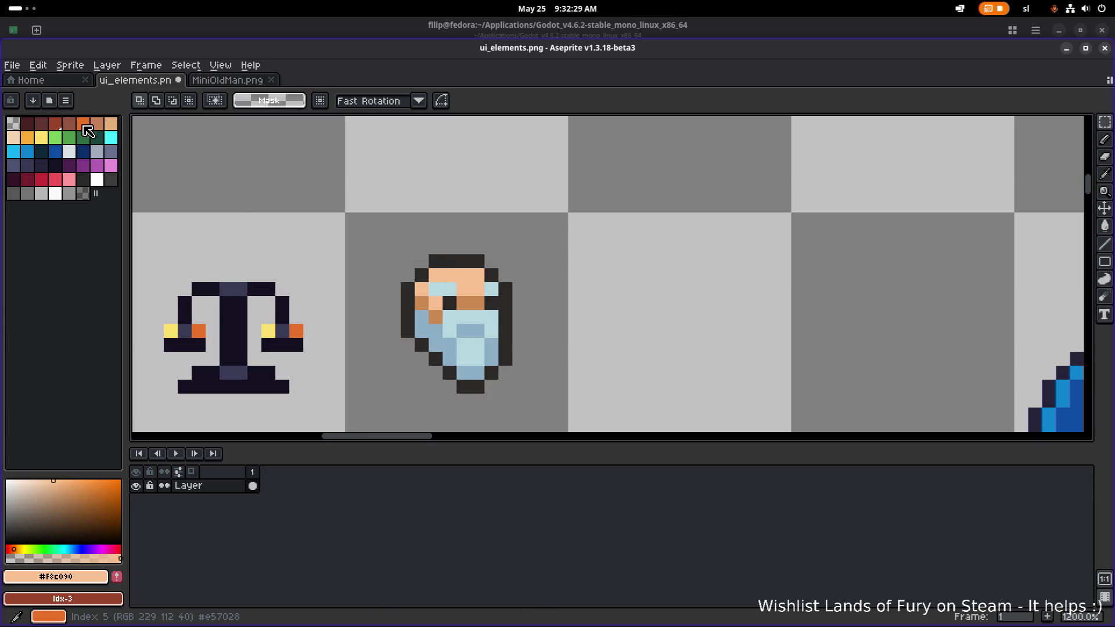
pyautogui.hscroll(-2, 266, 287)
pyautogui.scroll(-2, 266, 287)
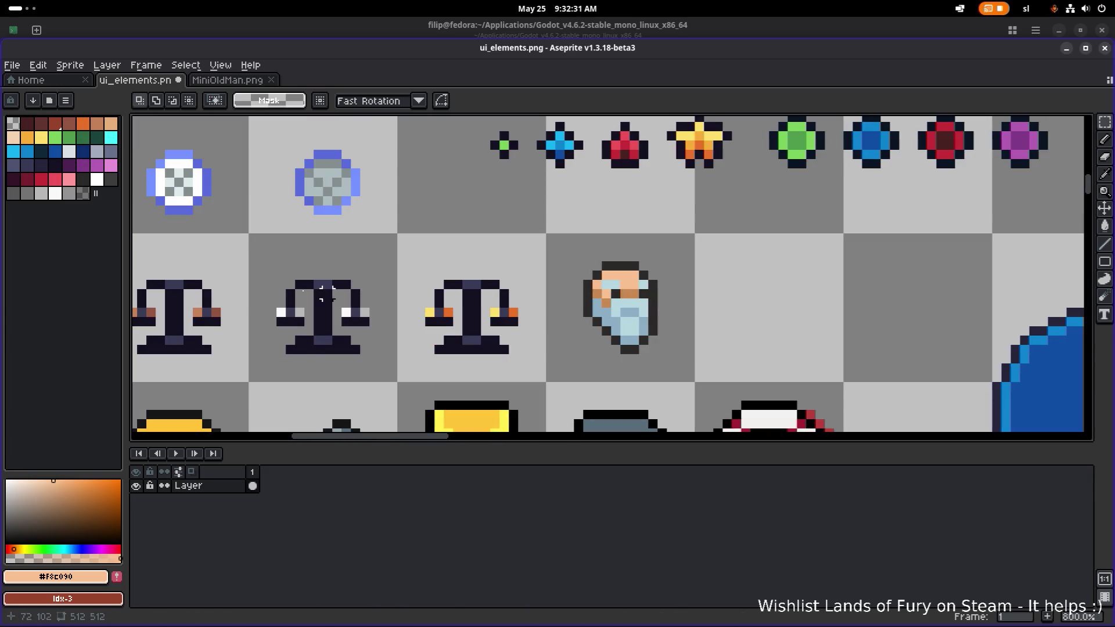
pyautogui.keyDown('alt'); pyautogui.click(197, 308); pyautogui.keyUp('alt')
pyautogui.click(579, 248)
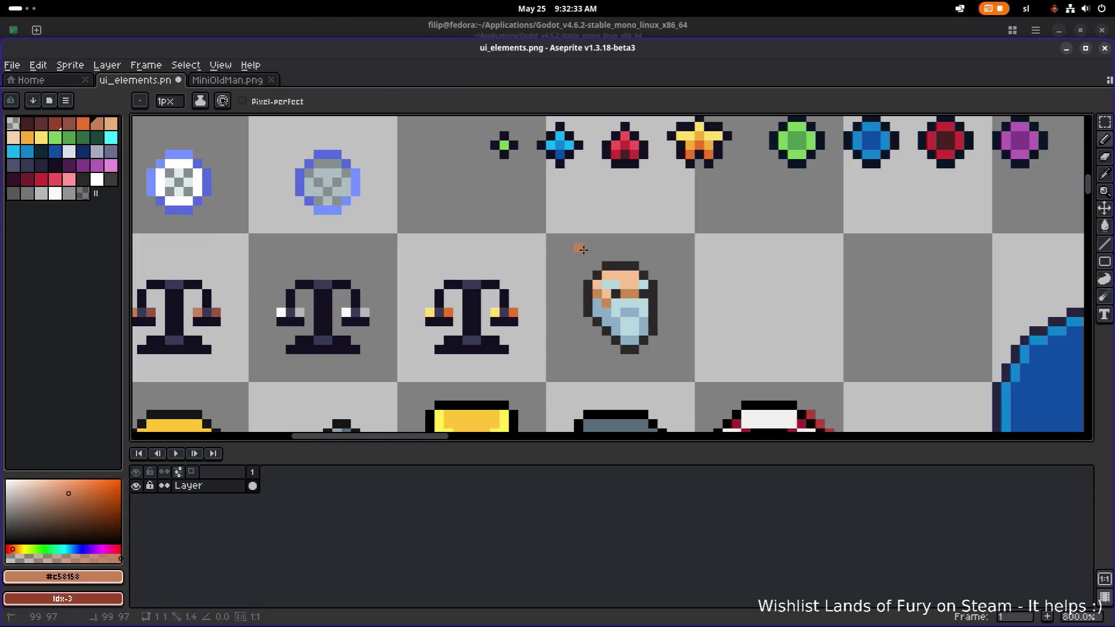
pyautogui.keyDown('shift'); pyautogui.click(667, 250); pyautogui.keyUp('shift')
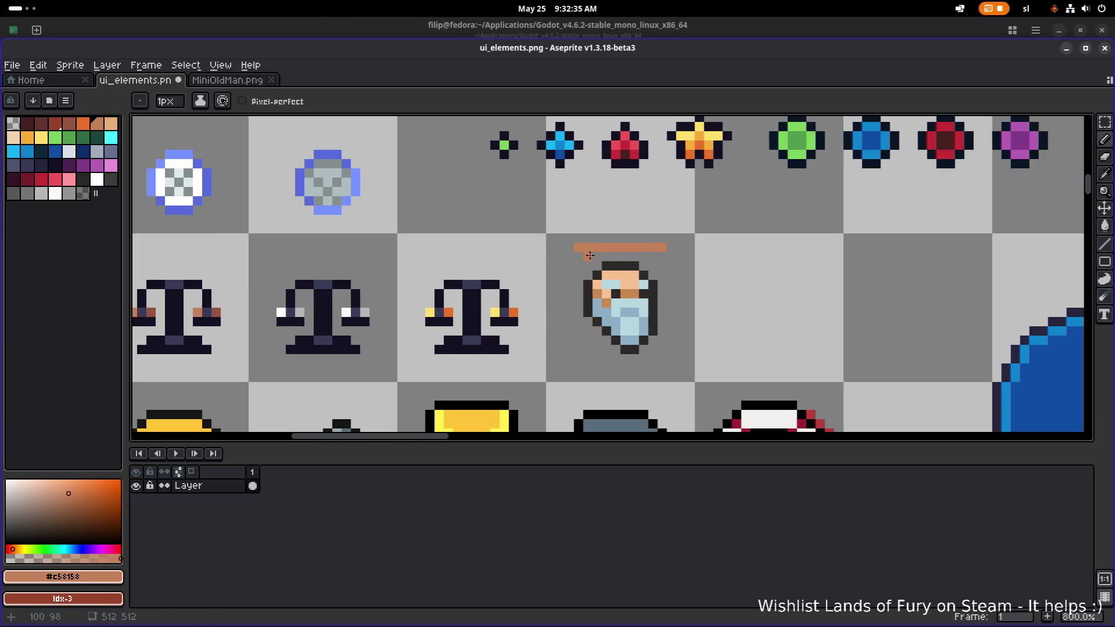
pyautogui.keyDown('shift'); pyautogui.click(650, 256); pyautogui.keyUp('shift')
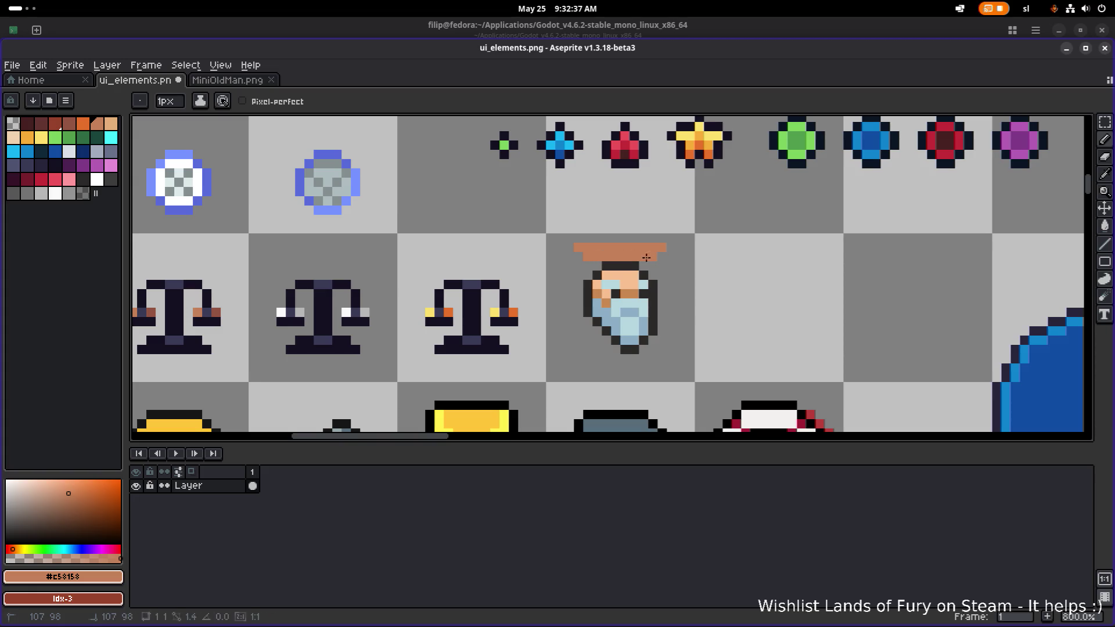
pyautogui.keyDown('shift'); pyautogui.click(606, 267); pyautogui.keyUp('shift')
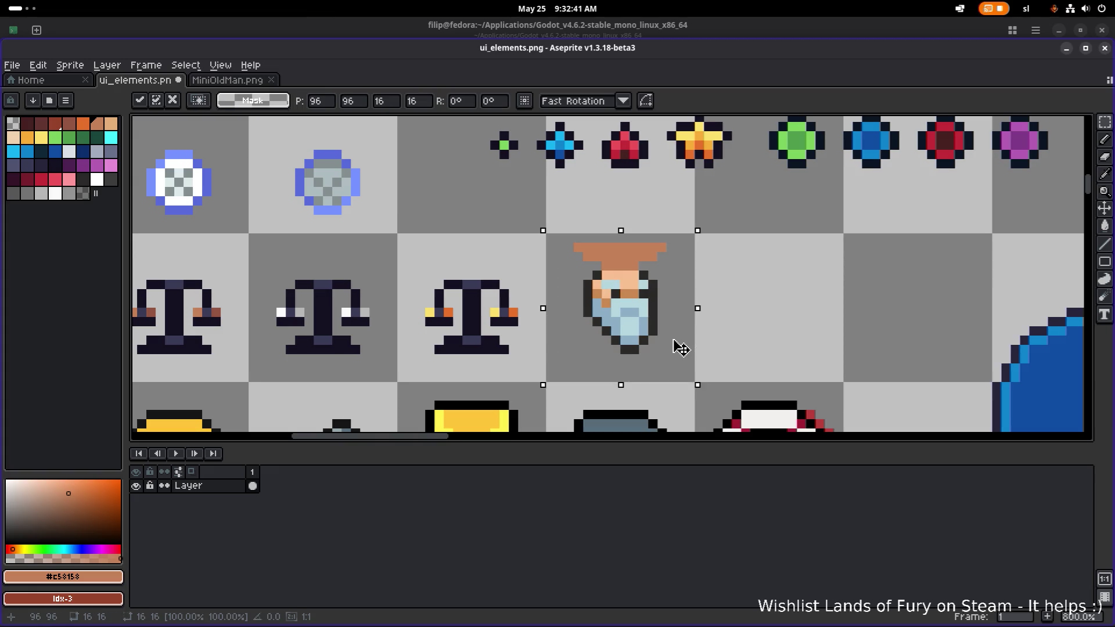
# Move the old man down two pixels and outline the hat in dark pixels.
pyautogui.press('Down')
pyautogui.press('Down')
pyautogui.hotkey('ctrl', 'd')
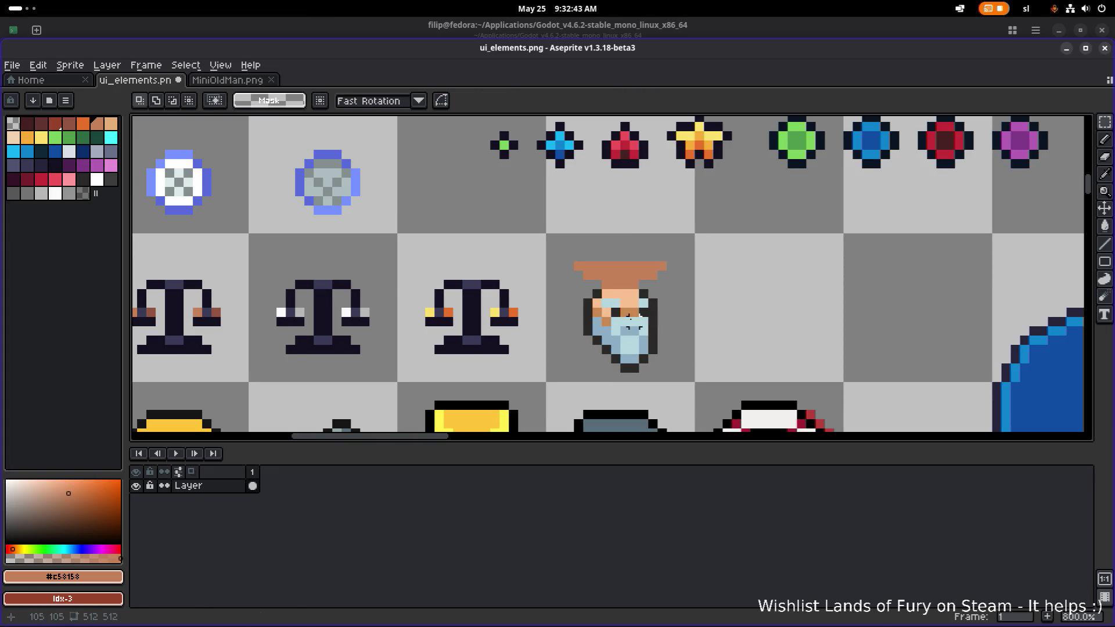
pyautogui.keyDown('alt'); pyautogui.click(597, 286); pyautogui.keyUp('alt')
pyautogui.click(578, 274)
pyautogui.keyDown('shift'); pyautogui.click(569, 266); pyautogui.keyUp('shift')
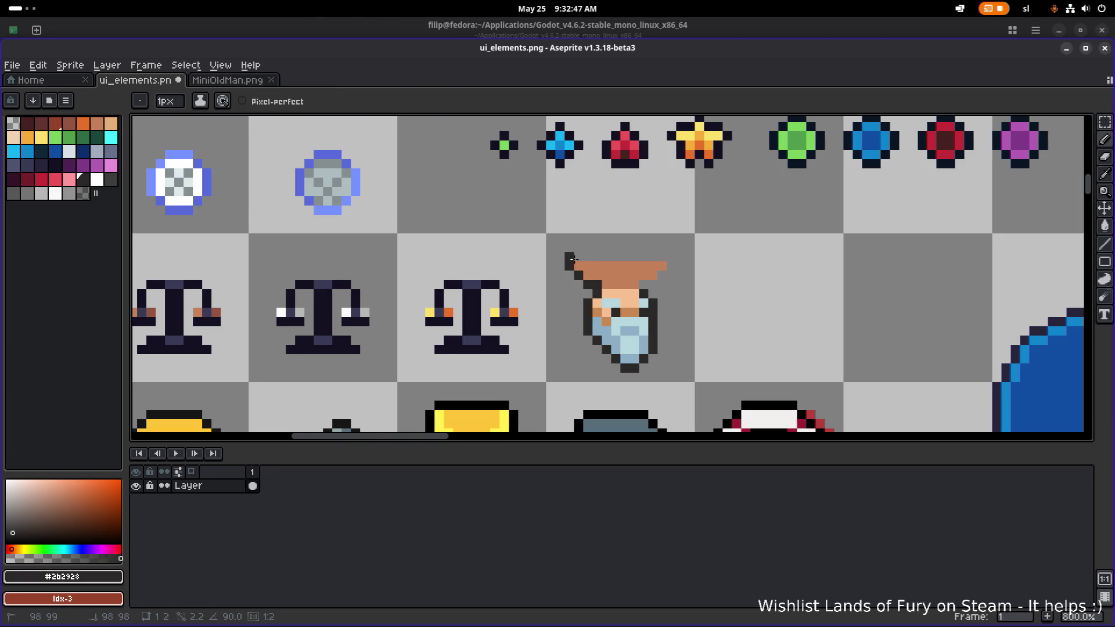
pyautogui.keyDown('shift'); pyautogui.click(671, 258); pyautogui.keyUp('shift')
pyautogui.keyDown('shift'); pyautogui.click(662, 267); pyautogui.keyUp('shift')
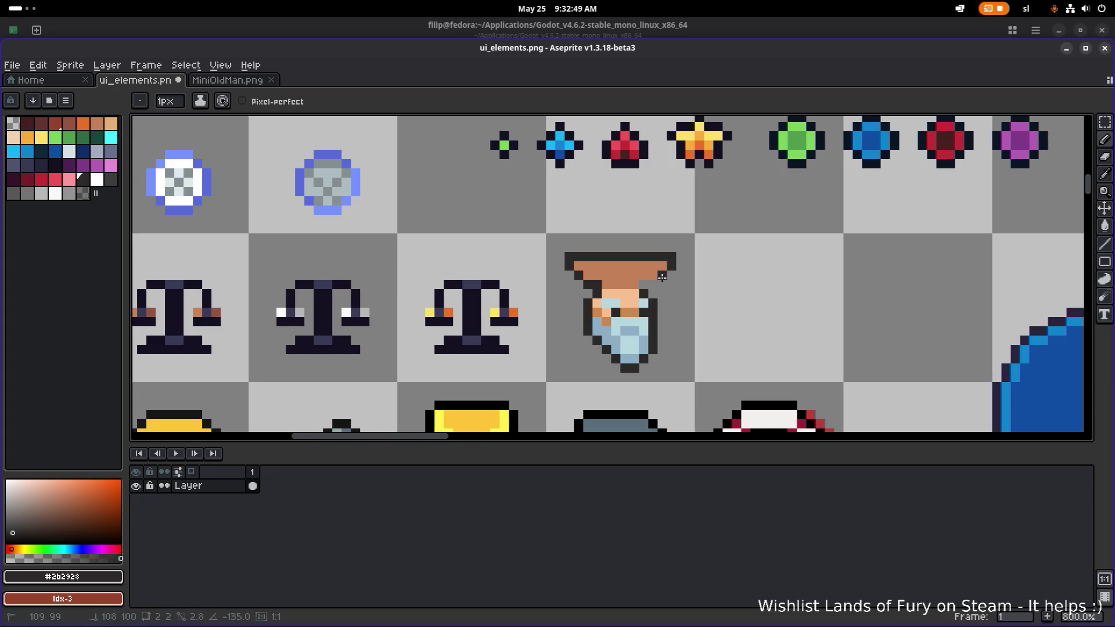
pyautogui.keyDown('shift'); pyautogui.click(644, 284); pyautogui.keyUp('shift')
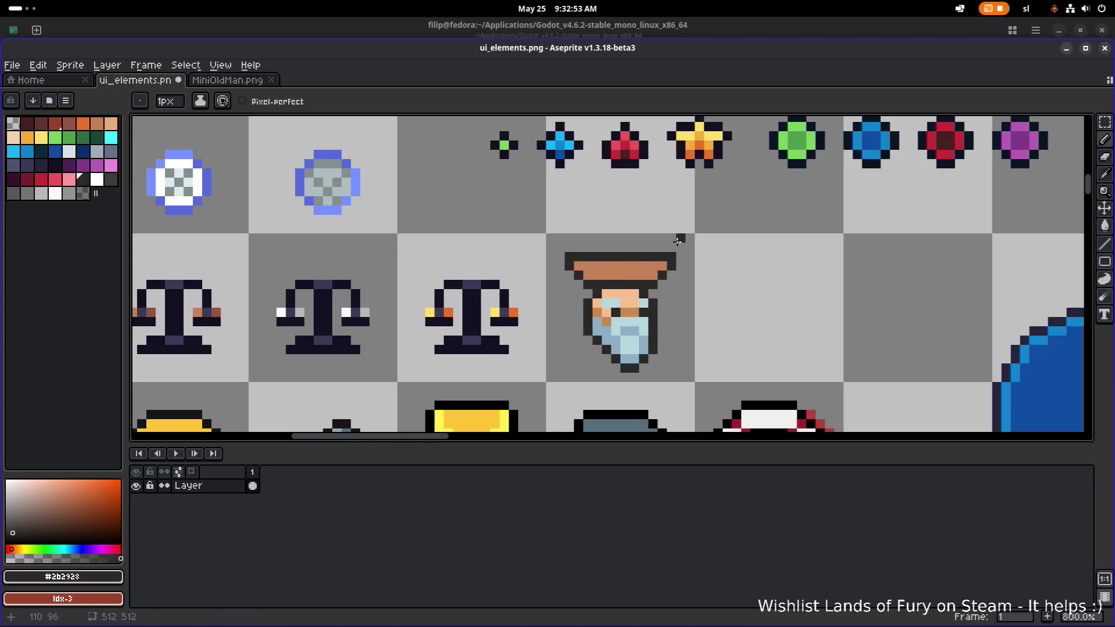
# Nudge the hat down one pixel, then shift the hat and face up one pixel.
pyautogui.press('m')
pyautogui.moveTo(690, 234)
pyautogui.mouseDown()
pyautogui.moveTo(541, 274)
pyautogui.moveTo(540, 286)
pyautogui.mouseUp()
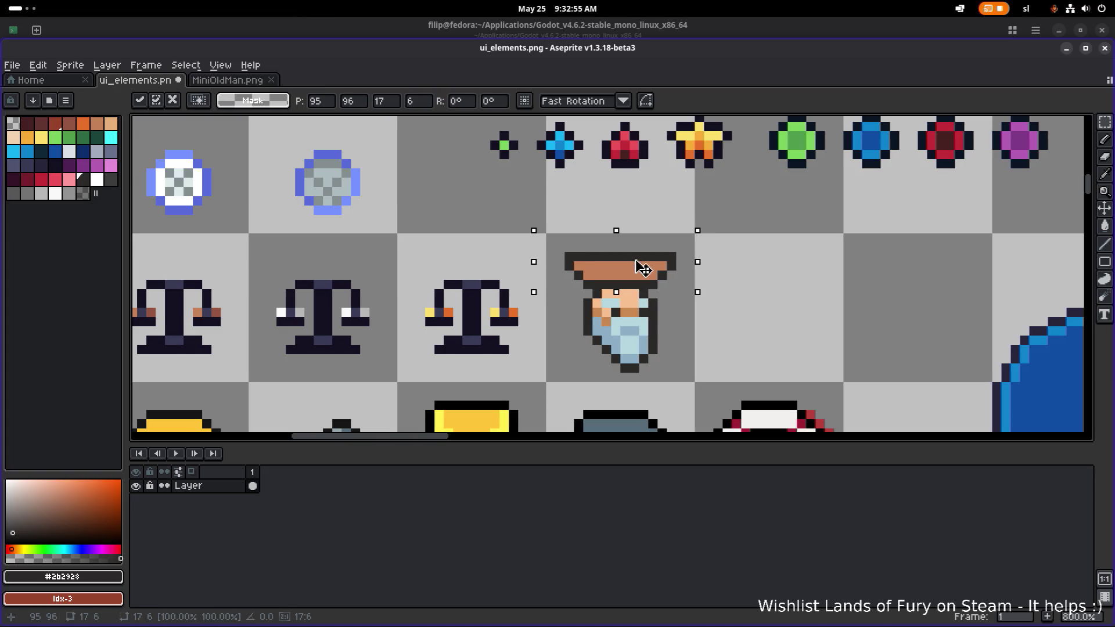
pyautogui.moveTo(638, 263); pyautogui.dragTo(643, 276)
pyautogui.moveTo(707, 394)
pyautogui.mouseDown()
pyautogui.moveTo(642, 355)
pyautogui.moveTo(543, 240)
pyautogui.mouseUp()
pyautogui.moveTo(599, 298); pyautogui.dragTo(599, 289)
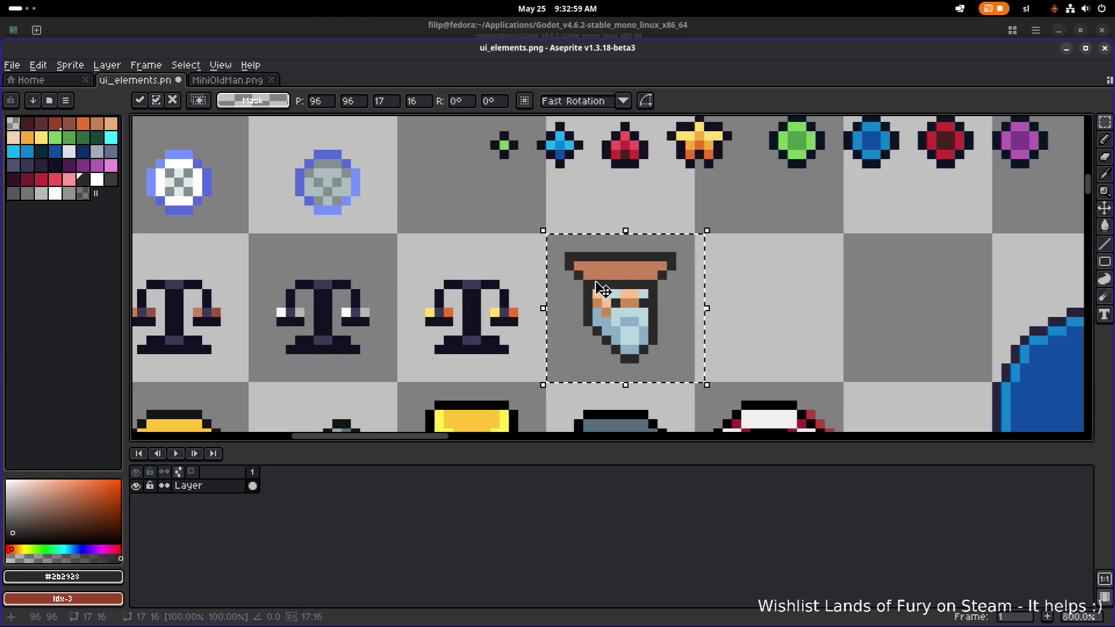
pyautogui.click(716, 281)
pyautogui.scroll(2, 641, 271)
# Shade the hat's lower brown row with a darker red-brown.
pyautogui.press('b')
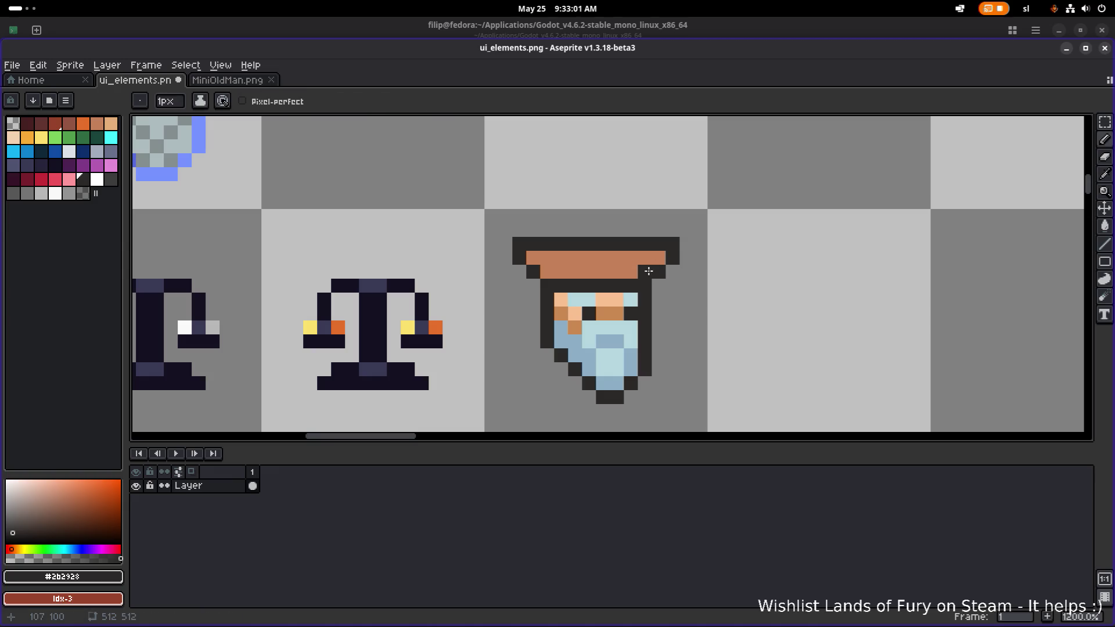
pyautogui.scroll(-5, 663, 265)
pyautogui.scroll(-2, 662, 266)
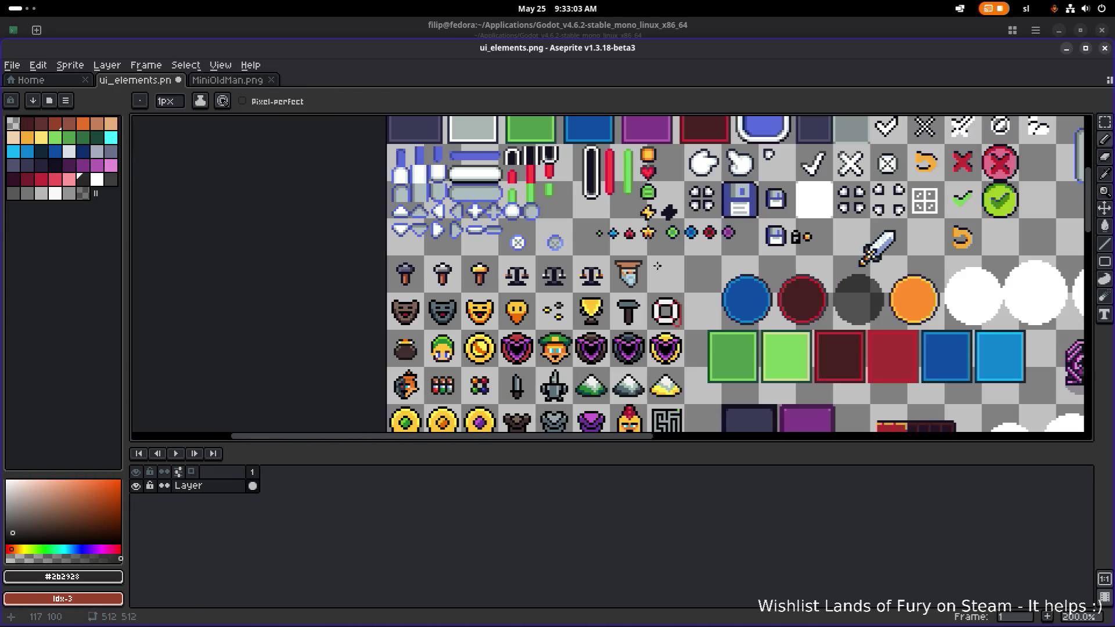
pyautogui.scroll(8, 638, 266)
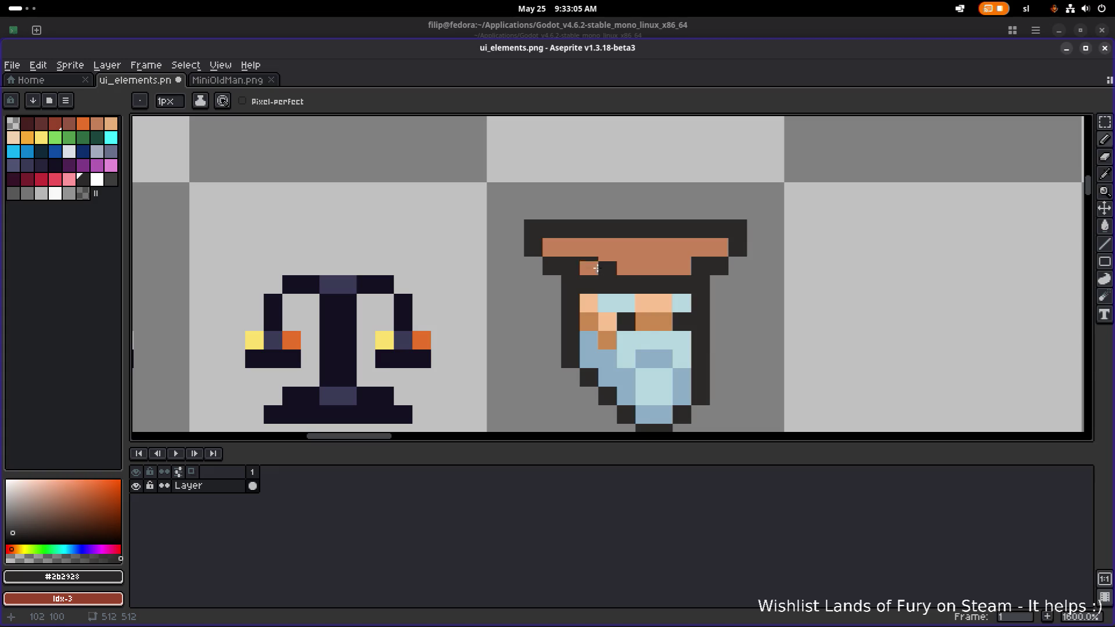
pyautogui.scroll(-6, 688, 262)
pyautogui.scroll(6, 719, 263)
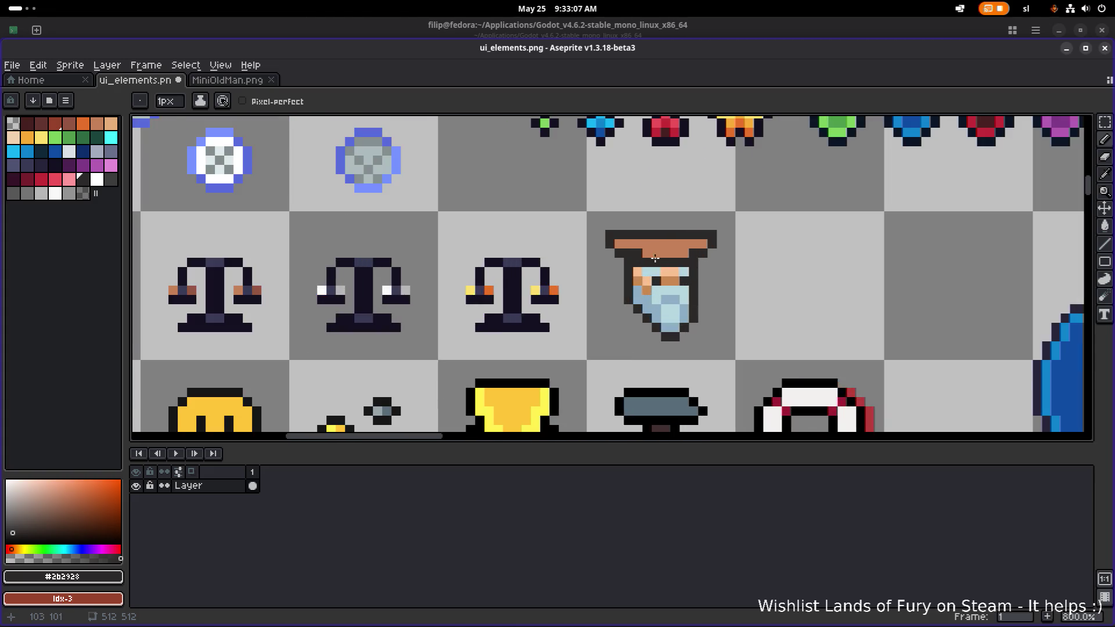
pyautogui.keyDown('alt'); pyautogui.click(660, 241); pyautogui.keyUp('alt')
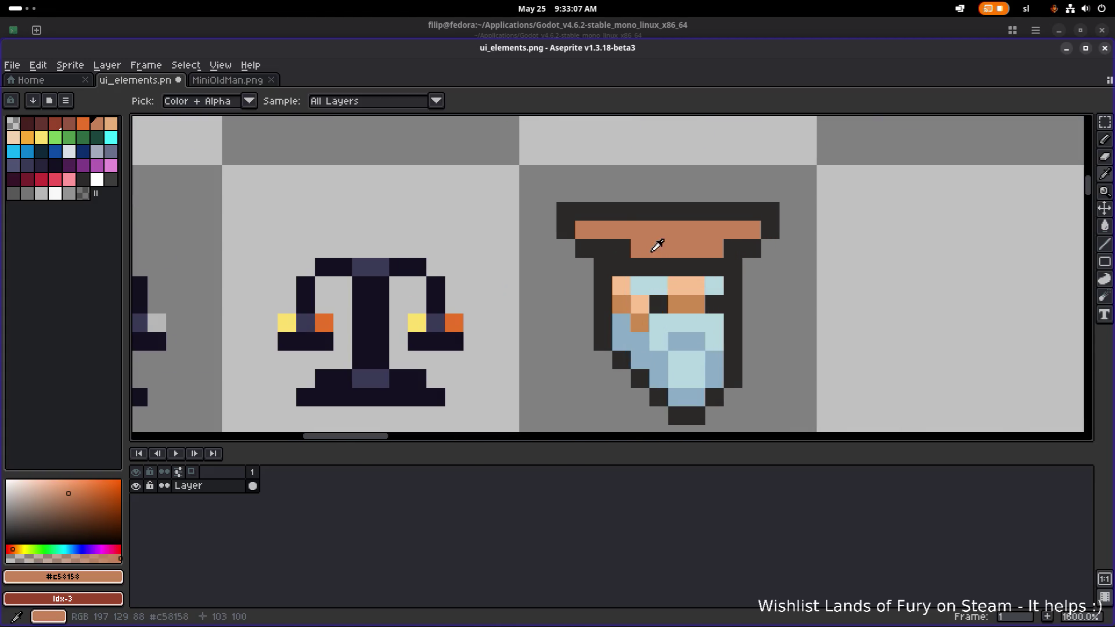
pyautogui.click(68, 123)
pyautogui.moveTo(618, 246); pyautogui.dragTo(717, 248)
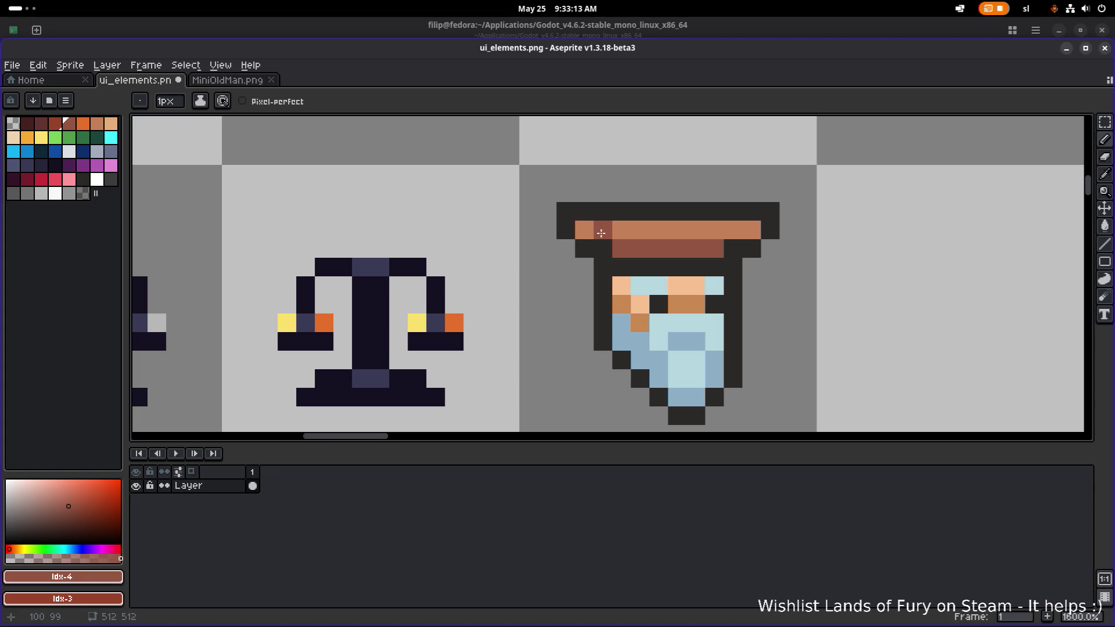
pyautogui.scroll(-6, 718, 240)
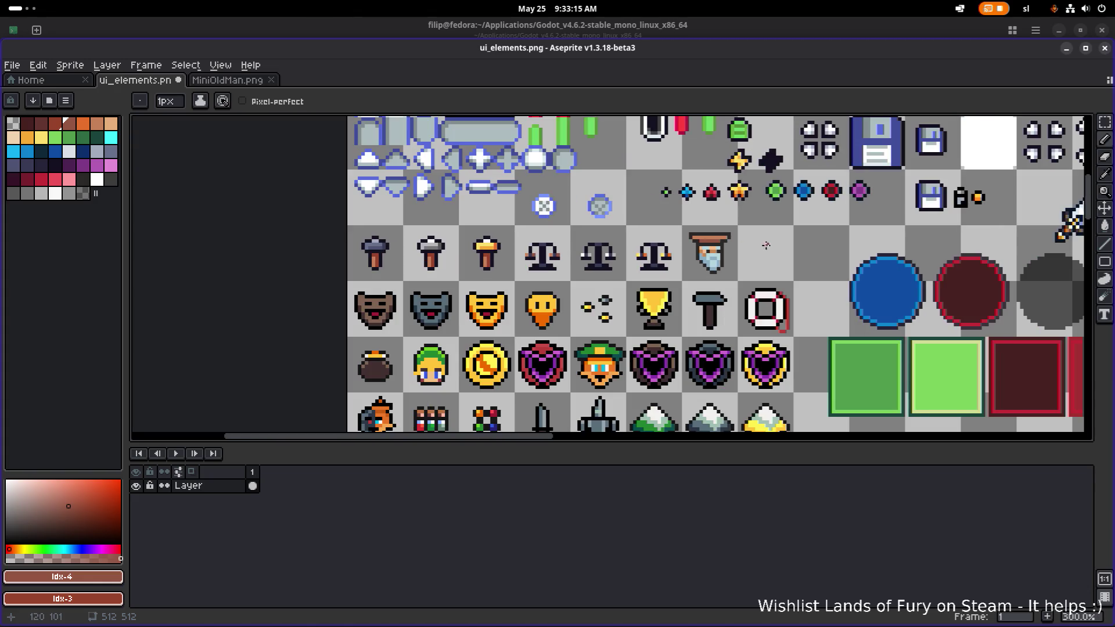
pyautogui.hscroll(3, 770, 245)
pyautogui.scroll(1, 551, 247)
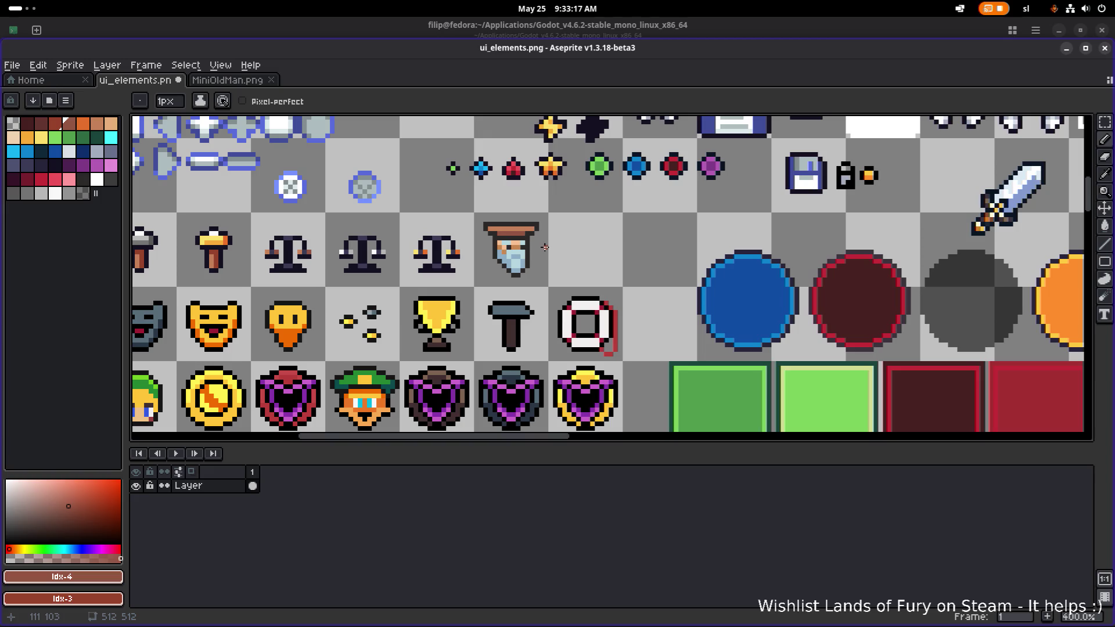
# Duplicate the hooded old man icon into the next two cells and deselect.
pyautogui.press('m')
pyautogui.moveTo(532, 261); pyautogui.dragTo(677, 266)
pyautogui.hotkey('shift', 'h')
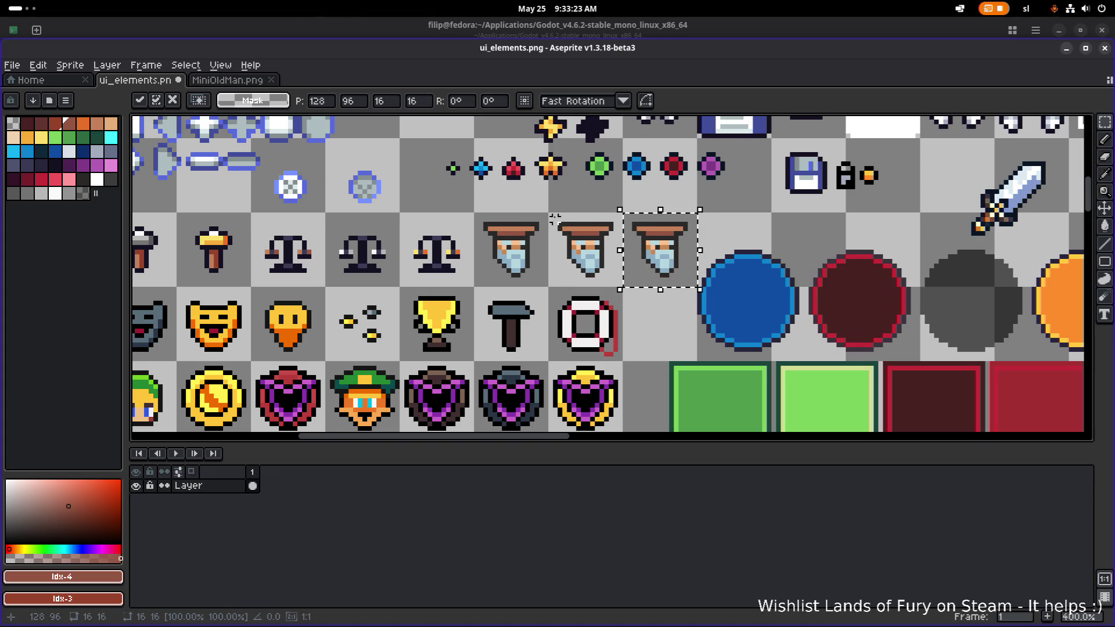
pyautogui.hotkey('ctrl', 'd')
pyautogui.scroll(2, 499, 218)
pyautogui.moveTo(499, 218); pyautogui.dragTo(362, 199)
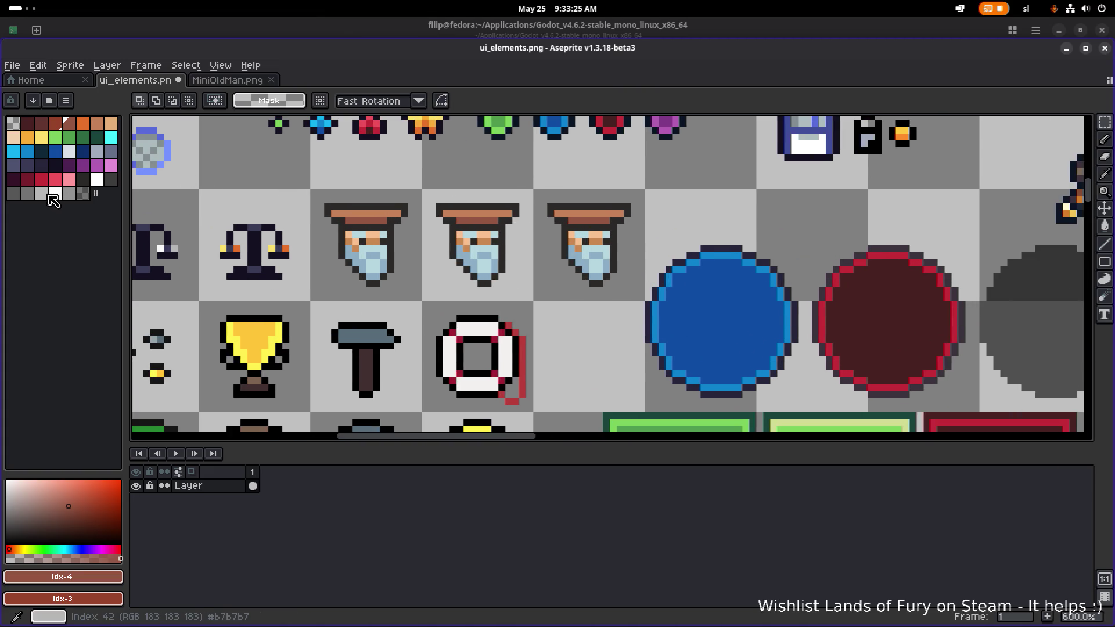
# Pick light grey, then dark grey, with the Paint Bucket active.
pyautogui.click(41, 194)
pyautogui.press('g')
pyautogui.click(83, 193)
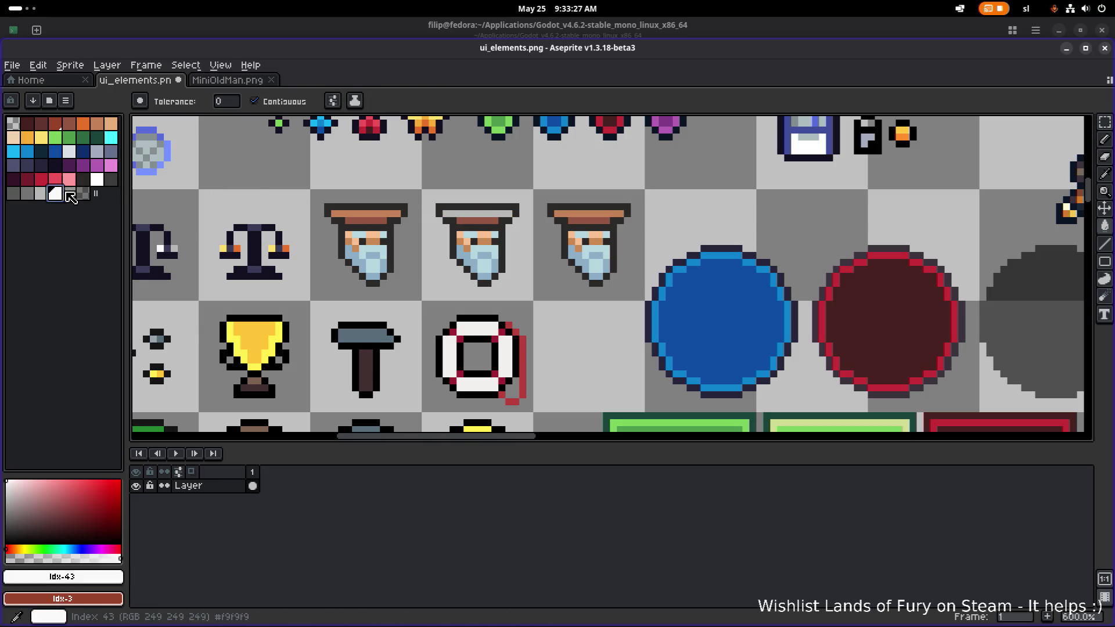
# Fill the middle copy's hat top band white, with light grey chosen for shading.
pyautogui.click(465, 213)
pyautogui.click(55, 193)
pyautogui.click(464, 213)
pyautogui.click(40, 193)
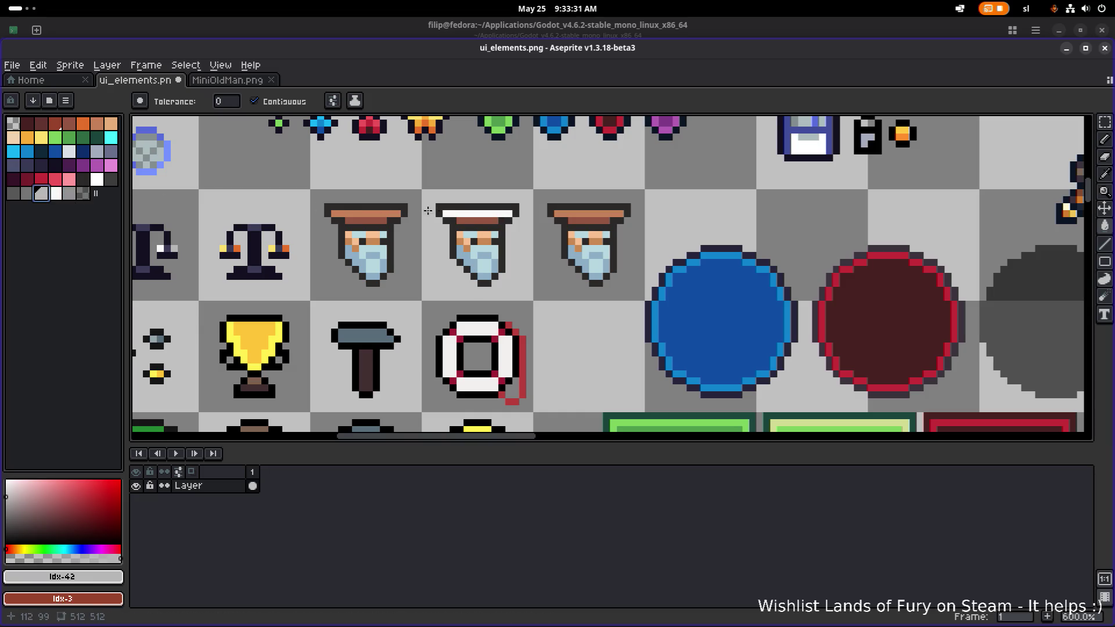
pyautogui.scroll(-2, 209, 228)
pyautogui.scroll(2, 209, 228)
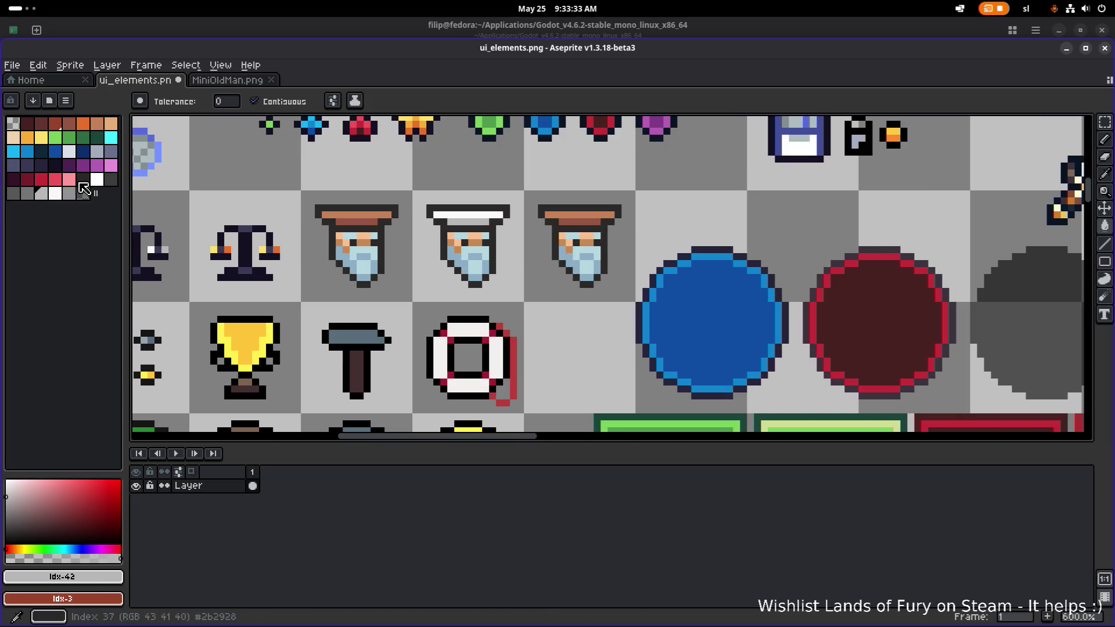
# Make the right copy's hat top yellow and its lower band orange, then save.
pyautogui.click(41, 137)
pyautogui.click(570, 214)
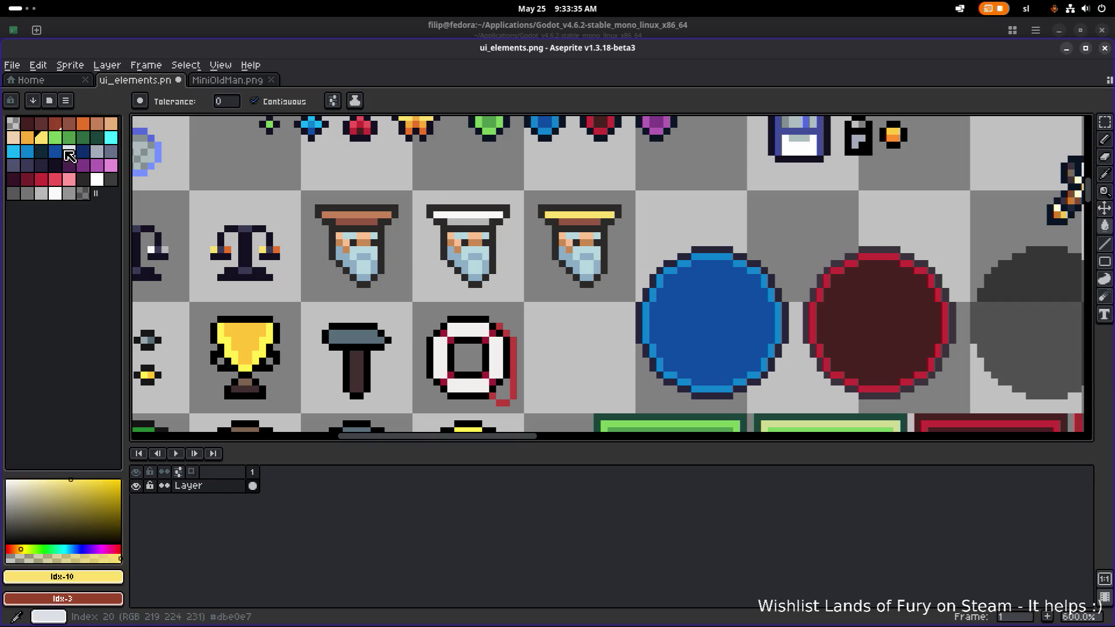
pyautogui.click(594, 223)
pyautogui.scroll(-4, 594, 224)
pyautogui.scroll(5, 585, 221)
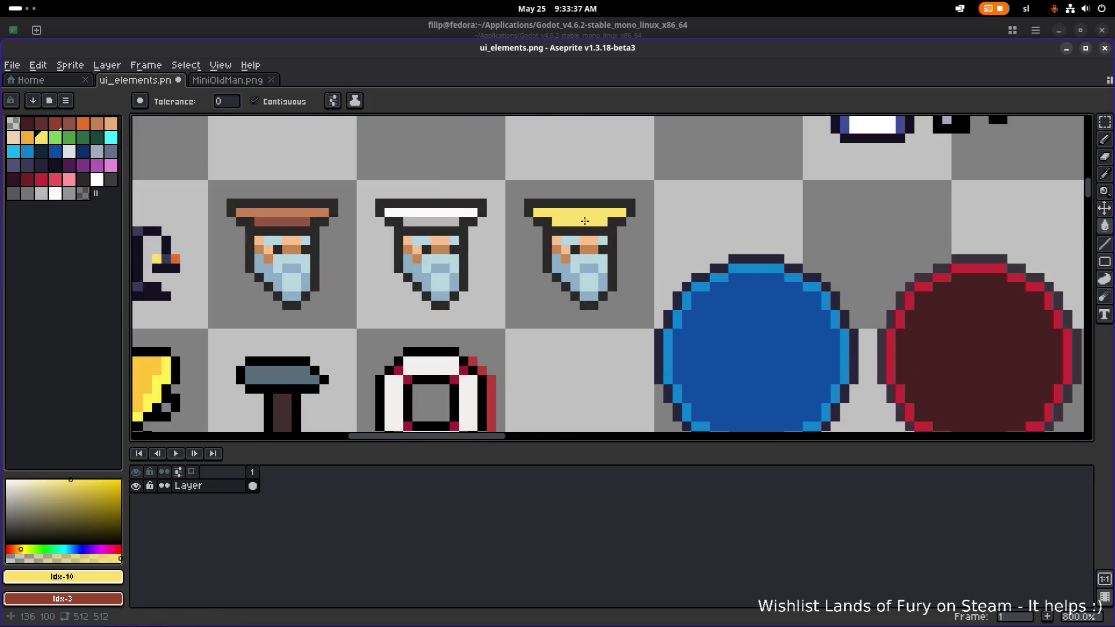
pyautogui.hotkey('ctrl', 'z')
pyautogui.click(27, 137)
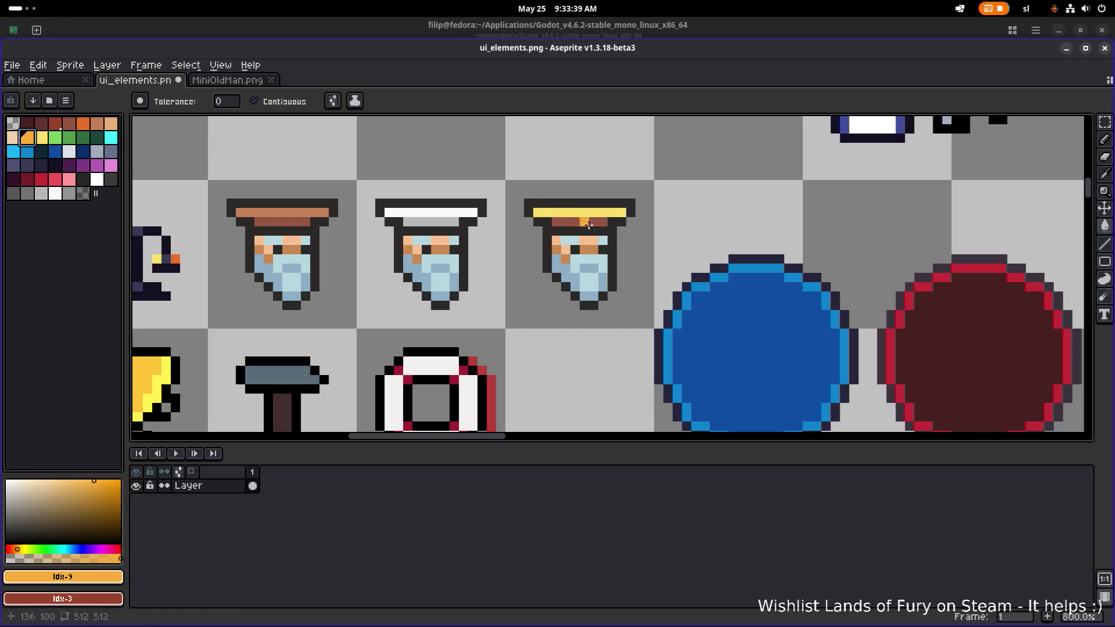
pyautogui.click(595, 222)
pyautogui.scroll(-4, 596, 221)
pyautogui.hotkey('ctrl', 's')
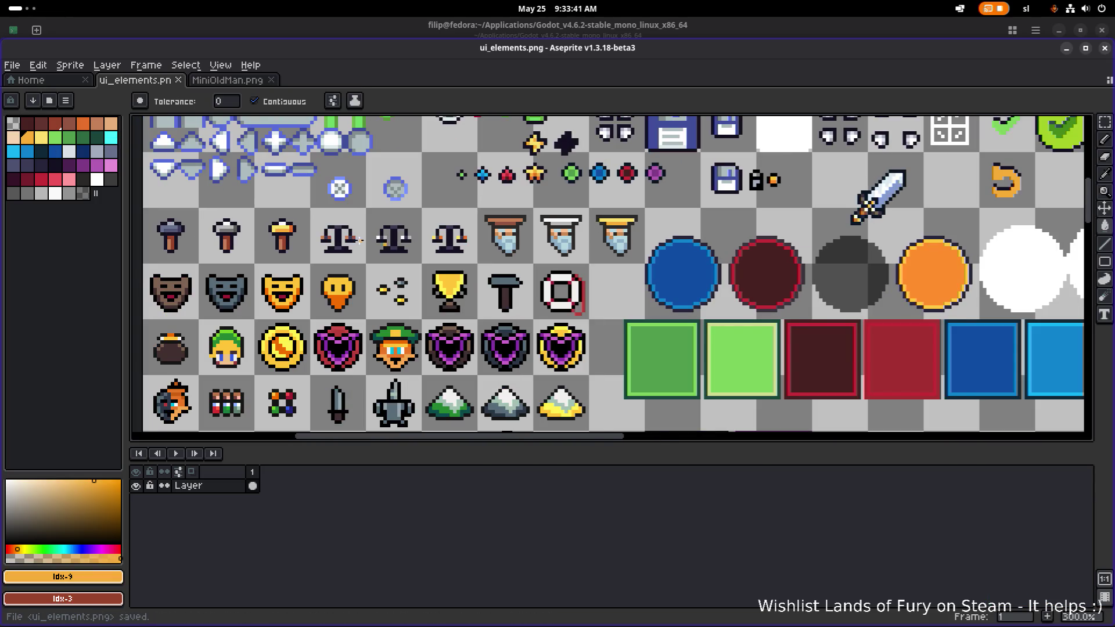
# Return to the ui_elements.png sheet and pan around its rows of icons.
pyautogui.hscroll(-3, 503, 239)
pyautogui.scroll(-2, 503, 240)
pyautogui.scroll(1, 525, 241)
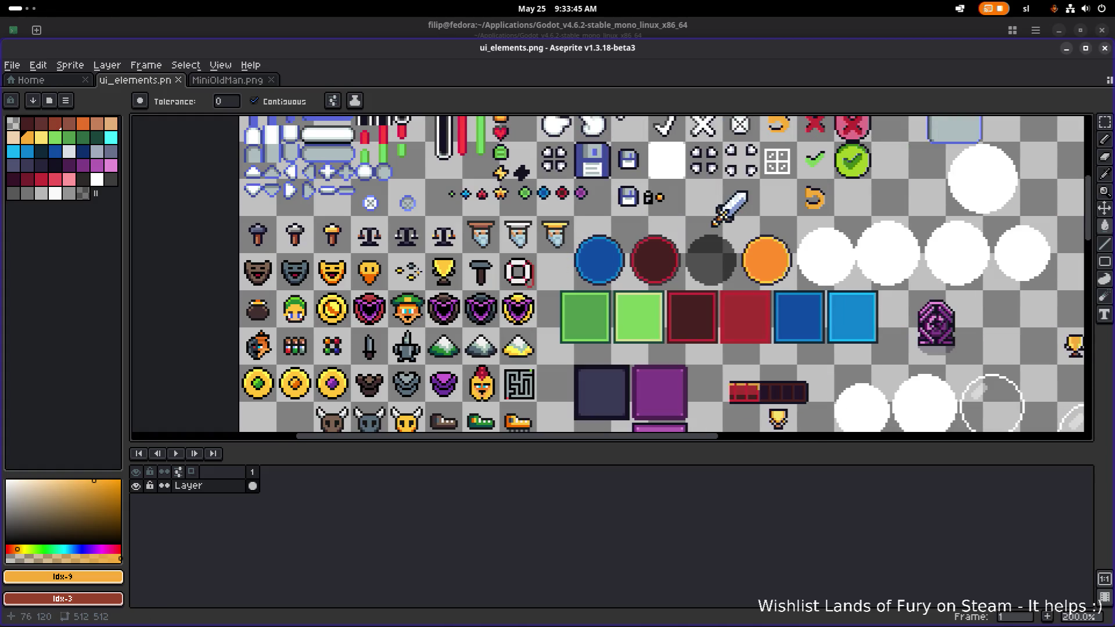
pyautogui.hotkey('alt', 'Tab')
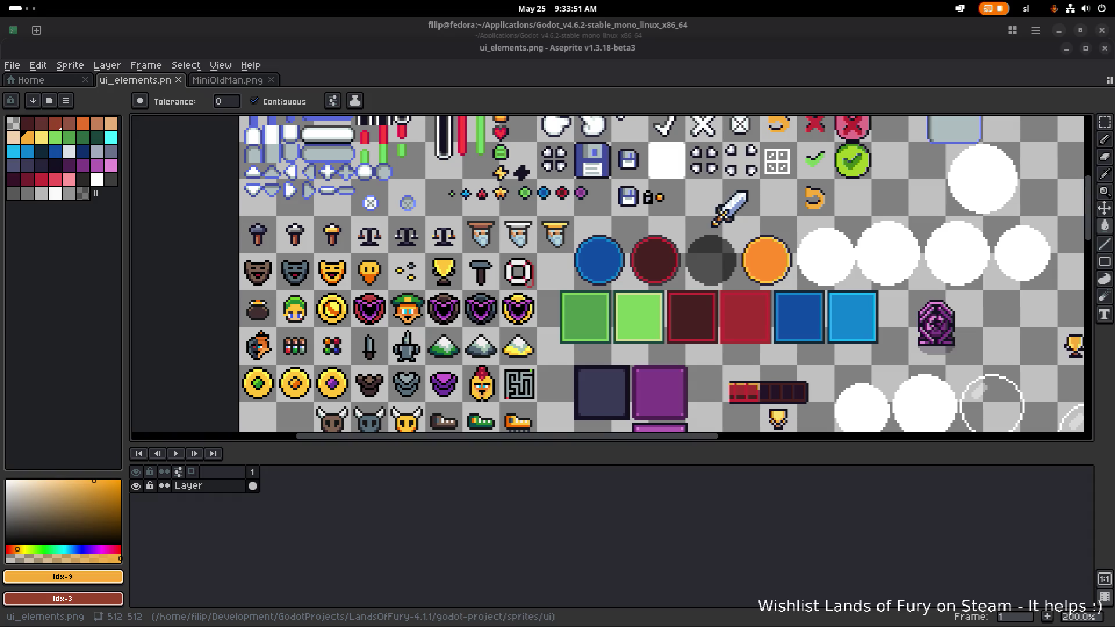
pyautogui.hotkey('alt', 'Tab')
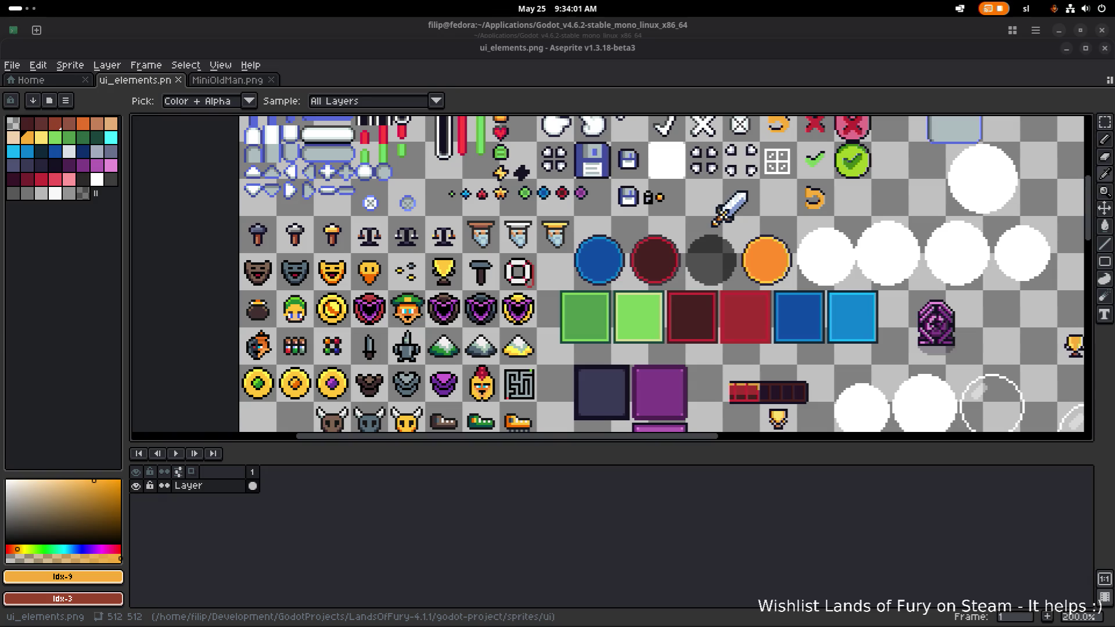
pyautogui.press('g')
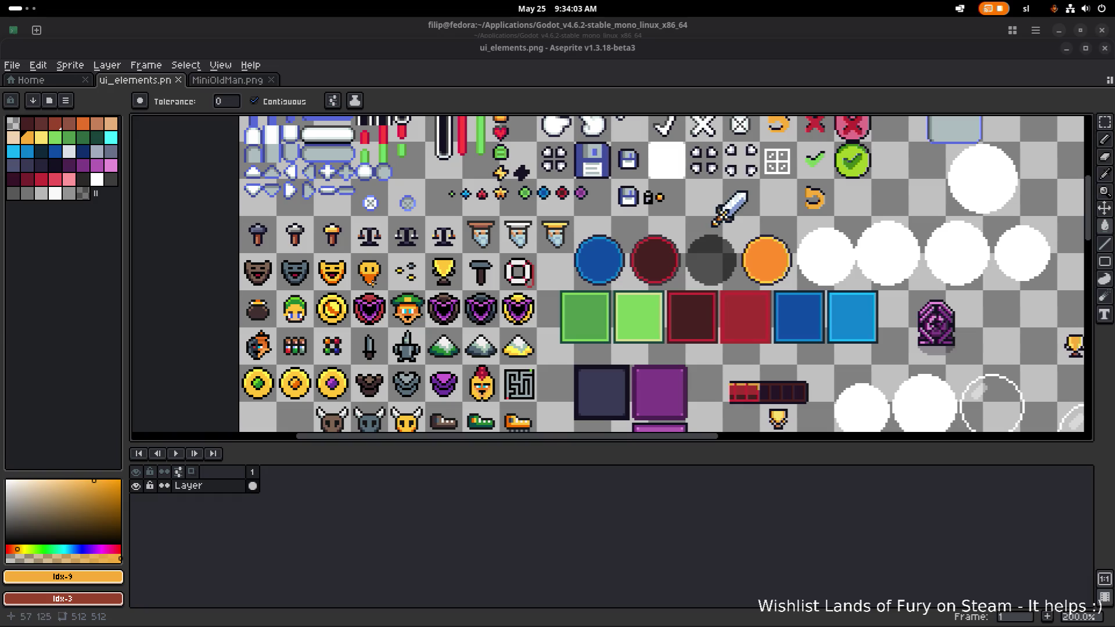
pyautogui.scroll(-2, 665, 277)
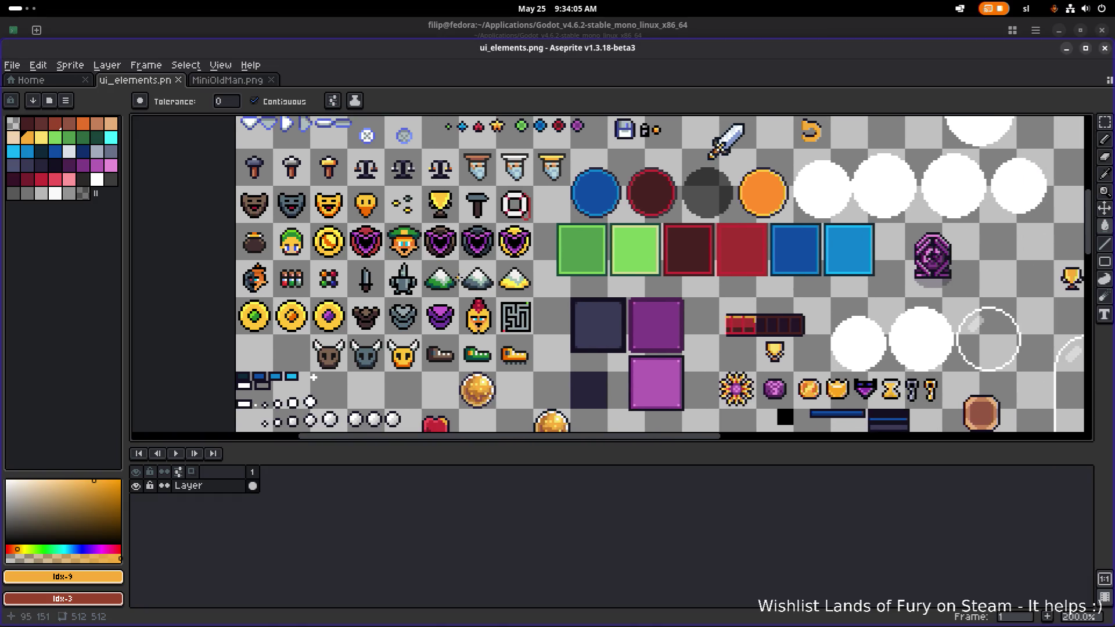
pyautogui.hscroll(1, 665, 277)
pyautogui.scroll(1, 402, 244)
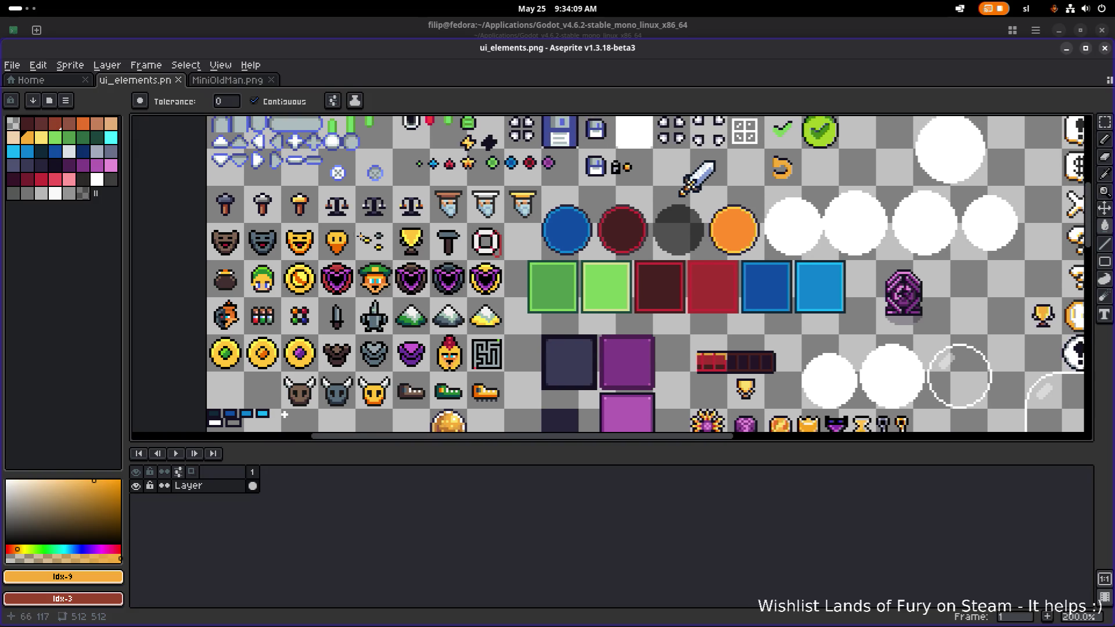
pyautogui.moveTo(284, 414); pyautogui.dragTo(278, 405)
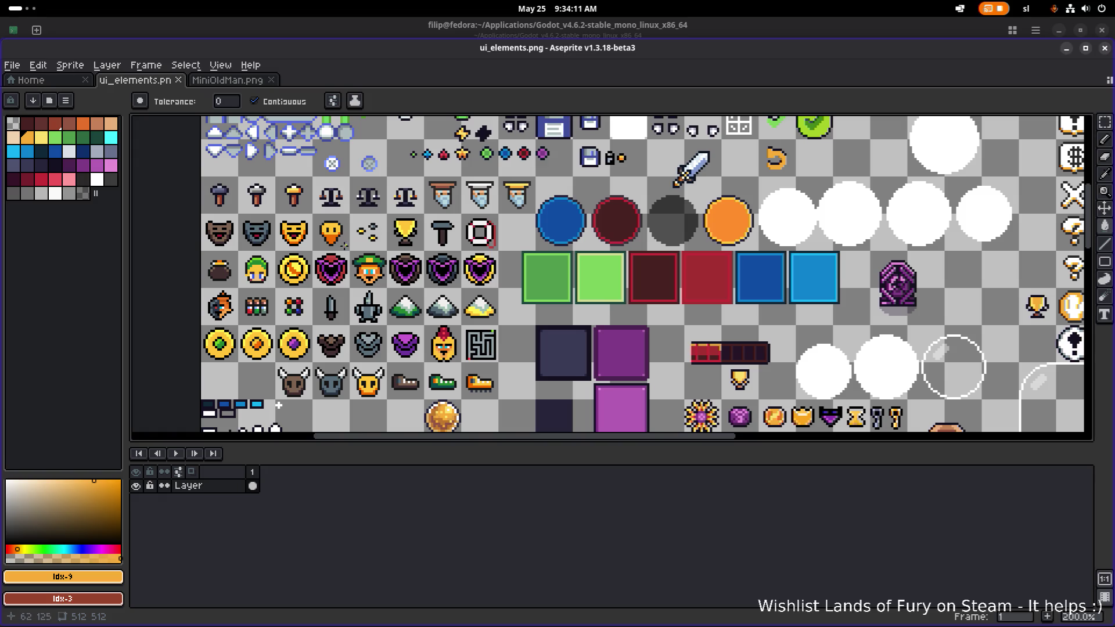
pyautogui.scroll(-1, 345, 245)
pyautogui.scroll(1, 367, 224)
pyautogui.scroll(-1, 429, 223)
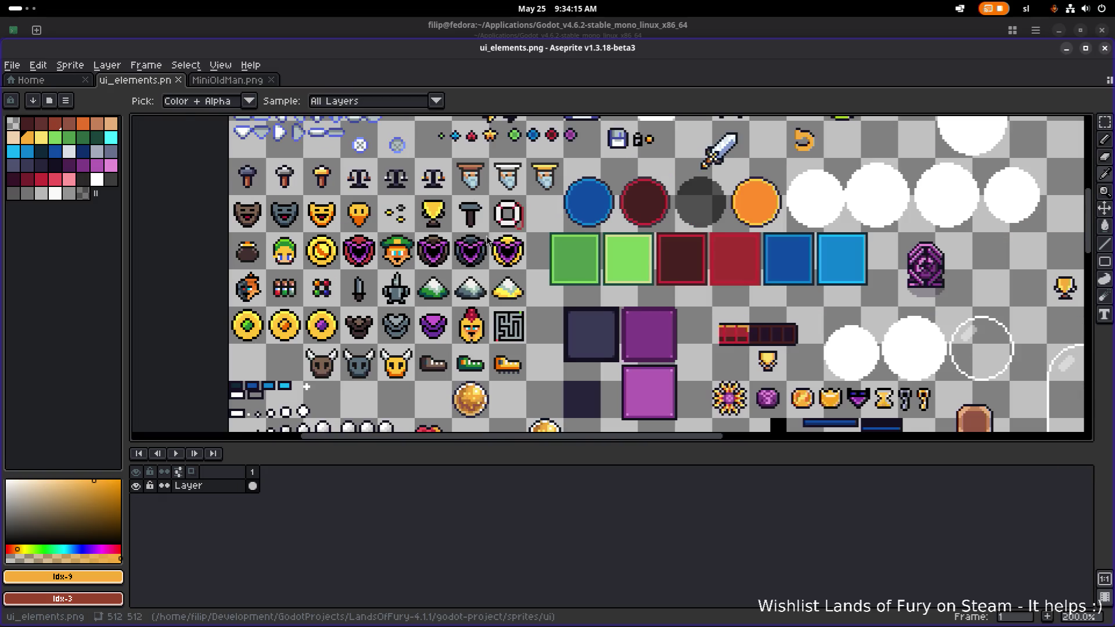
pyautogui.hotkey('alt', 'Tab')
pyautogui.hotkey('alt', 'Tab')
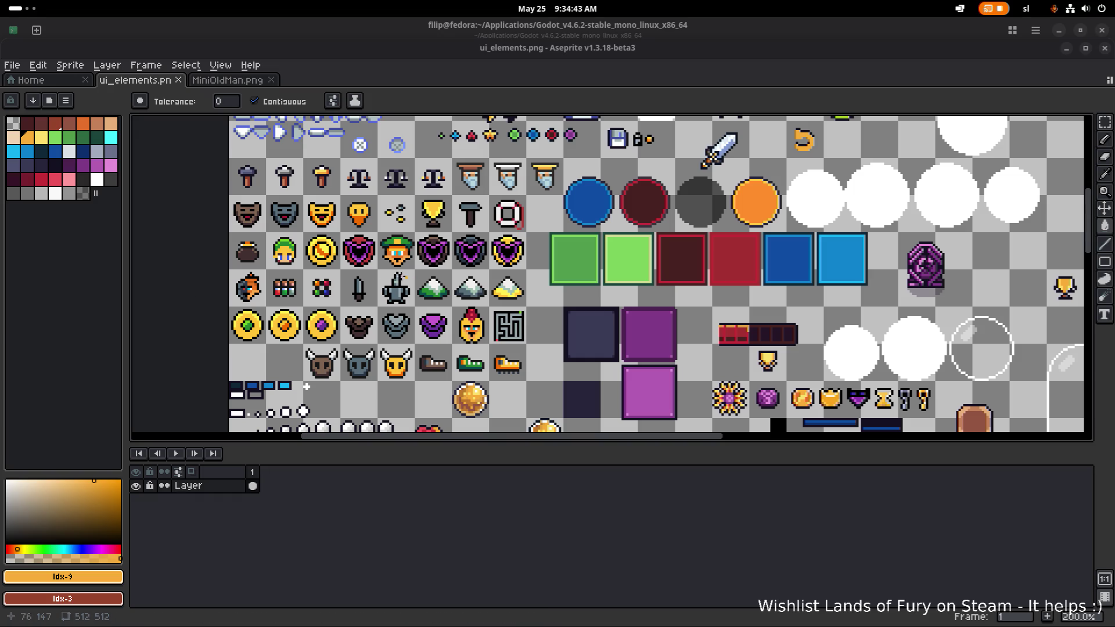
pyautogui.scroll(-3, 364, 263)
# Select the small striped box tile and move it up into the upper rows.
pyautogui.hscroll(2, 358, 285)
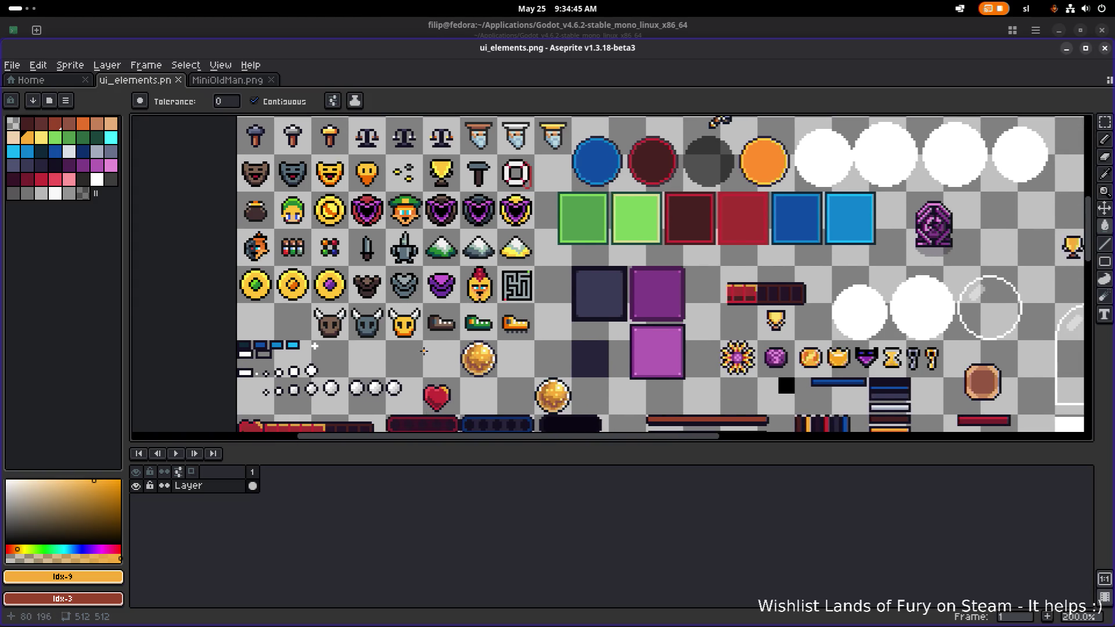
pyautogui.scroll(-2, 352, 299)
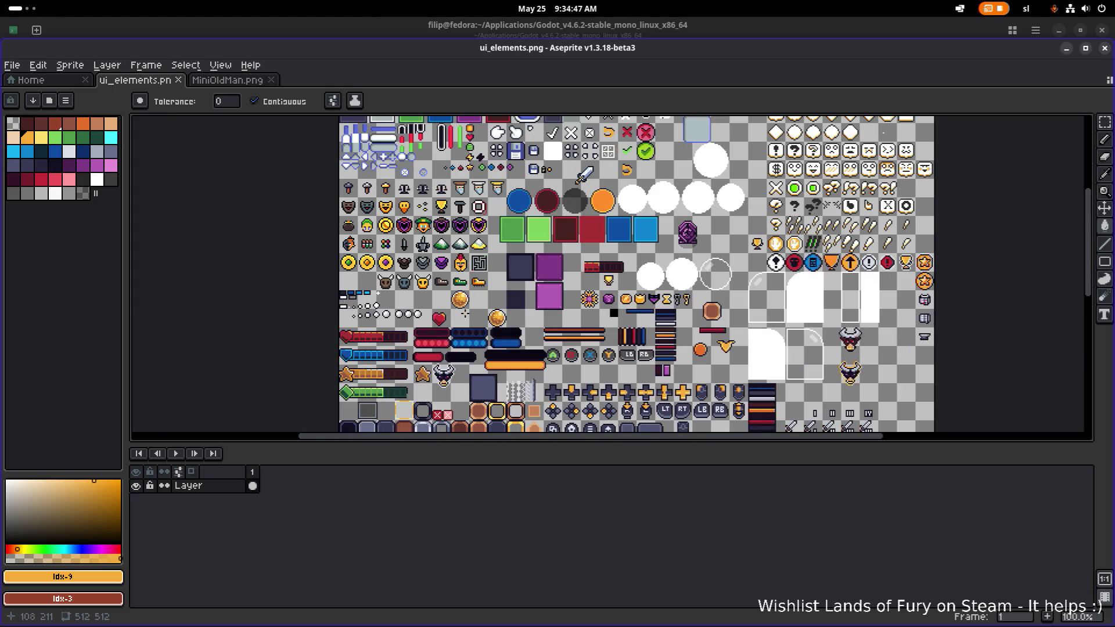
pyautogui.scroll(-8, 610, 273)
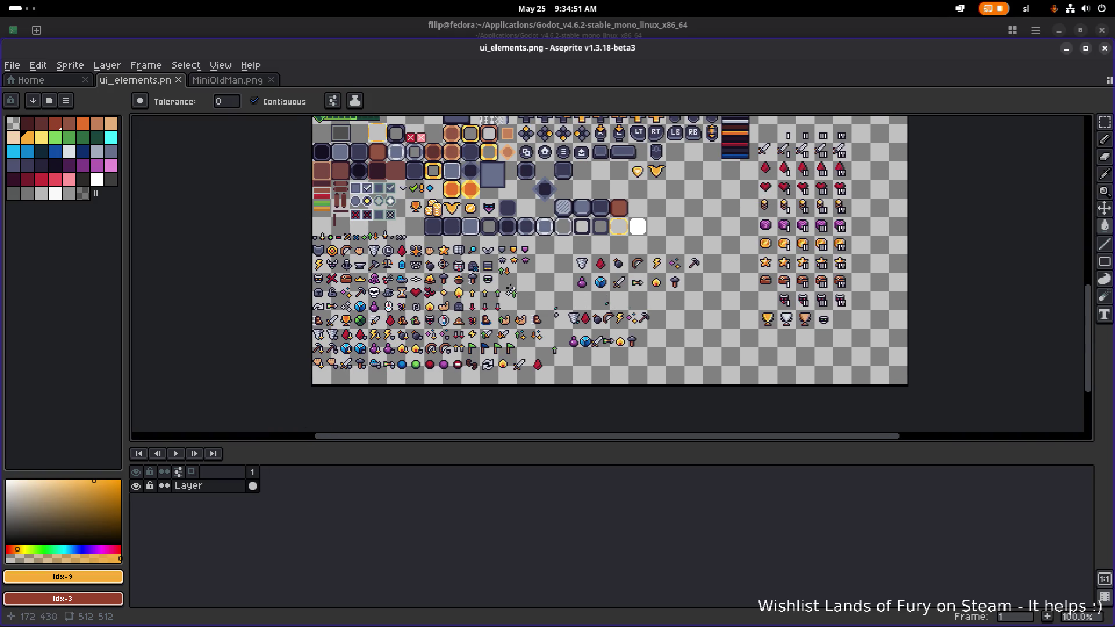
pyautogui.scroll(1, 493, 272)
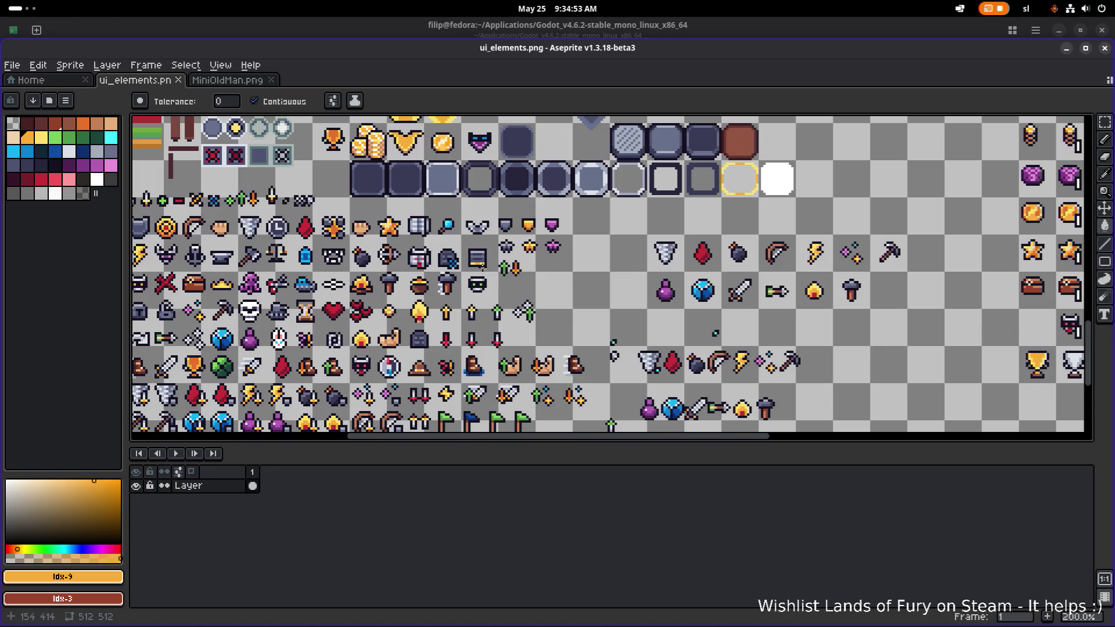
pyautogui.click(481, 264)
pyautogui.scroll(1, 481, 265)
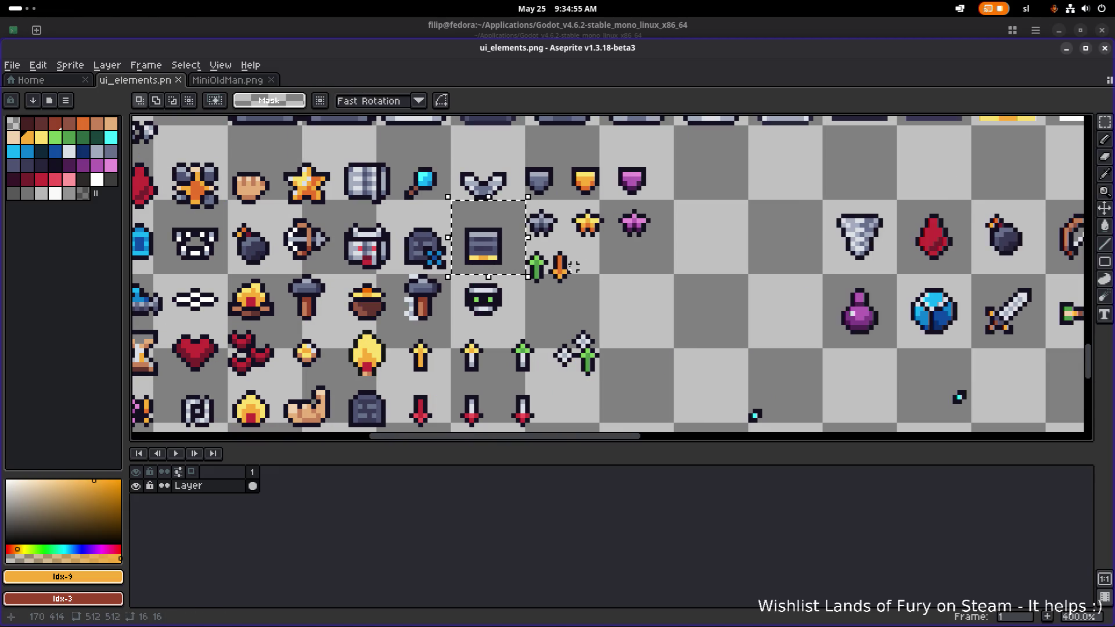
pyautogui.scroll(-3, 572, 266)
pyautogui.scroll(-1, 574, 338)
pyautogui.scroll(1, 572, 338)
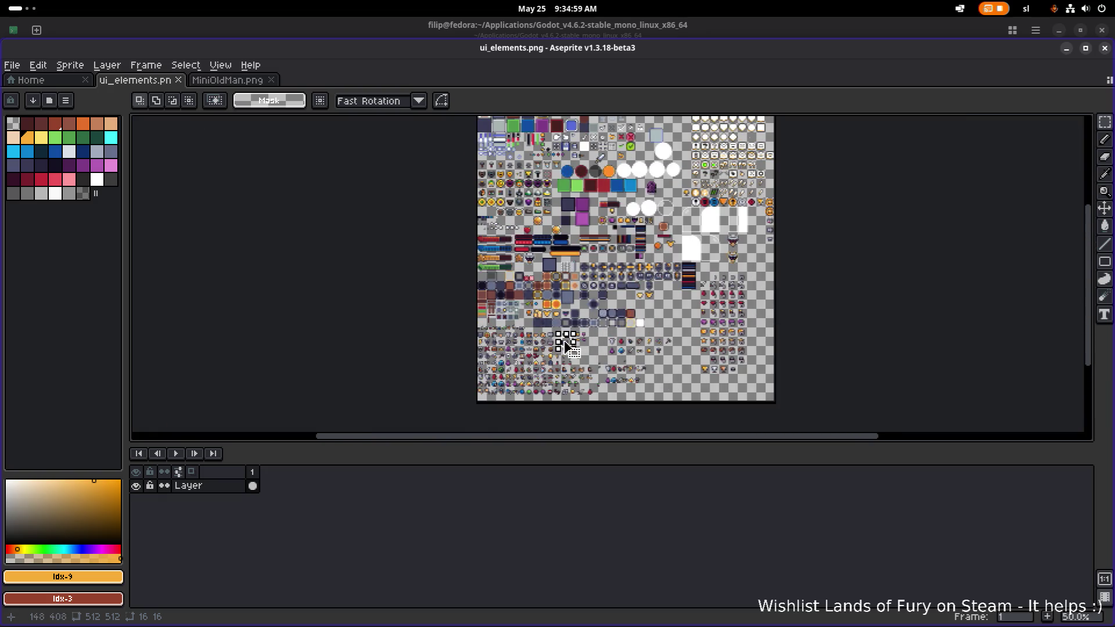
pyautogui.moveTo(572, 348)
pyautogui.mouseDown()
pyautogui.moveTo(508, 169)
pyautogui.moveTo(572, 163)
pyautogui.moveTo(701, 339)
pyautogui.mouseUp()
pyautogui.scroll(5, 508, 168)
pyautogui.scroll(-3, 505, 165)
pyautogui.scroll(3, 455, 271)
pyautogui.scroll(-3, 456, 271)
pyautogui.scroll(3, 461, 247)
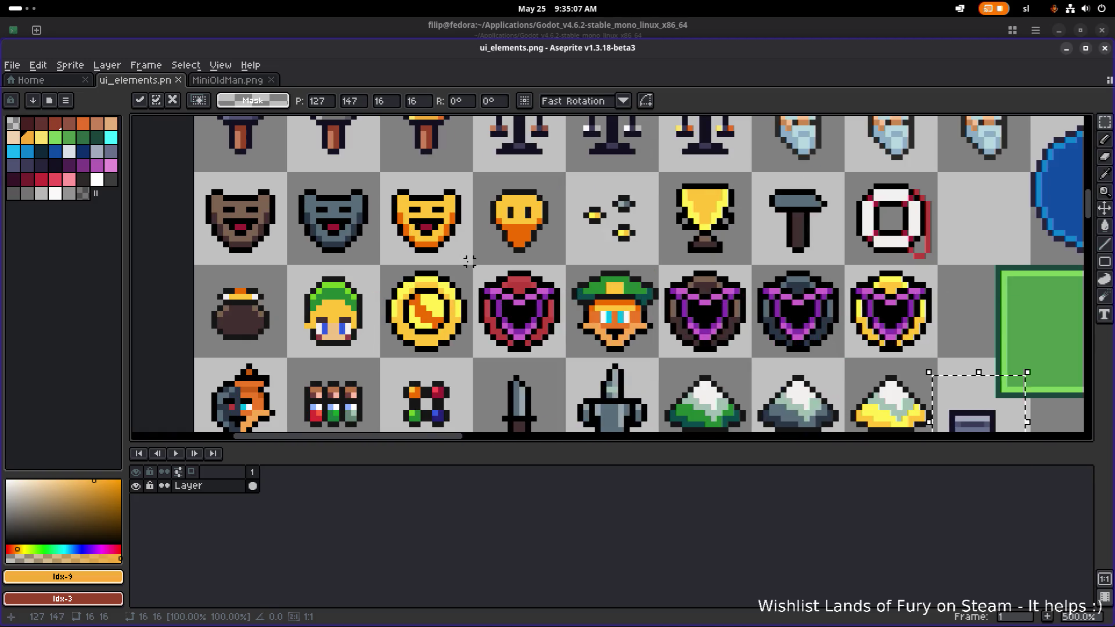
# Delete the three mask face icons.
pyautogui.moveTo(470, 263); pyautogui.dragTo(162, 174)
pyautogui.press('Delete')
pyautogui.scroll(-2, 572, 268)
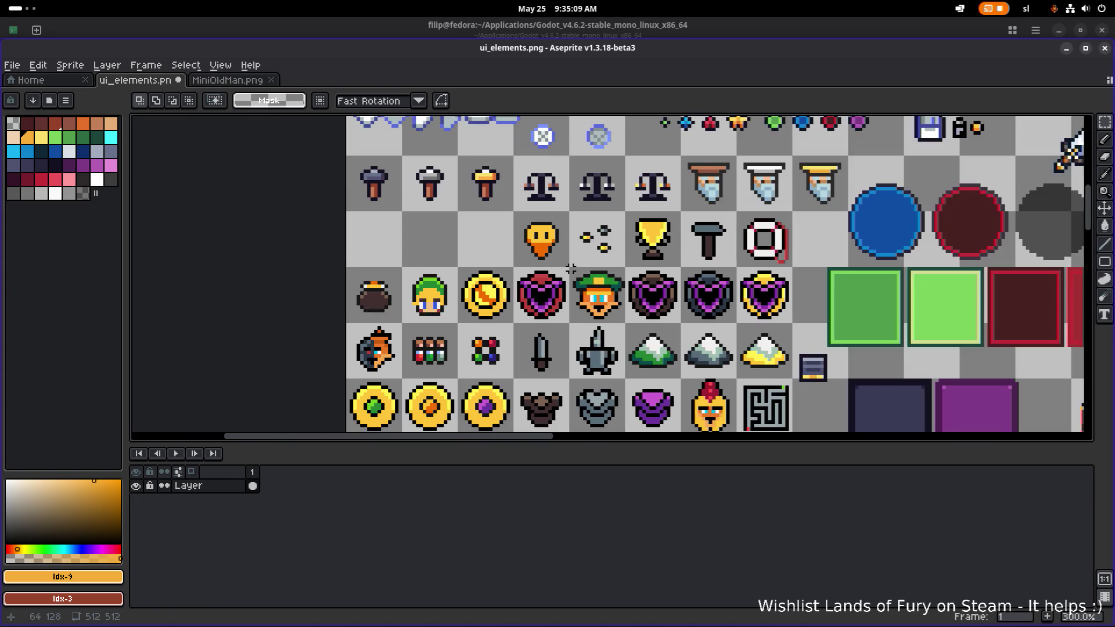
pyautogui.scroll(-1, 609, 258)
# Place the box icon into the emptied mask cells.
pyautogui.moveTo(820, 388)
pyautogui.mouseDown()
pyautogui.moveTo(777, 341)
pyautogui.moveTo(433, 232)
pyautogui.moveTo(475, 238)
pyautogui.moveTo(259, 221)
pyautogui.moveTo(272, 231)
pyautogui.mouseUp()
pyautogui.scroll(2, 498, 240)
pyautogui.hotkey('ctrl', 'd')
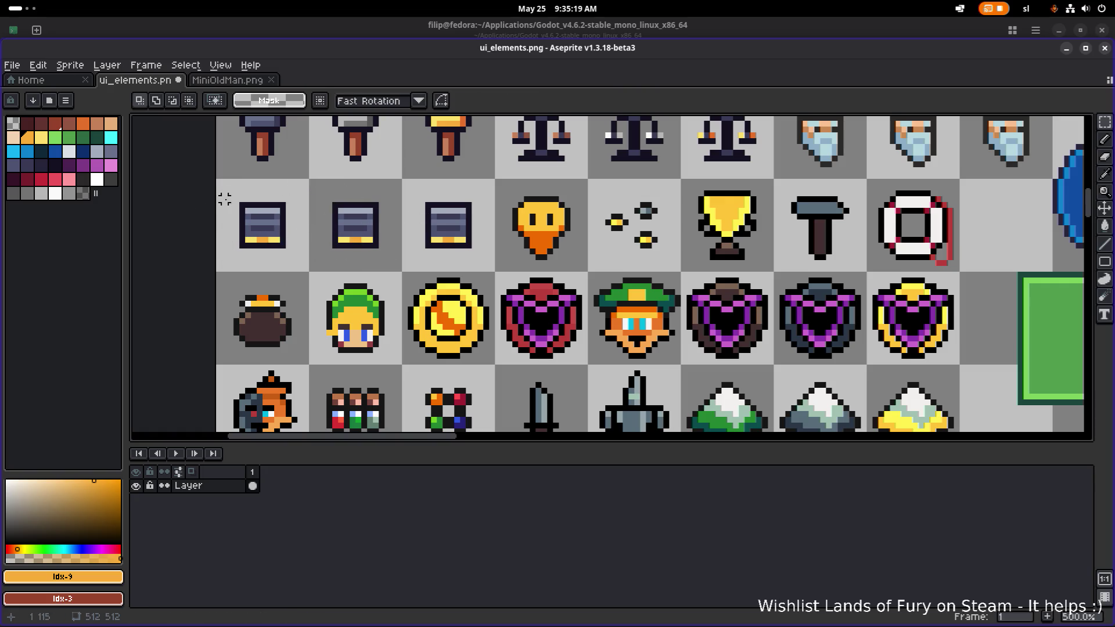
pyautogui.click(96, 123)
# Fill the first box's bottom band bronze with light orange and darker brown.
pyautogui.scroll(2, 289, 248)
pyautogui.press('g')
pyautogui.click(227, 235)
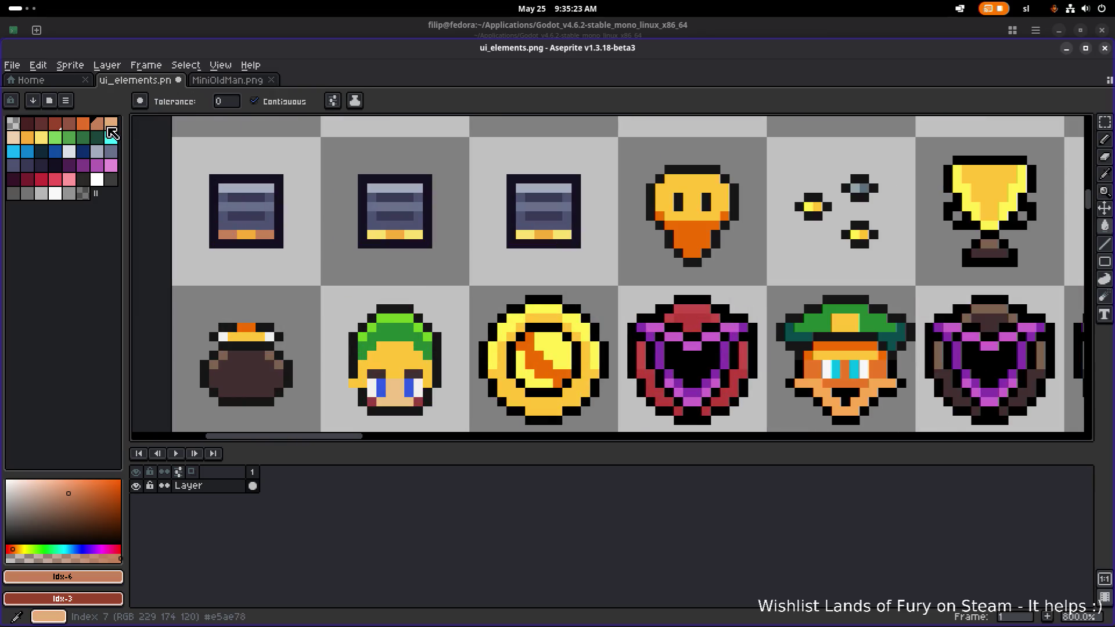
pyautogui.click(69, 124)
pyautogui.click(246, 234)
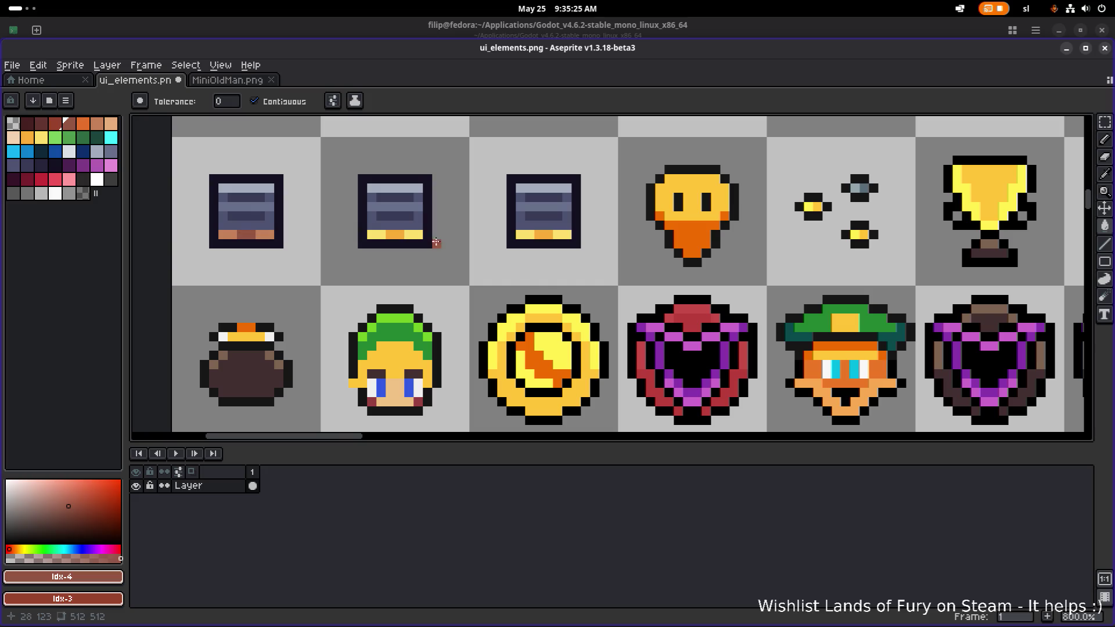
pyautogui.click(42, 193)
pyautogui.click(43, 194)
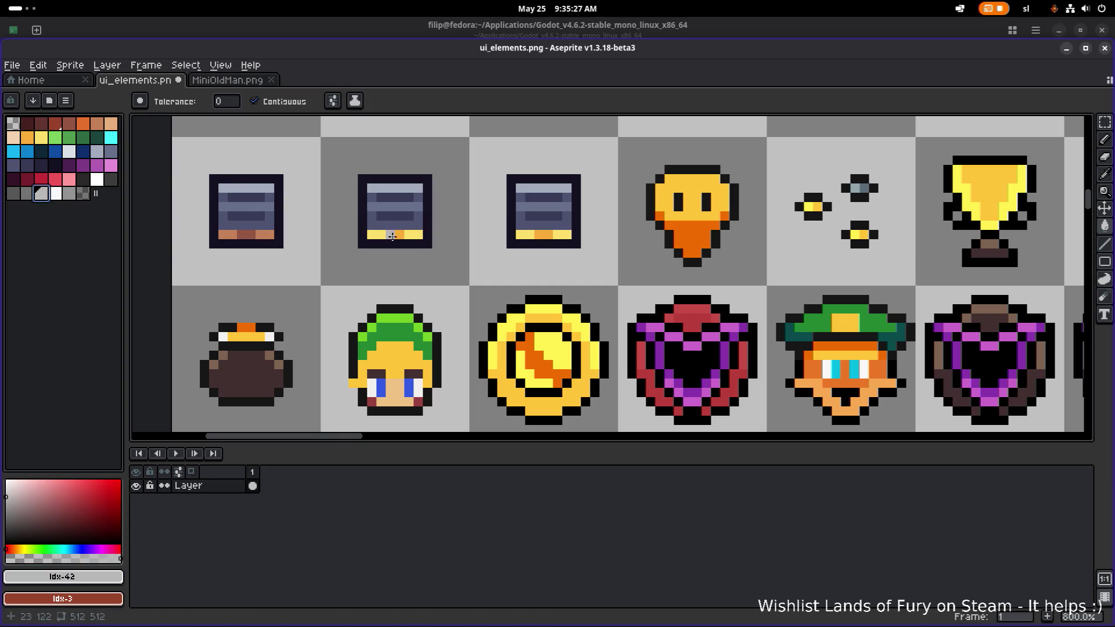
# Fill the second box's bottom band white and save ui_elements.png.
pyautogui.click(56, 192)
pyautogui.click(381, 235)
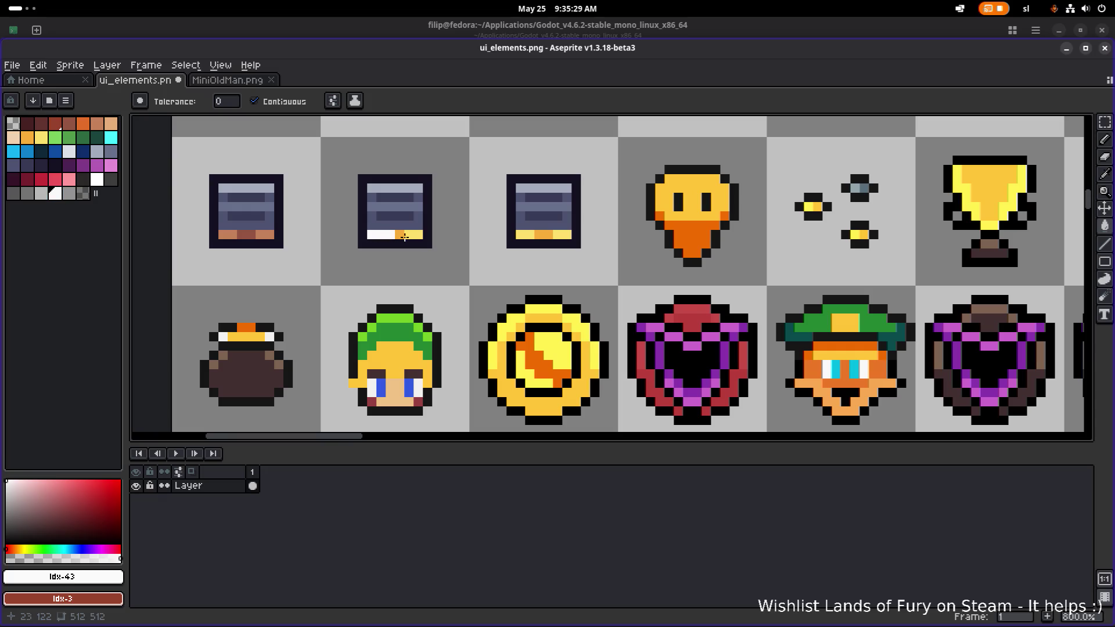
pyautogui.click(41, 193)
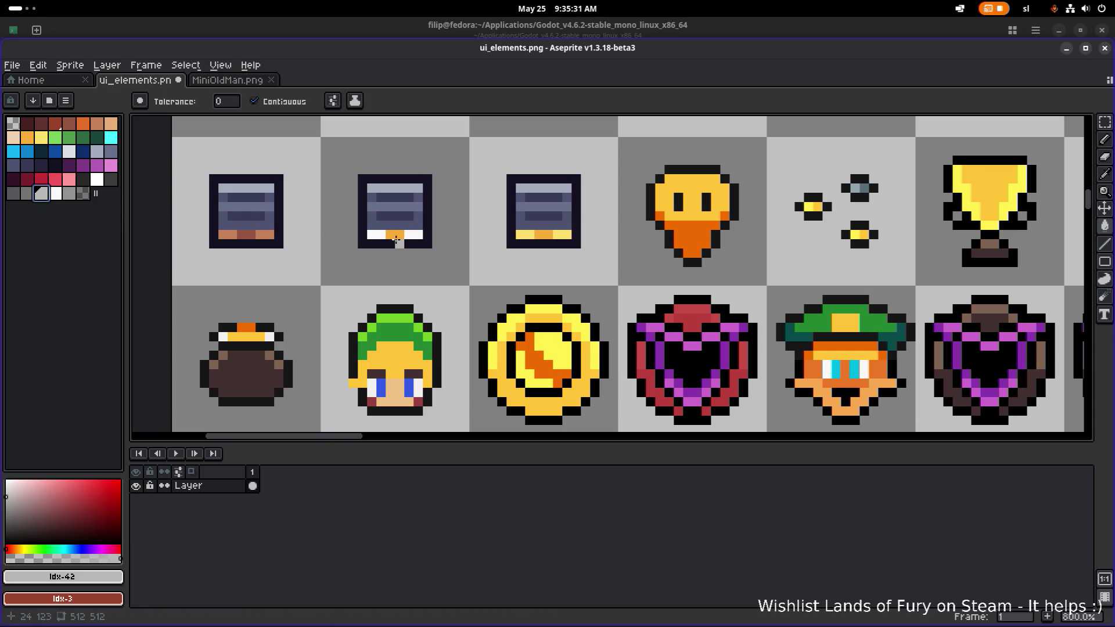
pyautogui.scroll(-4, 537, 224)
pyautogui.hotkey('ctrl', 's')
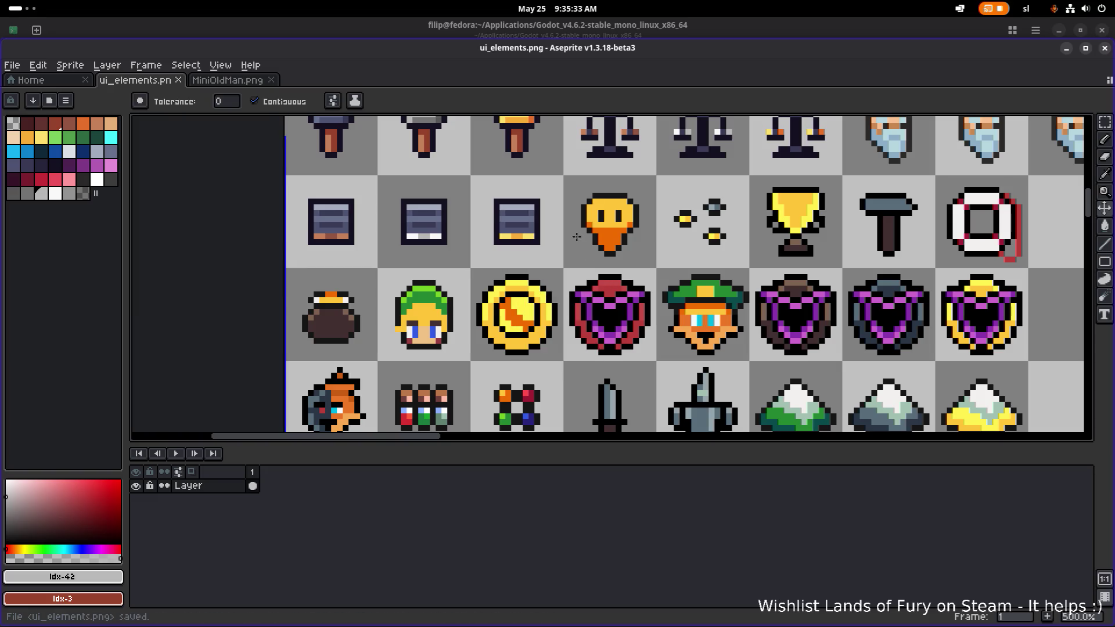
pyautogui.scroll(-1, 300, 279)
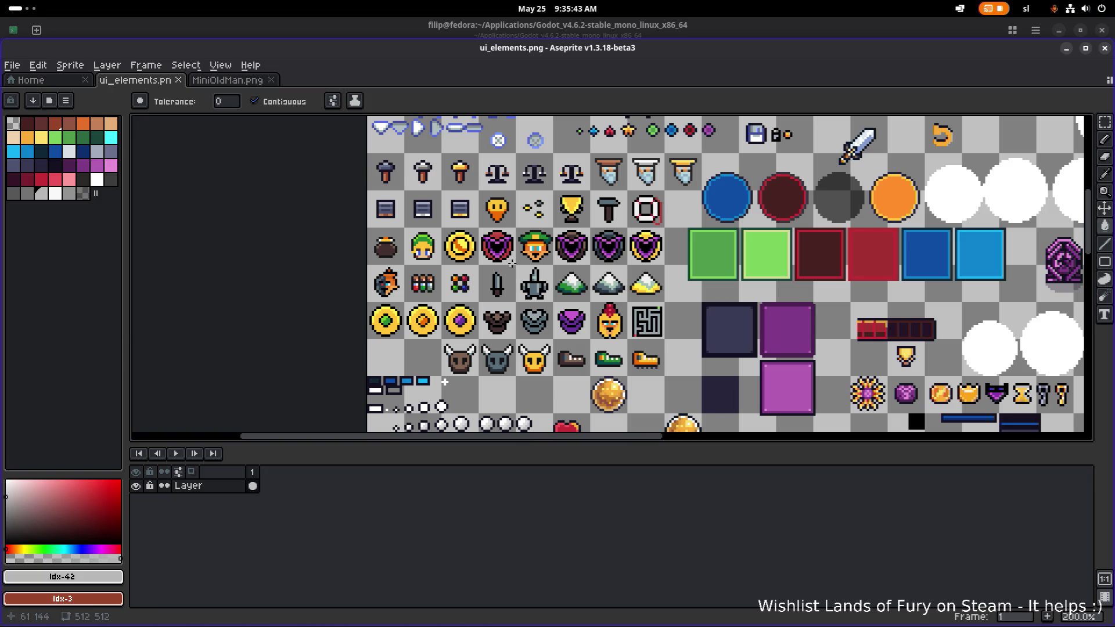
pyautogui.scroll(1, 511, 263)
pyautogui.hscroll(2, 511, 263)
pyautogui.click(12, 65)
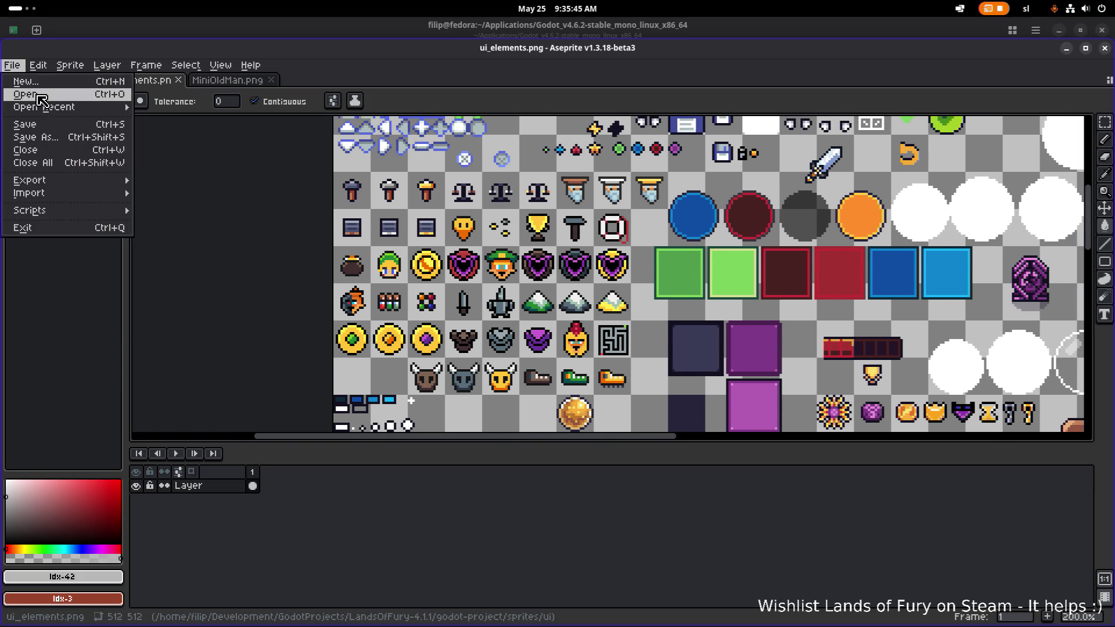
# Open Decorations.png from the sprites/environment folder.
pyautogui.click(42, 94)
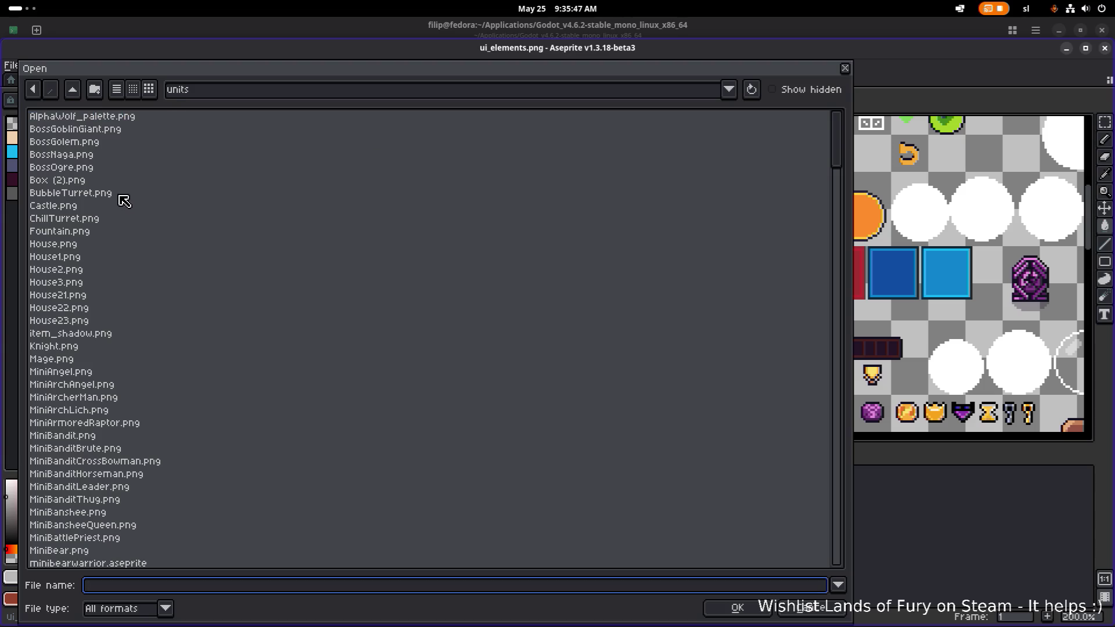
pyautogui.click(72, 91)
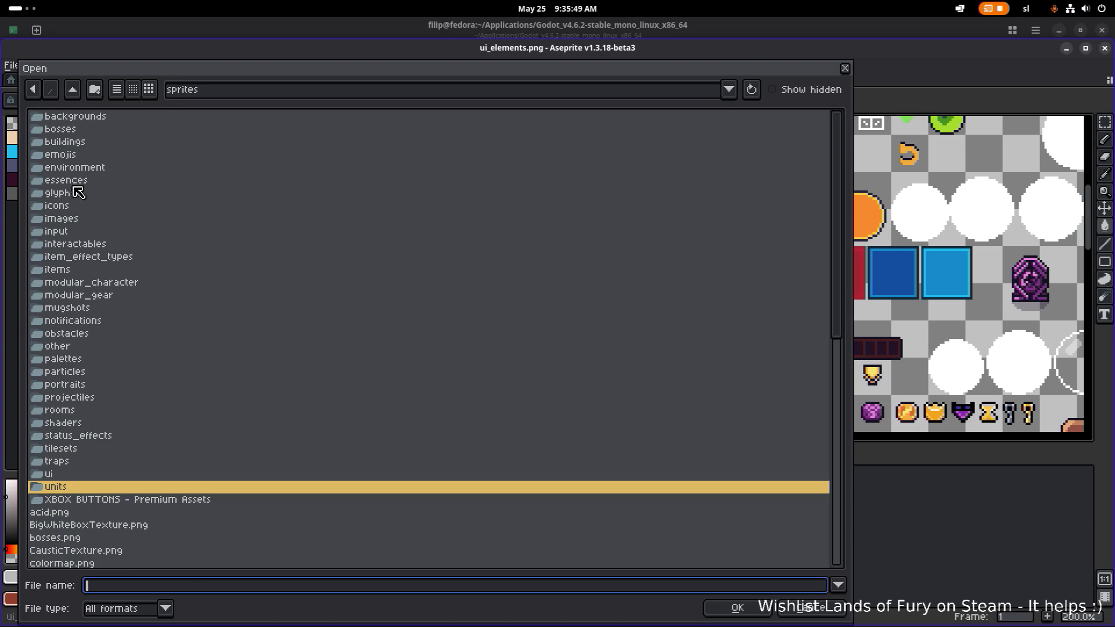
pyautogui.doubleClick(91, 168)
pyautogui.doubleClick(75, 116)
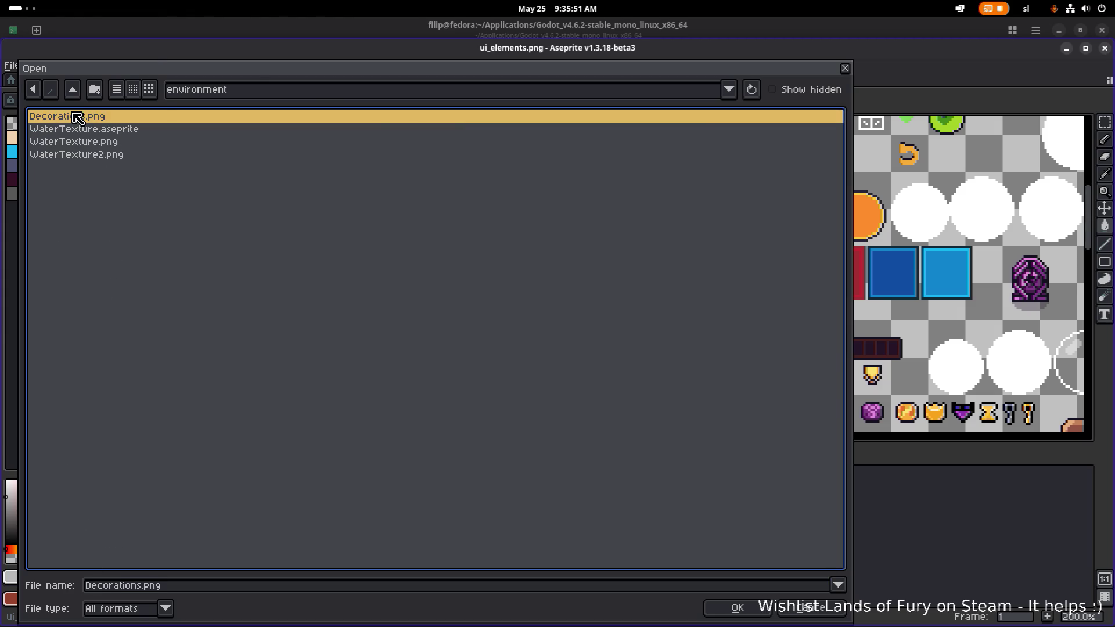
# Marquee-select the three small cyan crown sprites on the Decorations sheet.
pyautogui.moveTo(469, 238); pyautogui.dragTo(455, 246)
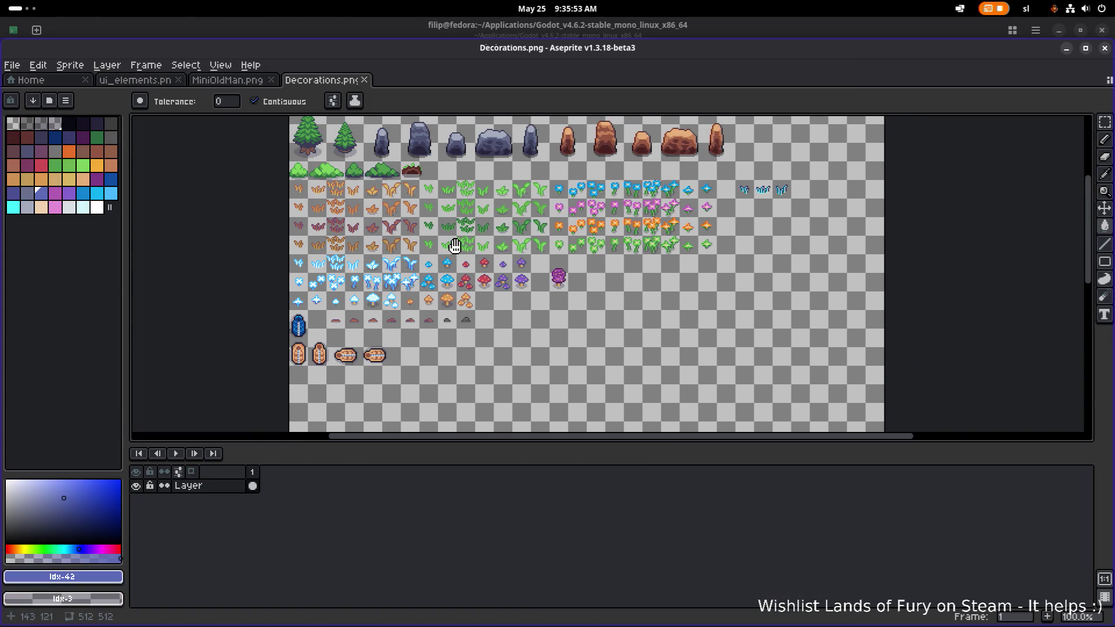
pyautogui.scroll(3, 541, 238)
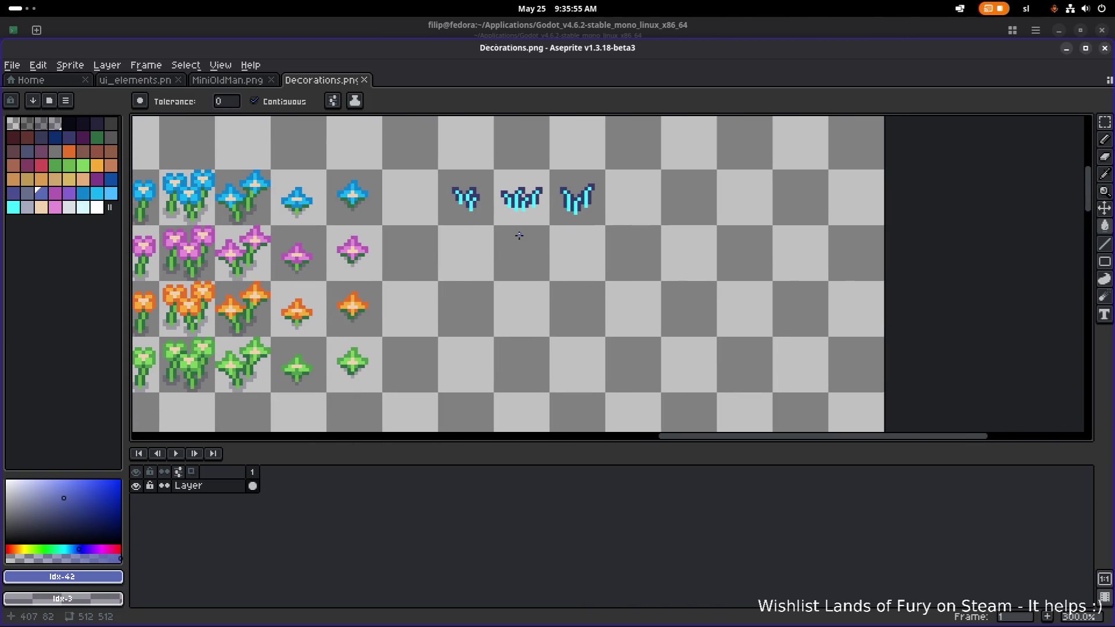
pyautogui.press('m')
pyautogui.moveTo(432, 237); pyautogui.dragTo(625, 165)
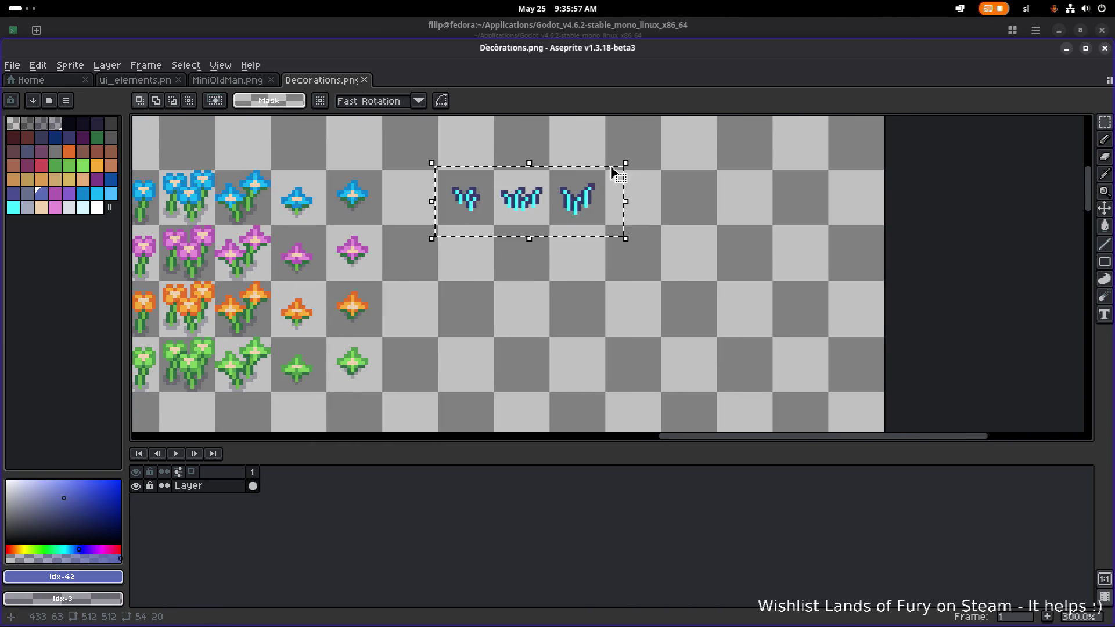
pyautogui.click(204, 83)
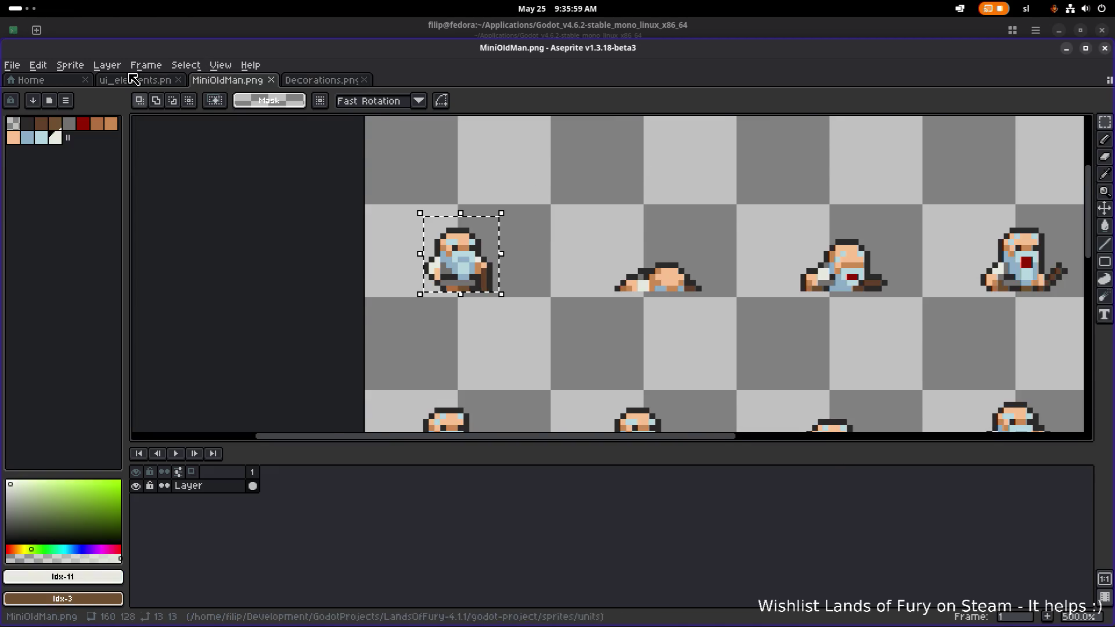
# Paste the three cyan crowns into ui_elements.png and drop them in place.
pyautogui.click(134, 80)
pyautogui.scroll(-2, 343, 185)
pyautogui.scroll(2, 441, 224)
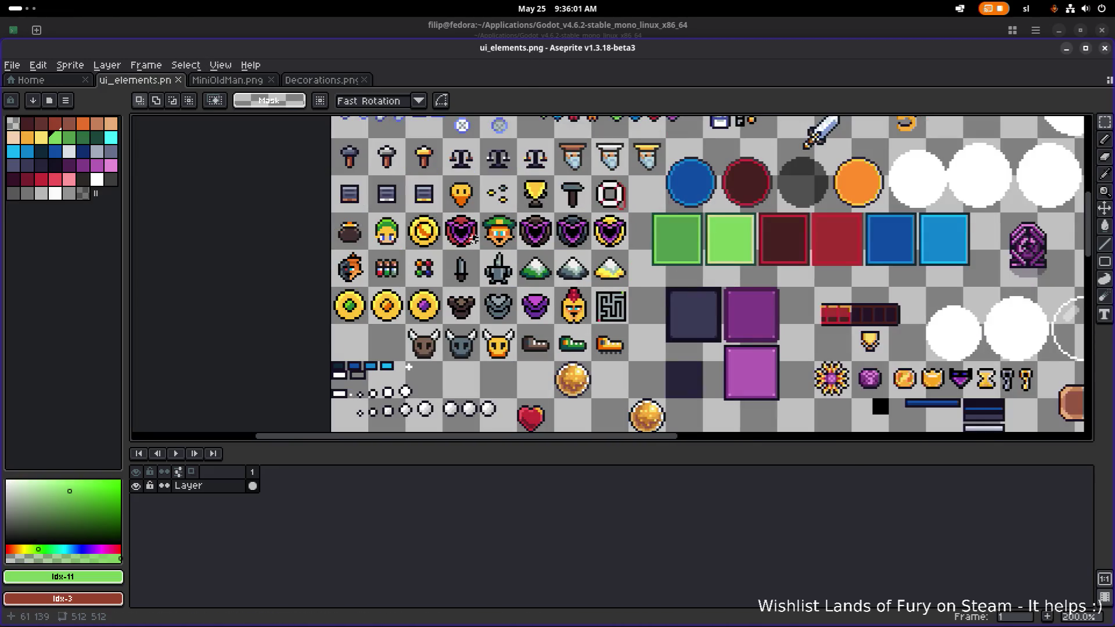
pyautogui.hotkey('ctrl', 'v')
pyautogui.scroll(-2, 581, 267)
pyautogui.scroll(2, 522, 276)
pyautogui.scroll(-1, 522, 276)
pyautogui.moveTo(525, 265); pyautogui.dragTo(518, 287)
pyautogui.press('Return')
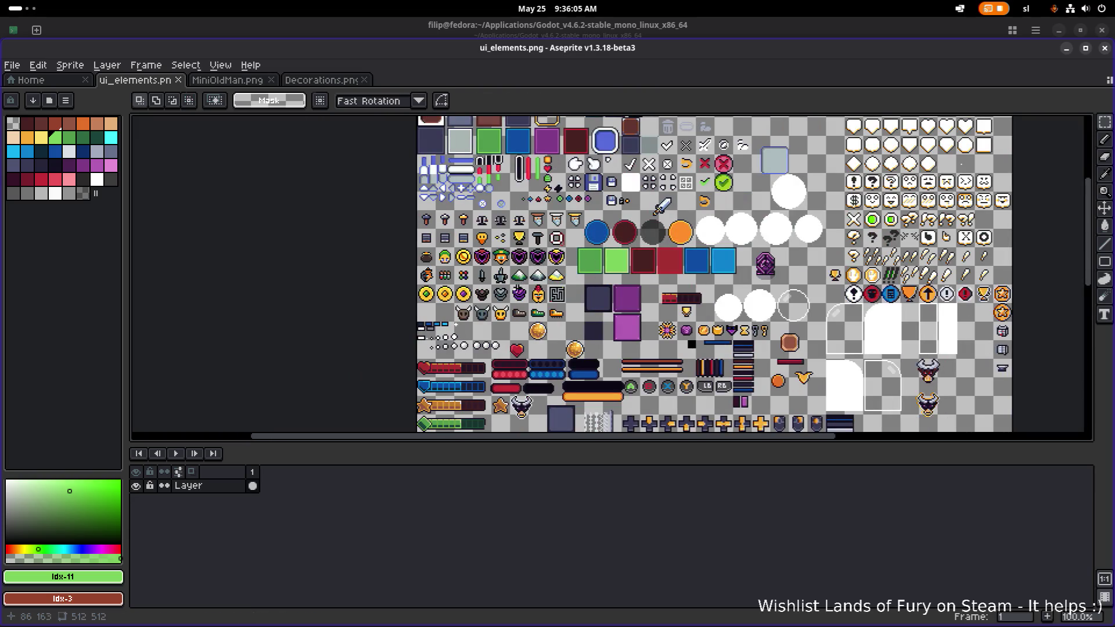
# Clear the orange face, dots and trophy icons, then paste the crowns again.
pyautogui.scroll(3, 501, 231)
pyautogui.moveTo(375, 235); pyautogui.dragTo(588, 306)
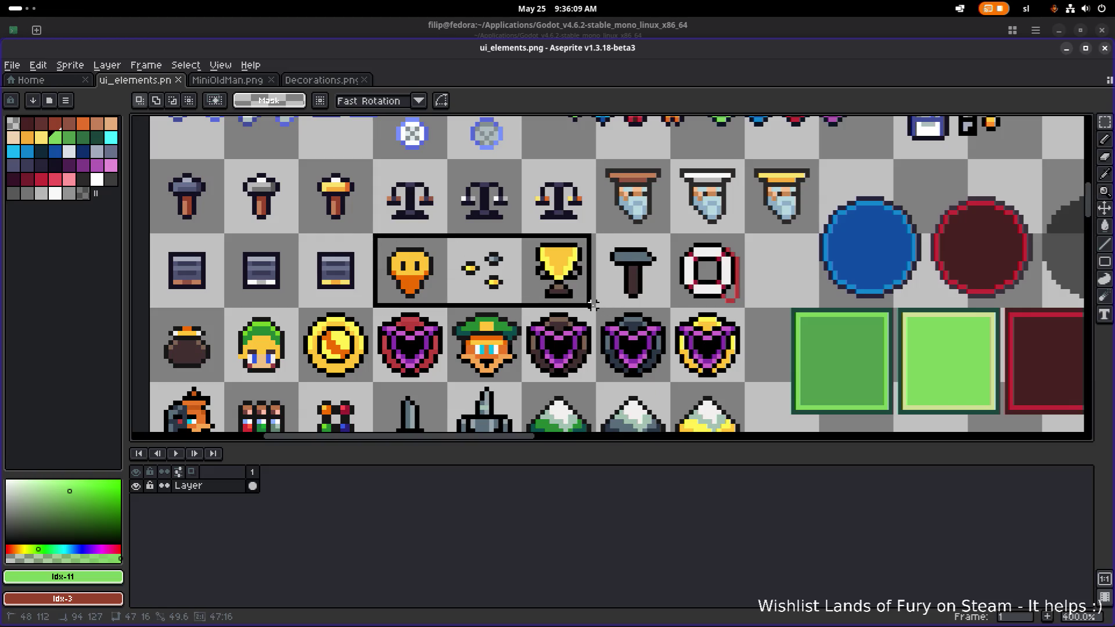
pyautogui.press('Delete')
pyautogui.hotkey('ctrl', 'v')
# Move the cyan crowns into the emptied cells and place one beside the lifebuoy.
pyautogui.moveTo(572, 277); pyautogui.dragTo(418, 269)
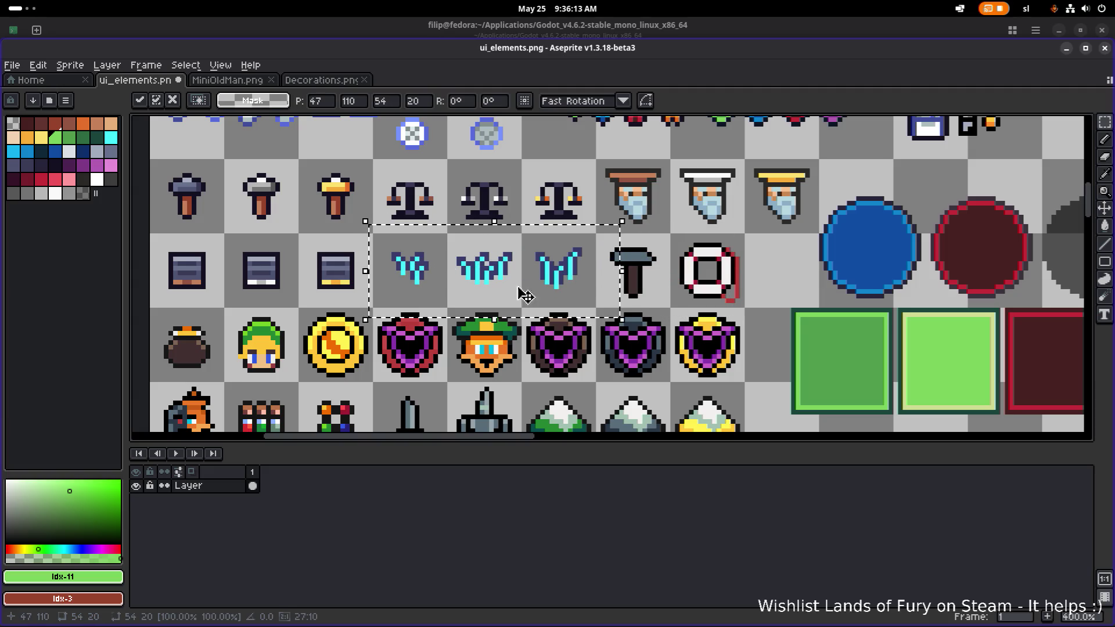
pyautogui.click(583, 319)
pyautogui.moveTo(379, 301)
pyautogui.mouseDown()
pyautogui.moveTo(437, 245)
pyautogui.moveTo(413, 273)
pyautogui.moveTo(455, 281)
pyautogui.moveTo(538, 240)
pyautogui.mouseUp()
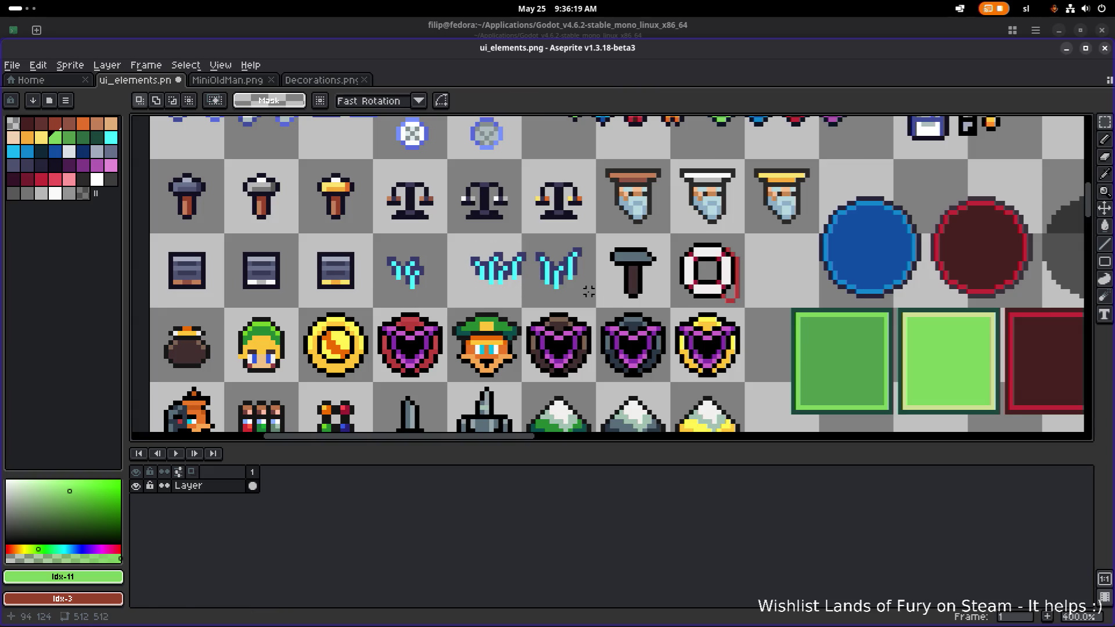
pyautogui.moveTo(526, 290)
pyautogui.mouseDown()
pyautogui.moveTo(590, 241)
pyautogui.moveTo(449, 307)
pyautogui.moveTo(750, 301)
pyautogui.moveTo(779, 277)
pyautogui.mouseUp()
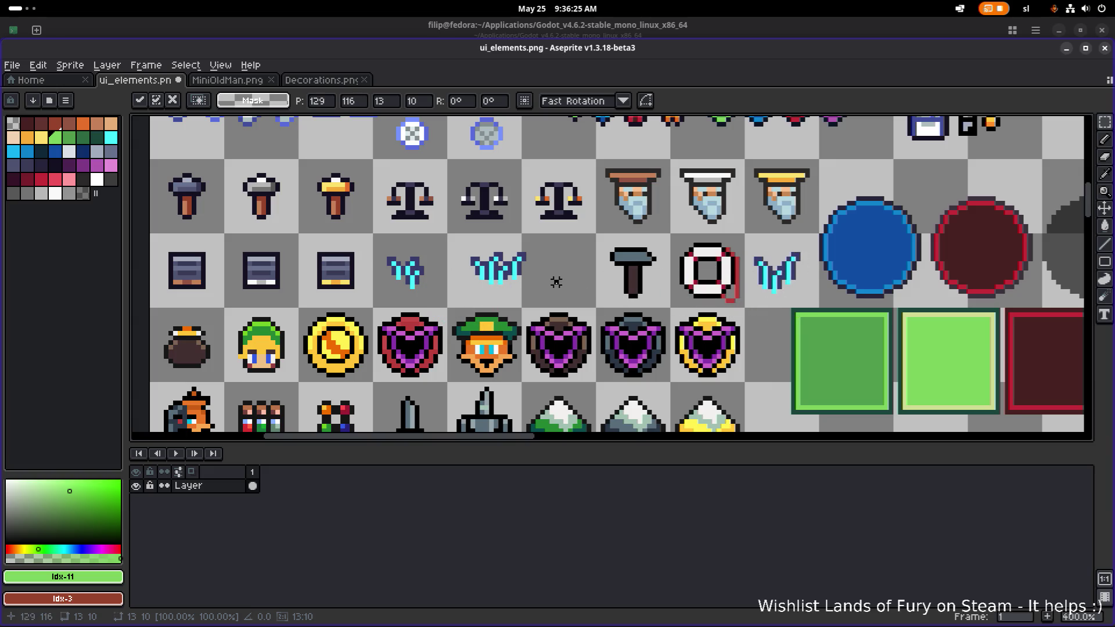
pyautogui.click(459, 291)
# Shift the remaining cyan sprites into adjacent cells and save ui_elements.png.
pyautogui.moveTo(451, 298); pyautogui.dragTo(566, 233)
pyautogui.moveTo(522, 271); pyautogui.dragTo(586, 277)
pyautogui.click(797, 293)
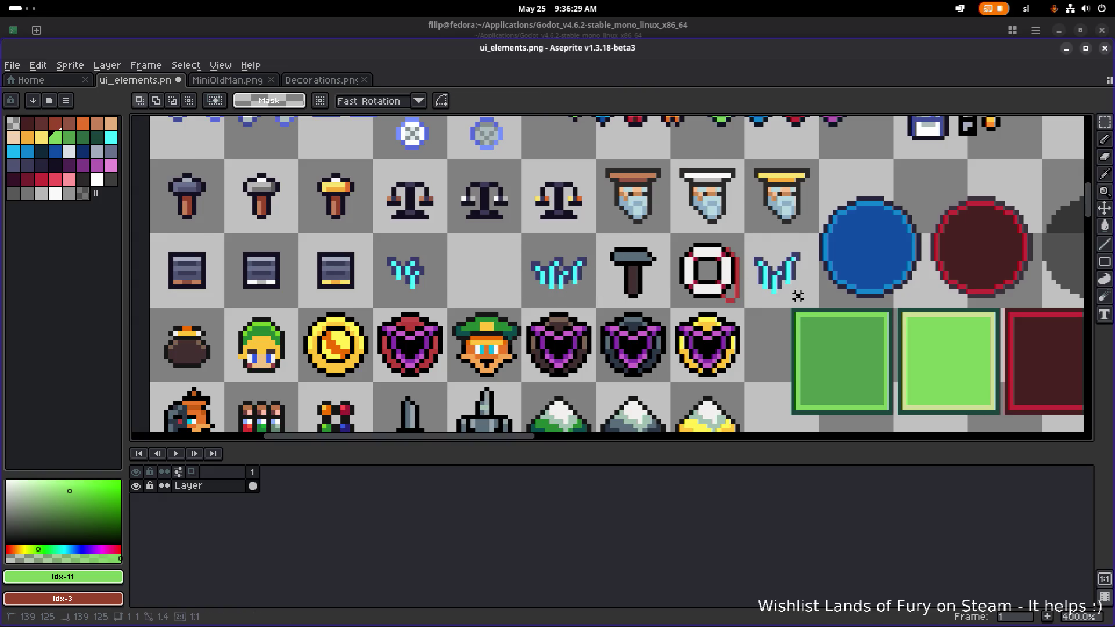
pyautogui.moveTo(803, 296)
pyautogui.mouseDown()
pyautogui.moveTo(747, 235)
pyautogui.moveTo(488, 279)
pyautogui.mouseUp()
pyautogui.click(691, 268)
pyautogui.hotkey('ctrl', 's')
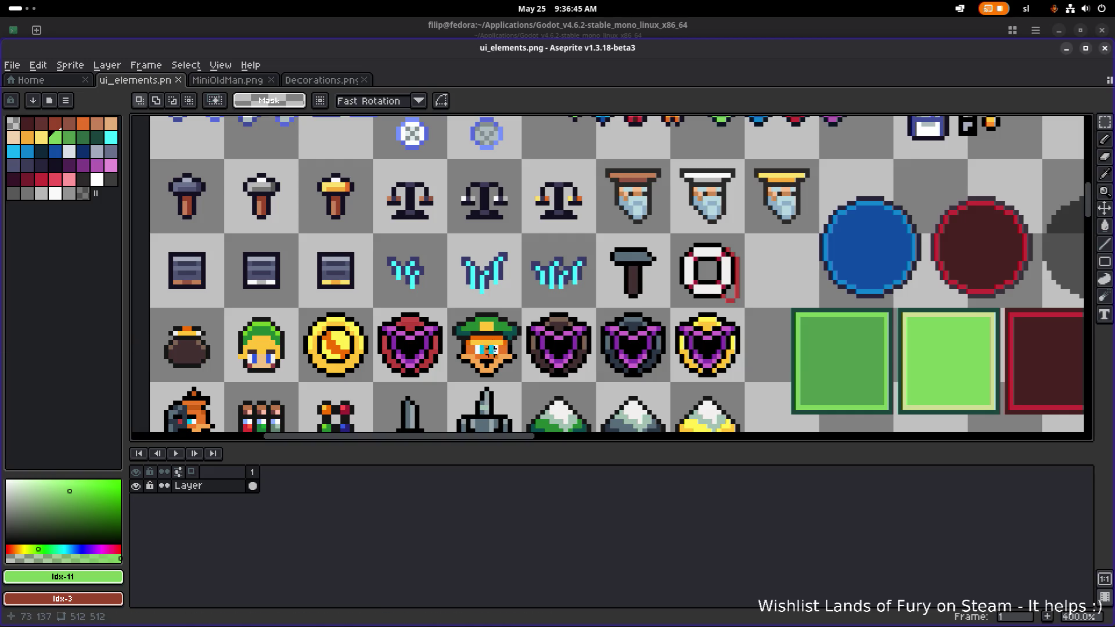
# Delete the hammer and lifebuoy icons from the row.
pyautogui.moveTo(503, 350); pyautogui.dragTo(557, 332)
pyautogui.moveTo(733, 284); pyautogui.dragTo(708, 285)
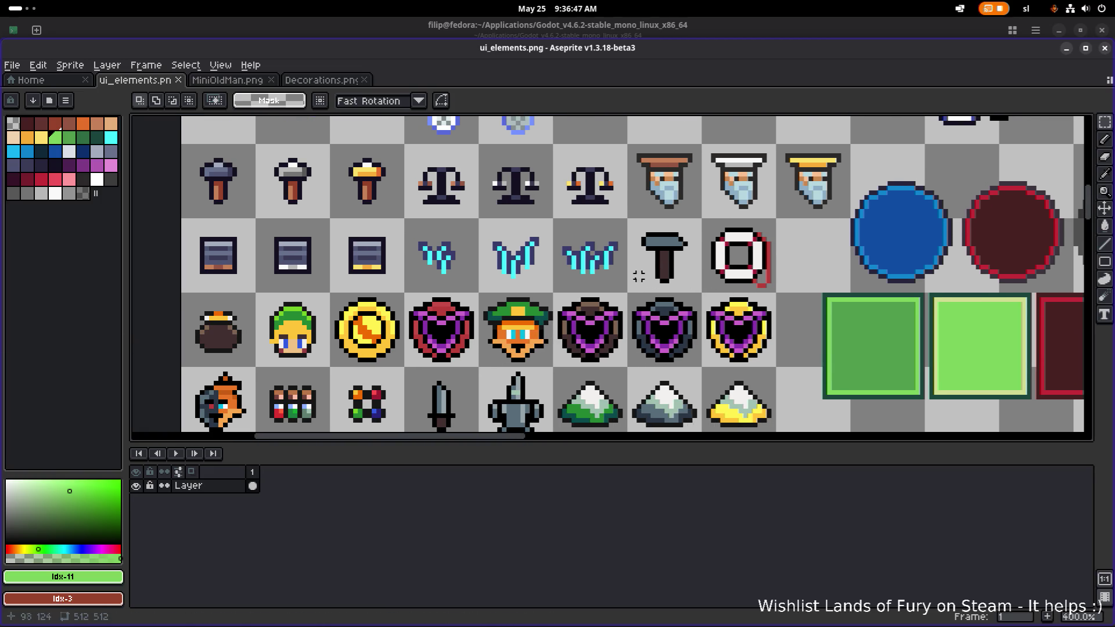
pyautogui.moveTo(641, 294); pyautogui.dragTo(786, 219)
pyautogui.press('Delete')
# Bring the green-eyed mask up from the lower grid and place it after the cyan sprites.
pyautogui.scroll(-1, 737, 248)
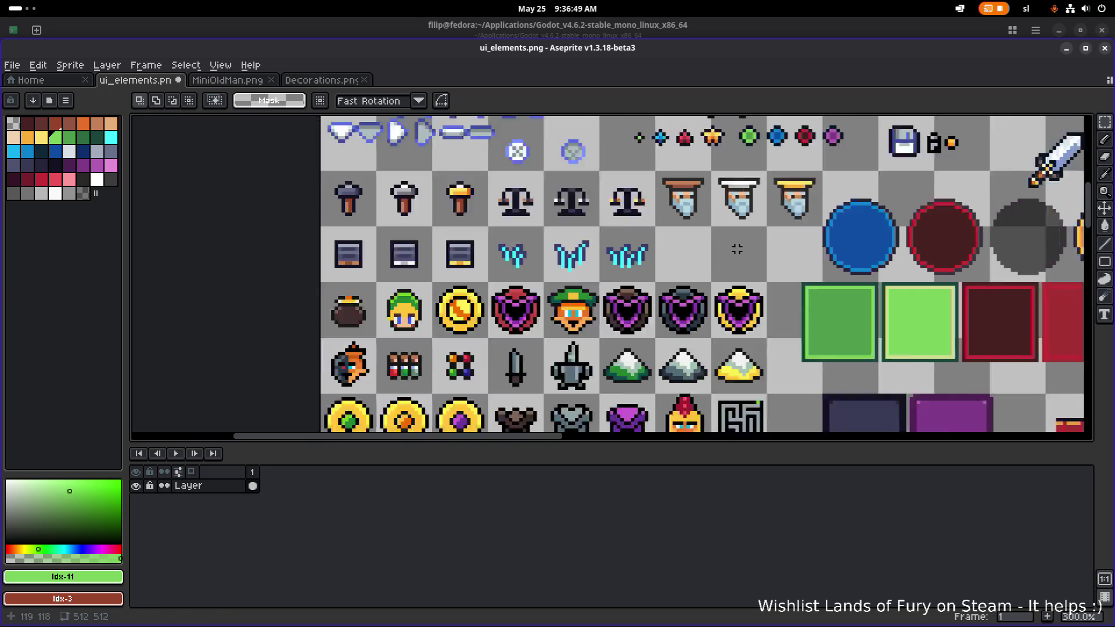
pyautogui.scroll(-1, 737, 249)
pyautogui.moveTo(737, 249); pyautogui.dragTo(552, 280)
pyautogui.scroll(1, 552, 280)
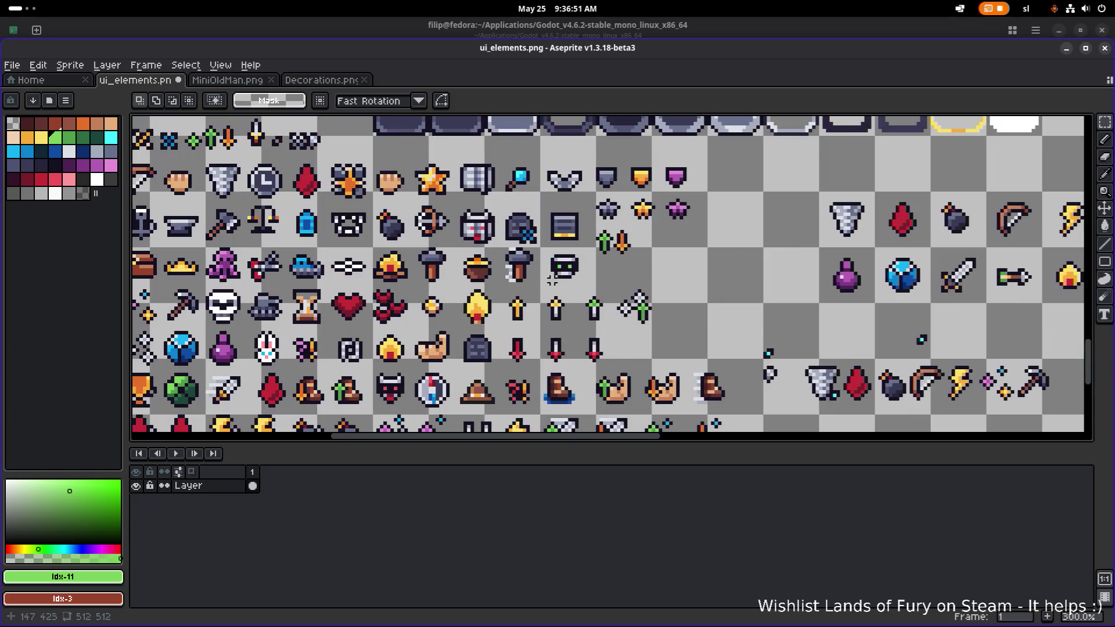
pyautogui.scroll(-1, 549, 302)
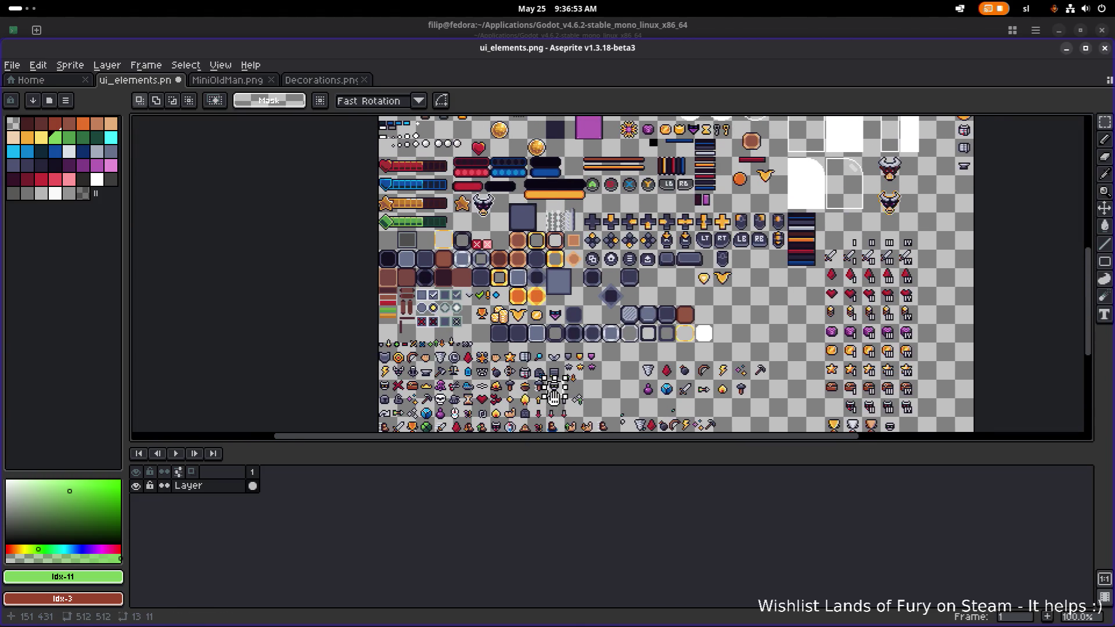
pyautogui.moveTo(557, 391)
pyautogui.mouseDown()
pyautogui.moveTo(546, 330)
pyautogui.moveTo(441, 142)
pyautogui.mouseUp()
pyautogui.scroll(-1, 464, 308)
pyautogui.scroll(2, 464, 307)
pyautogui.moveTo(411, 342)
pyautogui.mouseDown()
pyautogui.moveTo(525, 201)
pyautogui.moveTo(470, 361)
pyautogui.moveTo(461, 348)
pyautogui.moveTo(528, 206)
pyautogui.mouseUp()
pyautogui.click(602, 227)
# Move the horned dark helmet up beside the green-eyed mask and deselect.
pyautogui.scroll(-2, 602, 226)
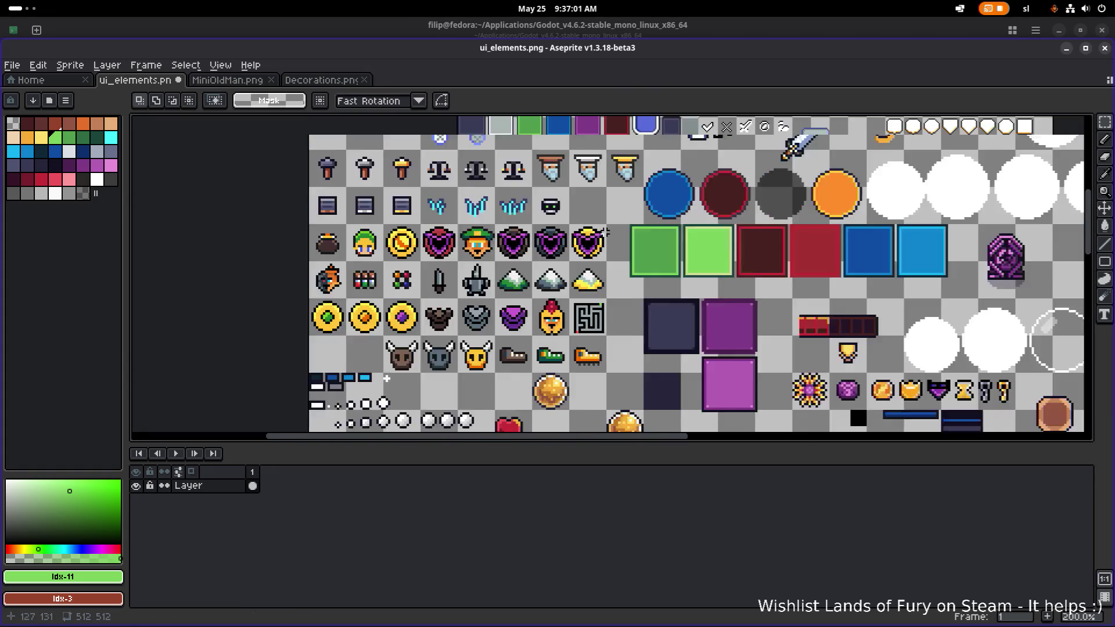
pyautogui.moveTo(581, 256); pyautogui.dragTo(595, 118)
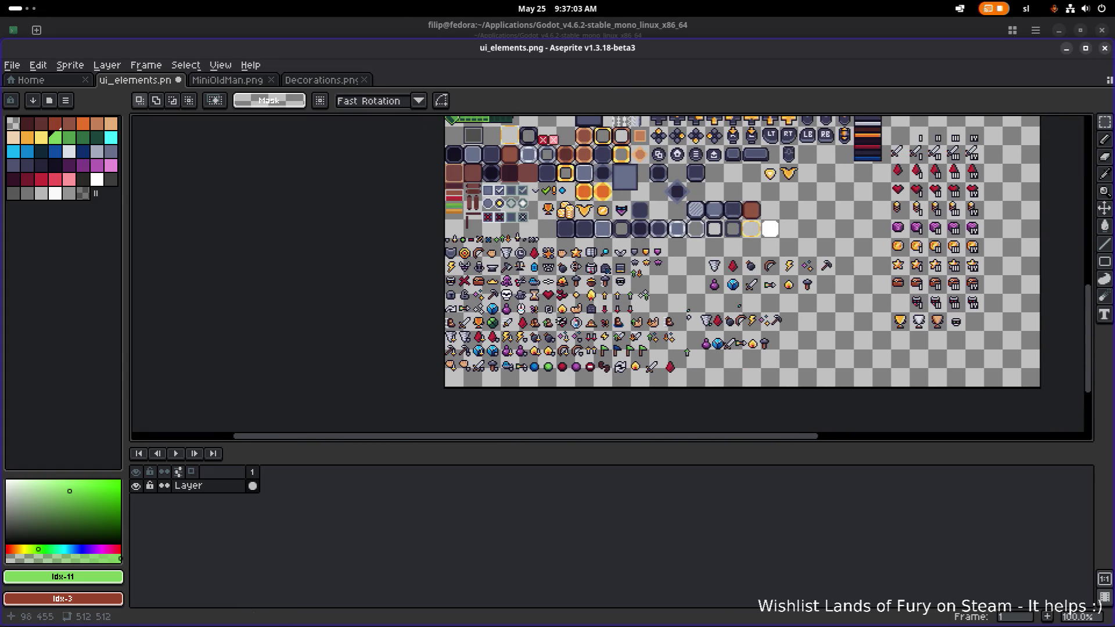
pyautogui.scroll(4, 482, 282)
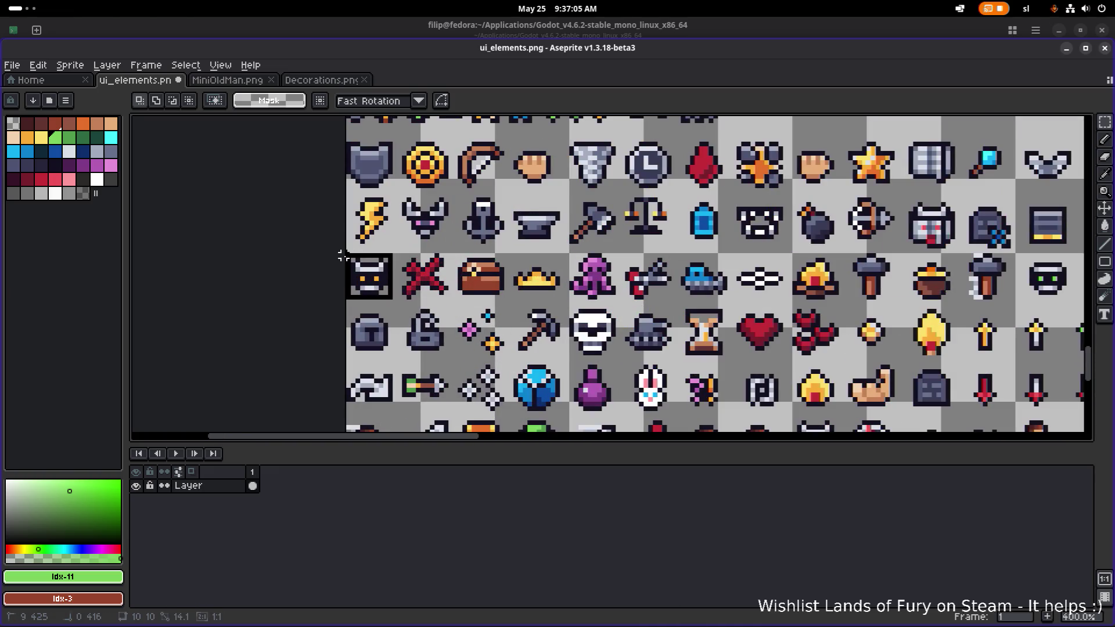
pyautogui.scroll(-4, 360, 249)
pyautogui.moveTo(386, 249)
pyautogui.mouseDown()
pyautogui.moveTo(407, 361)
pyautogui.moveTo(397, 404)
pyautogui.moveTo(516, 158)
pyautogui.mouseUp()
pyautogui.scroll(1, 512, 246)
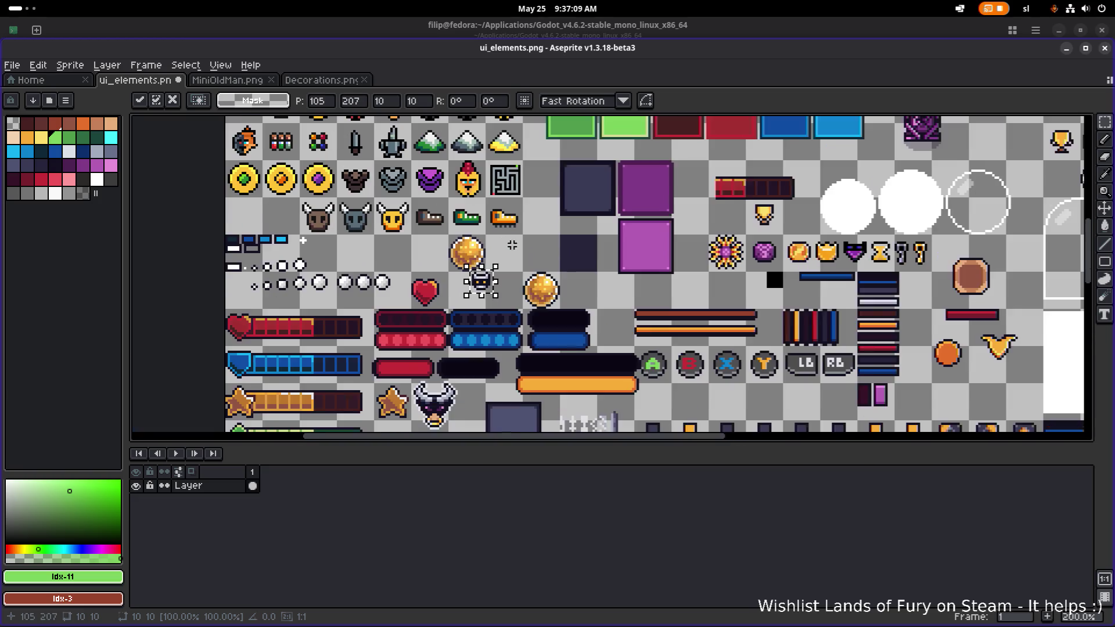
pyautogui.scroll(-1, 512, 245)
pyautogui.moveTo(503, 280); pyautogui.dragTo(515, 169)
pyautogui.scroll(5, 514, 170)
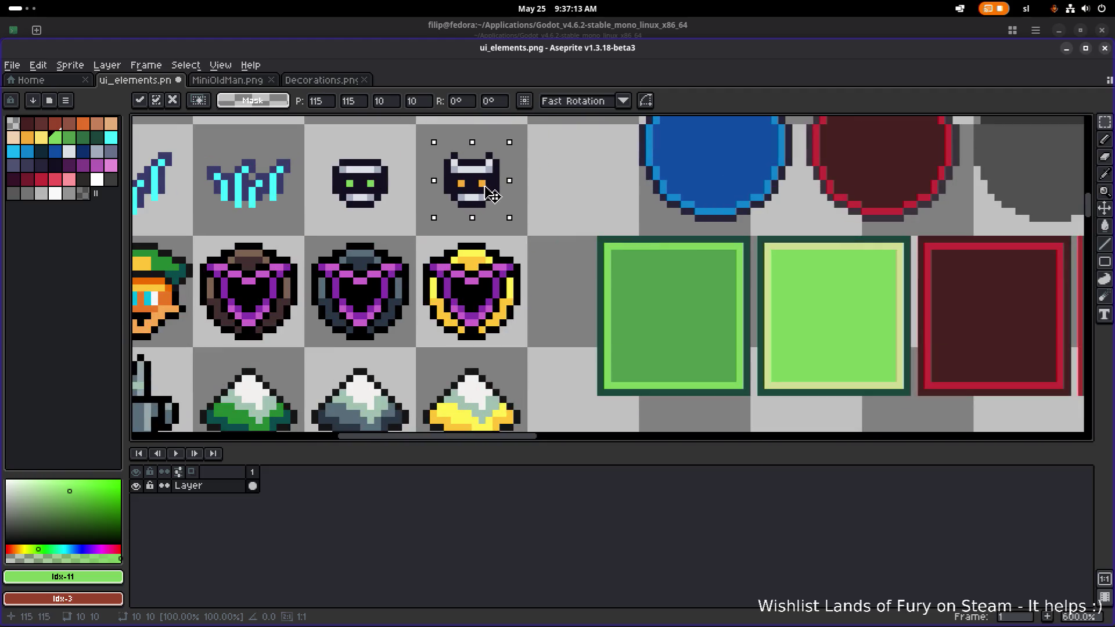
pyautogui.scroll(-7, 592, 187)
pyautogui.hotkey('ctrl', 'd')
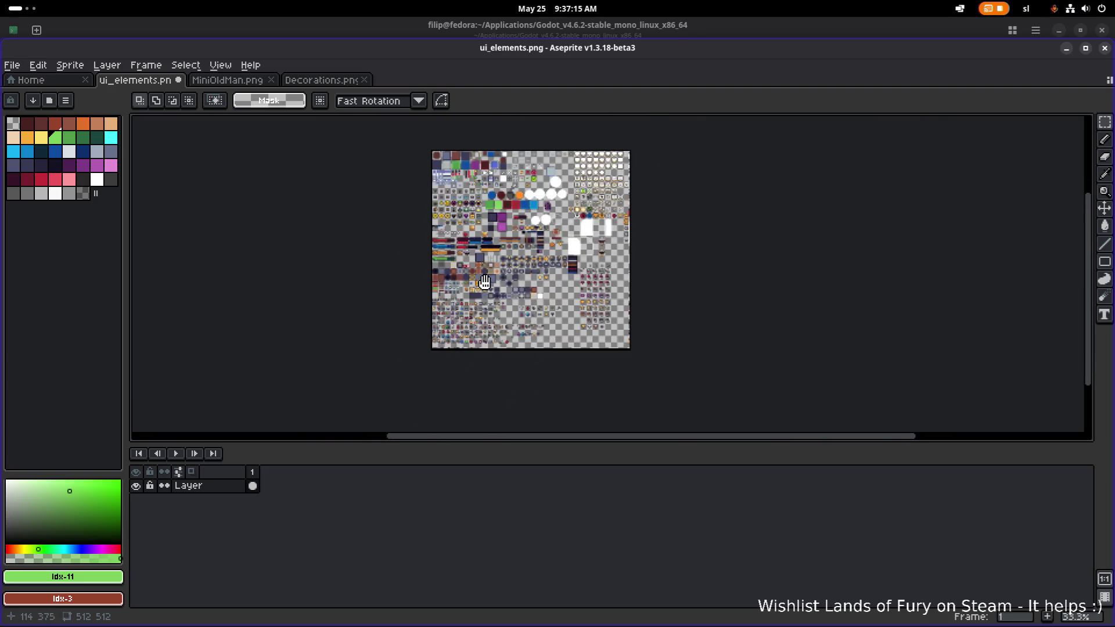
# Lift the red-mouthed horned icon from the lower grid up toward the heart icon.
pyautogui.scroll(4, 484, 282)
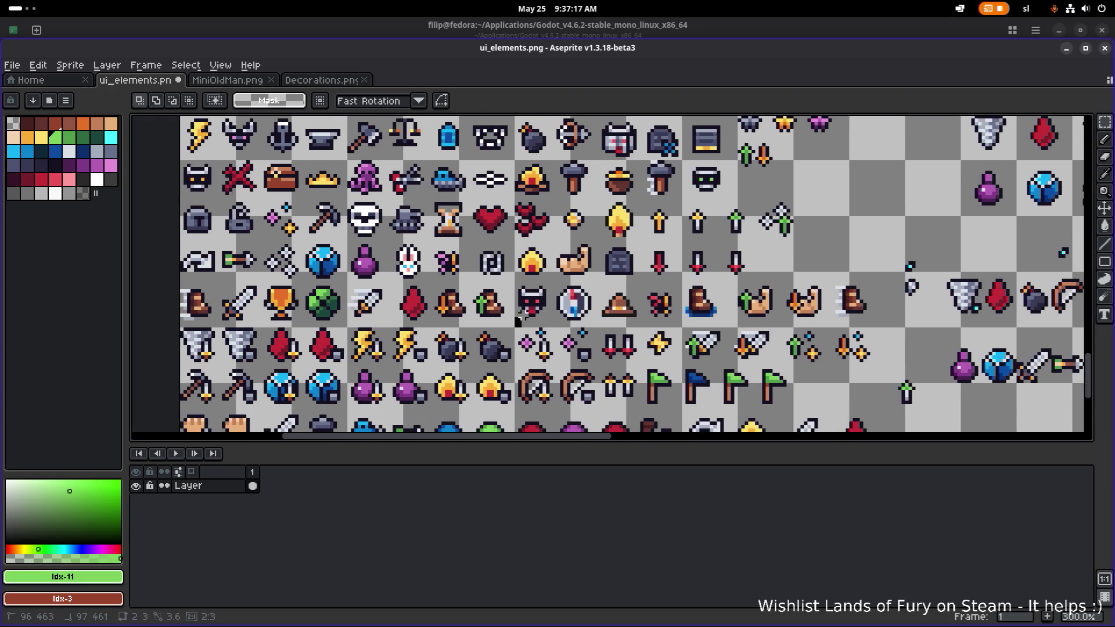
pyautogui.scroll(-4, 517, 320)
pyautogui.moveTo(538, 313); pyautogui.dragTo(497, 413)
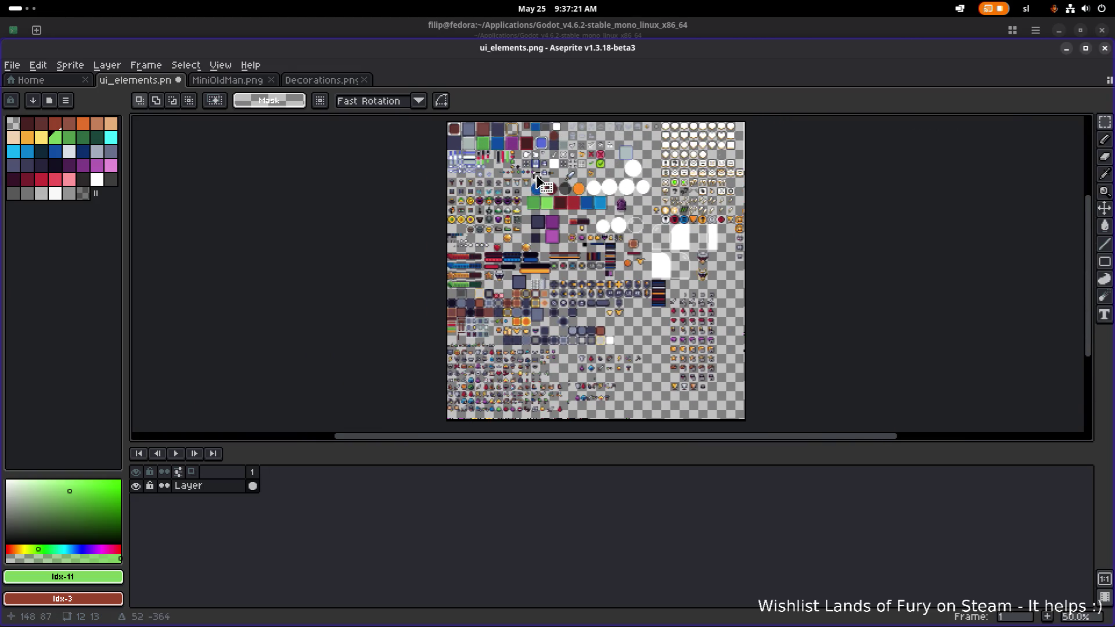
pyautogui.scroll(3, 541, 181)
pyautogui.scroll(-2, 541, 183)
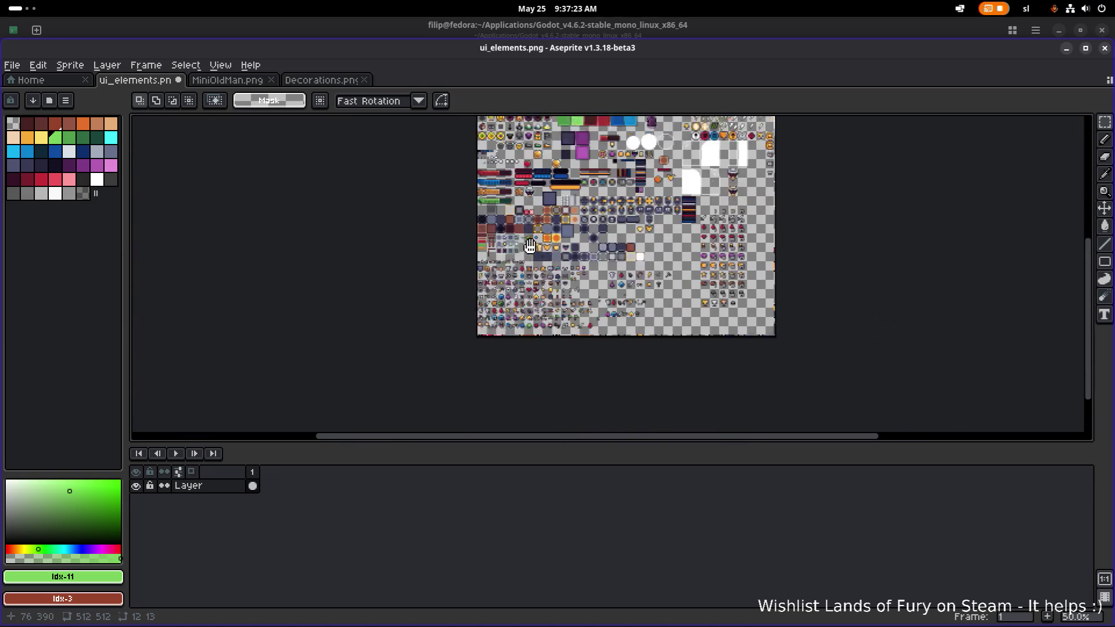
pyautogui.scroll(3, 543, 276)
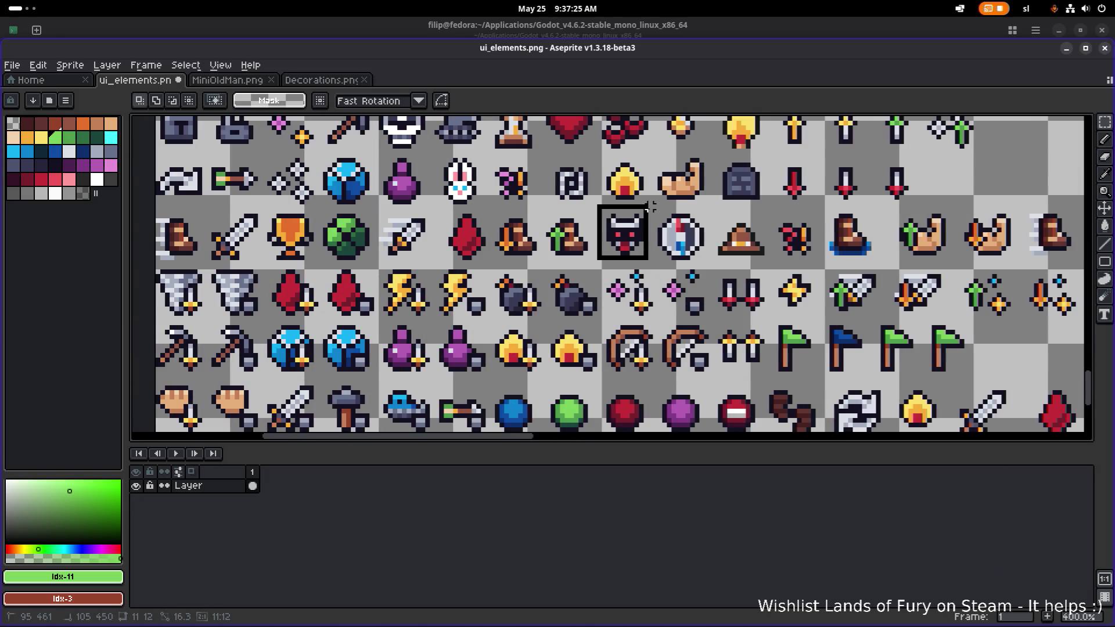
pyautogui.scroll(-4, 630, 244)
pyautogui.scroll(2, 583, 324)
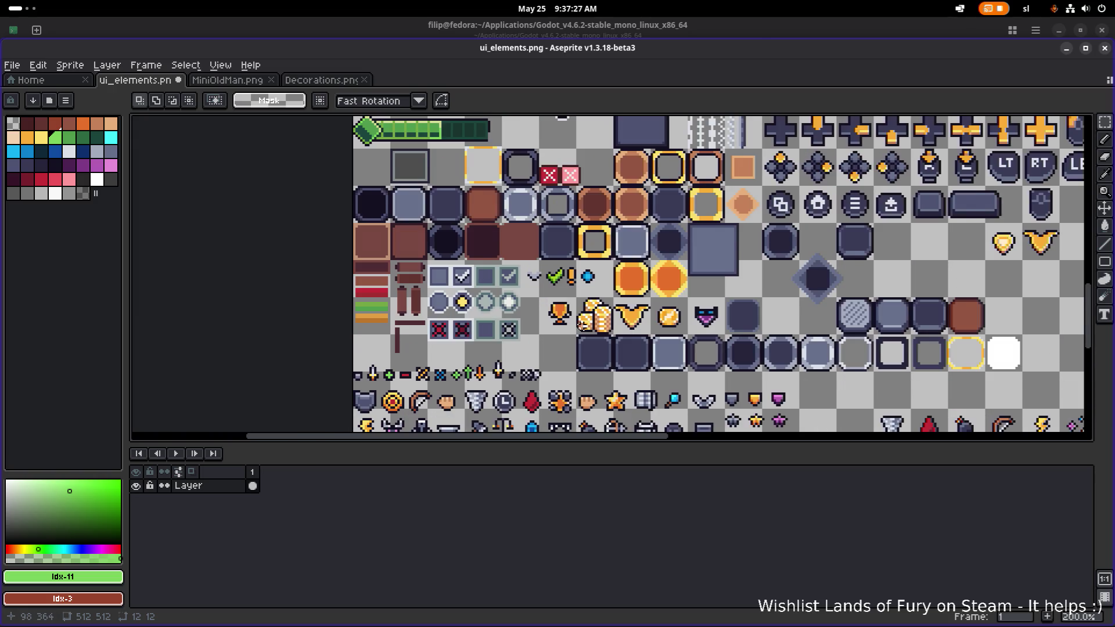
pyautogui.scroll(-1, 582, 323)
pyautogui.scroll(1, 586, 393)
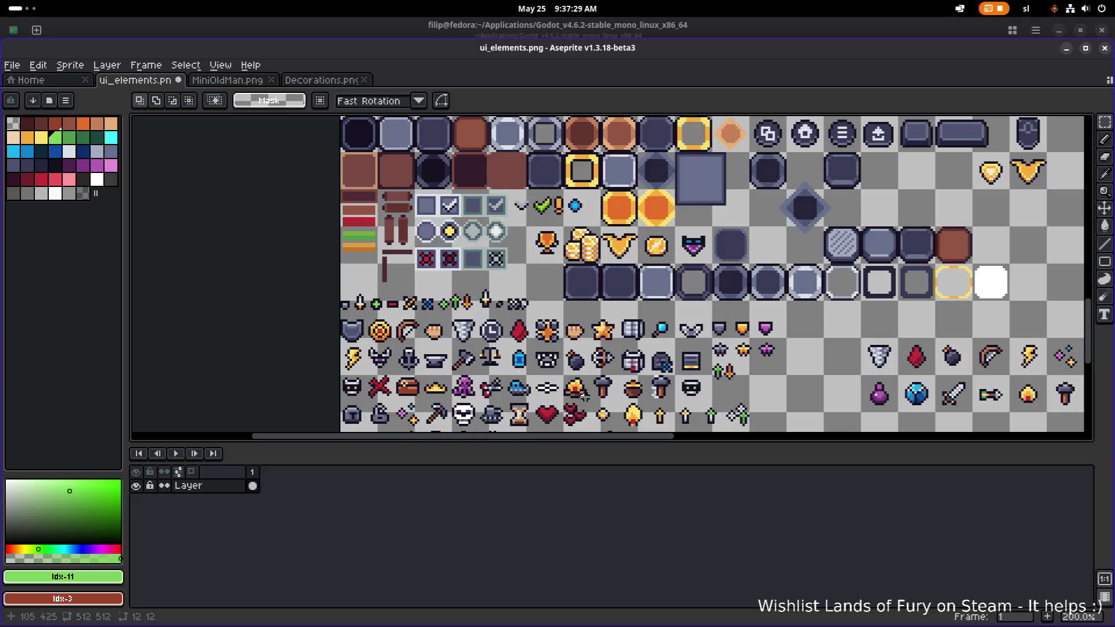
pyautogui.scroll(-1, 589, 386)
pyautogui.moveTo(593, 435); pyautogui.dragTo(593, 144)
# Set the horned icon down beside the orange-eyed helmet and commit it.
pyautogui.scroll(2, 593, 142)
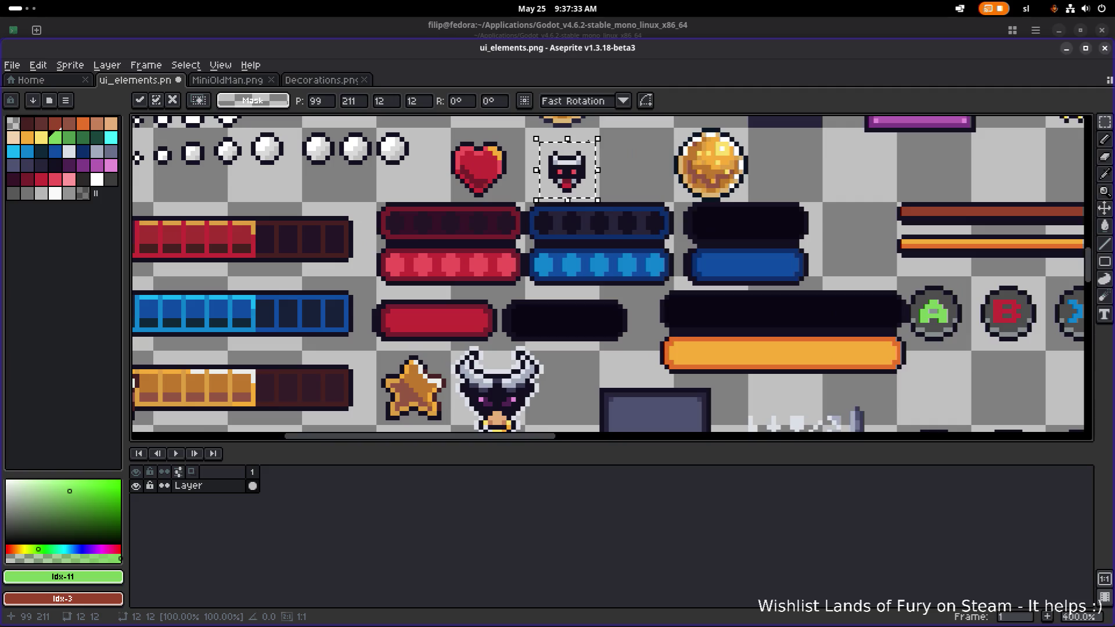
pyautogui.scroll(-2, 544, 361)
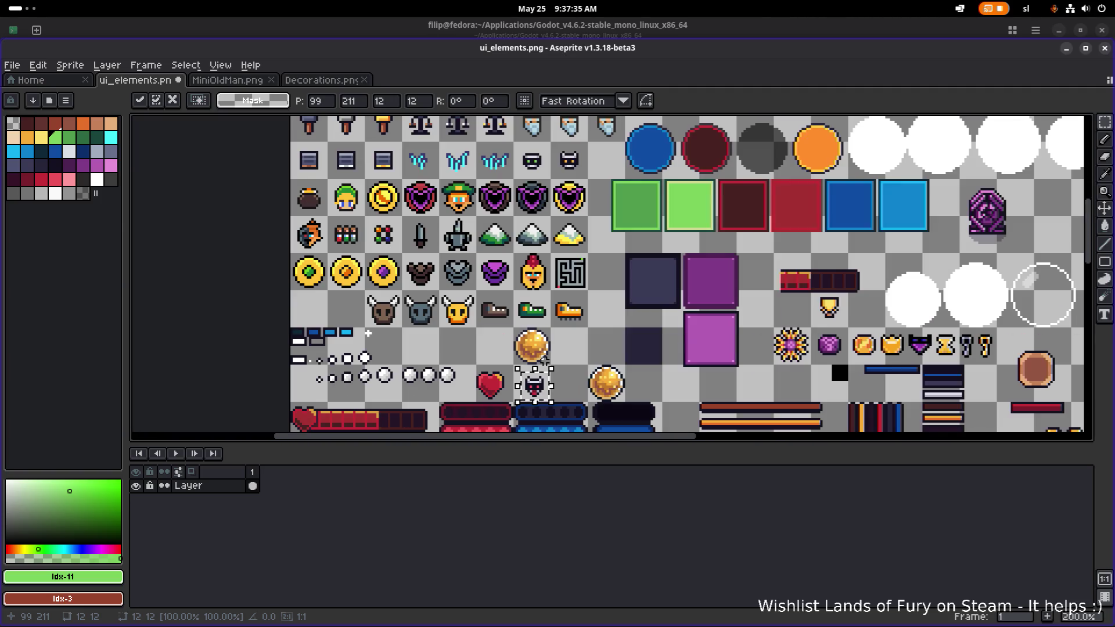
pyautogui.moveTo(548, 382)
pyautogui.mouseDown()
pyautogui.moveTo(549, 209)
pyautogui.moveTo(607, 163)
pyautogui.moveTo(625, 182)
pyautogui.mouseUp()
pyautogui.scroll(3, 612, 165)
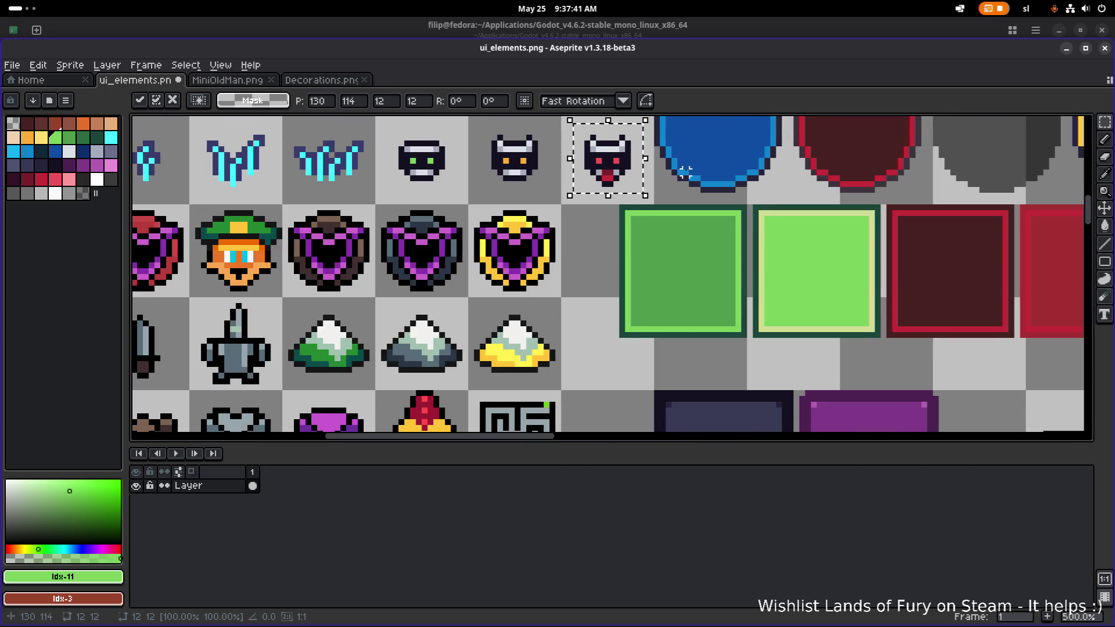
pyautogui.click(679, 169)
pyautogui.scroll(-2, 676, 175)
pyautogui.scroll(-1, 647, 246)
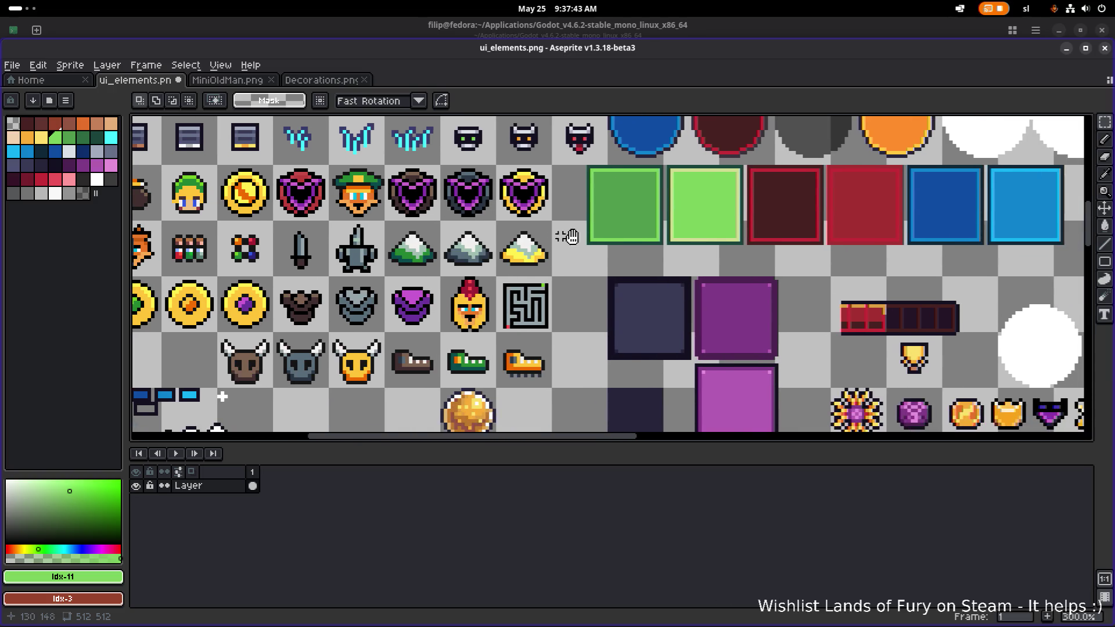
# Save ui_elements.png and clear the dark pot sprite's cell at the left of the shield row.
pyautogui.hotkey('ctrl', 's')
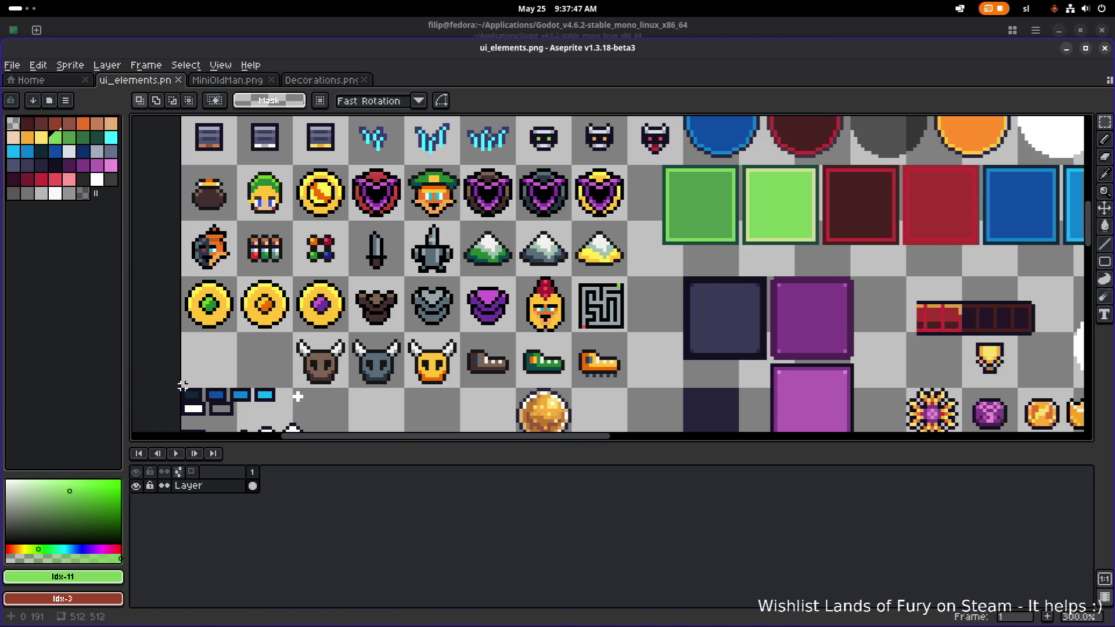
pyautogui.scroll(-1, 297, 396)
pyautogui.moveTo(338, 347); pyautogui.dragTo(422, 299)
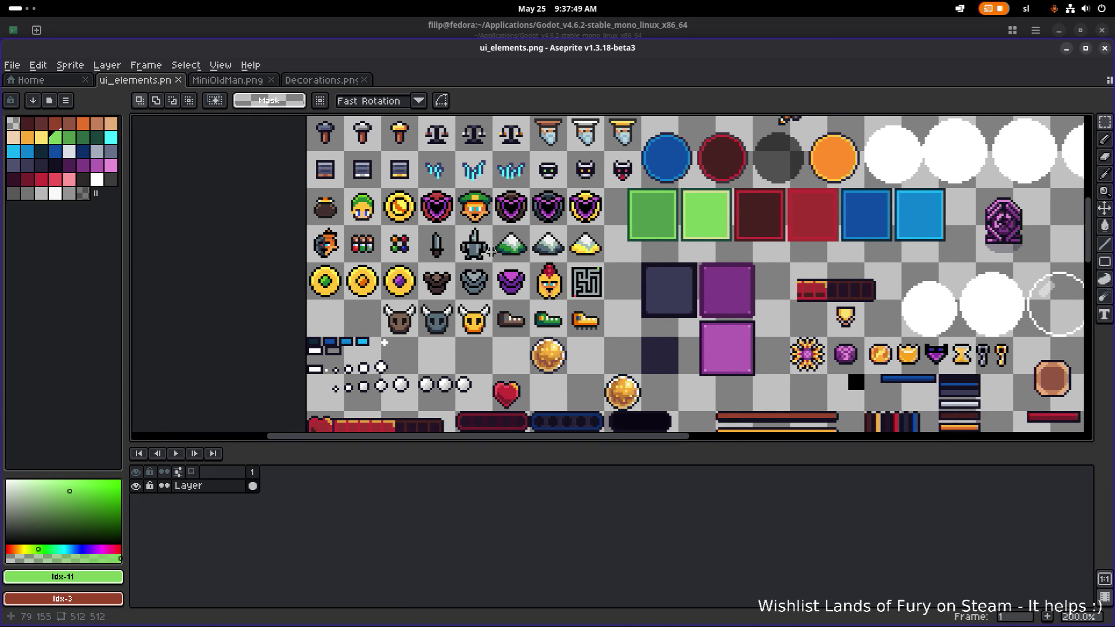
pyautogui.scroll(3, 380, 228)
pyautogui.moveTo(374, 234); pyautogui.dragTo(282, 150)
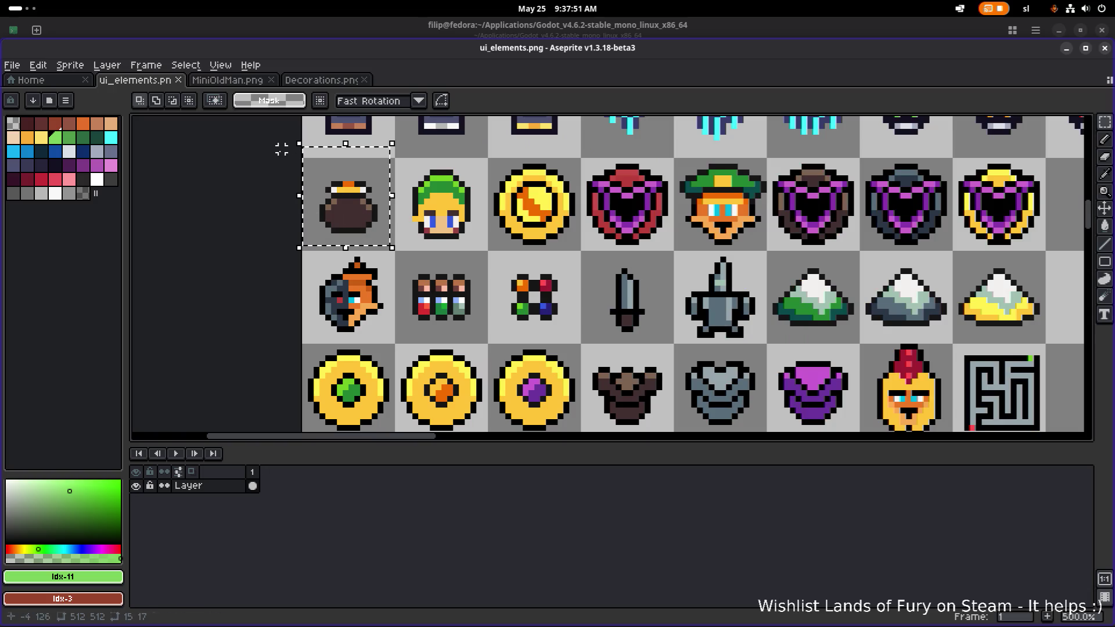
pyautogui.press('Delete')
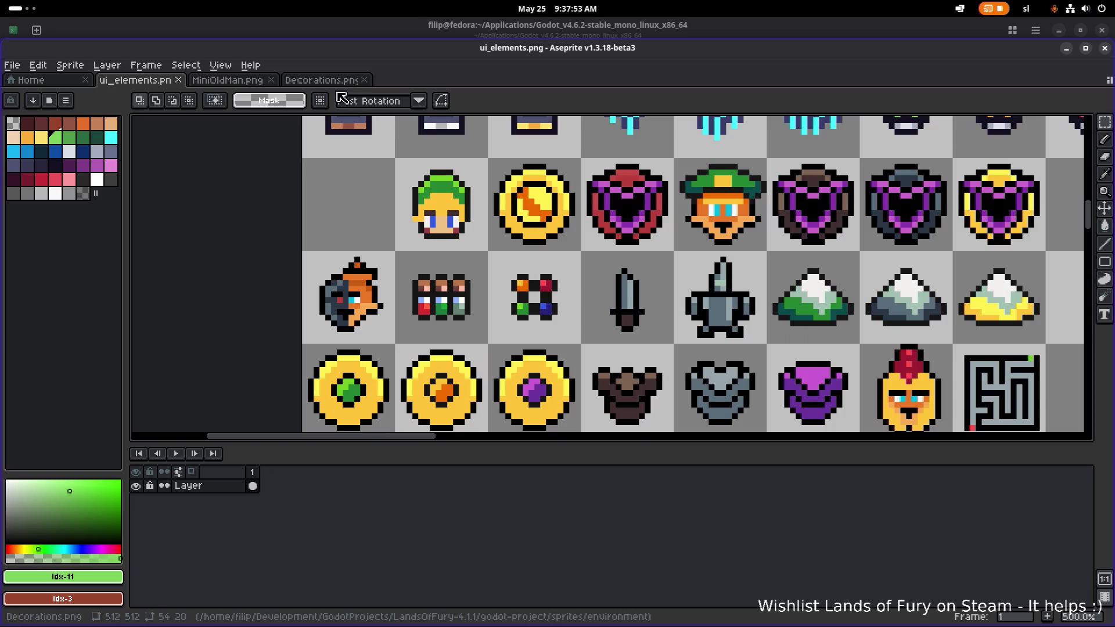
pyautogui.click(11, 65)
# Open CarrotBolt.png from the projectiles folder.
pyautogui.click(47, 96)
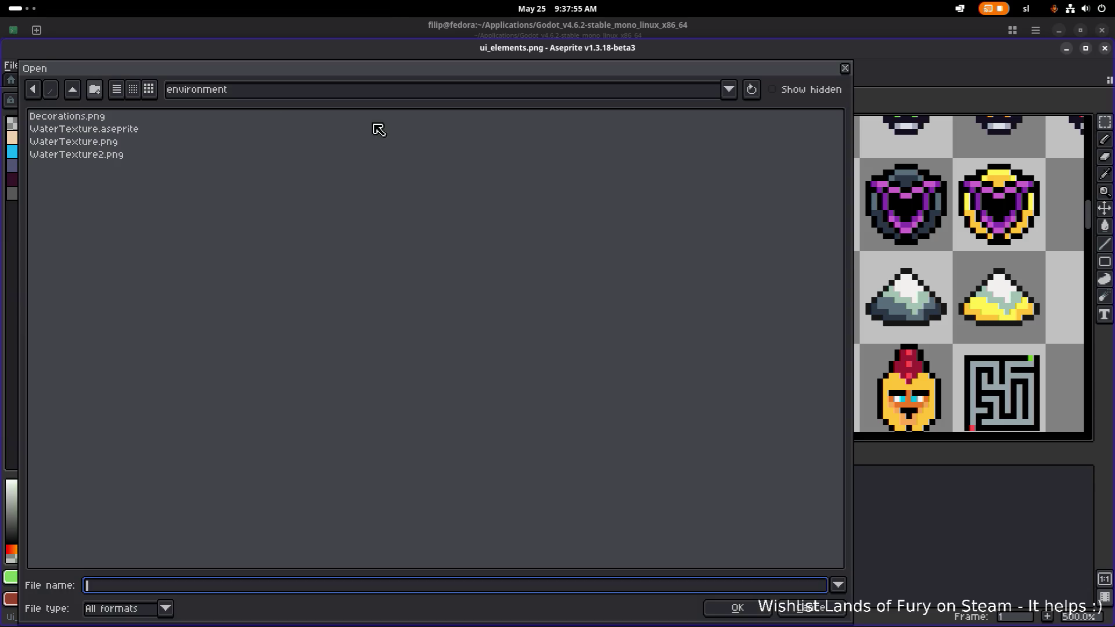
pyautogui.click(73, 90)
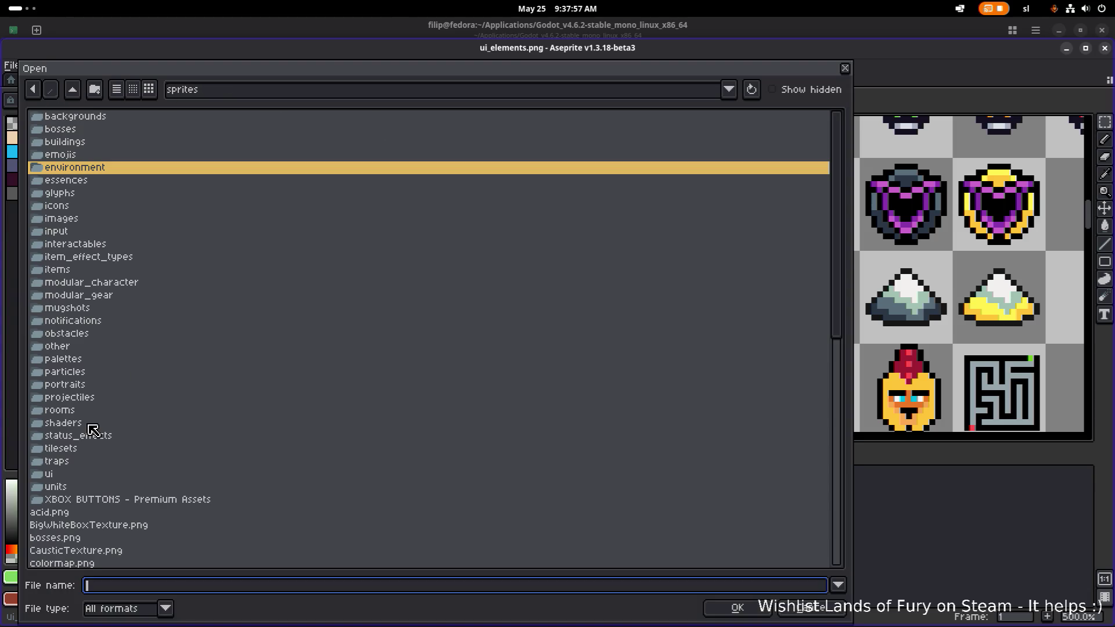
pyautogui.doubleClick(95, 396)
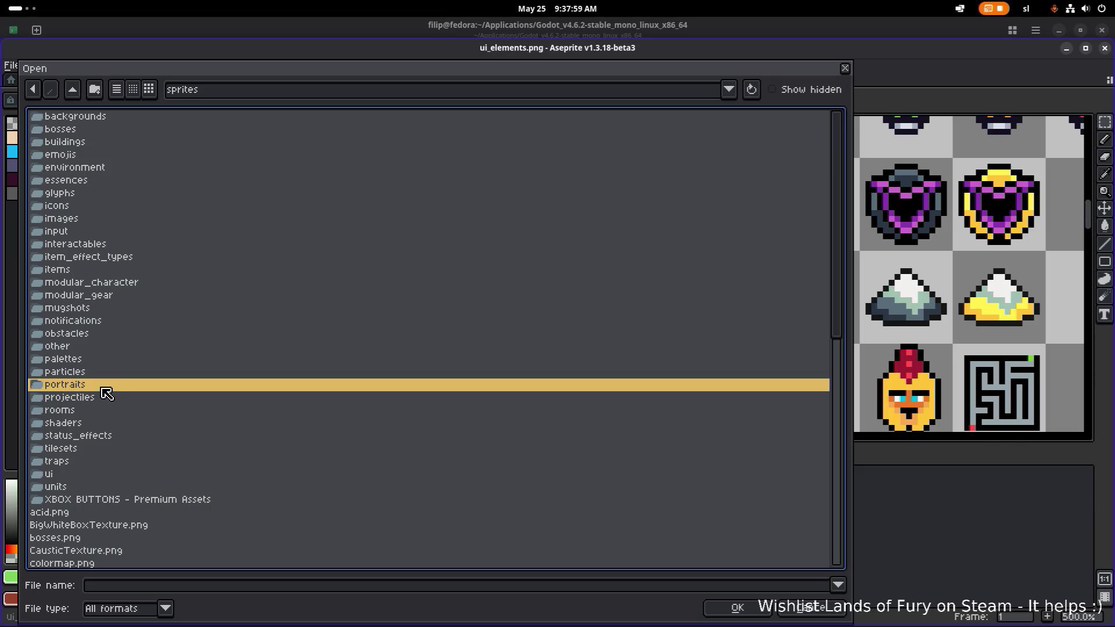
pyautogui.click(98, 196)
pyautogui.doubleClick(100, 201)
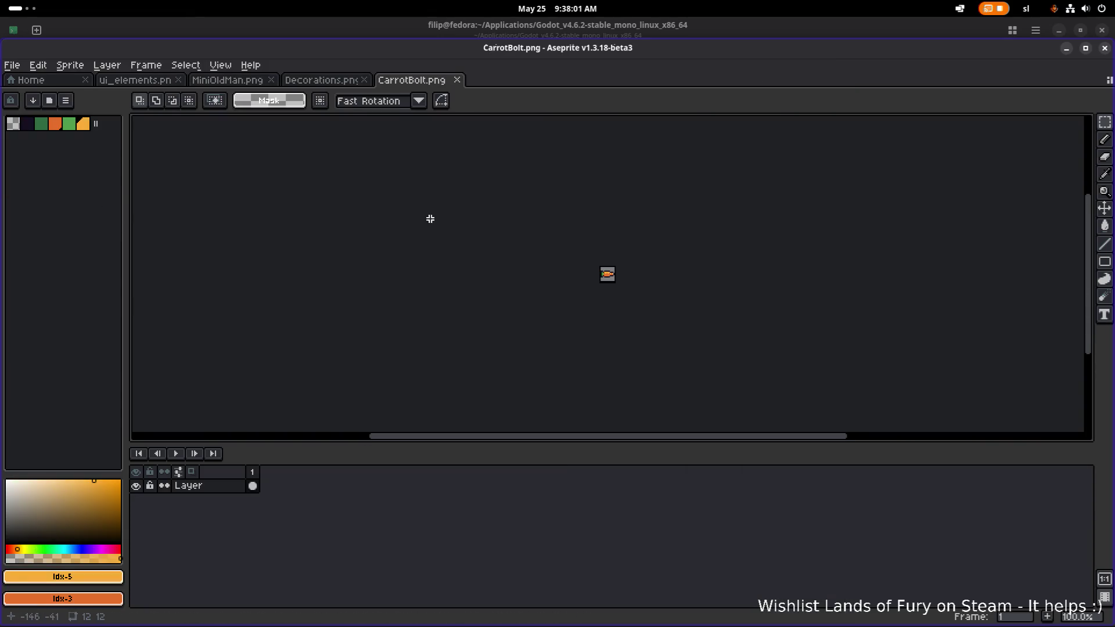
# Copy the whole carrot into ui_elements.png, set it left of the green-hat head, and save.
pyautogui.hotkey('ctrl', 'a')
pyautogui.click(338, 82)
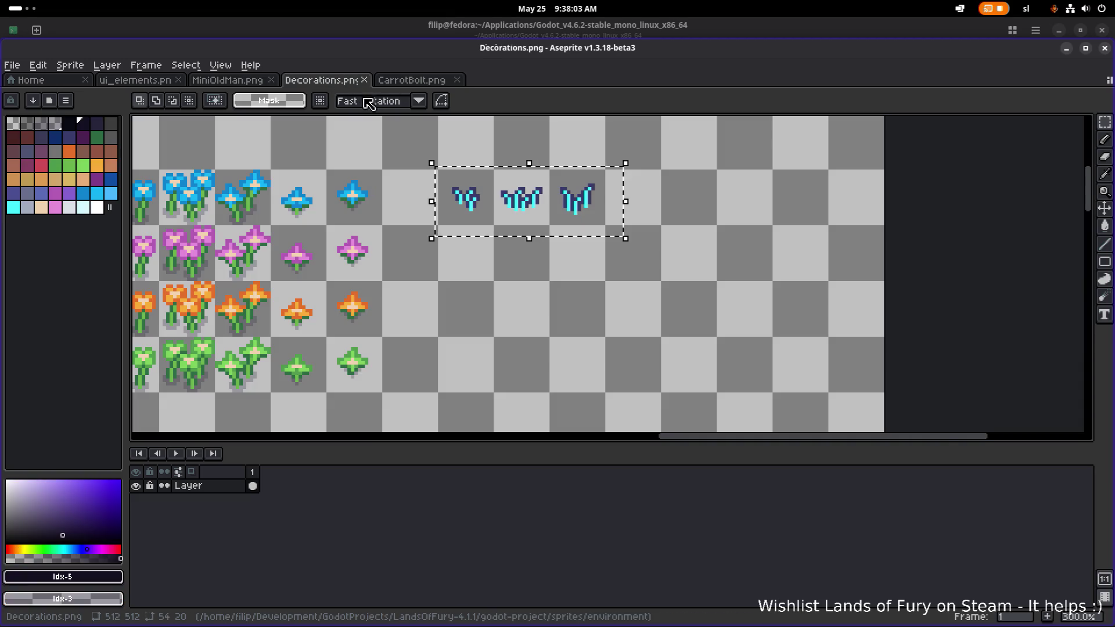
pyautogui.click(152, 79)
pyautogui.hotkey('ctrl', 'v')
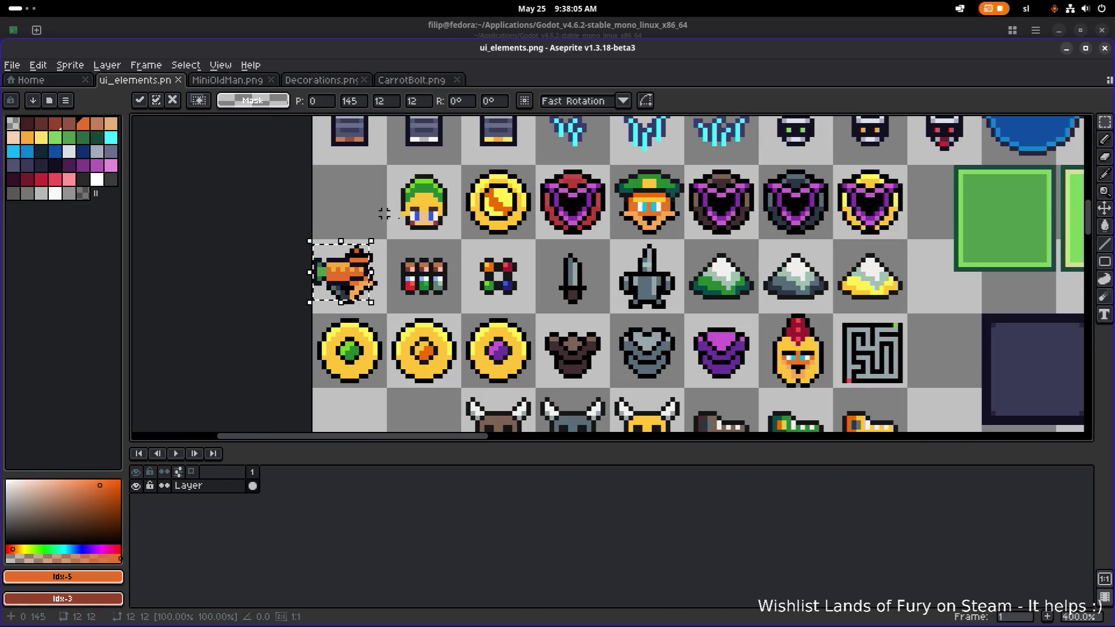
pyautogui.moveTo(355, 296); pyautogui.dragTo(355, 225)
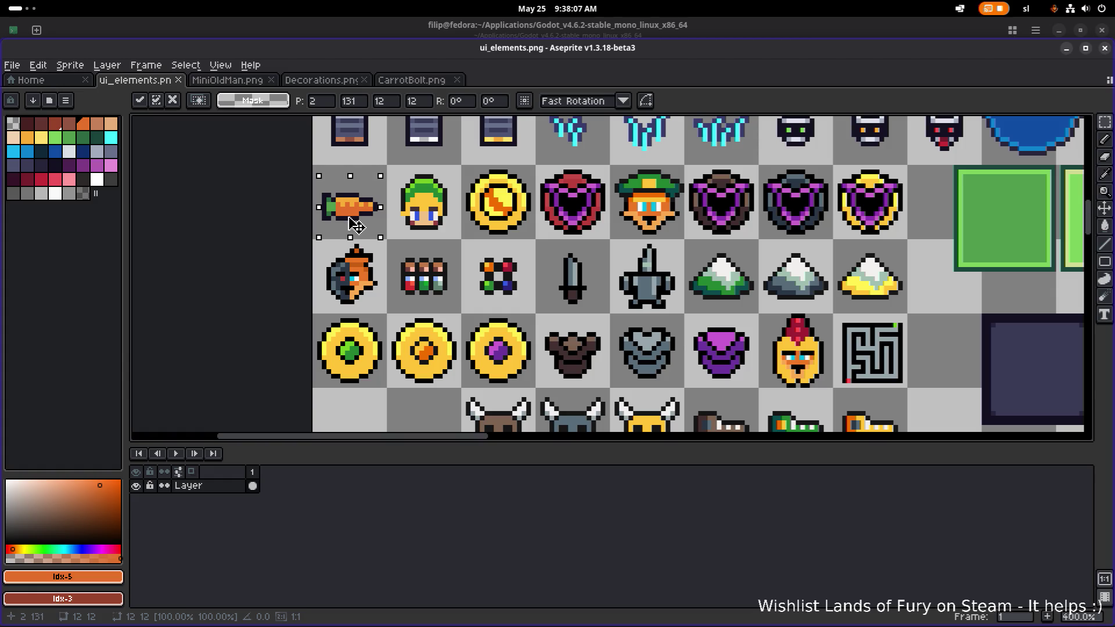
pyautogui.press('Return')
pyautogui.scroll(-1, 472, 412)
pyautogui.hotkey('ctrl', 's')
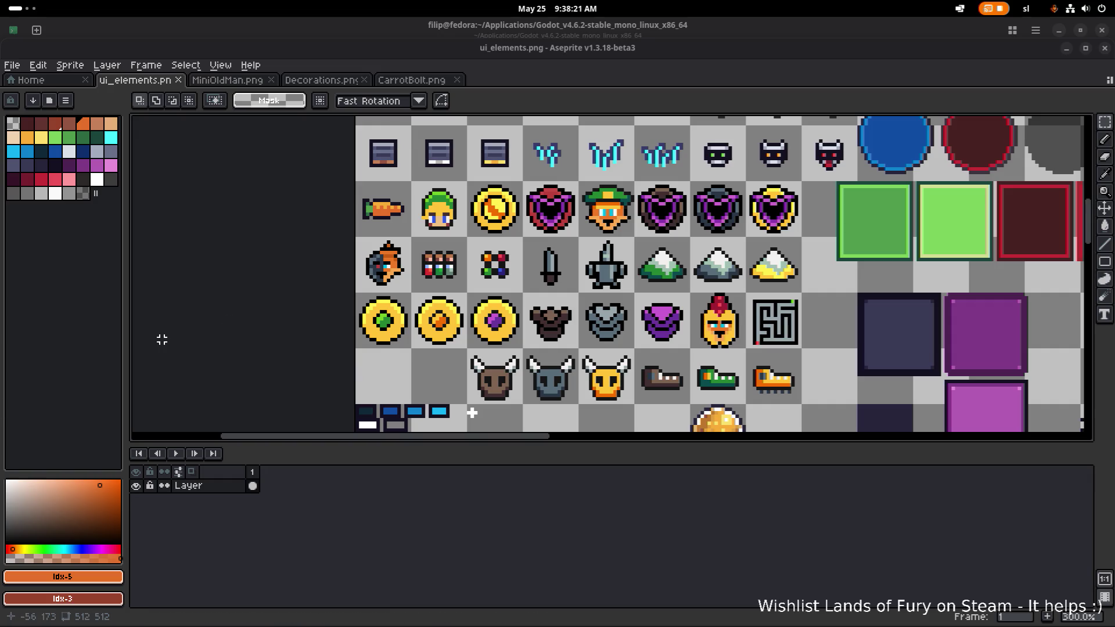
# Clear the three cells right of the carrot holding the green-hat head, gold coin and heart shield.
pyautogui.hscroll(3, 426, 222)
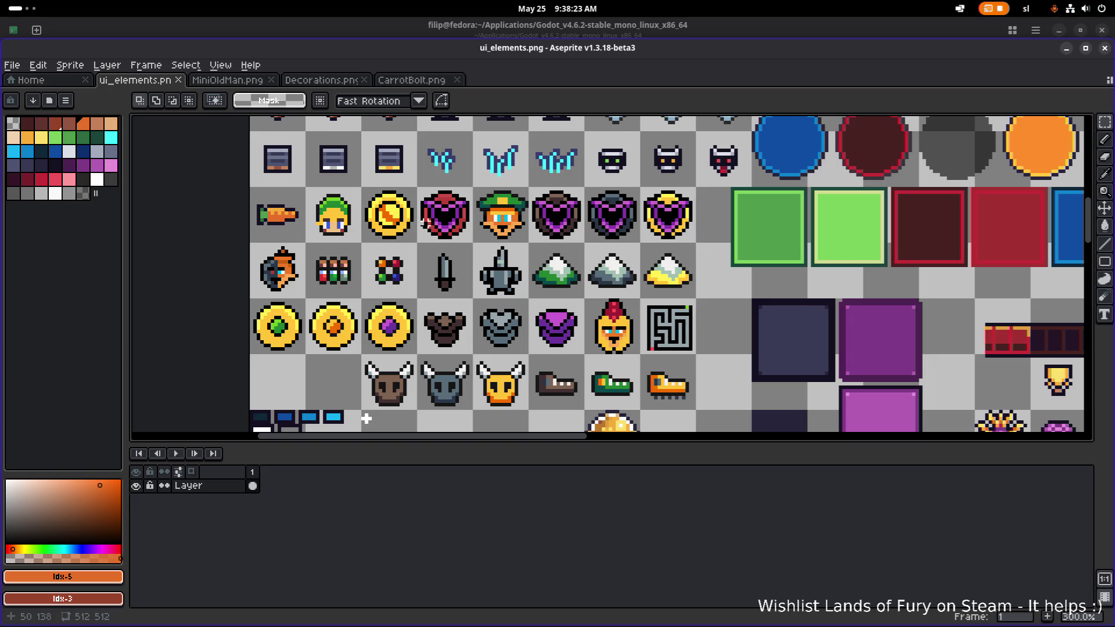
pyautogui.scroll(-1, 423, 233)
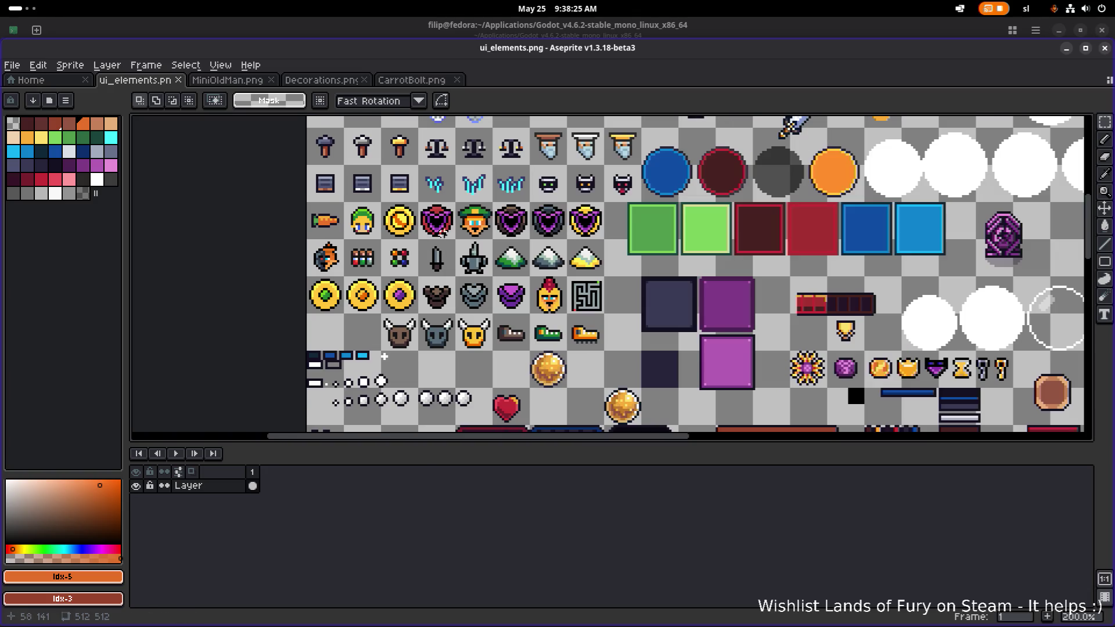
pyautogui.scroll(-1, 483, 230)
pyautogui.scroll(2, 377, 258)
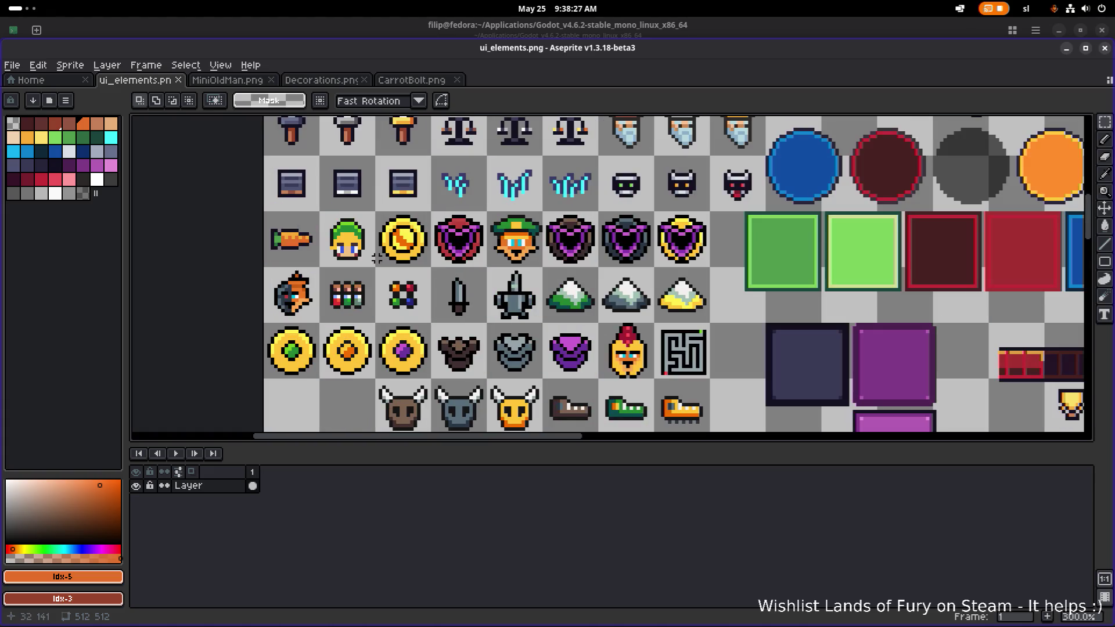
pyautogui.moveTo(328, 259)
pyautogui.mouseDown()
pyautogui.moveTo(381, 208)
pyautogui.moveTo(502, 206)
pyautogui.moveTo(482, 206)
pyautogui.mouseUp()
pyautogui.press('Delete')
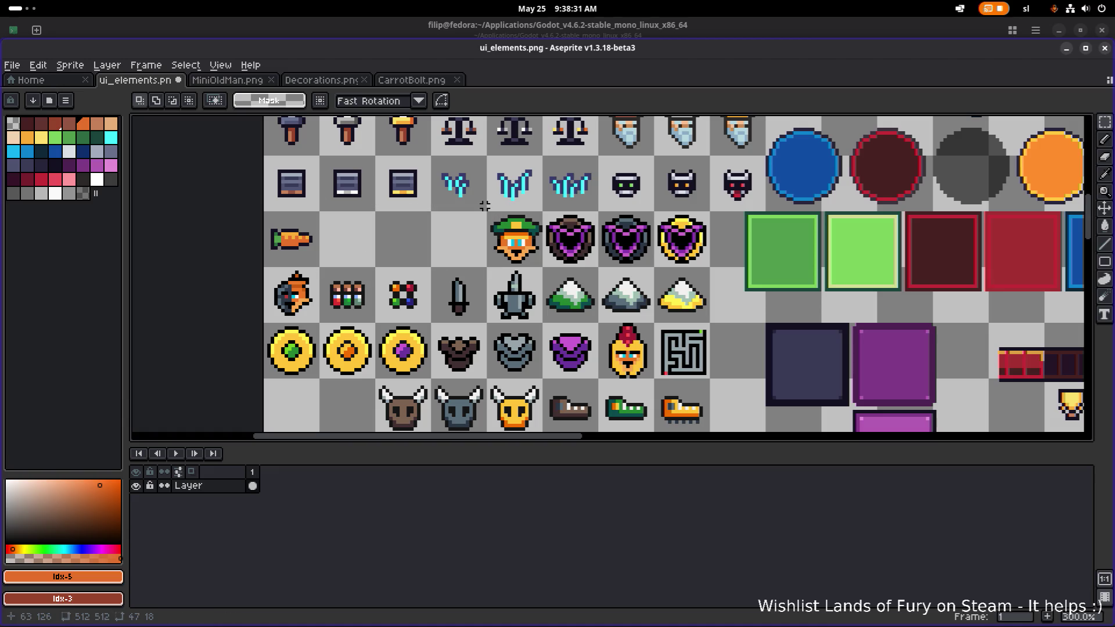
pyautogui.scroll(-3, 450, 276)
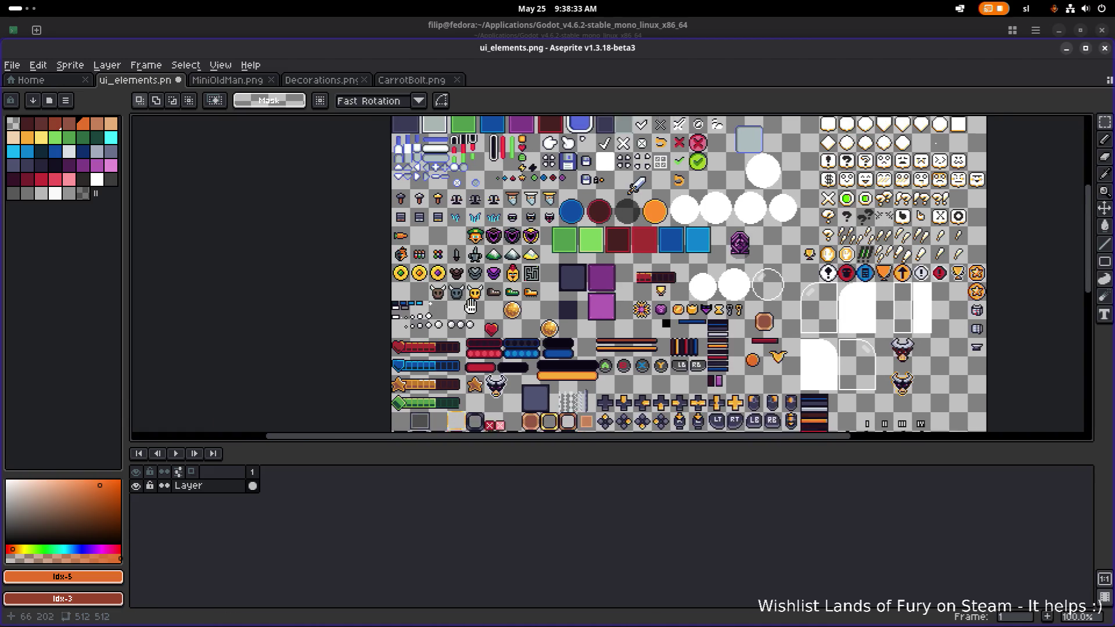
pyautogui.moveTo(493, 340); pyautogui.dragTo(559, 339)
pyautogui.scroll(-5, 558, 340)
pyautogui.hscroll(5, 558, 340)
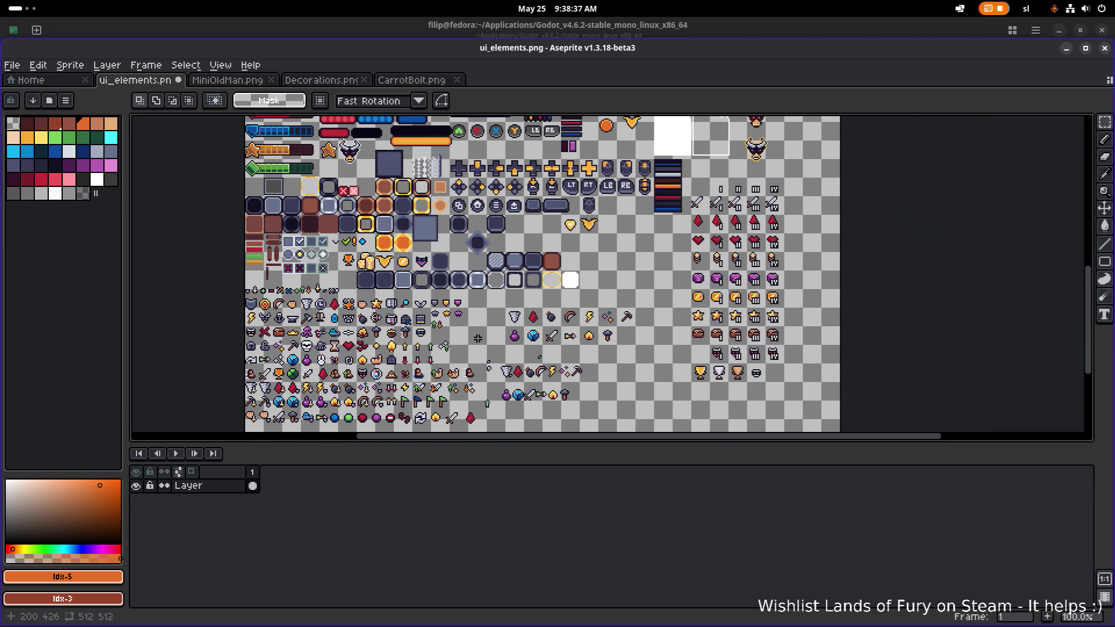
pyautogui.hscroll(-3, 371, 292)
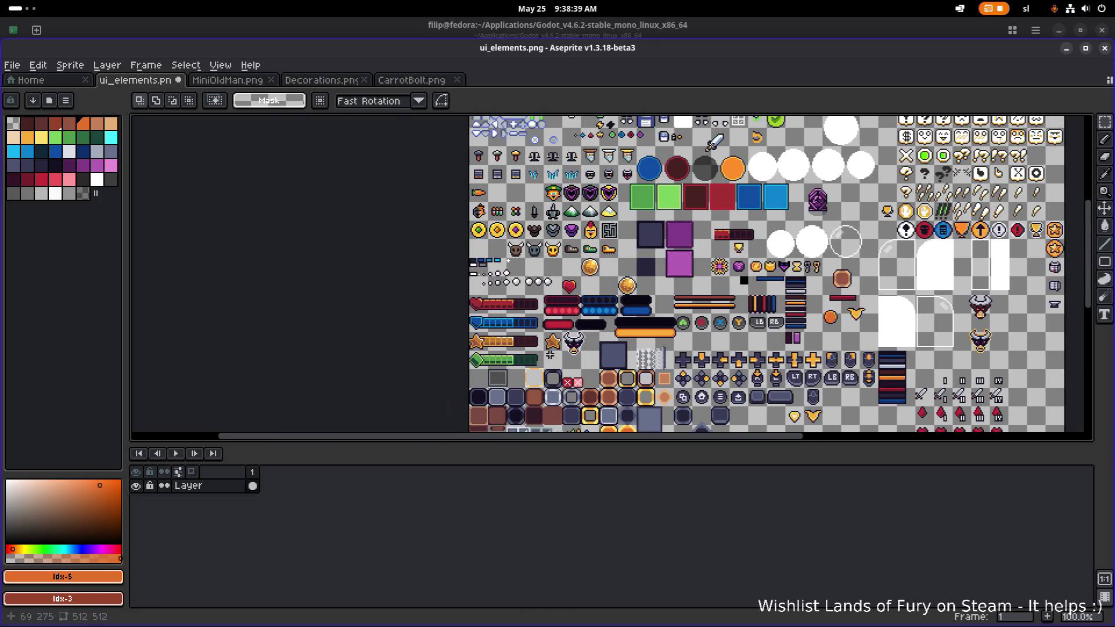
# Try selections on the white-hat and brown-hat wizard icons, then clear them.
pyautogui.scroll(5, 497, 360)
pyautogui.scroll(3, 465, 255)
pyautogui.scroll(-1, 540, 253)
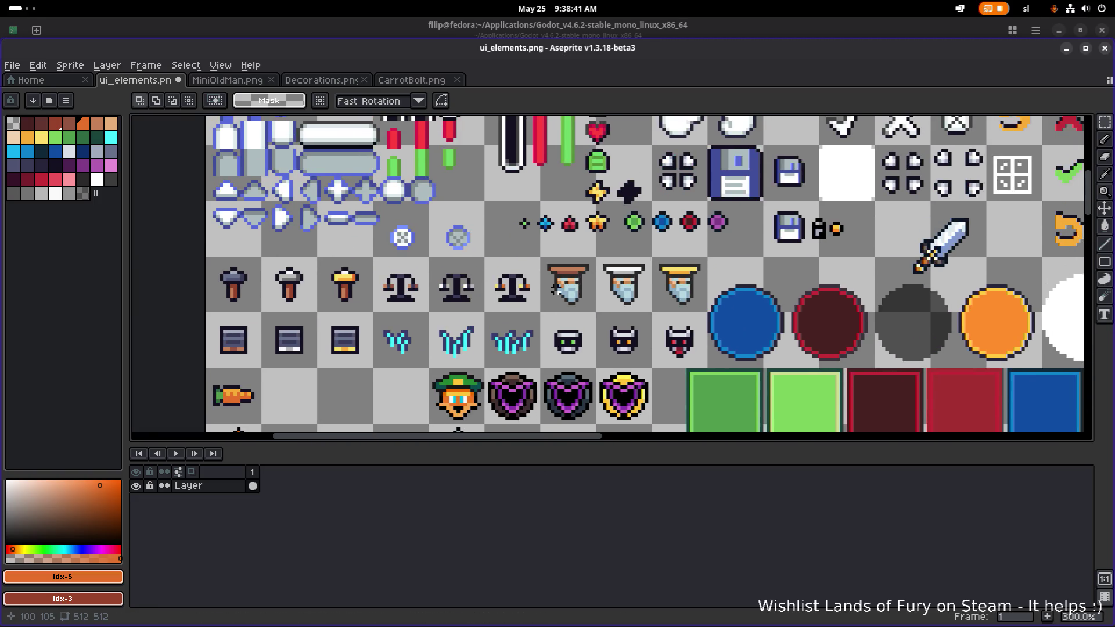
pyautogui.scroll(1, 617, 252)
pyautogui.moveTo(617, 252); pyautogui.dragTo(689, 277)
pyautogui.click(541, 247)
pyautogui.moveTo(531, 242)
pyautogui.mouseDown()
pyautogui.moveTo(622, 273)
pyautogui.moveTo(618, 282)
pyautogui.mouseUp()
pyautogui.scroll(-1, 573, 261)
pyautogui.scroll(-3, 587, 237)
pyautogui.hscroll(-3, 587, 236)
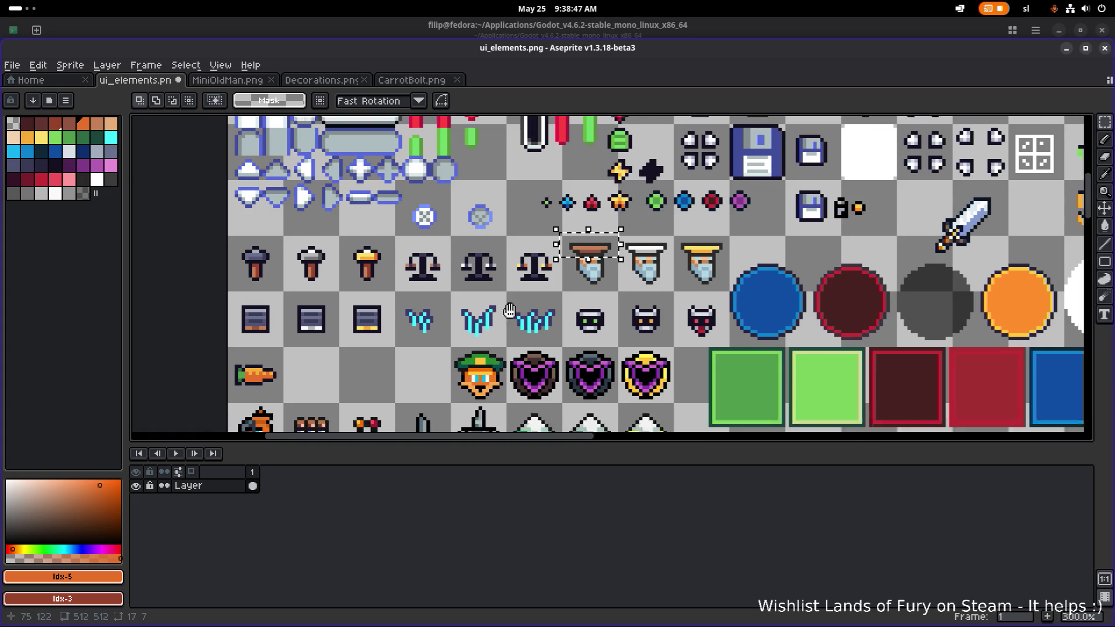
pyautogui.click(449, 320)
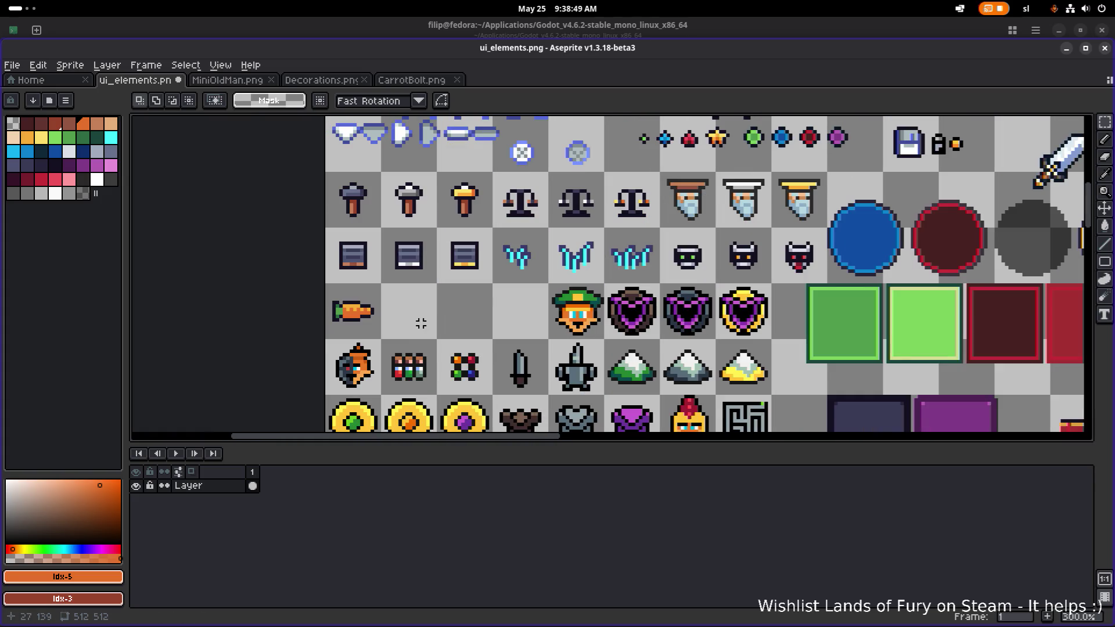
# Copy the bronze, silver and gold hammer row into the empty cells beside the carrot.
pyautogui.scroll(1, 513, 379)
pyautogui.moveTo(498, 404)
pyautogui.mouseDown()
pyautogui.moveTo(566, 314)
pyautogui.moveTo(556, 316)
pyautogui.mouseUp()
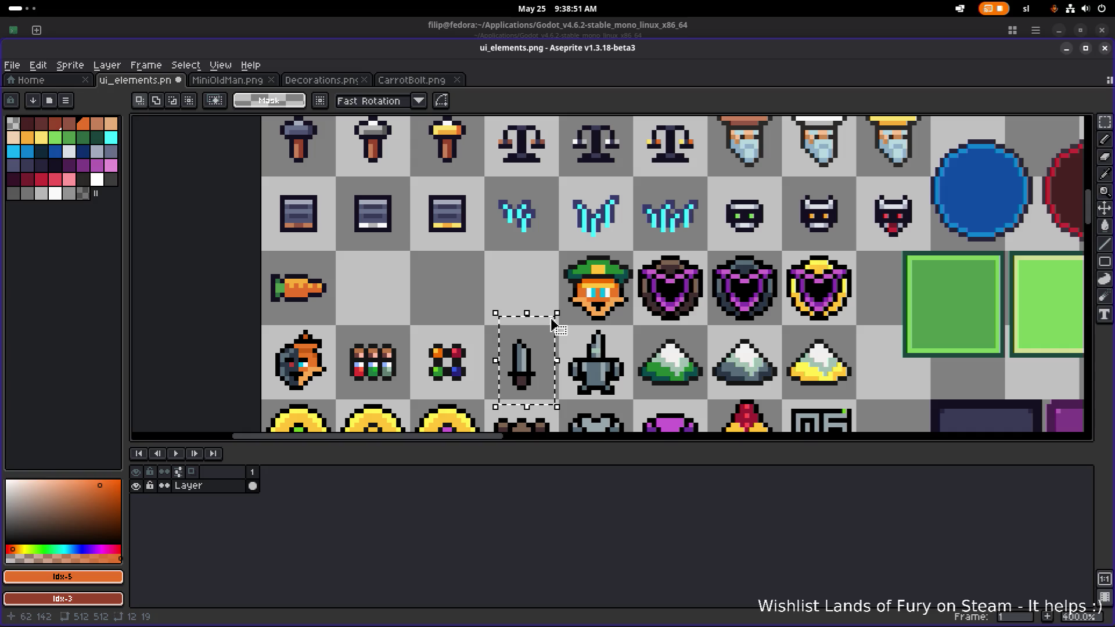
pyautogui.scroll(2, 366, 209)
pyautogui.hscroll(-3, 368, 232)
pyautogui.click(389, 231)
pyautogui.moveTo(389, 231)
pyautogui.mouseDown()
pyautogui.moveTo(434, 166)
pyautogui.moveTo(588, 163)
pyautogui.mouseUp()
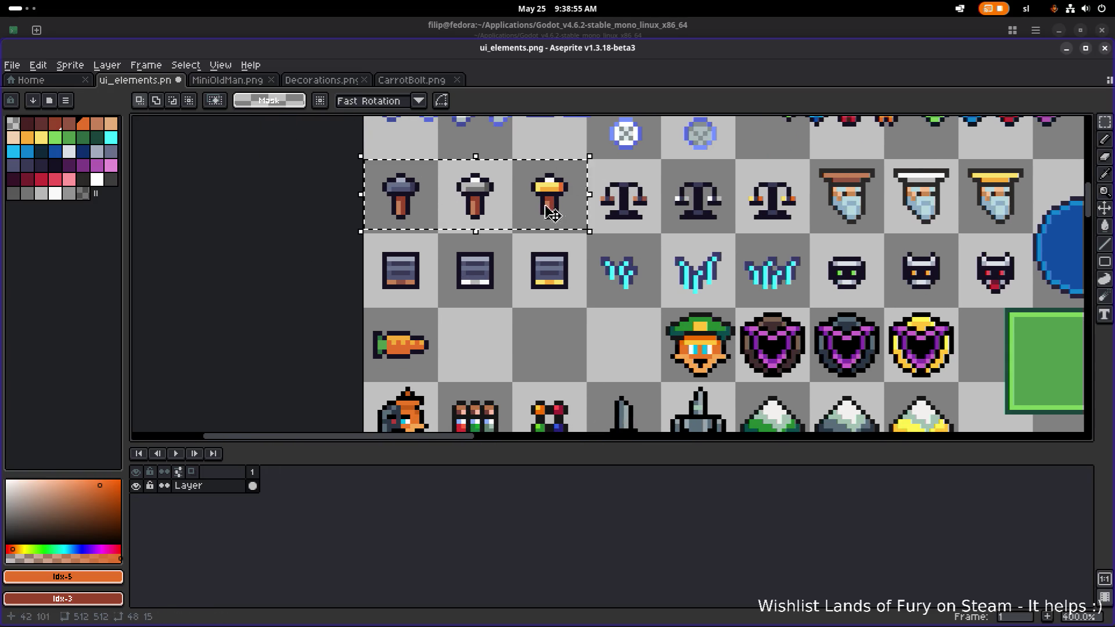
pyautogui.scroll(-1, 455, 286)
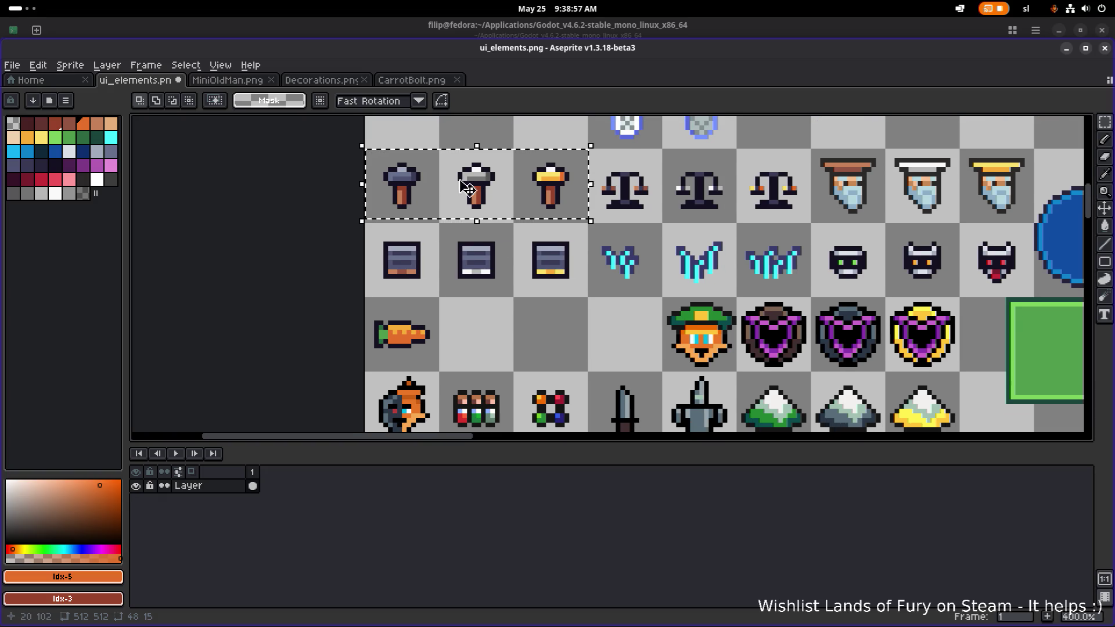
pyautogui.moveTo(477, 189); pyautogui.dragTo(556, 342)
pyautogui.scroll(2, 556, 335)
# Recolour the hammer copy's blue head pixels brown #97432a with light brown #c58158 highlights.
pyautogui.press('Return')
pyautogui.press('i')
pyautogui.scroll(4, 455, 324)
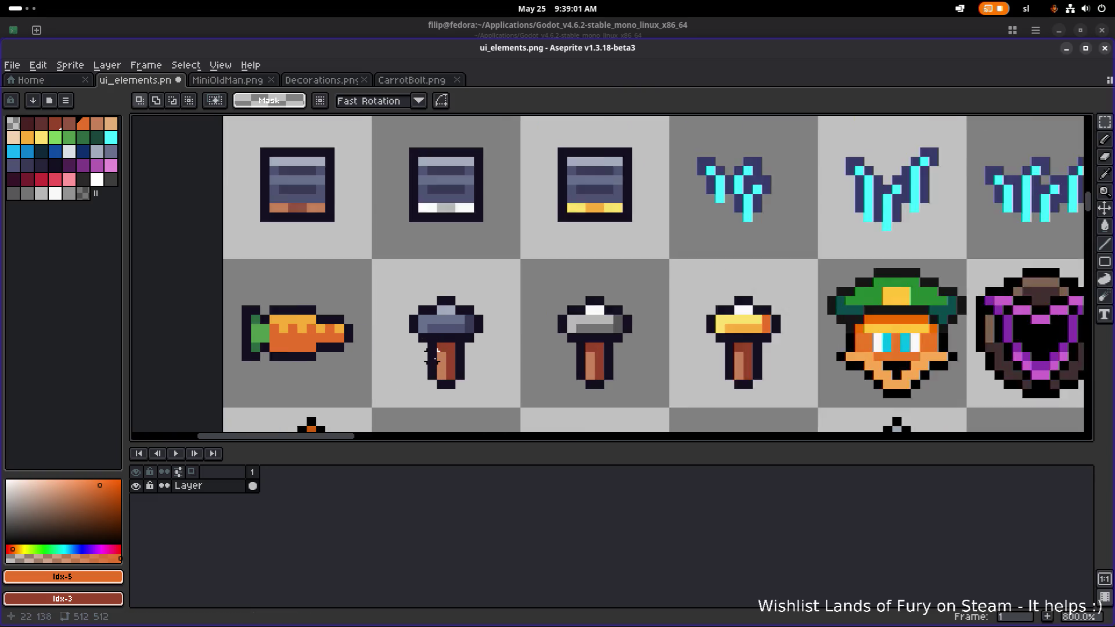
pyautogui.click(452, 328)
pyautogui.press('b')
pyautogui.click(449, 280)
pyautogui.click(473, 282)
pyautogui.keyDown('alt'); pyautogui.click(448, 334); pyautogui.keyUp('alt')
pyautogui.moveTo(428, 302)
pyautogui.mouseDown()
pyautogui.moveTo(430, 279)
pyautogui.moveTo(465, 261)
pyautogui.moveTo(486, 292)
pyautogui.mouseUp()
pyautogui.keyDown('alt'); pyautogui.click(451, 347); pyautogui.keyUp('alt')
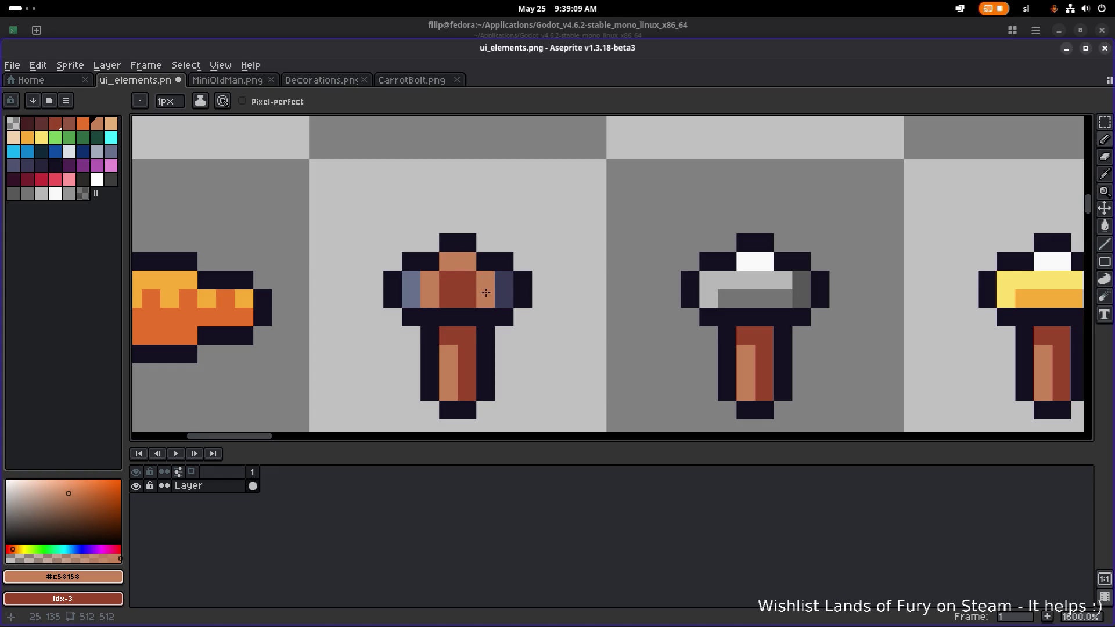
# Darken two hammer-head pixels with #141020 and erase the head's outer dark pixels.
pyautogui.scroll(2, 484, 295)
pyautogui.keyDown('alt'); pyautogui.click(366, 293); pyautogui.keyUp('alt')
pyautogui.click(391, 298)
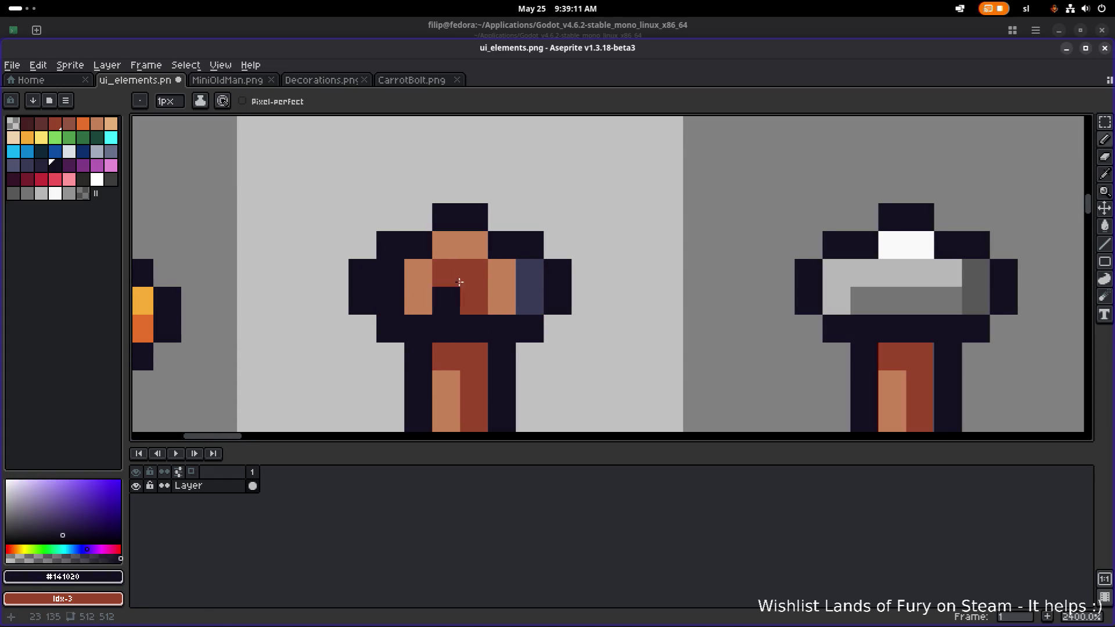
pyautogui.click(529, 296)
pyautogui.press('e')
pyautogui.moveTo(558, 302)
pyautogui.mouseDown()
pyautogui.moveTo(557, 241)
pyautogui.moveTo(527, 242)
pyautogui.mouseUp()
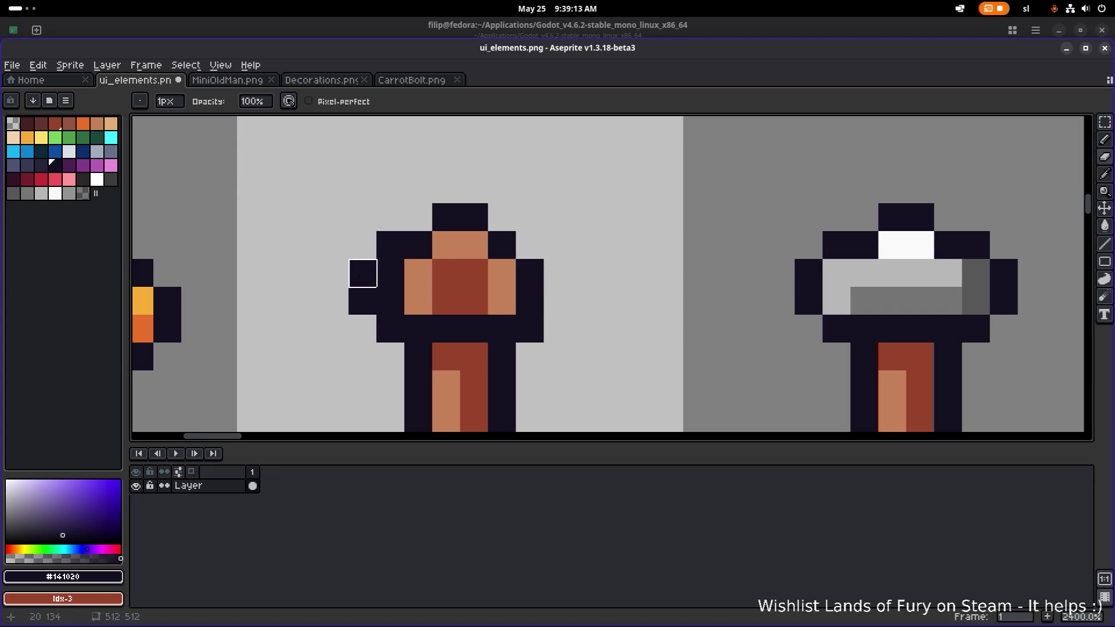
pyautogui.moveTo(363, 273); pyautogui.dragTo(362, 325)
# Touch up the hammer head: clear an outline pixel, fill a gap brown, add a tan pixel.
pyautogui.scroll(-5, 441, 323)
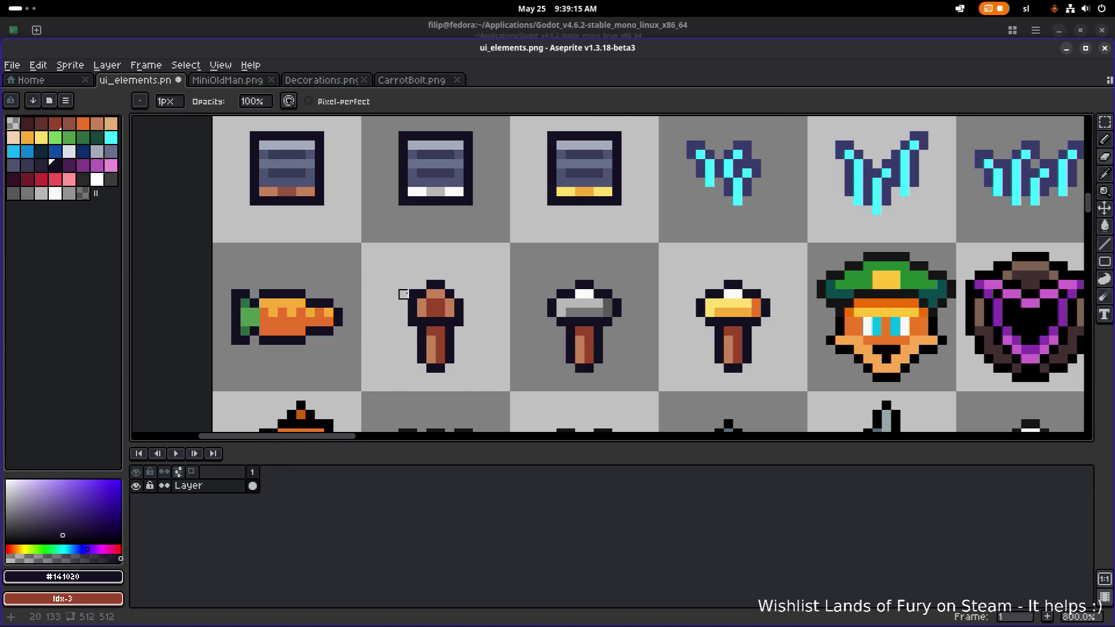
pyautogui.scroll(-3, 412, 294)
pyautogui.scroll(8, 441, 299)
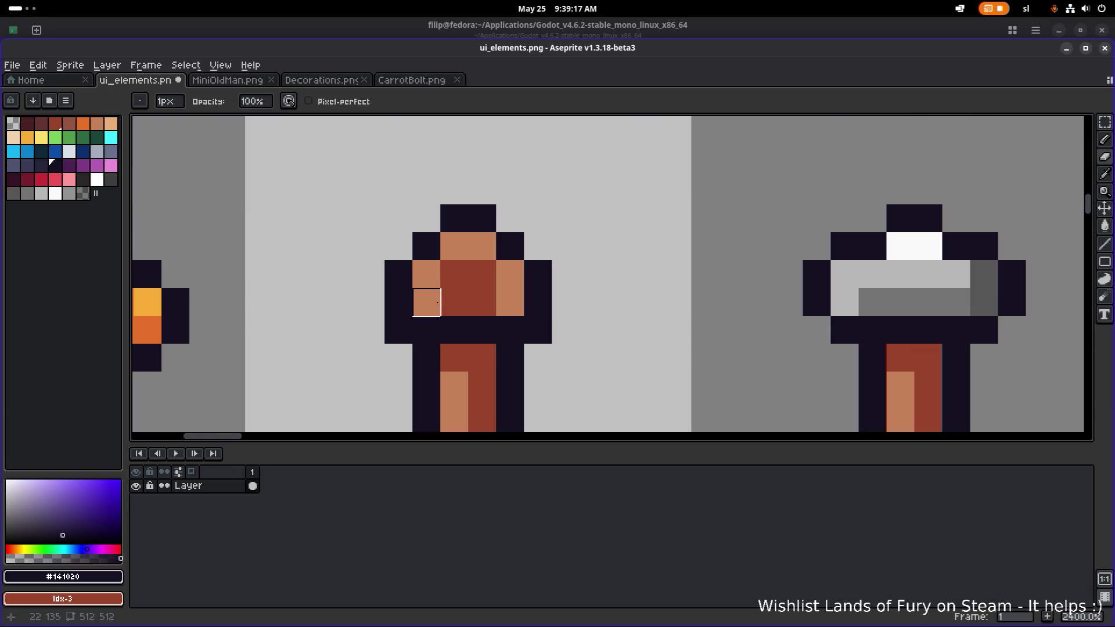
pyautogui.keyDown('alt'); pyautogui.click(473, 306); pyautogui.keyUp('alt')
pyautogui.rightClick(454, 330)
pyautogui.scroll(-4, 495, 325)
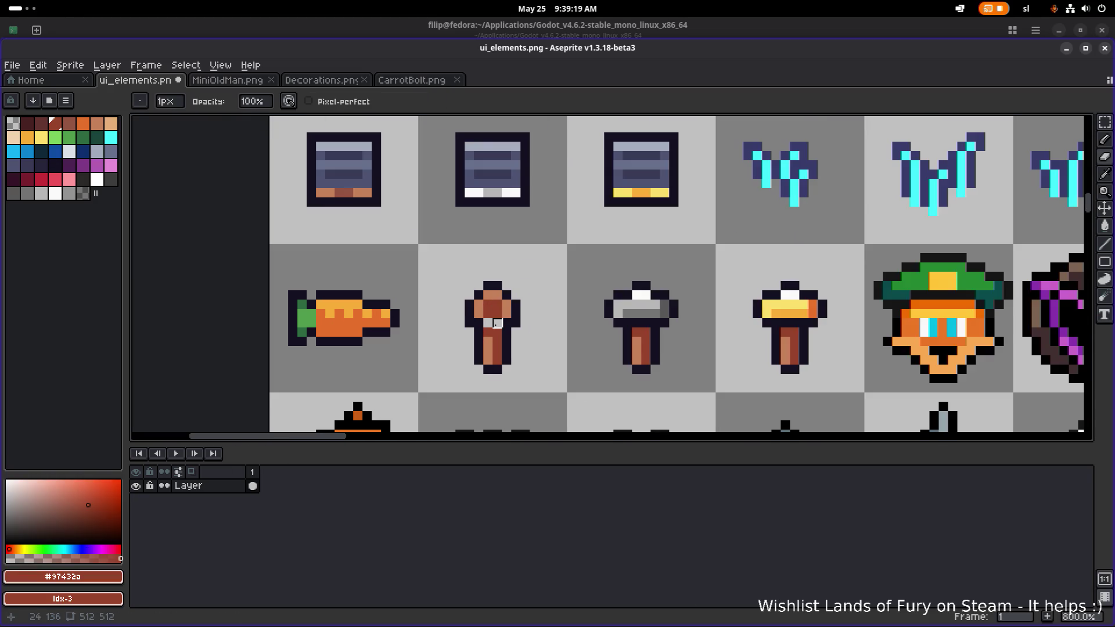
pyautogui.click(498, 323)
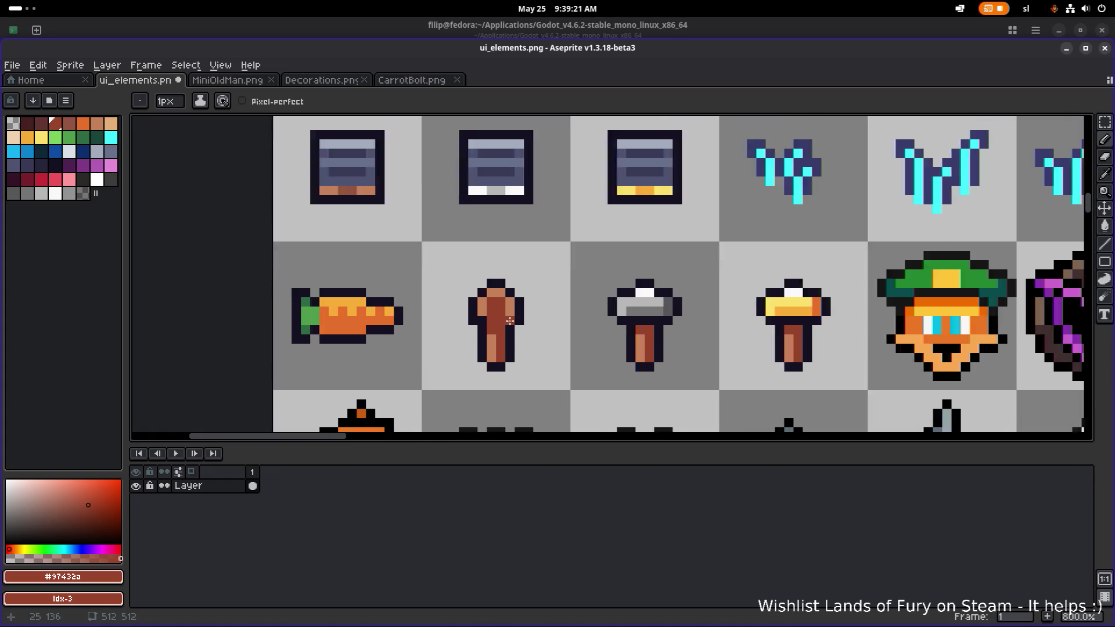
pyautogui.scroll(4, 494, 322)
pyautogui.keyDown('alt'); pyautogui.click(428, 289); pyautogui.keyUp('alt')
pyautogui.click(442, 318)
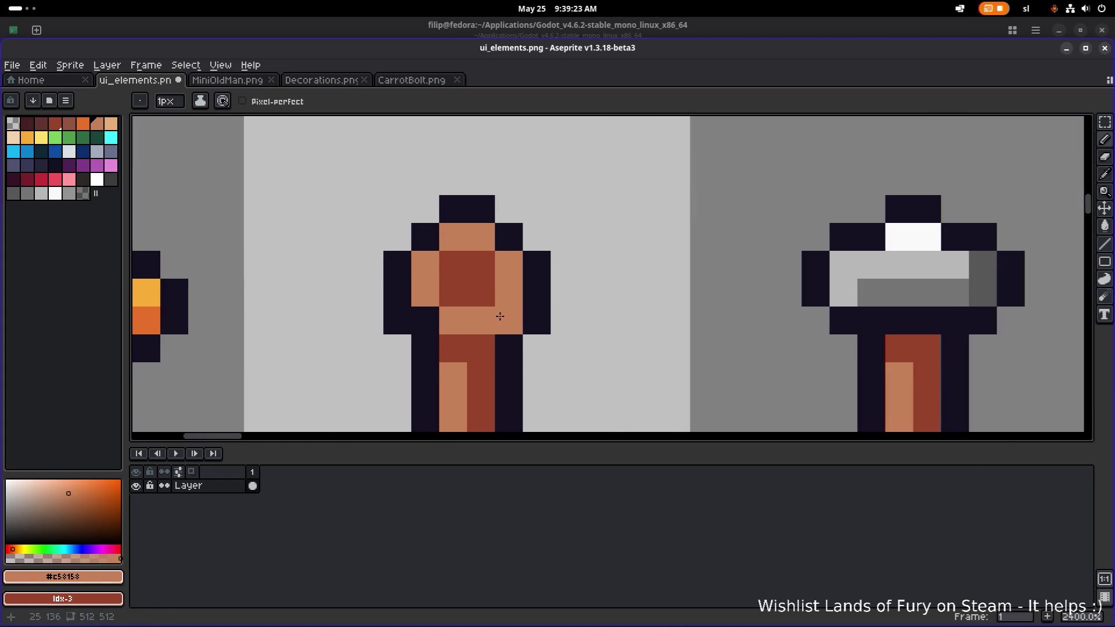
pyautogui.scroll(-6, 458, 302)
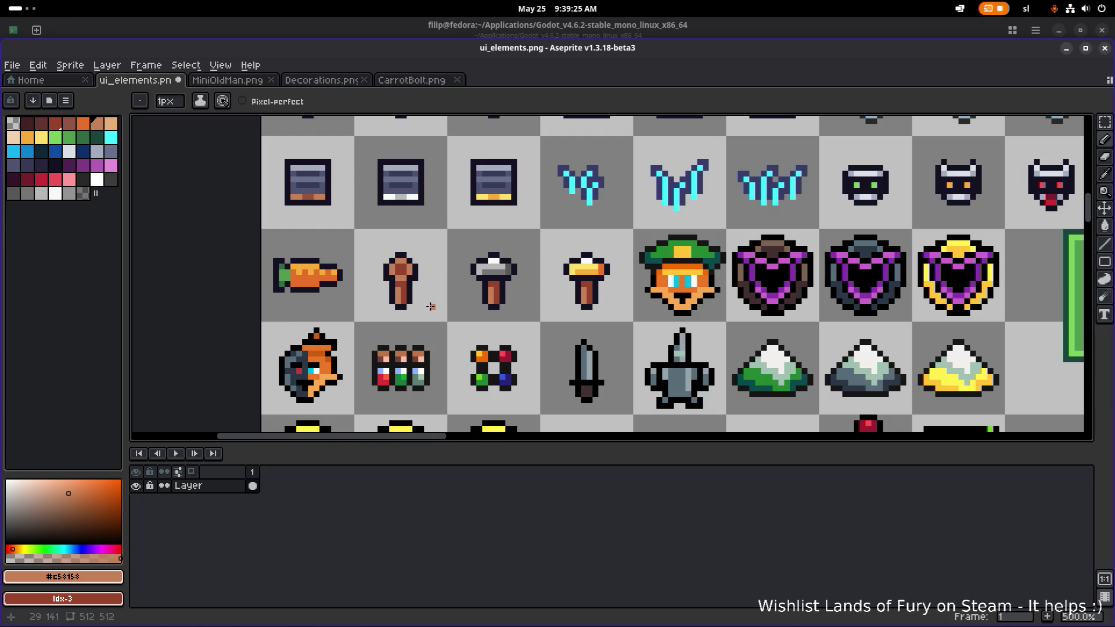
pyautogui.scroll(2, 387, 277)
pyautogui.scroll(-3, 506, 279)
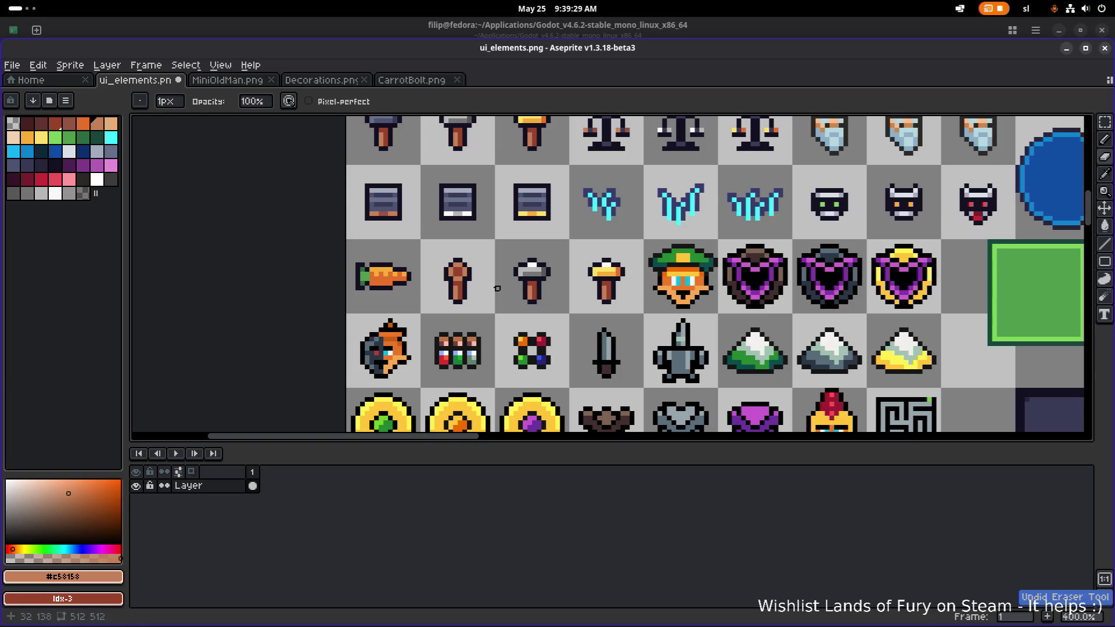
# Move the silver-topped torch up two pixels.
pyautogui.press('m')
pyautogui.moveTo(422, 320); pyautogui.dragTo(493, 246)
pyautogui.moveTo(471, 285); pyautogui.dragTo(473, 278)
pyautogui.click(521, 283)
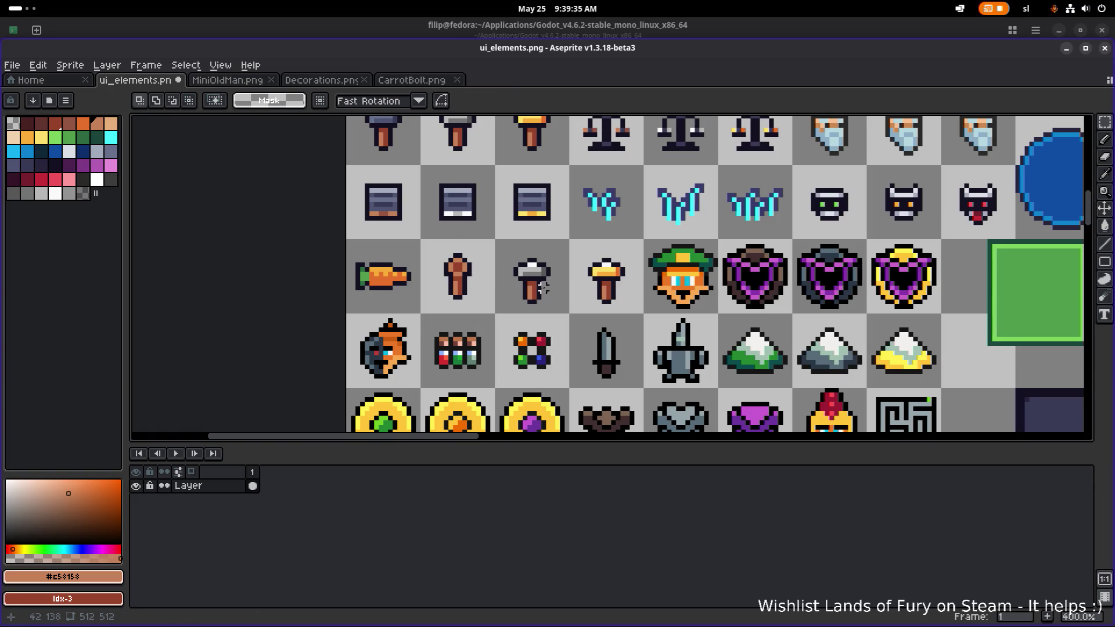
# Delete the silver and gold hammers and copy the brown torch into the empty cell.
pyautogui.hscroll(2, 543, 287)
pyautogui.moveTo(464, 307); pyautogui.dragTo(593, 256)
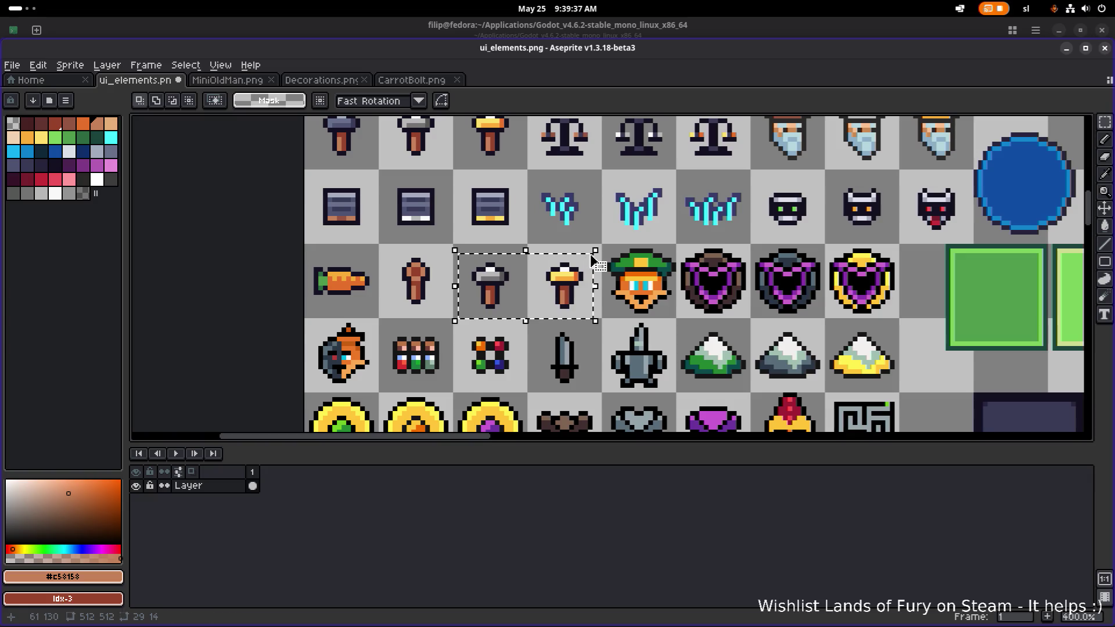
pyautogui.press('Delete')
pyautogui.moveTo(395, 317); pyautogui.dragTo(459, 248)
pyautogui.moveTo(425, 286); pyautogui.dragTo(575, 286)
pyautogui.click(465, 232)
# Recolour the torch copy as a grey key using #141020 outline and #747474 and #b7b7b7 greys.
pyautogui.scroll(-2, 465, 231)
pyautogui.scroll(1, 479, 191)
pyautogui.press('i')
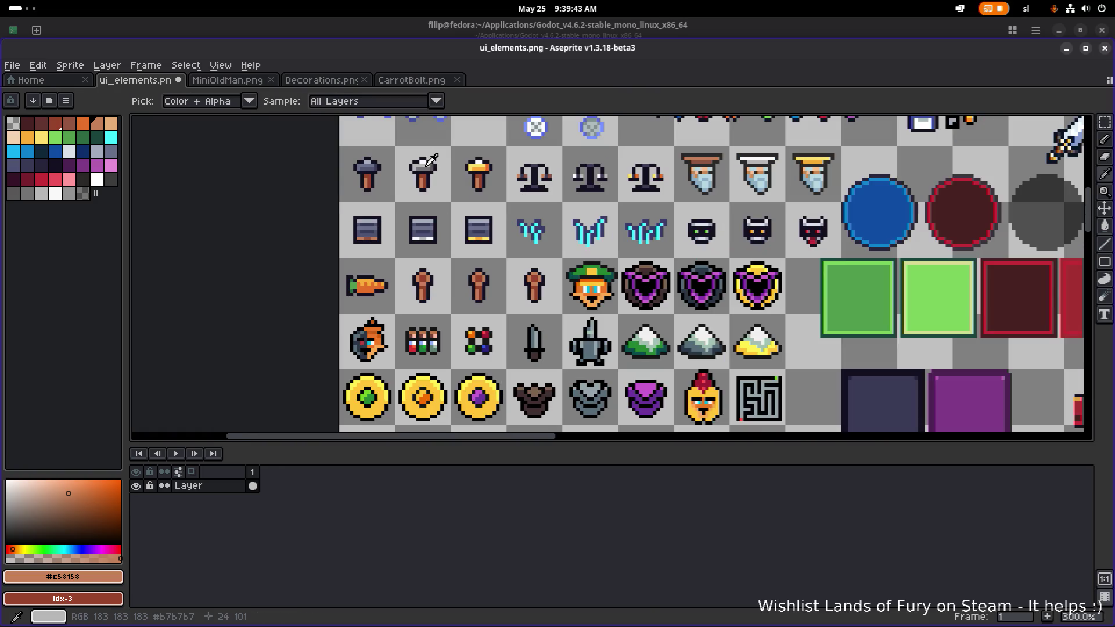
pyautogui.click(428, 157)
pyautogui.press('m')
pyautogui.scroll(1, 495, 298)
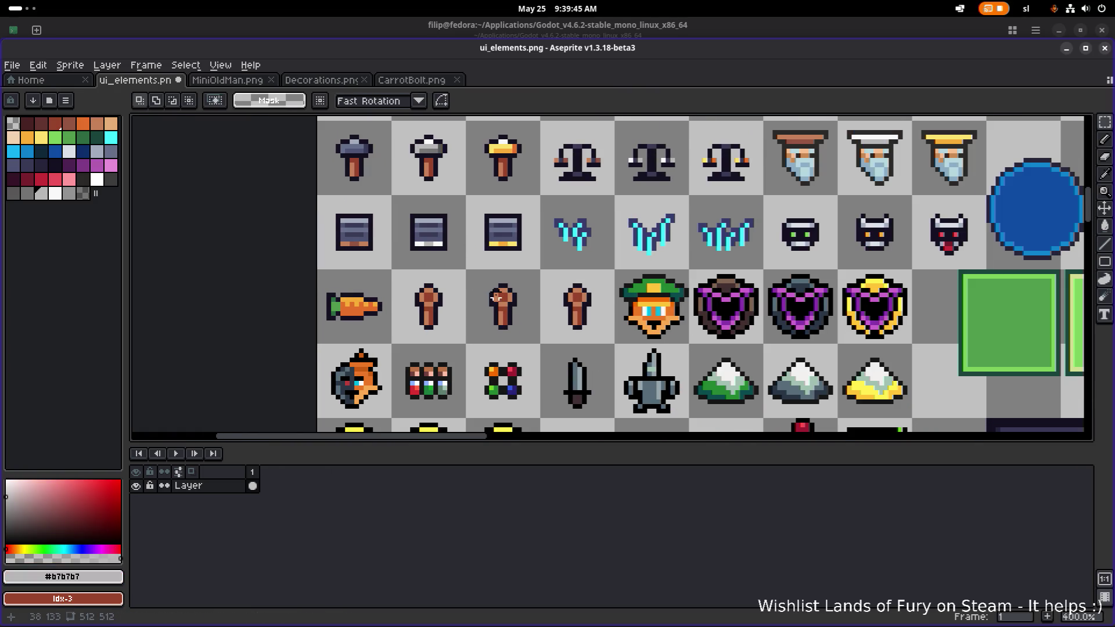
pyautogui.press('g')
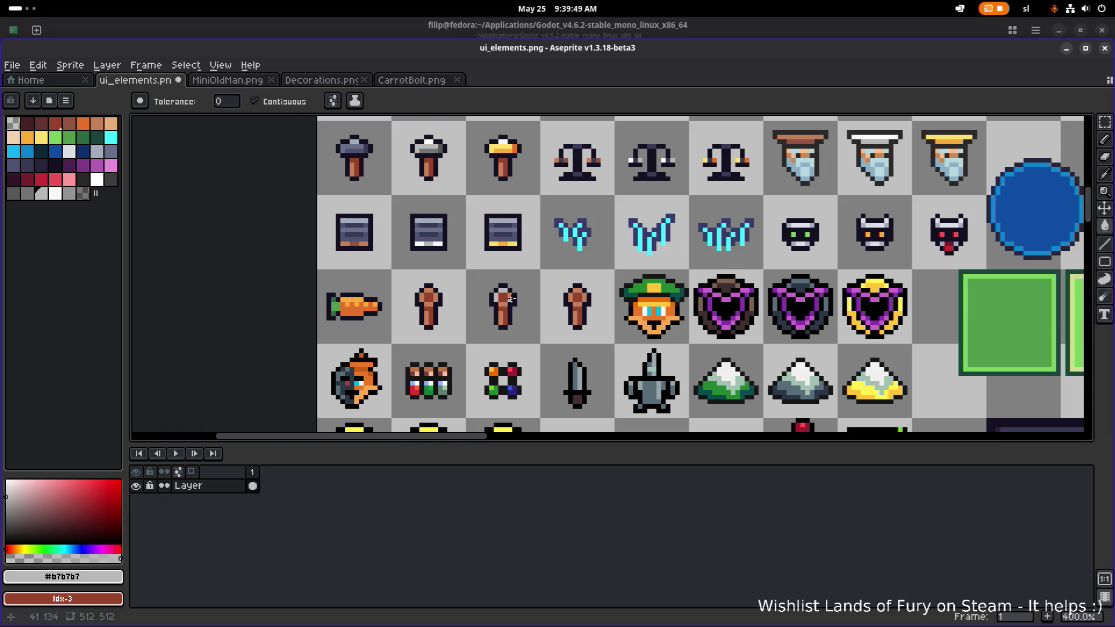
pyautogui.keyDown('alt'); pyautogui.click(478, 207); pyautogui.keyUp('alt')
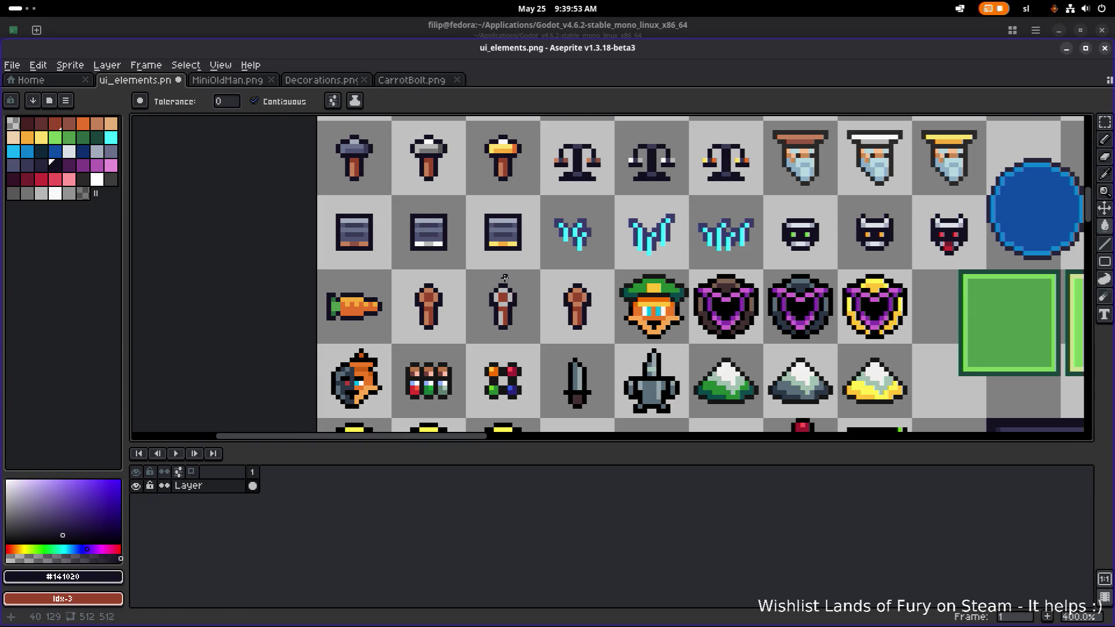
pyautogui.scroll(1, 504, 277)
pyautogui.scroll(-1, 536, 303)
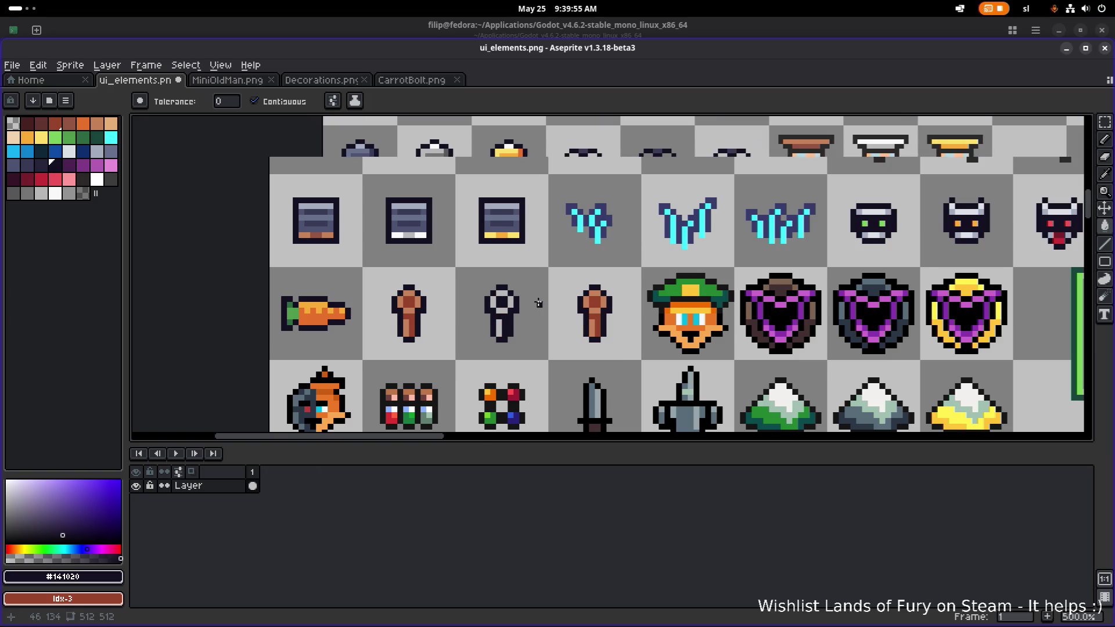
pyautogui.press('v')
pyautogui.press('g')
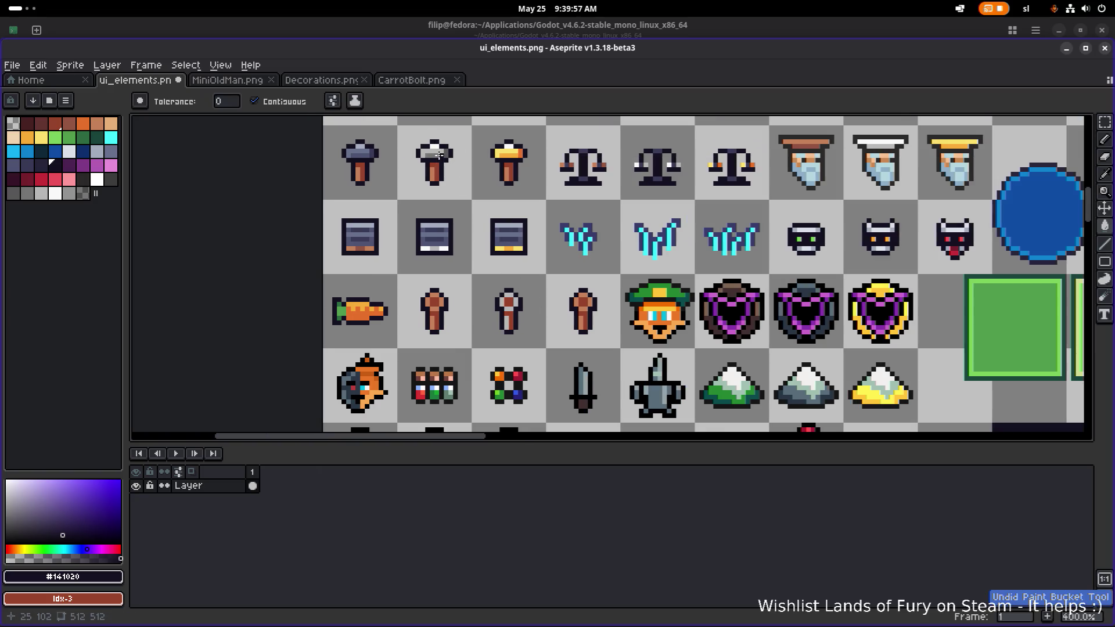
pyautogui.keyDown('alt'); pyautogui.click(531, 323); pyautogui.keyUp('alt')
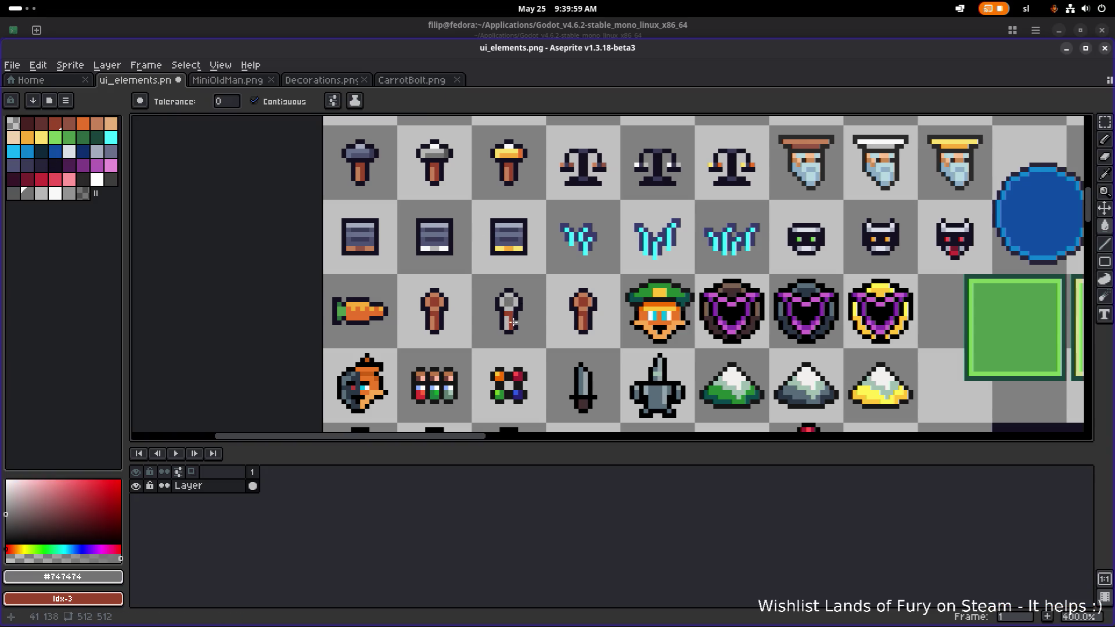
pyautogui.scroll(-1, 550, 300)
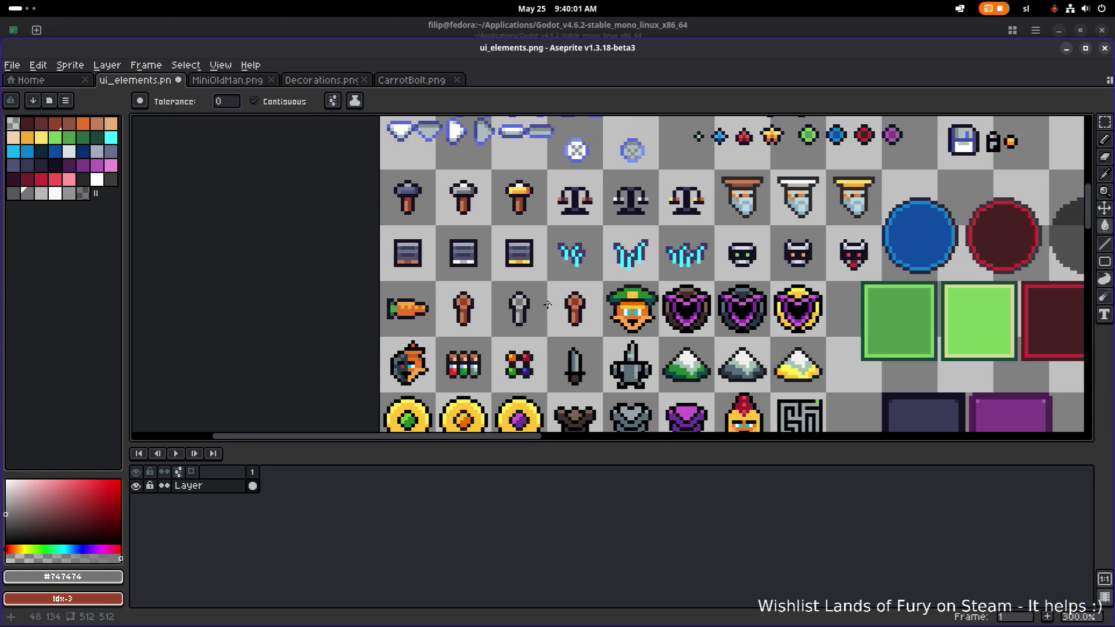
pyautogui.scroll(1, 547, 304)
pyautogui.press('m')
pyautogui.moveTo(548, 274); pyautogui.dragTo(620, 346)
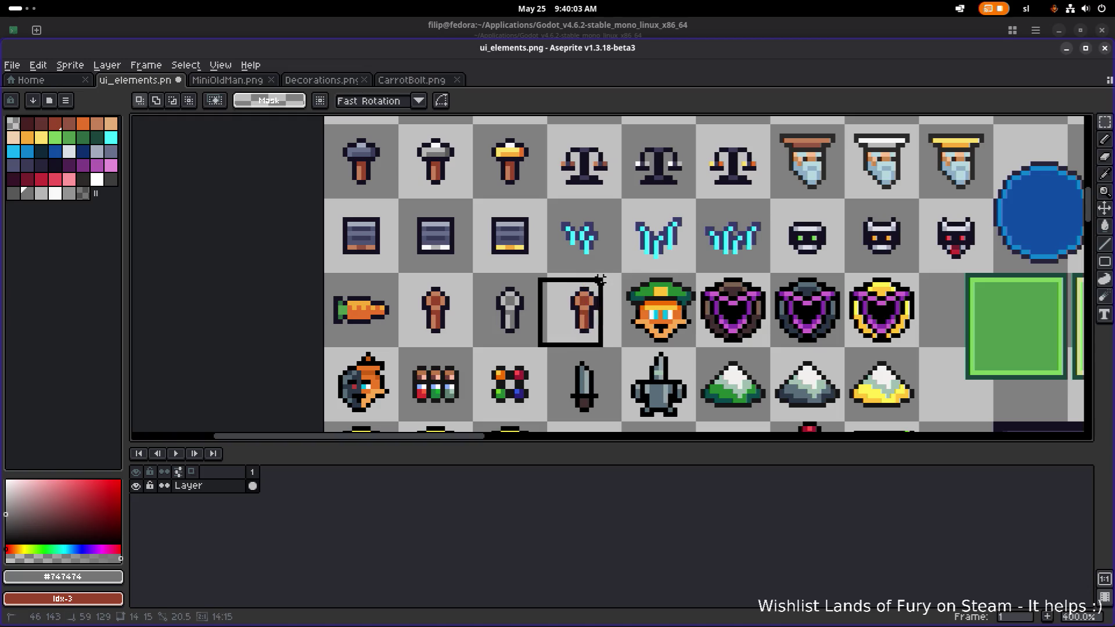
# Swap the brown torch for a grey key copy and fill its head yellow #fbdf6b.
pyautogui.press('Delete')
pyautogui.moveTo(475, 275)
pyautogui.mouseDown()
pyautogui.moveTo(493, 312)
pyautogui.moveTo(588, 321)
pyautogui.mouseUp()
pyautogui.hotkey('ctrl', 'd')
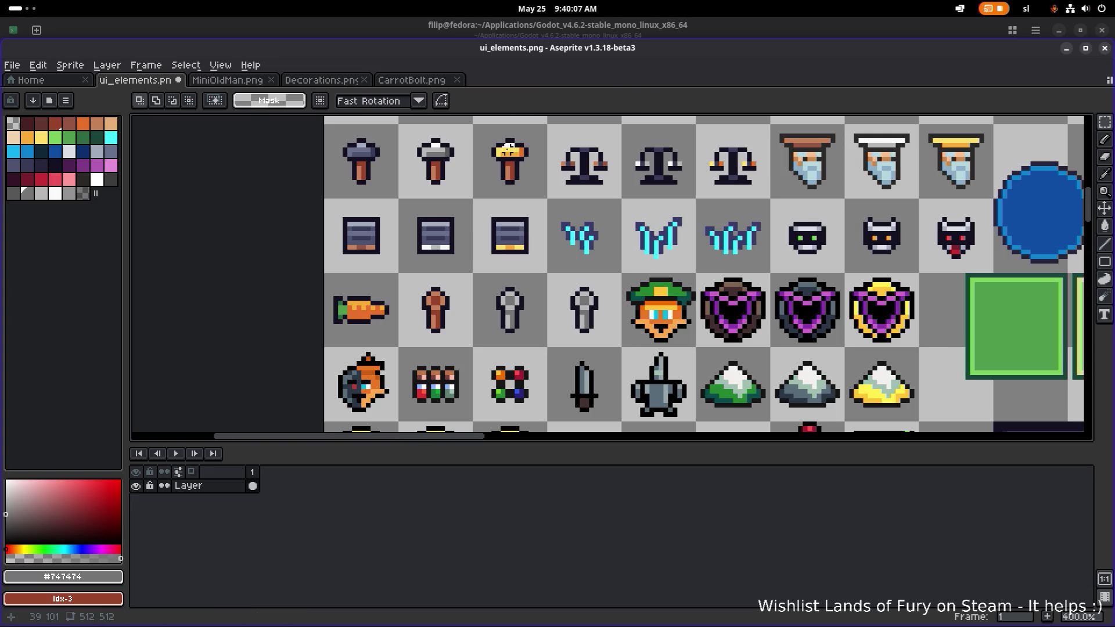
pyautogui.keyDown('alt'); pyautogui.click(509, 145); pyautogui.keyUp('alt')
pyautogui.press('g')
pyautogui.click(585, 304)
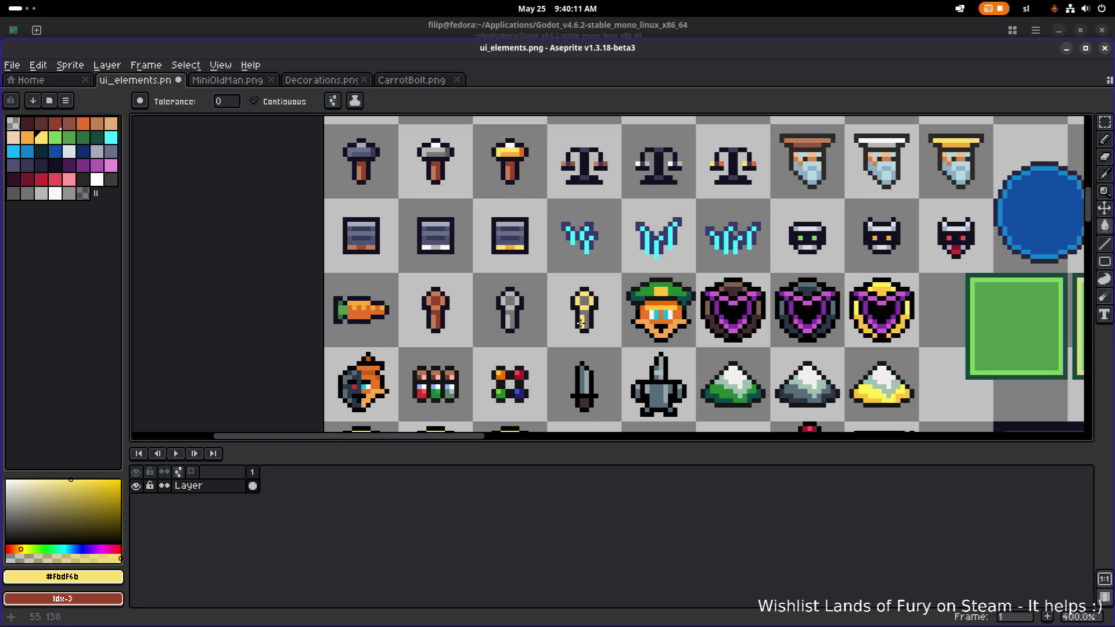
# Fill the key copy orange #f7ac37 and save ui_elements.png.
pyautogui.keyDown('alt'); pyautogui.click(597, 283); pyautogui.keyUp('alt')
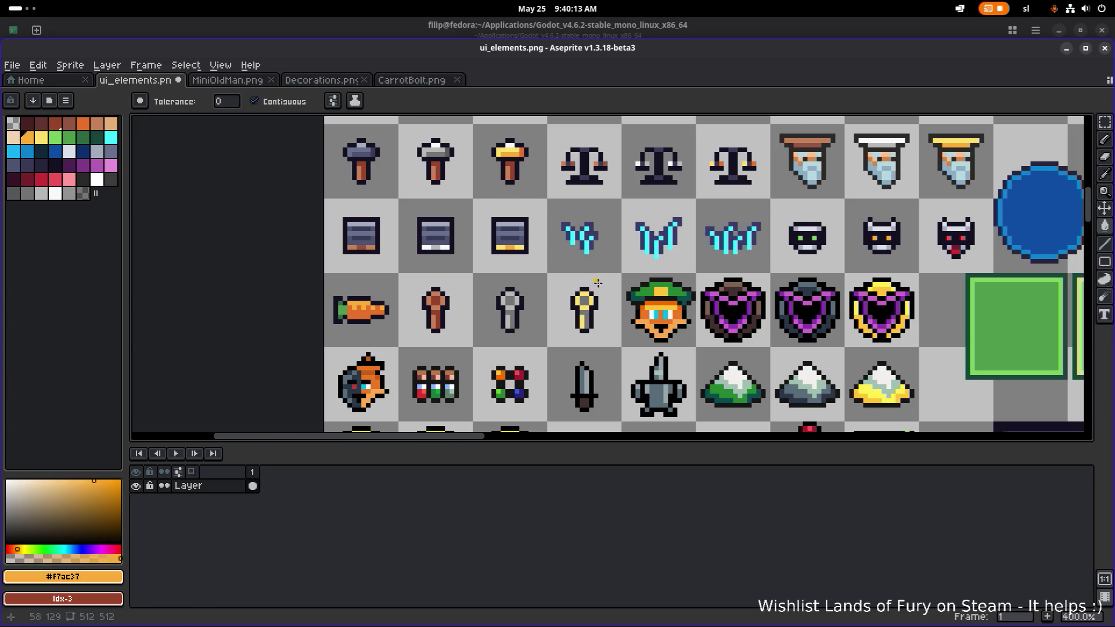
pyautogui.scroll(3, 597, 282)
pyautogui.click(572, 314)
pyautogui.scroll(-3, 572, 327)
pyautogui.hotkey('ctrl', 's')
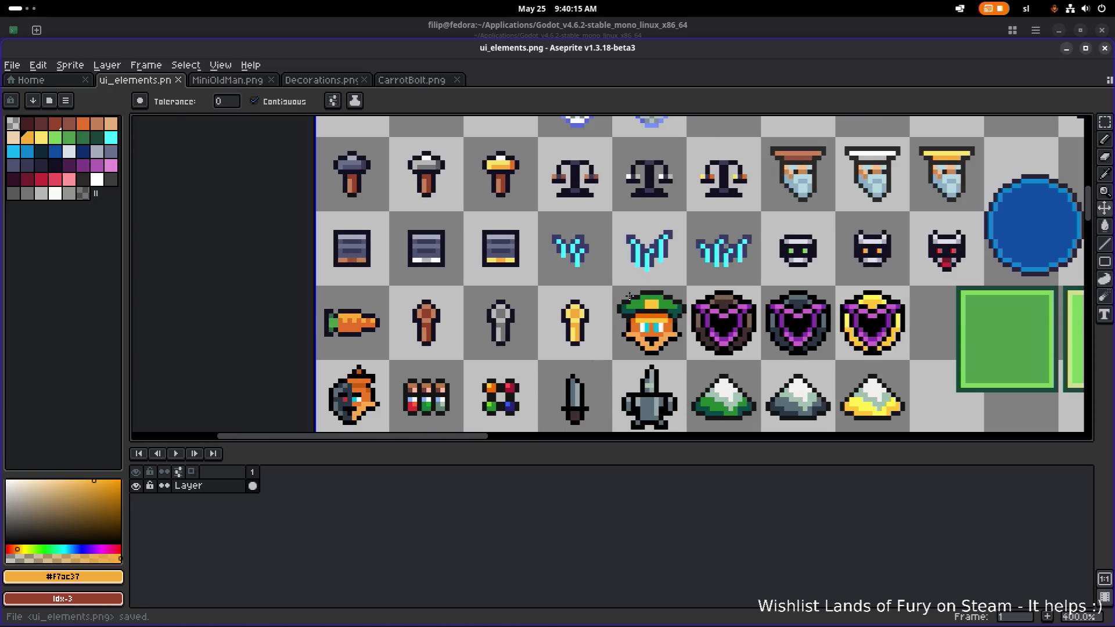
pyautogui.scroll(-3, 459, 294)
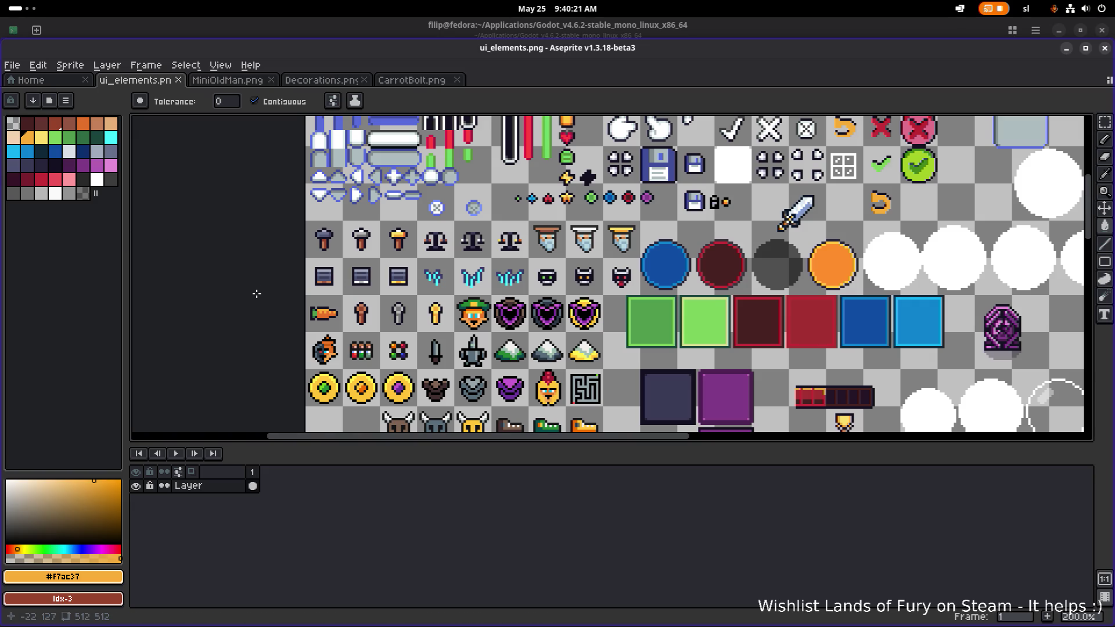
# Rotate the carrot tile 90° clockwise so it stands upright.
pyautogui.scroll(3, 256, 294)
pyautogui.press('m')
pyautogui.moveTo(349, 338); pyautogui.dragTo(361, 341)
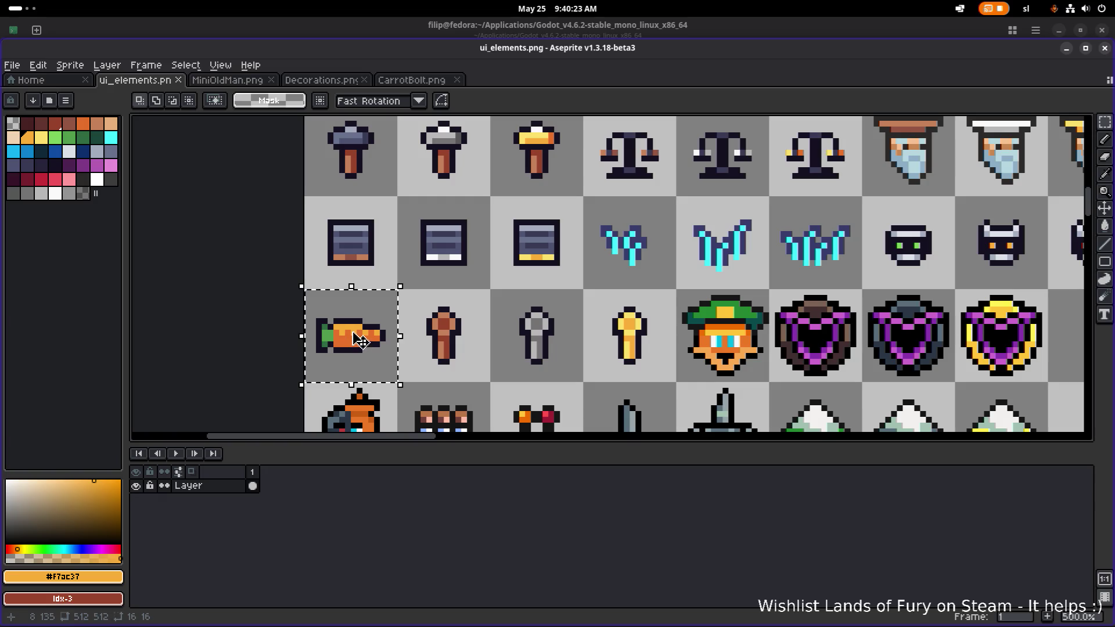
pyautogui.moveTo(308, 284); pyautogui.dragTo(411, 274)
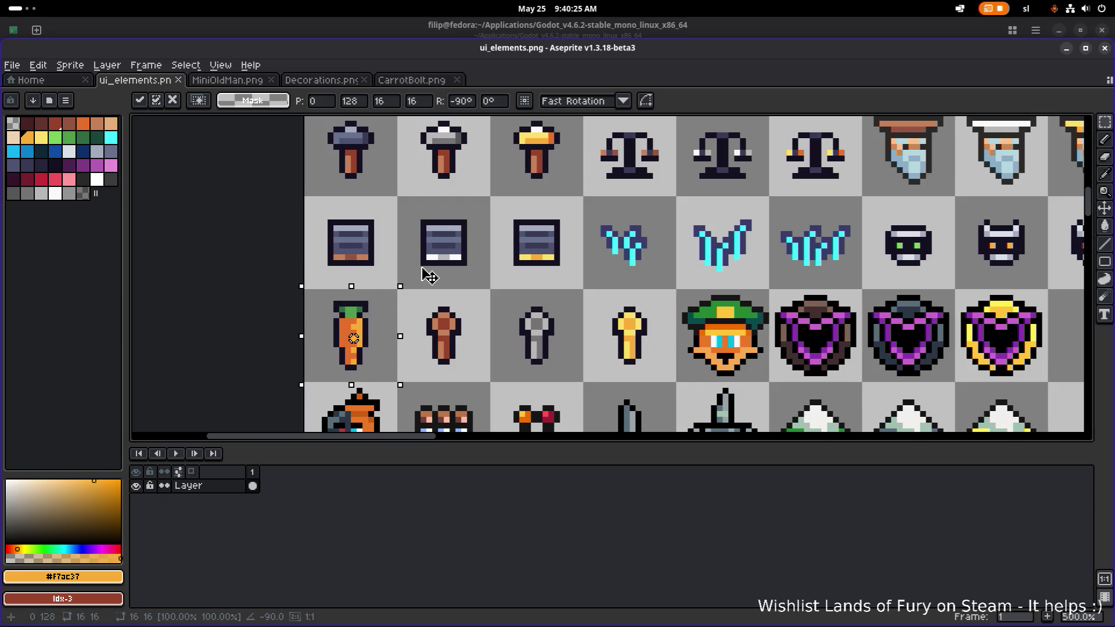
pyautogui.click(431, 276)
# Save ui_elements.png and switch to another application.
pyautogui.scroll(-3, 468, 266)
pyautogui.hotkey('ctrl', 's')
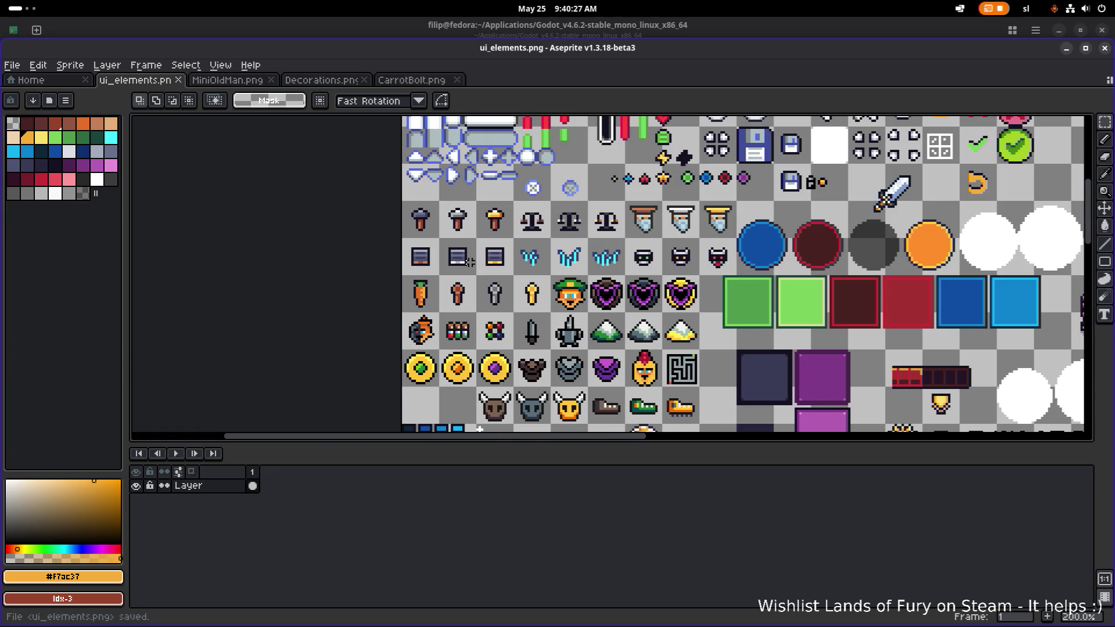
pyautogui.hscroll(3, 470, 261)
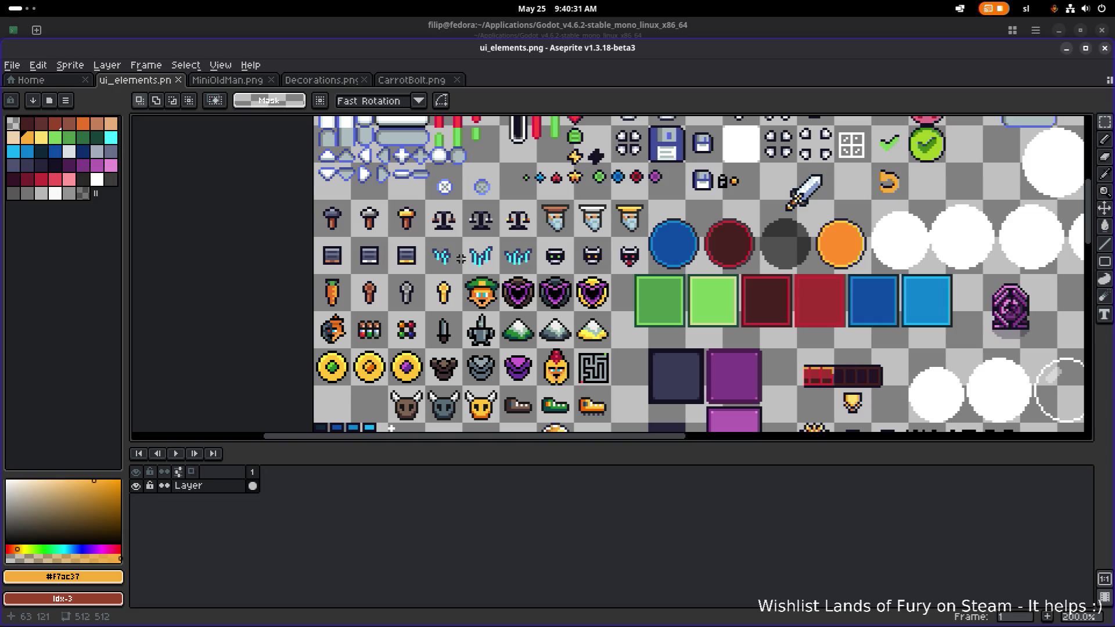
pyautogui.hotkey('alt', 'Tab')
pyautogui.hotkey('alt', 'Tab')
pyautogui.hotkey('alt', 'Tab')
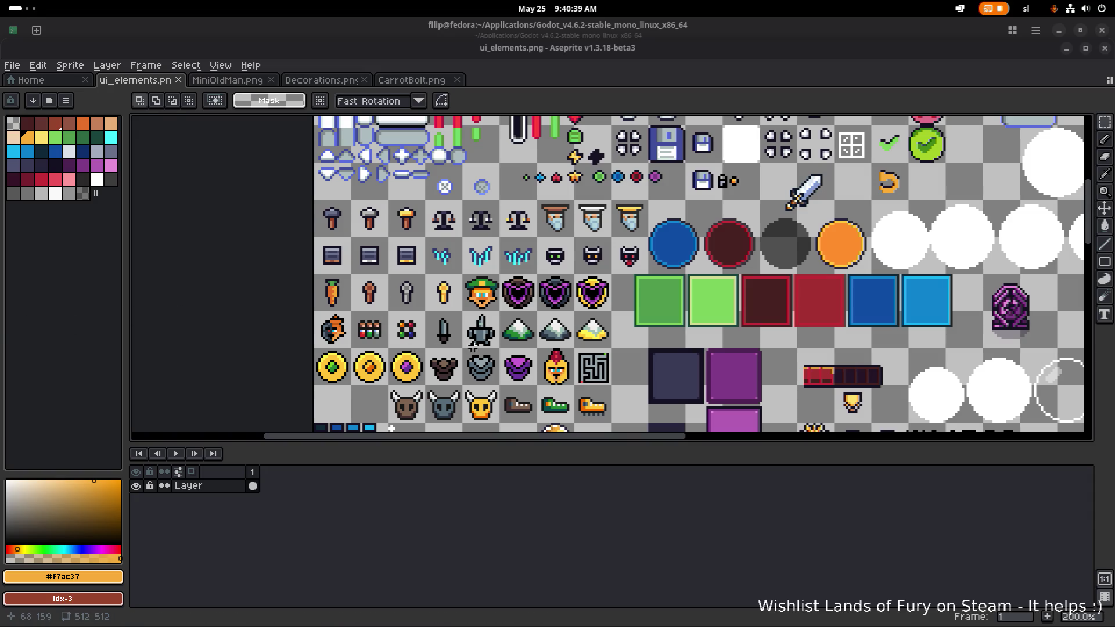
pyautogui.scroll(-2, 472, 344)
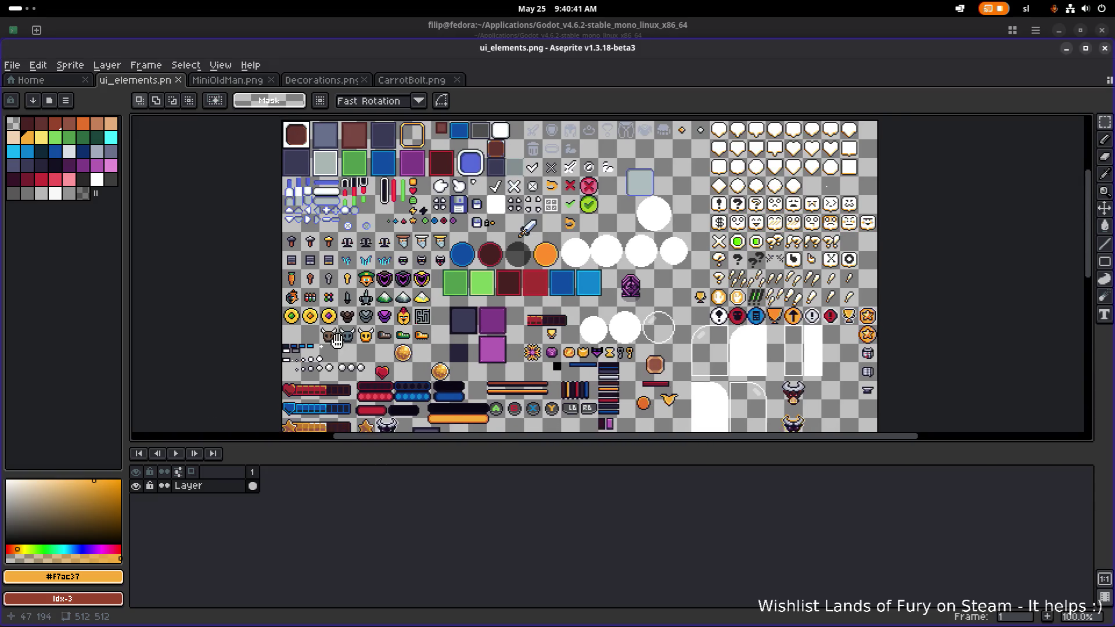
pyautogui.scroll(-10, 337, 341)
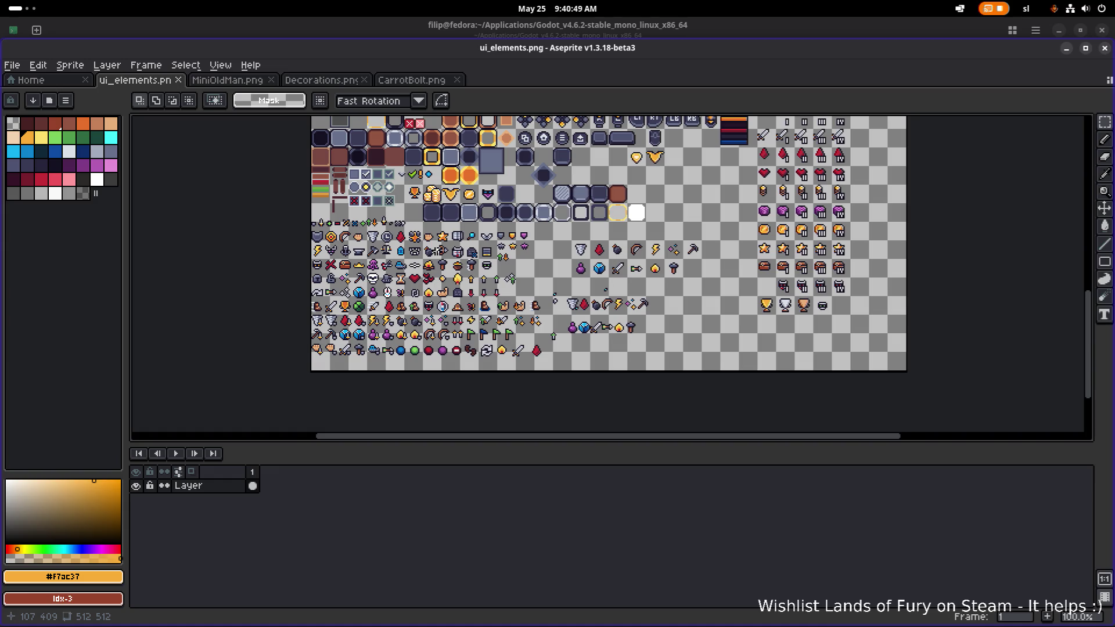
pyautogui.scroll(5, 429, 217)
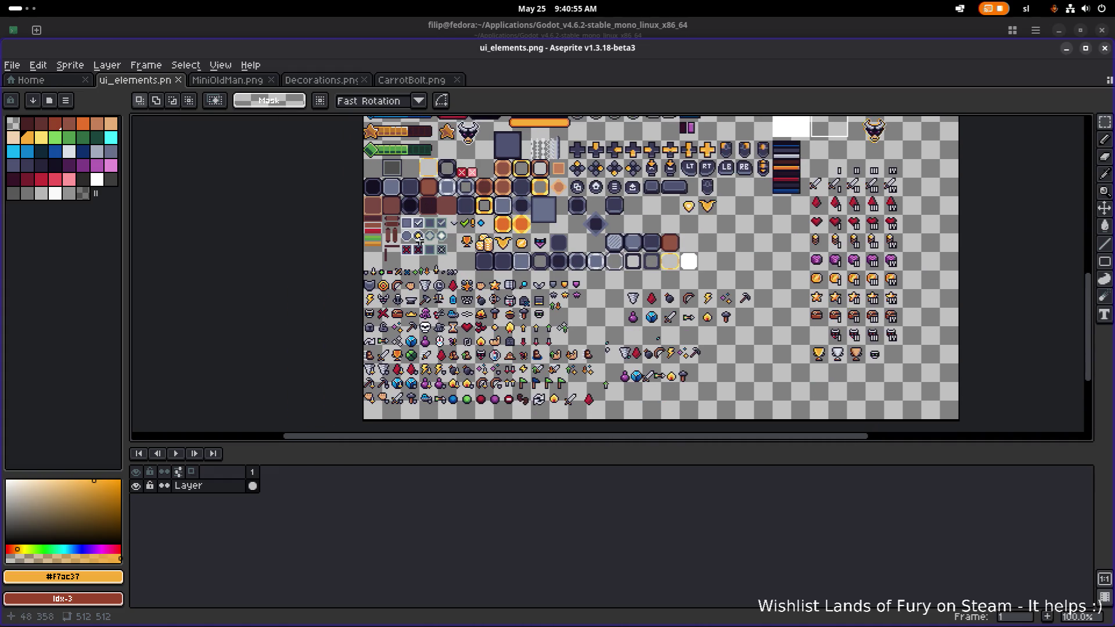
pyautogui.scroll(-2, 420, 238)
pyautogui.scroll(2, 482, 311)
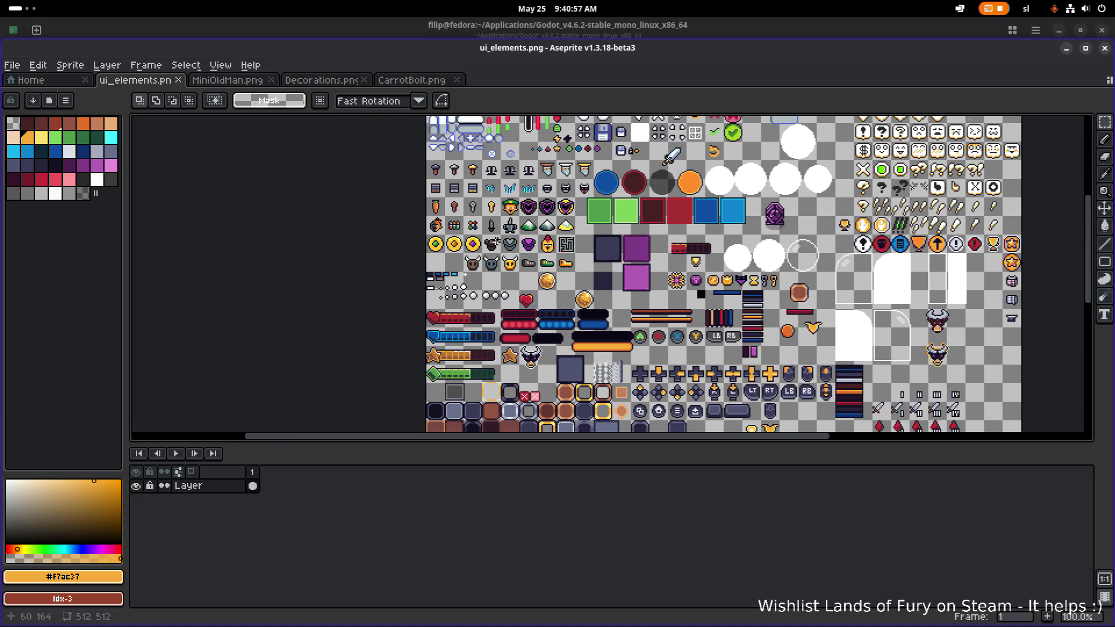
pyautogui.scroll(4, 481, 317)
pyautogui.scroll(-3, 479, 320)
pyautogui.scroll(1, 477, 324)
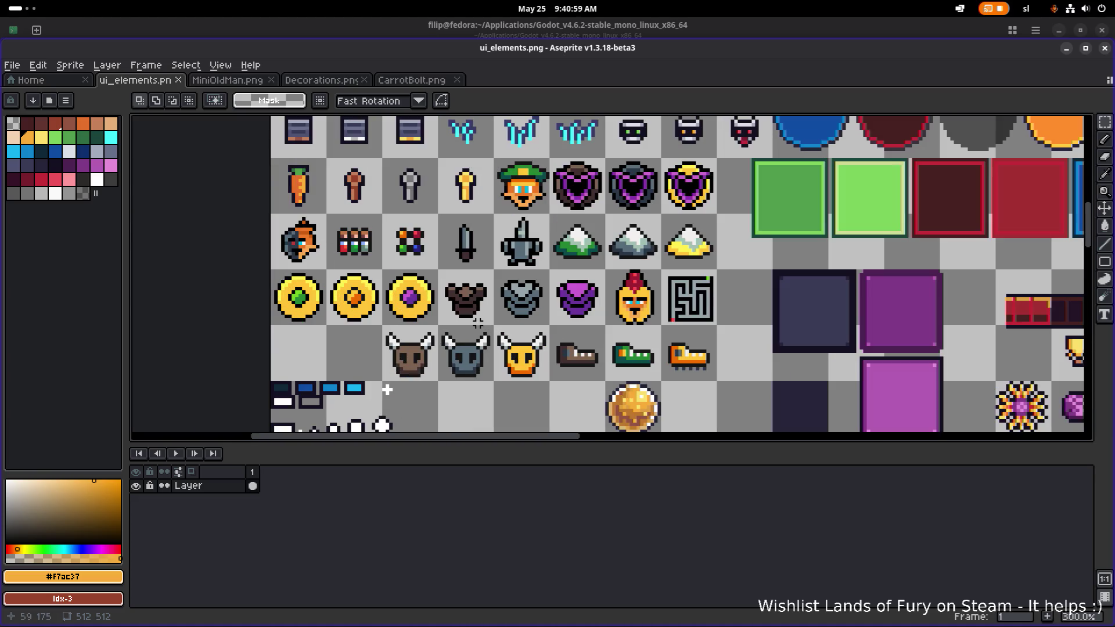
pyautogui.scroll(-2, 387, 390)
pyautogui.scroll(2, 484, 292)
pyautogui.scroll(1, 481, 297)
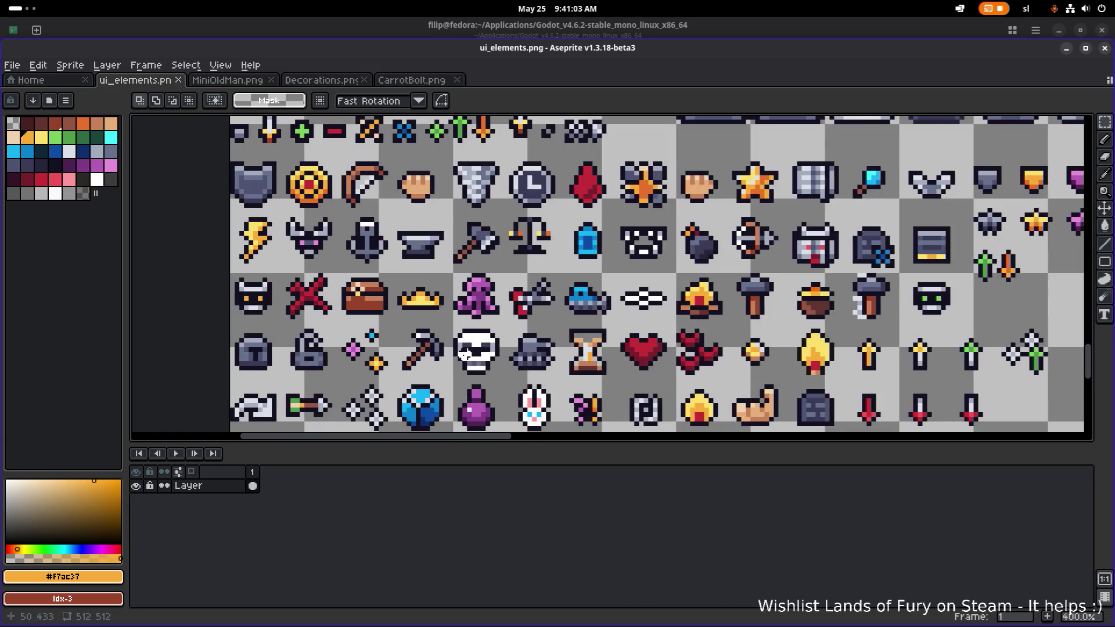
pyautogui.moveTo(444, 389); pyautogui.dragTo(513, 313)
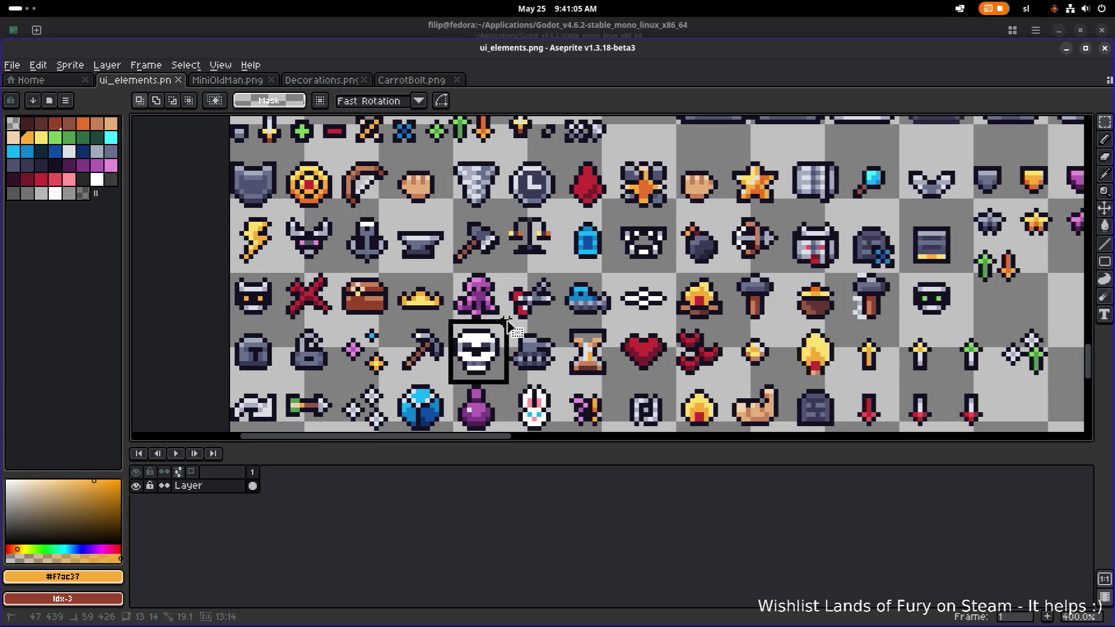
# Move the white skull up into the row below the horned heads.
pyautogui.scroll(-1, 512, 308)
pyautogui.scroll(-2, 512, 308)
pyautogui.scroll(1, 507, 397)
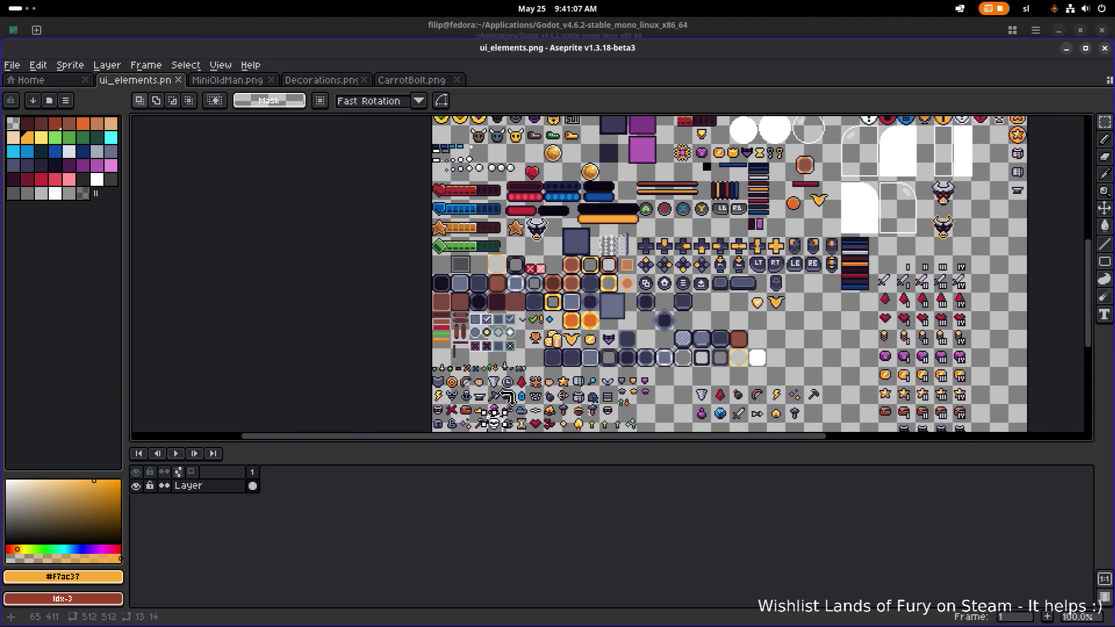
pyautogui.moveTo(516, 410); pyautogui.dragTo(541, 179)
pyautogui.scroll(2, 540, 180)
pyautogui.moveTo(549, 294); pyautogui.dragTo(456, 270)
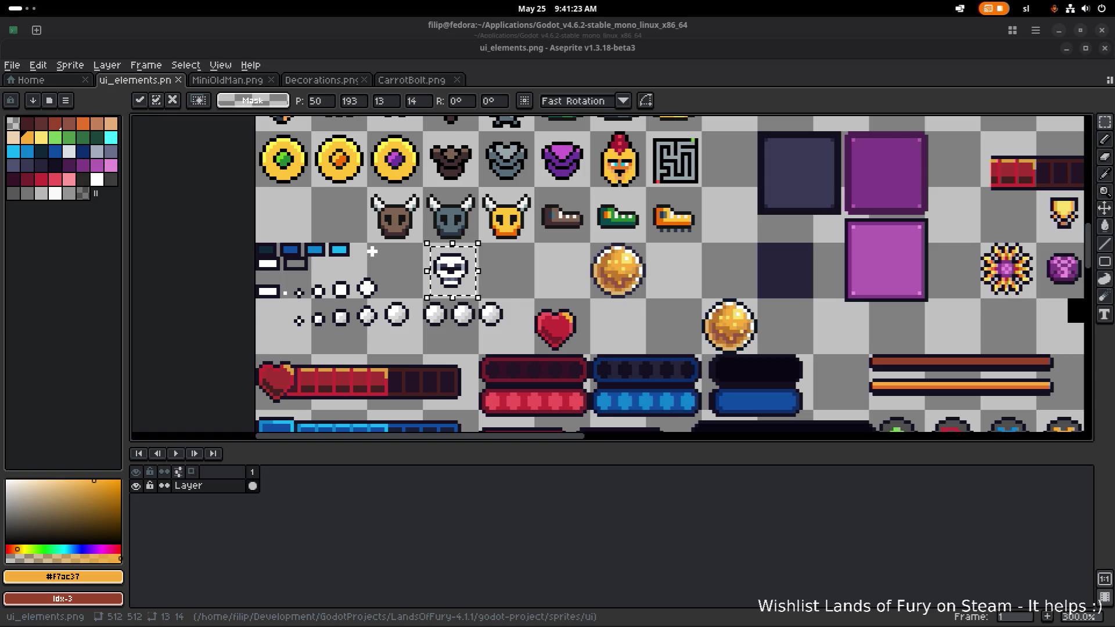
pyautogui.scroll(4, 497, 361)
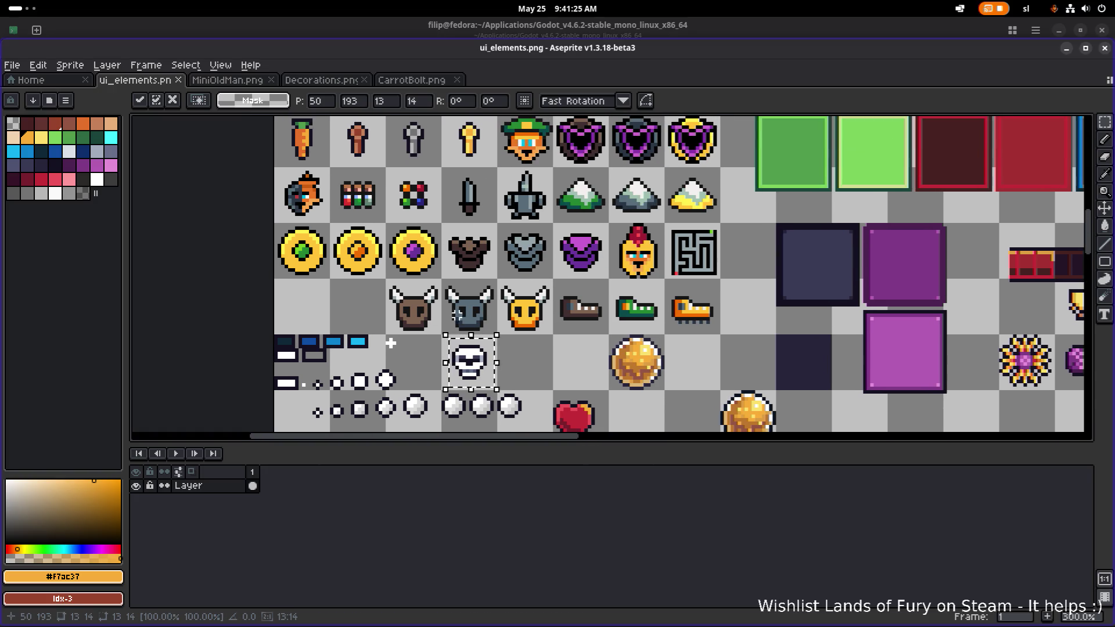
pyautogui.scroll(1, 457, 314)
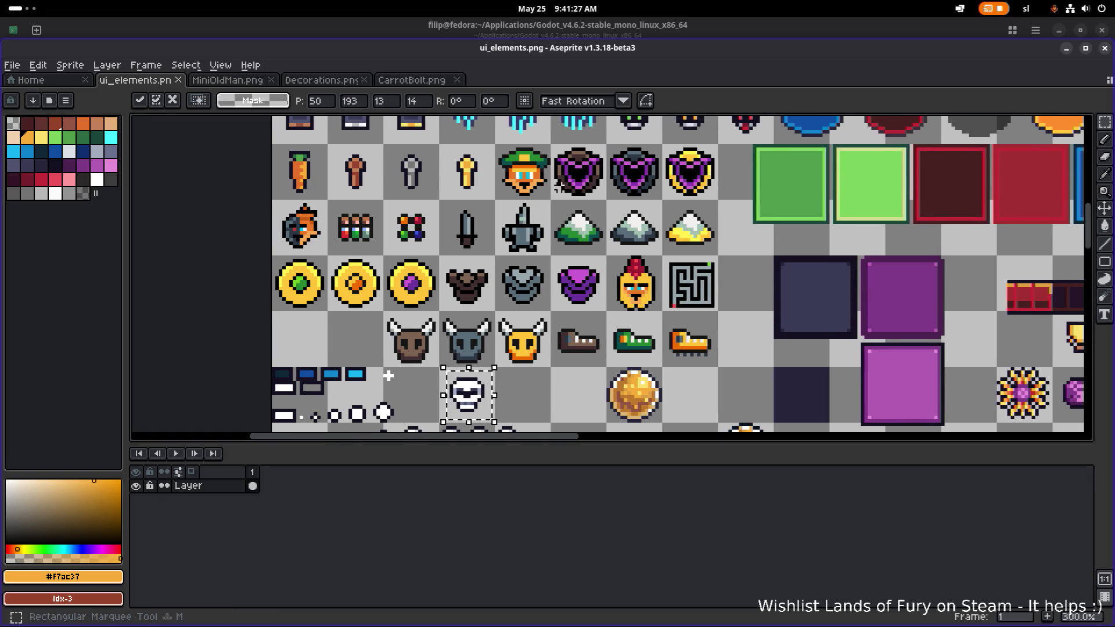
pyautogui.click(507, 142)
# Delete the green-hat face and purple shields and put a skull copy in the first empty cell.
pyautogui.moveTo(496, 145)
pyautogui.mouseDown()
pyautogui.moveTo(767, 201)
pyautogui.moveTo(720, 202)
pyautogui.mouseUp()
pyautogui.press('Delete')
pyautogui.moveTo(437, 365)
pyautogui.mouseDown()
pyautogui.moveTo(514, 422)
pyautogui.moveTo(530, 168)
pyautogui.mouseUp()
pyautogui.press('Right')
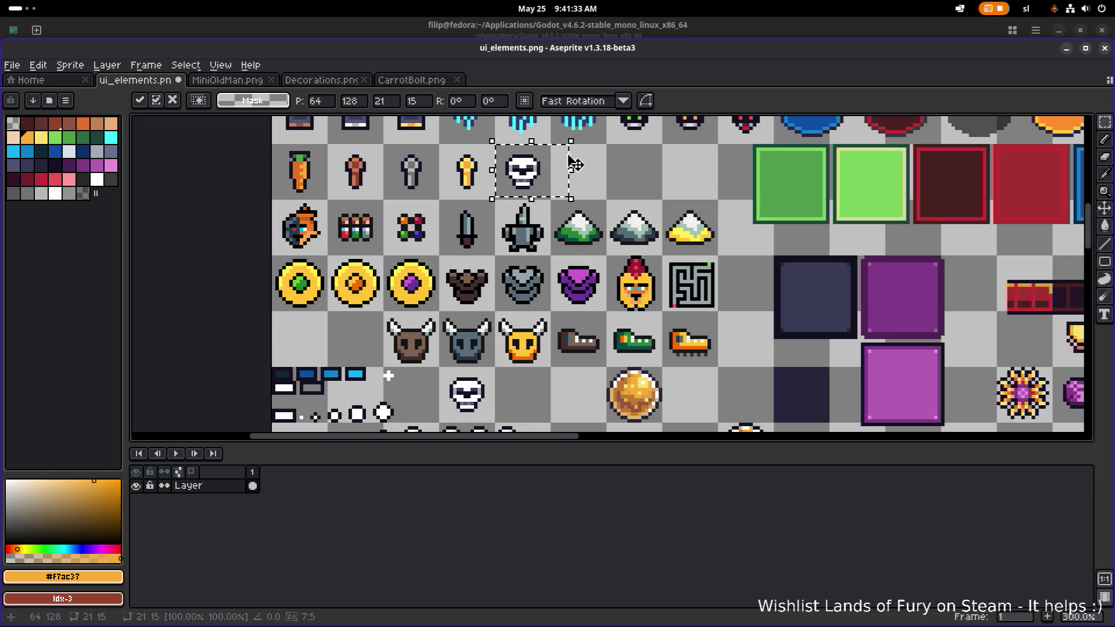
pyautogui.scroll(-1, 560, 203)
pyautogui.scroll(2, 564, 221)
# Fill the next two cells with skull copies, nudging them one pixel into alignment.
pyautogui.moveTo(468, 219); pyautogui.dragTo(617, 224)
pyautogui.press('Up')
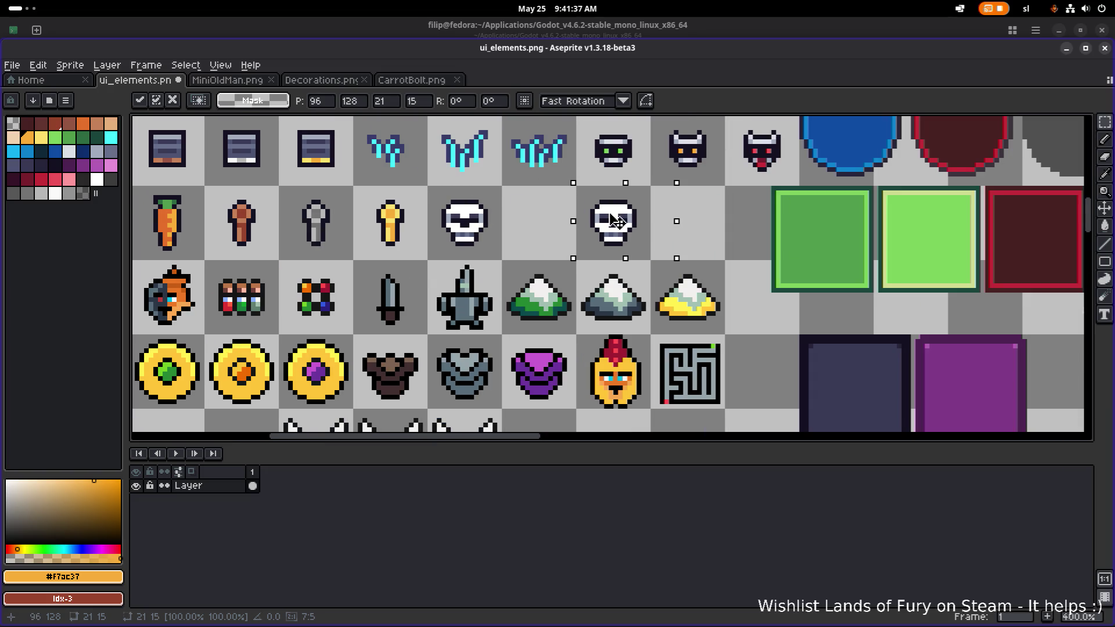
pyautogui.press('Right')
pyautogui.moveTo(637, 221)
pyautogui.mouseDown()
pyautogui.moveTo(704, 225)
pyautogui.moveTo(537, 224)
pyautogui.moveTo(553, 223)
pyautogui.mouseUp()
pyautogui.press('Return')
pyautogui.press('i')
pyautogui.scroll(2, 678, 219)
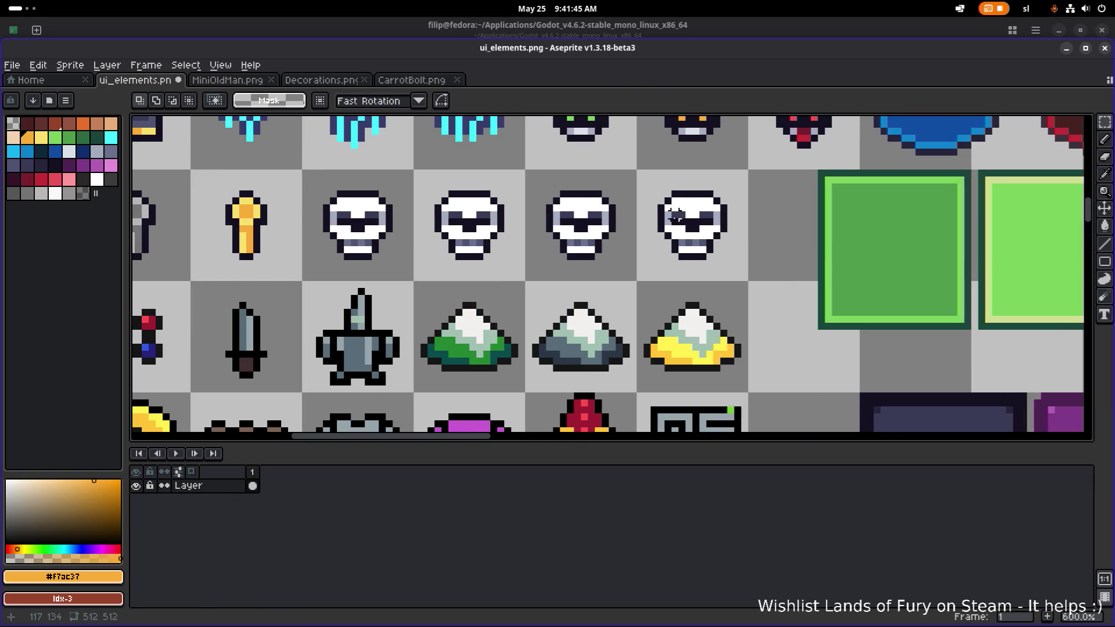
# Outline a hood around the fourth skull in dark #141020 and fill it solid.
pyautogui.click(682, 196)
pyautogui.press('m')
pyautogui.hscroll(3, 290, 203)
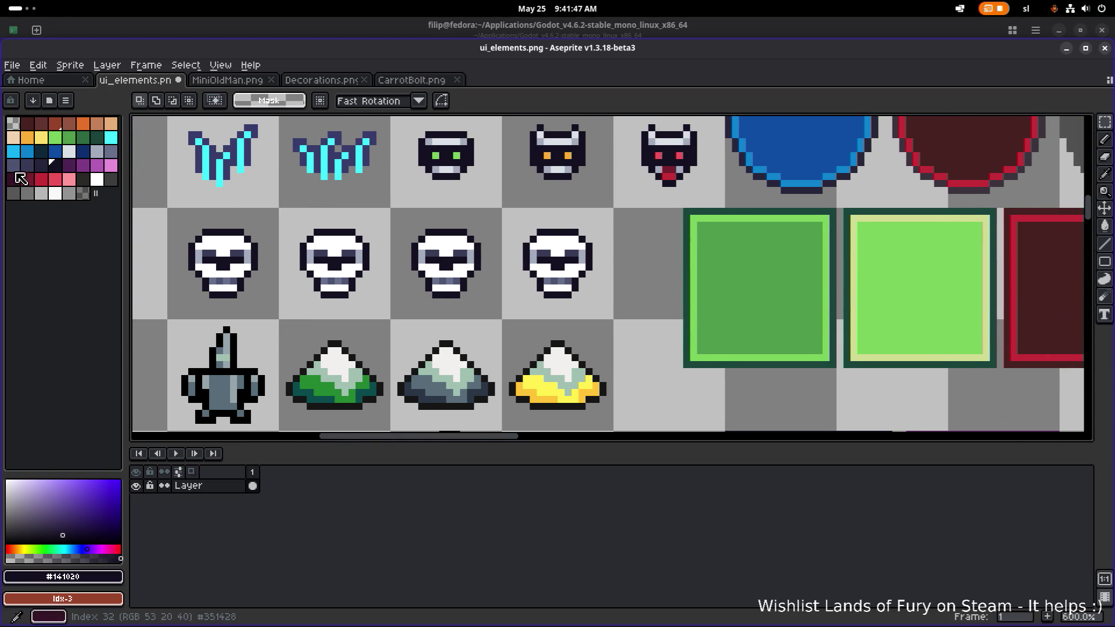
pyautogui.scroll(3, 511, 247)
pyautogui.press('b')
pyautogui.moveTo(513, 342)
pyautogui.mouseDown()
pyautogui.moveTo(525, 232)
pyautogui.moveTo(514, 226)
pyautogui.moveTo(550, 190)
pyautogui.moveTo(654, 191)
pyautogui.moveTo(678, 213)
pyautogui.moveTo(694, 248)
pyautogui.moveTo(690, 364)
pyautogui.moveTo(522, 373)
pyautogui.moveTo(513, 353)
pyautogui.mouseUp()
pyautogui.press('g')
pyautogui.click(539, 343)
# Pencil a lighter Idx-26 rim up the hood's left edge, across its top and down its right edge.
pyautogui.scroll(-4, 539, 342)
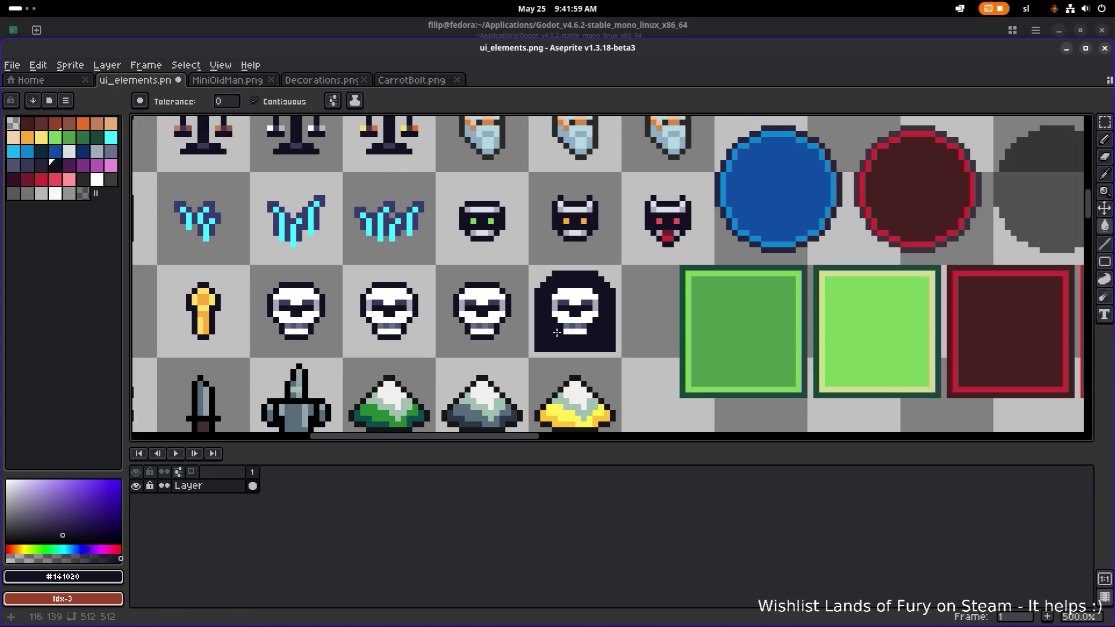
pyautogui.scroll(-2, 581, 339)
pyautogui.scroll(4, 594, 338)
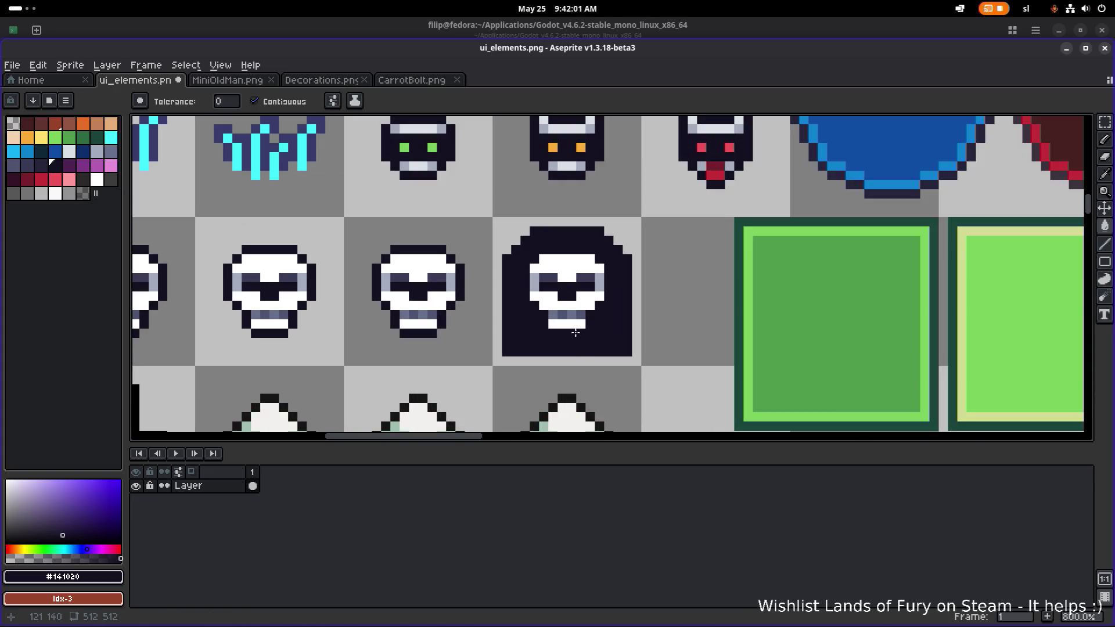
pyautogui.scroll(5, 558, 328)
pyautogui.scroll(-2, 494, 302)
pyautogui.scroll(-1, 429, 273)
pyautogui.click(39, 168)
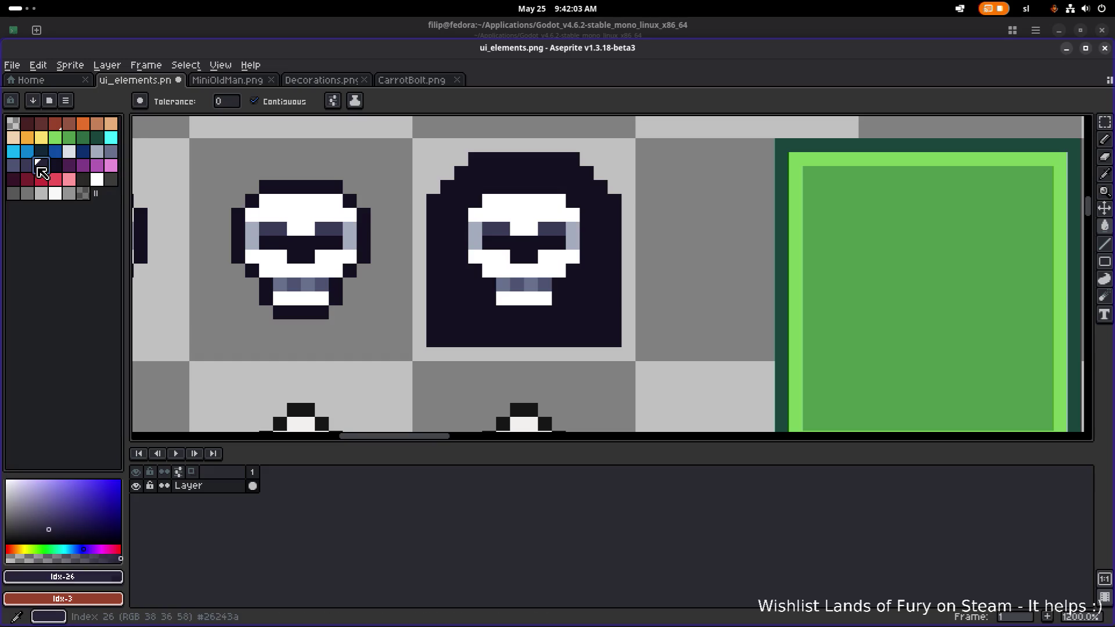
pyautogui.press('b')
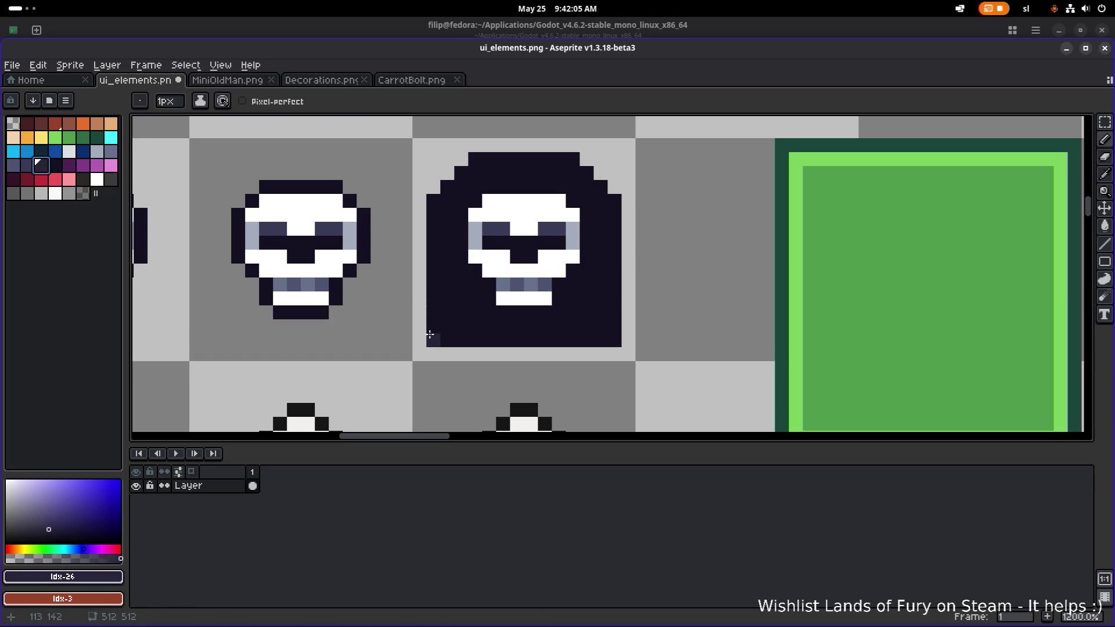
pyautogui.keyDown('shift'); pyautogui.click(439, 207); pyautogui.keyUp('shift')
pyautogui.keyDown('shift'); pyautogui.click(475, 159); pyautogui.keyUp('shift')
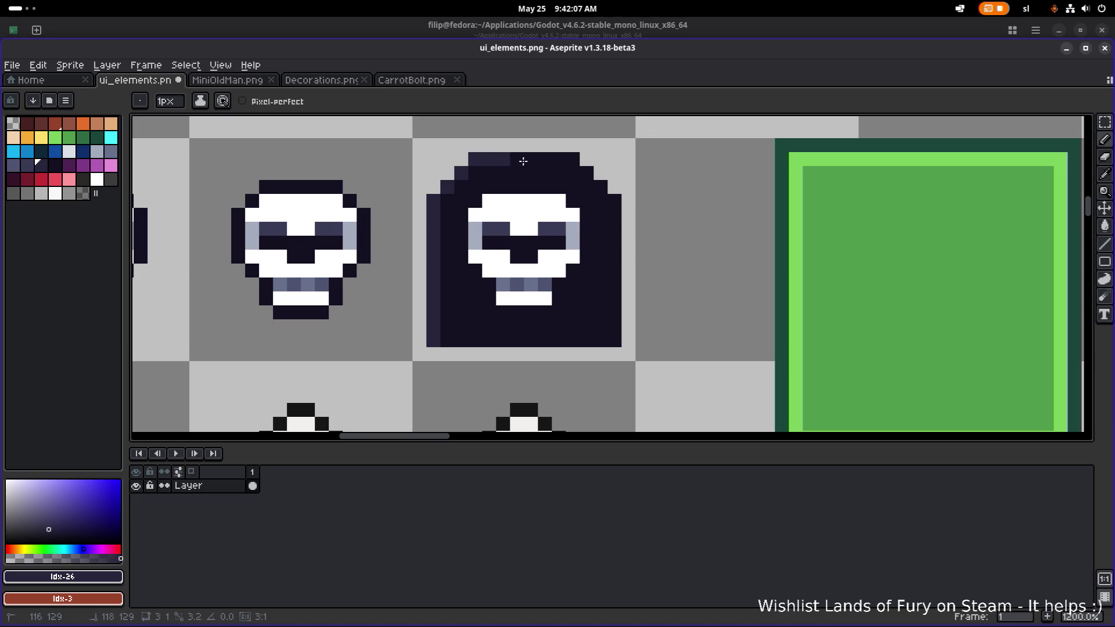
pyautogui.keyDown('shift'); pyautogui.click(573, 159); pyautogui.keyUp('shift')
pyautogui.keyDown('shift'); pyautogui.click(611, 196); pyautogui.keyUp('shift')
pyautogui.keyDown('shift'); pyautogui.click(615, 339); pyautogui.keyUp('shift')
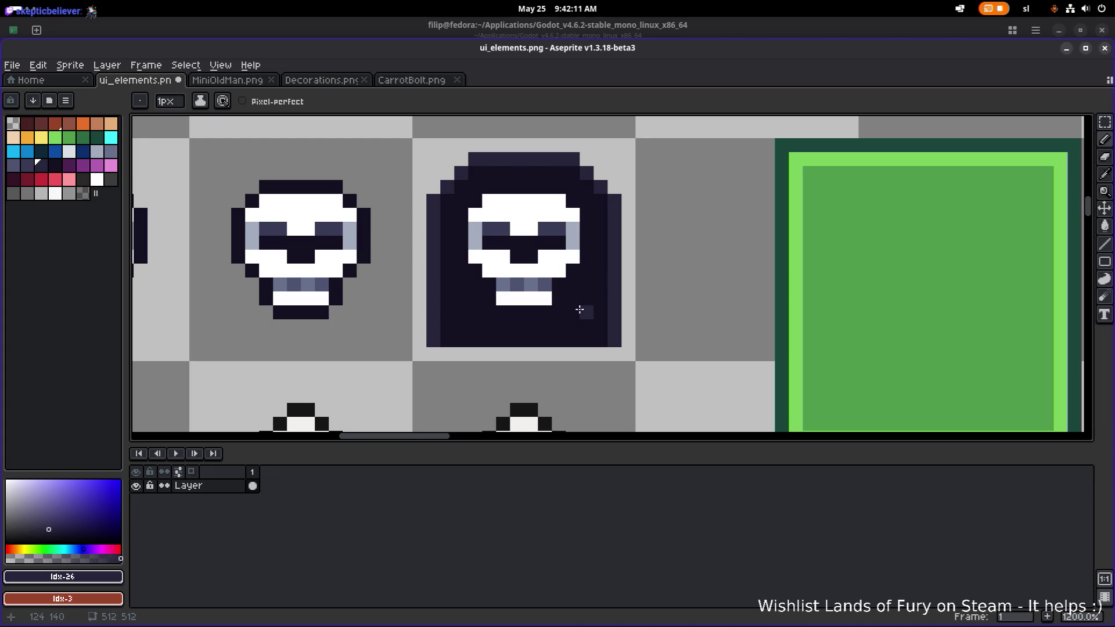
# Extend the skull's white jaw down to the bottom of the hood.
pyautogui.keyDown('alt'); pyautogui.click(522, 297); pyautogui.keyUp('alt')
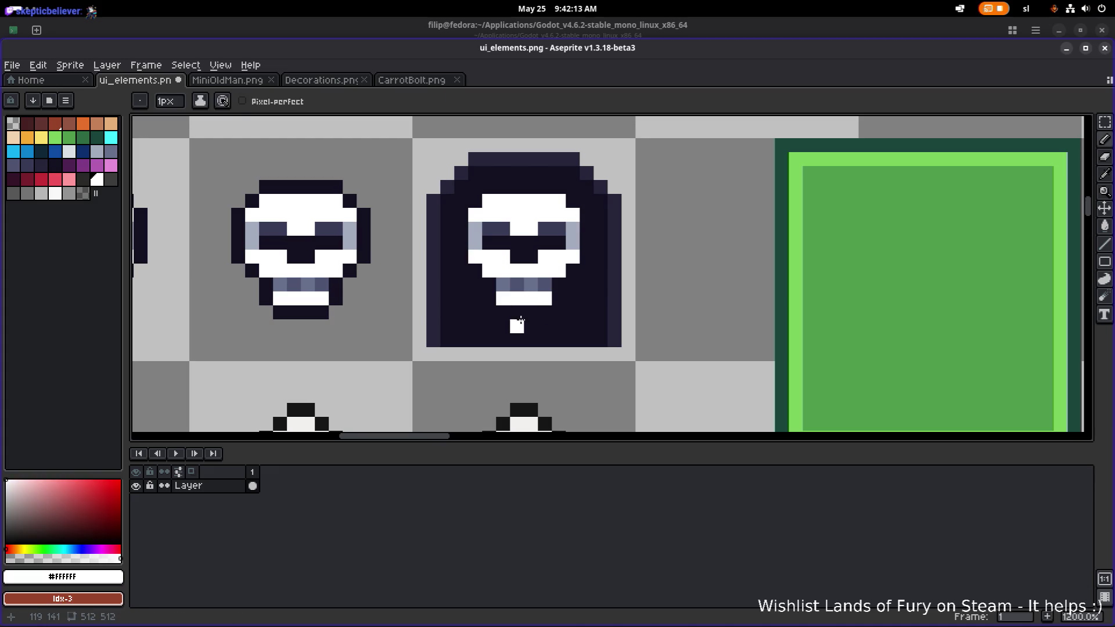
pyautogui.moveTo(530, 318); pyautogui.dragTo(519, 343)
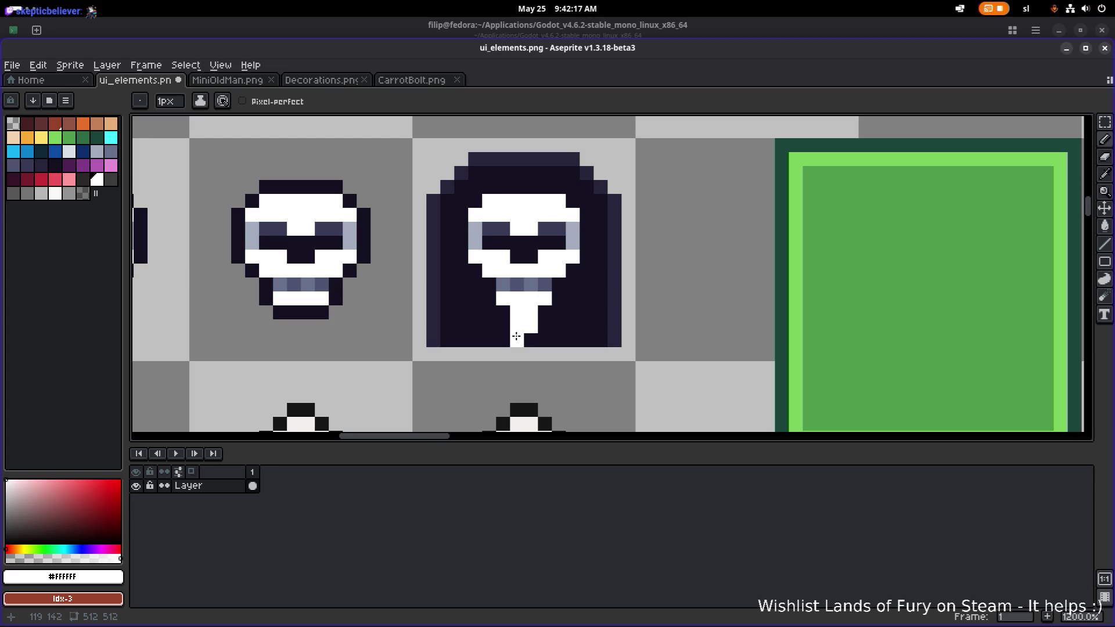
pyautogui.scroll(-4, 489, 334)
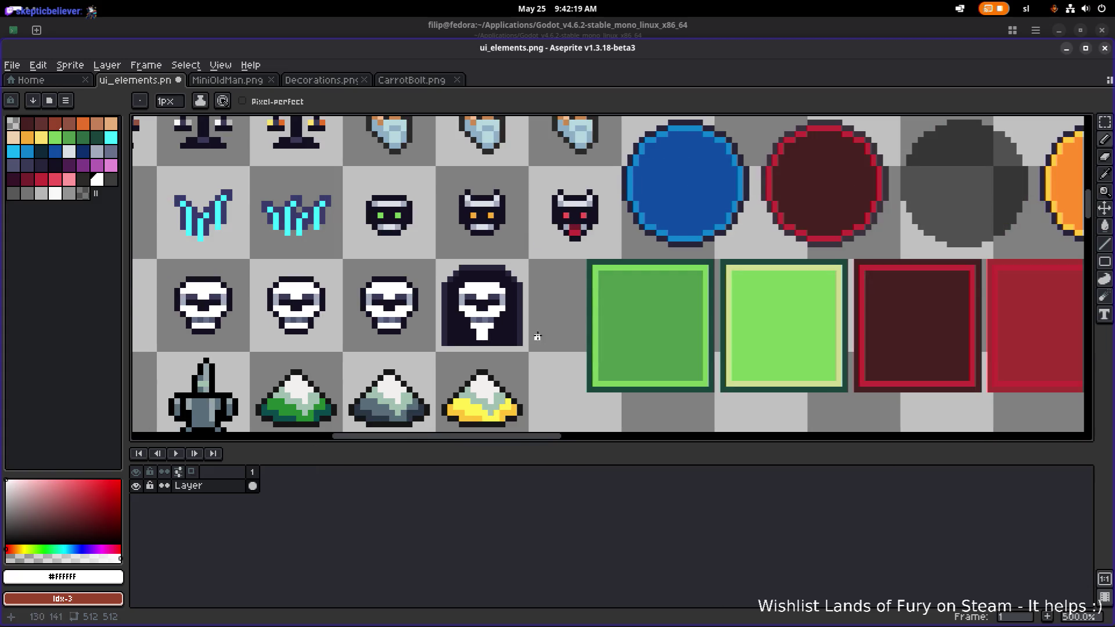
pyautogui.scroll(5, 537, 336)
pyautogui.scroll(-6, 505, 326)
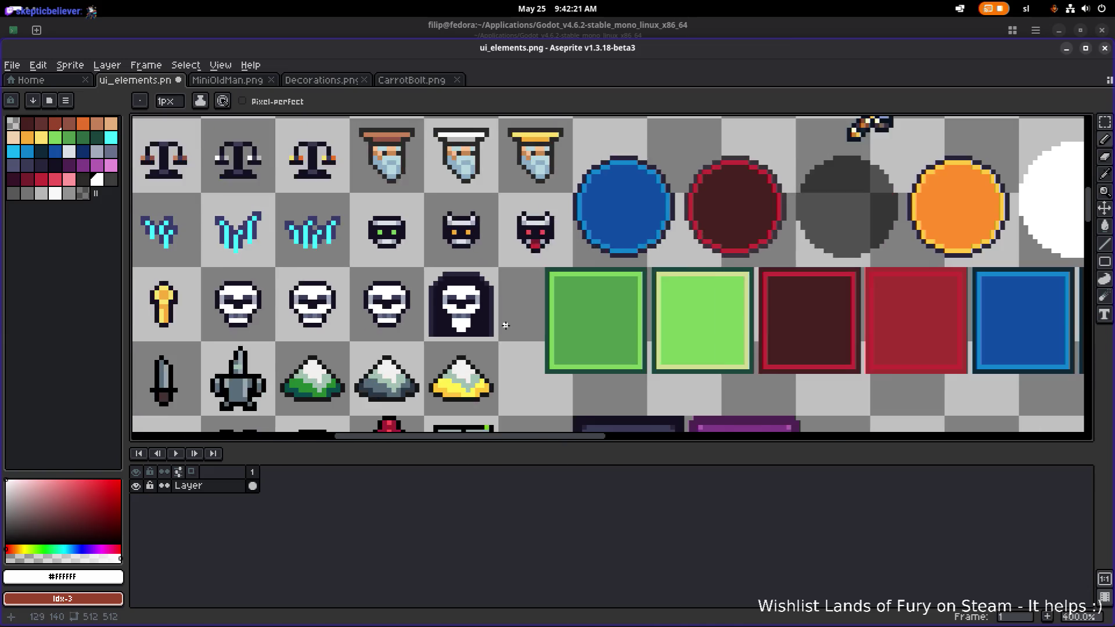
pyautogui.scroll(-1, 506, 326)
pyautogui.scroll(8, 616, 334)
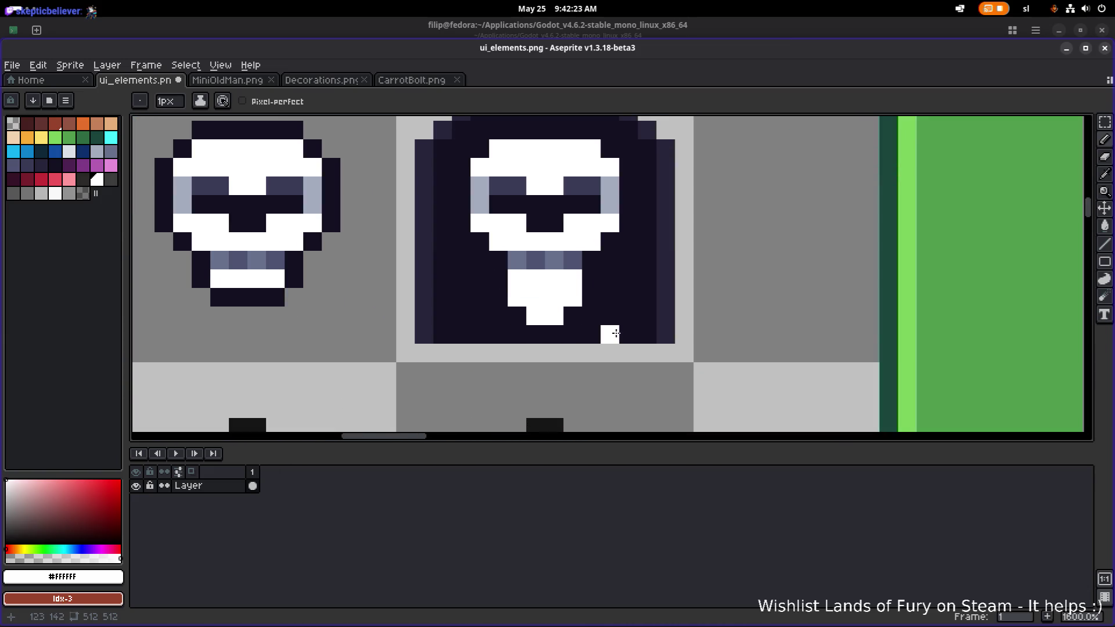
# Shift the hood's bottom rows into place and patch the bottom edge pixels in the hood colour.
pyautogui.press('m')
pyautogui.moveTo(662, 351)
pyautogui.mouseDown()
pyautogui.moveTo(508, 325)
pyautogui.moveTo(386, 322)
pyautogui.moveTo(386, 302)
pyautogui.mouseUp()
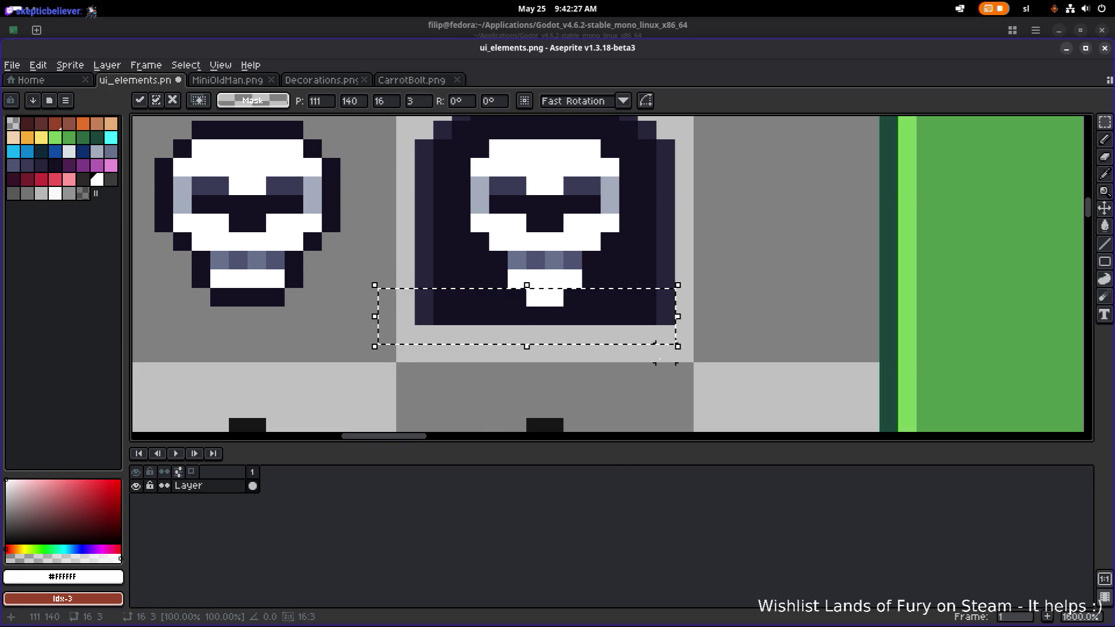
pyautogui.click(660, 351)
pyautogui.scroll(-4, 660, 353)
pyautogui.scroll(4, 575, 341)
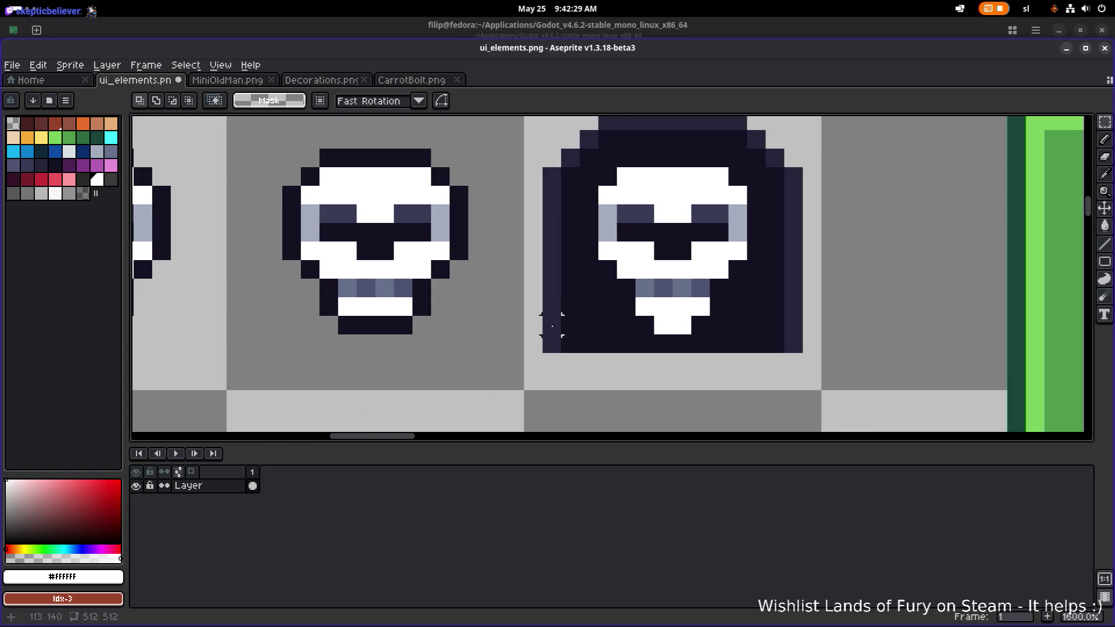
pyautogui.press('b')
pyautogui.keyDown('alt'); pyautogui.click(563, 316); pyautogui.keyUp('alt')
pyautogui.moveTo(568, 342)
pyautogui.mouseDown()
pyautogui.moveTo(584, 345)
pyautogui.moveTo(570, 347)
pyautogui.mouseUp()
pyautogui.click(564, 335)
# Erase the hood's bottom-left and bottom-right corner pixels.
pyautogui.press('e')
pyautogui.click(570, 343)
pyautogui.scroll(-4, 707, 346)
pyautogui.scroll(4, 713, 351)
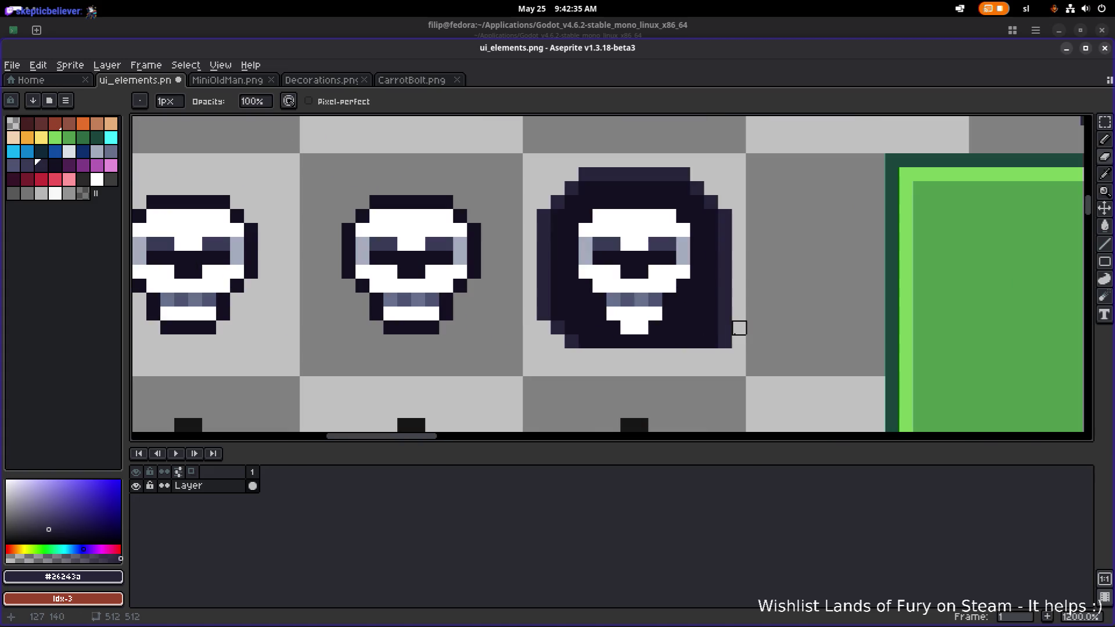
pyautogui.press('e')
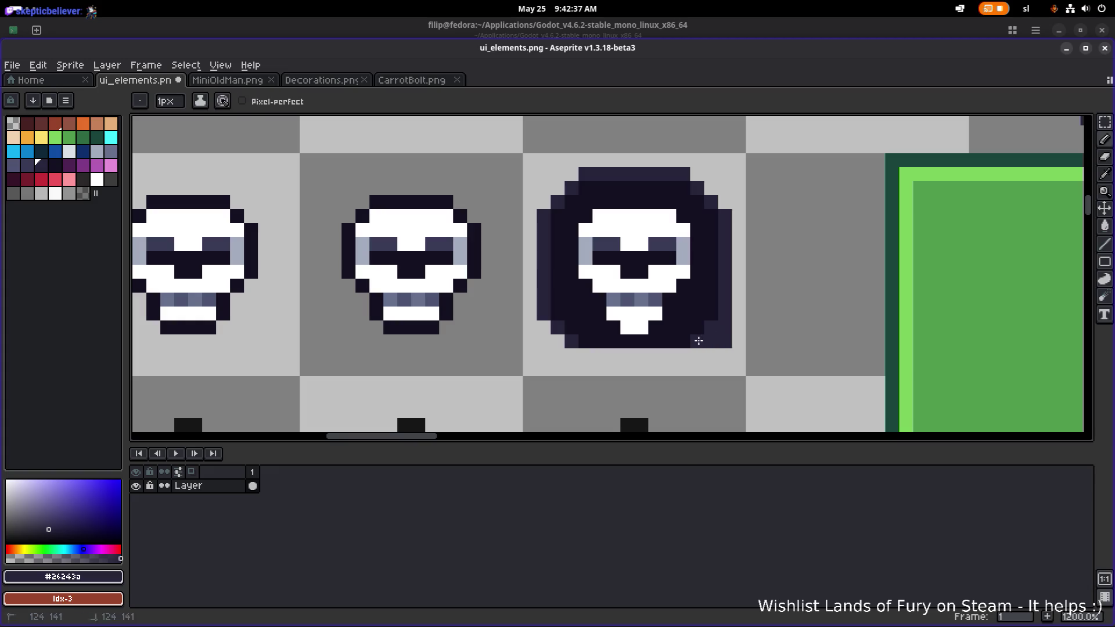
pyautogui.click(711, 342)
pyautogui.scroll(-3, 737, 328)
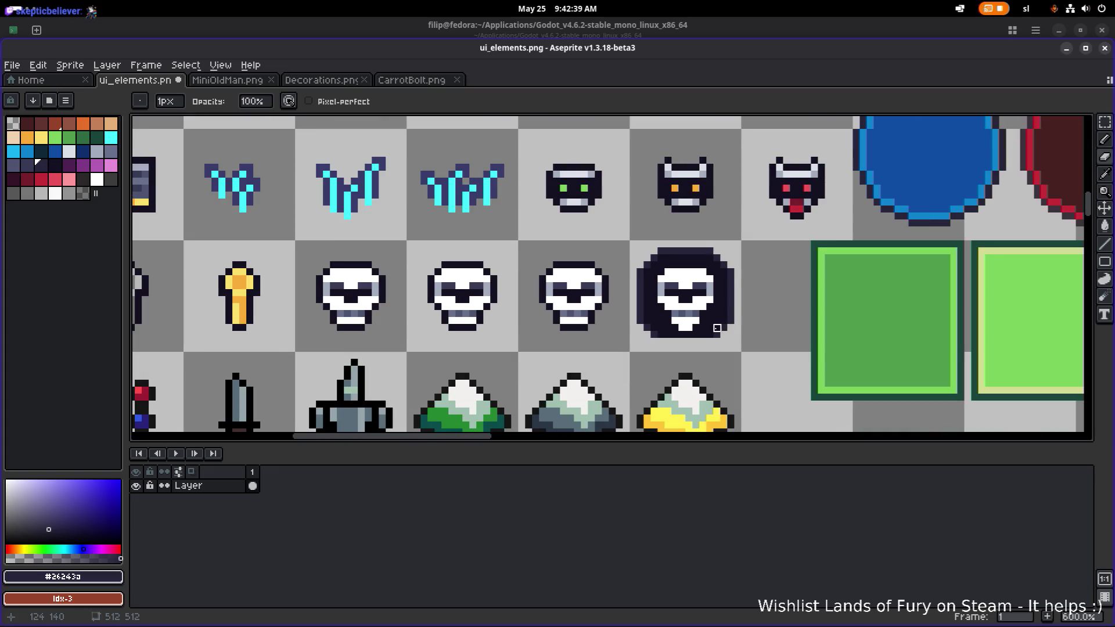
# Fill the first skull's top and face band with the copper key's bronze tone.
pyautogui.scroll(-2, 717, 328)
pyautogui.moveTo(552, 298)
pyautogui.mouseDown()
pyautogui.moveTo(377, 297)
pyautogui.moveTo(432, 298)
pyautogui.mouseUp()
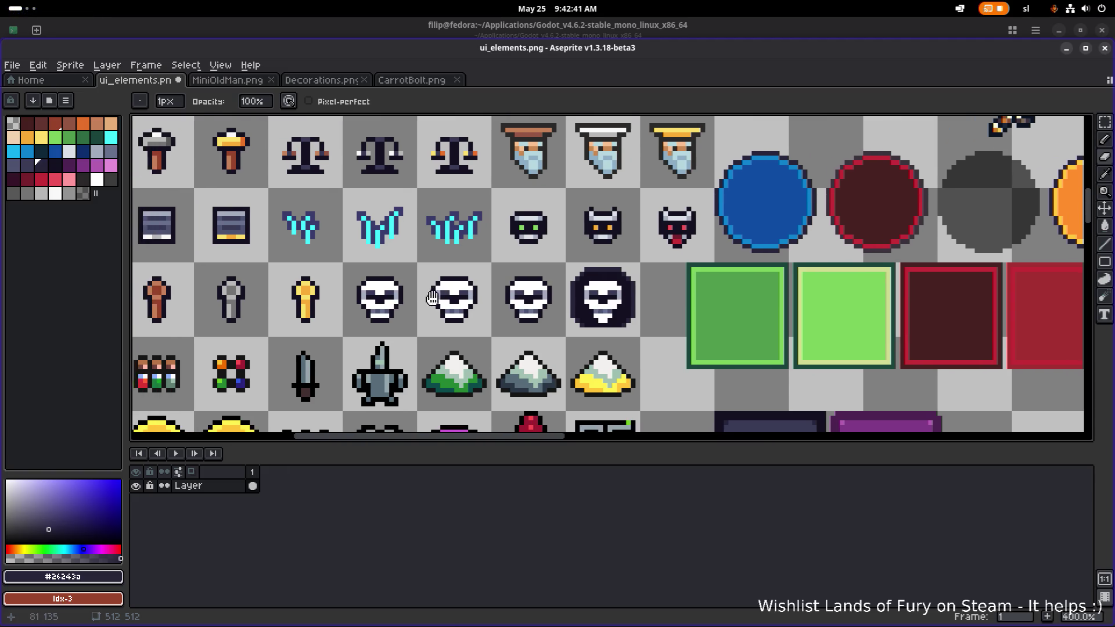
pyautogui.scroll(2, 363, 306)
pyautogui.hscroll(2, 515, 284)
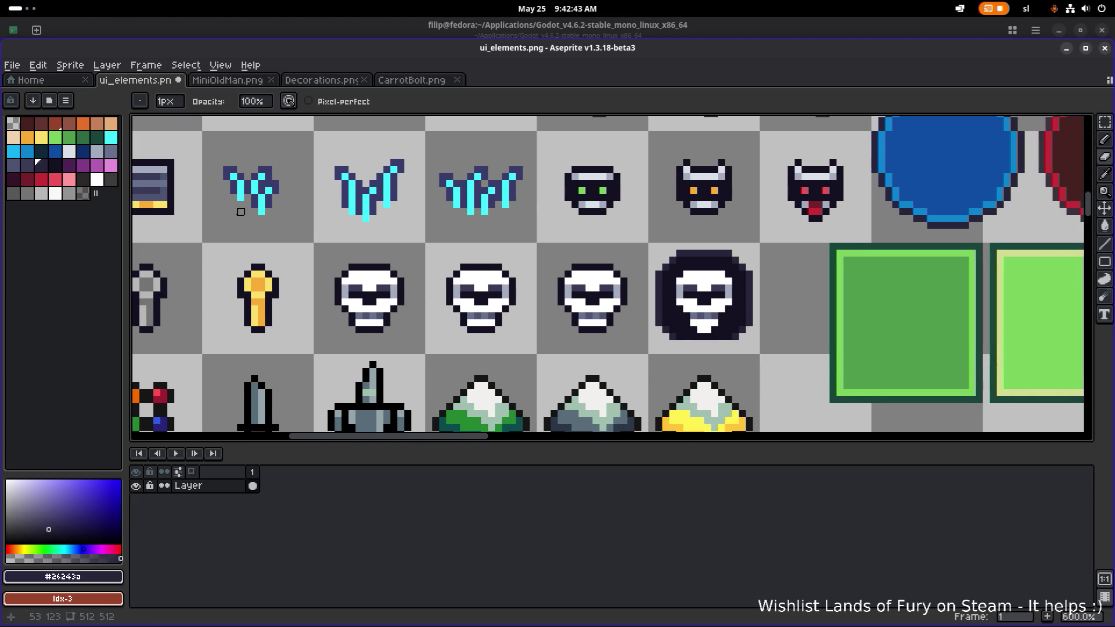
pyautogui.hscroll(-4, 332, 265)
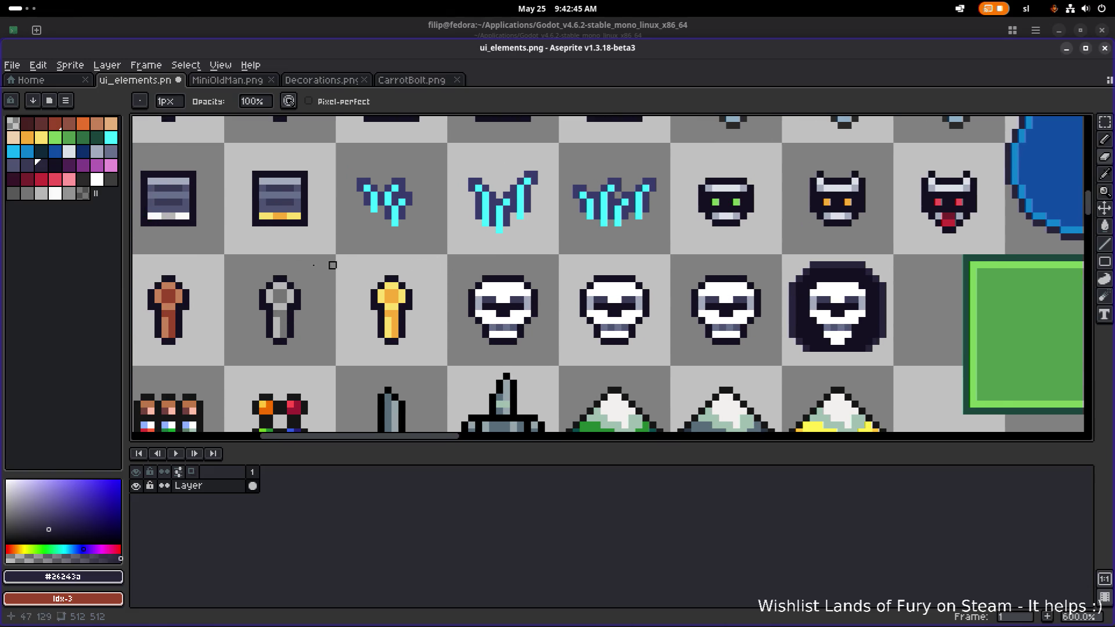
pyautogui.scroll(-1, 332, 265)
pyautogui.scroll(1, 223, 270)
pyautogui.keyDown('alt'); pyautogui.click(214, 296); pyautogui.keyUp('alt')
pyautogui.press('g')
pyautogui.click(666, 297)
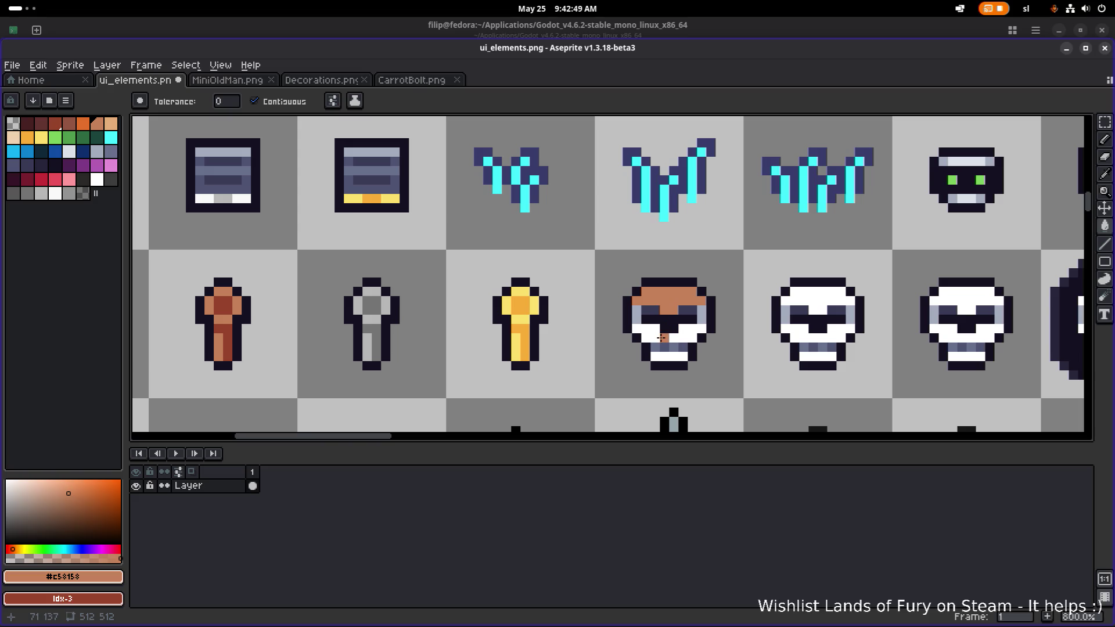
pyautogui.click(662, 338)
# Fill the white skull's upper face, lower face and teeth area with yellow.
pyautogui.hscroll(2, 684, 349)
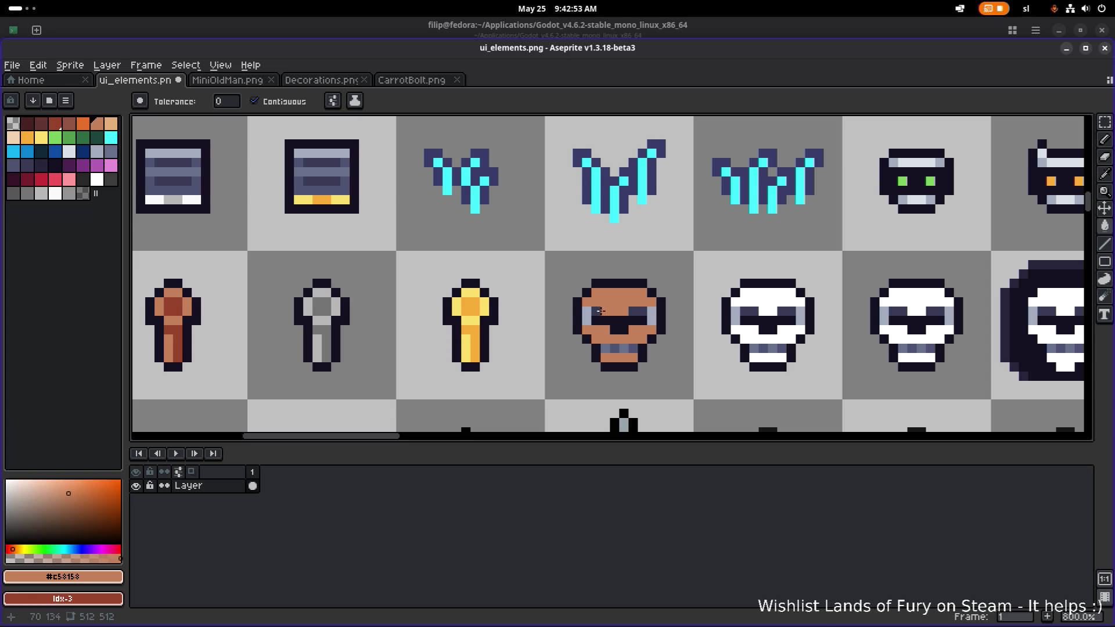
pyautogui.keyDown('alt'); pyautogui.click(173, 302); pyautogui.keyUp('alt')
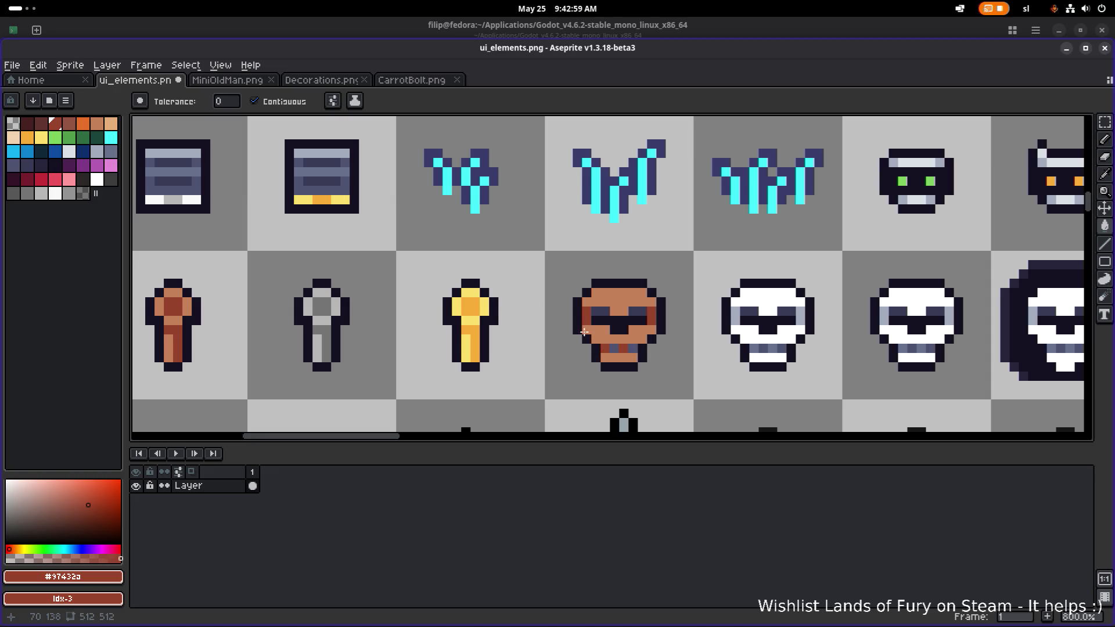
pyautogui.keyDown('alt'); pyautogui.click(586, 313); pyautogui.keyUp('alt')
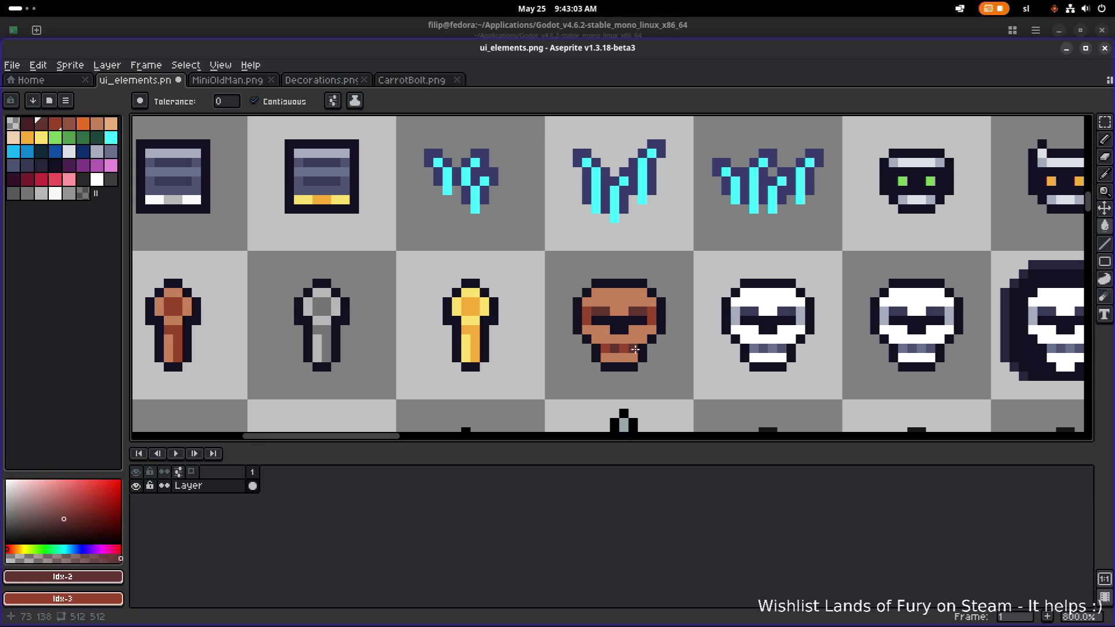
pyautogui.scroll(-3, 635, 349)
pyautogui.scroll(-1, 708, 343)
pyautogui.scroll(8, 697, 333)
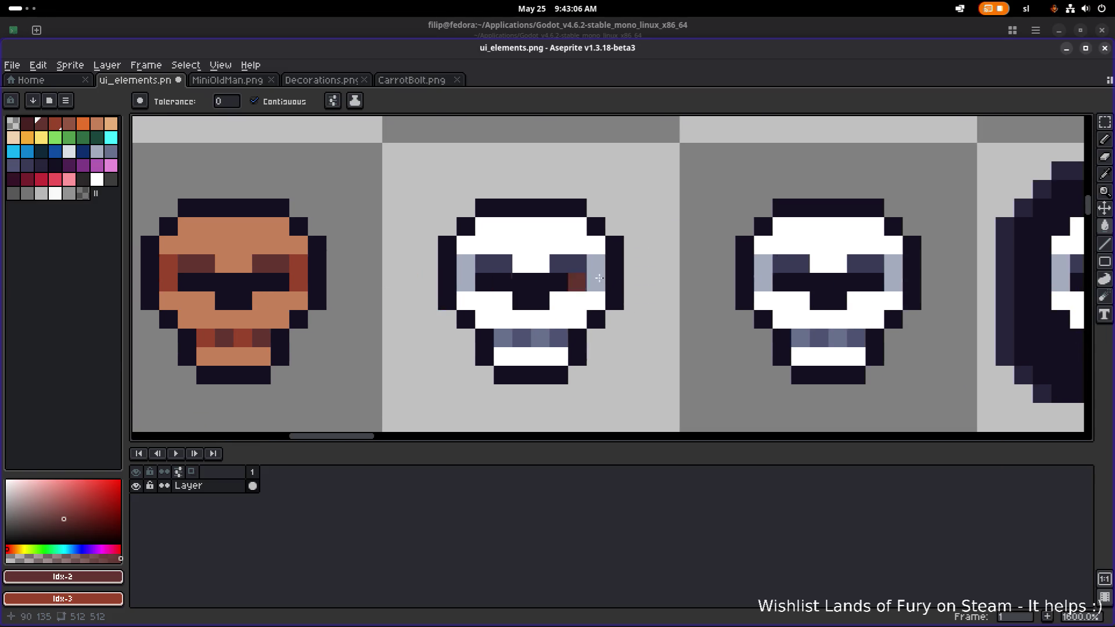
pyautogui.moveTo(575, 269); pyautogui.dragTo(360, 256)
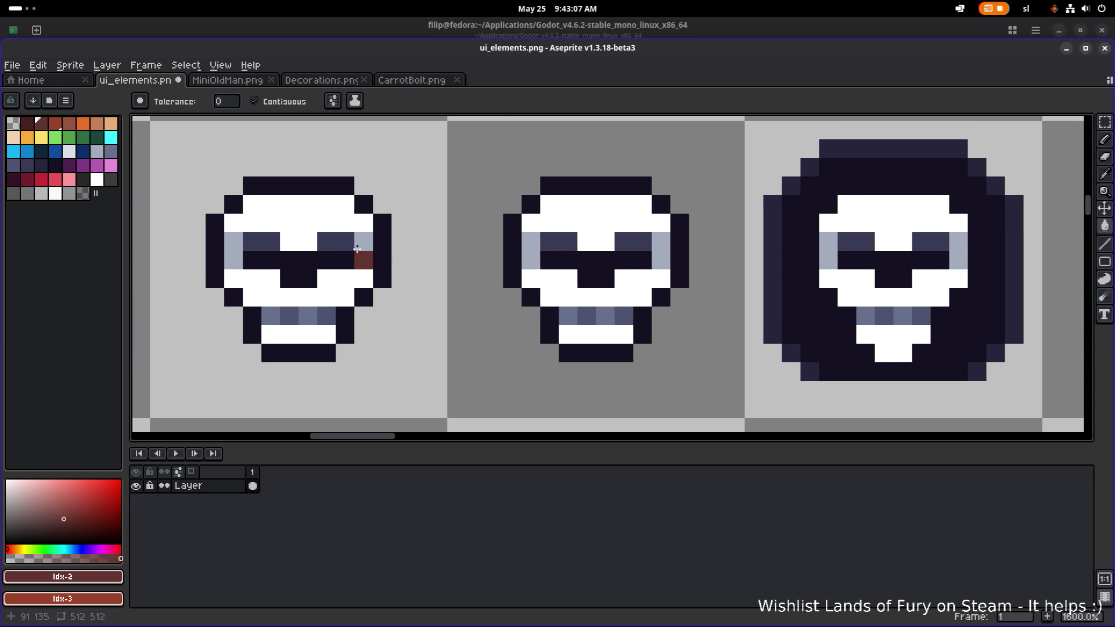
pyautogui.click(41, 137)
pyautogui.click(568, 204)
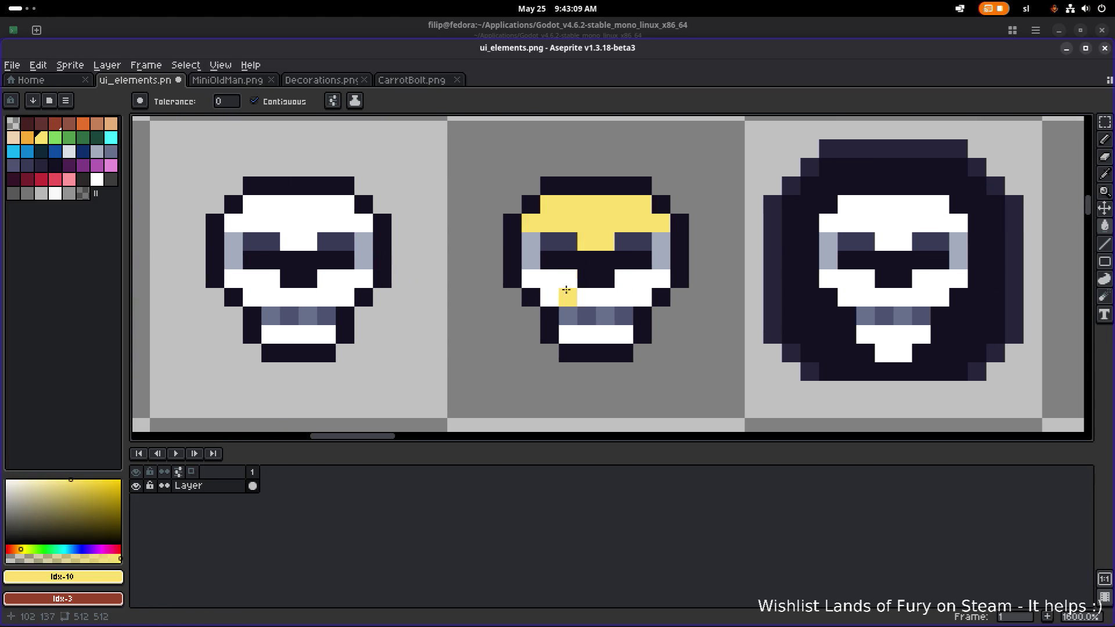
pyautogui.click(568, 297)
pyautogui.click(586, 335)
# Shade the gold skull's eye edges peach and its left tooth peach and orange.
pyautogui.scroll(-2, 443, 268)
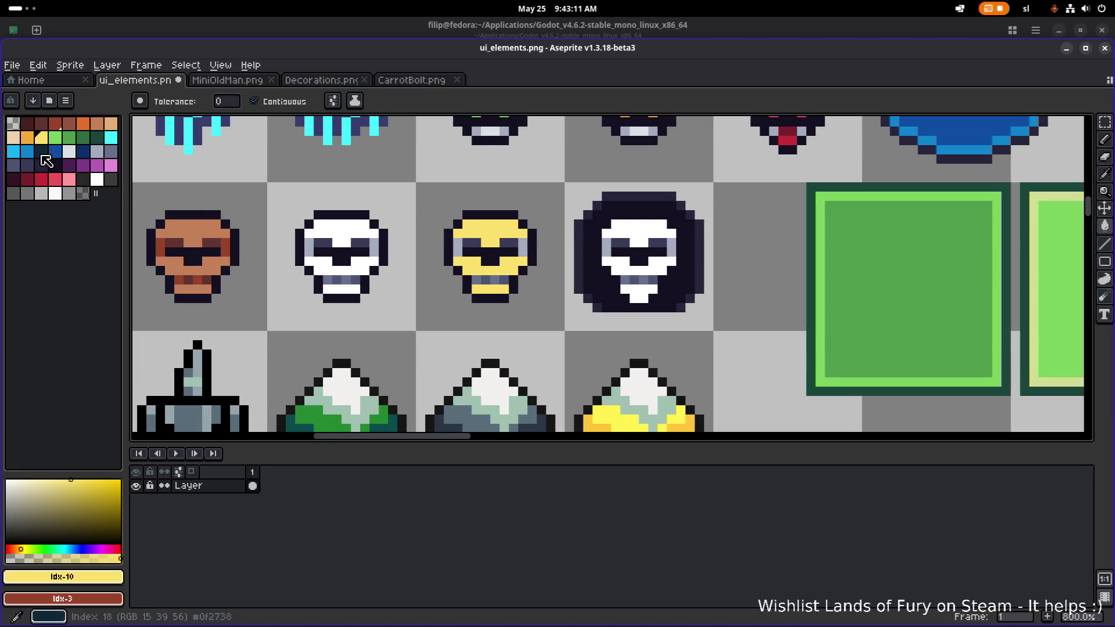
pyautogui.click(13, 137)
pyautogui.click(458, 250)
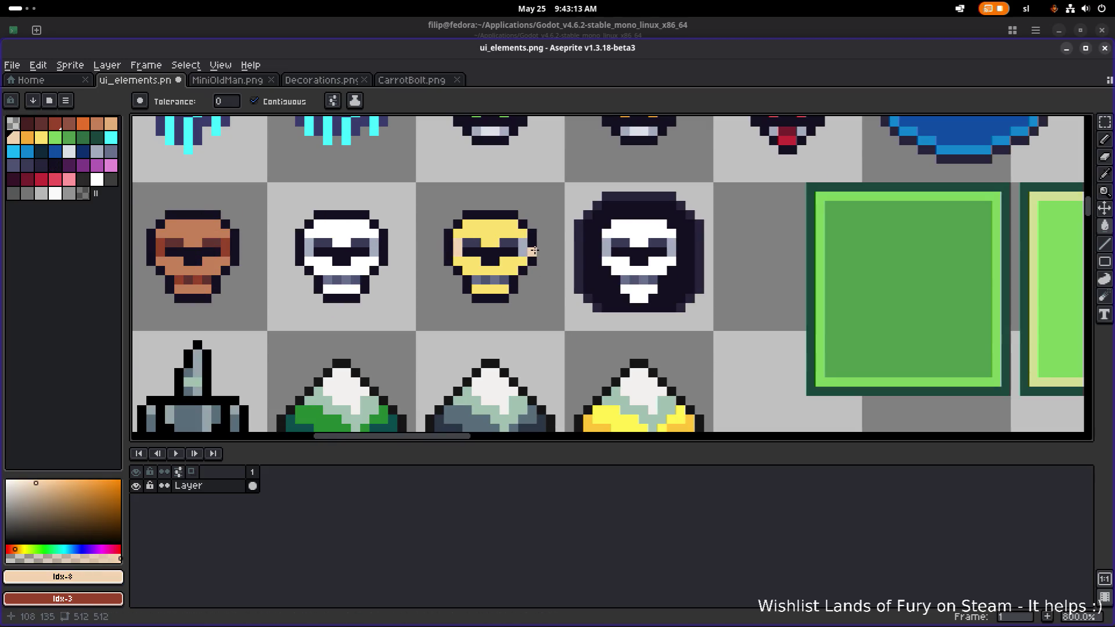
pyautogui.click(523, 250)
pyautogui.scroll(2, 490, 267)
pyautogui.click(467, 290)
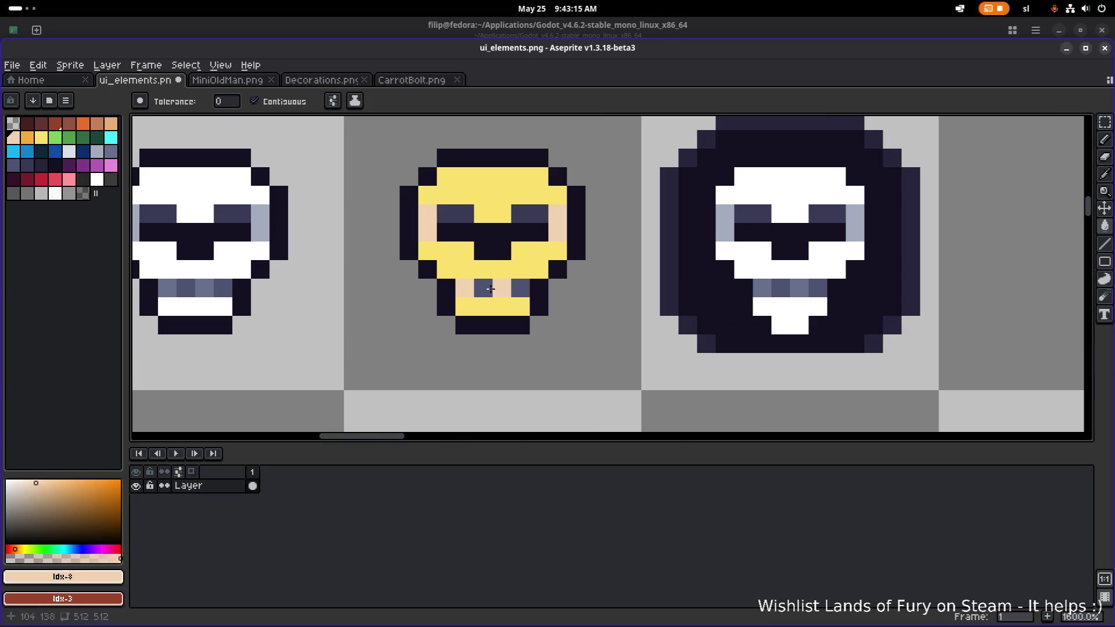
pyautogui.click(27, 137)
pyautogui.click(484, 288)
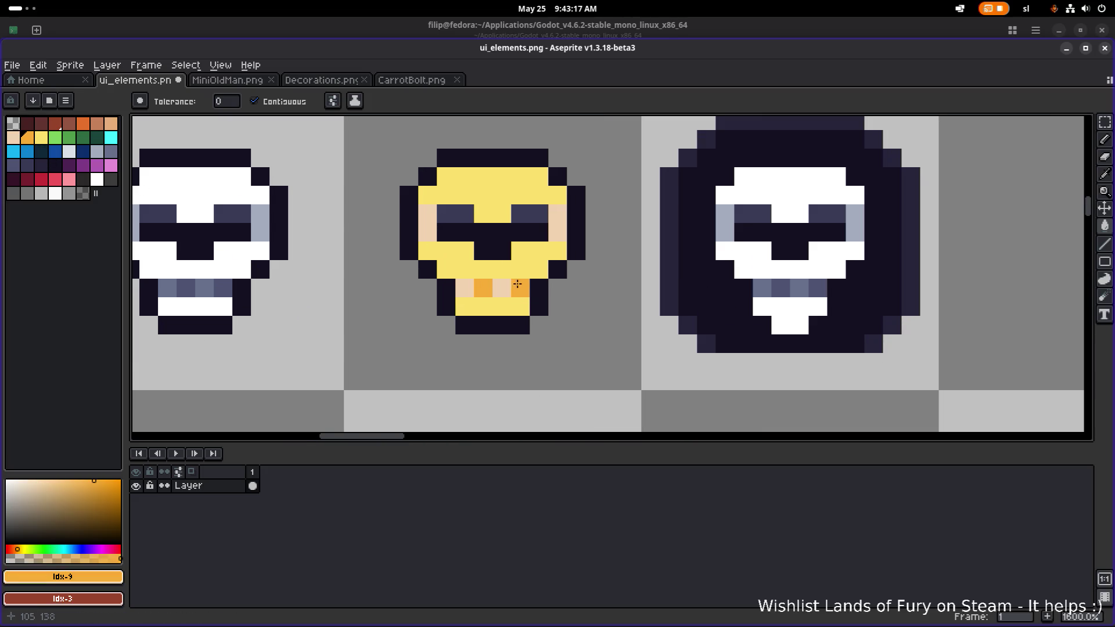
# Pencil the brown skull's glasses in a darker brown shade.
pyautogui.scroll(-4, 602, 225)
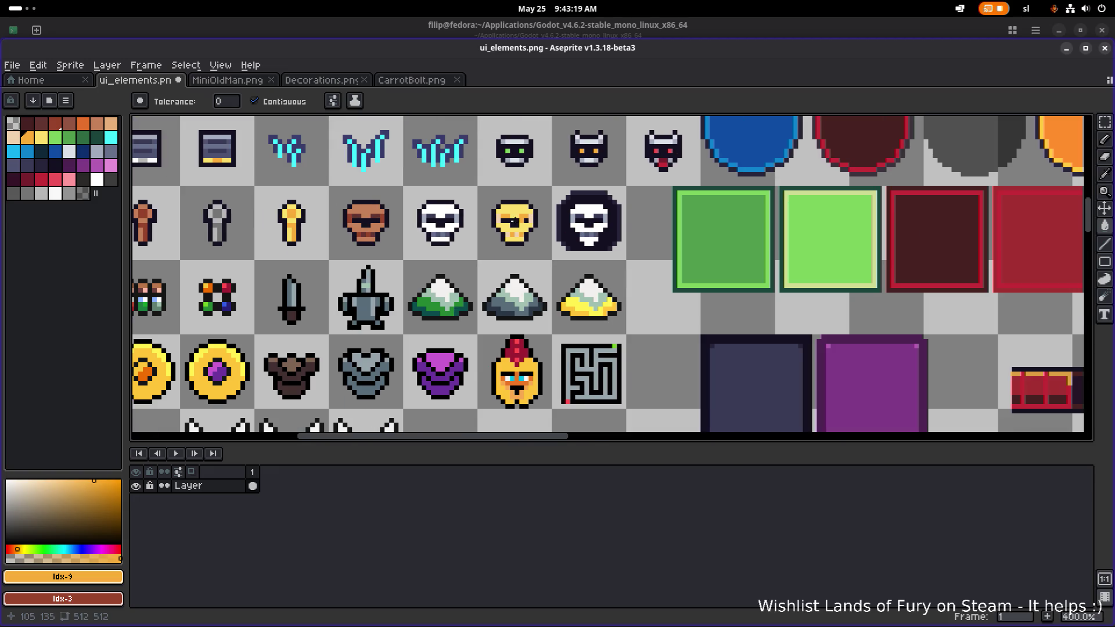
pyautogui.scroll(4, 513, 222)
pyautogui.scroll(-4, 602, 242)
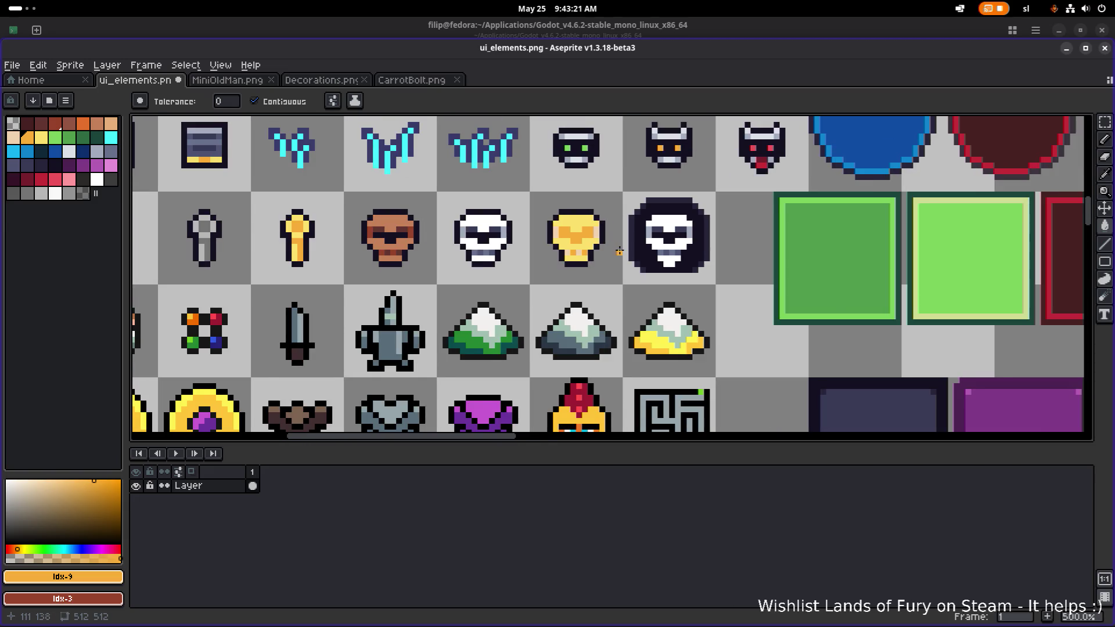
pyautogui.scroll(-1, 620, 252)
pyautogui.scroll(3, 481, 240)
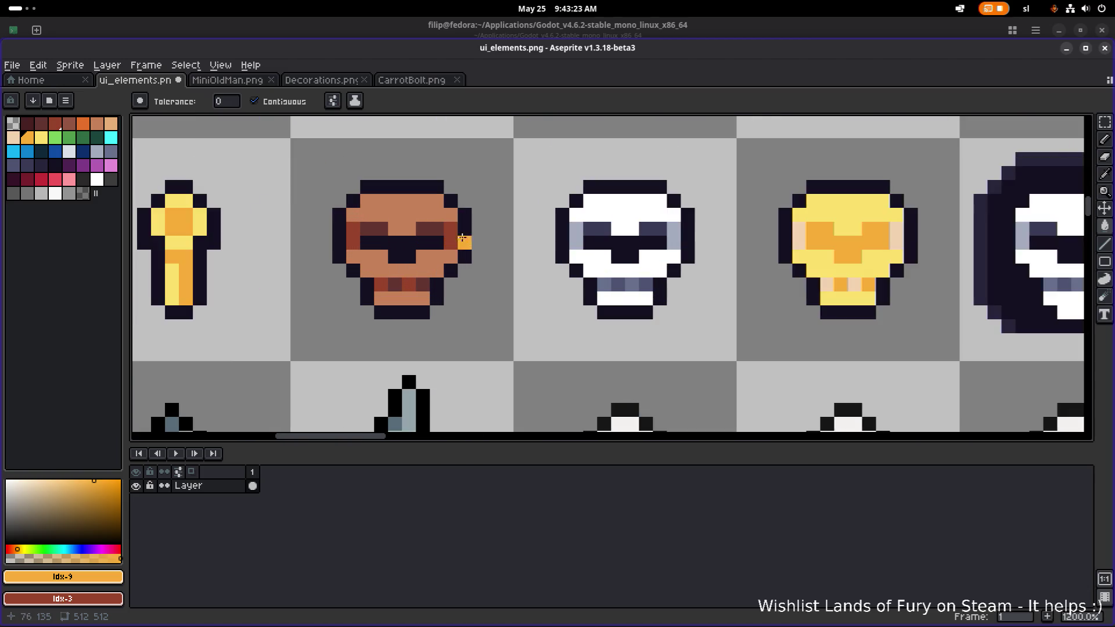
pyautogui.scroll(-2, 510, 240)
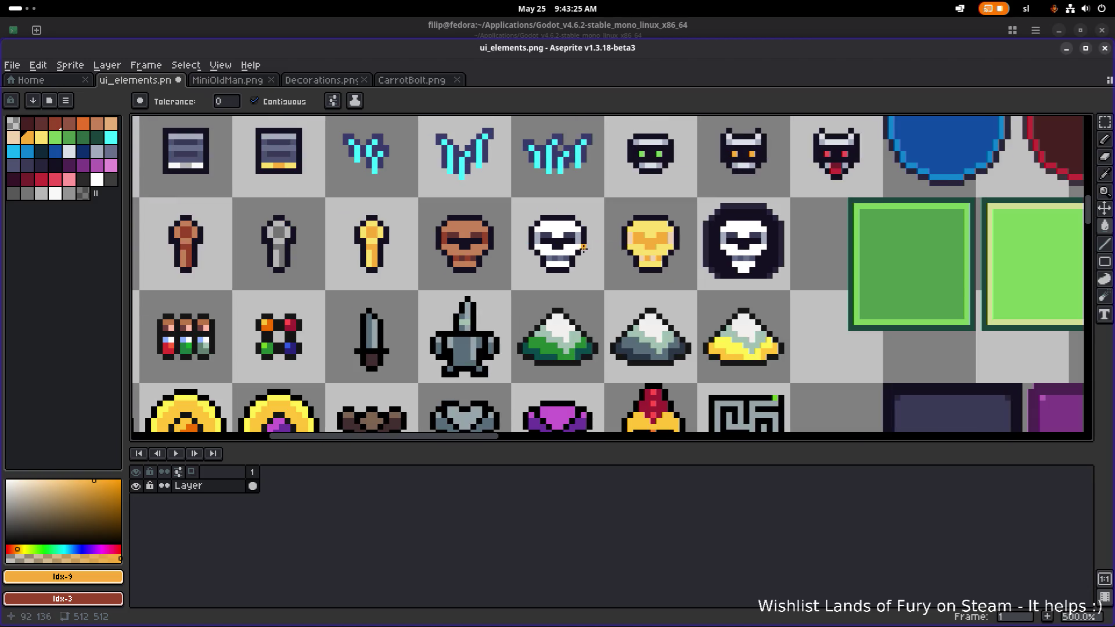
pyautogui.scroll(4, 499, 242)
pyautogui.keyDown('alt'); pyautogui.click(535, 242); pyautogui.keyUp('alt')
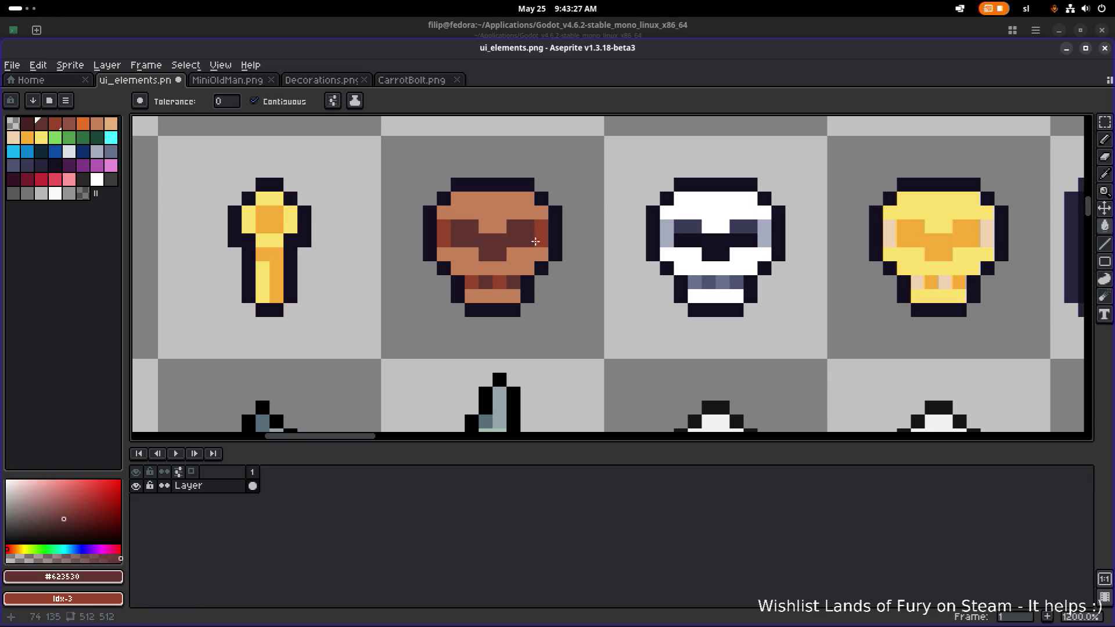
pyautogui.scroll(-4, 511, 230)
pyautogui.scroll(2, 511, 231)
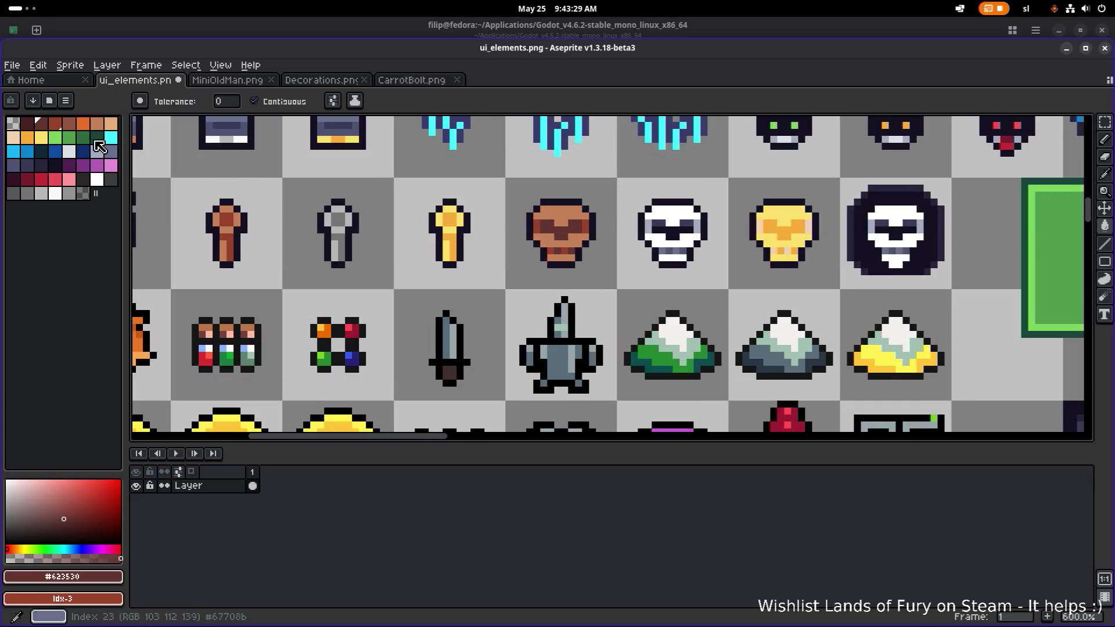
pyautogui.click(48, 128)
pyautogui.press('b')
pyautogui.scroll(5, 617, 219)
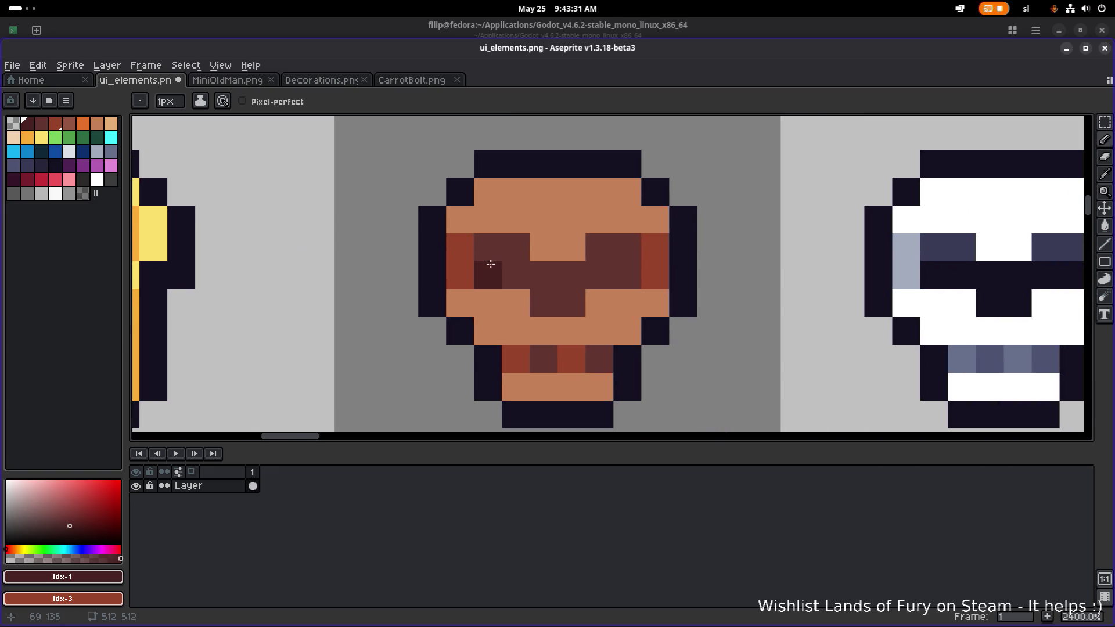
pyautogui.moveTo(488, 275)
pyautogui.mouseDown()
pyautogui.moveTo(535, 275)
pyautogui.moveTo(546, 293)
pyautogui.moveTo(614, 275)
pyautogui.moveTo(578, 279)
pyautogui.mouseUp()
# Add dark orange pixels to the gold skull's cheek and edge, then save ui_elements.png.
pyautogui.scroll(-5, 557, 273)
pyautogui.scroll(3, 506, 232)
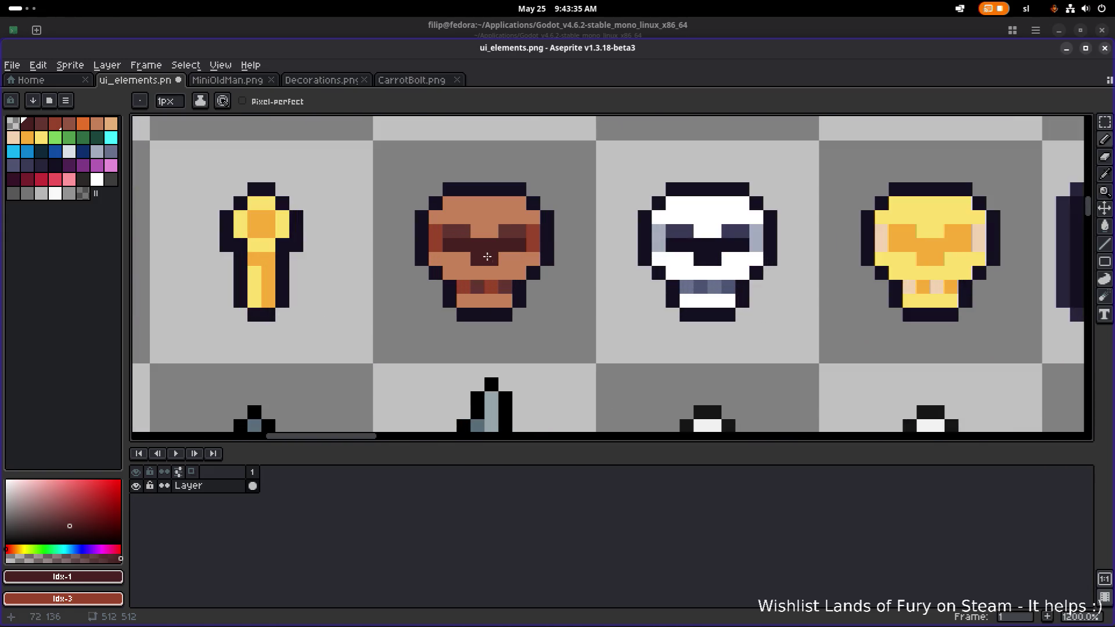
pyautogui.keyDown('alt'); pyautogui.click(504, 235); pyautogui.keyUp('alt')
pyautogui.scroll(-4, 589, 245)
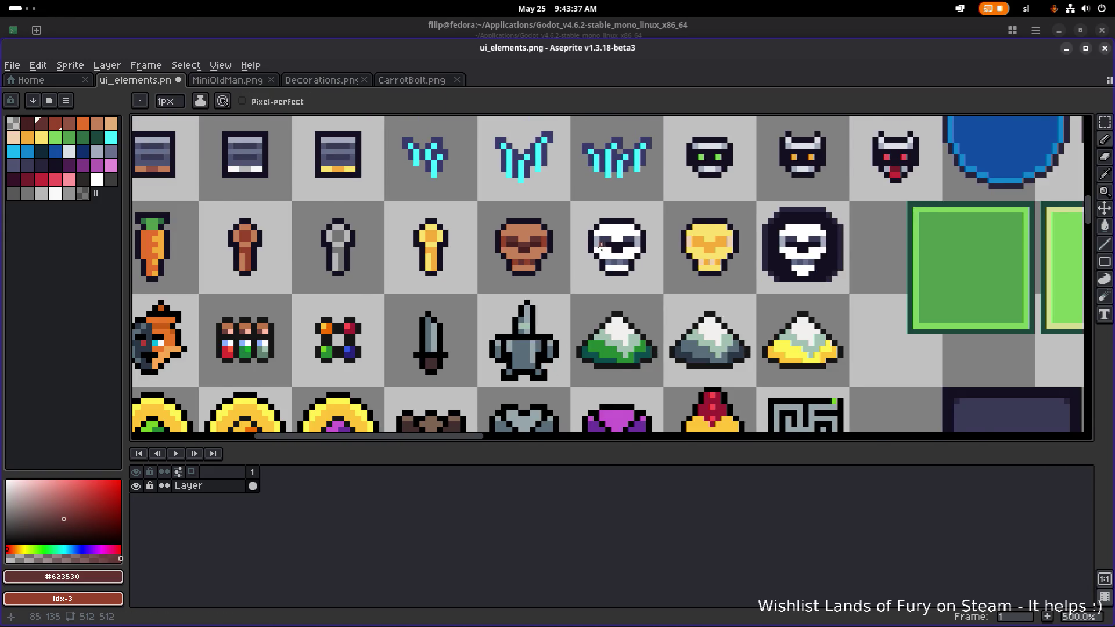
pyautogui.scroll(-1, 601, 245)
pyautogui.scroll(3, 595, 229)
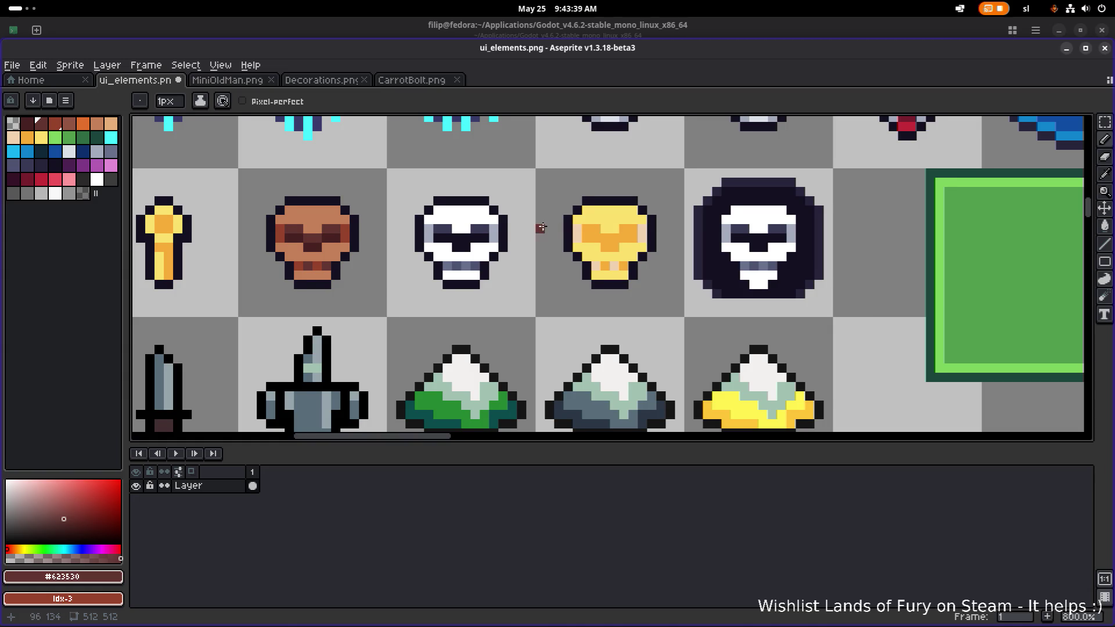
pyautogui.click(83, 124)
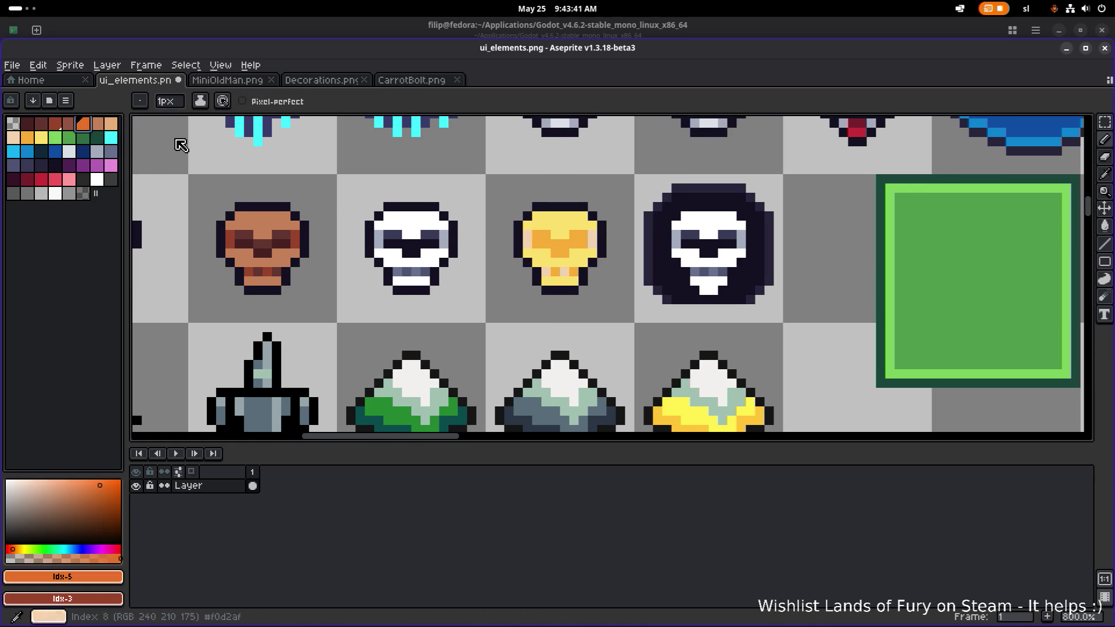
pyautogui.click(540, 245)
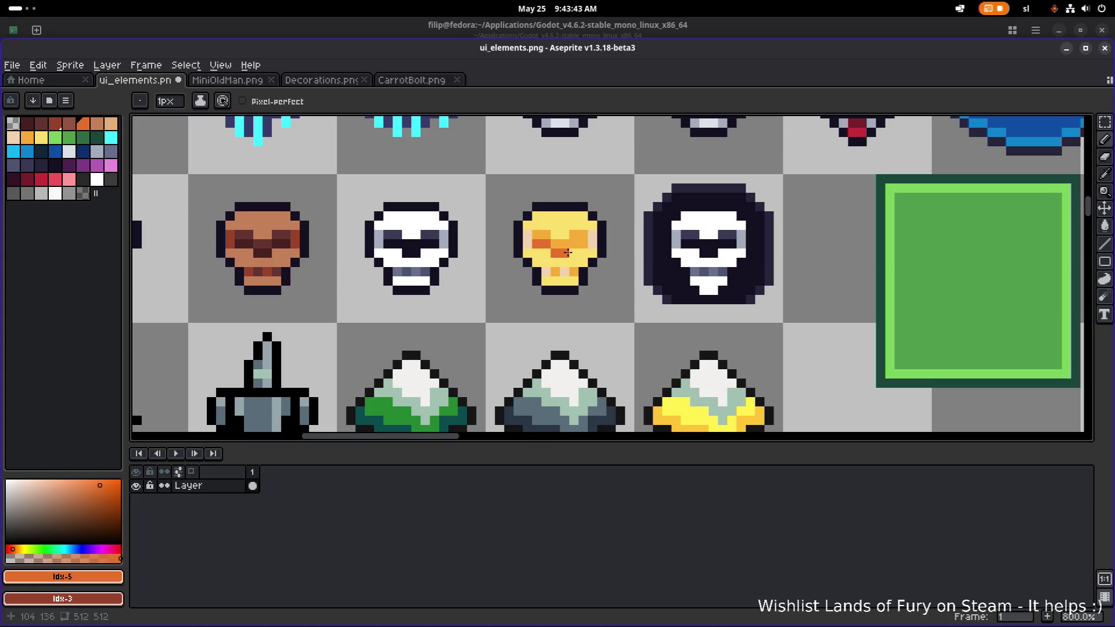
pyautogui.scroll(-4, 604, 245)
pyautogui.click(611, 246)
pyautogui.hotkey('ctrl', 's')
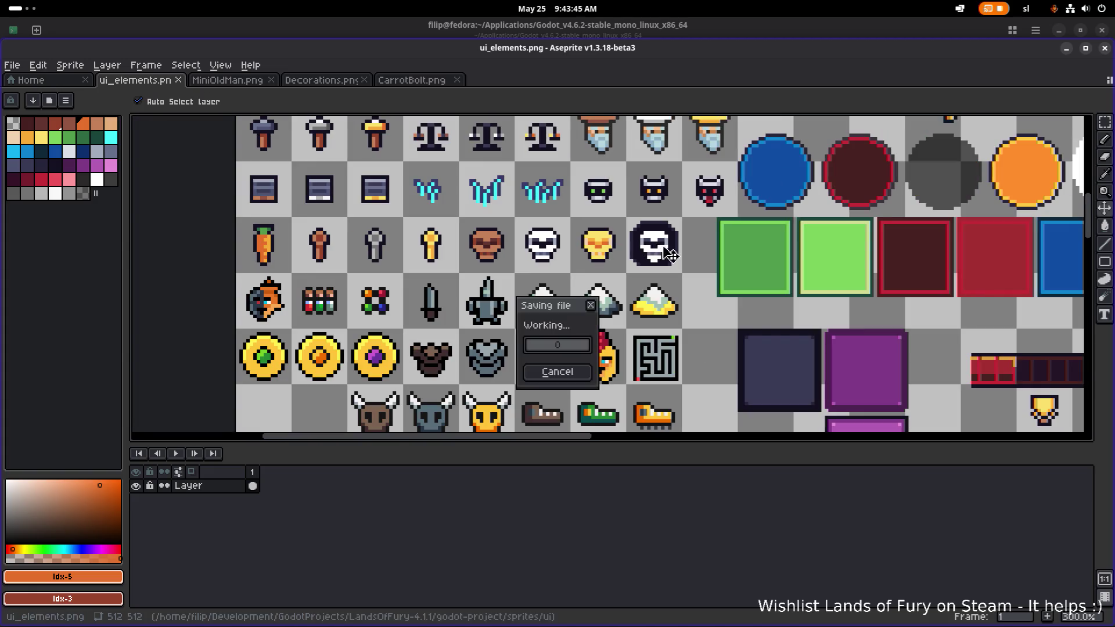
# Repaint a gold skull eye pixel orange, sample its oranges, and undo the stroke.
pyautogui.scroll(6, 611, 245)
pyautogui.scroll(1, 611, 244)
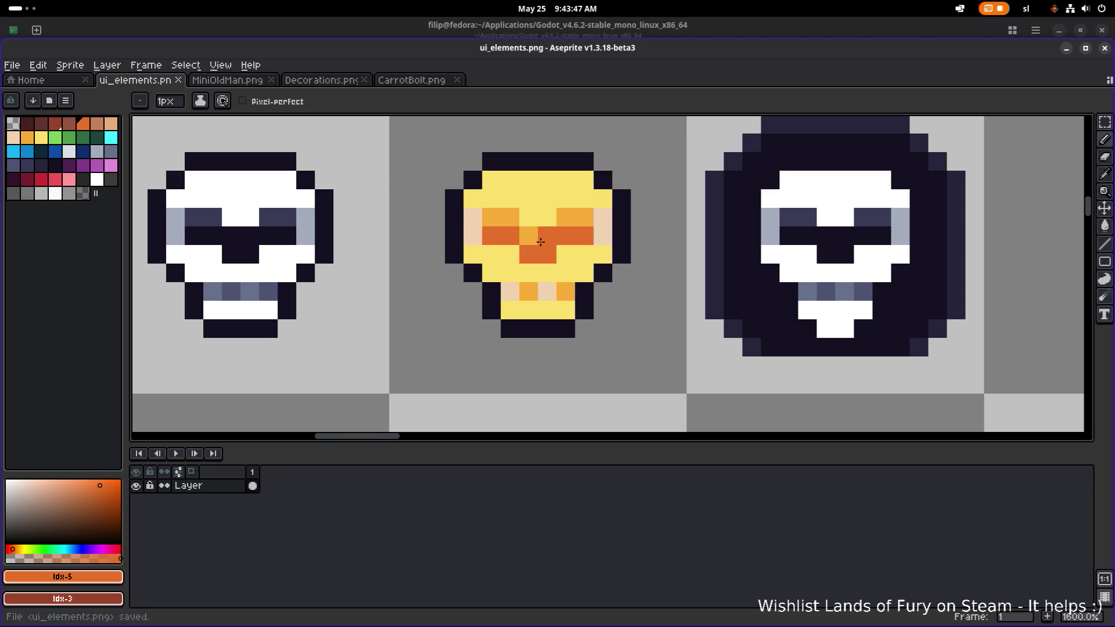
pyautogui.click(531, 237)
pyautogui.scroll(-4, 571, 235)
pyautogui.scroll(-2, 571, 235)
pyautogui.press('v')
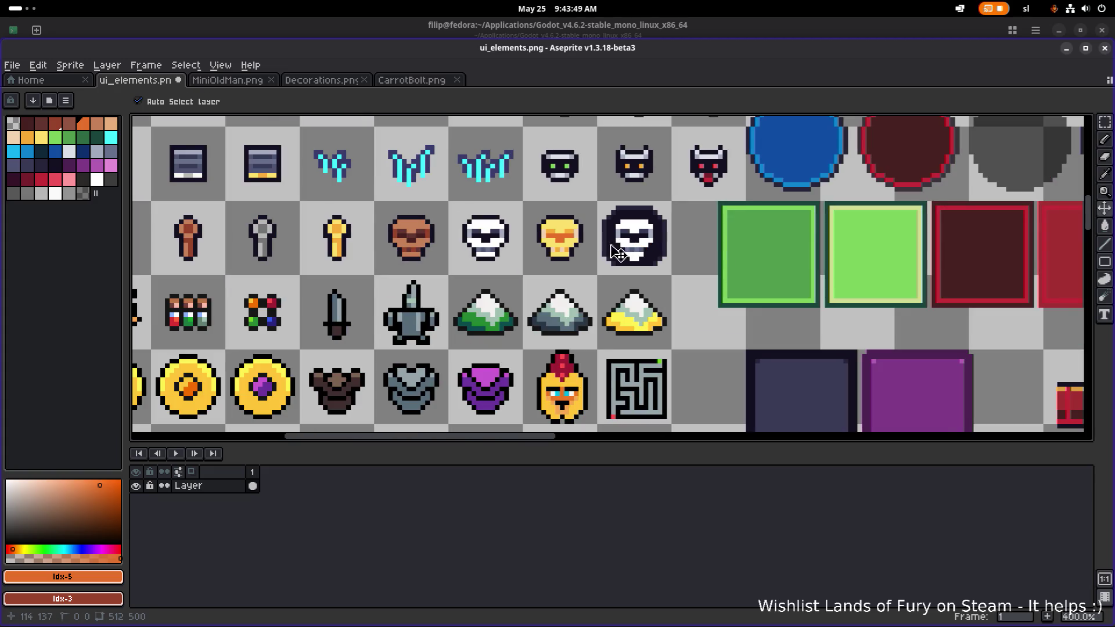
pyautogui.press('b')
pyautogui.scroll(6, 578, 243)
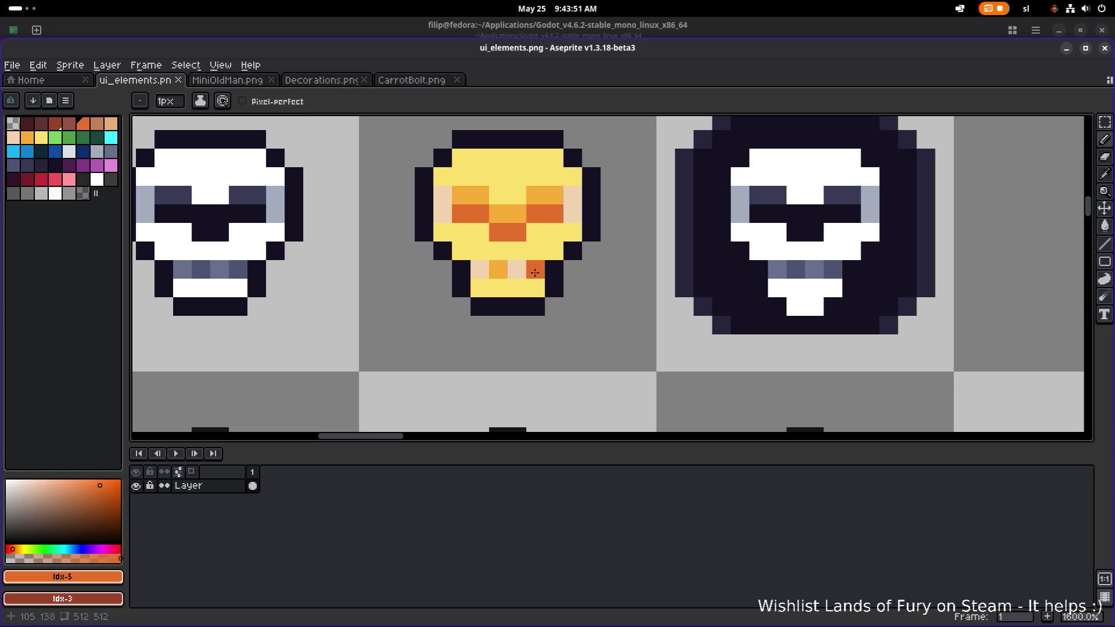
pyautogui.keyDown('alt'); pyautogui.click(496, 272); pyautogui.keyUp('alt')
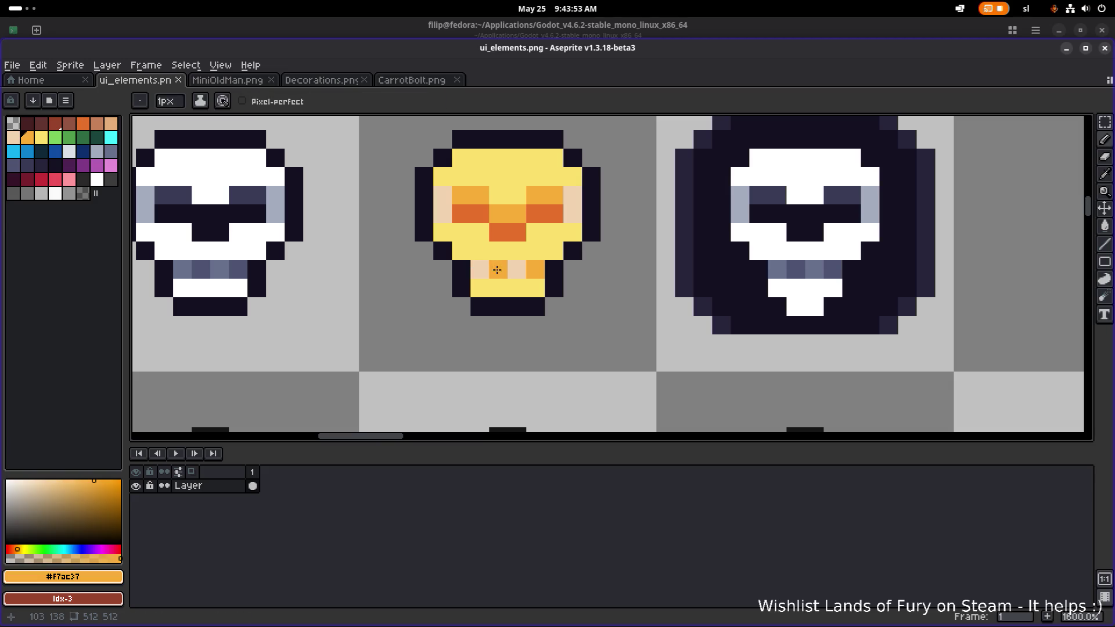
pyautogui.keyDown('alt'); pyautogui.click(518, 232); pyautogui.keyUp('alt')
pyautogui.hotkey('ctrl', 'z')
pyautogui.hotkey('ctrl', 'z')
# Paint a dark orange mouth-row pixel and an orange pixel beside the golden skull's eye.
pyautogui.keyDown('alt'); pyautogui.click(491, 276); pyautogui.keyUp('alt')
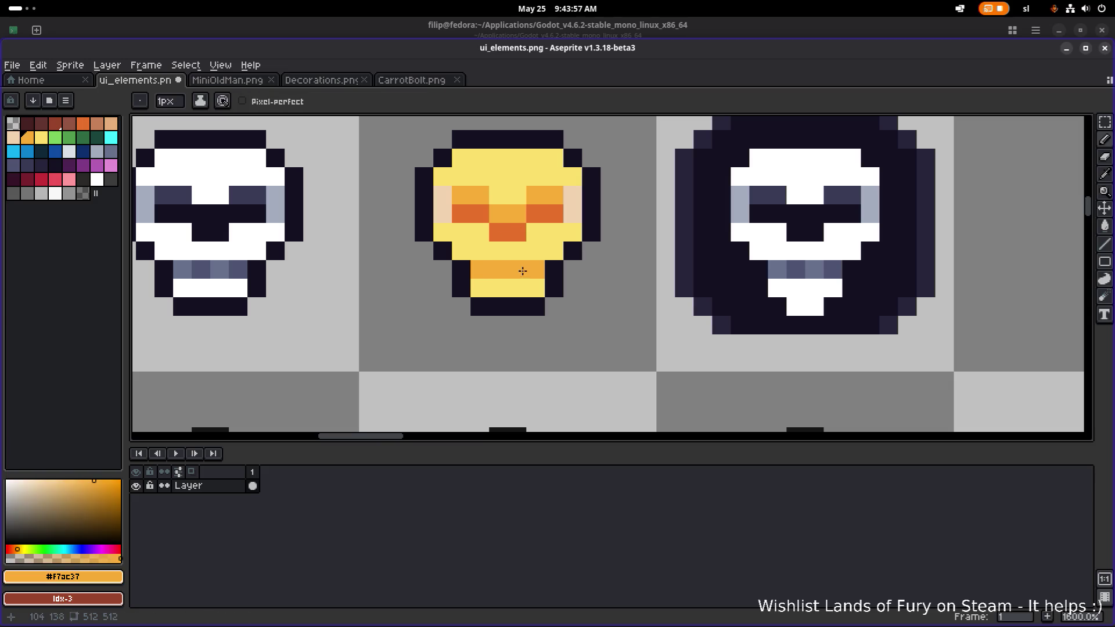
pyautogui.keyDown('alt'); pyautogui.click(504, 231); pyautogui.keyUp('alt')
pyautogui.click(491, 274)
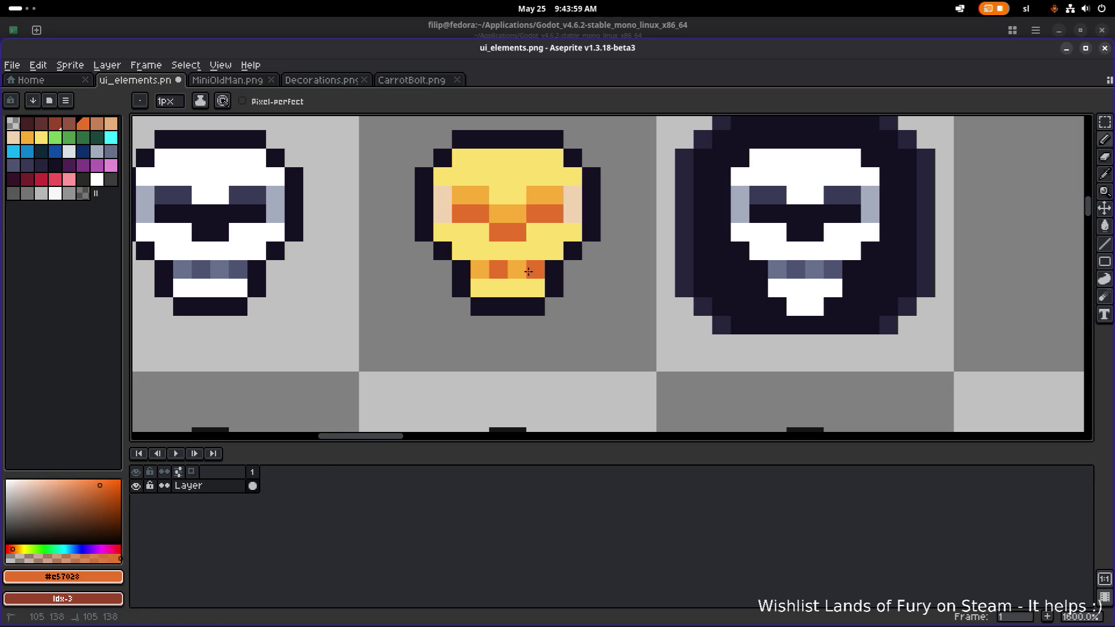
pyautogui.scroll(-5, 529, 272)
pyautogui.scroll(5, 507, 256)
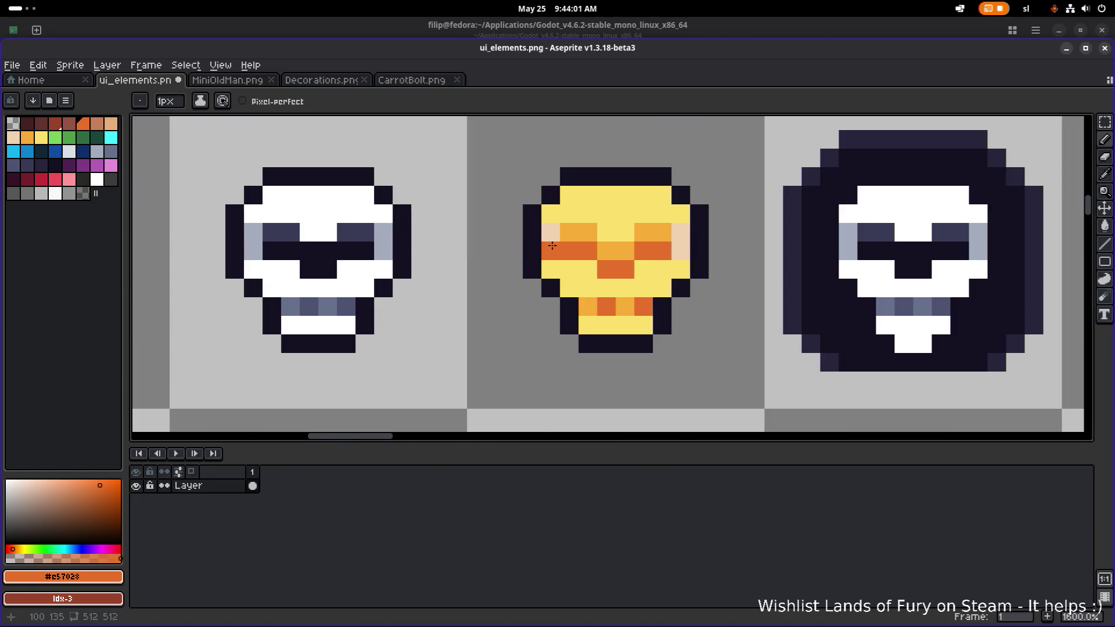
pyautogui.keyDown('alt'); pyautogui.click(553, 243); pyautogui.keyUp('alt')
pyautogui.click(681, 233)
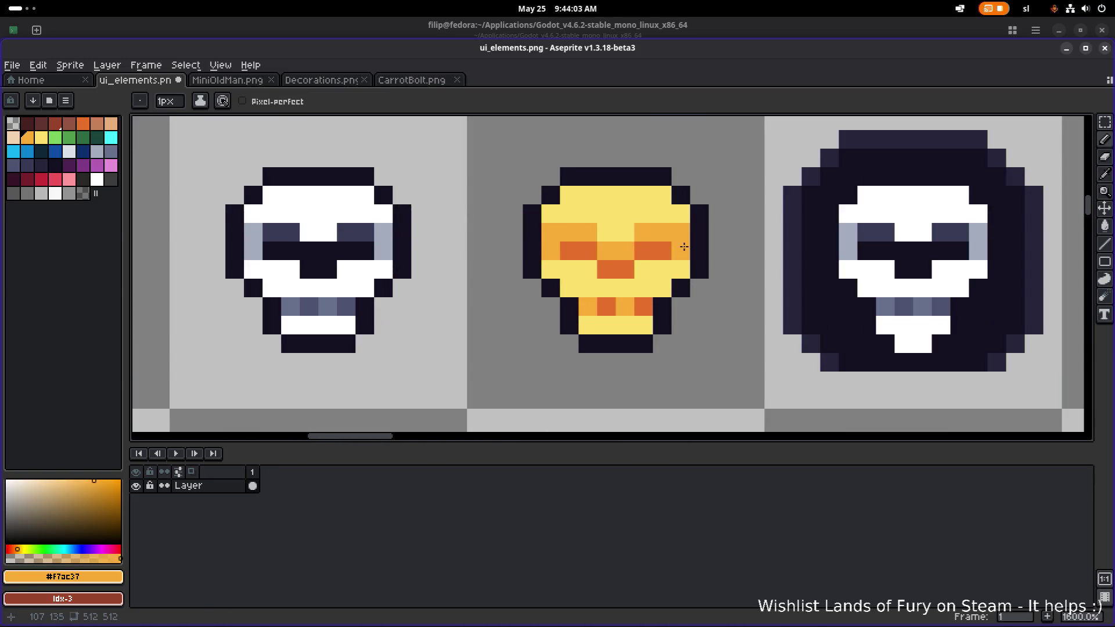
# Try dark orange on two eye pixels, then undo them.
pyautogui.scroll(-5, 684, 247)
pyautogui.scroll(5, 720, 251)
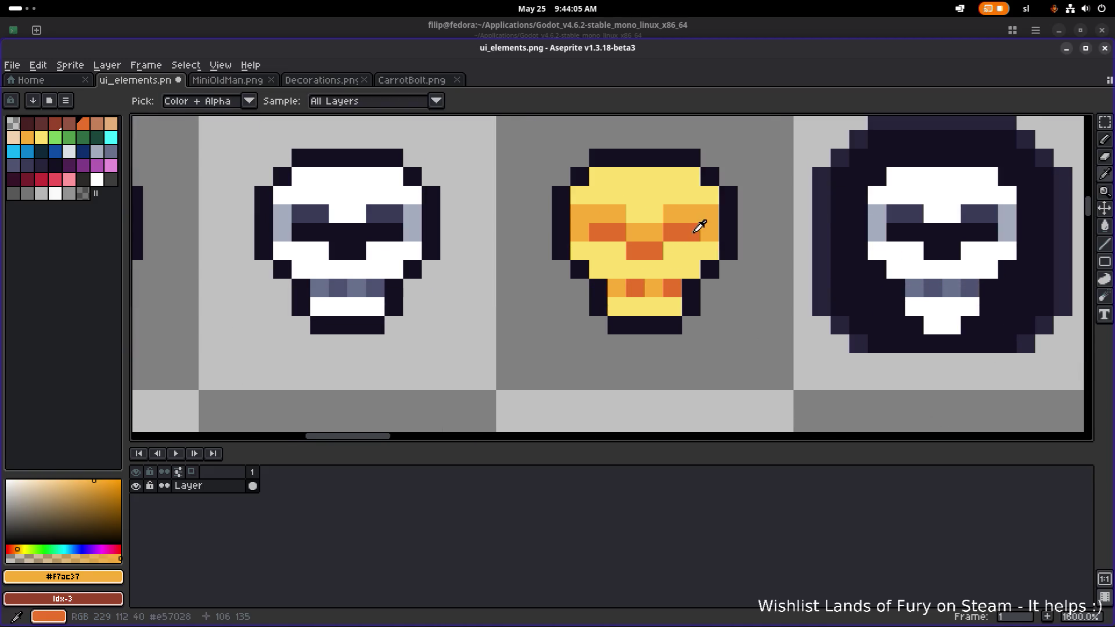
pyautogui.keyDown('alt'); pyautogui.click(699, 224); pyautogui.keyUp('alt')
pyautogui.click(674, 215)
pyautogui.click(596, 217)
pyautogui.scroll(-5, 772, 234)
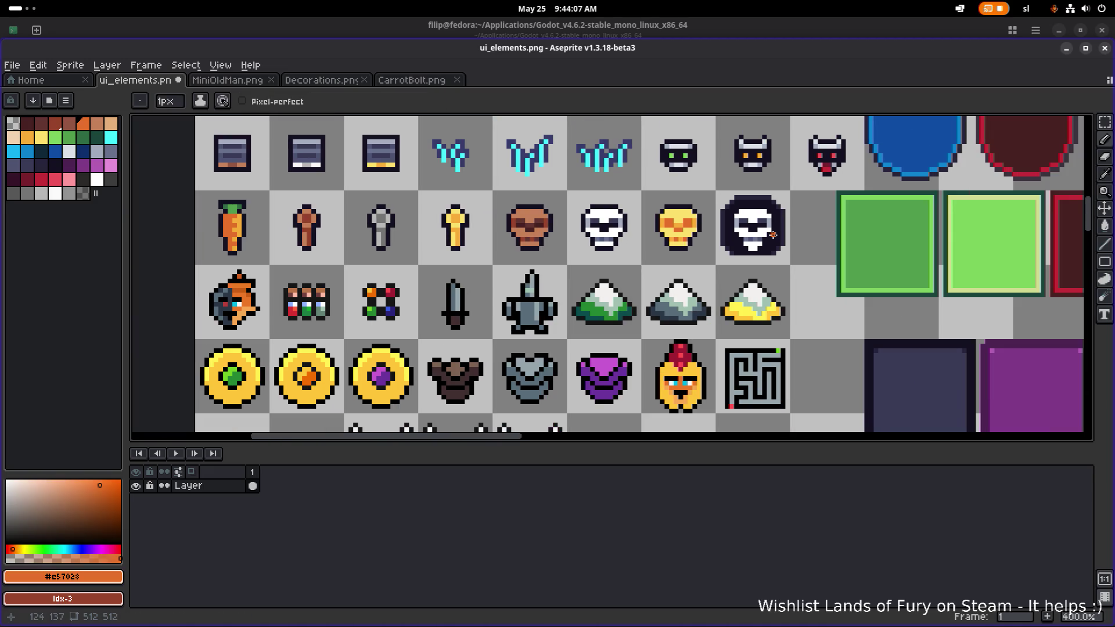
pyautogui.hotkey('ctrl', 'z')
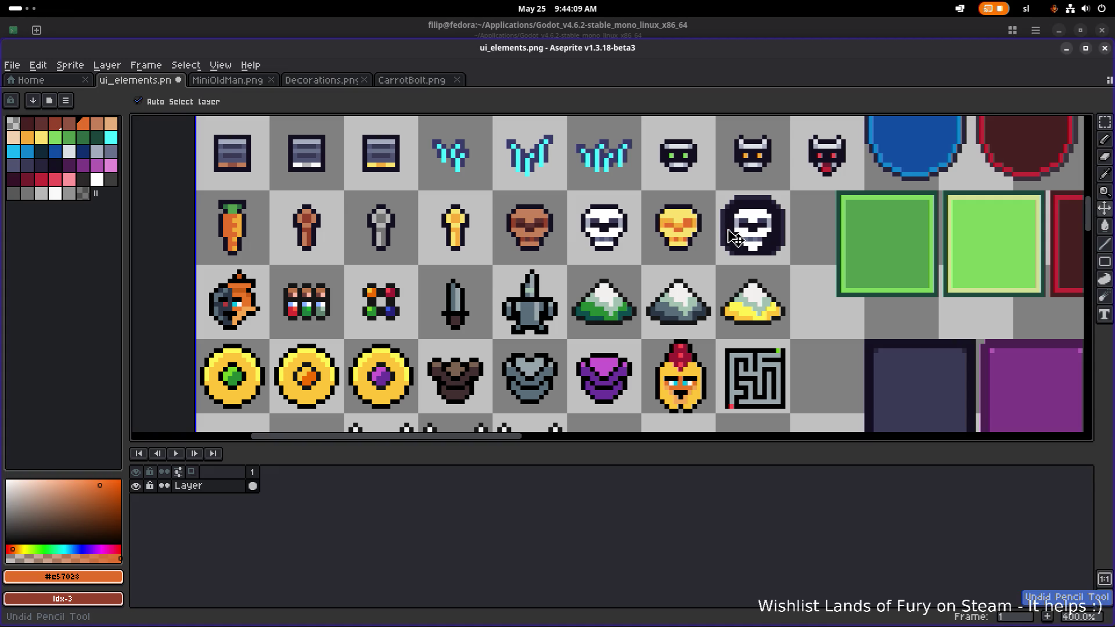
# Paint light peach highlights down the golden skull's edge beside its eyes and save the sheet.
pyautogui.press('b')
pyautogui.moveTo(686, 224); pyautogui.dragTo(650, 226)
pyautogui.scroll(5, 649, 226)
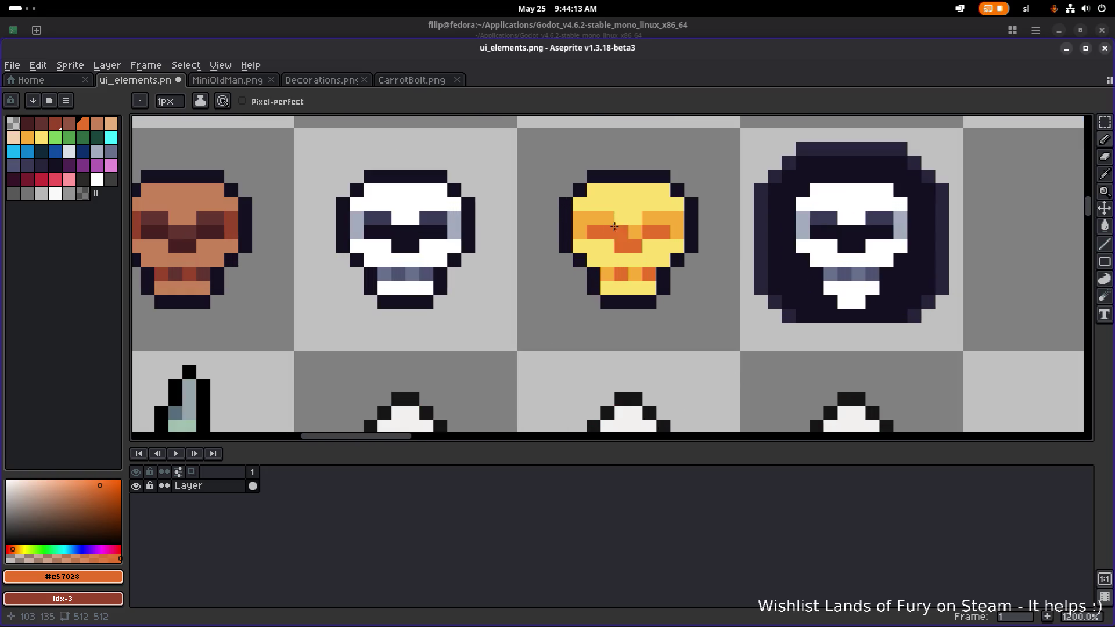
pyautogui.keyDown('alt'); pyautogui.click(580, 218); pyautogui.keyUp('alt')
pyautogui.click(40, 137)
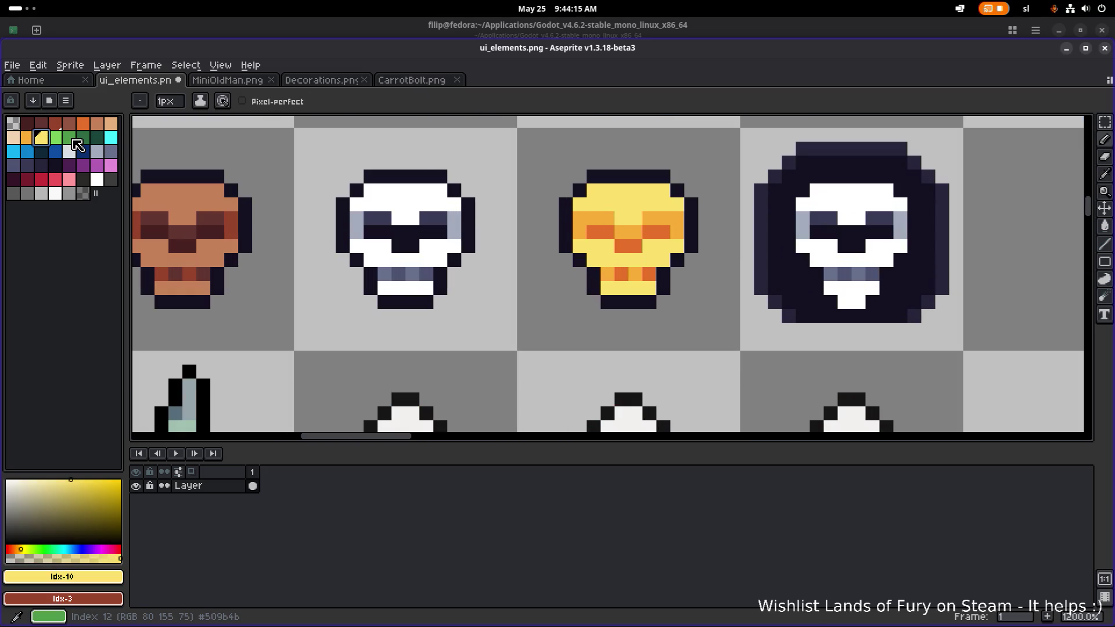
pyautogui.click(13, 137)
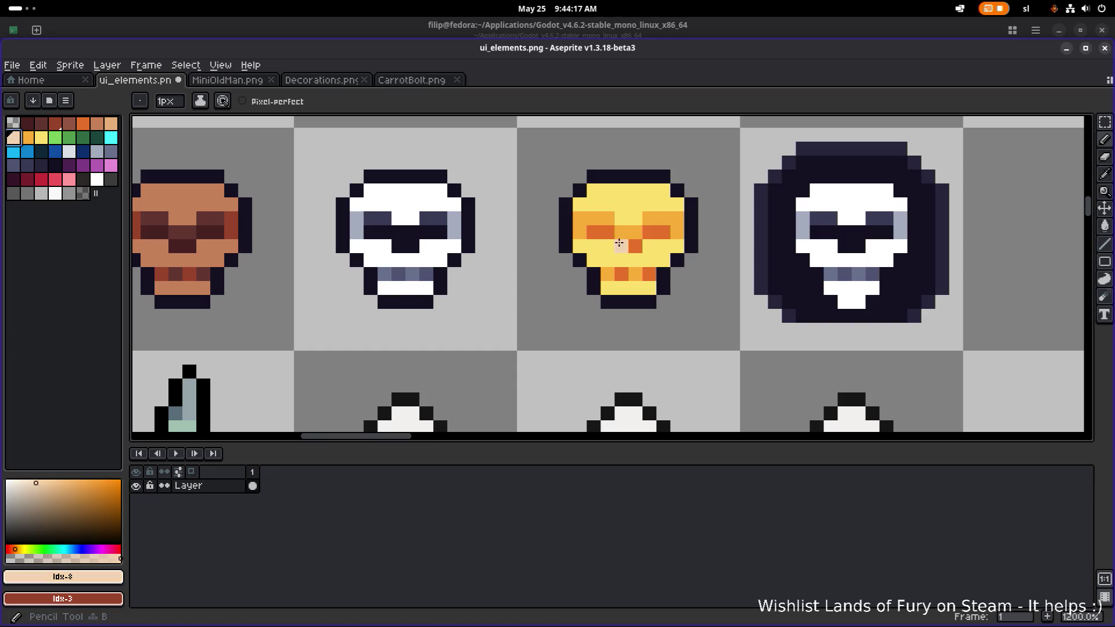
pyautogui.moveTo(581, 221); pyautogui.dragTo(580, 233)
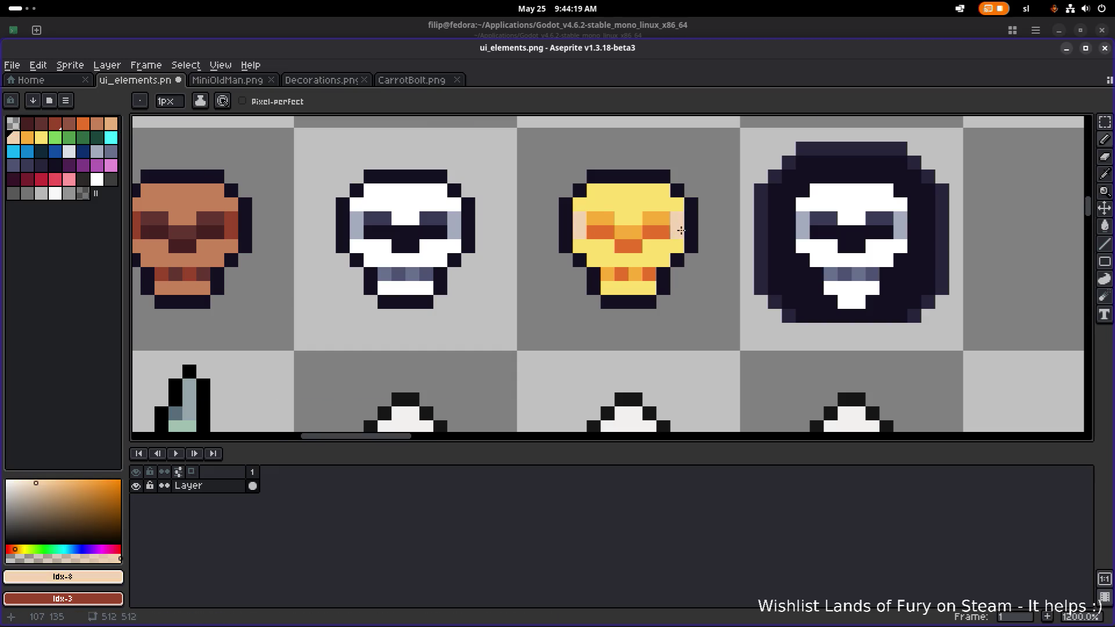
pyautogui.scroll(-5, 681, 231)
pyautogui.hotkey('ctrl', 's')
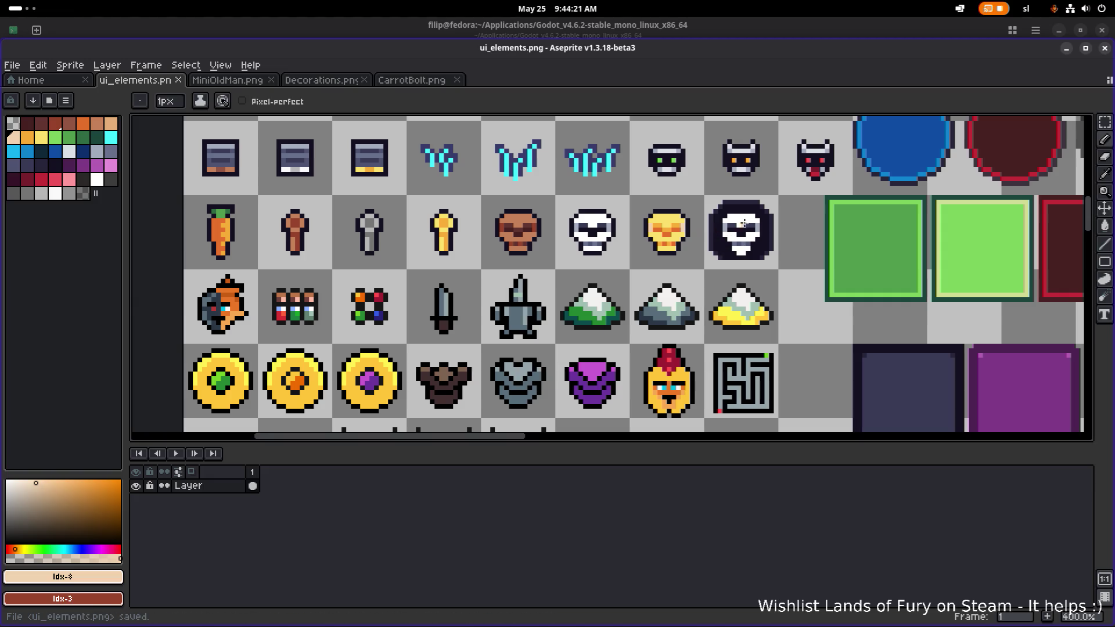
pyautogui.scroll(3, 697, 233)
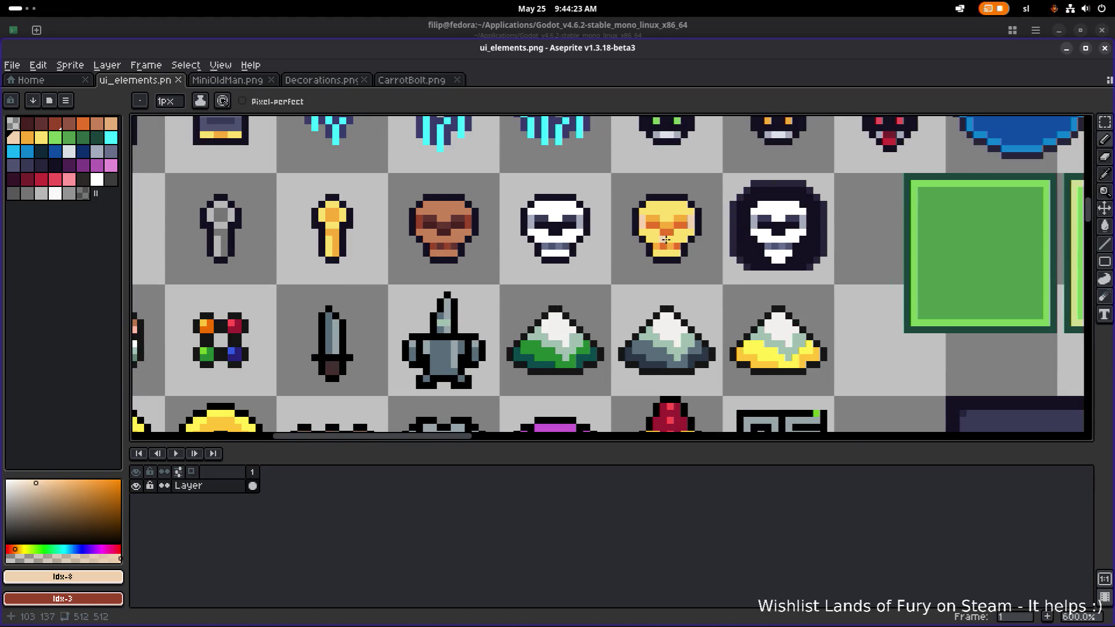
pyautogui.scroll(-4, 686, 241)
pyautogui.scroll(-1, 686, 241)
pyautogui.scroll(7, 662, 235)
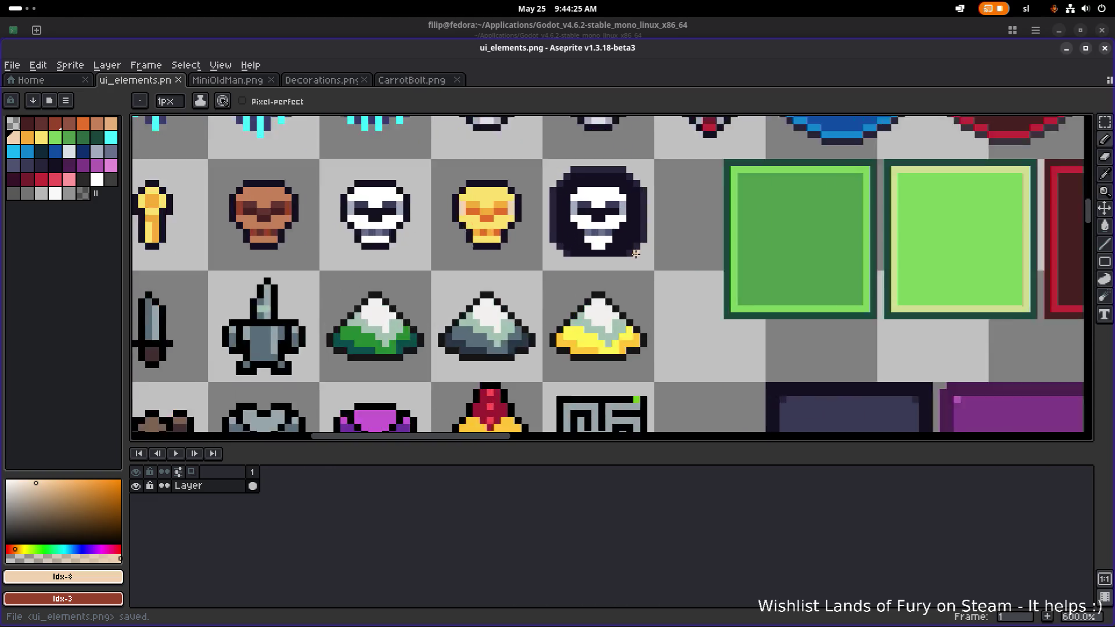
pyautogui.press('alt')
# Pick the skull's dark outline colour and extend the hood's lower edges and the tile bottom in dark pixels.
pyautogui.keyDown('alt'); pyautogui.click(647, 234); pyautogui.keyUp('alt')
pyautogui.click(657, 252)
pyautogui.moveTo(660, 268); pyautogui.dragTo(662, 282)
pyautogui.click(453, 240)
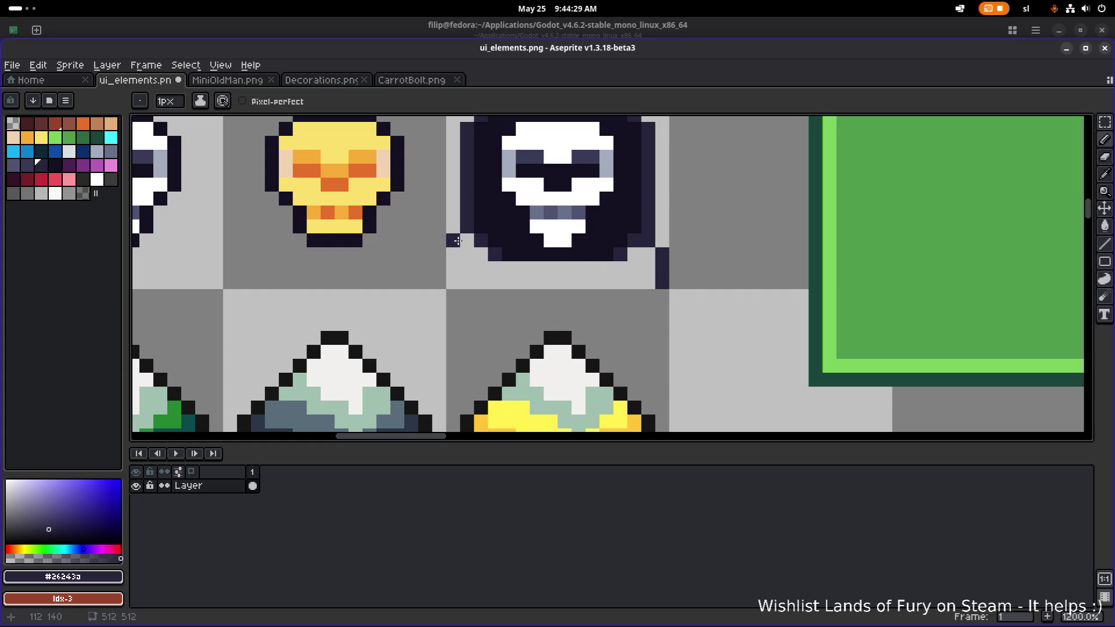
pyautogui.click(465, 242)
pyautogui.moveTo(508, 282); pyautogui.dragTo(648, 284)
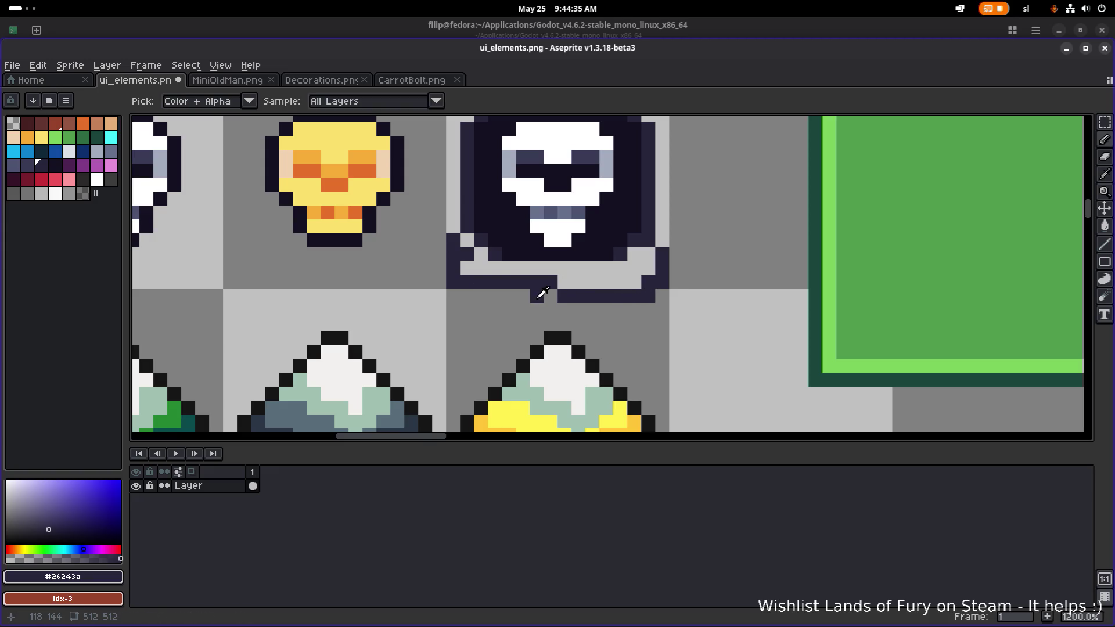
# Erase the stray dark row below the tile and fill the gap in the bottom dark row.
pyautogui.keyDown('alt'); pyautogui.click(543, 293); pyautogui.keyUp('alt')
pyautogui.moveTo(548, 295); pyautogui.dragTo(663, 297)
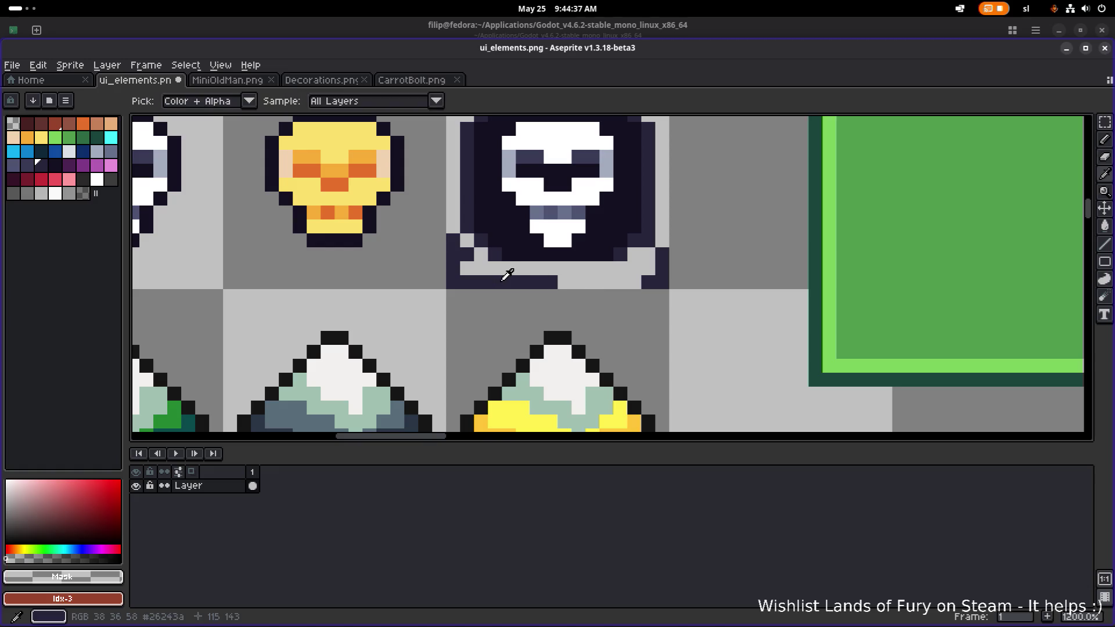
pyautogui.keyDown('alt'); pyautogui.click(505, 282); pyautogui.keyUp('alt')
pyautogui.moveTo(561, 283); pyautogui.dragTo(641, 283)
pyautogui.press('alt')
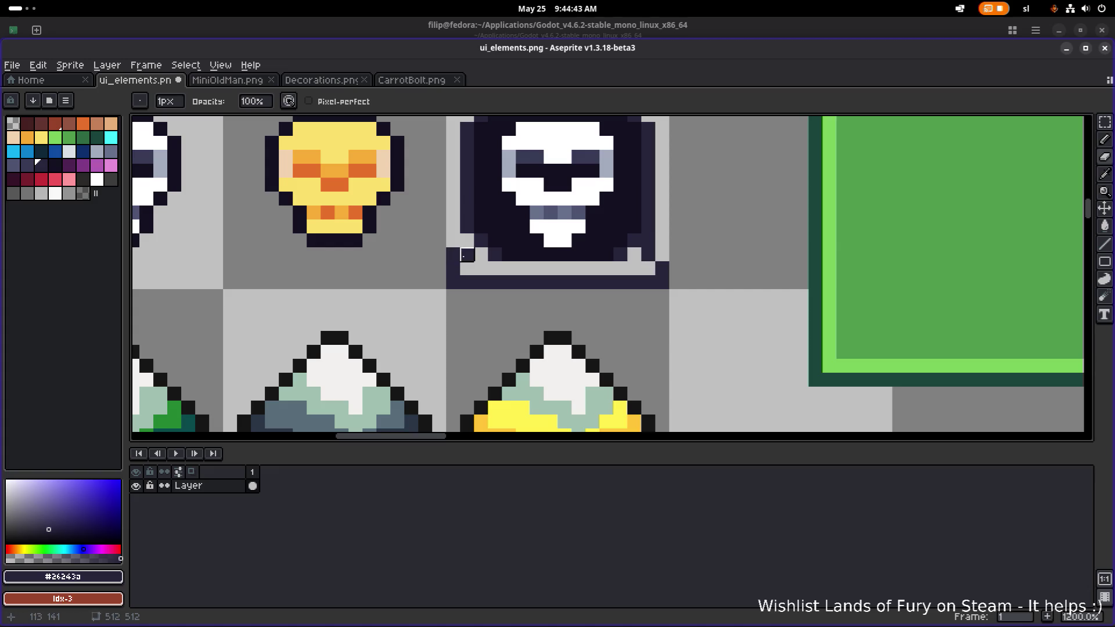
# Flood-fill the light grey area around the hood with the dark cloak colour.
pyautogui.press('g')
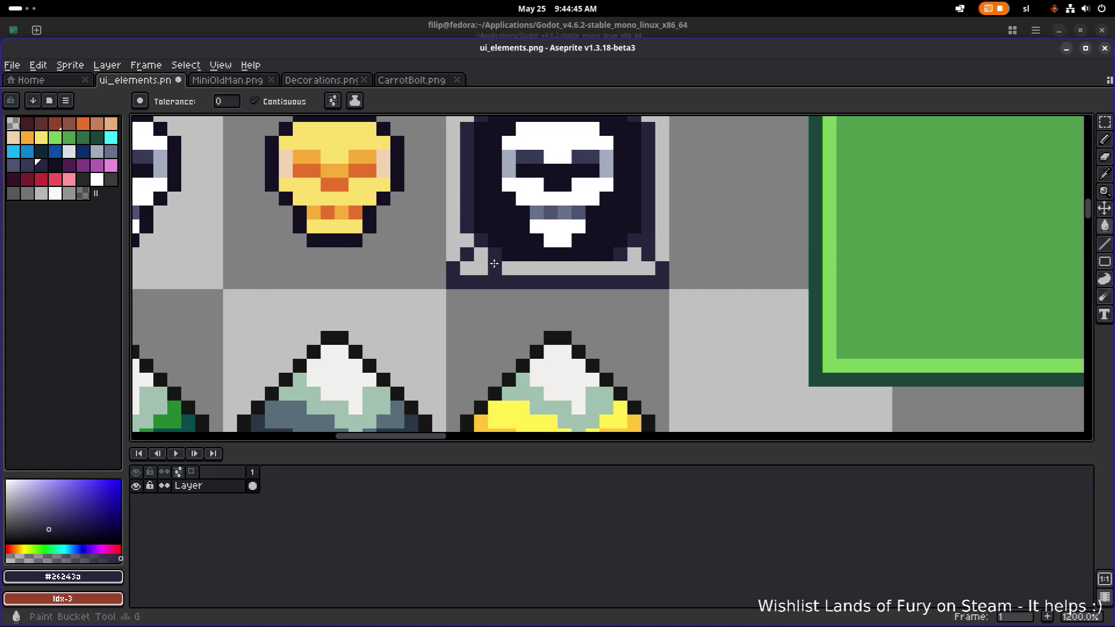
pyautogui.click(467, 254)
pyautogui.scroll(-5, 523, 256)
pyautogui.scroll(3, 522, 255)
pyautogui.scroll(-2, 522, 257)
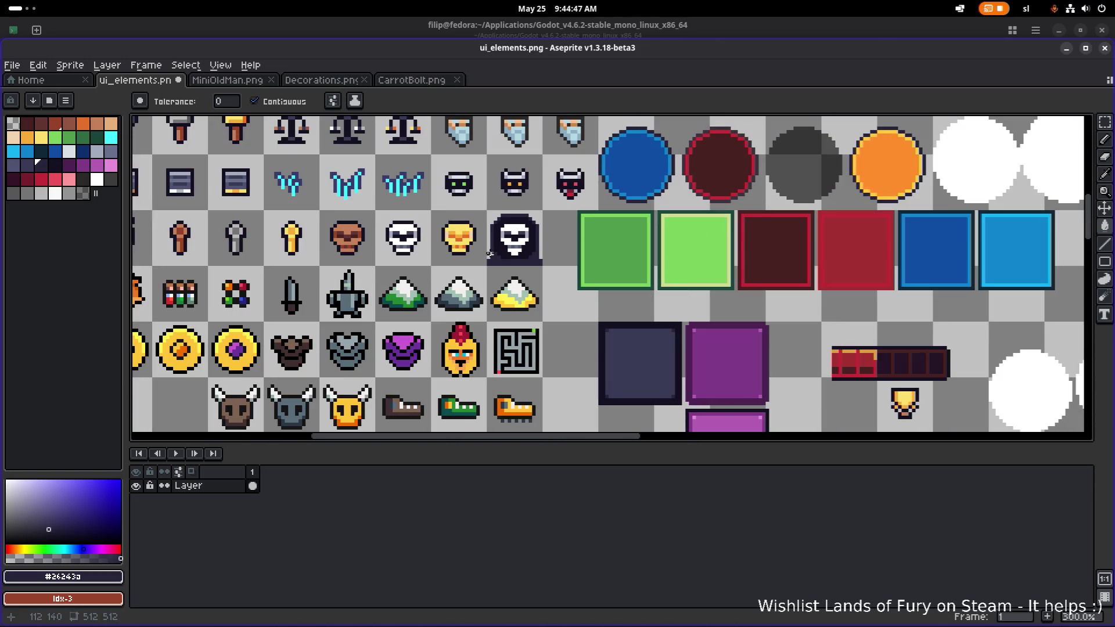
pyautogui.scroll(7, 490, 254)
# Pick transparent from the background with the pencil to clean up stray edge pixels.
pyautogui.press('alt')
pyautogui.press('alt')
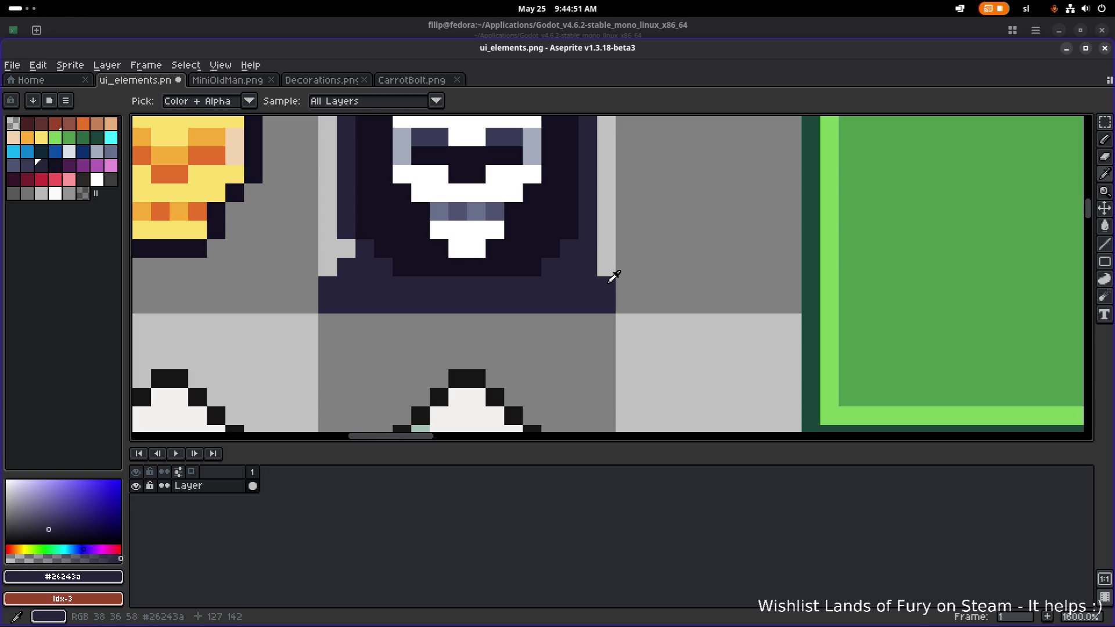
pyautogui.click(603, 259)
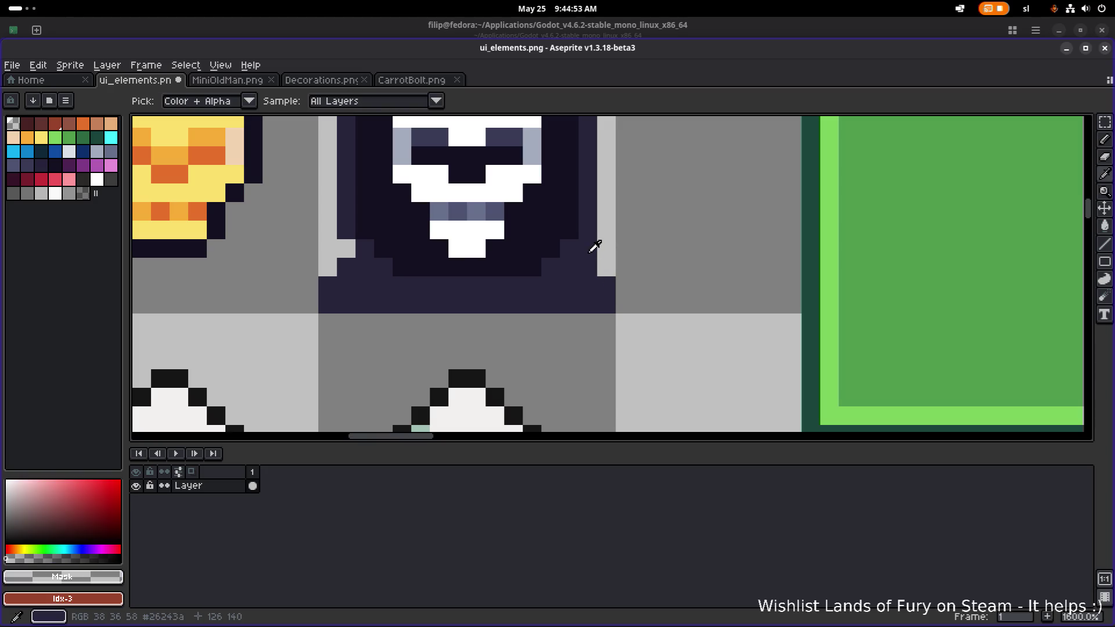
pyautogui.press('b')
pyautogui.scroll(-4, 624, 285)
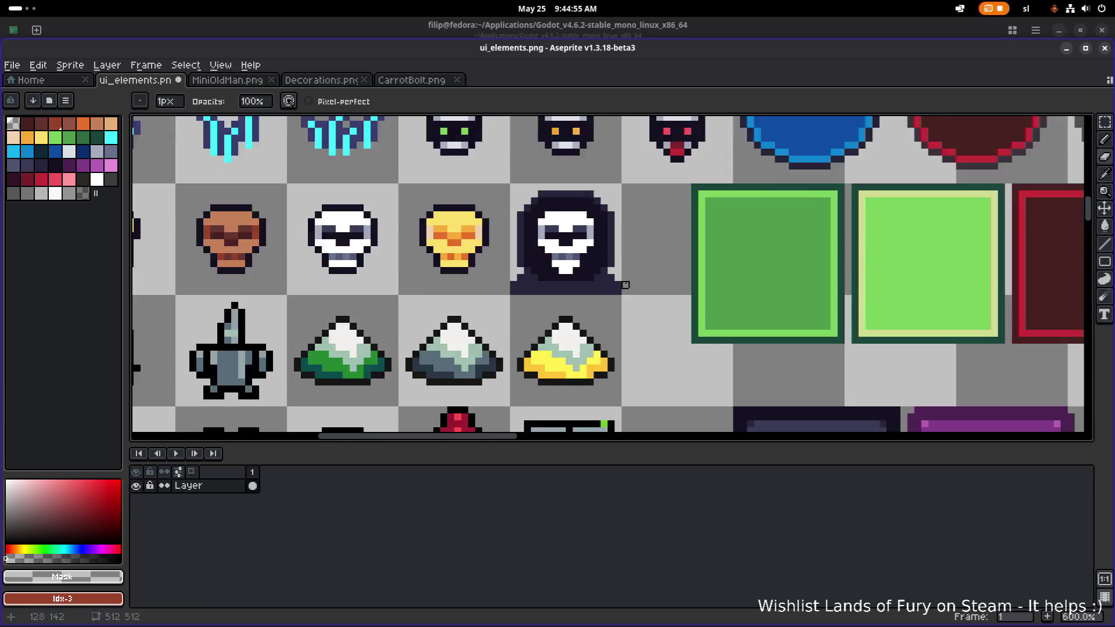
pyautogui.scroll(-3, 625, 285)
pyautogui.scroll(6, 600, 262)
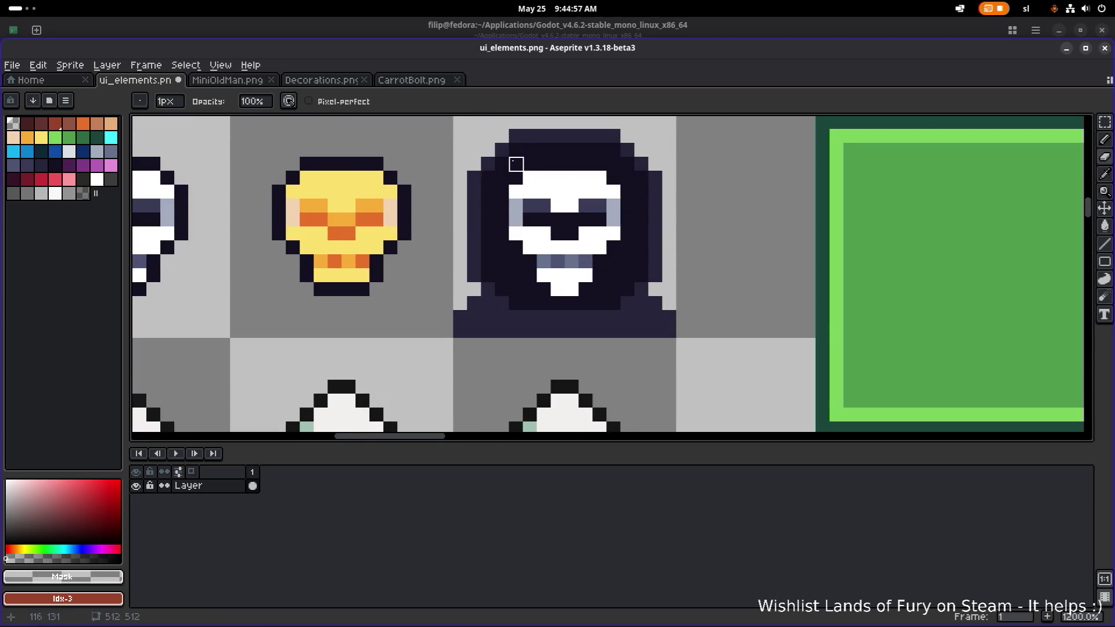
pyautogui.scroll(-3, 516, 164)
pyautogui.scroll(4, 518, 152)
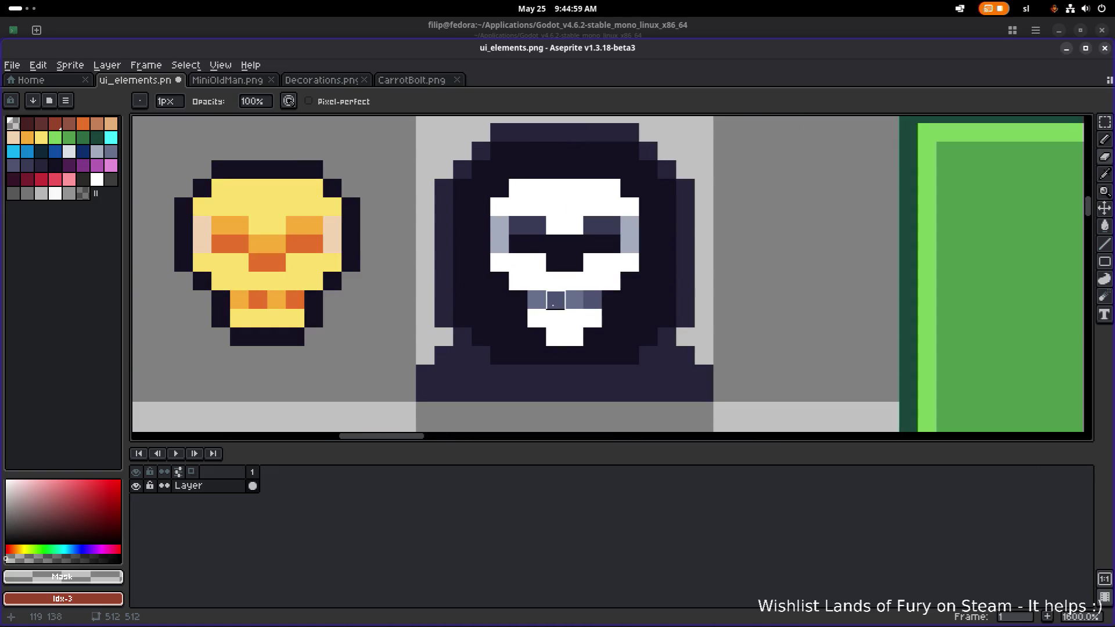
pyautogui.scroll(-6, 668, 285)
# Save ui_elements.png with Ctrl+S.
pyautogui.press('v')
pyautogui.hotkey('ctrl', 's')
pyautogui.press('b')
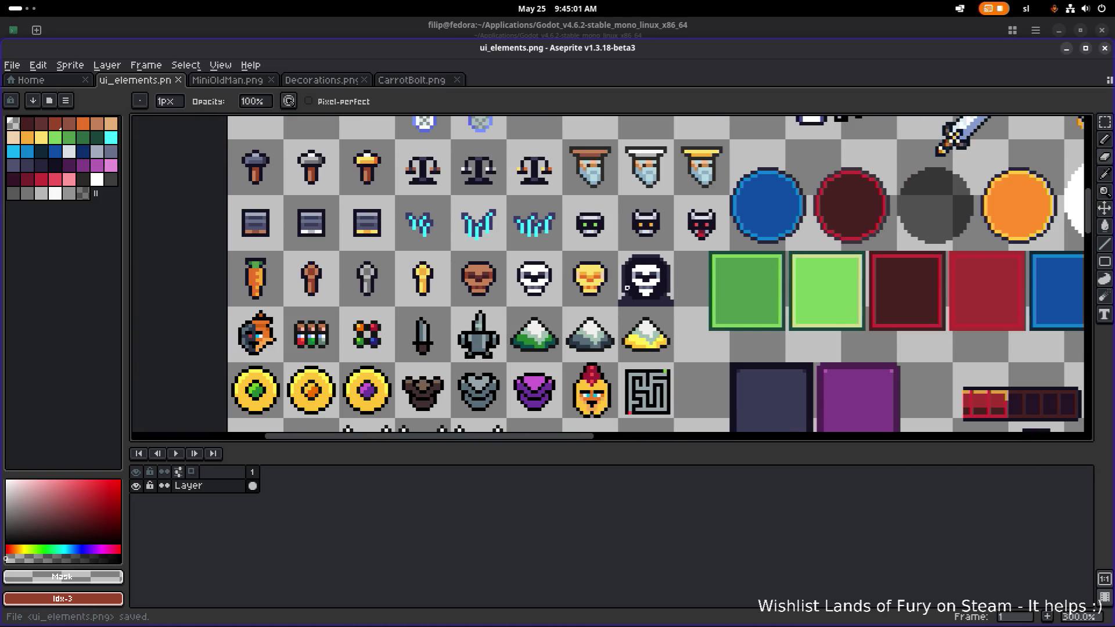
pyautogui.scroll(1, 455, 291)
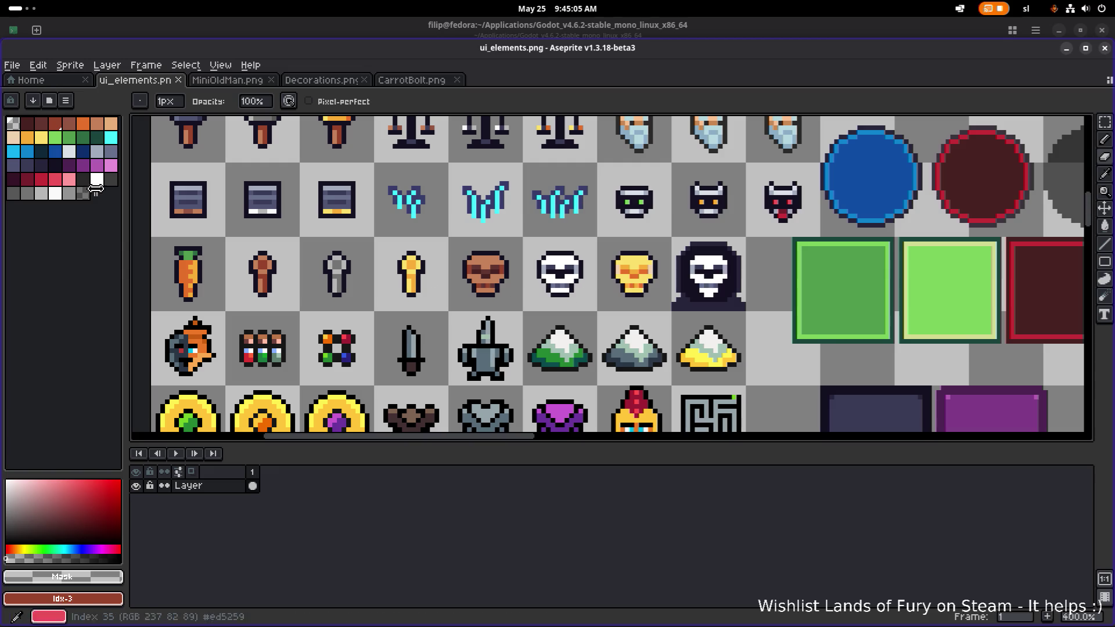
pyautogui.hotkey('alt', 'Tab')
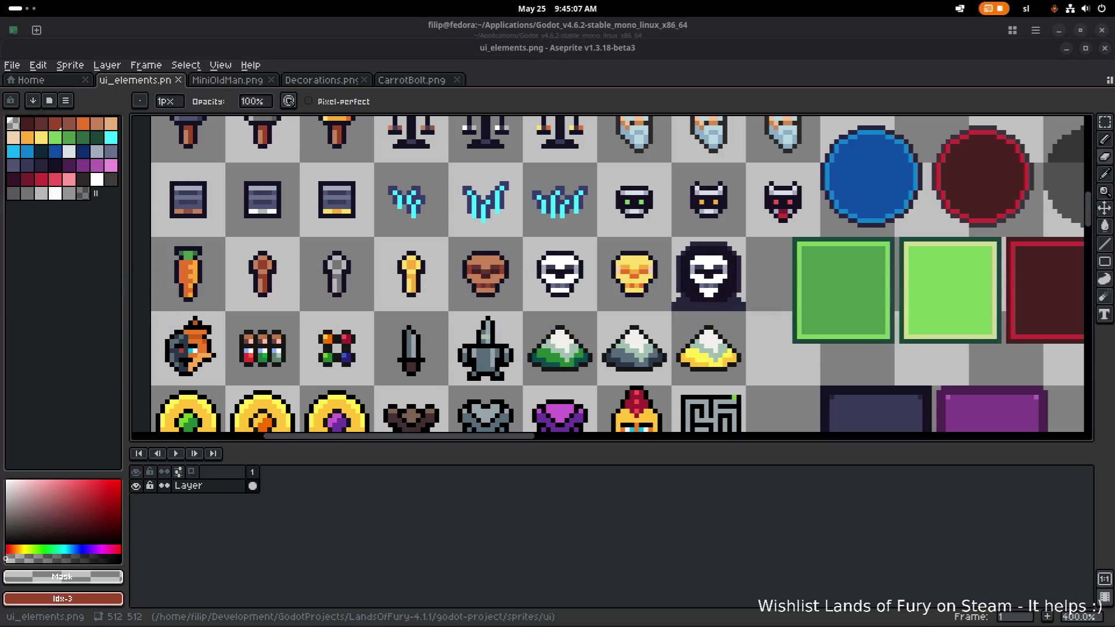
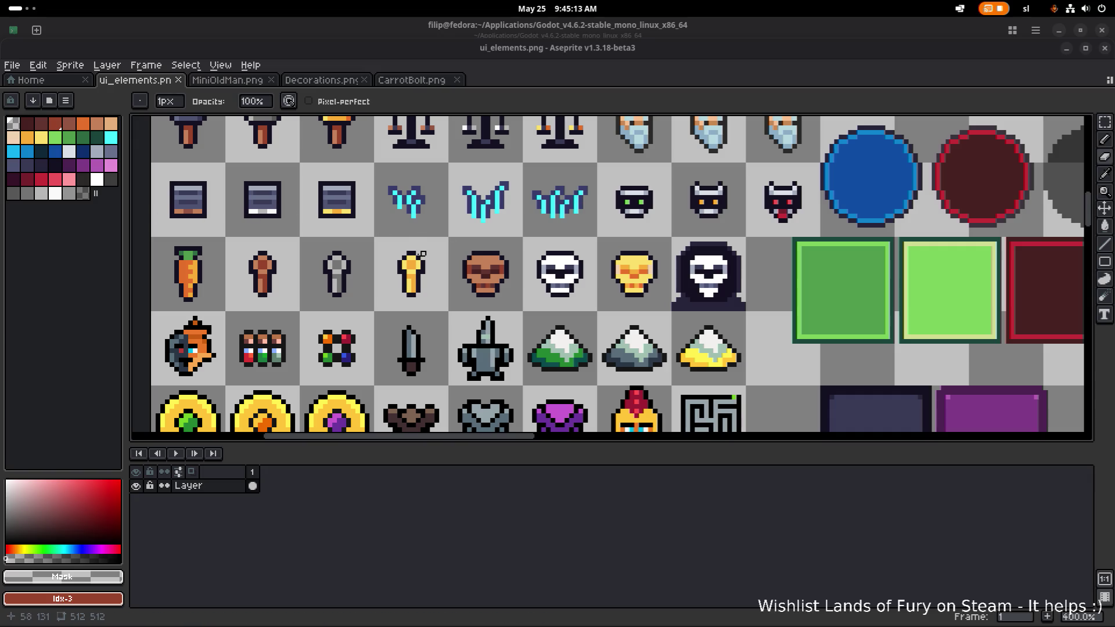
# Return to the sprite editor and bring the lower sprite rows into view.
pyautogui.scroll(-2, 404, 282)
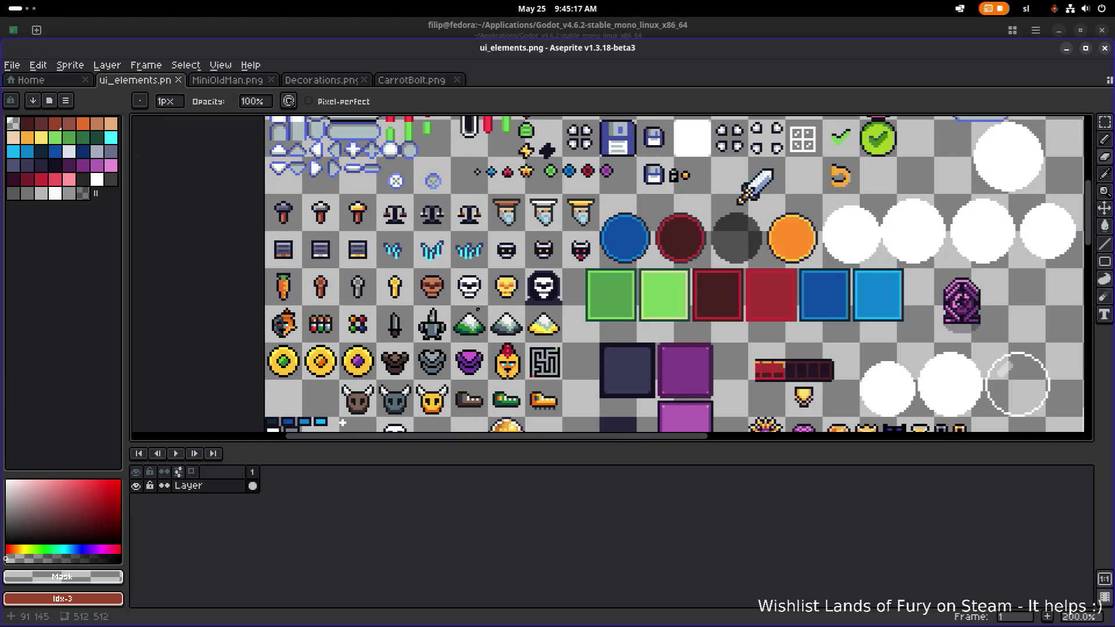
pyautogui.hotkey('alt', 'Tab')
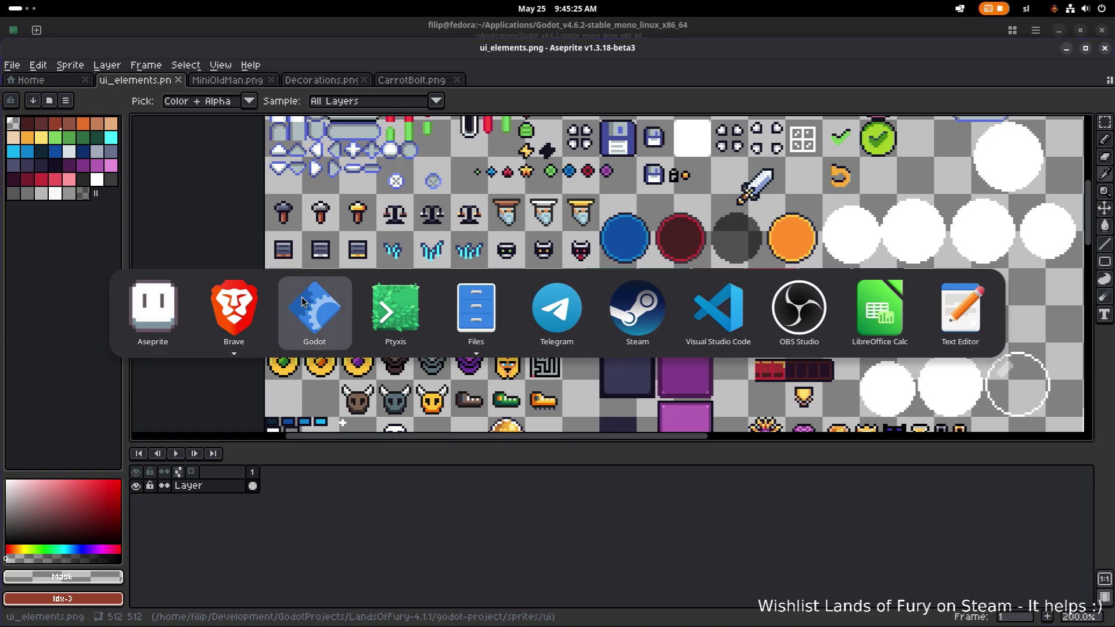
pyautogui.click(153, 307)
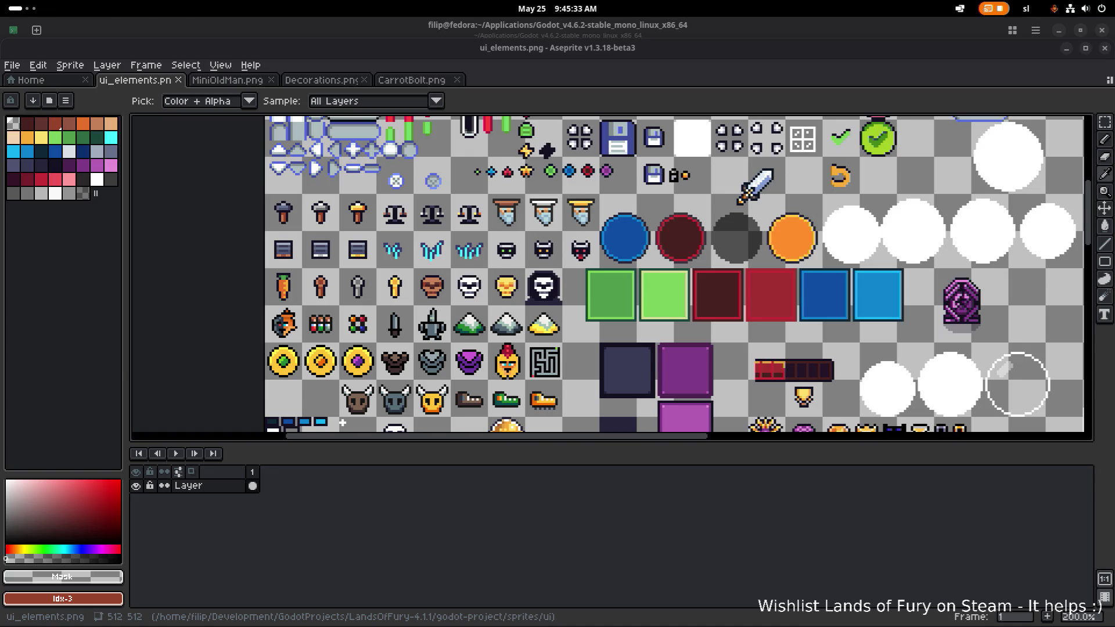
pyautogui.scroll(-1, 337, 295)
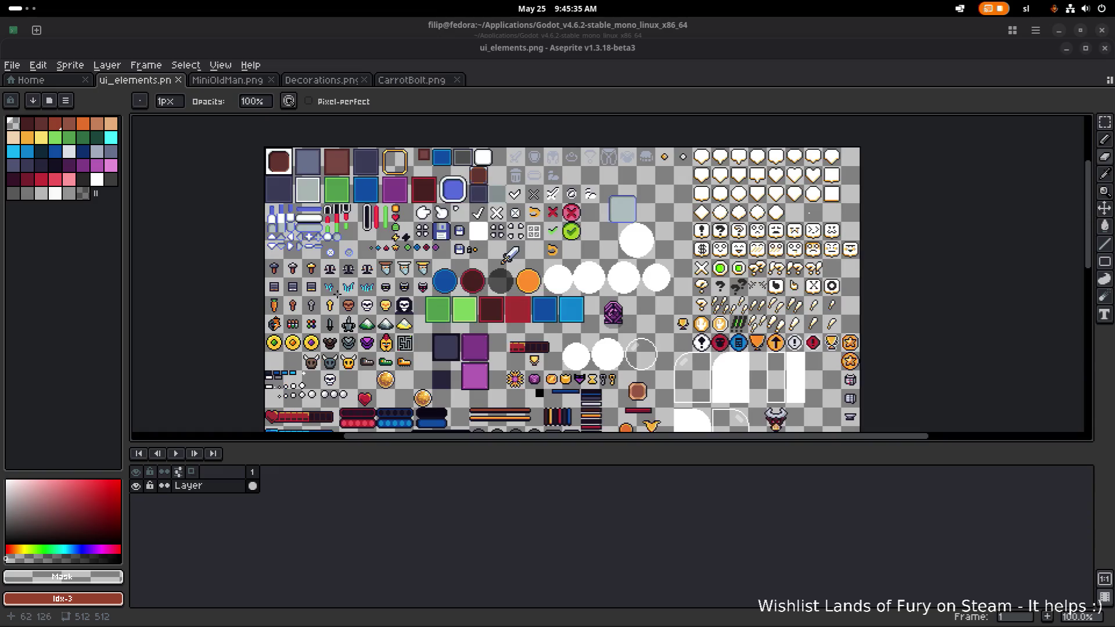
pyautogui.scroll(5, 306, 318)
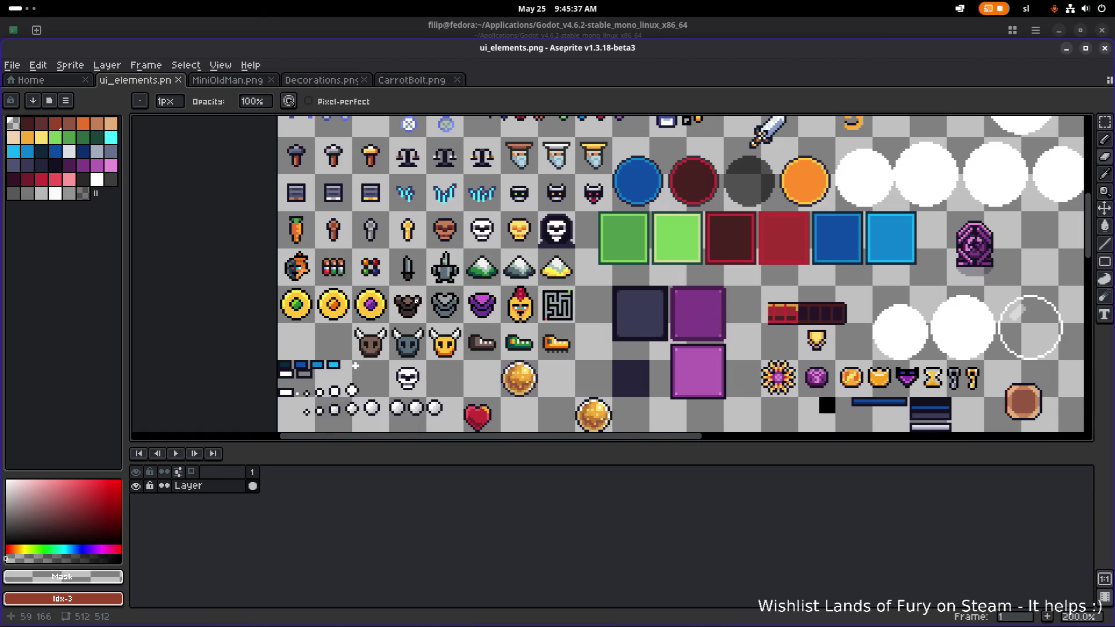
pyautogui.scroll(-3, 416, 301)
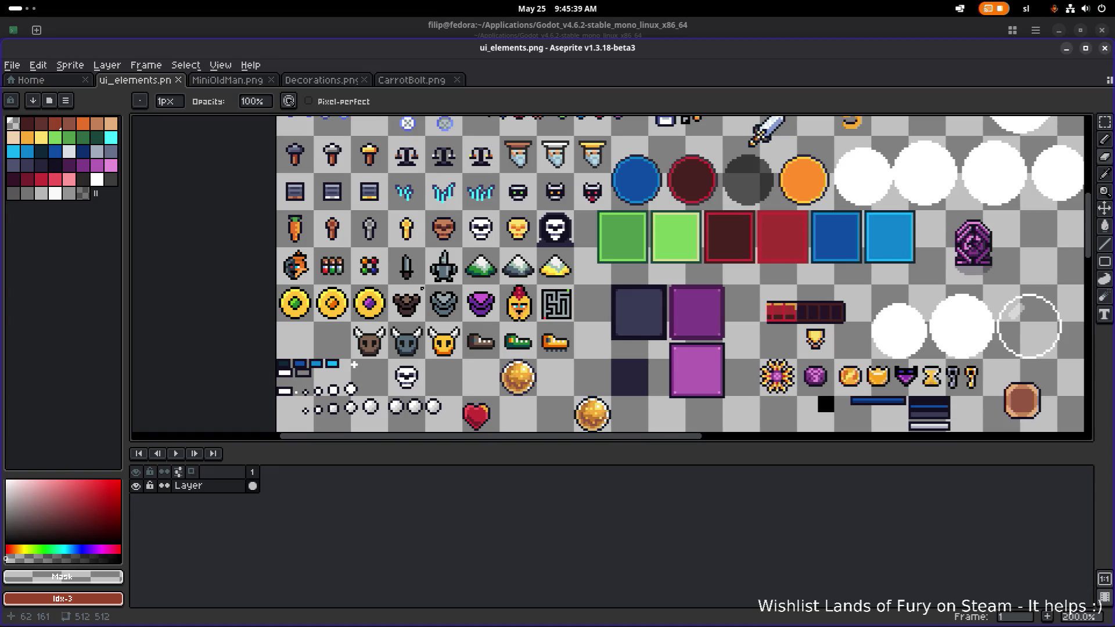
pyautogui.scroll(-5, 353, 365)
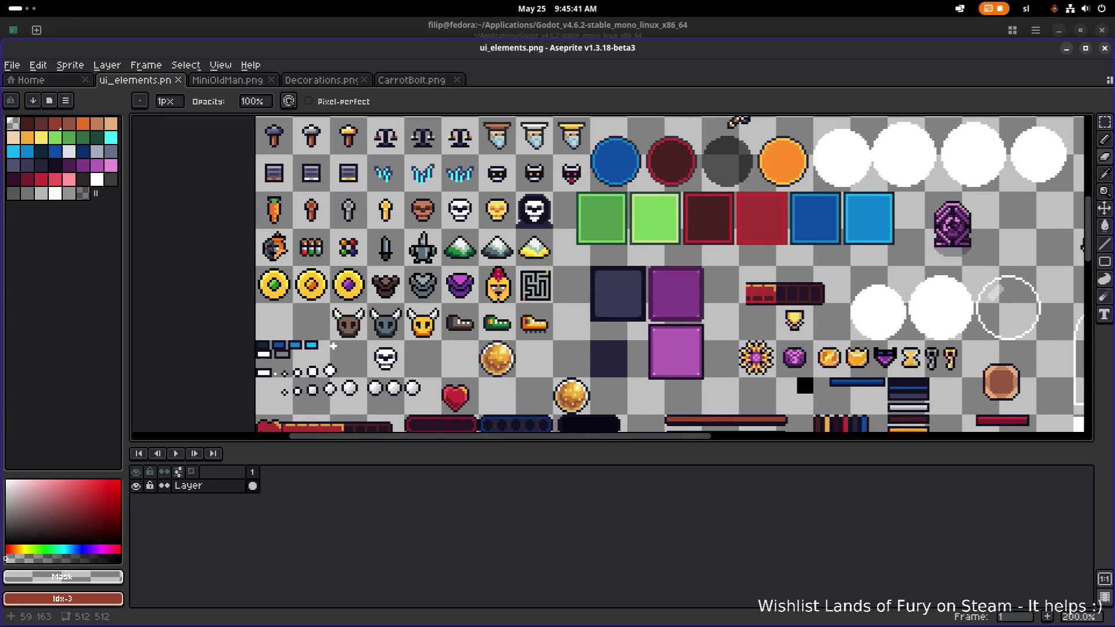
pyautogui.scroll(3, 340, 308)
pyautogui.scroll(3, 334, 302)
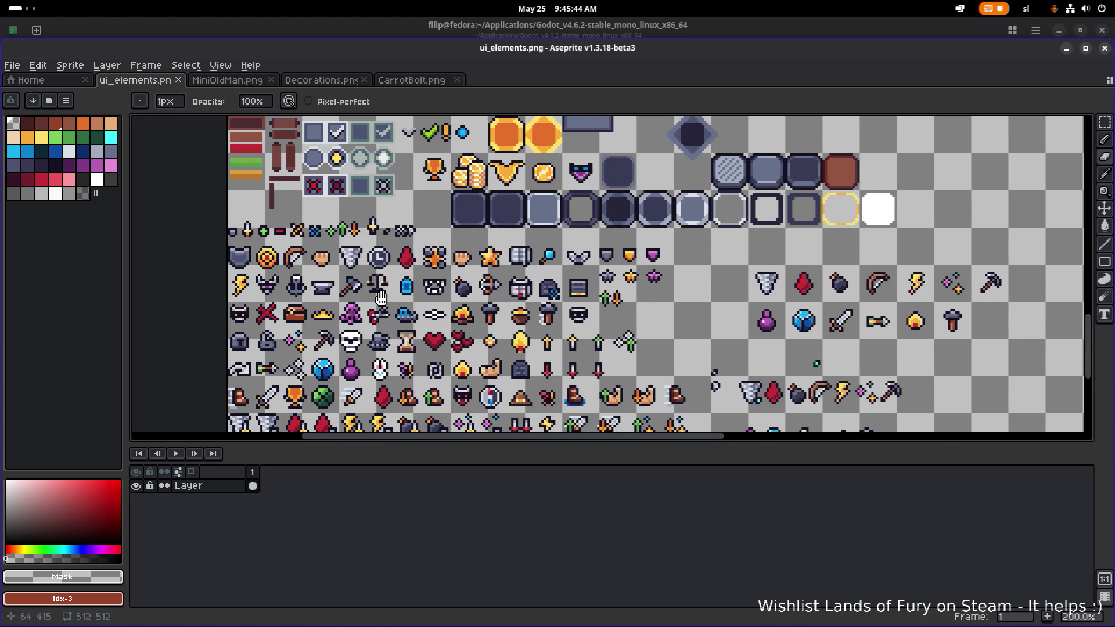
pyautogui.moveTo(381, 298)
pyautogui.mouseDown()
pyautogui.moveTo(421, 283)
pyautogui.moveTo(481, 154)
pyautogui.moveTo(414, 142)
pyautogui.mouseUp()
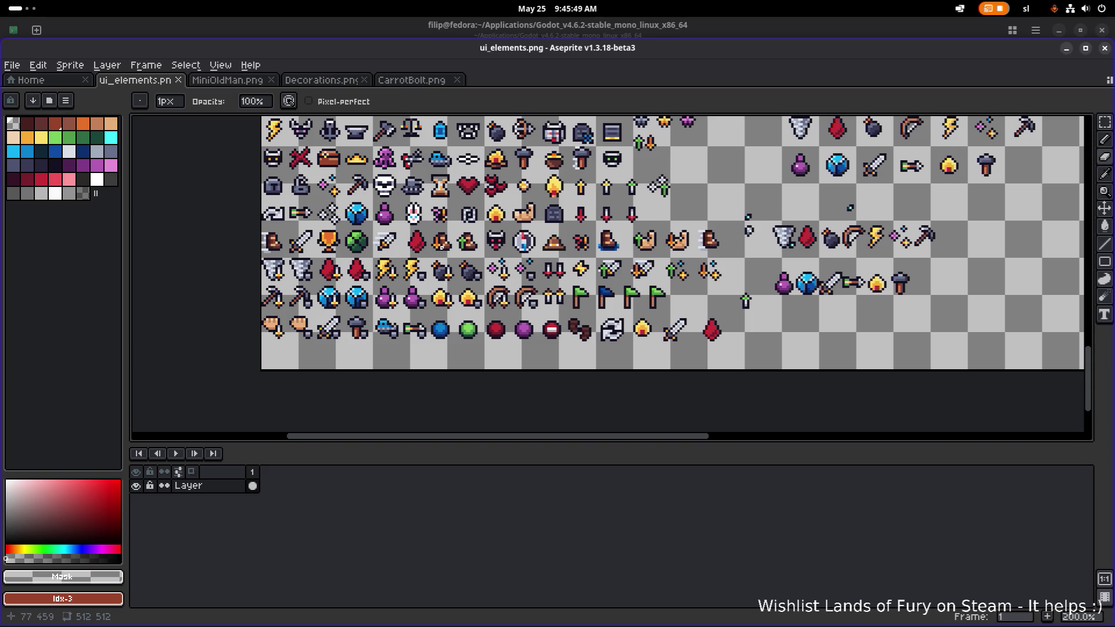
pyautogui.moveTo(443, 247); pyautogui.dragTo(435, 267)
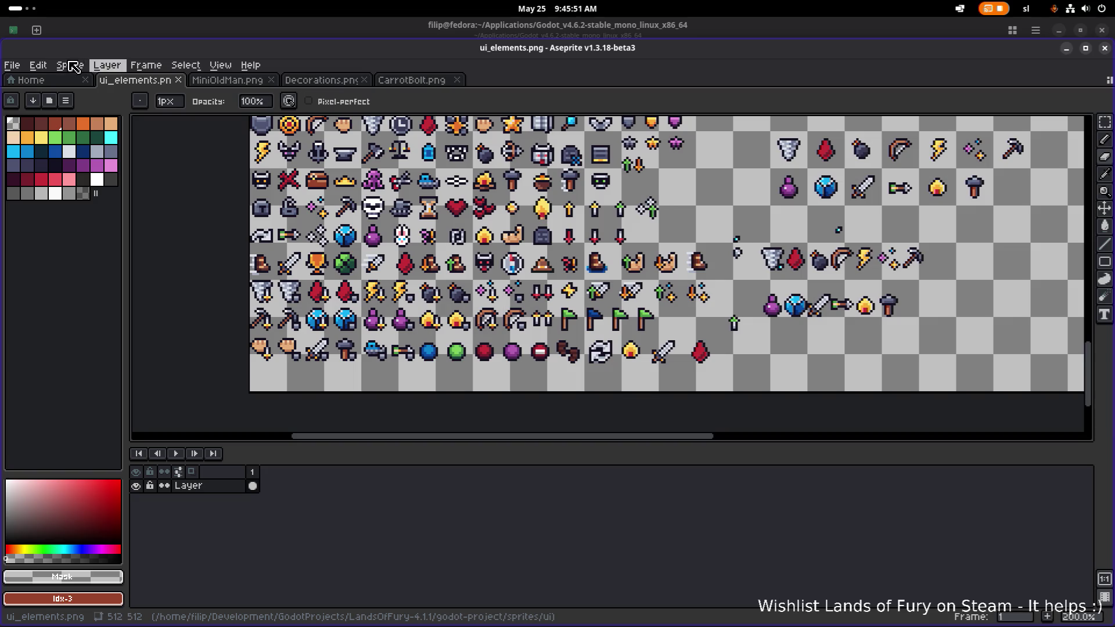
# Open Items.png from the parent sprites folder.
pyautogui.press('1')
pyautogui.click(12, 65)
pyautogui.click(129, 103)
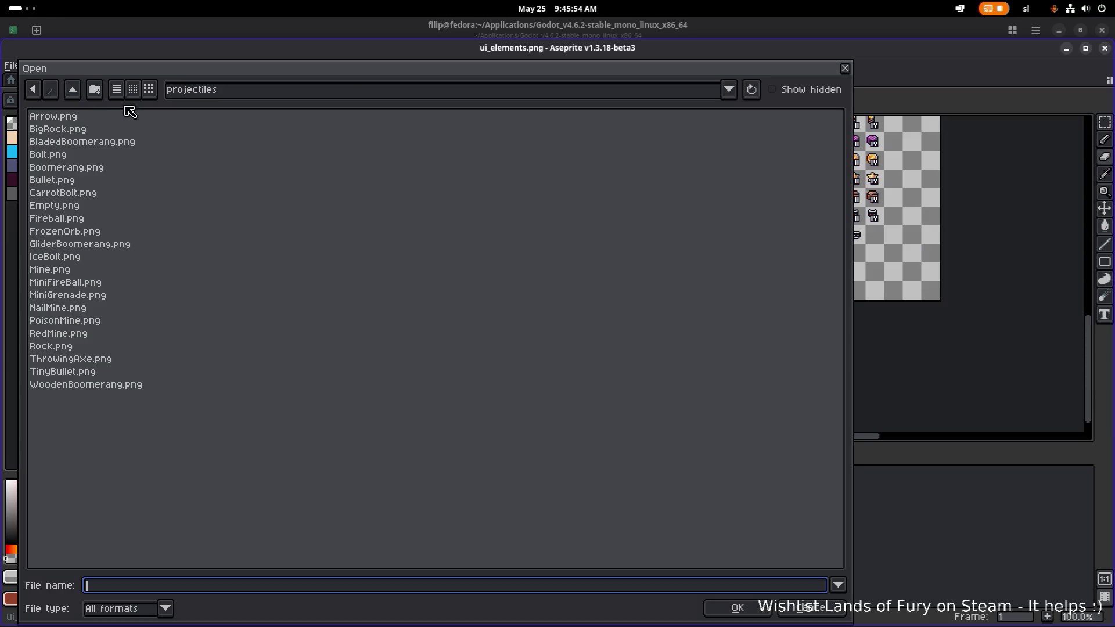
pyautogui.click(72, 90)
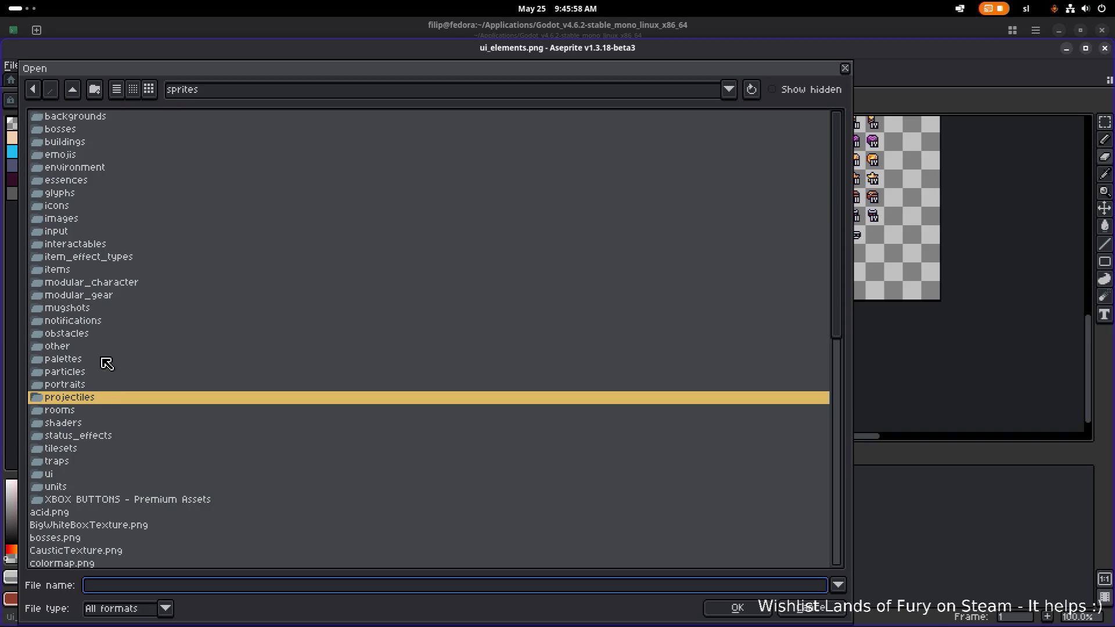
pyautogui.scroll(-4, 103, 287)
pyautogui.scroll(-6, 56, 503)
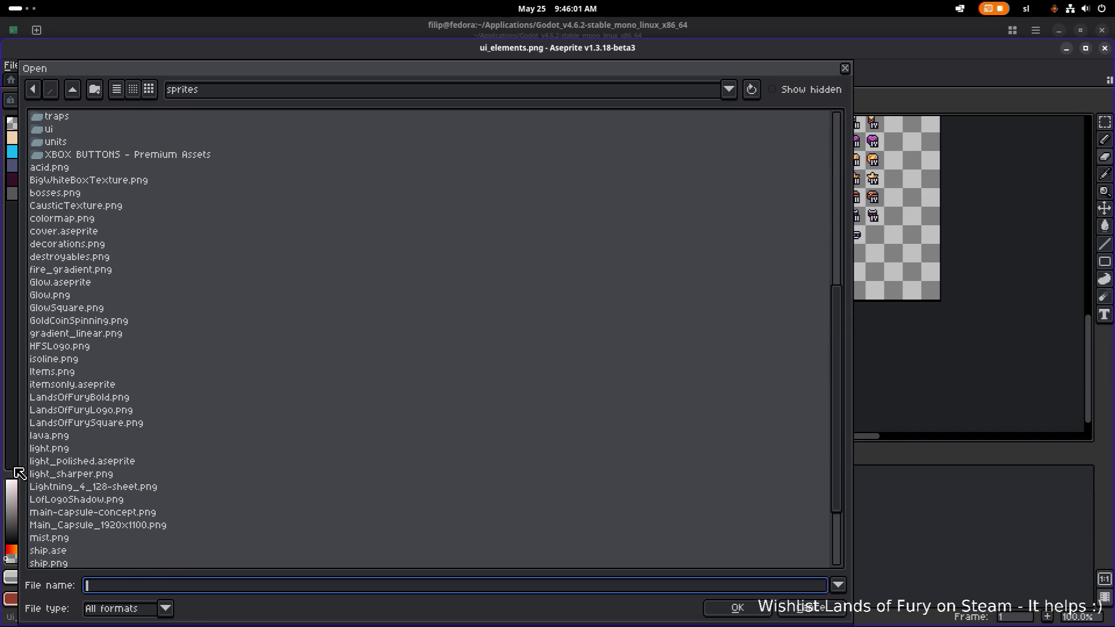
pyautogui.doubleClick(80, 376)
pyautogui.scroll(5, 406, 232)
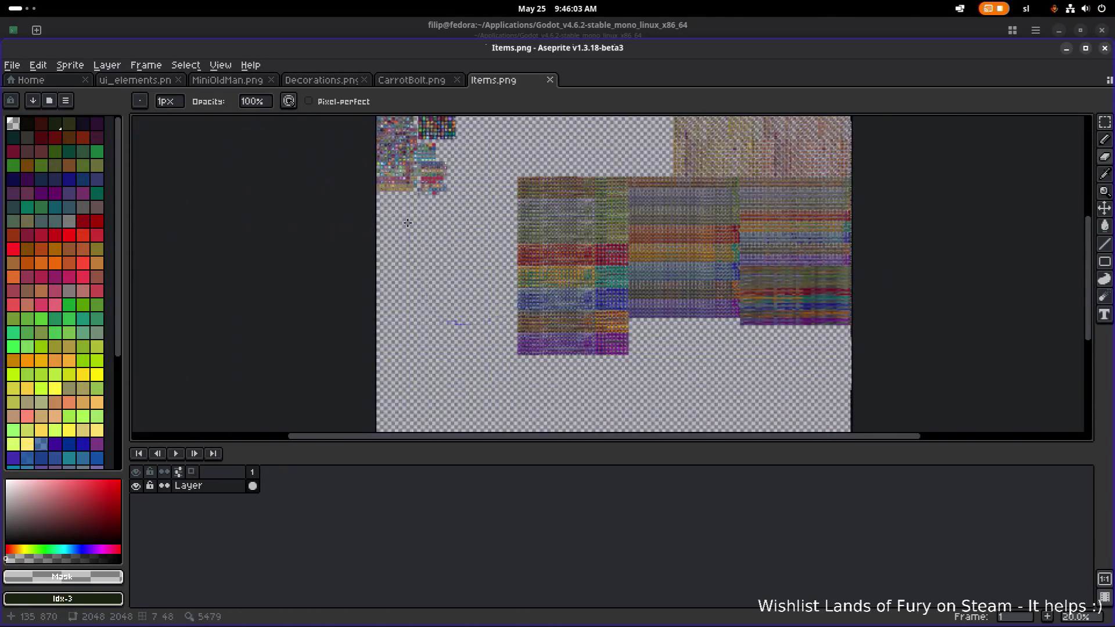
pyautogui.scroll(3, 475, 372)
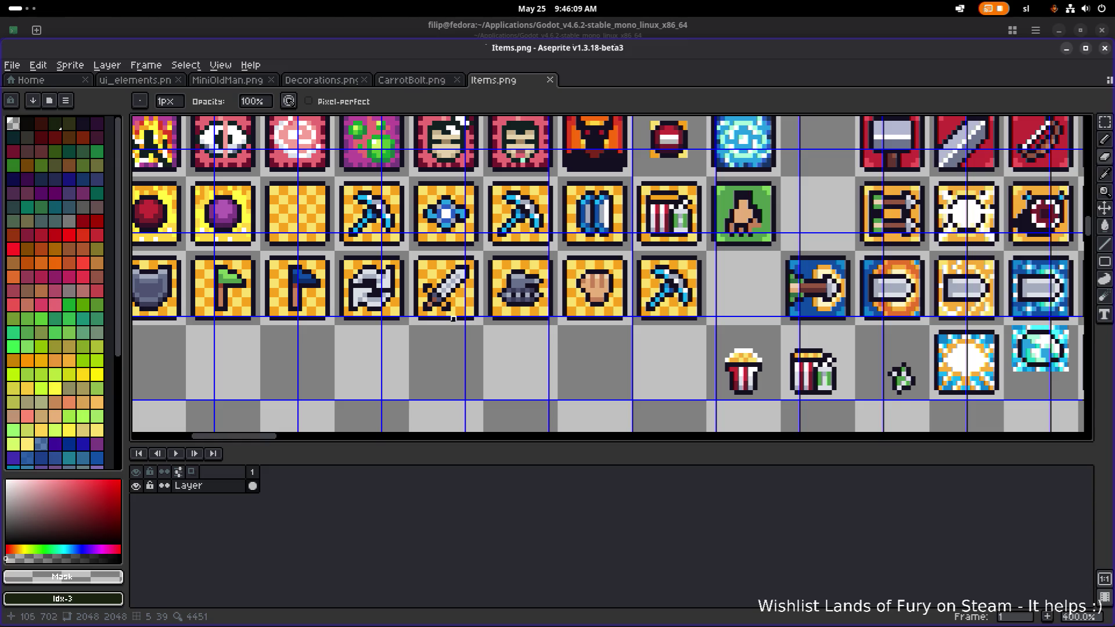
# Marquee-select the shield and then the clock icon in Items.png to inspect them.
pyautogui.press('m')
pyautogui.moveTo(309, 294); pyautogui.dragTo(448, 318)
pyautogui.scroll(-1, 369, 313)
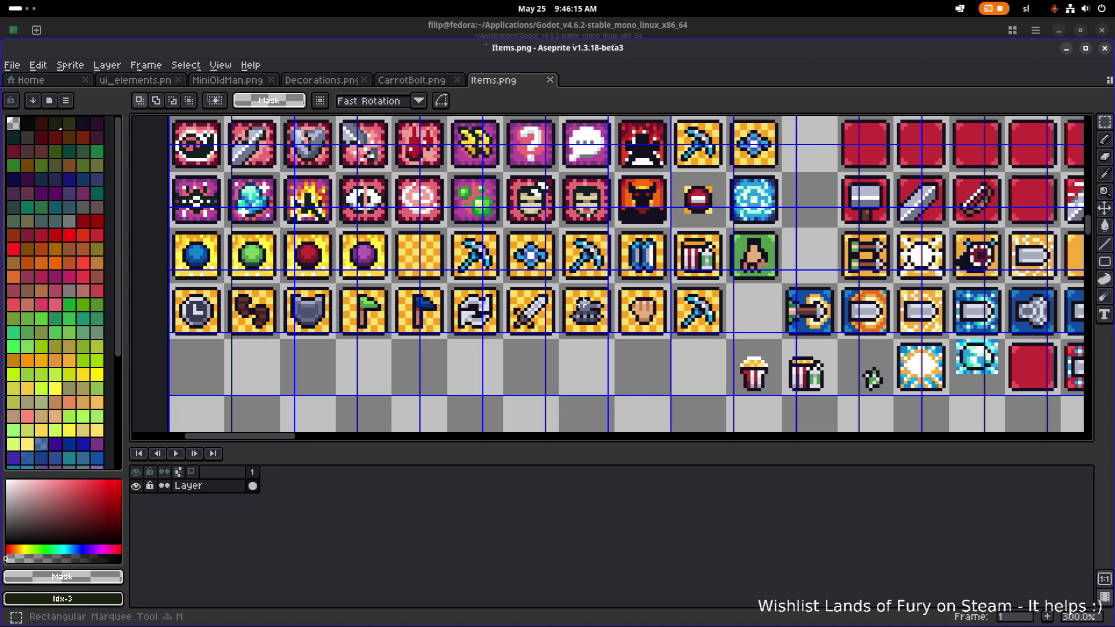
pyautogui.scroll(1, 597, 317)
pyautogui.moveTo(561, 284); pyautogui.dragTo(686, 303)
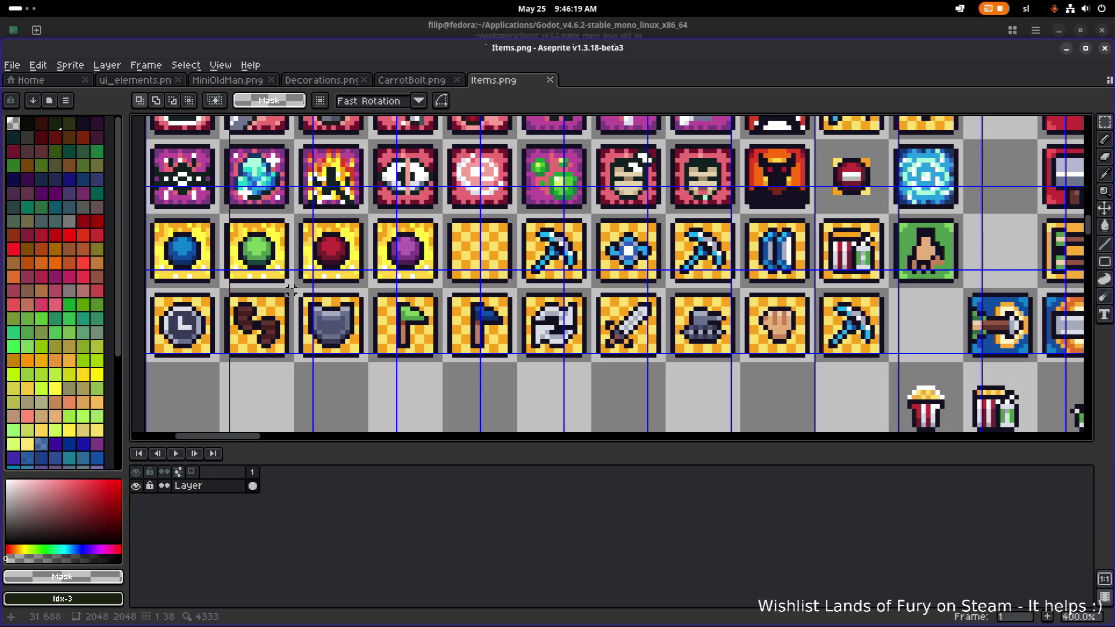
pyautogui.moveTo(296, 289)
pyautogui.mouseDown()
pyautogui.moveTo(369, 369)
pyautogui.moveTo(365, 356)
pyautogui.mouseUp()
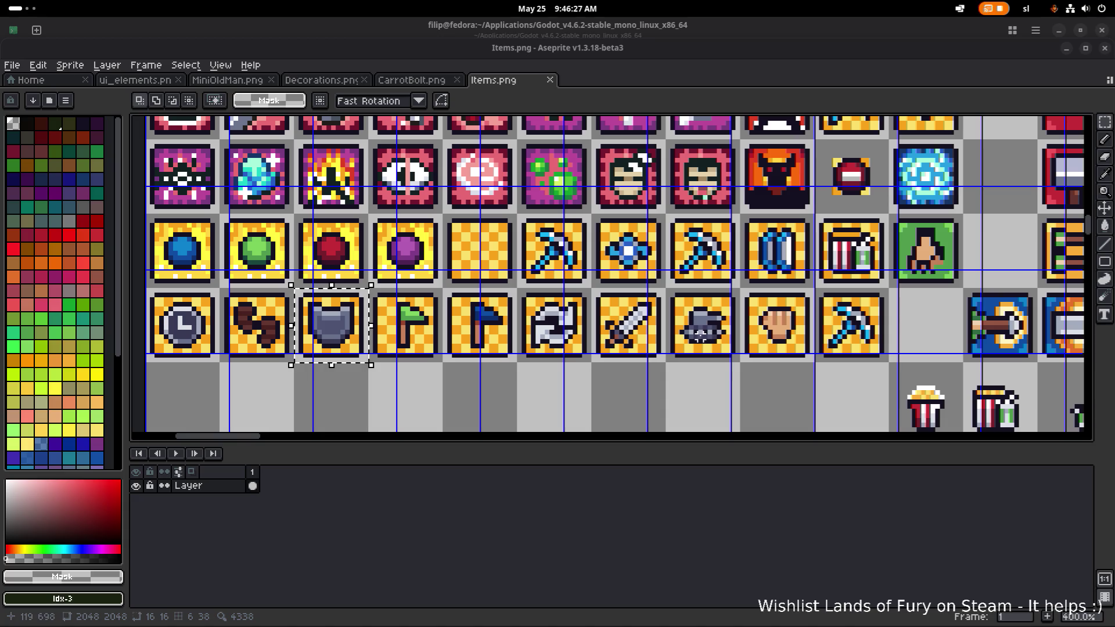
pyautogui.click(176, 299)
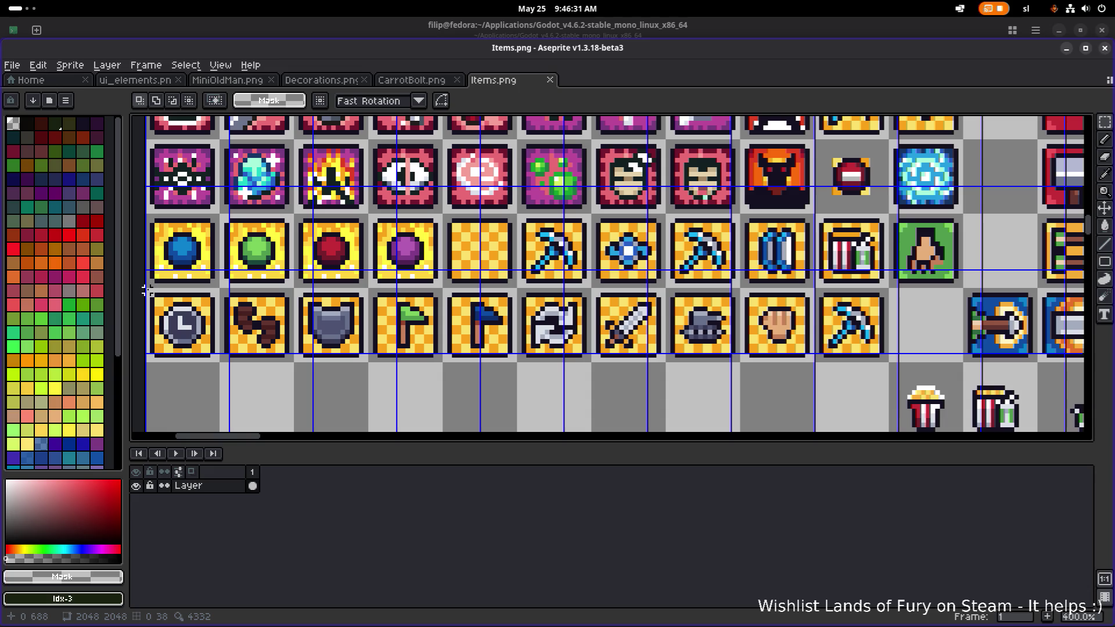
pyautogui.moveTo(147, 290); pyautogui.dragTo(219, 359)
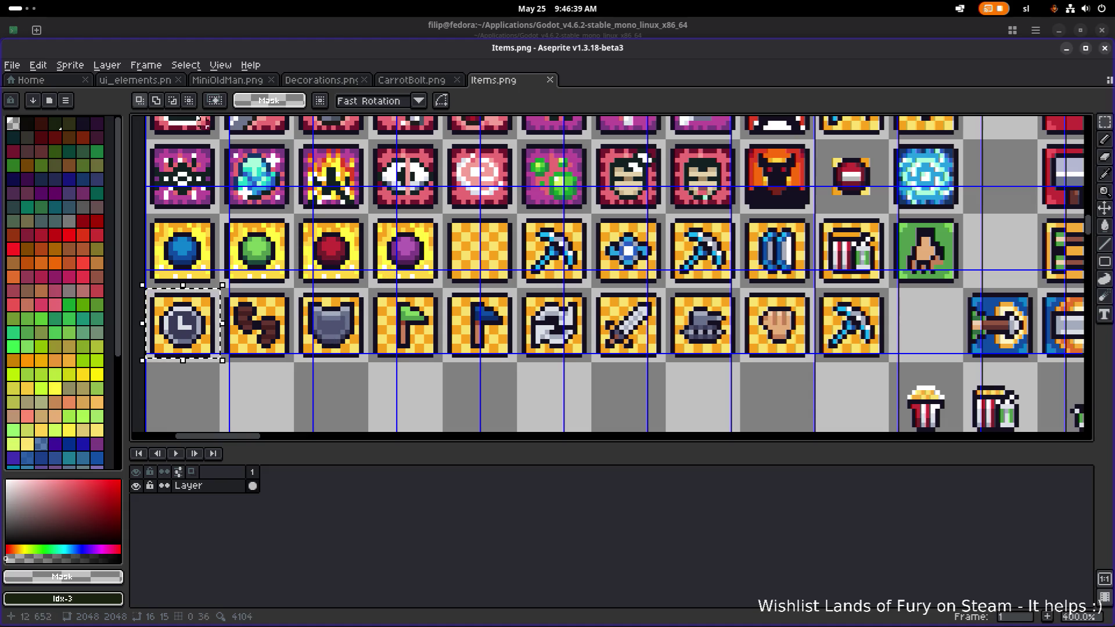
# Close the CarrotBolt, Decorations and MiniOldMan tabs and return to ui_elements.png.
pyautogui.click(434, 80)
pyautogui.middleClick(415, 80)
pyautogui.middleClick(326, 80)
pyautogui.middleClick(240, 85)
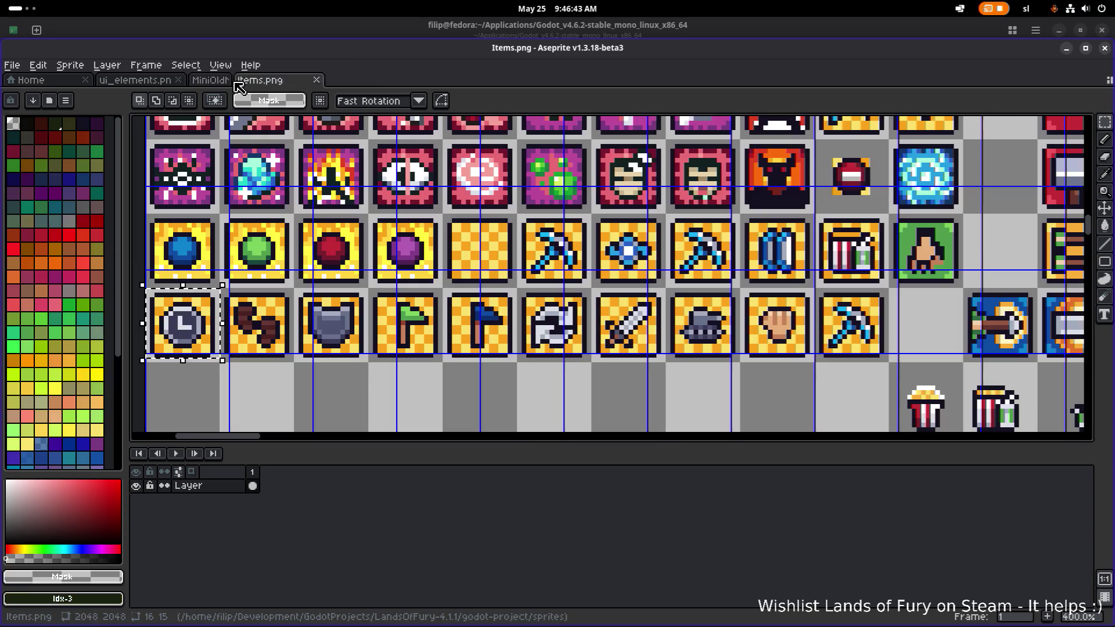
pyautogui.click(157, 82)
# Move the orange shield icon down one row in ui_elements.png.
pyautogui.scroll(5, 441, 174)
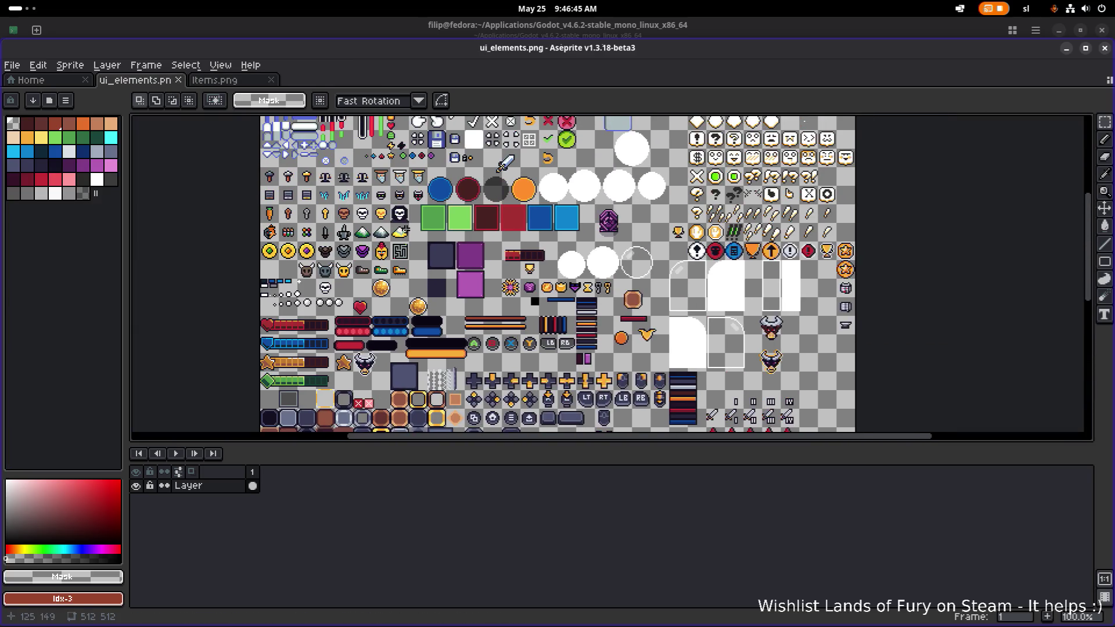
pyautogui.scroll(3, 447, 240)
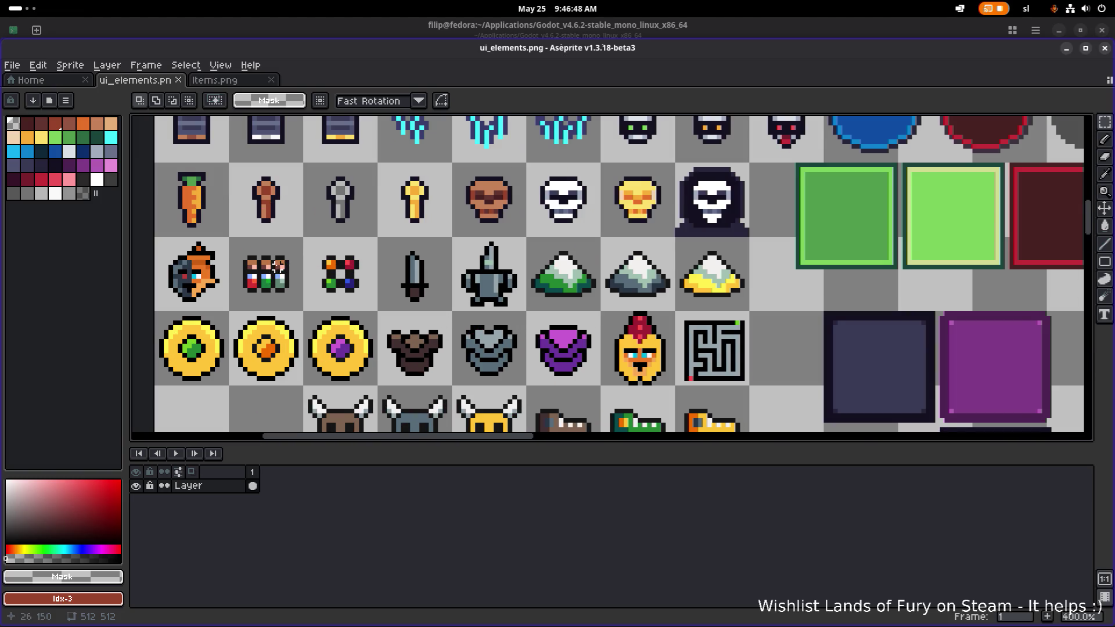
pyautogui.moveTo(277, 265); pyautogui.dragTo(343, 238)
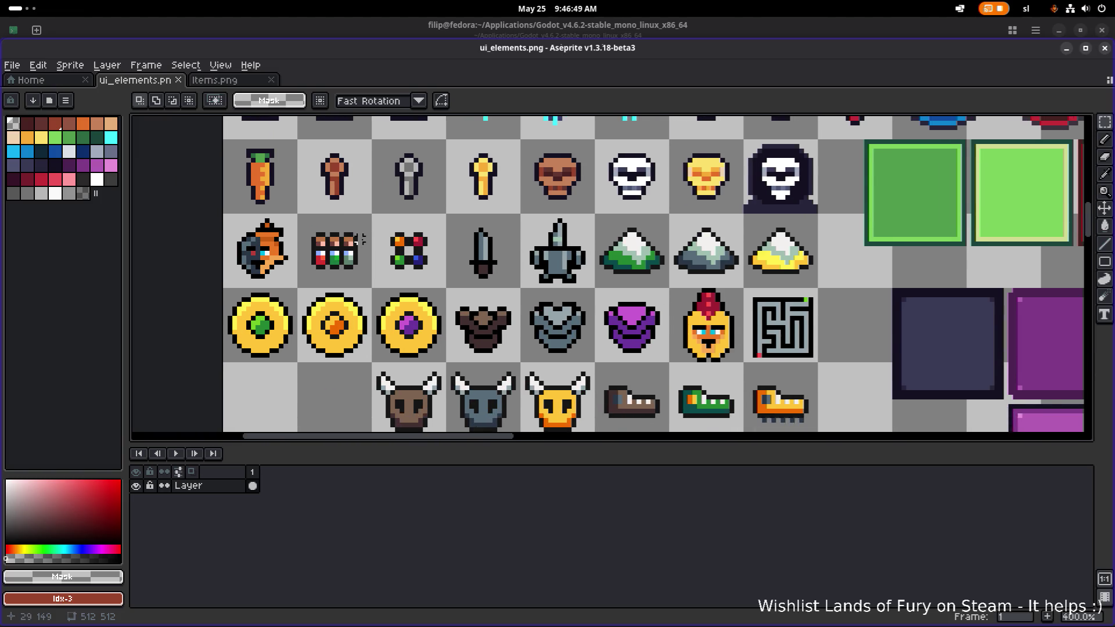
pyautogui.scroll(-1, 343, 238)
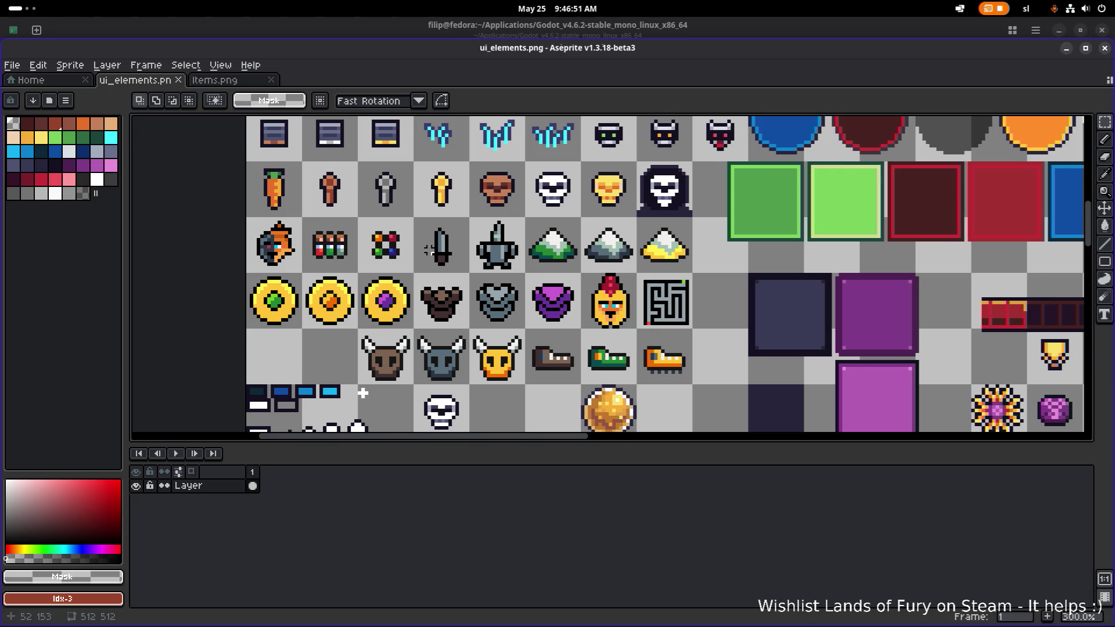
pyautogui.moveTo(249, 271); pyautogui.dragTo(422, 213)
pyautogui.scroll(-2, 422, 212)
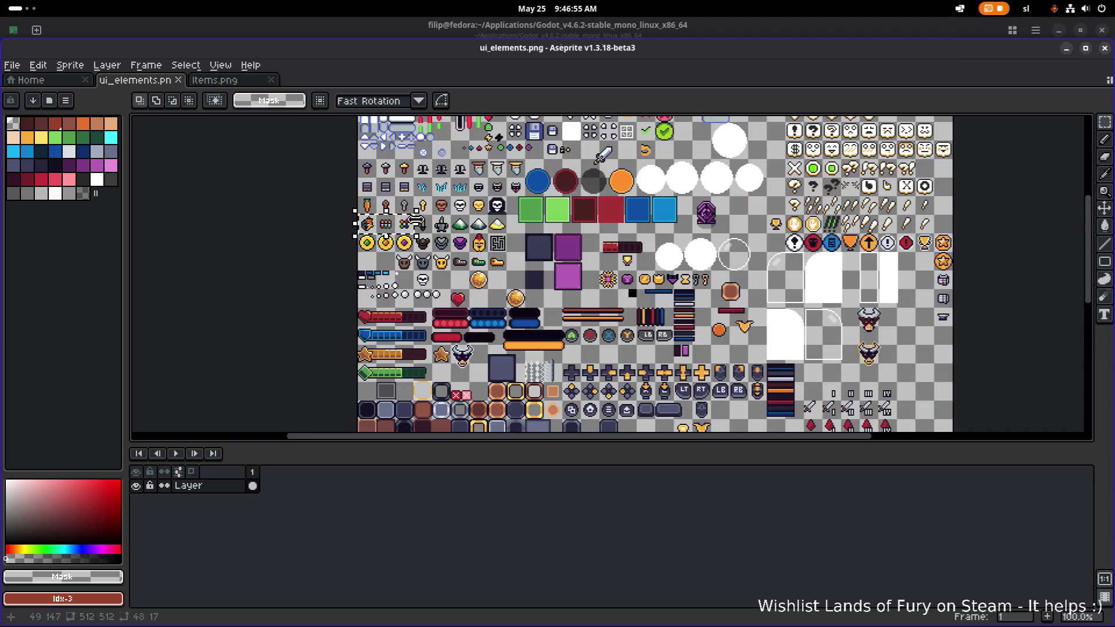
pyautogui.scroll(1, 427, 240)
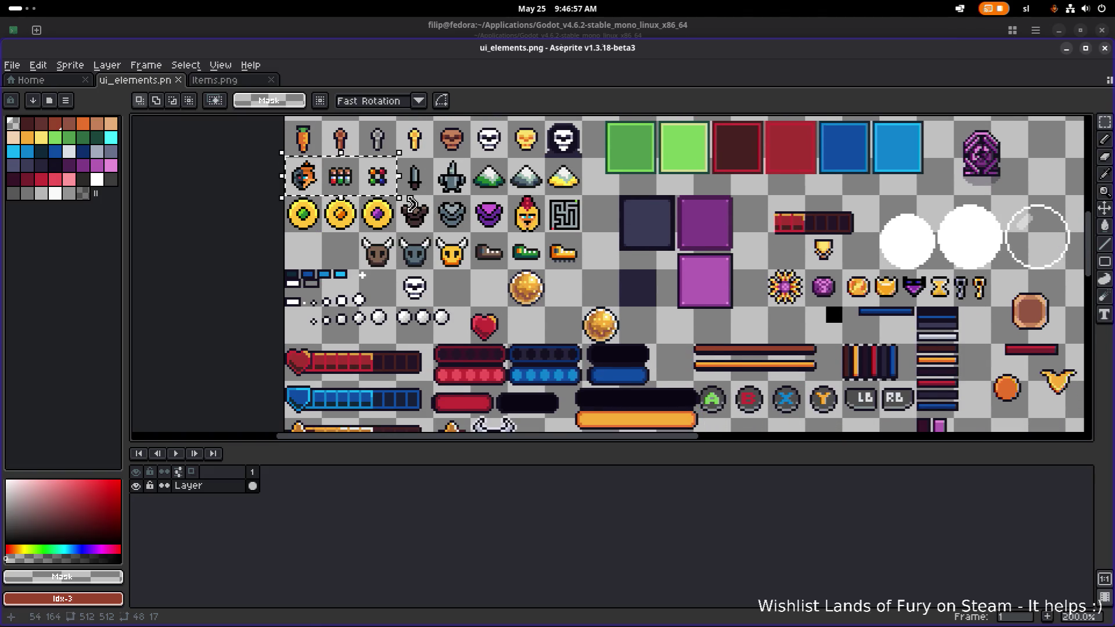
pyautogui.scroll(1, 362, 275)
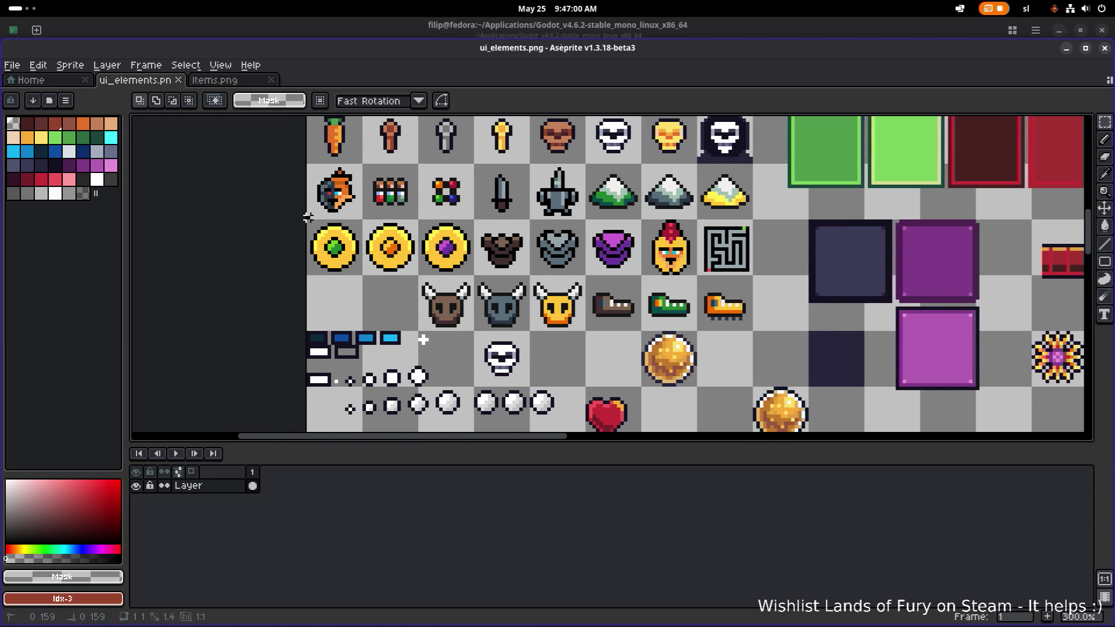
pyautogui.moveTo(309, 165)
pyautogui.mouseDown()
pyautogui.moveTo(360, 218)
pyautogui.moveTo(343, 254)
pyautogui.moveTo(353, 325)
pyautogui.mouseUp()
pyautogui.scroll(1, 346, 254)
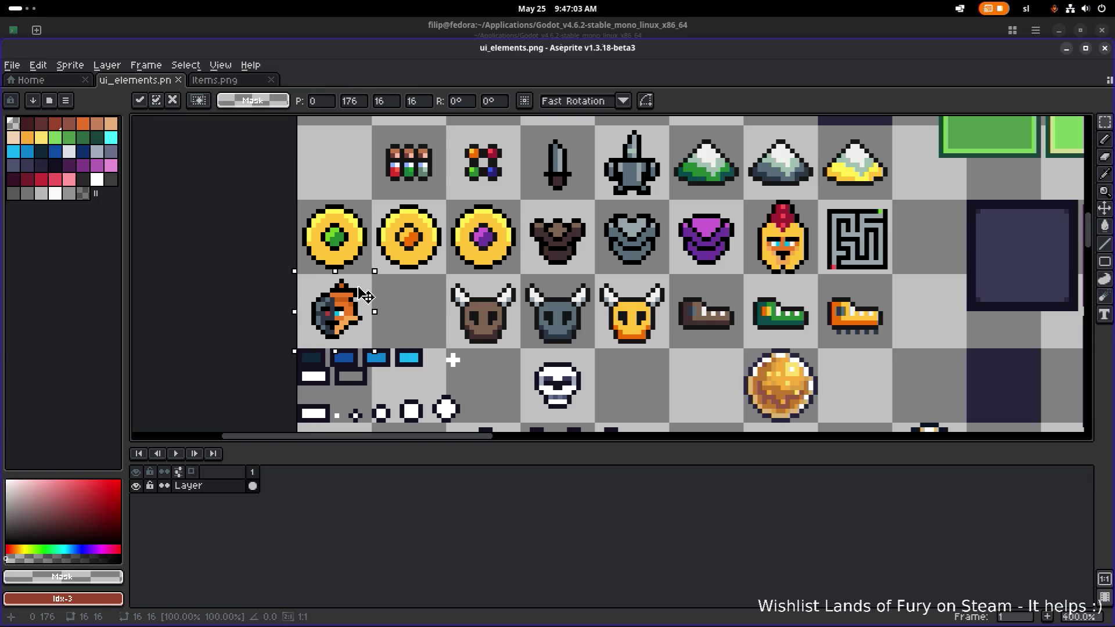
pyautogui.click(416, 269)
# Erase the potion-bottles sprite and the ring sprite.
pyautogui.scroll(-2, 416, 269)
pyautogui.scroll(3, 392, 237)
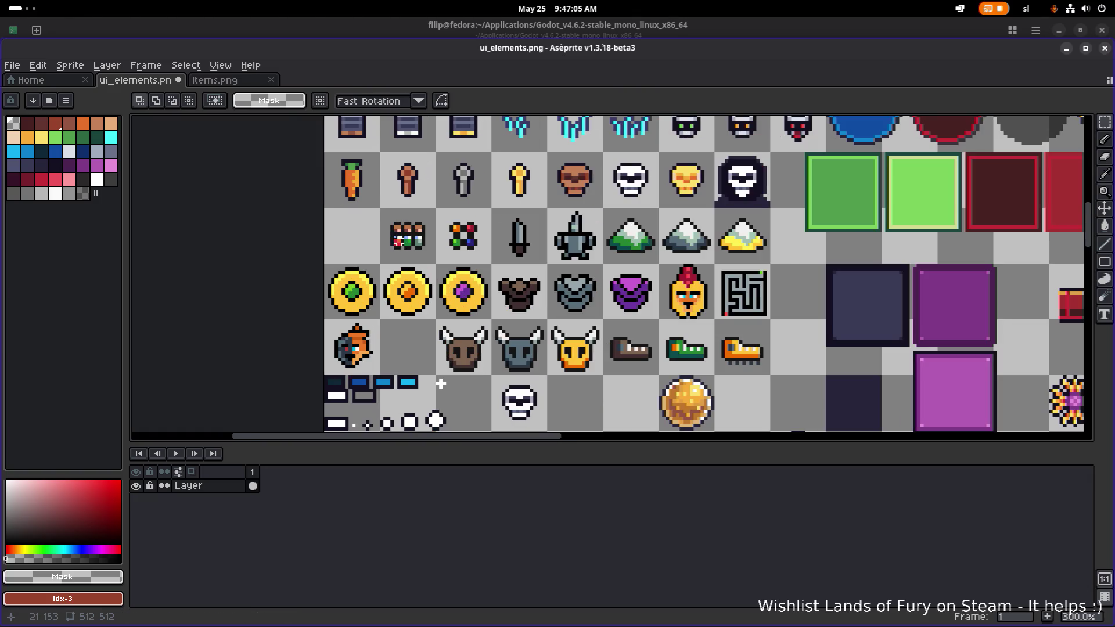
pyautogui.moveTo(316, 241); pyautogui.dragTo(386, 184)
pyautogui.press('Delete')
pyautogui.moveTo(400, 255); pyautogui.dragTo(464, 183)
pyautogui.press('Delete')
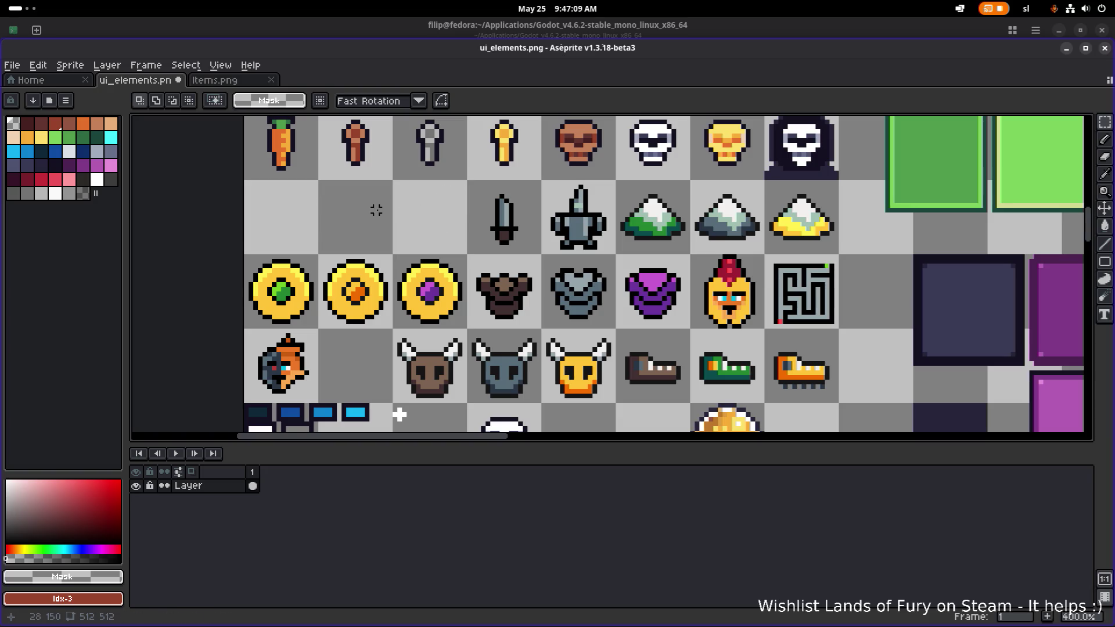
# Paste the clock tile into the emptied cell, then bring up Items.png.
pyautogui.hotkey('ctrl', 'v')
pyautogui.moveTo(318, 268); pyautogui.dragTo(321, 214)
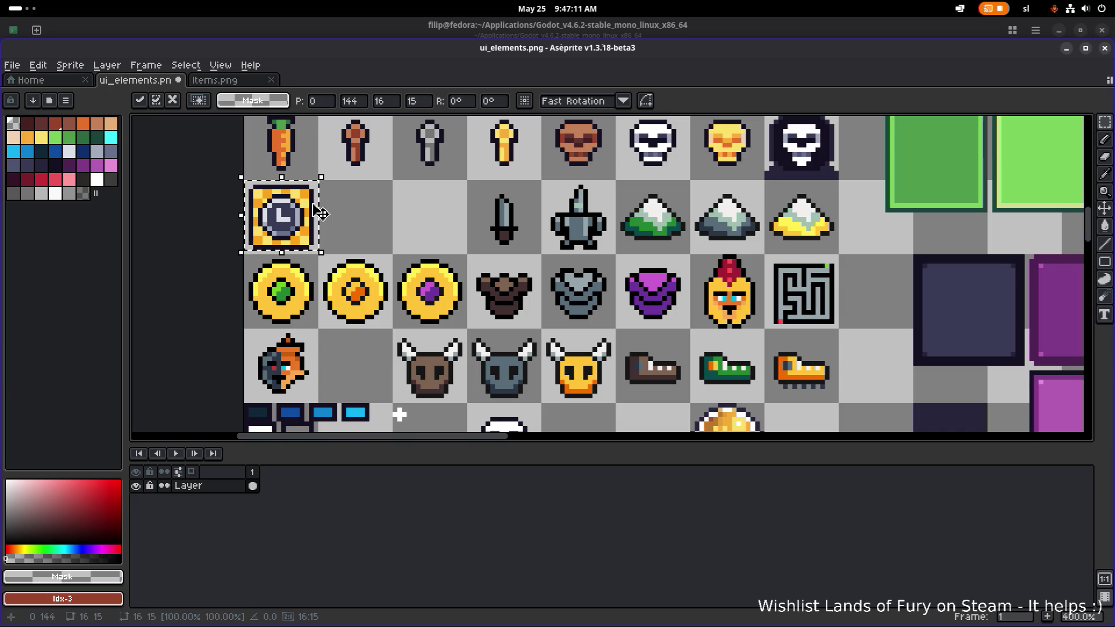
pyautogui.hotkey('ctrl', 'Tab')
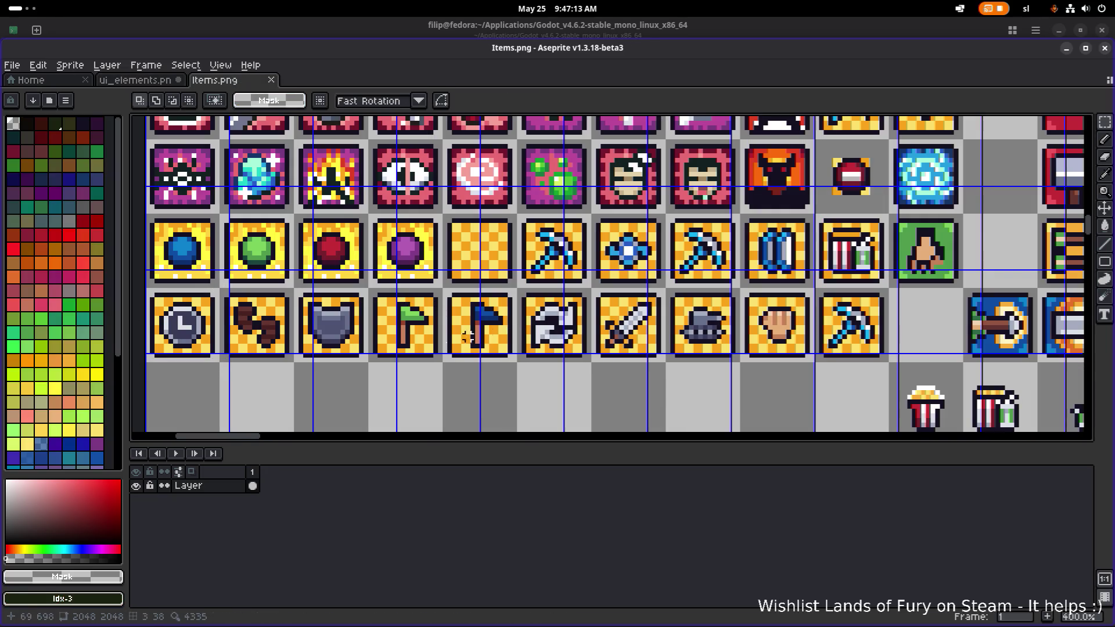
# Copy the gold shield tile from Items.png and paste it over the clock tile.
pyautogui.moveTo(287, 369); pyautogui.dragTo(371, 286)
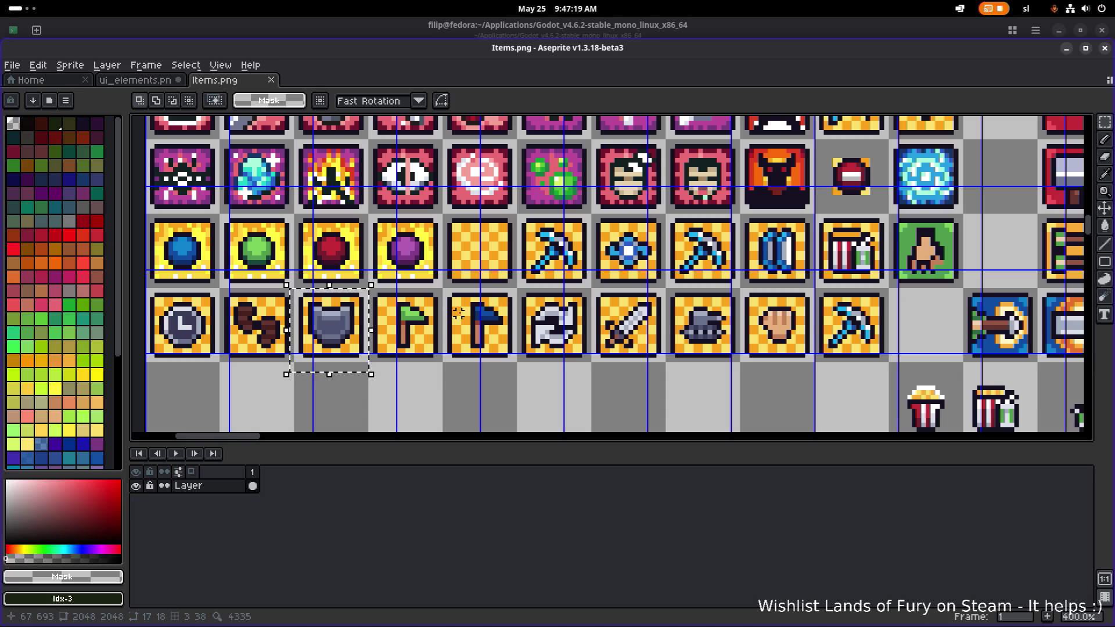
pyautogui.click(719, 360)
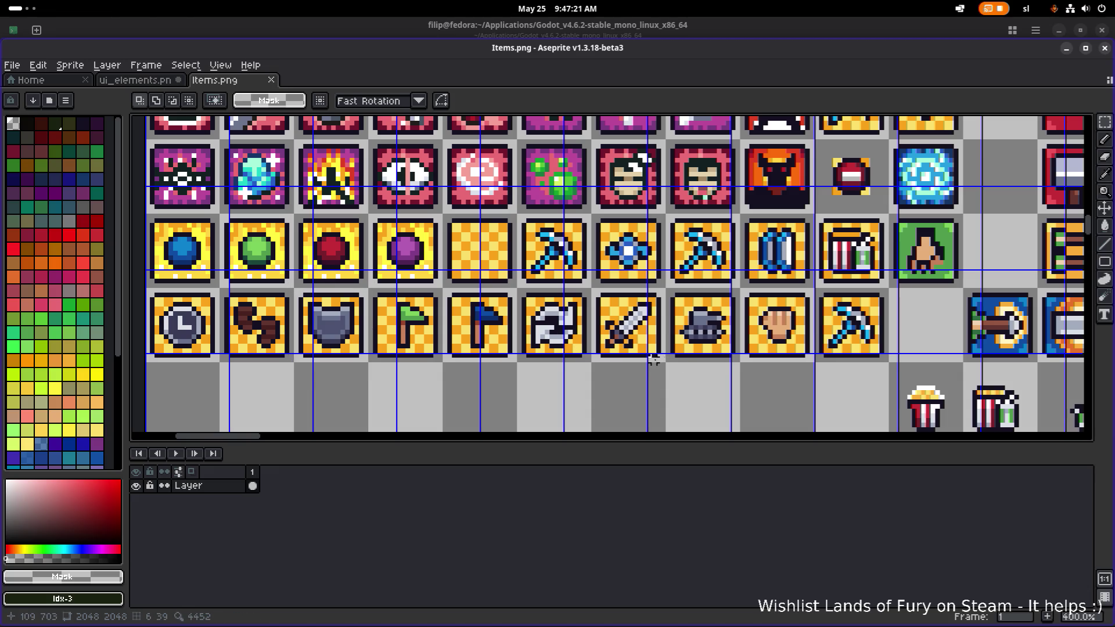
pyautogui.moveTo(667, 364)
pyautogui.mouseDown()
pyautogui.moveTo(734, 300)
pyautogui.moveTo(733, 283)
pyautogui.mouseUp()
pyautogui.click(135, 79)
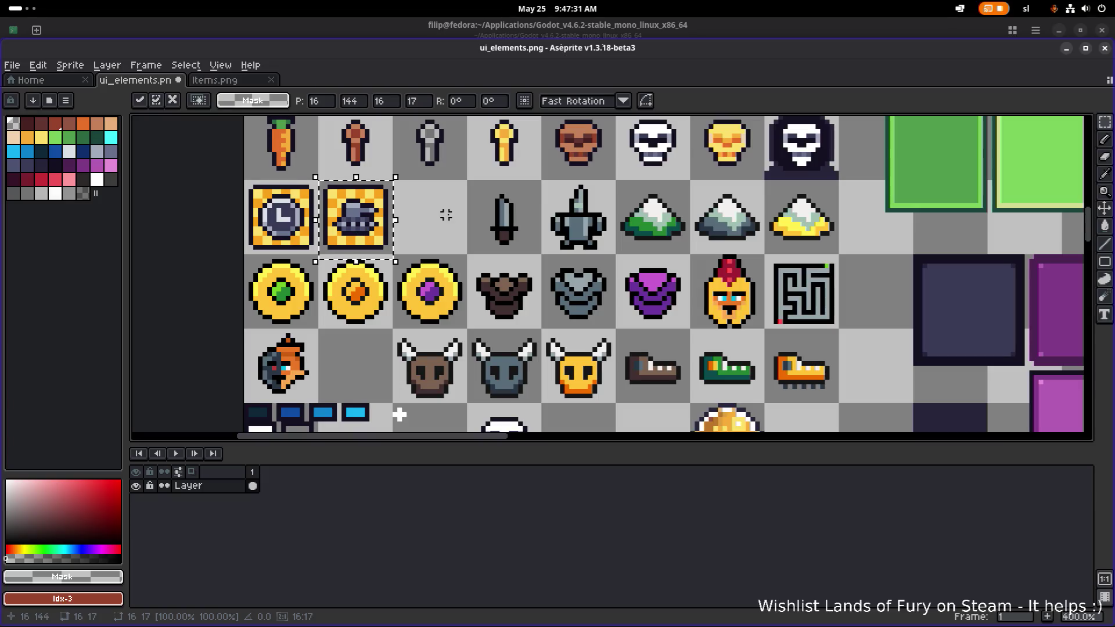
pyautogui.click(215, 80)
pyautogui.moveTo(281, 375); pyautogui.dragTo(387, 277)
pyautogui.click(343, 355)
pyautogui.moveTo(296, 369)
pyautogui.mouseDown()
pyautogui.moveTo(371, 291)
pyautogui.moveTo(281, 217)
pyautogui.mouseUp()
pyautogui.hotkey('ctrl', 'c')
pyautogui.click(135, 80)
pyautogui.hotkey('ctrl', 'v')
pyautogui.click(348, 154)
# In Items.png, look over the sword and blue flag tiles and select the empty checkered tile.
pyautogui.hotkey('ctrl', 'Tab')
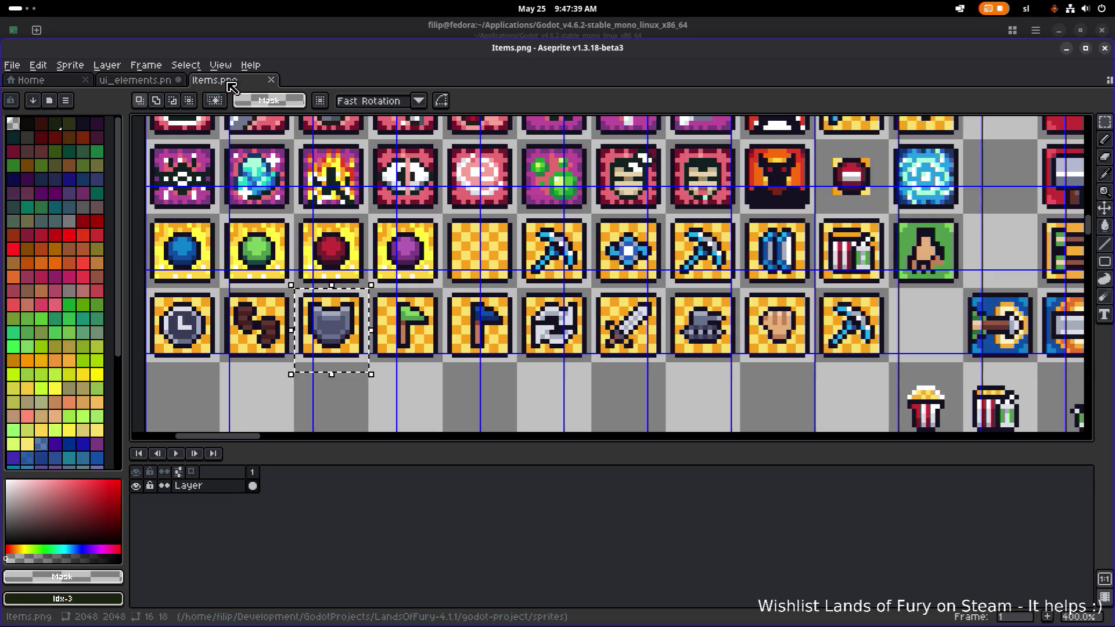
pyautogui.scroll(-1, 407, 290)
pyautogui.scroll(1, 596, 351)
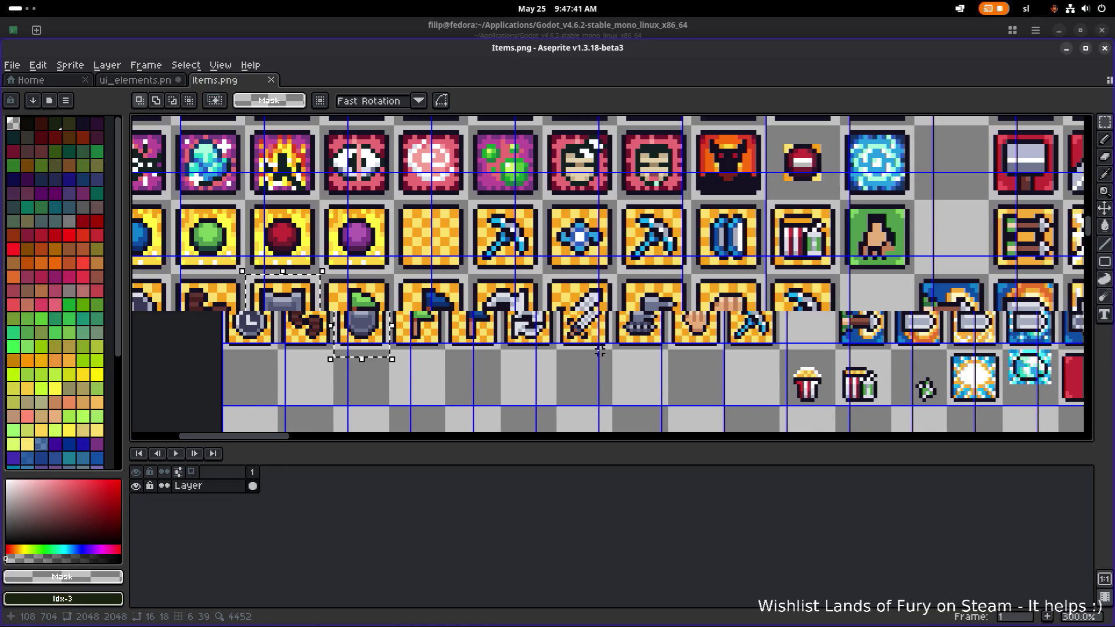
pyautogui.moveTo(540, 361)
pyautogui.mouseDown()
pyautogui.moveTo(590, 317)
pyautogui.moveTo(605, 318)
pyautogui.mouseUp()
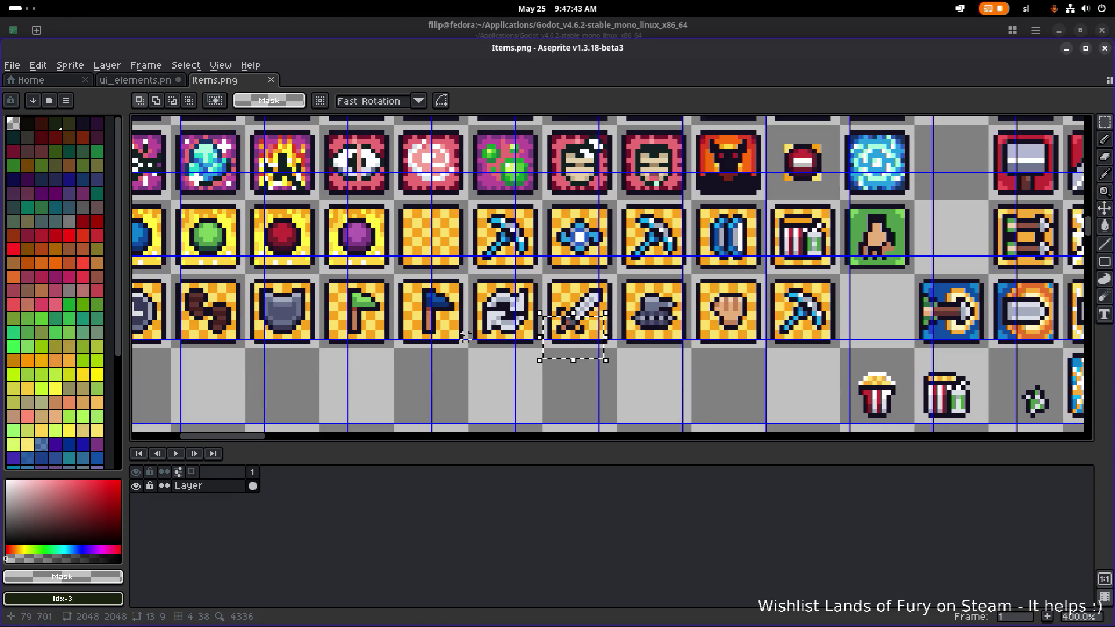
pyautogui.hscroll(-3, 430, 339)
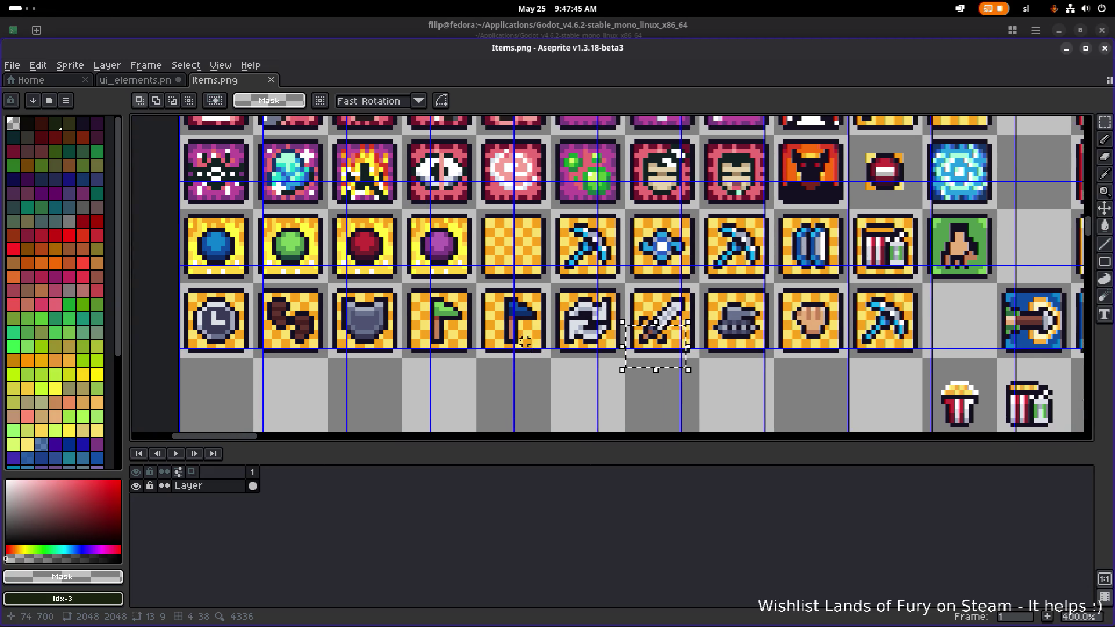
pyautogui.hscroll(2, 525, 342)
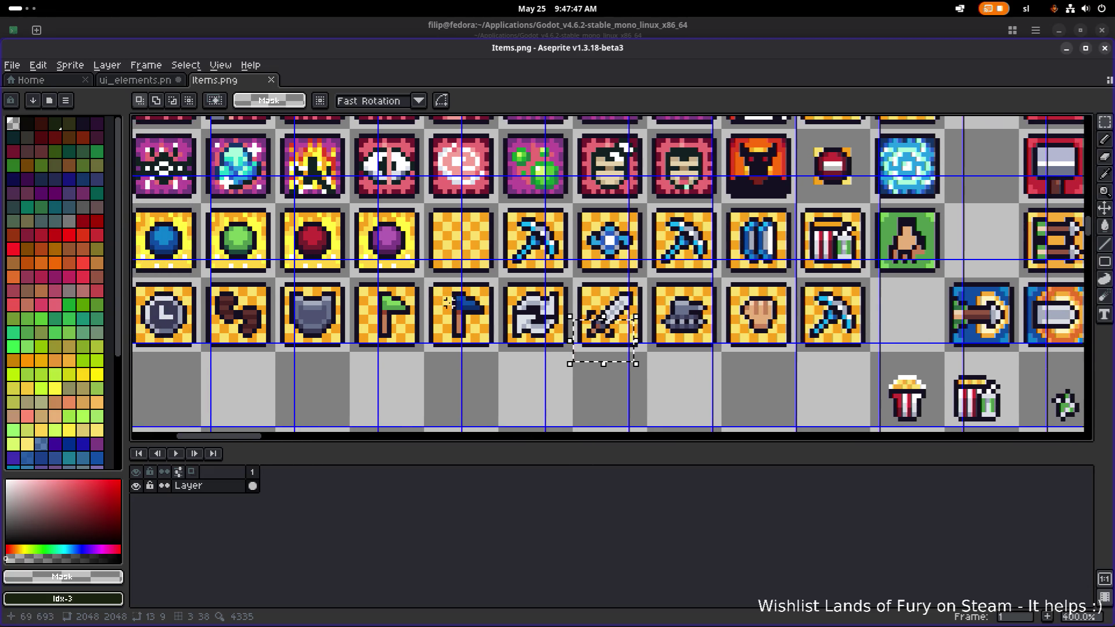
pyautogui.click(428, 348)
pyautogui.hscroll(-2, 535, 334)
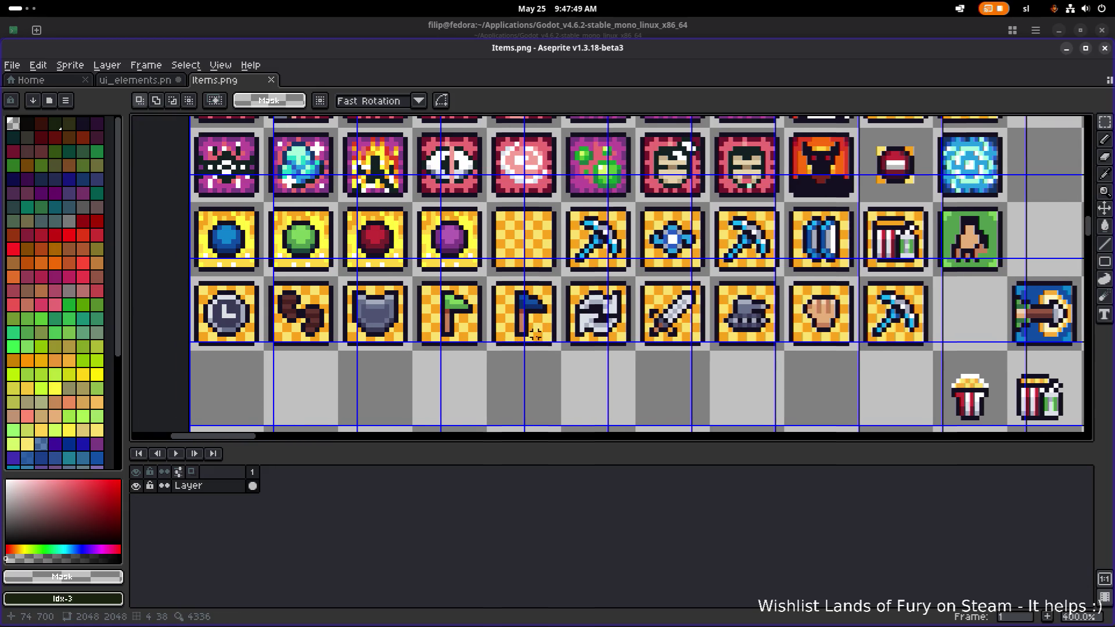
pyautogui.scroll(-1, 553, 329)
pyautogui.scroll(2, 545, 329)
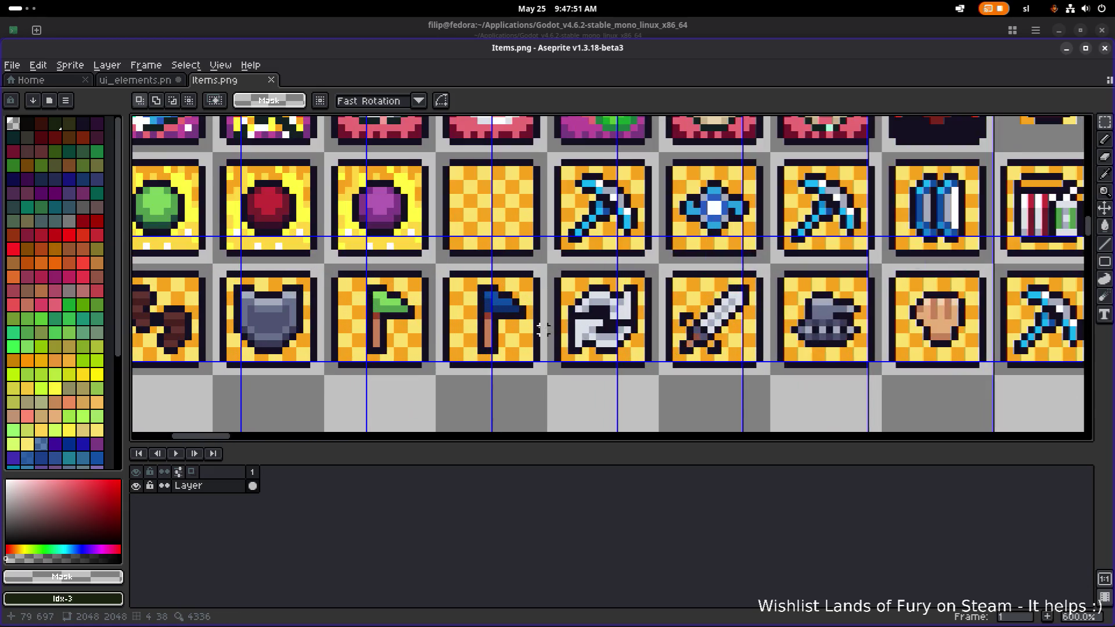
pyautogui.moveTo(438, 373); pyautogui.dragTo(545, 286)
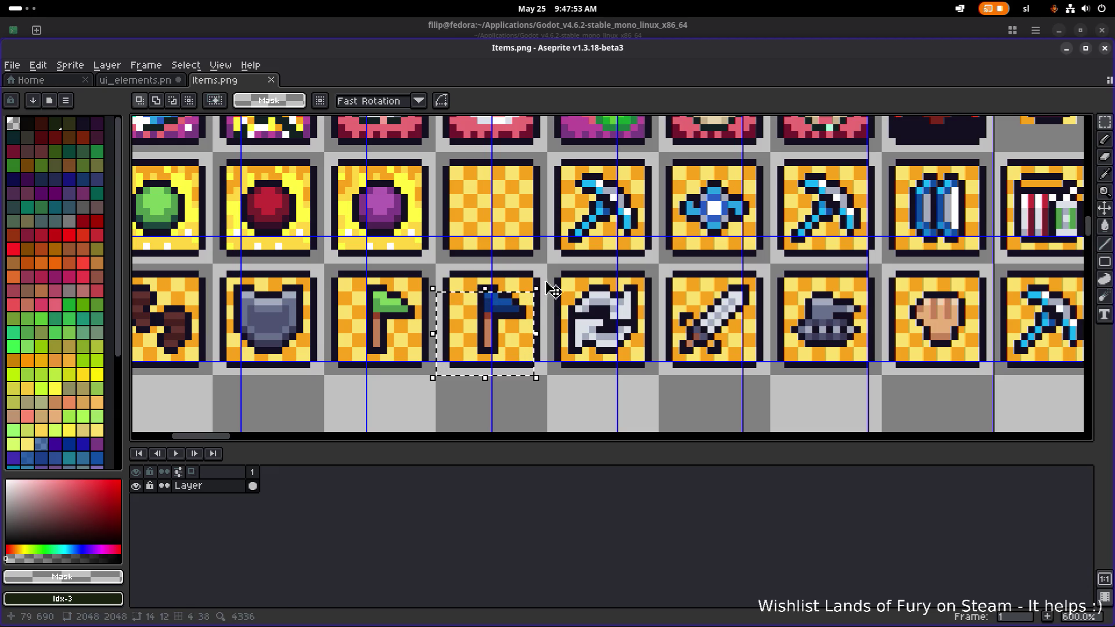
pyautogui.scroll(-1, 525, 285)
pyautogui.moveTo(470, 284); pyautogui.dragTo(551, 209)
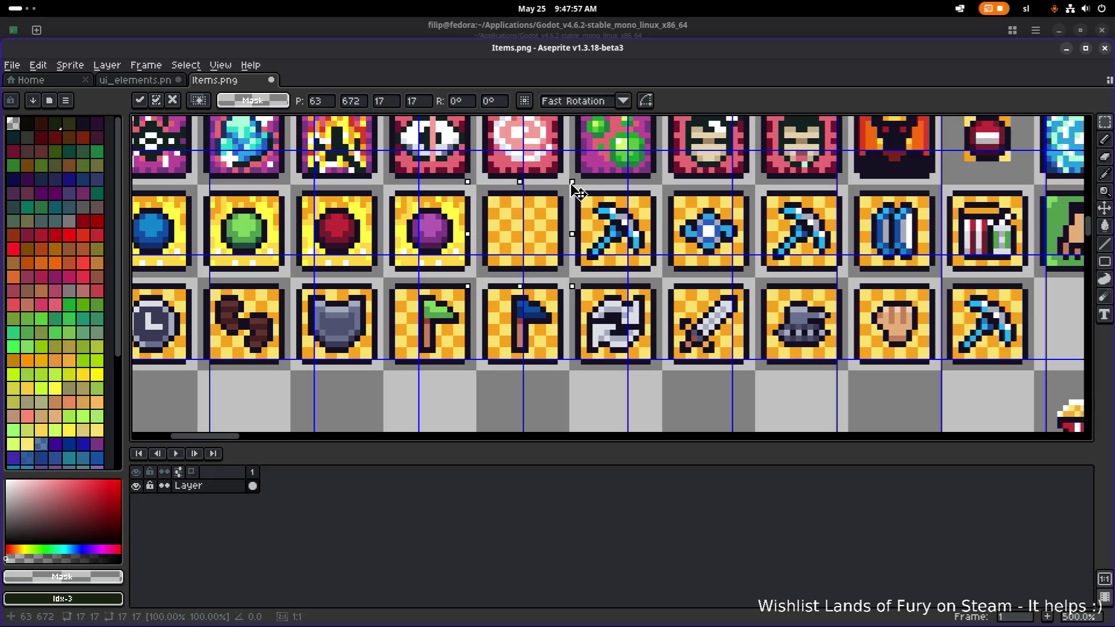
pyautogui.moveTo(567, 187); pyautogui.dragTo(476, 278)
# Paste the empty checkered tile into the third cell of ui_elements.png and commit it.
pyautogui.click(137, 80)
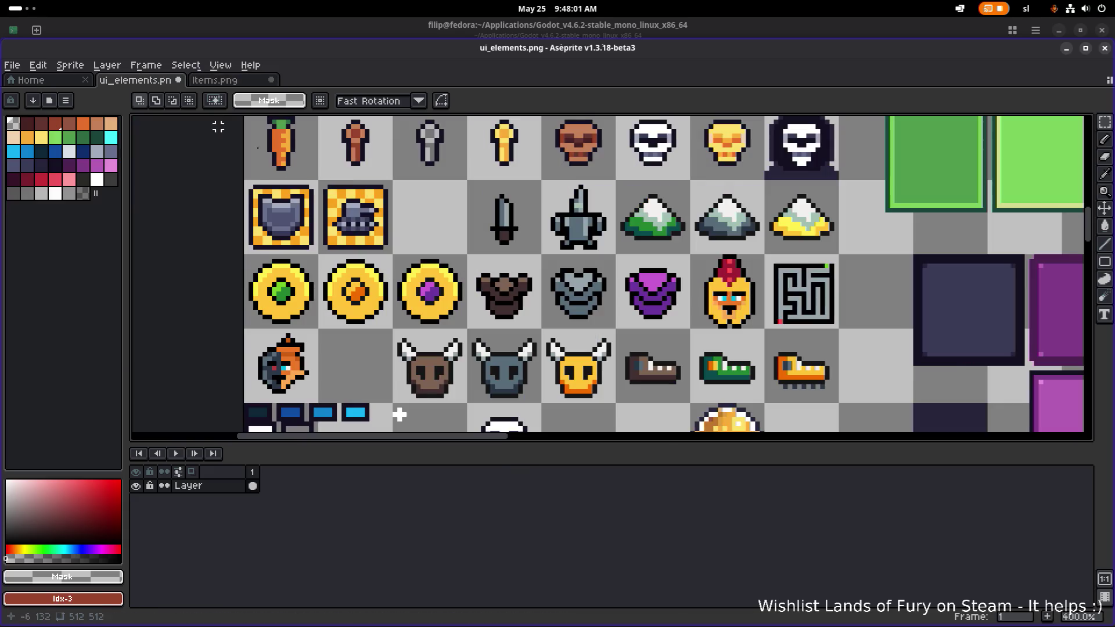
pyautogui.hotkey('ctrl', 'v')
pyautogui.moveTo(568, 281); pyautogui.dragTo(426, 228)
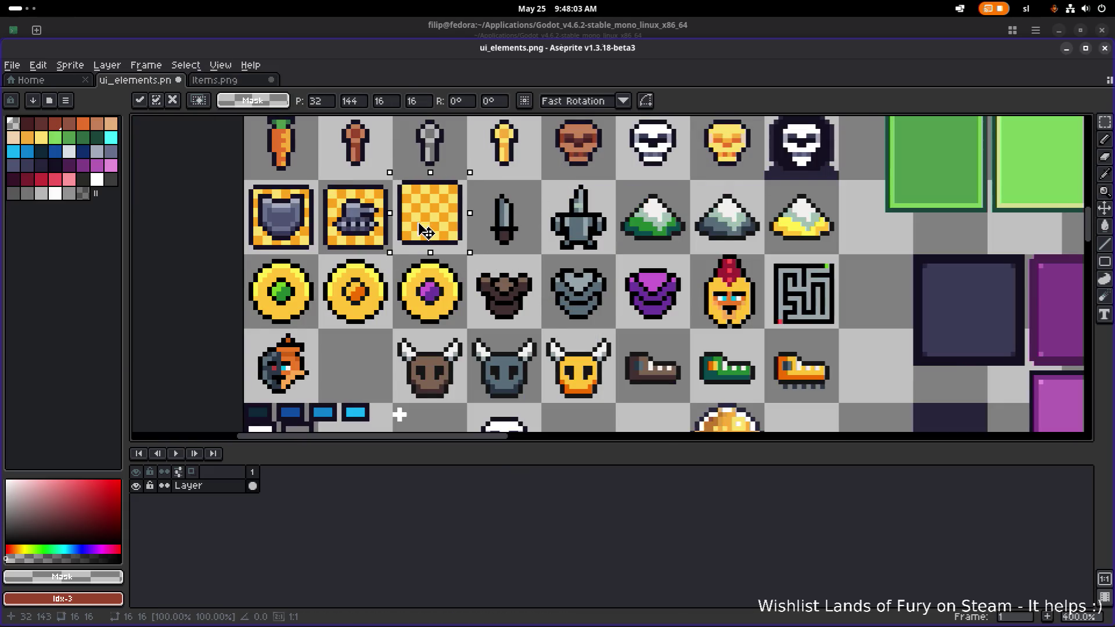
pyautogui.scroll(-4, 425, 228)
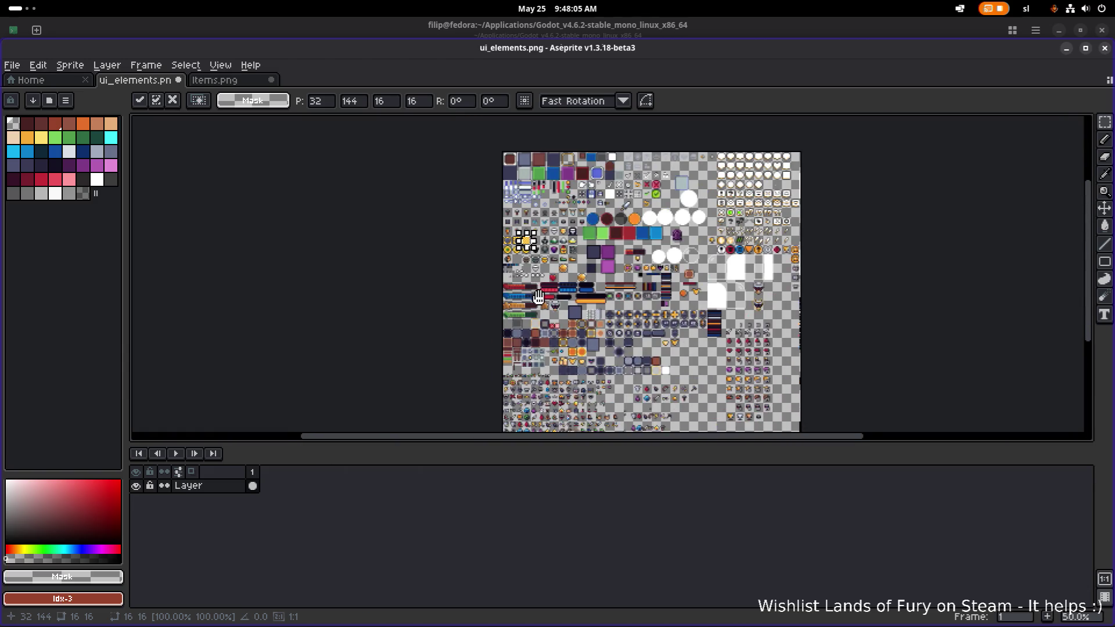
pyautogui.scroll(4, 539, 296)
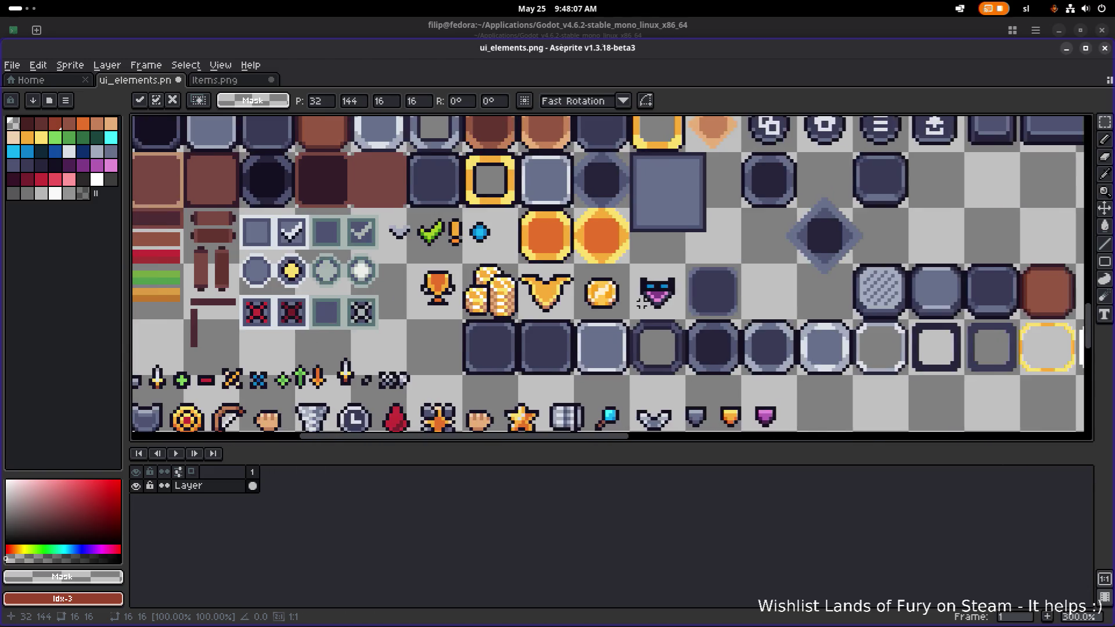
pyautogui.scroll(-1, 642, 302)
pyautogui.scroll(1, 607, 270)
pyautogui.press('Return')
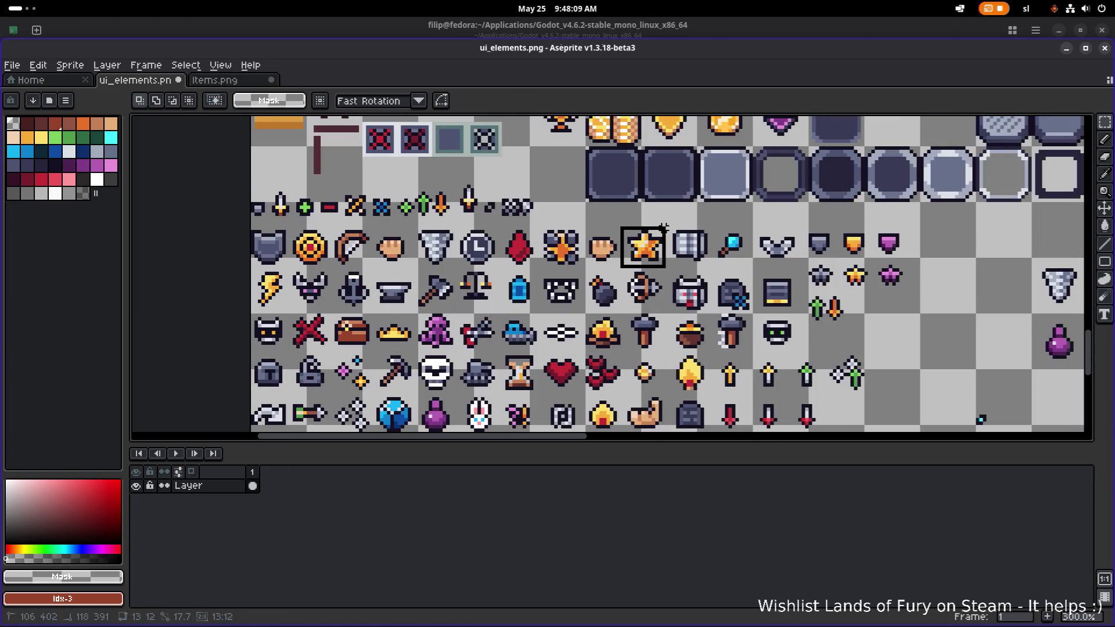
pyautogui.scroll(-3, 621, 266)
pyautogui.scroll(2, 585, 401)
# Place the star sprite onto the checkered tile and save ui_elements.png.
pyautogui.moveTo(584, 401); pyautogui.dragTo(497, 214)
pyautogui.moveTo(497, 213); pyautogui.dragTo(523, 463)
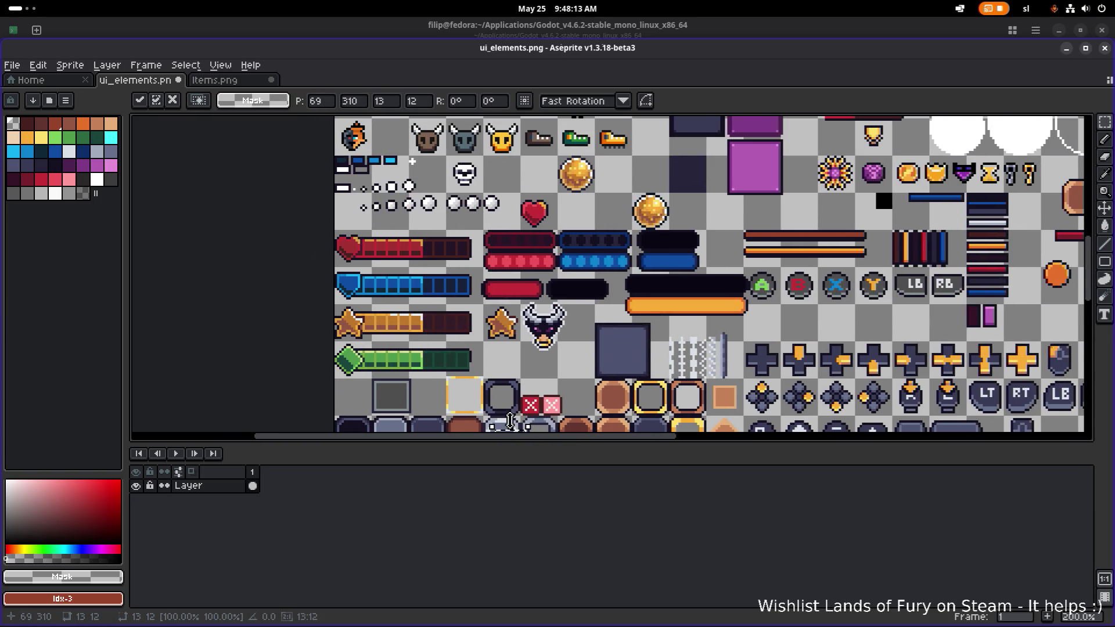
pyautogui.scroll(-1, 510, 420)
pyautogui.moveTo(510, 421)
pyautogui.mouseDown()
pyautogui.moveTo(482, 241)
pyautogui.moveTo(448, 243)
pyautogui.mouseUp()
pyautogui.scroll(5, 482, 241)
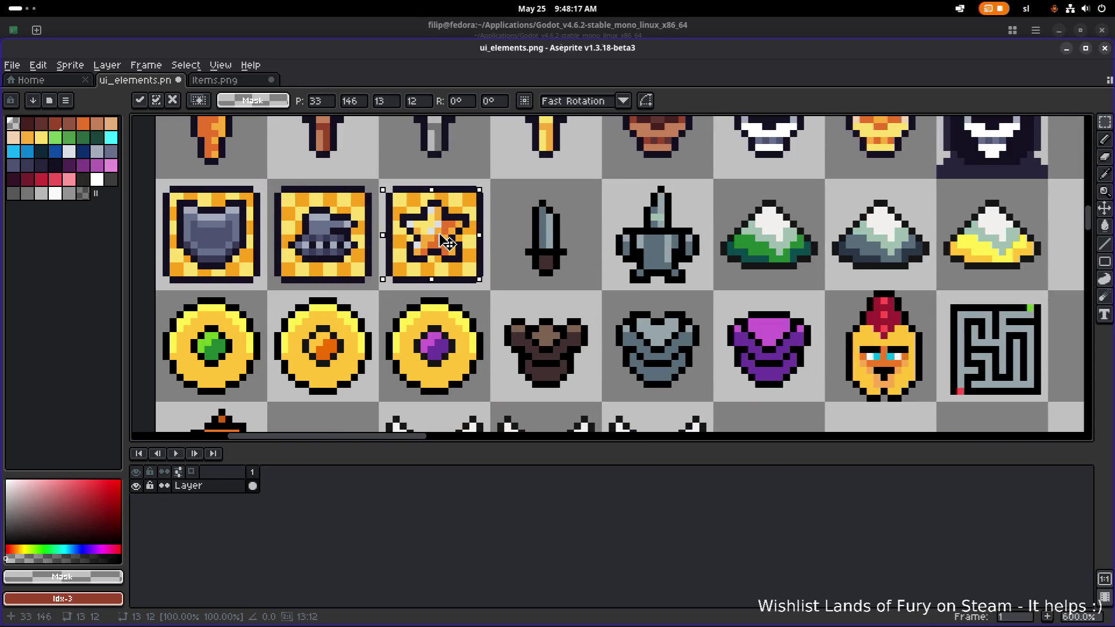
pyautogui.click(505, 214)
pyautogui.scroll(-2, 497, 212)
pyautogui.hotkey('ctrl', 's')
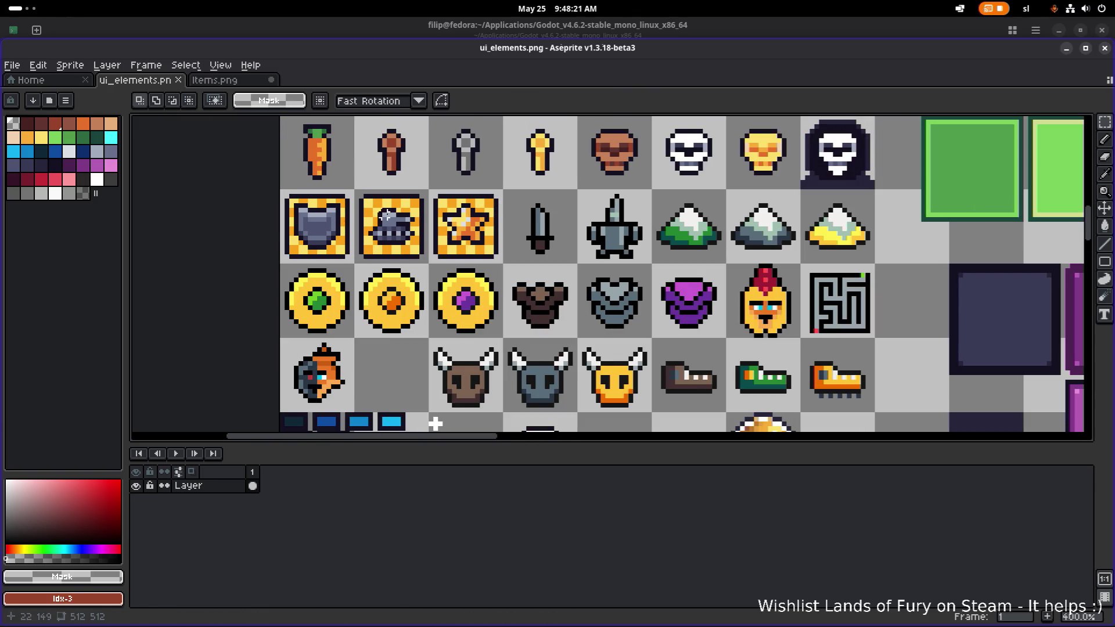
pyautogui.scroll(-2, 518, 215)
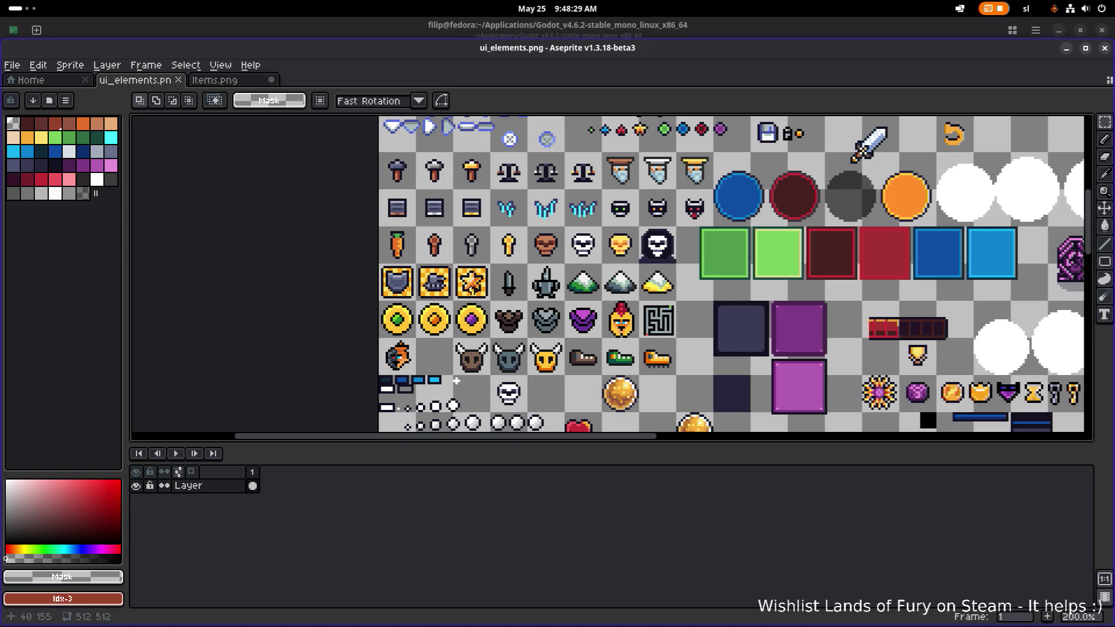
# Pan around ui_elements.png to find the compass icon in the lower icon rows.
pyautogui.scroll(1, 456, 381)
pyautogui.moveTo(489, 294); pyautogui.dragTo(465, 382)
pyautogui.hotkey('alt', 'Tab')
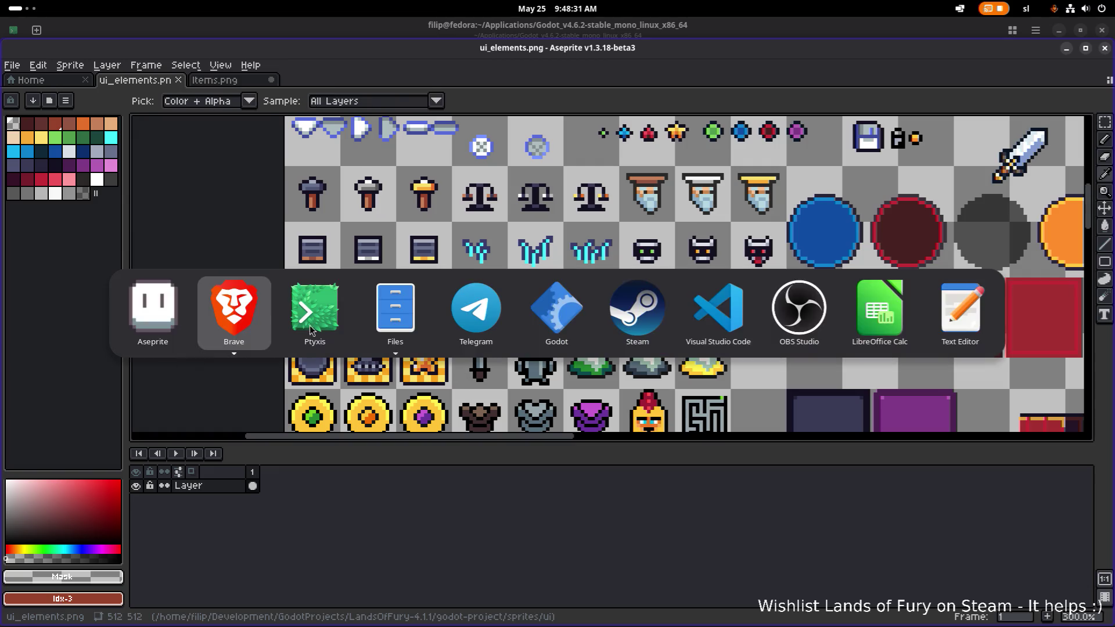
pyautogui.press('Escape')
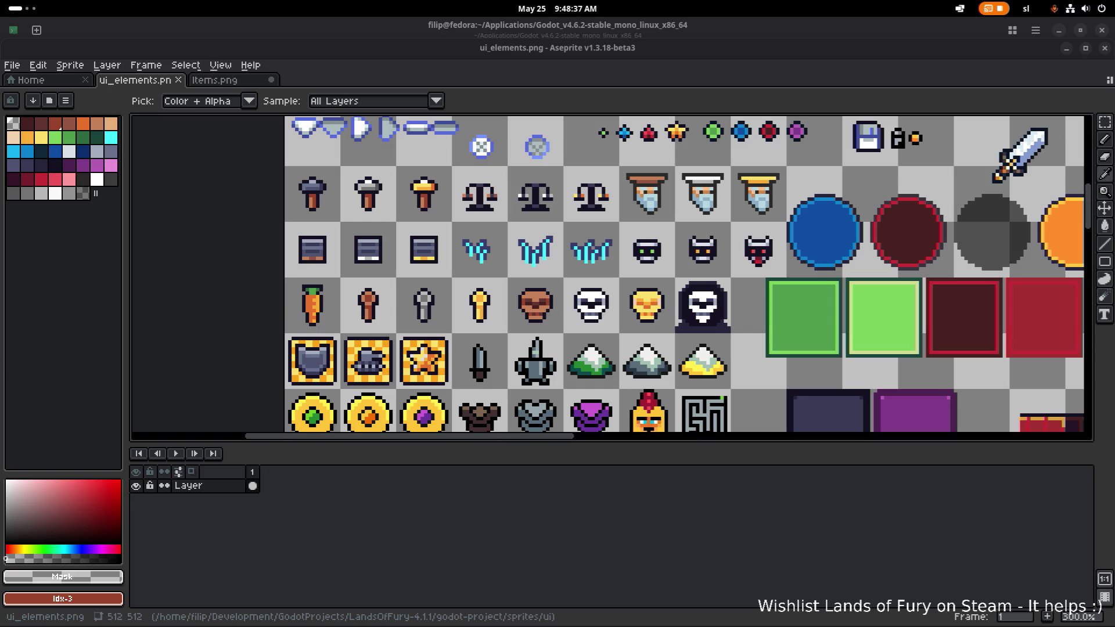
pyautogui.scroll(-3, 510, 363)
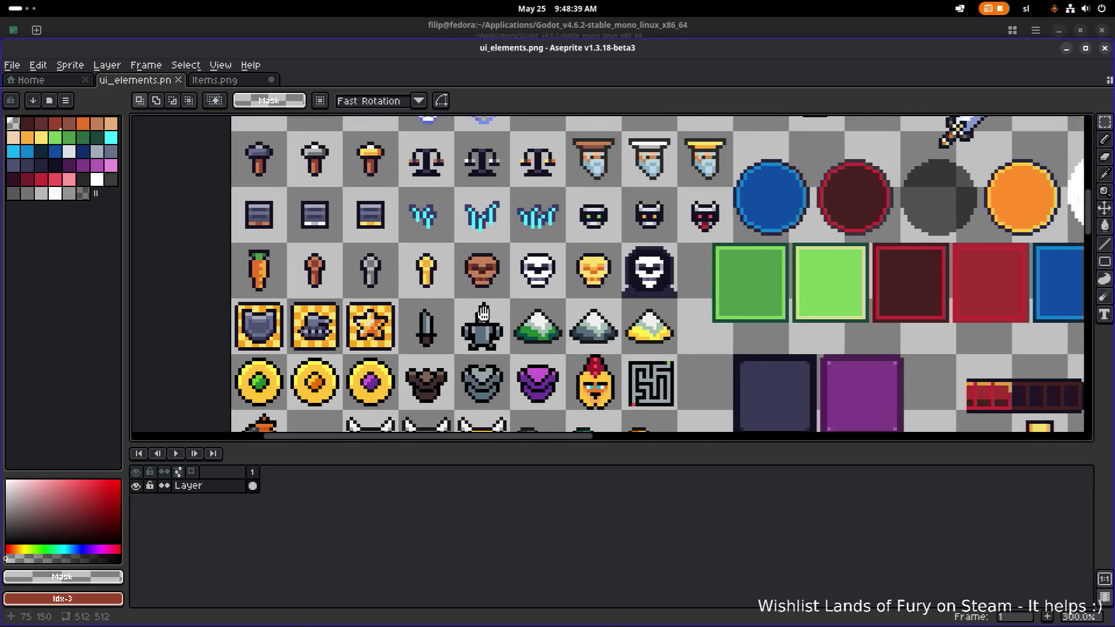
pyautogui.scroll(-2, 502, 334)
pyautogui.scroll(1, 501, 334)
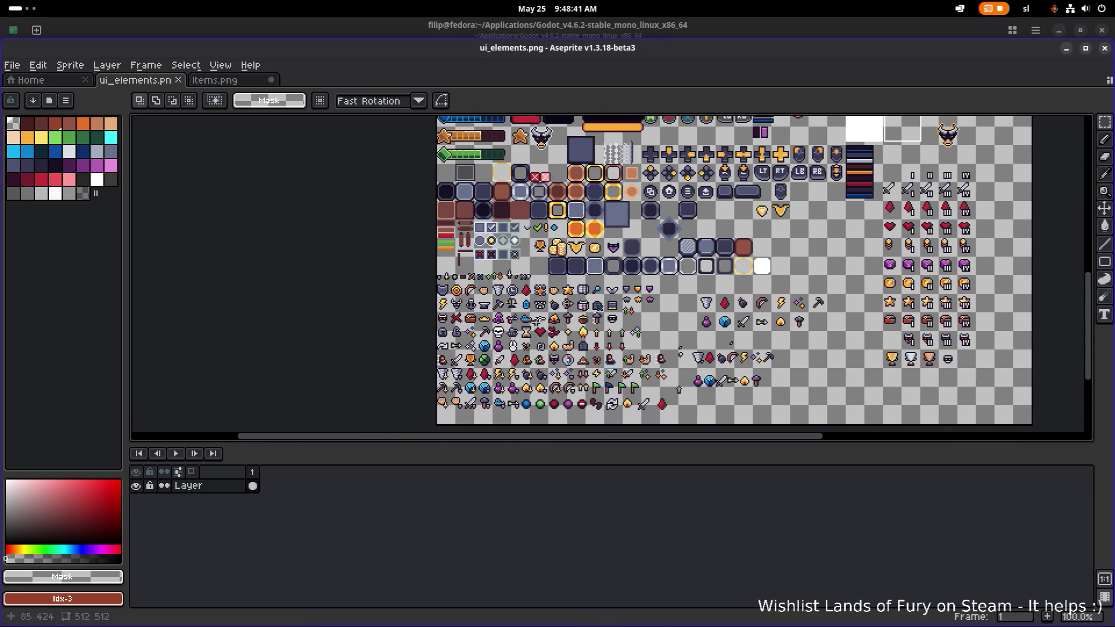
pyautogui.scroll(1, 530, 353)
pyautogui.scroll(1, 535, 280)
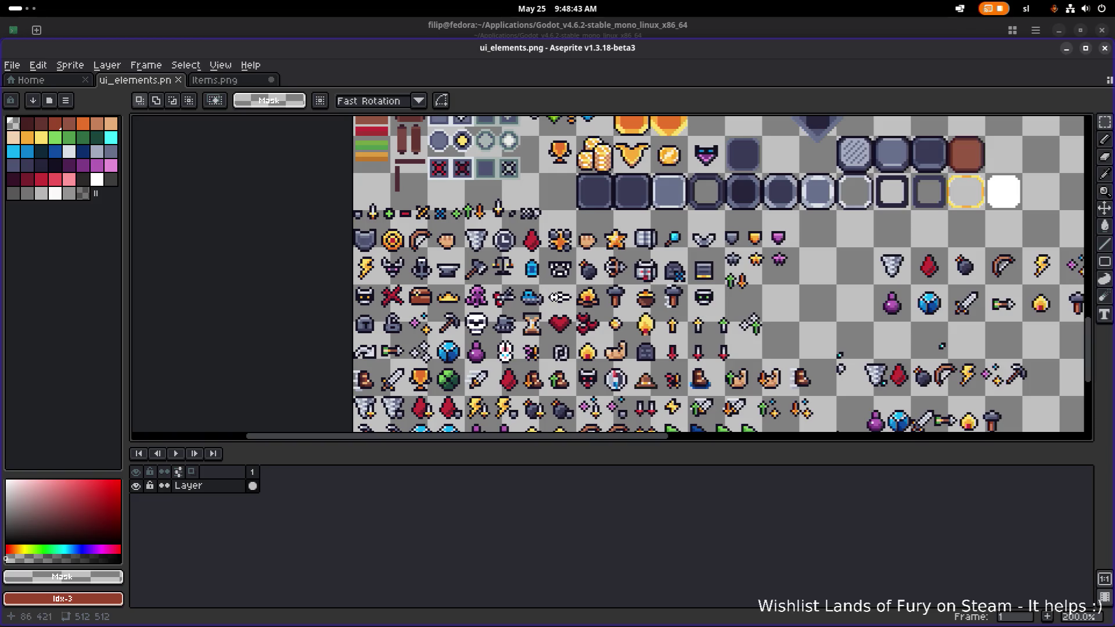
pyautogui.hscroll(2, 667, 277)
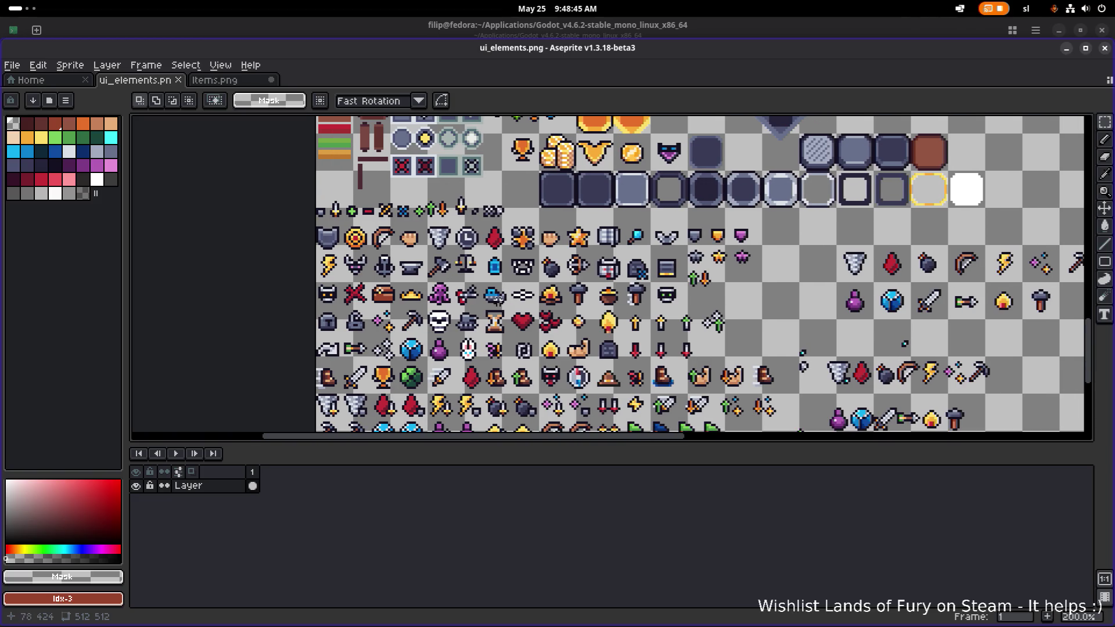
pyautogui.hscroll(6, 619, 331)
pyautogui.scroll(-3, 619, 331)
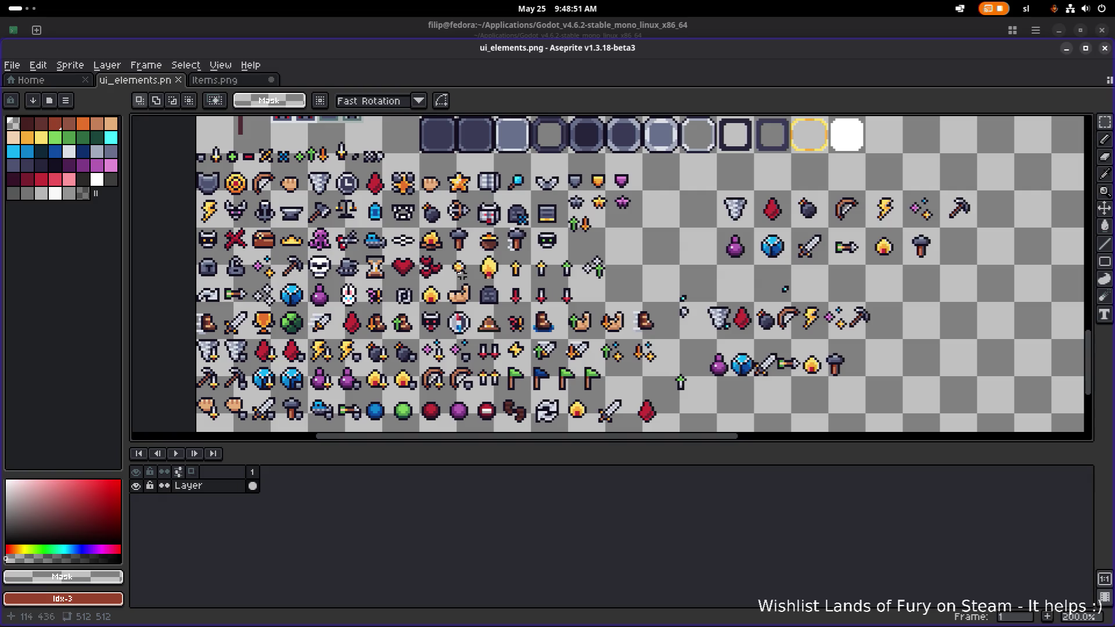
pyautogui.scroll(1, 356, 235)
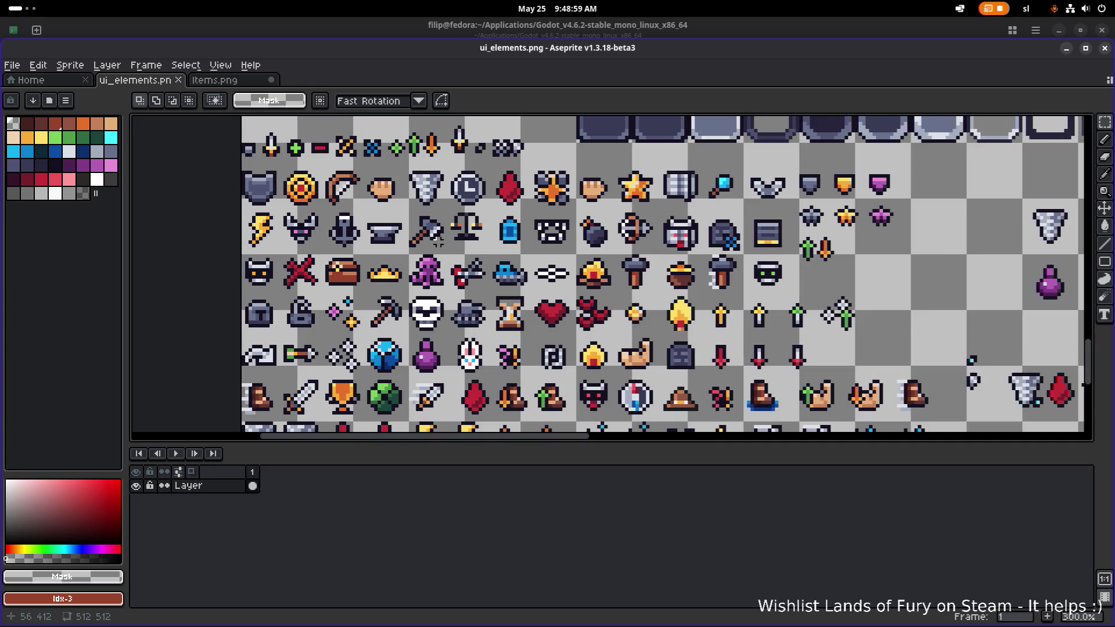
pyautogui.moveTo(567, 281); pyautogui.dragTo(527, 297)
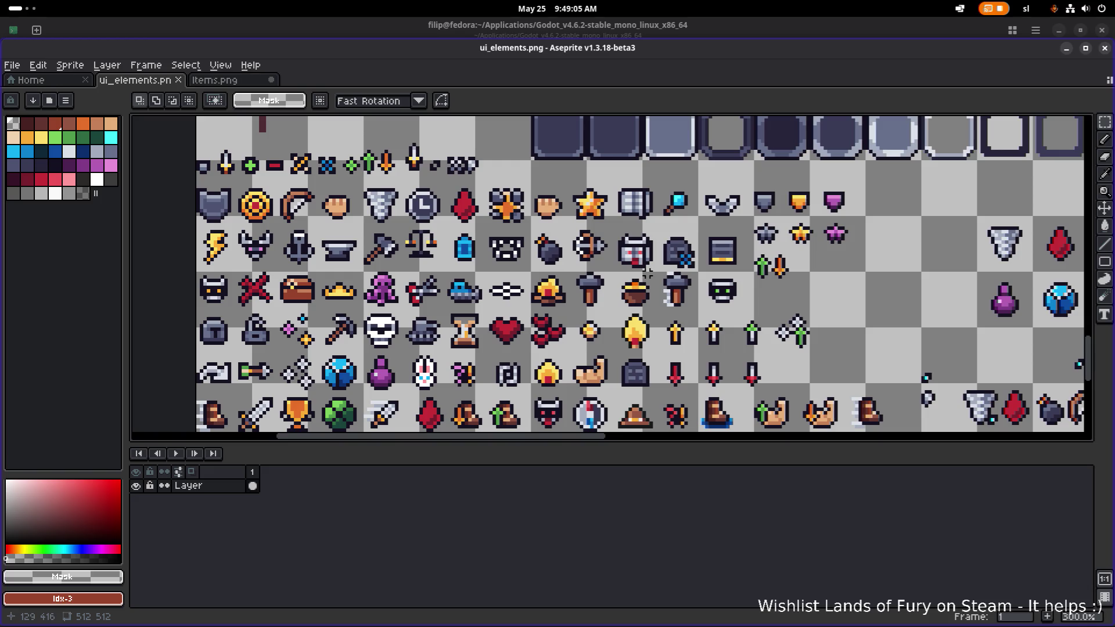
pyautogui.scroll(-5, 471, 212)
pyautogui.hscroll(5, 471, 212)
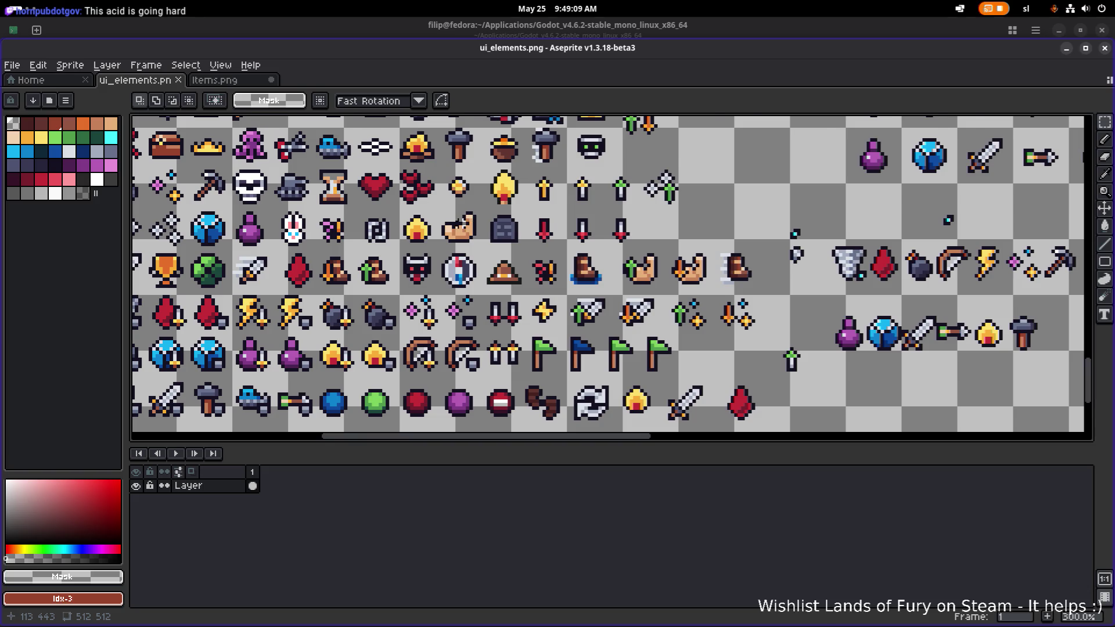
pyautogui.scroll(-1, 462, 222)
pyautogui.moveTo(468, 217); pyautogui.dragTo(482, 301)
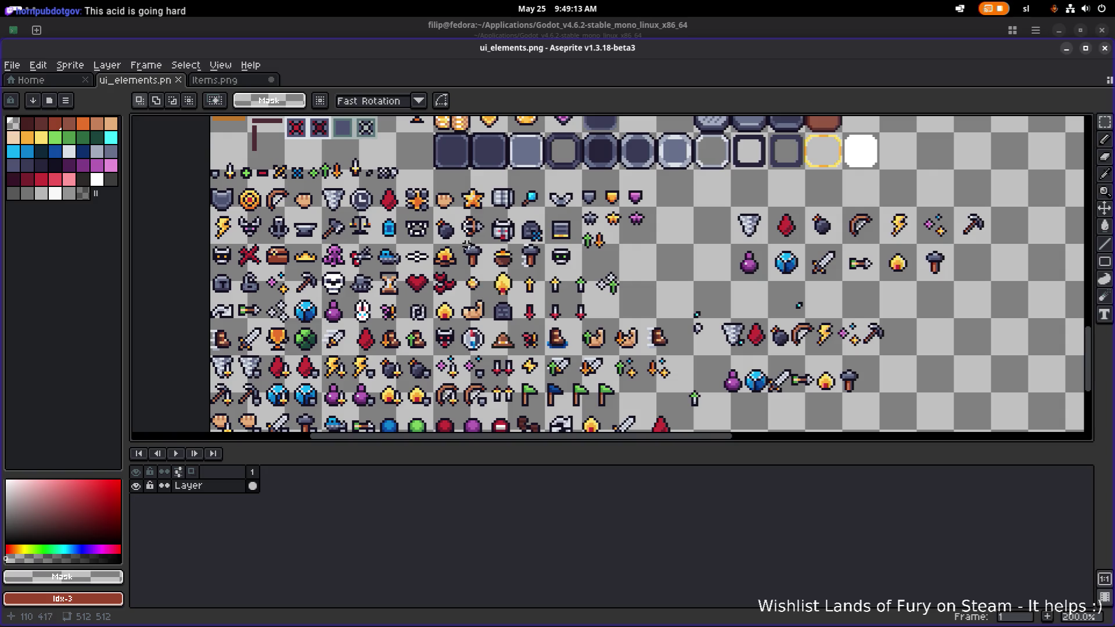
pyautogui.moveTo(479, 250); pyautogui.dragTo(515, 270)
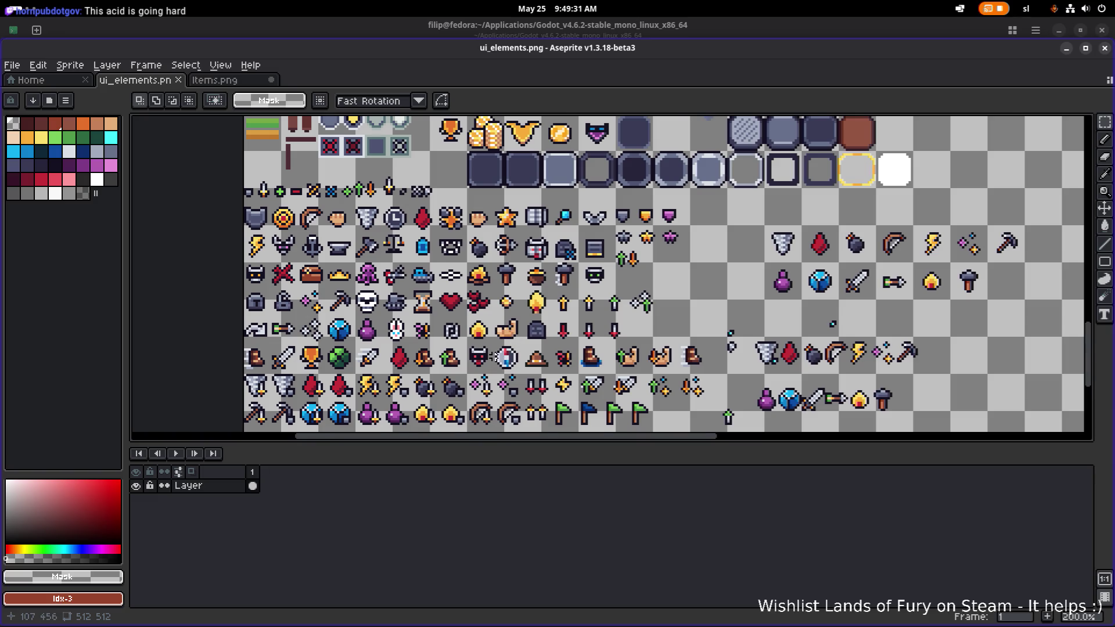
pyautogui.scroll(2, 494, 357)
# Marquee the 14×13 compass icon and carry it up toward the armor icons.
pyautogui.moveTo(489, 329)
pyautogui.mouseDown()
pyautogui.moveTo(552, 390)
pyautogui.moveTo(479, 165)
pyautogui.moveTo(485, 134)
pyautogui.moveTo(481, 314)
pyautogui.moveTo(467, 188)
pyautogui.moveTo(494, 189)
pyautogui.mouseUp()
pyautogui.scroll(-3, 542, 373)
pyautogui.scroll(2, 494, 189)
pyautogui.scroll(-1, 494, 189)
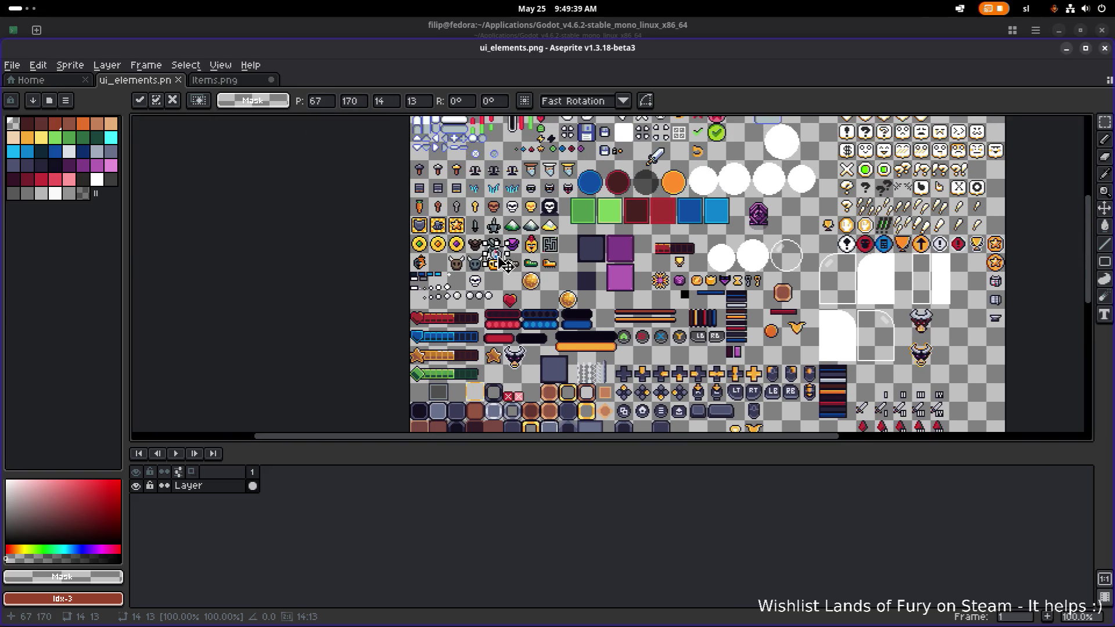
# Nudge the lifted compass lower, then delete the sword and armor icons.
pyautogui.scroll(3, 504, 297)
pyautogui.moveTo(504, 297)
pyautogui.mouseDown()
pyautogui.moveTo(511, 348)
pyautogui.moveTo(497, 404)
pyautogui.mouseUp()
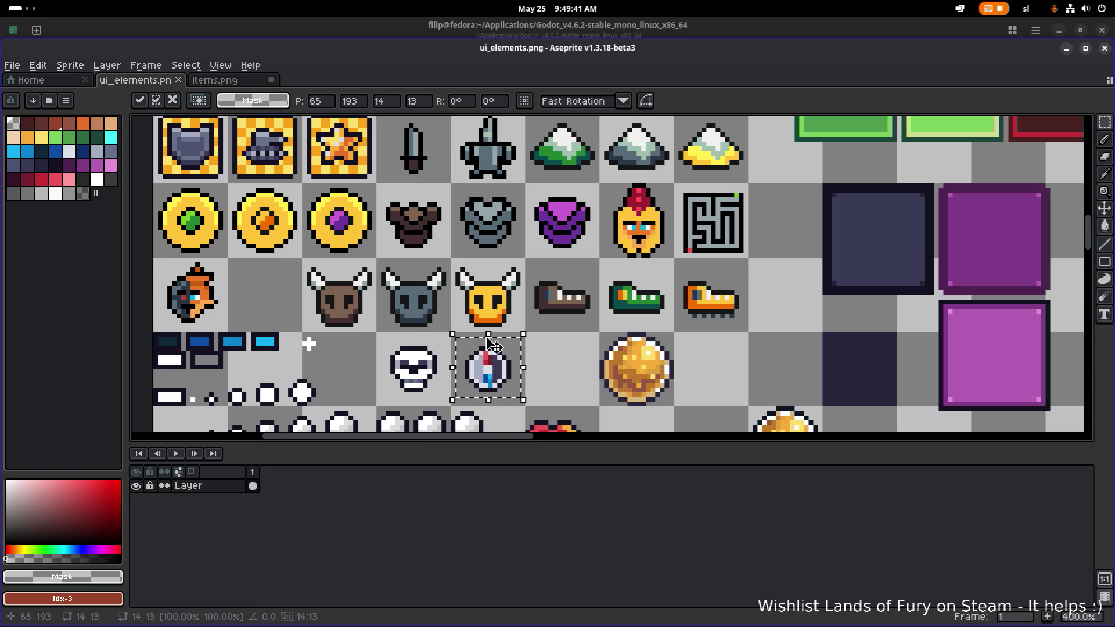
pyautogui.scroll(1, 497, 404)
pyautogui.moveTo(423, 233); pyautogui.dragTo(554, 156)
pyautogui.scroll(1, 556, 171)
pyautogui.press('Delete')
pyautogui.scroll(-1, 525, 169)
# Place a copy of the compass in the cleared cell and commit it.
pyautogui.moveTo(451, 337)
pyautogui.mouseDown()
pyautogui.moveTo(522, 409)
pyautogui.moveTo(441, 170)
pyautogui.mouseUp()
pyautogui.scroll(2, 453, 192)
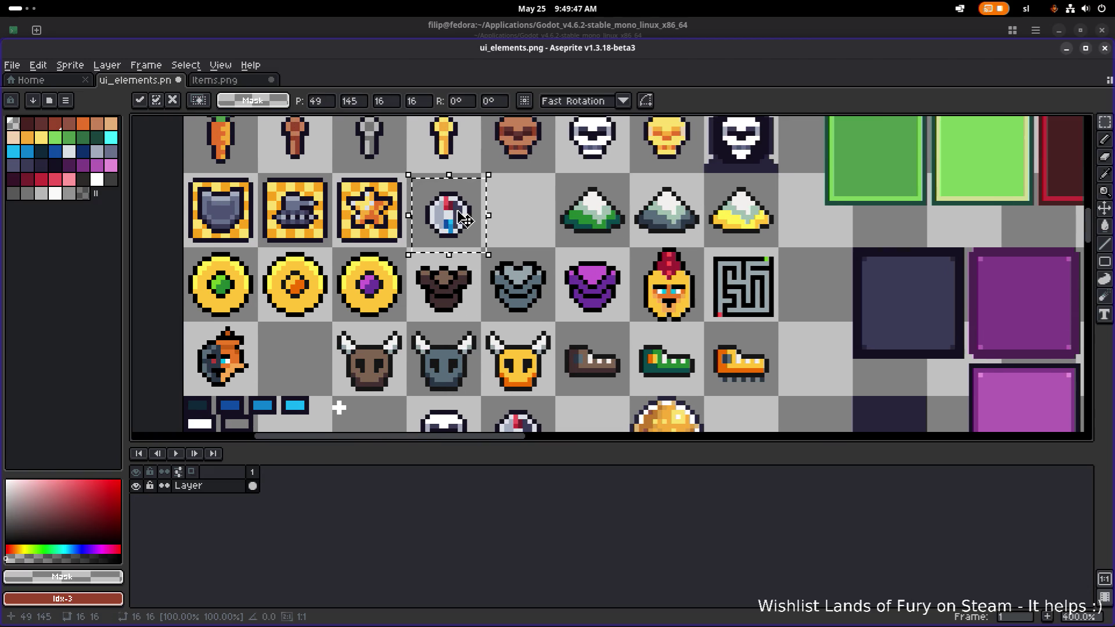
pyautogui.hotkey('ctrl', 'd')
pyautogui.scroll(-4, 525, 193)
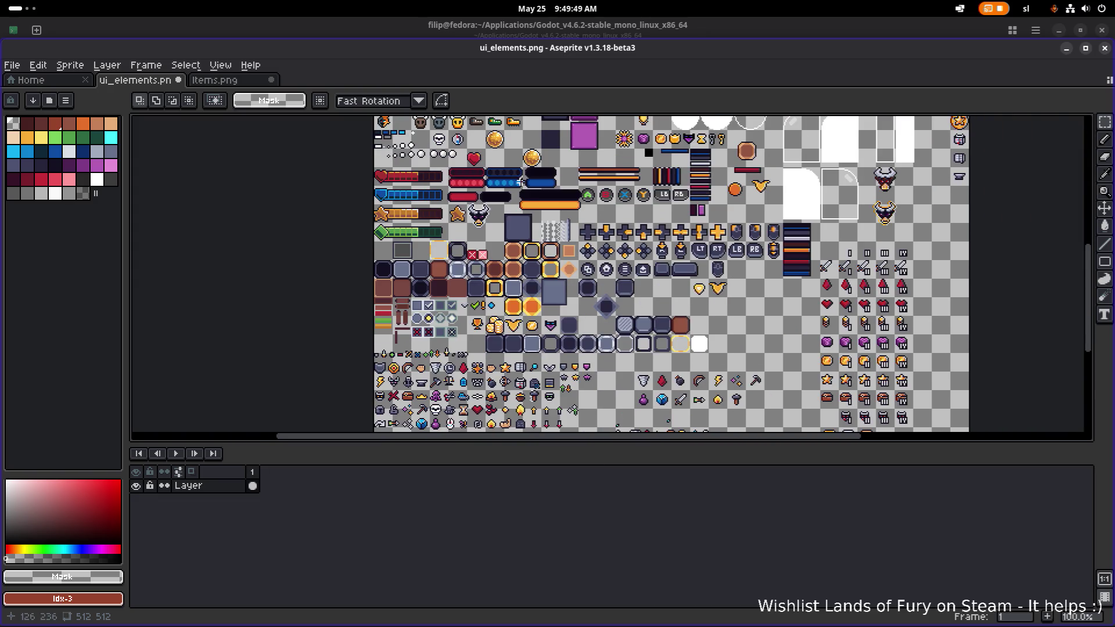
pyautogui.moveTo(445, 160); pyautogui.dragTo(461, 221)
pyautogui.scroll(4, 453, 219)
pyautogui.scroll(-4, 579, 177)
pyautogui.scroll(-3, 584, 162)
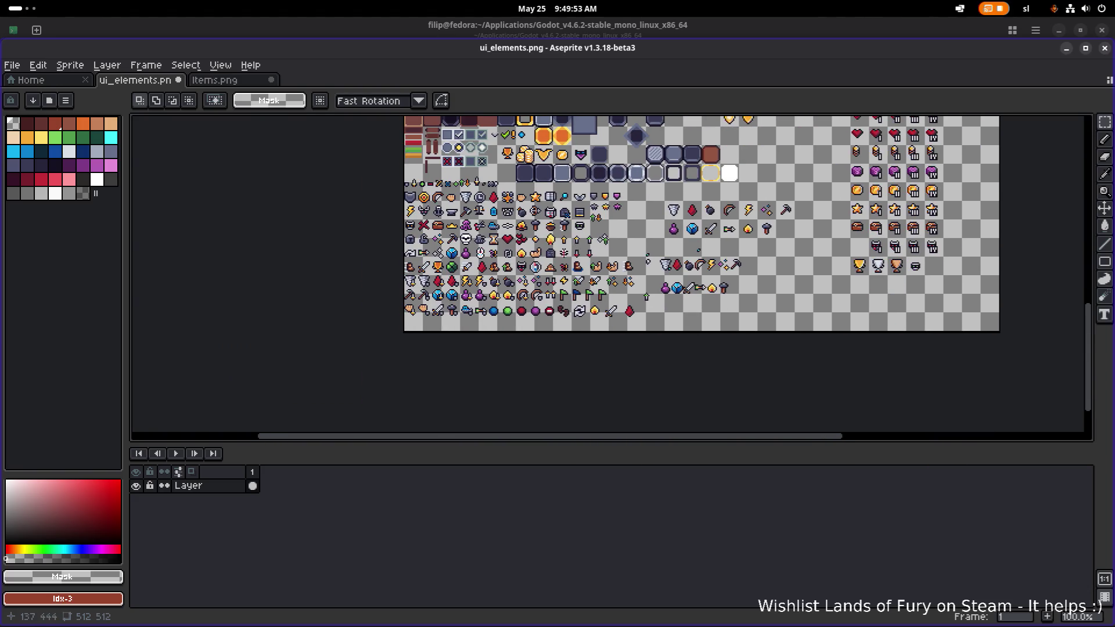
pyautogui.scroll(3, 556, 248)
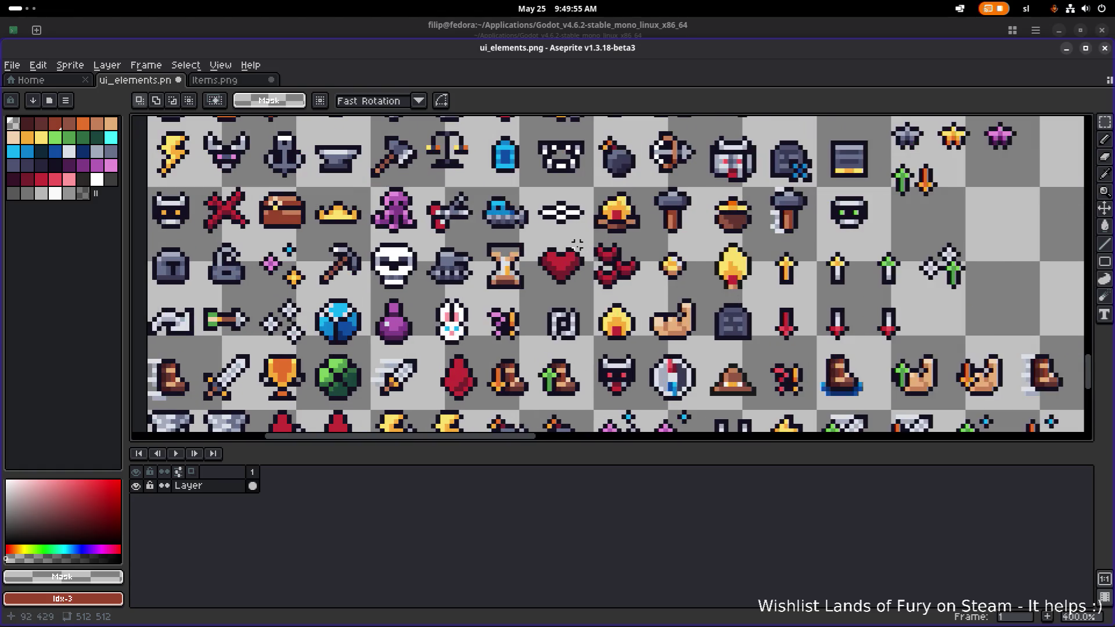
pyautogui.scroll(3, 575, 247)
pyautogui.hscroll(3, 558, 264)
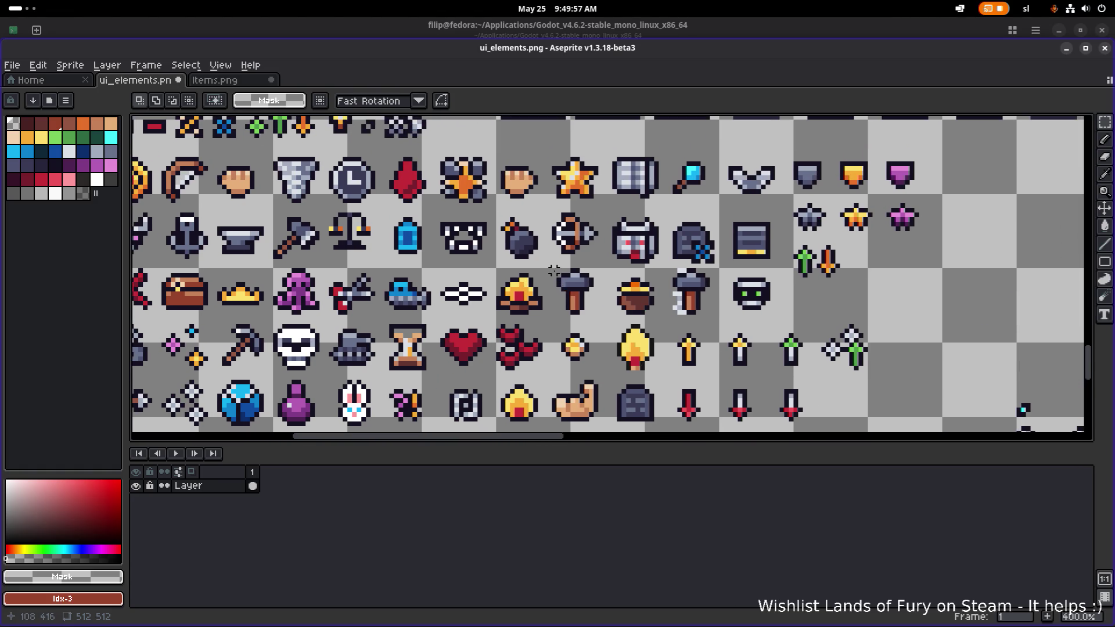
pyautogui.hscroll(-4, 501, 283)
pyautogui.scroll(-4, 723, 277)
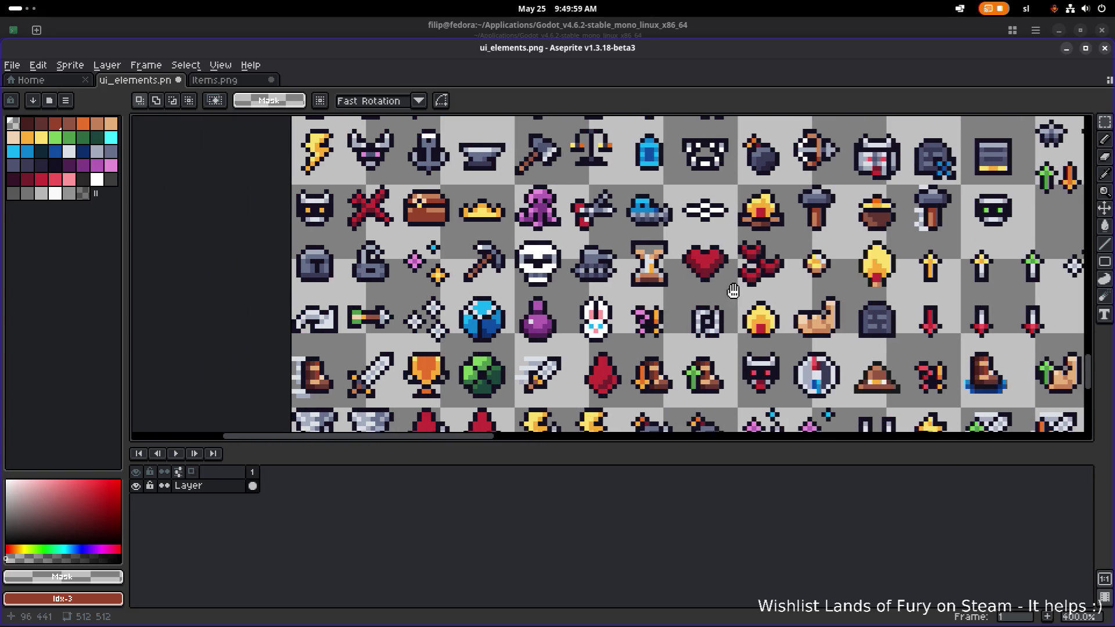
pyautogui.scroll(-2, 723, 277)
pyautogui.hscroll(6, 723, 277)
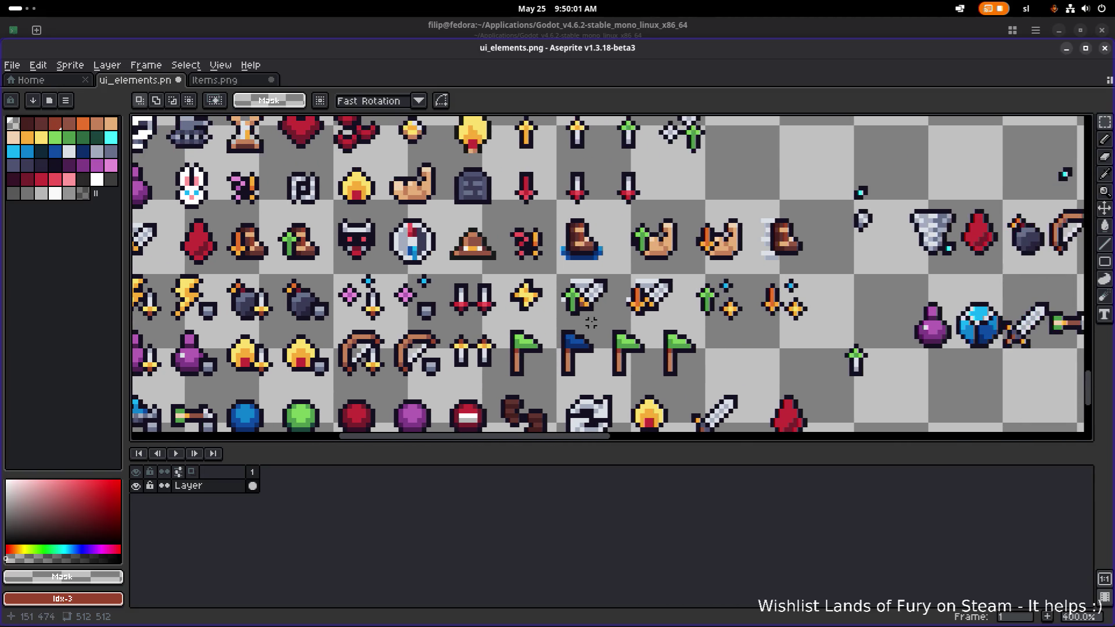
pyautogui.scroll(1, 598, 272)
pyautogui.hscroll(2, 595, 264)
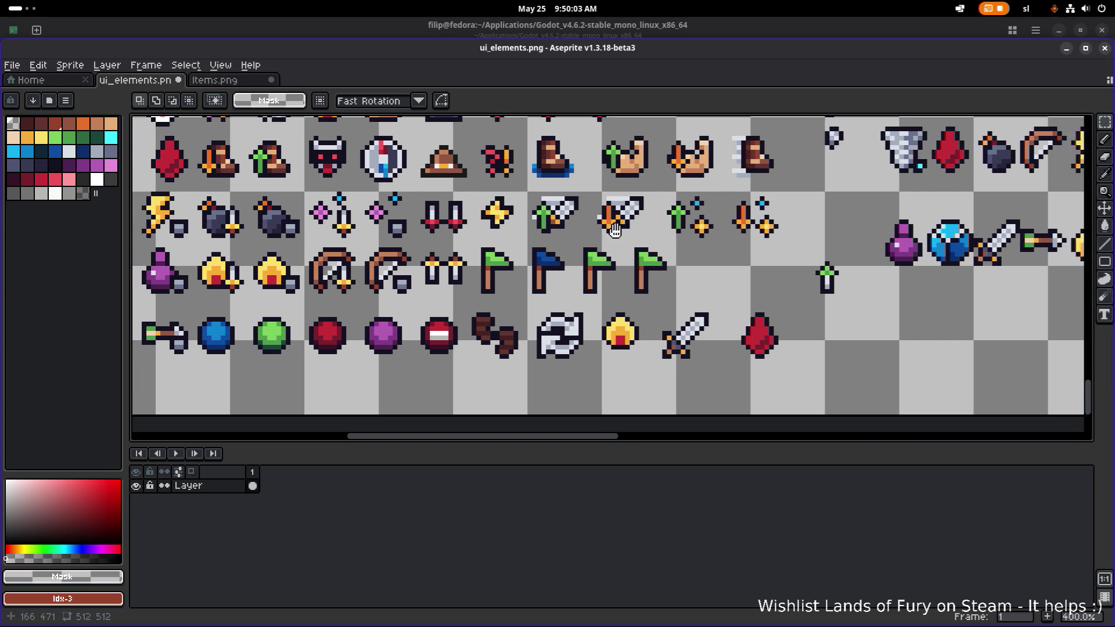
# Lift the swirl icon out of its row and set it right next to the compass.
pyautogui.moveTo(481, 382); pyautogui.dragTo(556, 309)
pyautogui.scroll(-3, 529, 346)
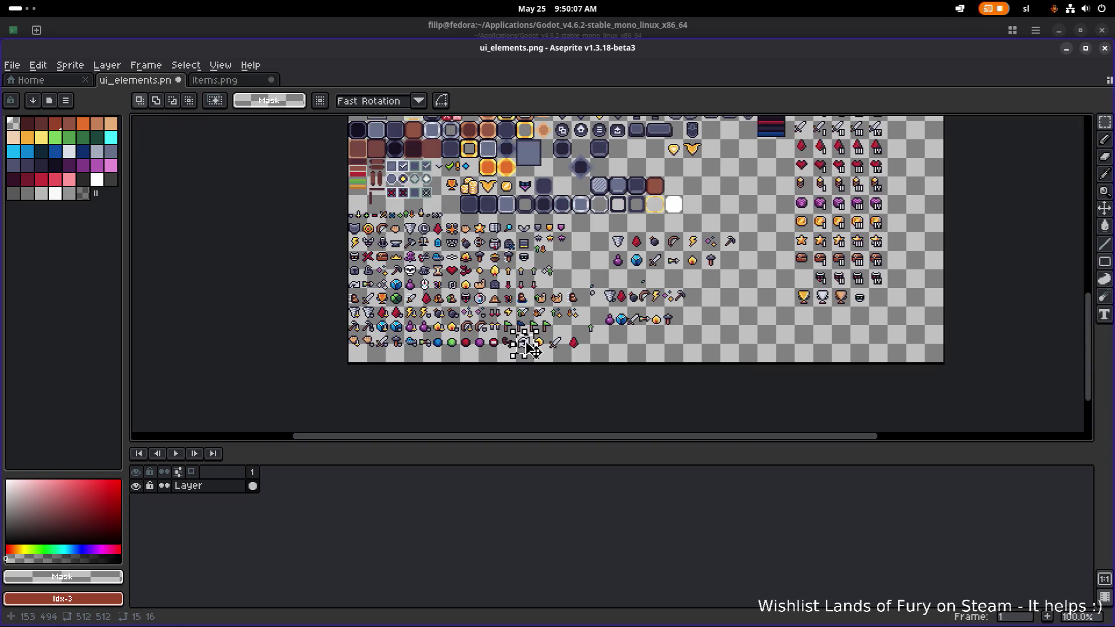
pyautogui.moveTo(530, 349); pyautogui.dragTo(446, 152)
pyautogui.scroll(3, 446, 152)
pyautogui.moveTo(455, 316); pyautogui.dragTo(401, 152)
pyautogui.scroll(3, 401, 153)
pyautogui.moveTo(514, 290)
pyautogui.mouseDown()
pyautogui.moveTo(572, 255)
pyautogui.moveTo(543, 308)
pyautogui.moveTo(624, 167)
pyautogui.mouseUp()
pyautogui.scroll(2, 543, 308)
pyautogui.scroll(1, 523, 311)
pyautogui.scroll(2, 624, 167)
pyautogui.hscroll(2, 625, 167)
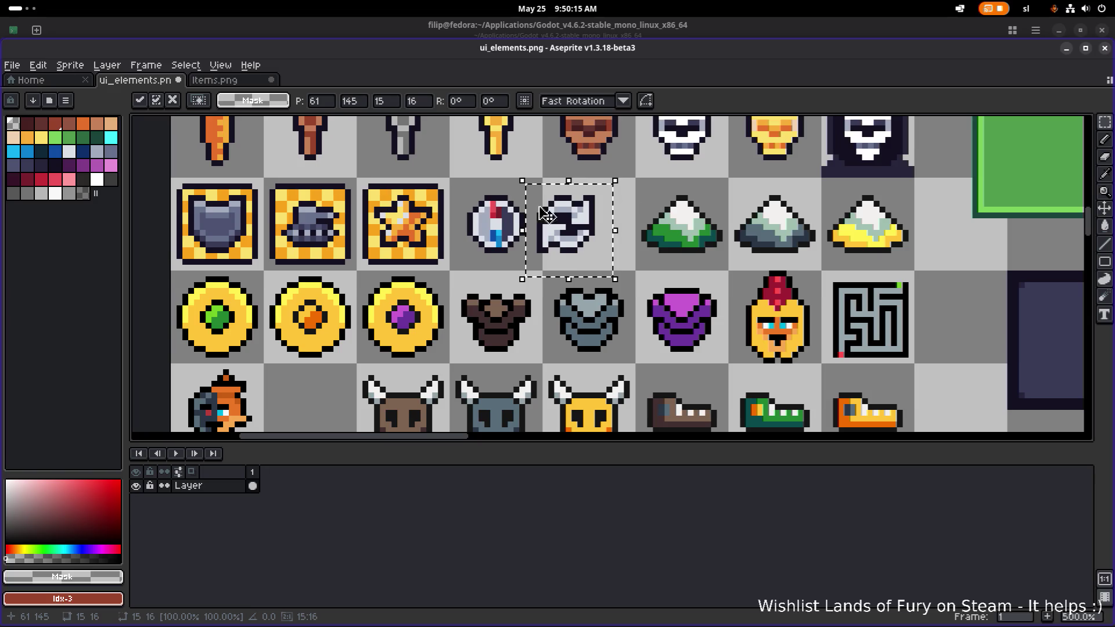
# Move the compass out of its cell and slide the swirl left into that cell.
pyautogui.click(475, 256)
pyautogui.moveTo(464, 262); pyautogui.dragTo(539, 182)
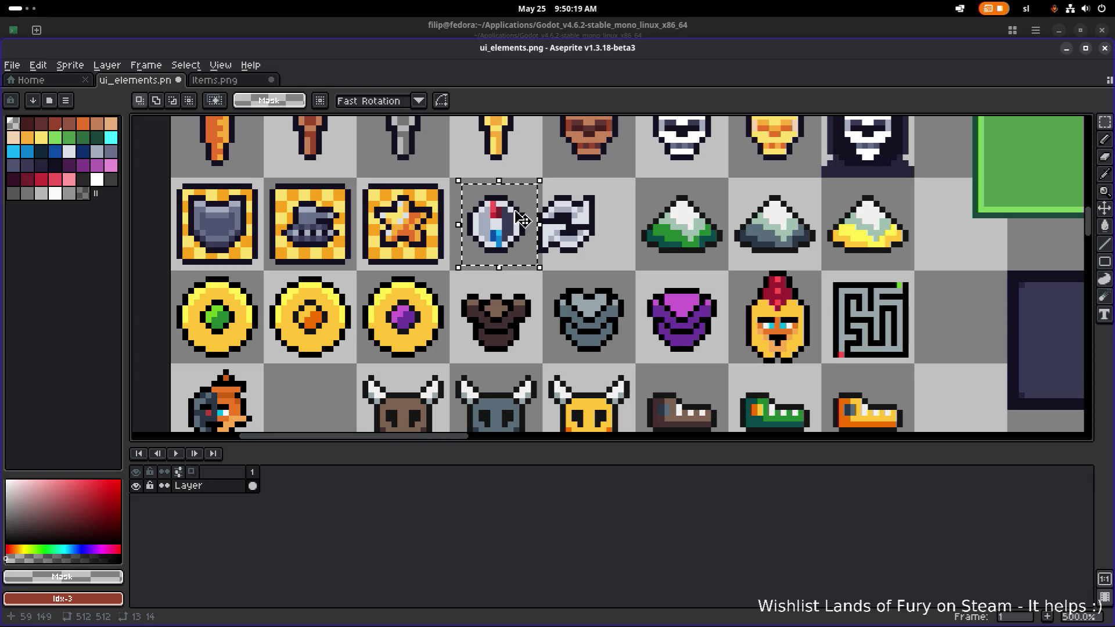
pyautogui.moveTo(513, 221); pyautogui.dragTo(622, 194)
pyautogui.moveTo(506, 265); pyautogui.dragTo(601, 180)
pyautogui.moveTo(591, 225); pyautogui.dragTo(521, 228)
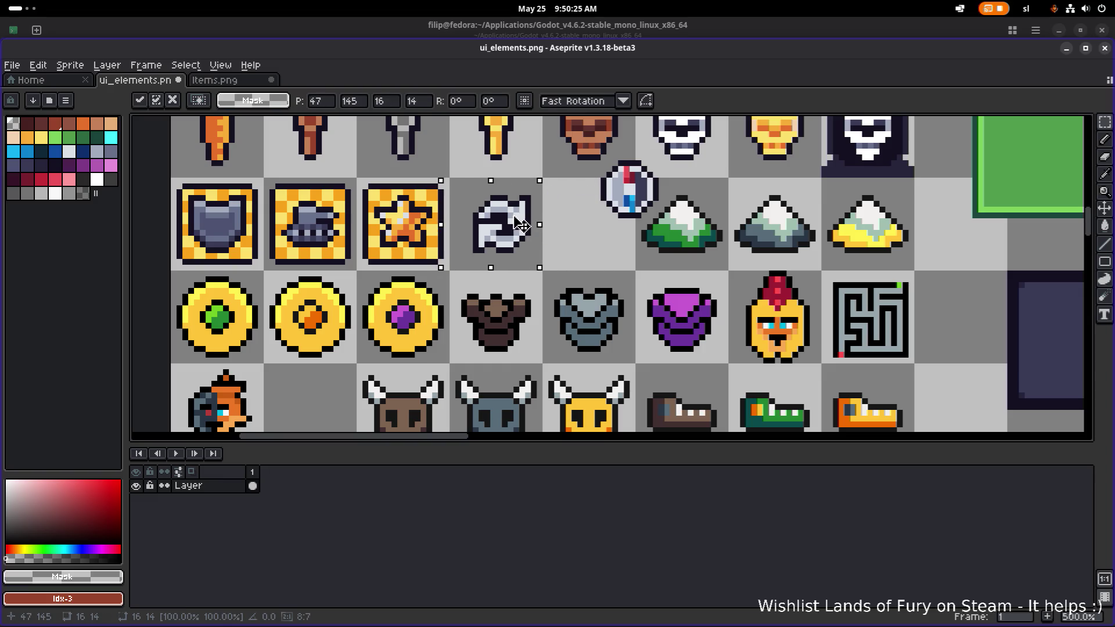
# Select the compass again and erase it.
pyautogui.moveTo(613, 200)
pyautogui.mouseDown()
pyautogui.moveTo(589, 224)
pyautogui.moveTo(580, 158)
pyautogui.moveTo(662, 248)
pyautogui.mouseUp()
pyautogui.hotkey('ctrl', 'd')
pyautogui.scroll(2, 657, 174)
pyautogui.press('Delete')
# Copy the swirl into the empty cell and pick the dark outline colour #141020.
pyautogui.moveTo(331, 331); pyautogui.dragTo(508, 185)
pyautogui.moveTo(414, 247); pyautogui.dragTo(563, 247)
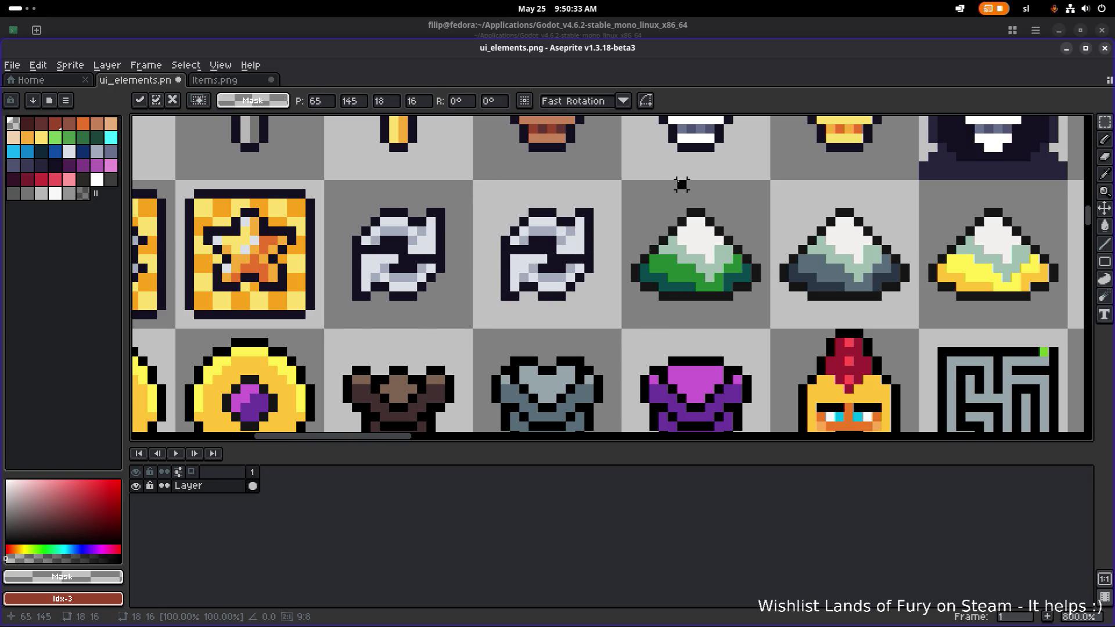
pyautogui.scroll(3, 549, 229)
pyautogui.keyDown('alt'); pyautogui.click(550, 191); pyautogui.keyUp('alt')
# With the Pencil, darken the second swirl with a vertical line and a diagonal band.
pyautogui.press('b')
pyautogui.moveTo(535, 233); pyautogui.dragTo(539, 248)
pyautogui.keyDown('shift'); pyautogui.click(561, 343); pyautogui.keyUp('shift')
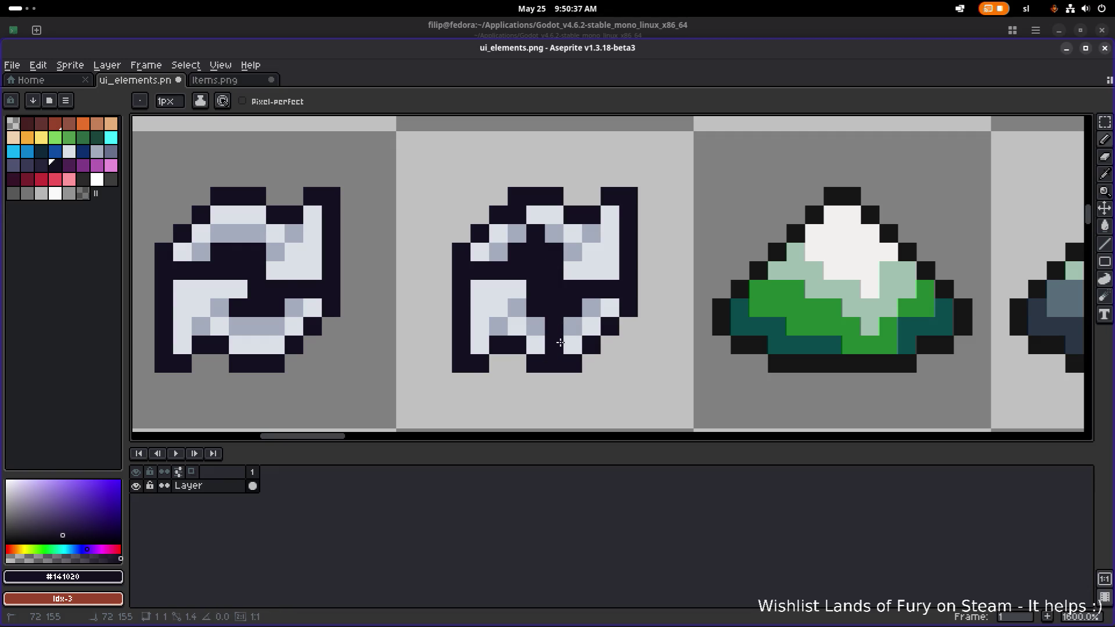
pyautogui.scroll(-3, 581, 340)
pyautogui.scroll(2, 564, 342)
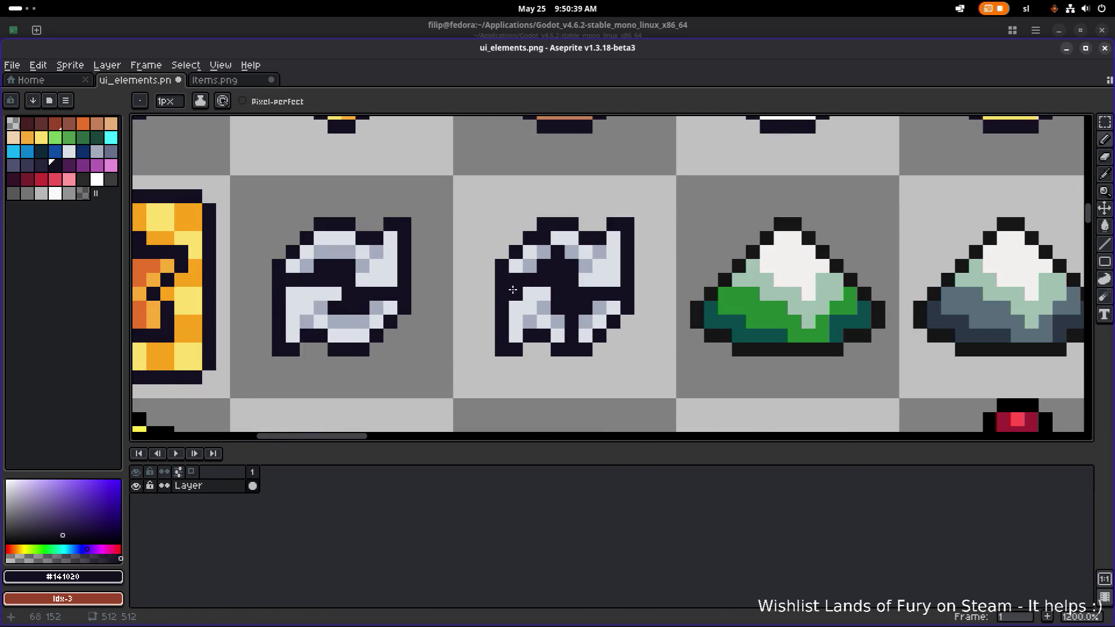
pyautogui.moveTo(598, 228)
pyautogui.mouseDown()
pyautogui.moveTo(544, 293)
pyautogui.moveTo(483, 338)
pyautogui.mouseUp()
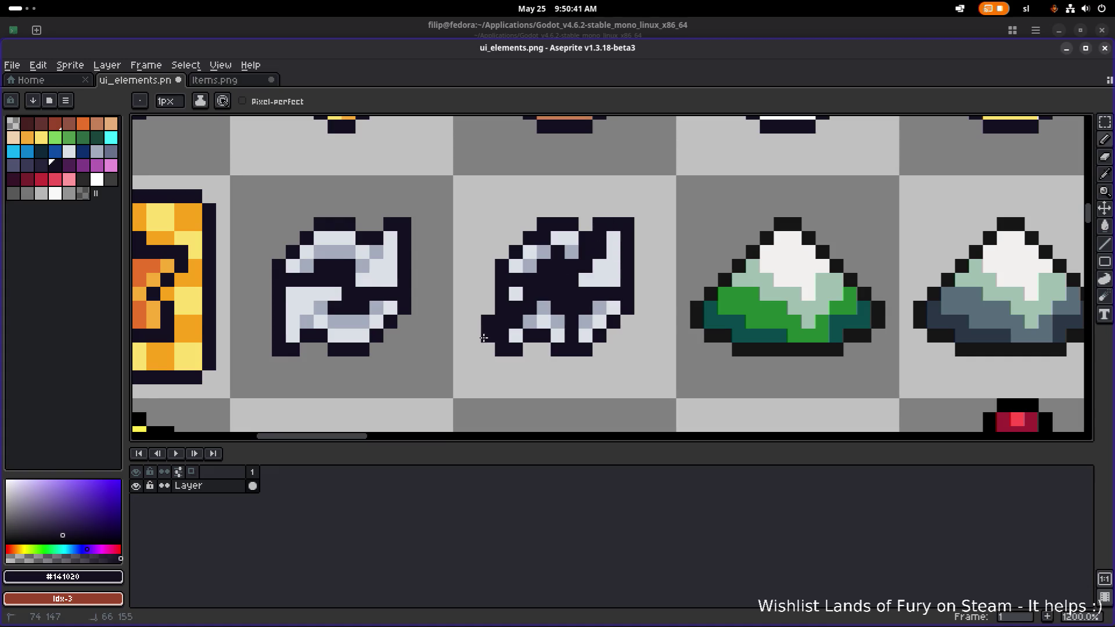
pyautogui.scroll(-4, 601, 311)
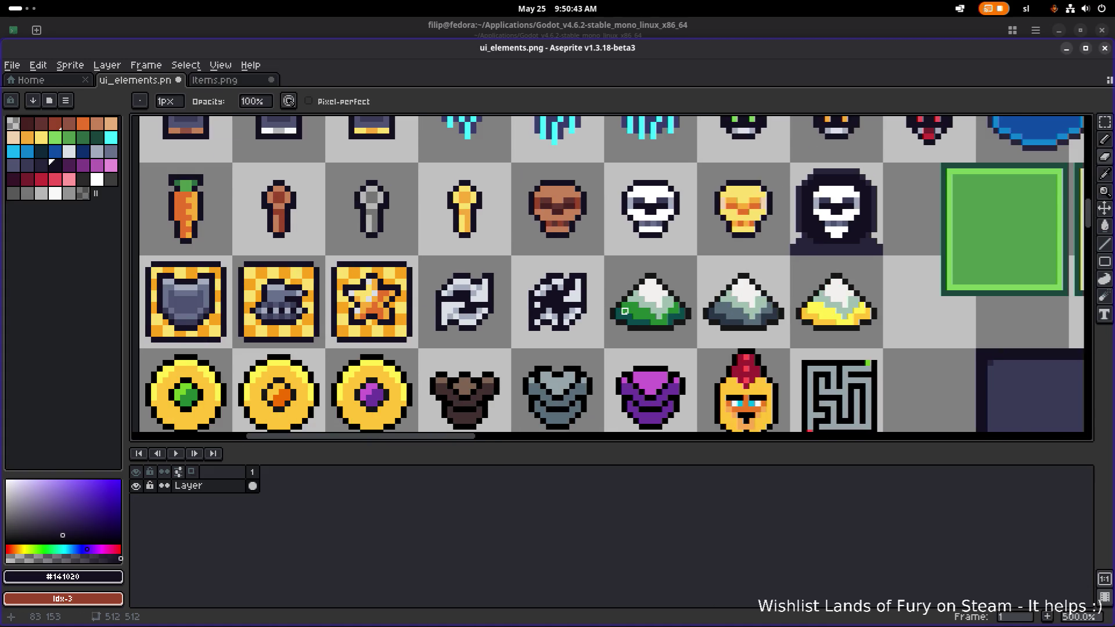
pyautogui.scroll(4, 625, 311)
pyautogui.scroll(-5, 593, 301)
pyautogui.scroll(5, 581, 302)
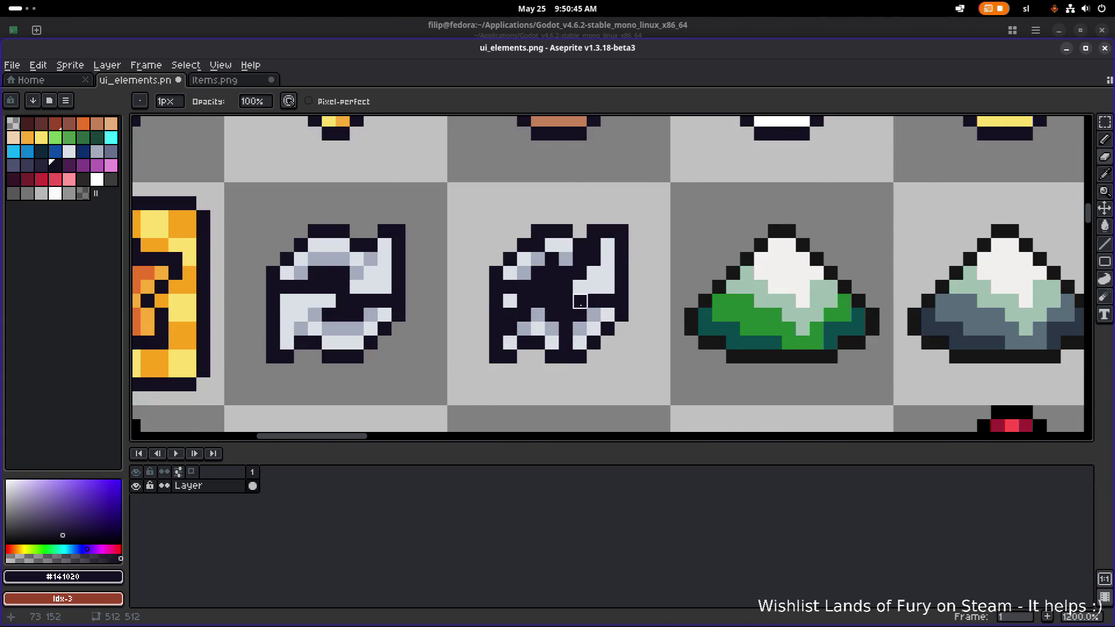
pyautogui.scroll(-3, 580, 301)
pyautogui.scroll(-1, 638, 314)
pyautogui.hscroll(-1, 697, 302)
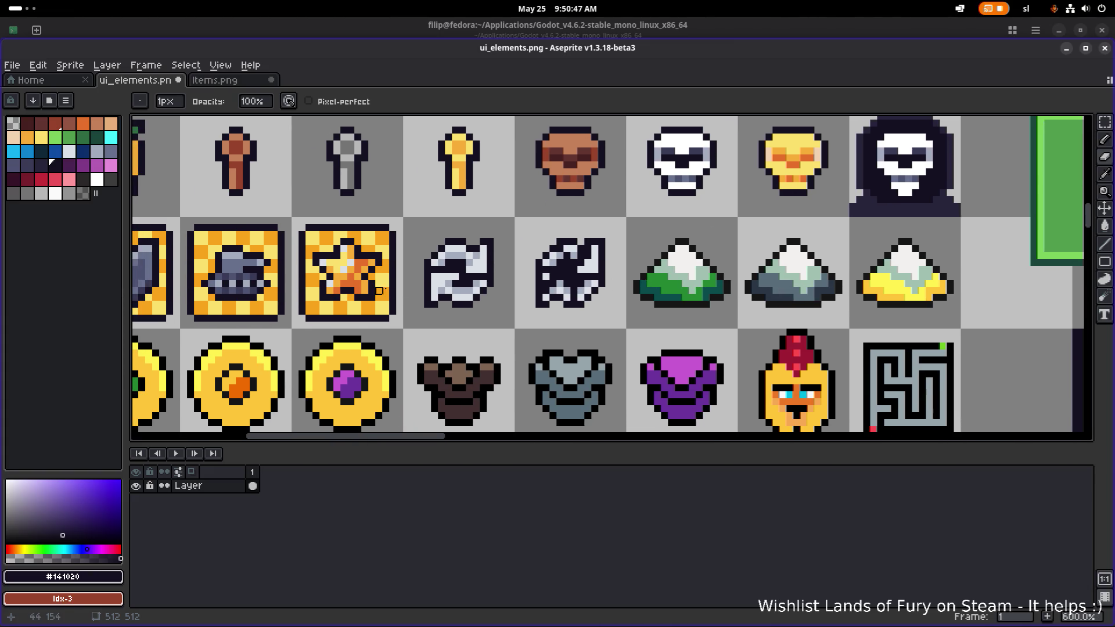
# Paint yellow #fbdf6b pixels along the icon's bottom edge, left side and lower right.
pyautogui.keyDown('alt'); pyautogui.click(378, 289); pyautogui.keyUp('alt')
pyautogui.scroll(3, 389, 280)
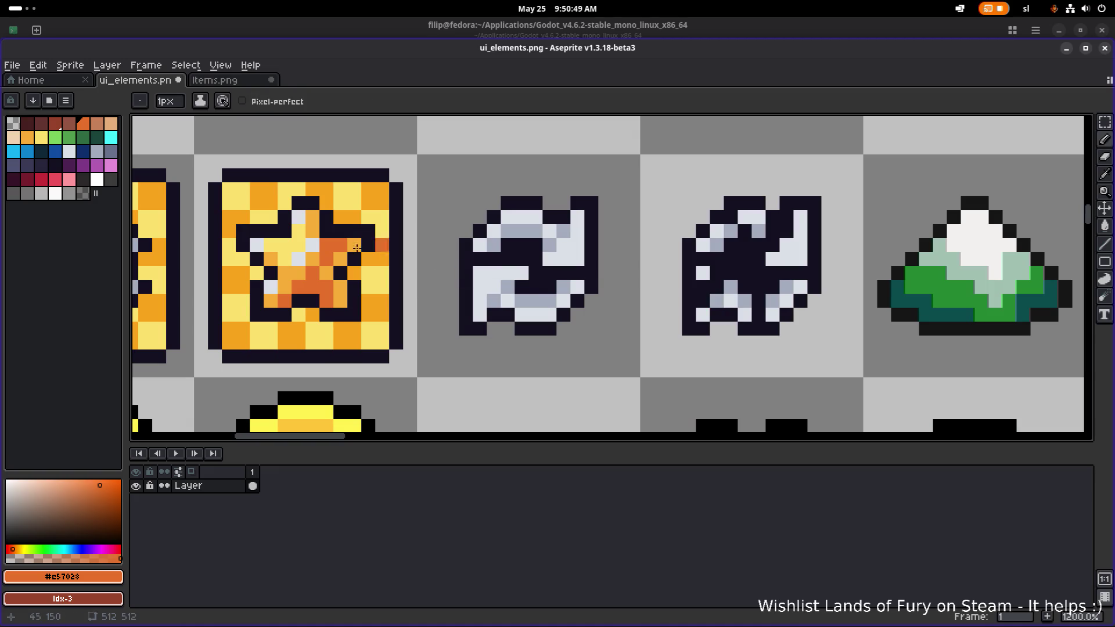
pyautogui.keyDown('alt'); pyautogui.click(382, 245); pyautogui.keyUp('alt')
pyautogui.moveTo(717, 330); pyautogui.dragTo(724, 329)
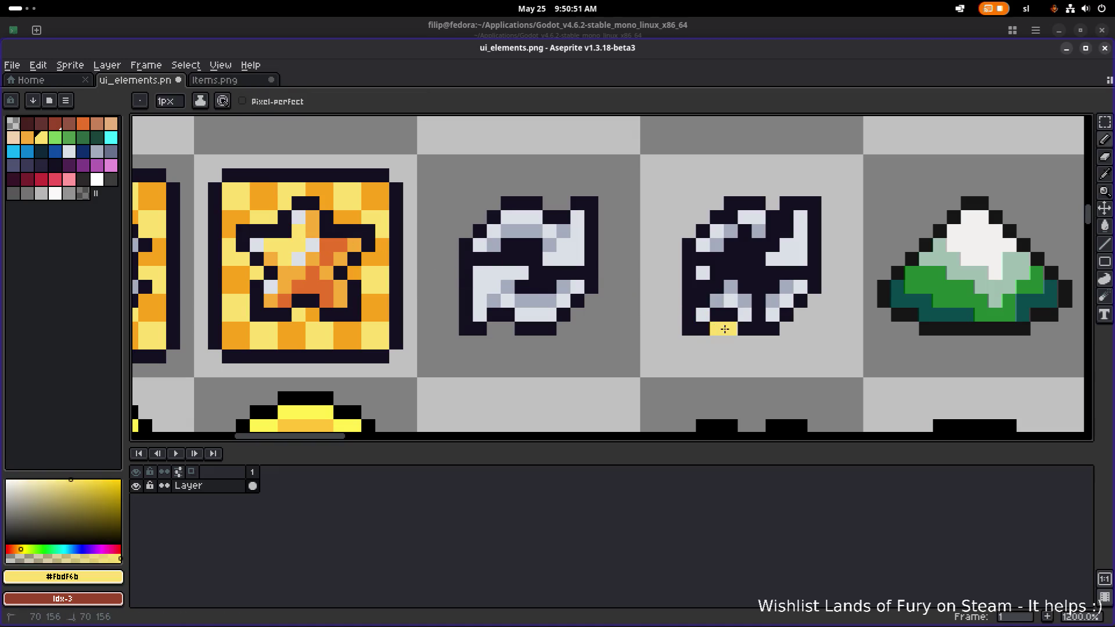
pyautogui.moveTo(678, 268); pyautogui.dragTo(675, 257)
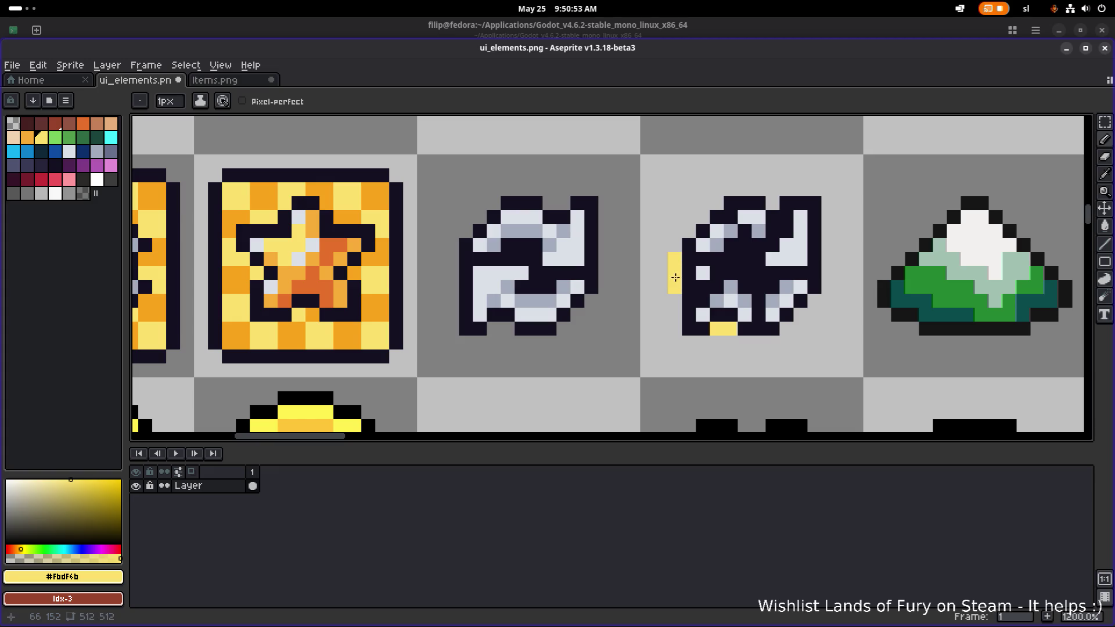
pyautogui.moveTo(805, 315); pyautogui.dragTo(792, 329)
# Add orange pixels under the icon's feet, at its lower right and left side.
pyautogui.keyDown('alt'); pyautogui.click(333, 258); pyautogui.keyUp('alt')
pyautogui.click(716, 343)
pyautogui.click(745, 342)
pyautogui.click(730, 343)
pyautogui.click(789, 342)
pyautogui.click(816, 321)
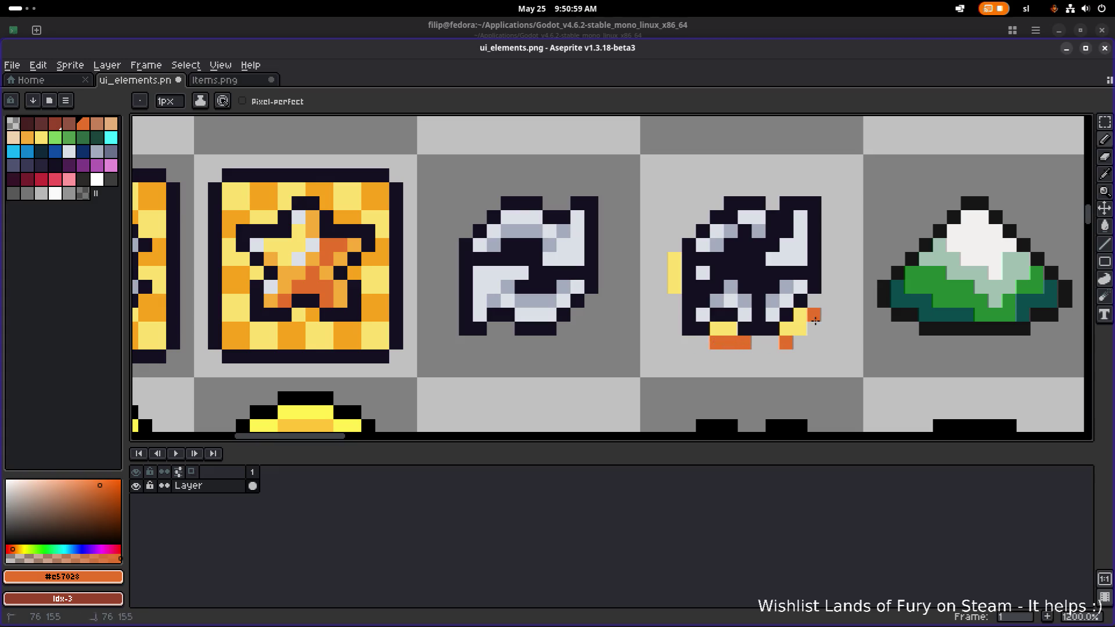
pyautogui.click(661, 286)
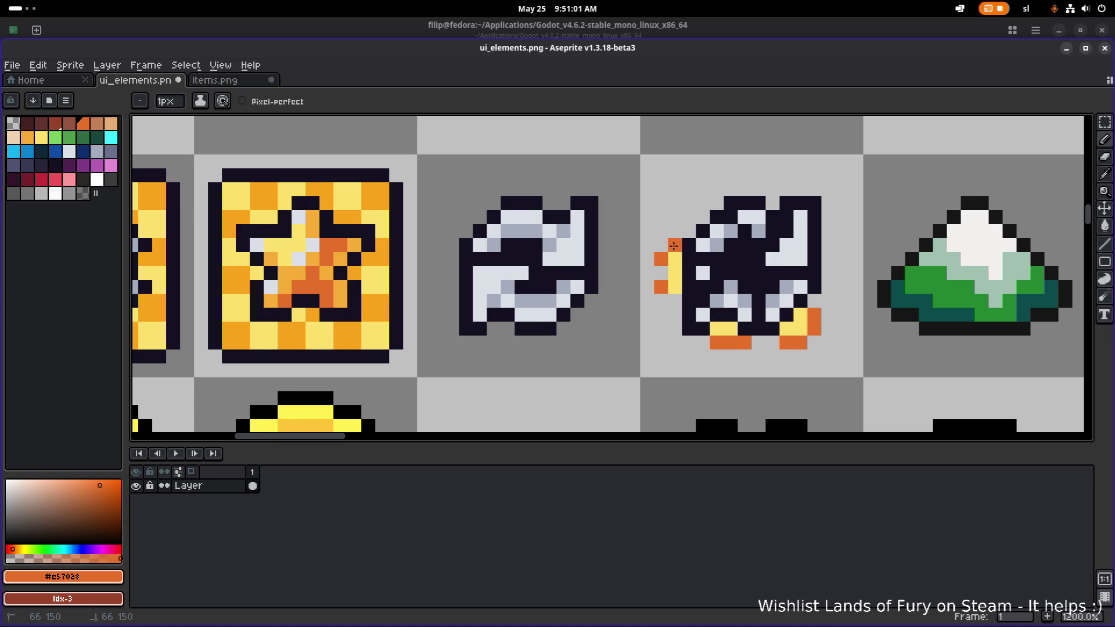
pyautogui.scroll(-6, 674, 300)
pyautogui.scroll(6, 713, 294)
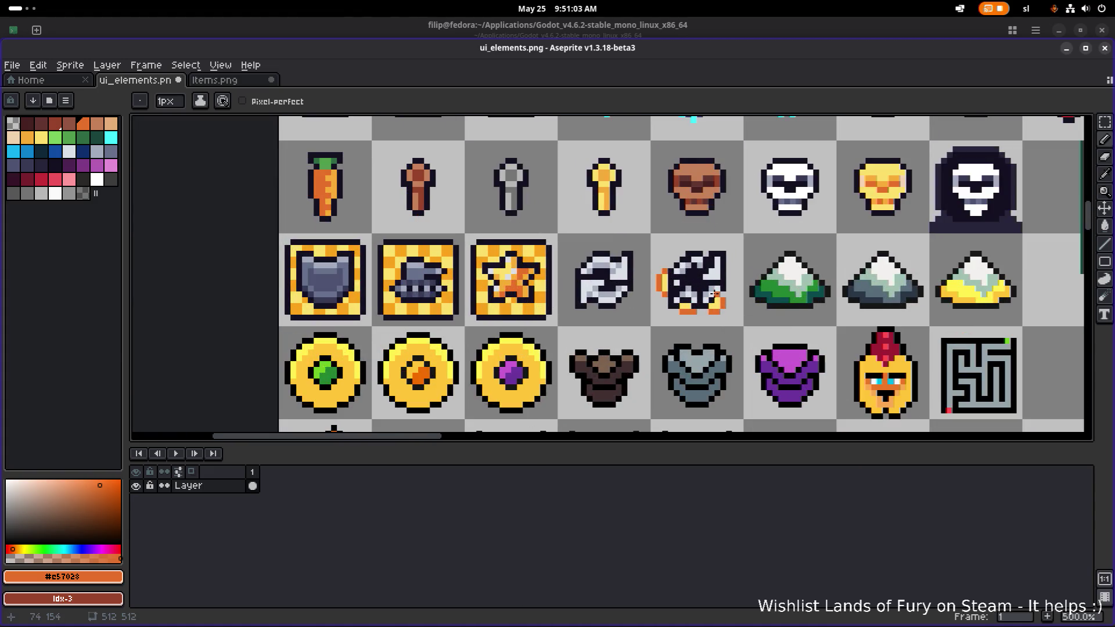
# Add orange pixels above the dark icon and erase one stray pixel.
pyautogui.press('alt')
pyautogui.click(669, 192)
pyautogui.click(650, 192)
pyautogui.click(634, 206)
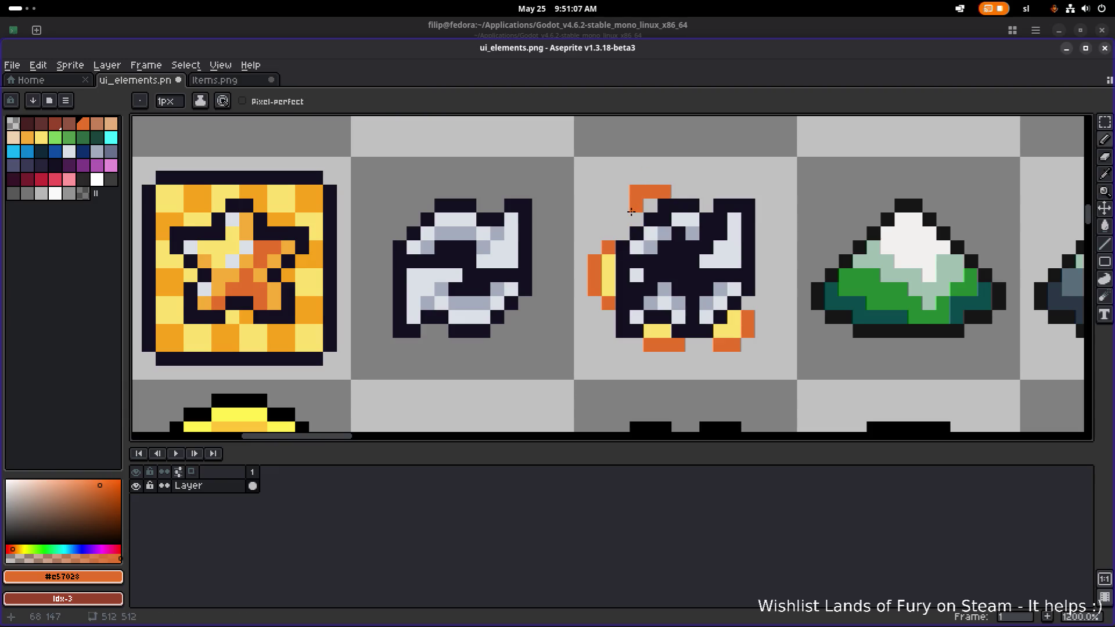
pyautogui.press('e')
pyautogui.click(636, 191)
# Paint yellow pixels on the icon's top outline plus one more orange pixel beside them.
pyautogui.keyDown('alt'); pyautogui.click(657, 329); pyautogui.keyUp('alt')
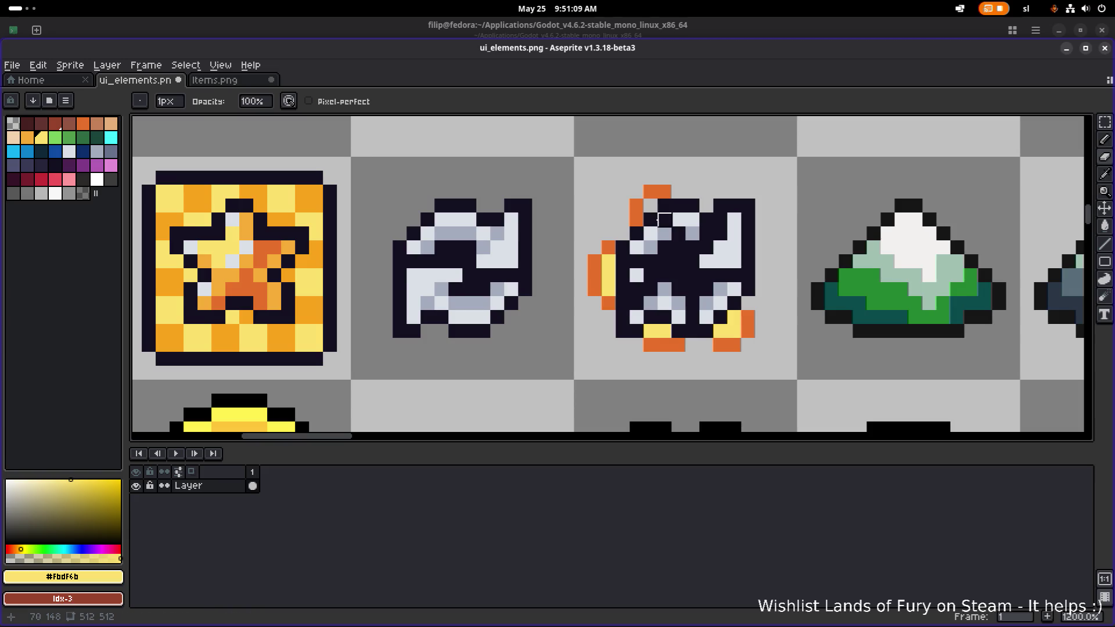
pyautogui.press('b')
pyautogui.click(651, 206)
pyautogui.click(717, 194)
pyautogui.click(706, 206)
pyautogui.keyDown('alt'); pyautogui.click(747, 316); pyautogui.keyUp('alt')
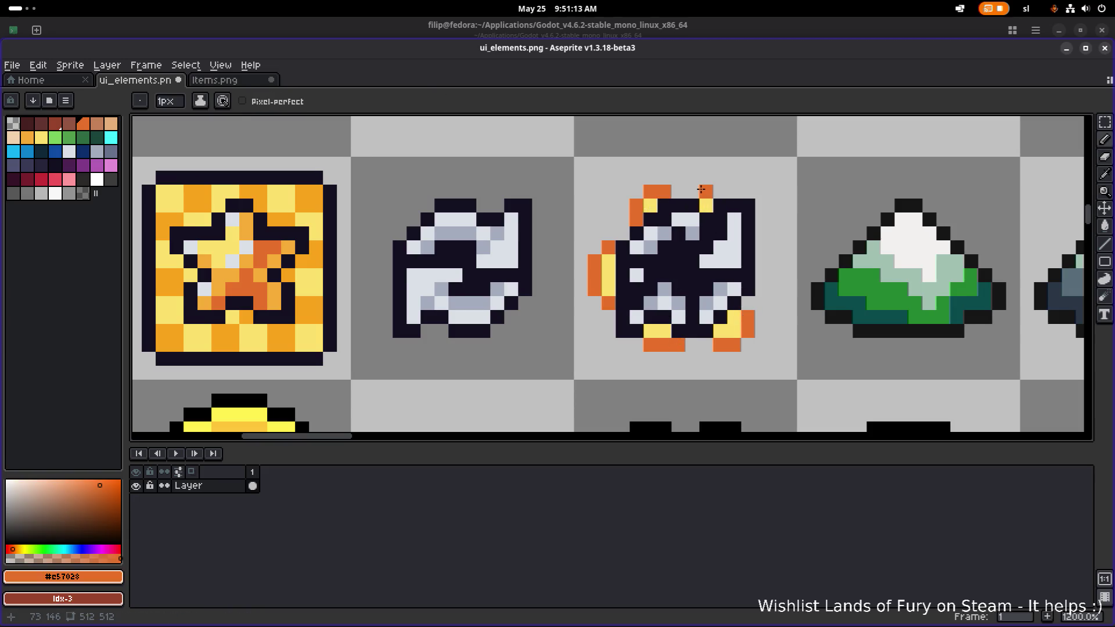
pyautogui.click(720, 191)
pyautogui.scroll(-4, 749, 199)
pyautogui.scroll(-4, 752, 207)
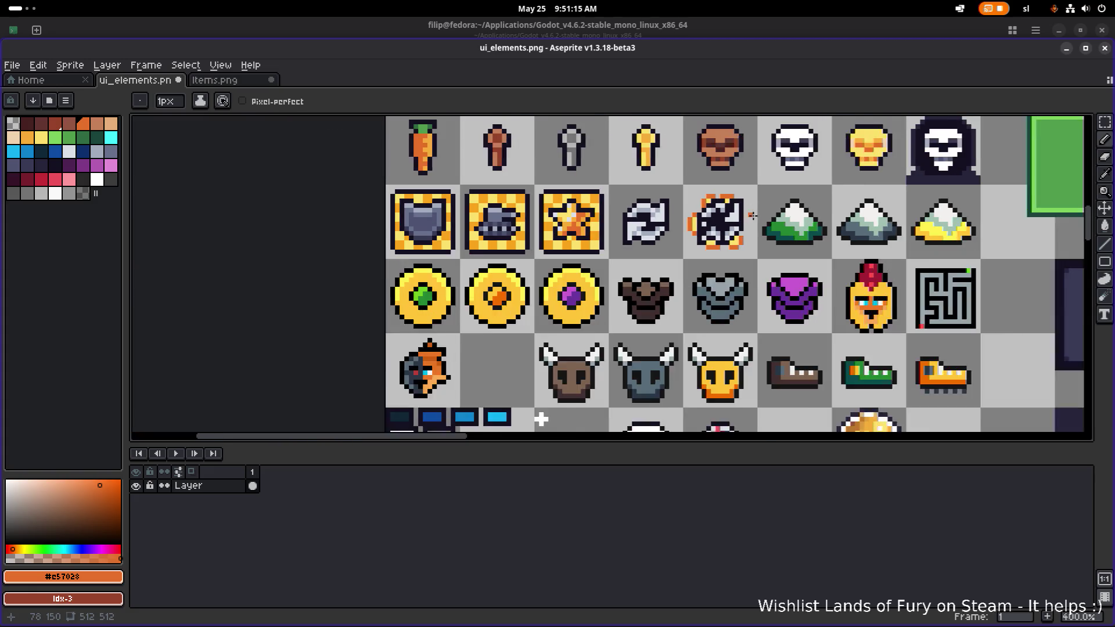
# Select the hammer sprite with the Rectangular Marquee.
pyautogui.moveTo(682, 340)
pyautogui.mouseDown()
pyautogui.moveTo(679, 174)
pyautogui.moveTo(662, 116)
pyautogui.mouseUp()
pyautogui.scroll(2, 571, 207)
pyautogui.moveTo(691, 268); pyautogui.dragTo(568, 235)
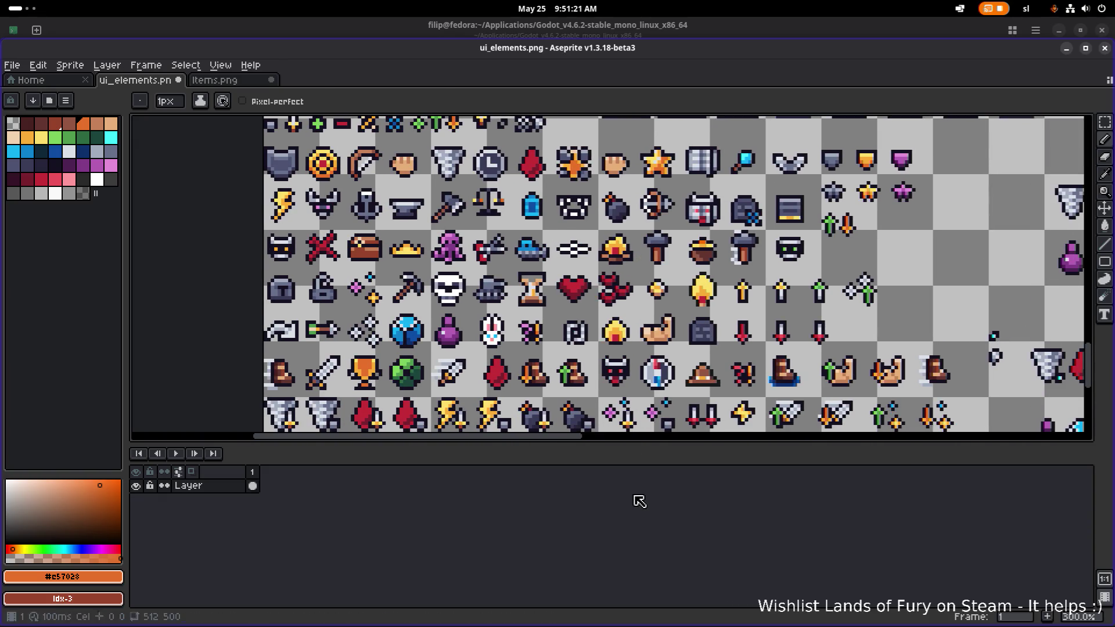
pyautogui.press('m')
pyautogui.hscroll(3, 586, 249)
pyautogui.scroll(1, 587, 250)
pyautogui.moveTo(579, 259); pyautogui.dragTo(627, 209)
pyautogui.scroll(-1, 620, 227)
pyautogui.scroll(-2, 617, 220)
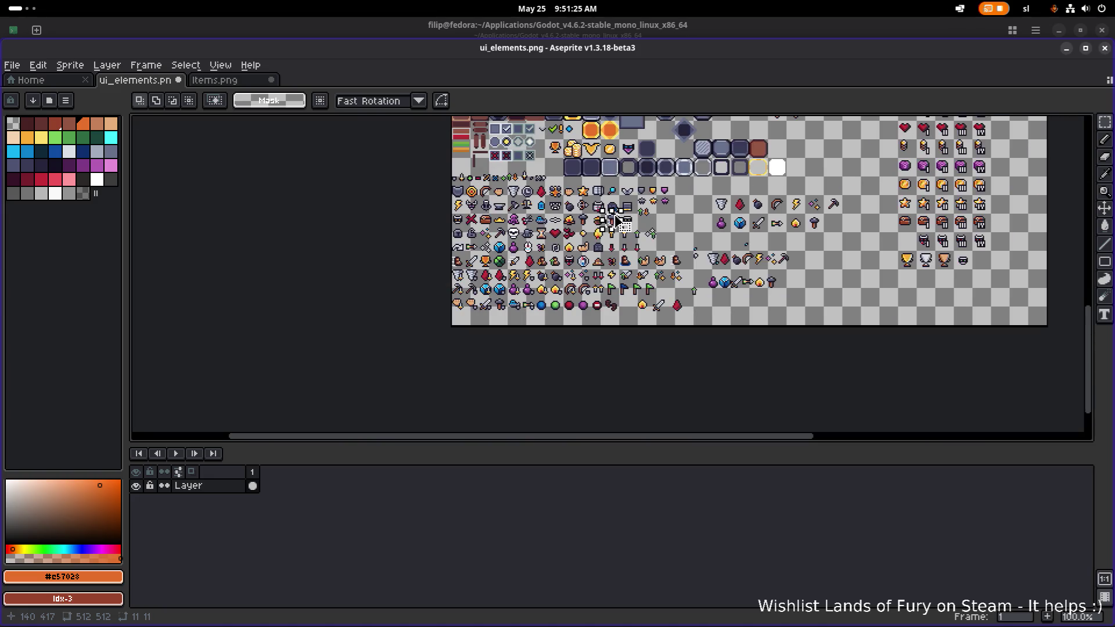
pyautogui.scroll(3, 616, 212)
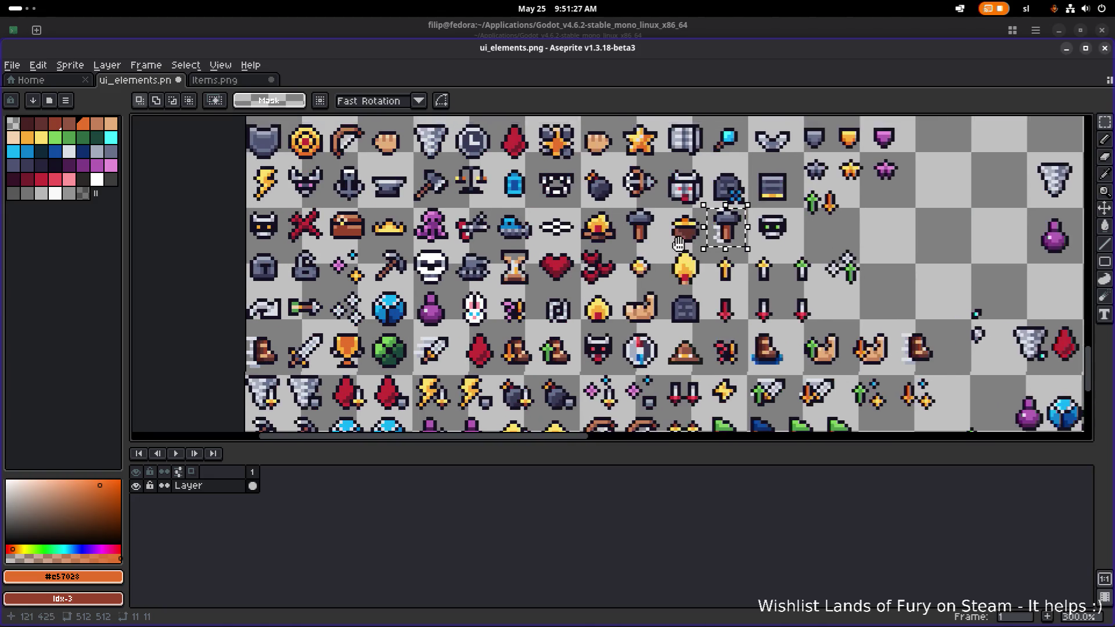
pyautogui.scroll(-1, 734, 231)
pyautogui.scroll(-1, 735, 232)
pyautogui.scroll(2, 702, 331)
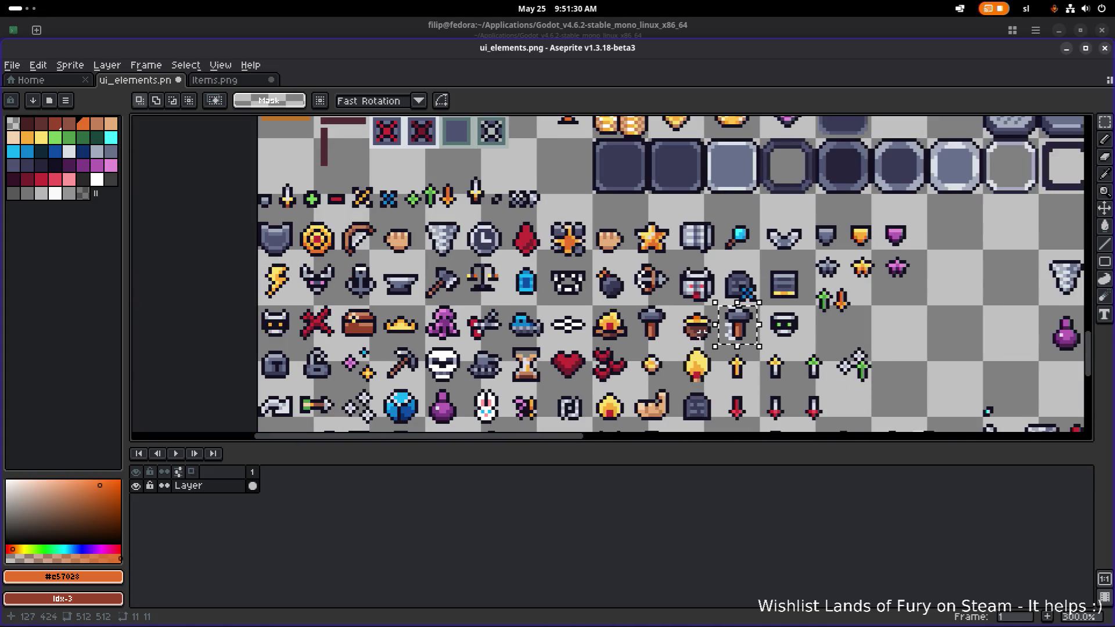
# Drag the hammer up through the icon rows to the dark icon's row.
pyautogui.moveTo(735, 324); pyautogui.dragTo(535, 157)
pyautogui.scroll(-4, 552, 336)
pyautogui.scroll(1, 552, 335)
pyautogui.moveTo(547, 328); pyautogui.dragTo(580, 159)
pyautogui.scroll(3, 575, 152)
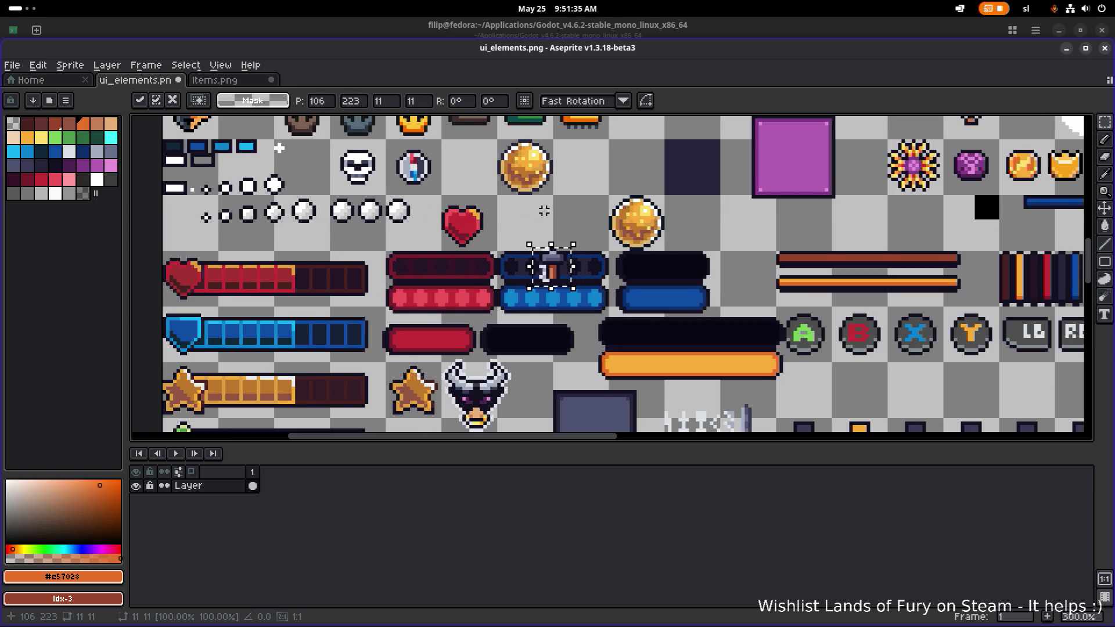
pyautogui.scroll(1, 544, 211)
pyautogui.moveTo(620, 319)
pyautogui.mouseDown()
pyautogui.moveTo(525, 170)
pyautogui.moveTo(548, 301)
pyautogui.moveTo(581, 371)
pyautogui.mouseUp()
pyautogui.scroll(-2, 526, 169)
pyautogui.scroll(-1, 580, 307)
pyautogui.moveTo(572, 314)
pyautogui.mouseDown()
pyautogui.moveTo(552, 250)
pyautogui.moveTo(561, 262)
pyautogui.moveTo(587, 258)
pyautogui.mouseUp()
pyautogui.scroll(2, 586, 258)
pyautogui.scroll(2, 587, 259)
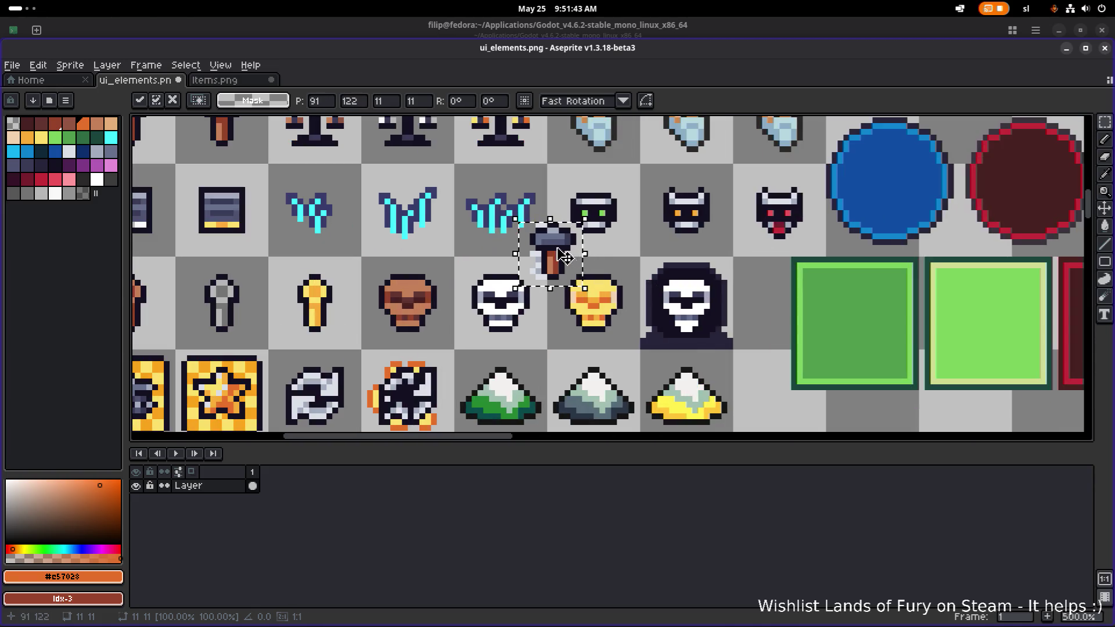
pyautogui.scroll(-3, 559, 248)
pyautogui.moveTo(530, 236)
pyautogui.mouseDown()
pyautogui.moveTo(660, 162)
pyautogui.moveTo(490, 326)
pyautogui.moveTo(846, 281)
pyautogui.moveTo(874, 342)
pyautogui.mouseUp()
pyautogui.scroll(3, 662, 174)
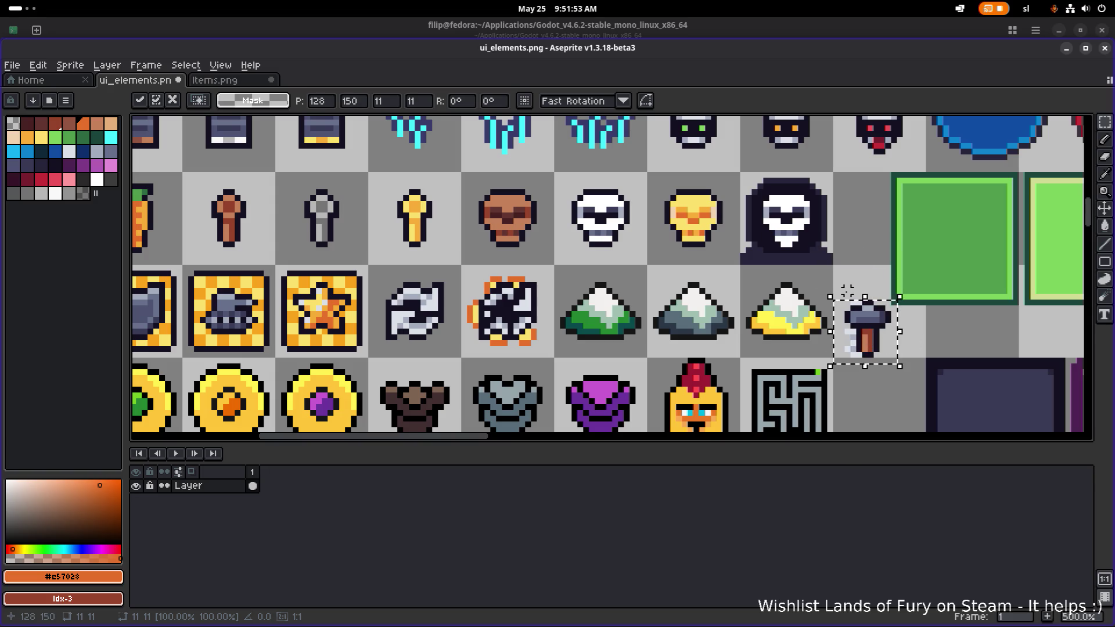
# Rotate the hammer -45°, drop it over the dark icon, nudge one pixel right, and deselect.
pyautogui.moveTo(820, 287); pyautogui.dragTo(871, 285)
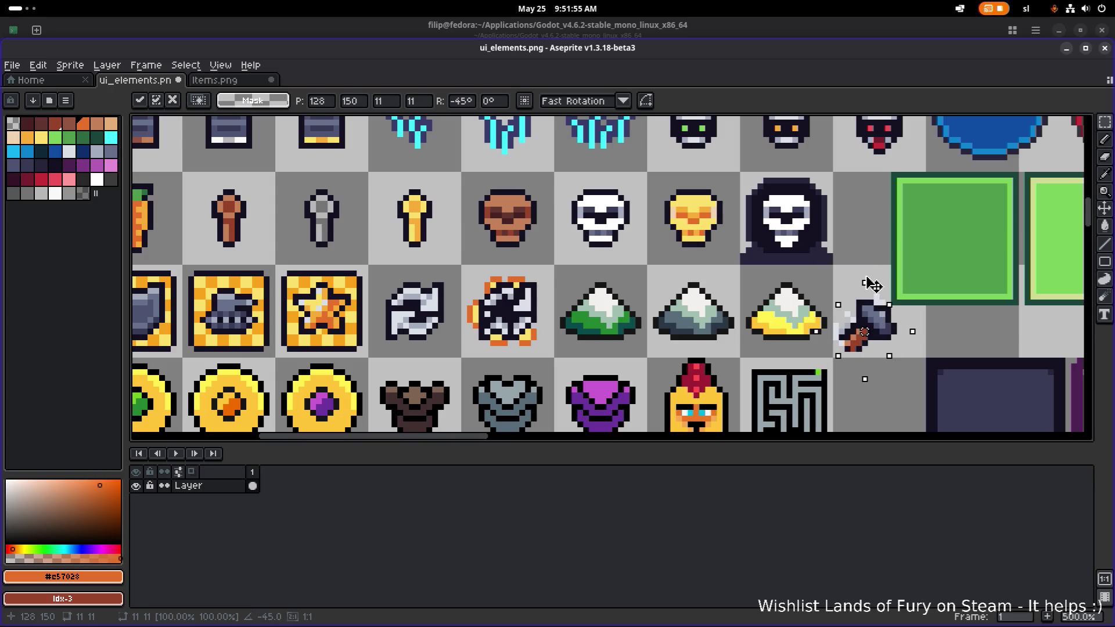
pyautogui.moveTo(867, 331)
pyautogui.mouseDown()
pyautogui.moveTo(537, 280)
pyautogui.moveTo(501, 314)
pyautogui.mouseUp()
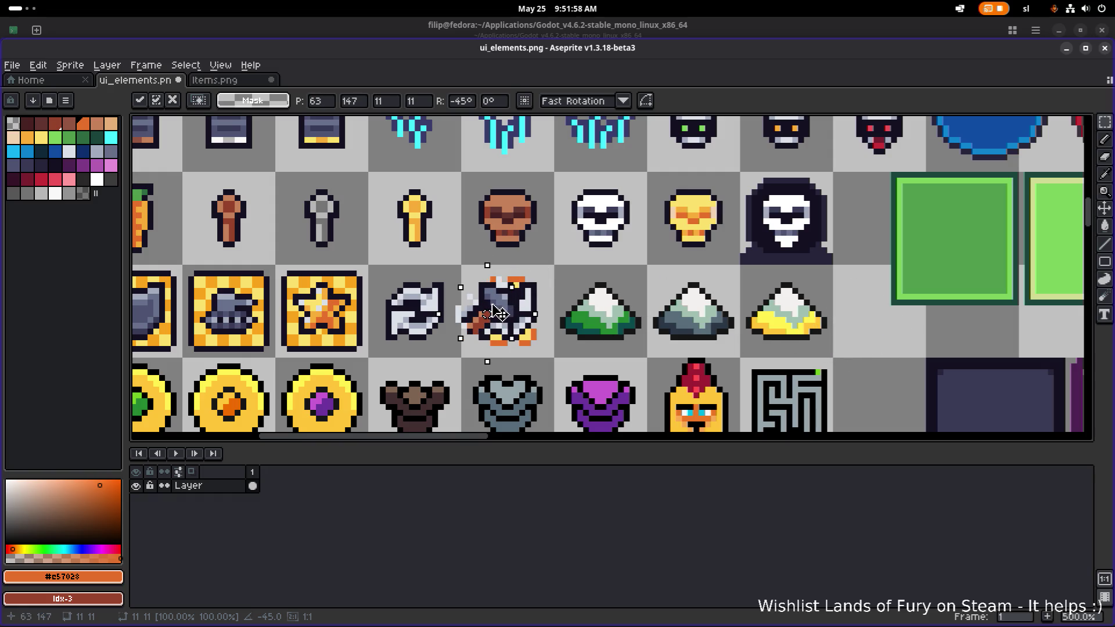
pyautogui.moveTo(540, 349); pyautogui.dragTo(458, 273)
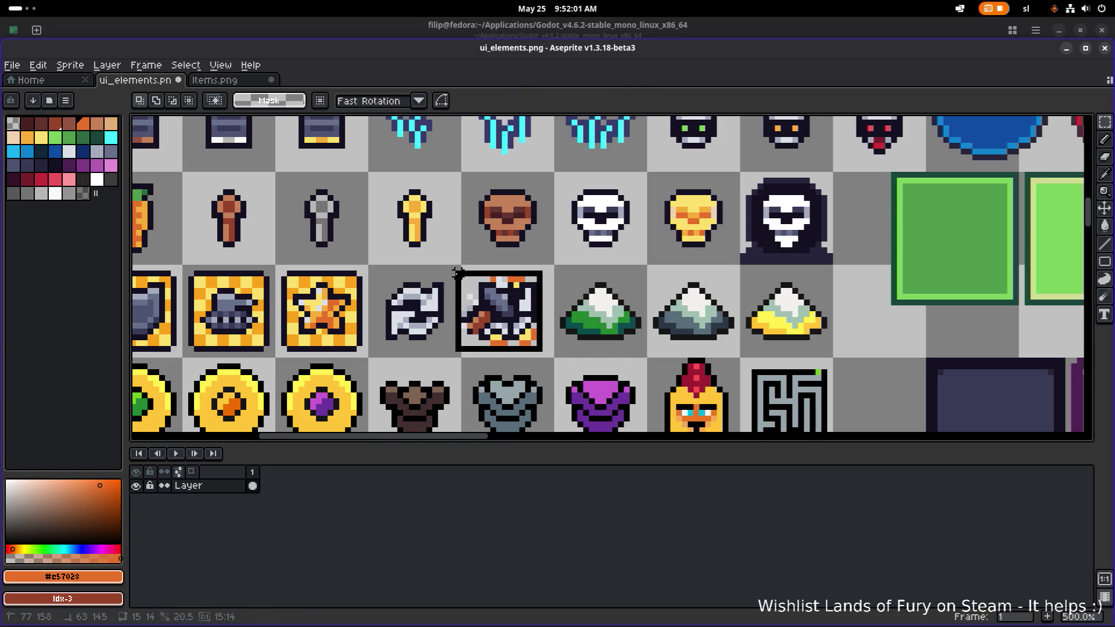
pyautogui.moveTo(503, 313); pyautogui.dragTo(510, 314)
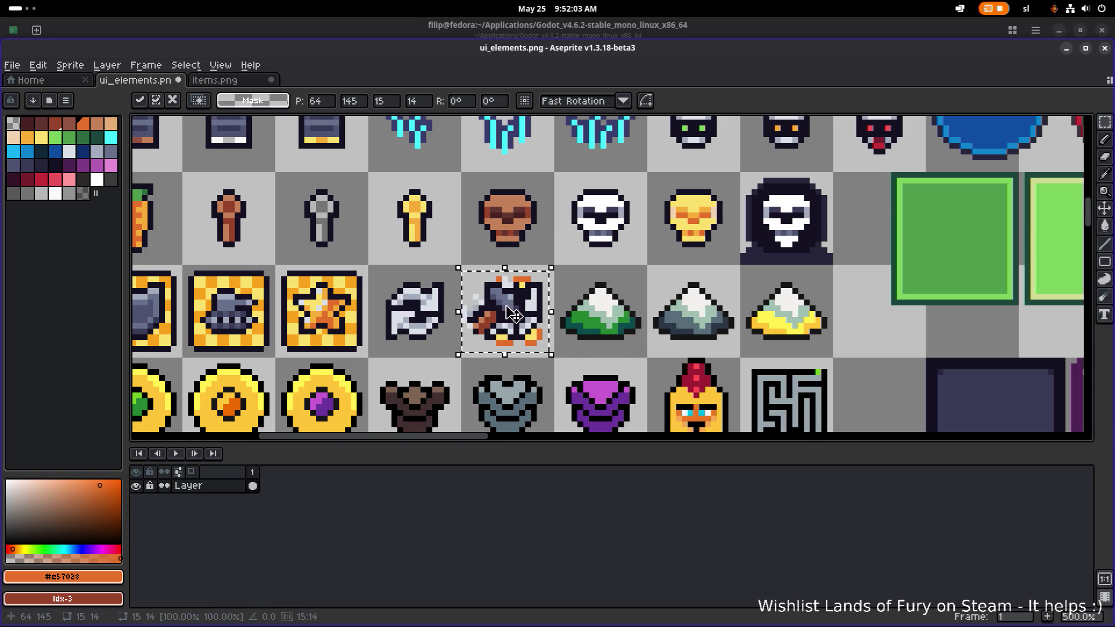
pyautogui.click(633, 308)
# With the Pencil, sample the icon's dark outline, light, yellow and orange colours, then save.
pyautogui.scroll(2, 516, 317)
pyautogui.press('b')
pyautogui.keyDown('alt'); pyautogui.click(457, 329); pyautogui.keyUp('alt')
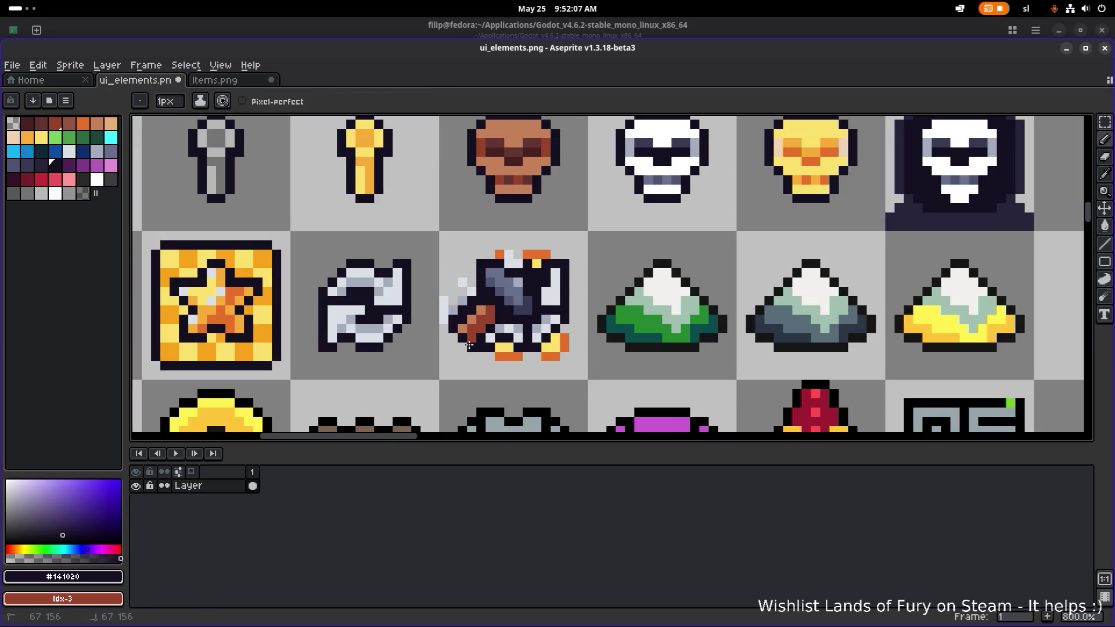
pyautogui.keyDown('alt'); pyautogui.click(445, 314); pyautogui.keyUp('alt')
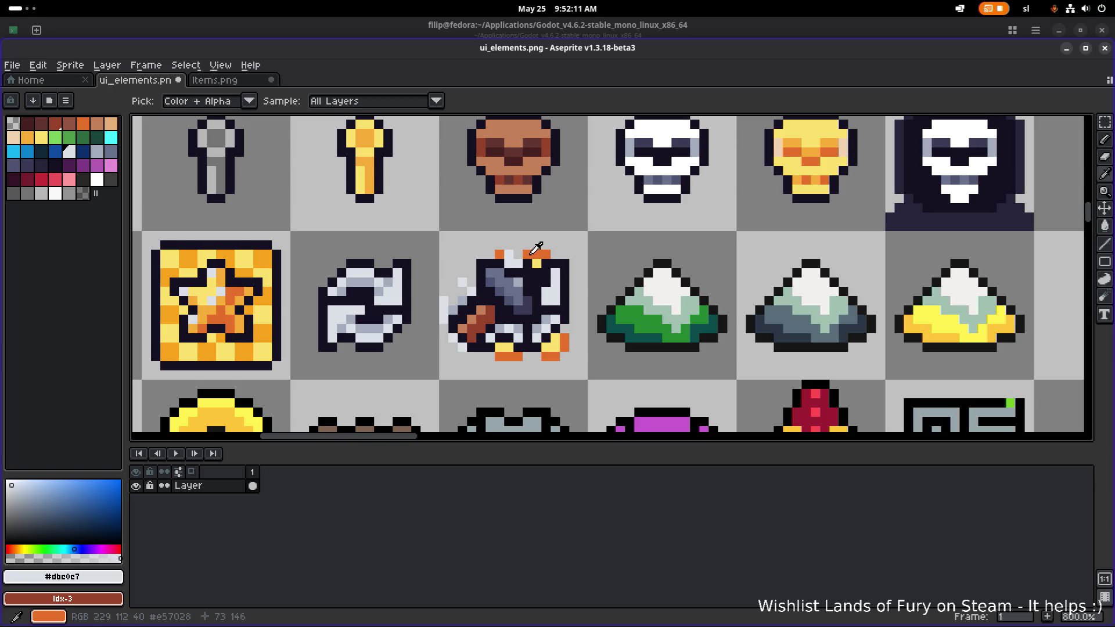
pyautogui.keyDown('alt'); pyautogui.click(528, 259); pyautogui.keyUp('alt')
pyautogui.keyDown('alt'); pyautogui.click(537, 255); pyautogui.keyUp('alt')
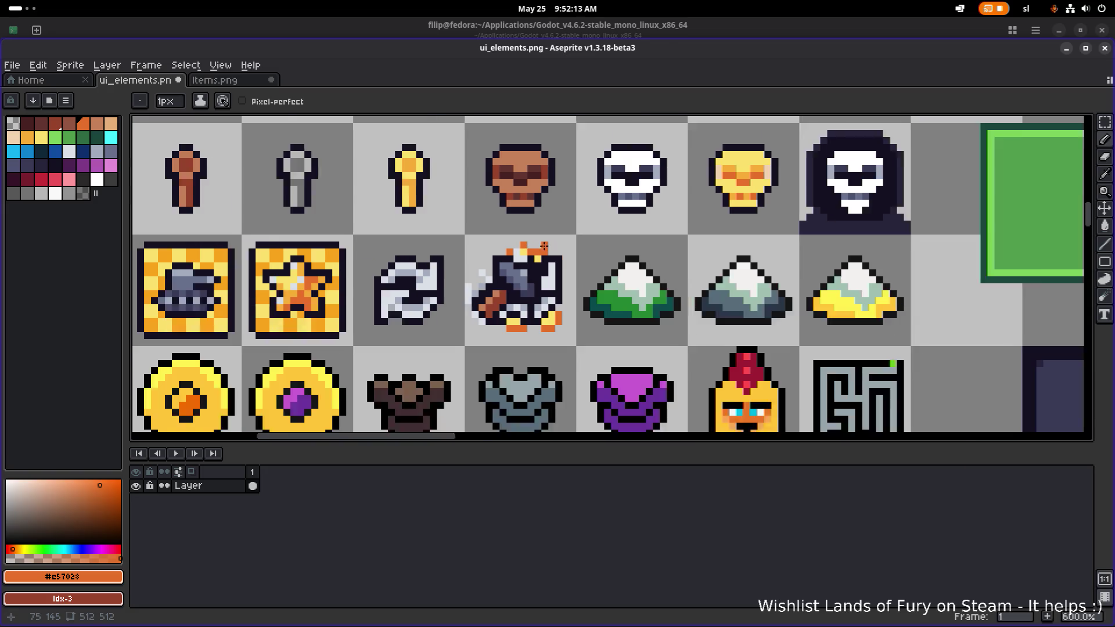
pyautogui.scroll(-3, 549, 285)
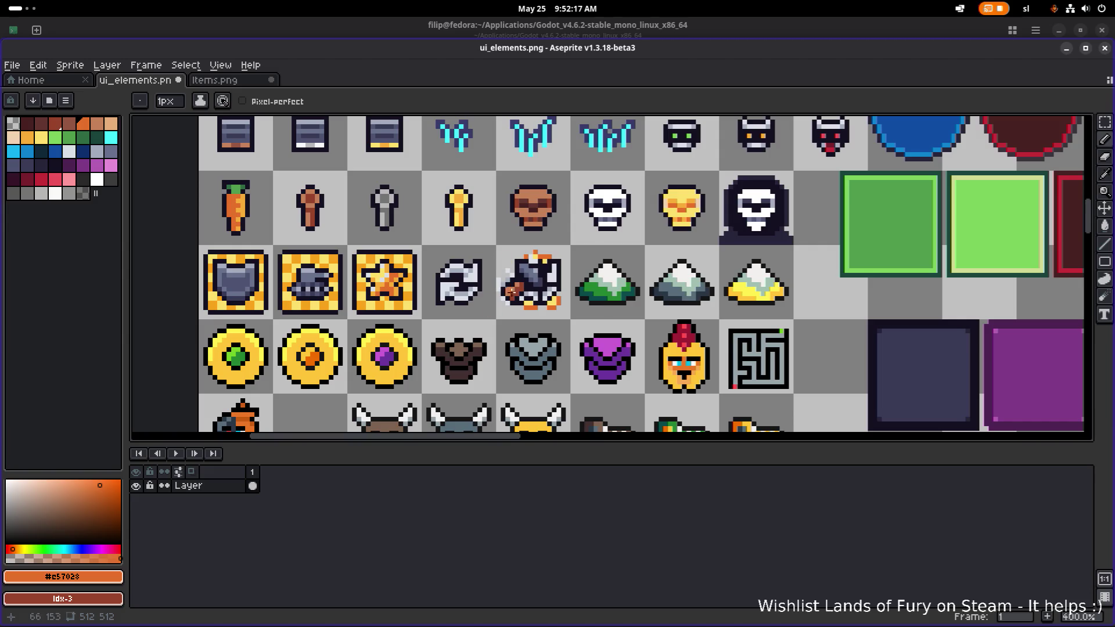
pyautogui.hotkey('ctrl', 's')
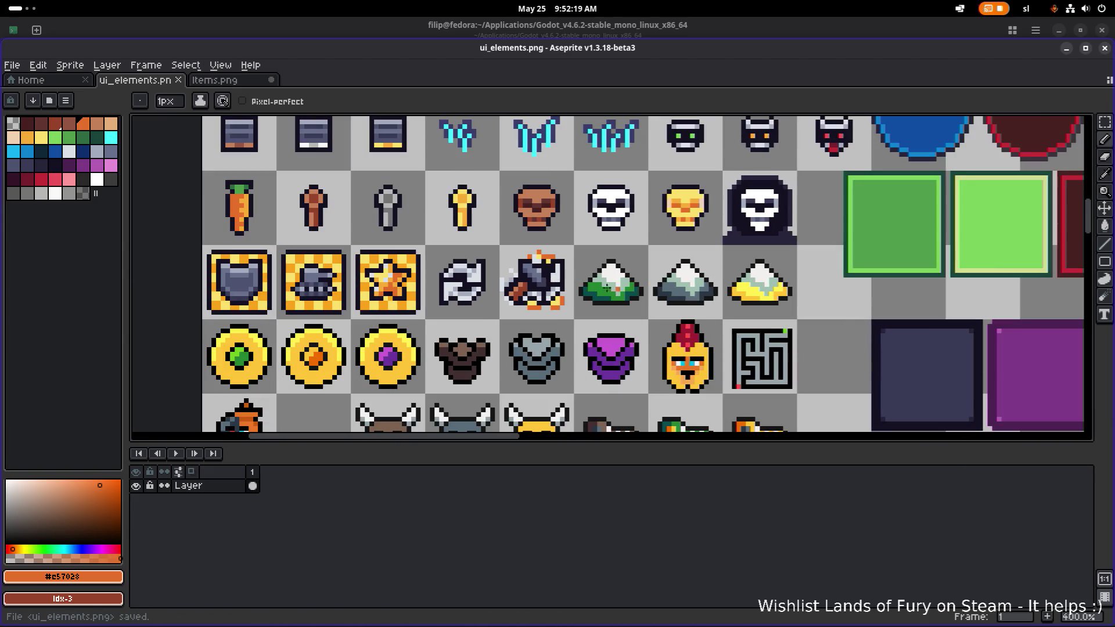
# Paint one pixel grey and darken another pixel on the hammer-flame icon.
pyautogui.scroll(5, 512, 273)
pyautogui.keyDown('alt'); pyautogui.click(507, 250); pyautogui.keyUp('alt')
pyautogui.click(530, 288)
pyautogui.keyDown('alt'); pyautogui.click(531, 237); pyautogui.keyUp('alt')
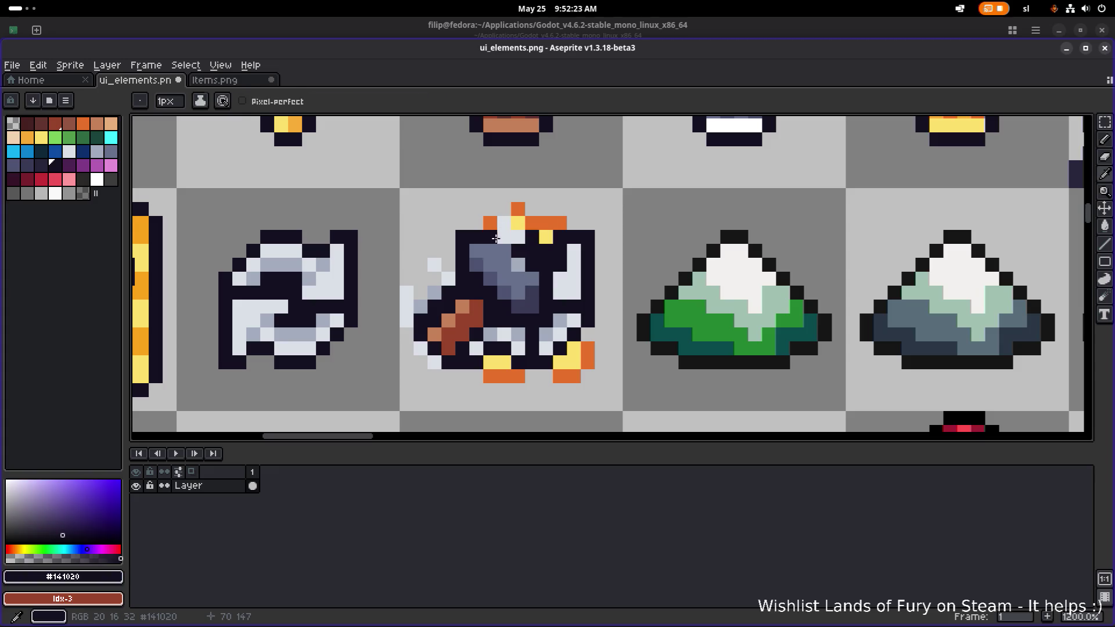
pyautogui.click(502, 237)
# Alt-sample a colour from the canvas and paint a dark pixel on the icon.
pyautogui.scroll(-5, 653, 244)
pyautogui.scroll(-1, 653, 244)
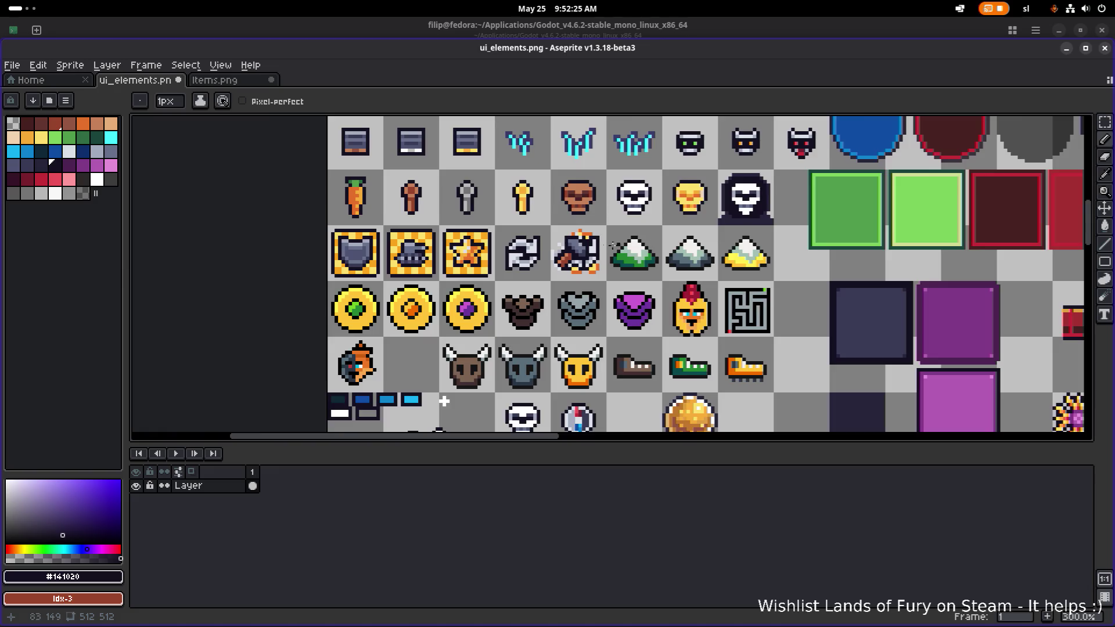
pyautogui.scroll(6, 565, 238)
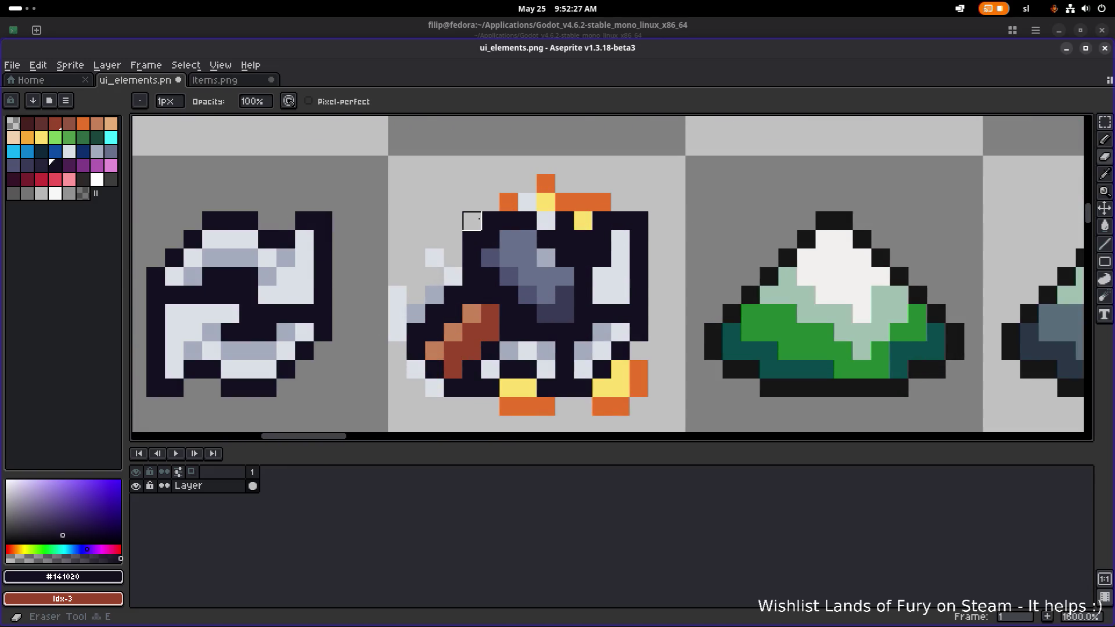
pyautogui.scroll(-3, 483, 232)
pyautogui.scroll(3, 493, 264)
pyautogui.press('alt')
pyautogui.click(546, 258)
# Undo the last erase and pencil strokes, then redo the bomb icon's edit.
pyautogui.scroll(-5, 575, 256)
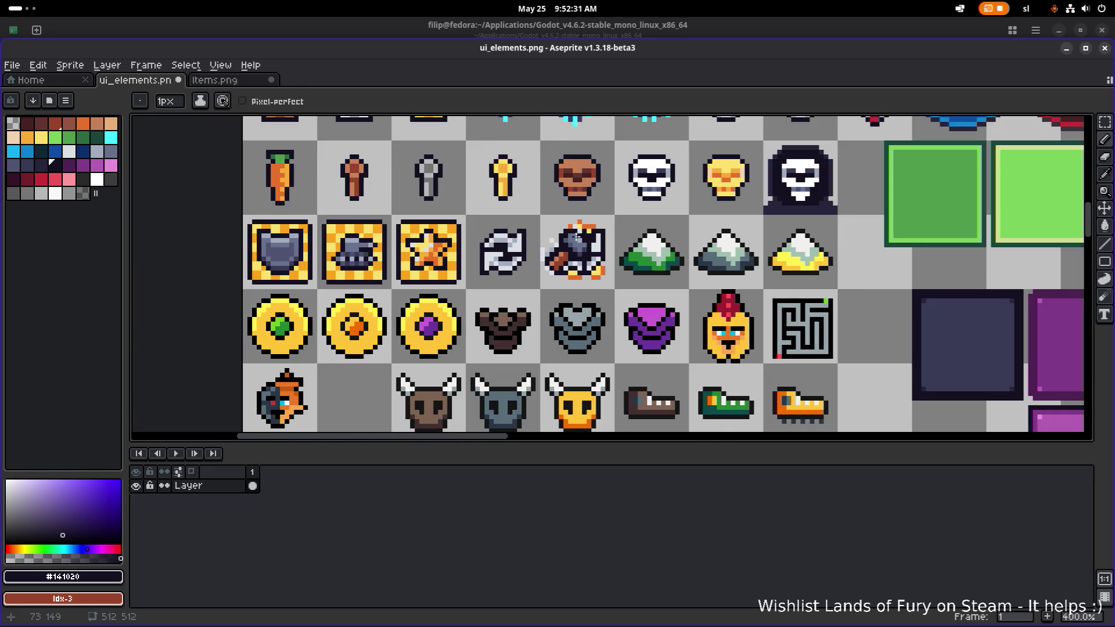
pyautogui.scroll(6, 577, 238)
pyautogui.scroll(-5, 701, 237)
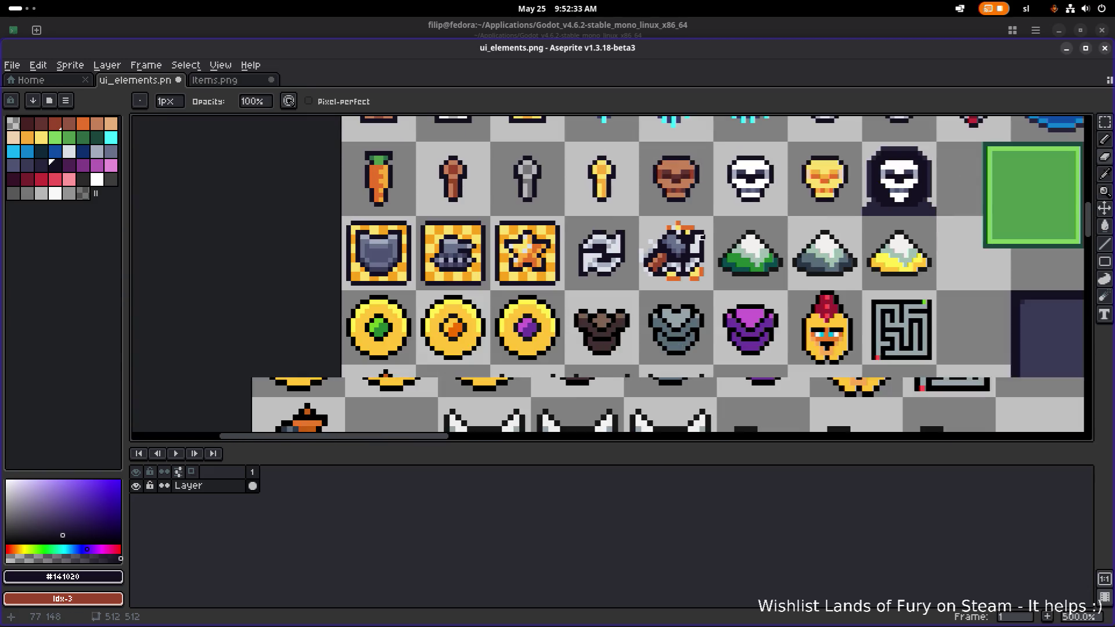
pyautogui.hotkey('ctrl', 'z')
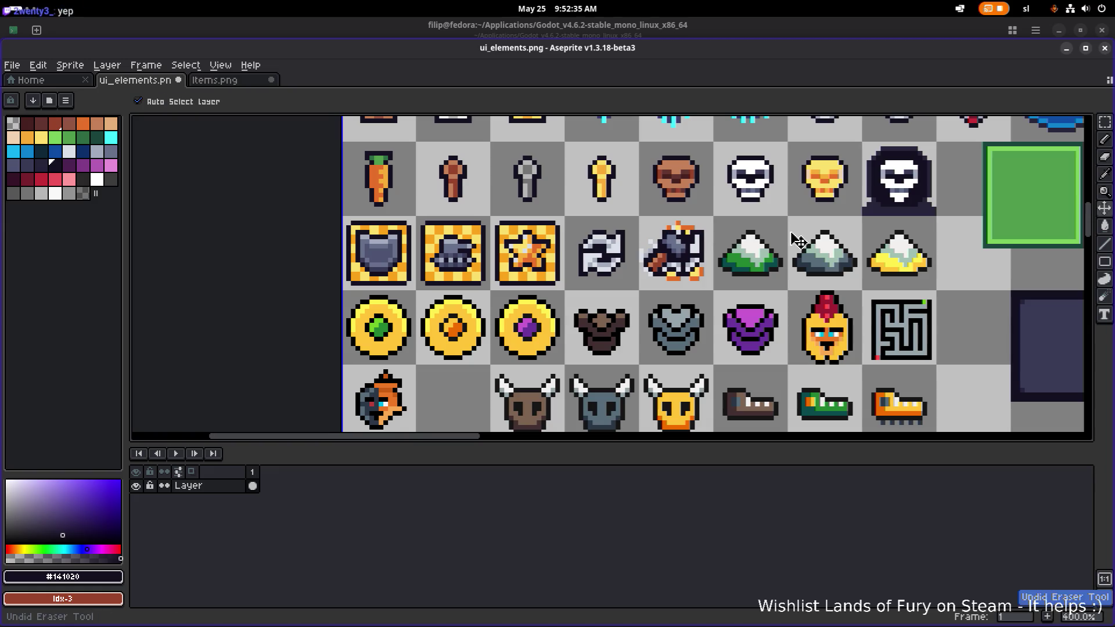
pyautogui.hotkey('ctrl', 'z')
pyautogui.hotkey('ctrl', 'z')
pyautogui.hotkey('ctrl', 'z')
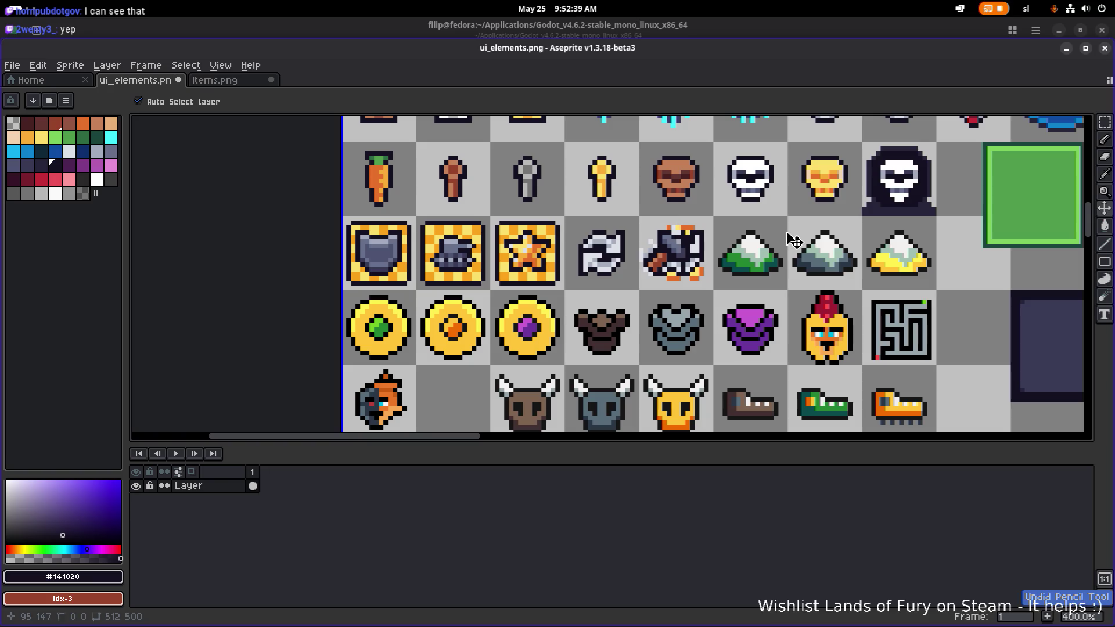
pyautogui.hotkey('ctrl', 'y')
# Sample the bomb flame's orange and paint an orange pixel on the bomb icon.
pyautogui.scroll(6, 674, 229)
pyautogui.keyDown('alt'); pyautogui.click(636, 223); pyautogui.keyUp('alt')
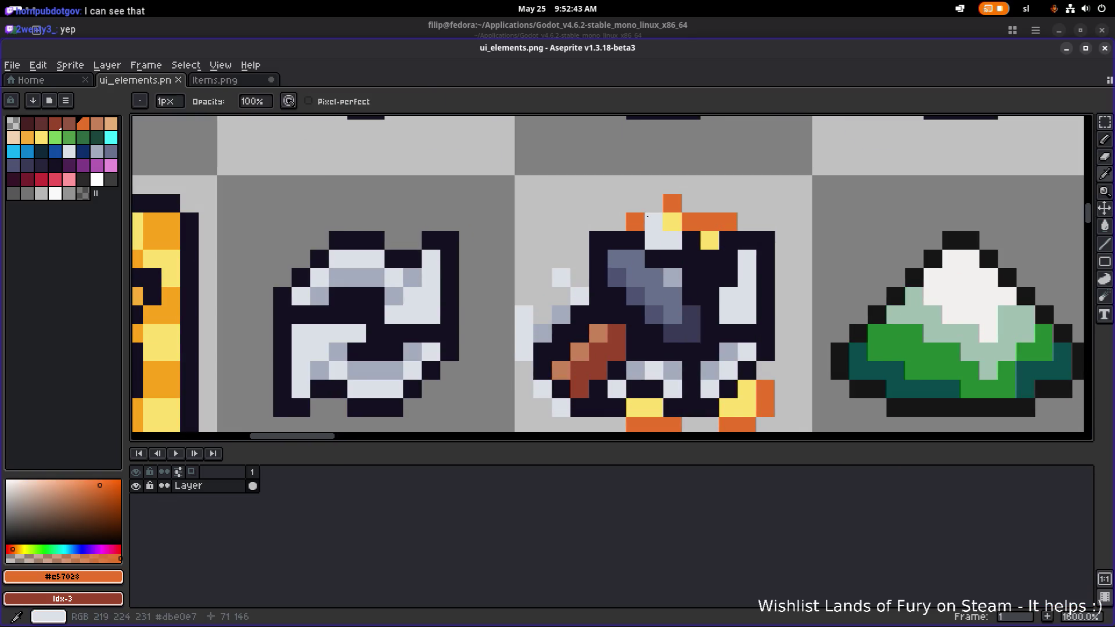
pyautogui.click(654, 204)
# Save ui_elements.png with the bomb icon change.
pyautogui.scroll(-6, 654, 204)
pyautogui.hotkey('ctrl', 's')
pyautogui.scroll(3, 684, 219)
pyautogui.scroll(-4, 716, 214)
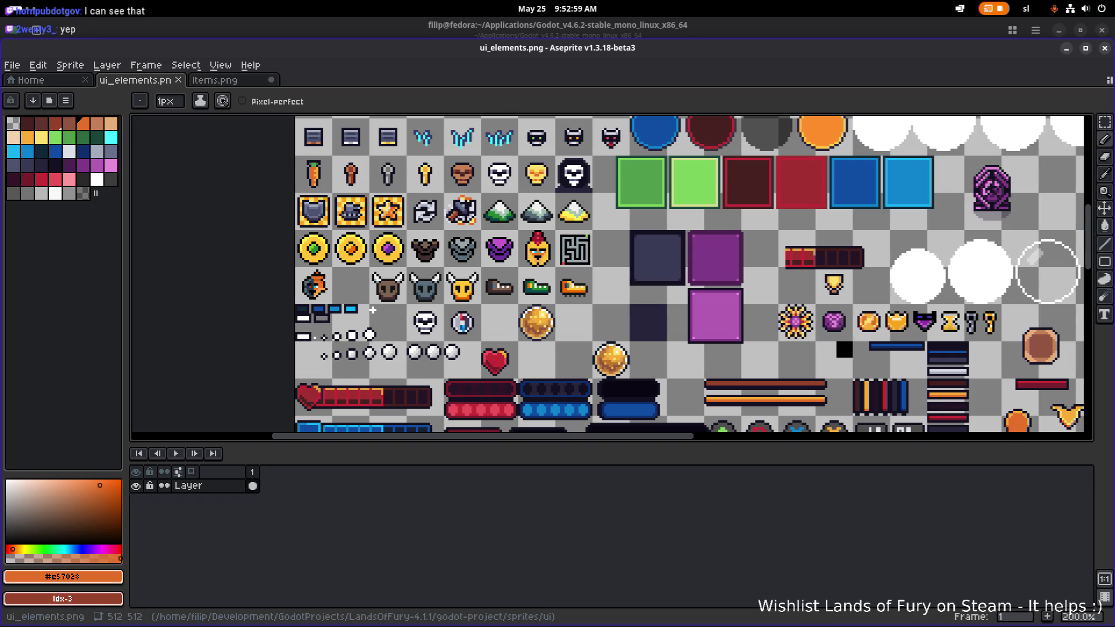
pyautogui.scroll(3, 372, 310)
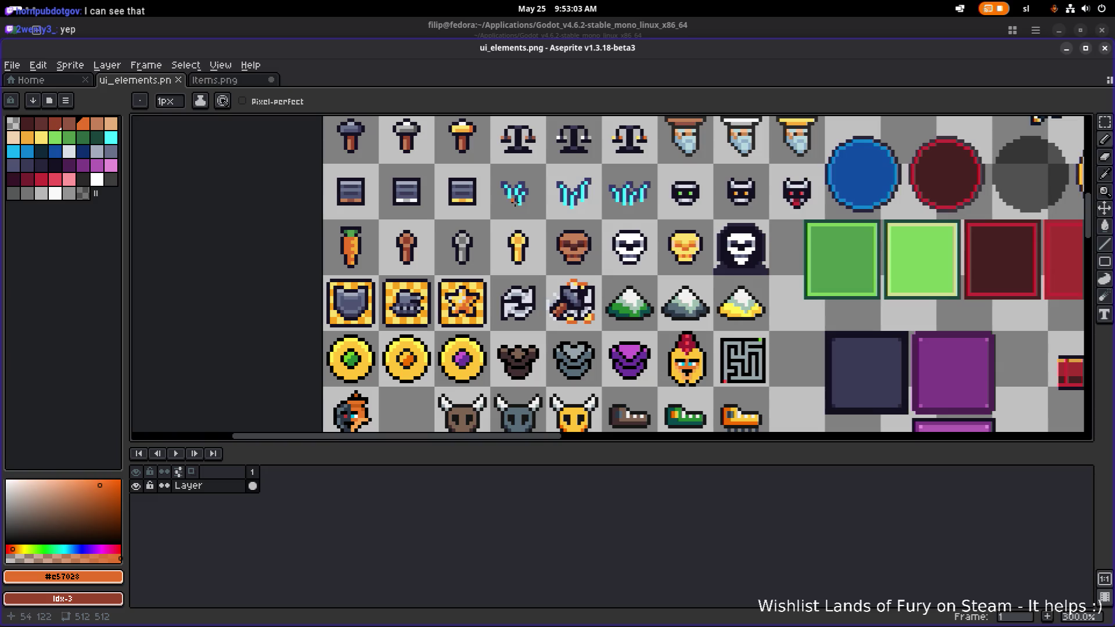
# Outline the first wing icon with dark navy and #141020 pixels along its right side and bottom.
pyautogui.scroll(4, 551, 205)
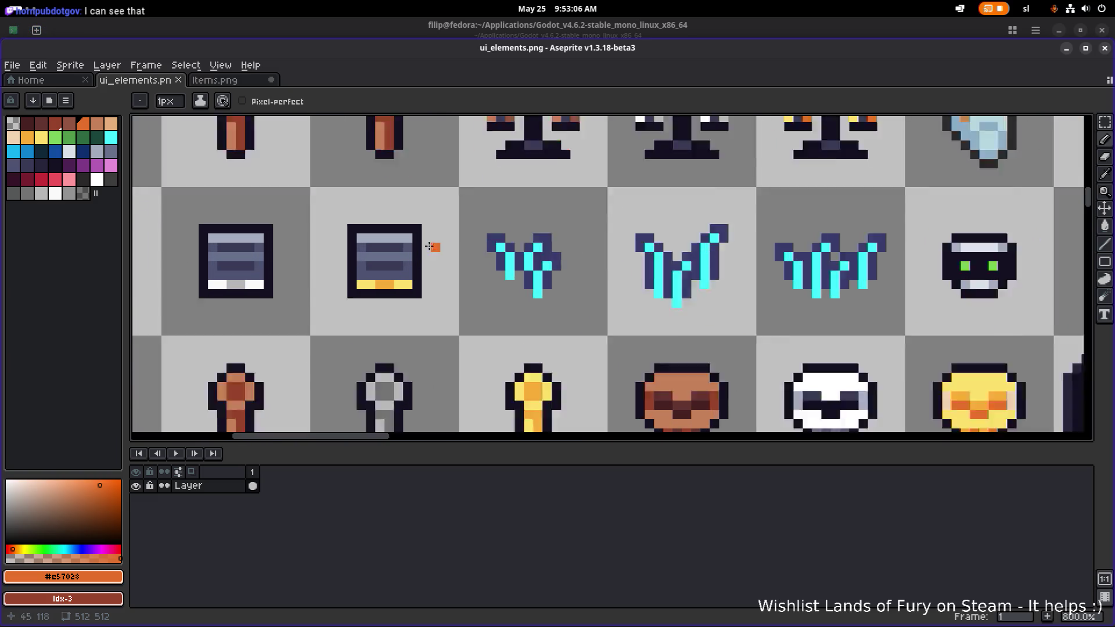
pyautogui.scroll(1, 430, 246)
pyautogui.keyDown('alt'); pyautogui.click(413, 234); pyautogui.keyUp('alt')
pyautogui.moveTo(558, 287)
pyautogui.mouseDown()
pyautogui.moveTo(558, 269)
pyautogui.moveTo(554, 287)
pyautogui.mouseUp()
pyautogui.keyDown('alt'); pyautogui.click(416, 263); pyautogui.keyUp('alt')
pyautogui.moveTo(542, 246)
pyautogui.mouseDown()
pyautogui.moveTo(556, 215)
pyautogui.moveTo(630, 232)
pyautogui.moveTo(650, 210)
pyautogui.moveTo(684, 235)
pyautogui.mouseUp()
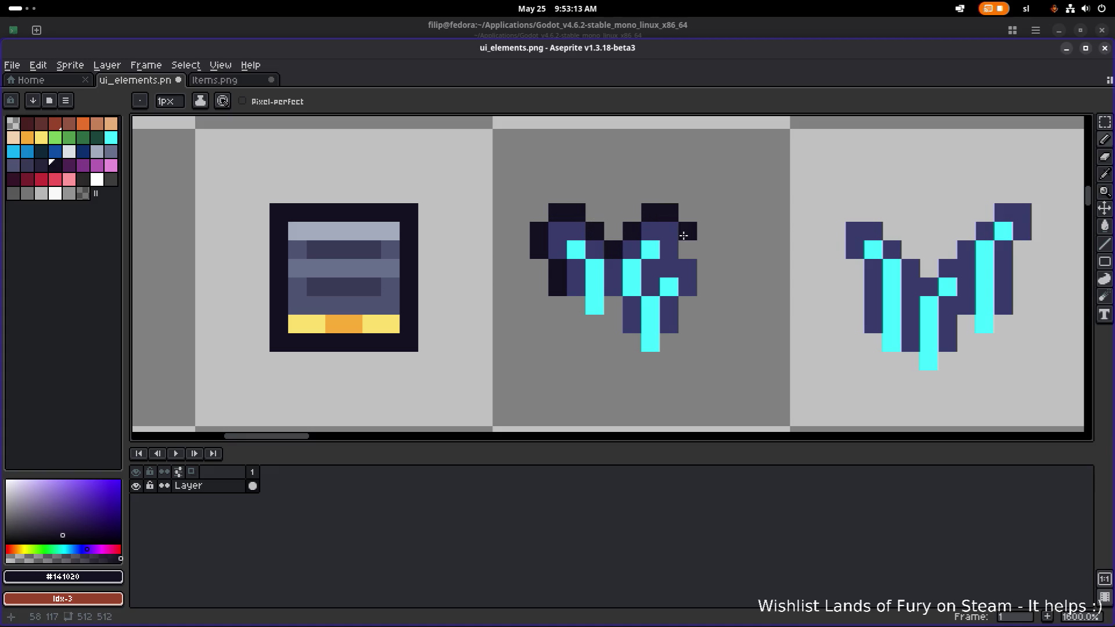
pyautogui.moveTo(712, 290)
pyautogui.mouseDown()
pyautogui.moveTo(665, 356)
pyautogui.moveTo(626, 343)
pyautogui.mouseUp()
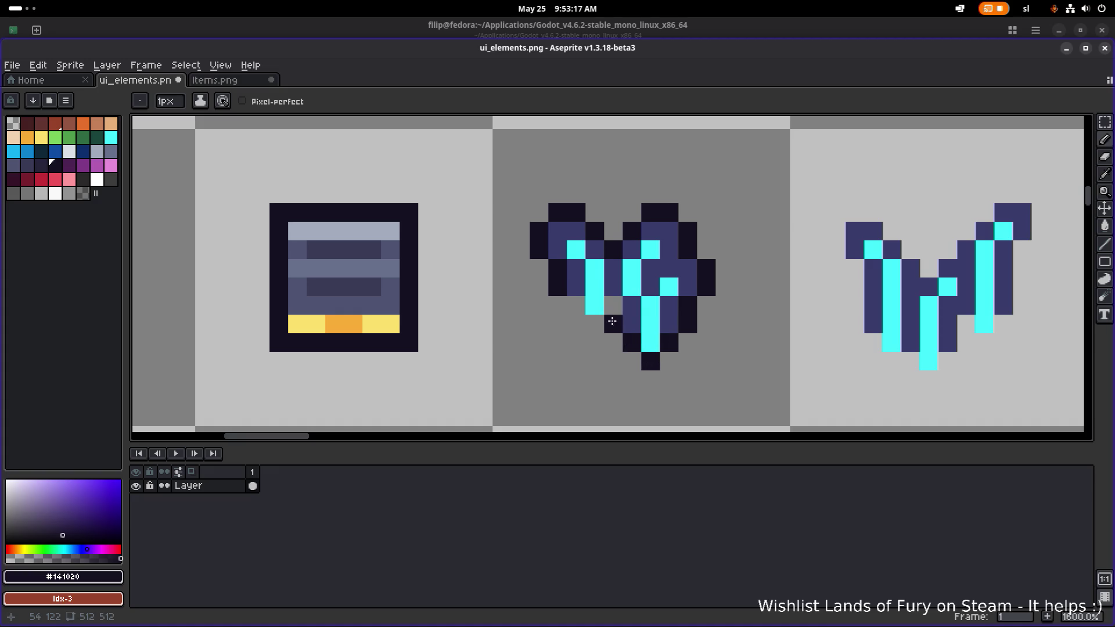
# Draw a #141020 outline along the middle wing's left edge and top.
pyautogui.scroll(-6, 576, 305)
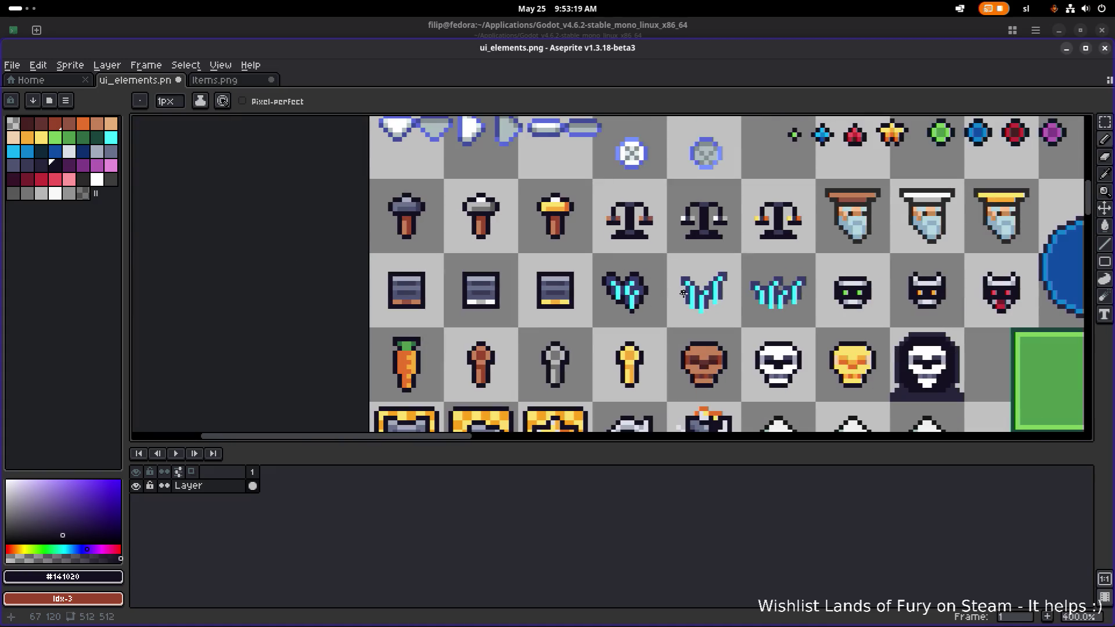
pyautogui.scroll(-1, 695, 290)
pyautogui.scroll(5, 697, 293)
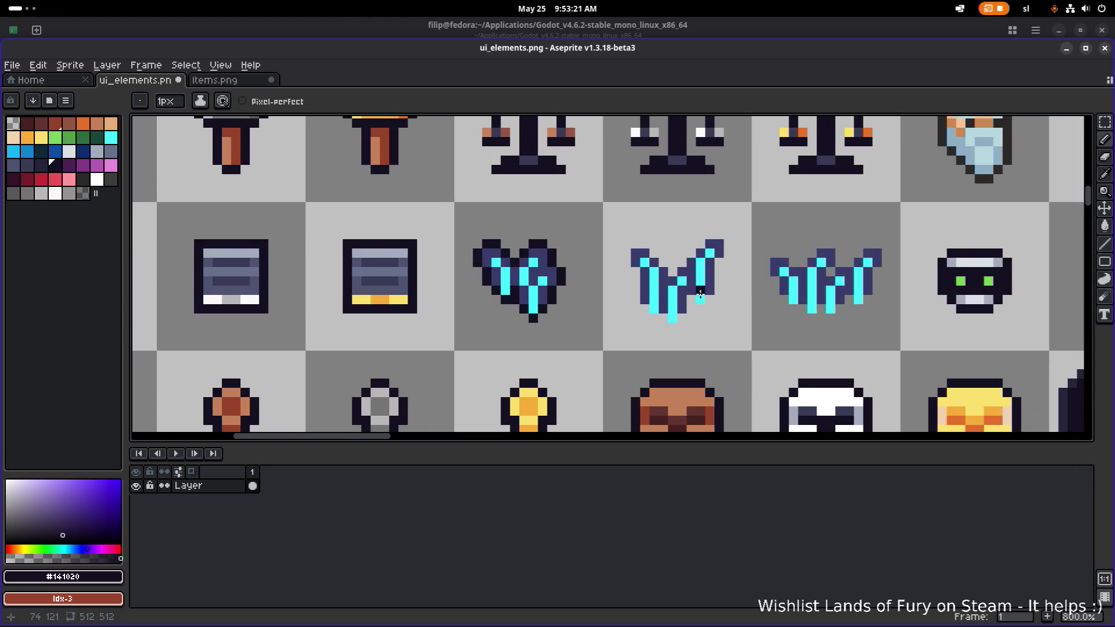
pyautogui.scroll(-3, 604, 311)
pyautogui.scroll(4, 639, 314)
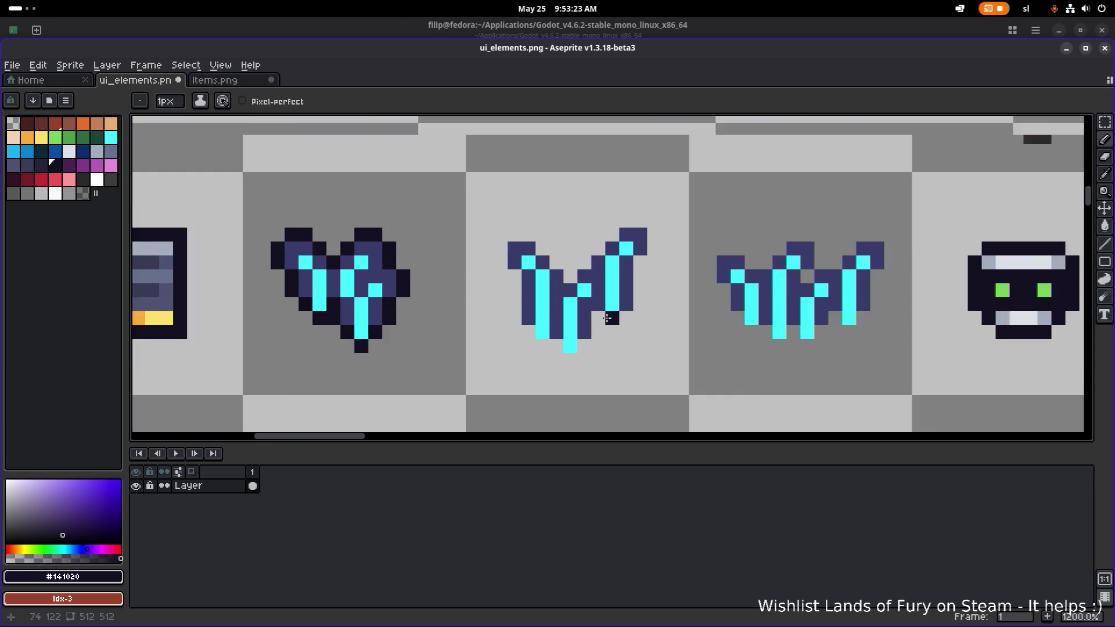
pyautogui.scroll(-7, 606, 313)
pyautogui.scroll(7, 603, 314)
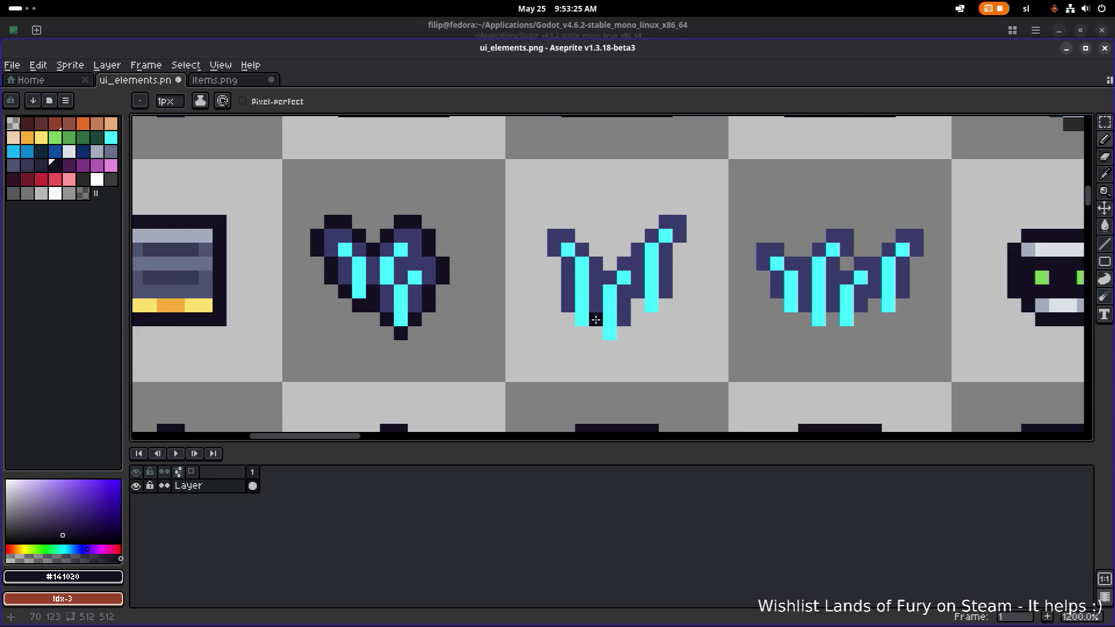
pyautogui.moveTo(557, 303)
pyautogui.mouseDown()
pyautogui.moveTo(555, 264)
pyautogui.moveTo(540, 247)
pyautogui.moveTo(553, 221)
pyautogui.moveTo(601, 244)
pyautogui.moveTo(614, 265)
pyautogui.moveTo(667, 209)
pyautogui.moveTo(684, 211)
pyautogui.moveTo(694, 241)
pyautogui.moveTo(681, 287)
pyautogui.moveTo(654, 320)
pyautogui.moveTo(639, 307)
pyautogui.moveTo(609, 348)
pyautogui.moveTo(594, 337)
pyautogui.mouseUp()
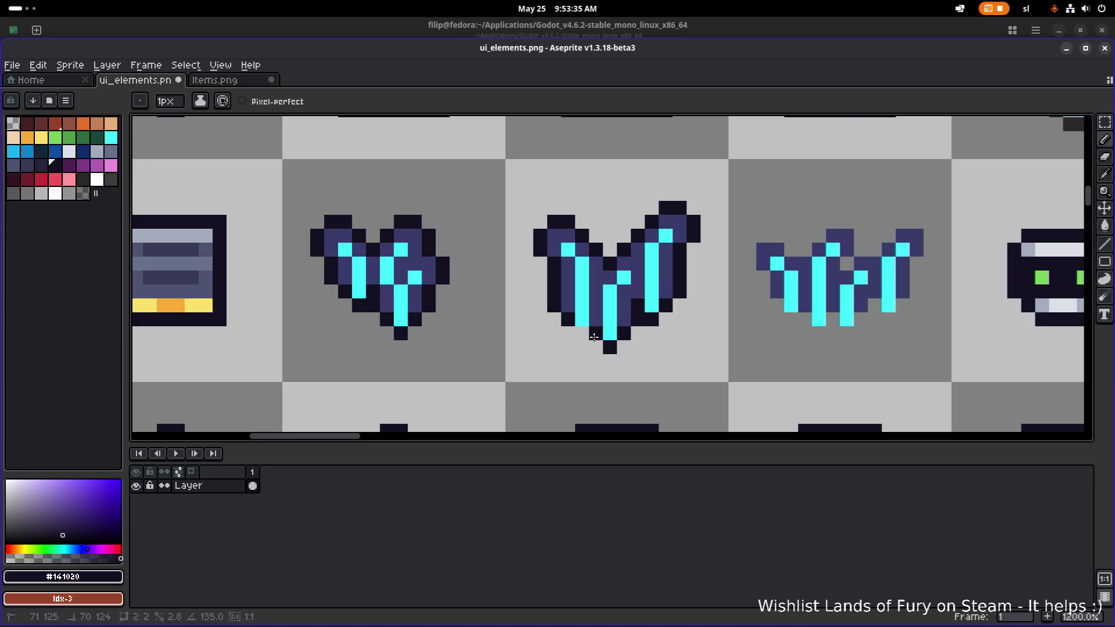
# Add a dark #141020 pixel to the third wing icon.
pyautogui.scroll(-7, 579, 334)
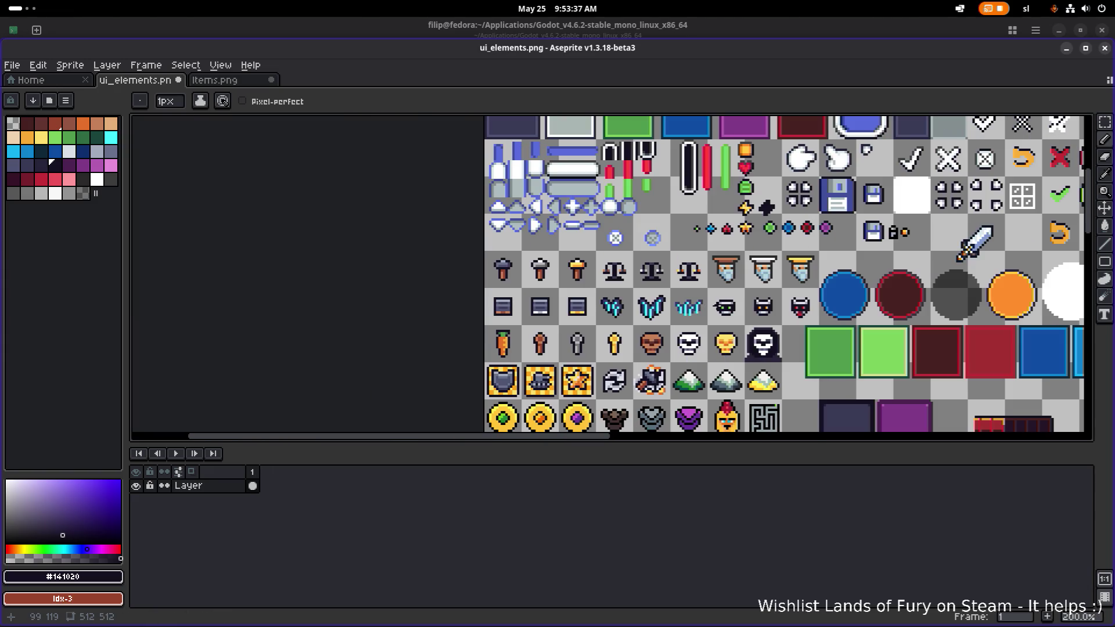
pyautogui.scroll(12, 672, 314)
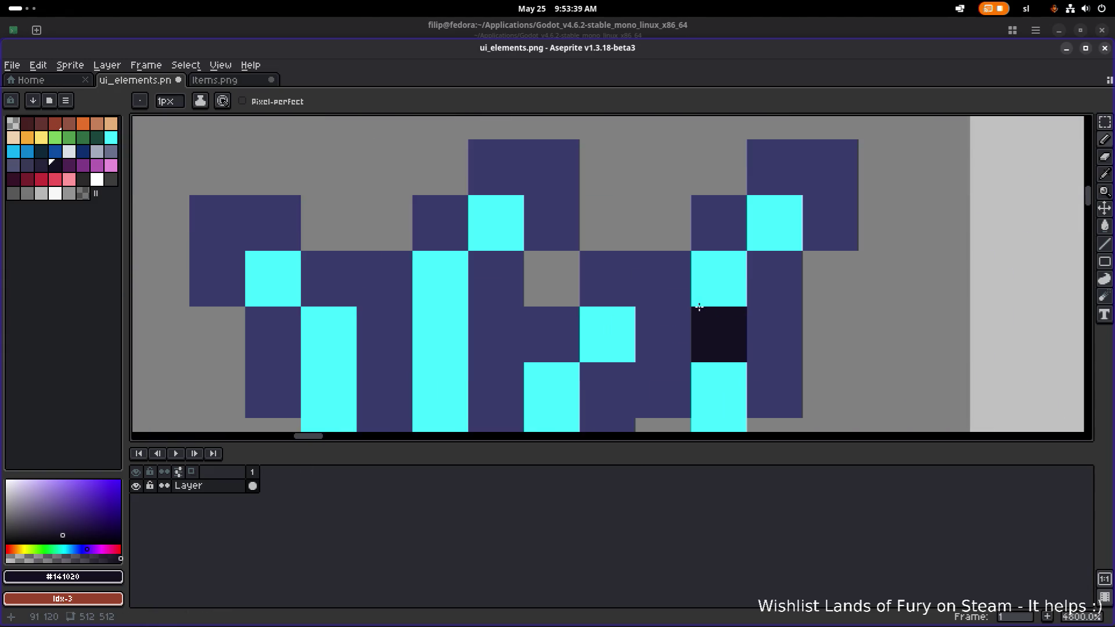
pyautogui.scroll(-4, 503, 319)
pyautogui.moveTo(503, 319)
pyautogui.mouseDown()
pyautogui.moveTo(468, 244)
pyautogui.moveTo(490, 225)
pyautogui.moveTo(525, 225)
pyautogui.moveTo(539, 241)
pyautogui.moveTo(581, 206)
pyautogui.moveTo(601, 206)
pyautogui.moveTo(619, 232)
pyautogui.moveTo(605, 258)
pyautogui.moveTo(674, 204)
pyautogui.moveTo(703, 205)
pyautogui.moveTo(709, 224)
pyautogui.moveTo(691, 284)
pyautogui.moveTo(656, 335)
pyautogui.moveTo(637, 321)
pyautogui.moveTo(601, 355)
pyautogui.moveTo(522, 334)
pyautogui.mouseUp()
# Save the sprite sheet with the new wing outlines.
pyautogui.scroll(-3, 522, 334)
pyautogui.hotkey('ctrl', 's')
pyautogui.scroll(-2, 523, 334)
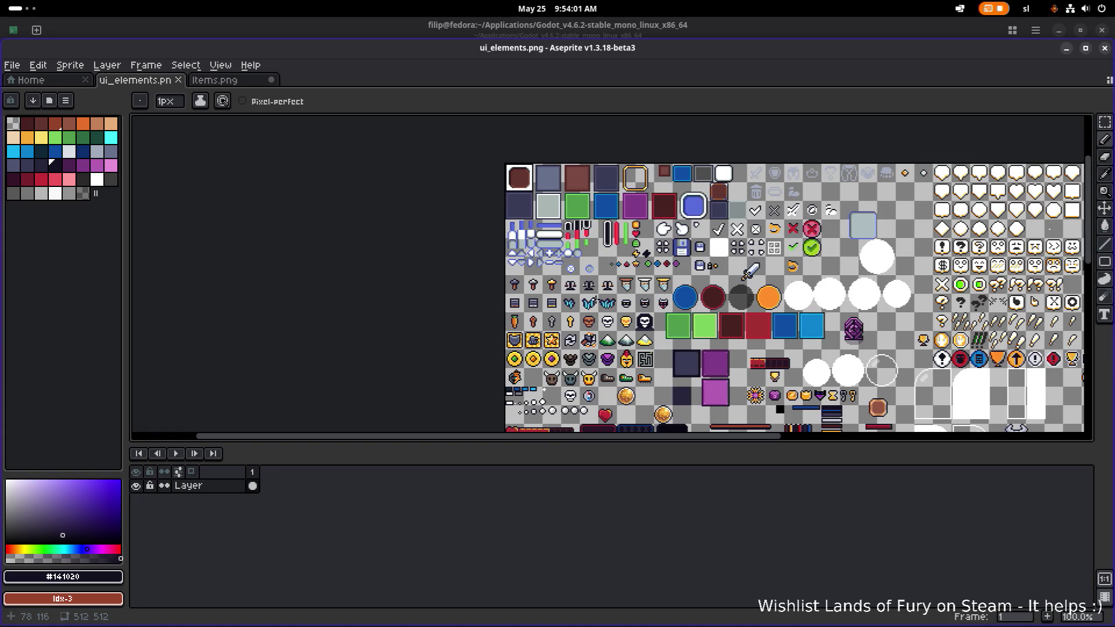
pyautogui.scroll(1, 583, 326)
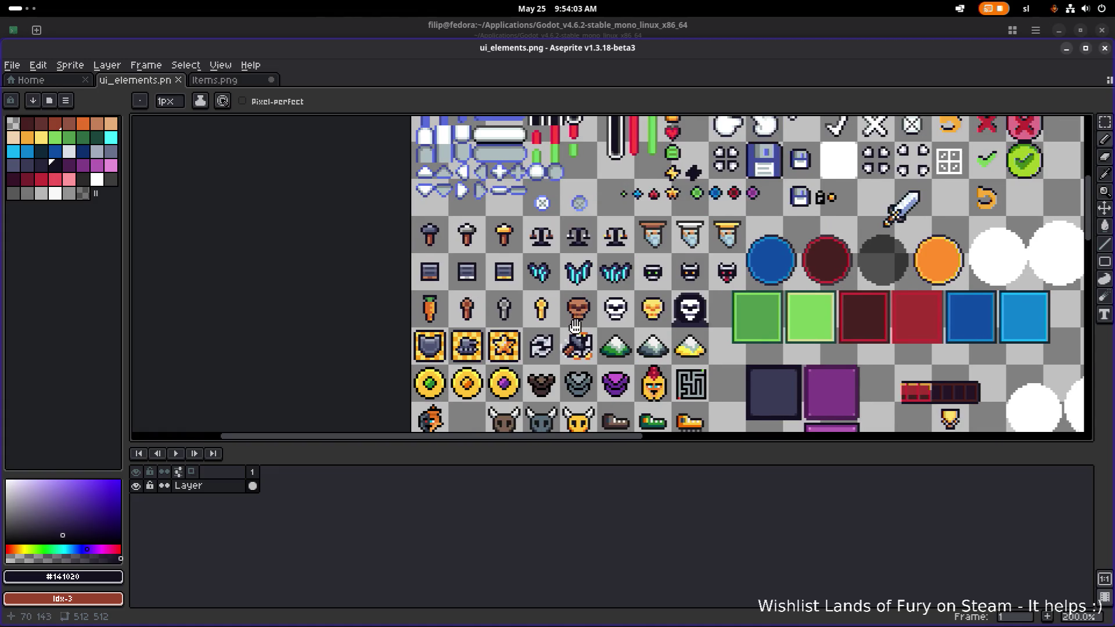
# Save the sheet, then dismiss the window switcher to stay in Aseprite.
pyautogui.scroll(2, 706, 305)
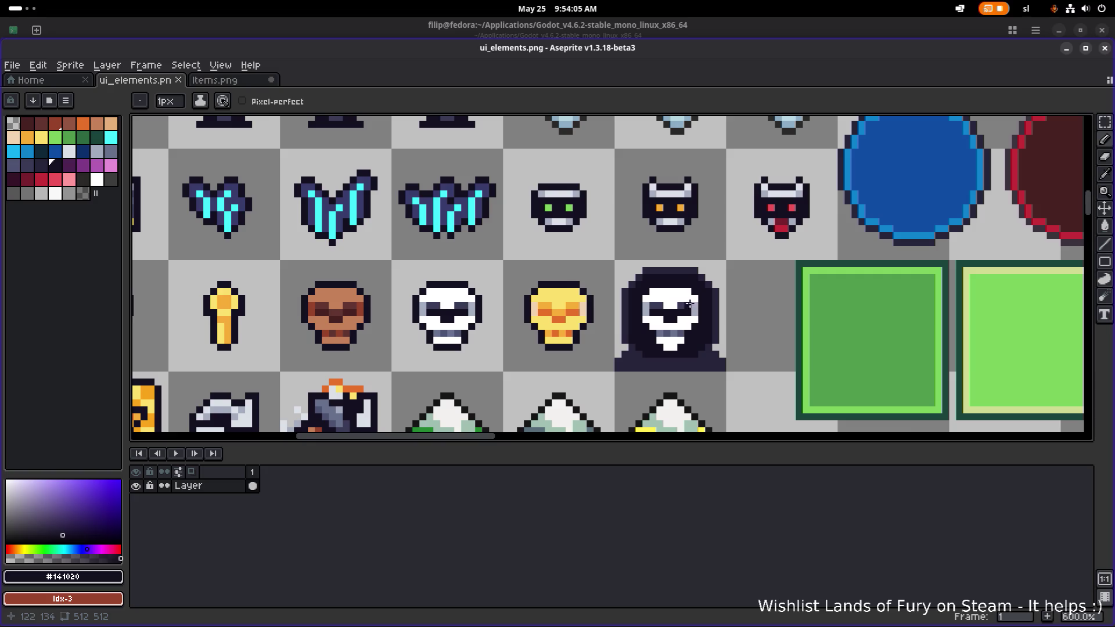
pyautogui.scroll(-2, 577, 326)
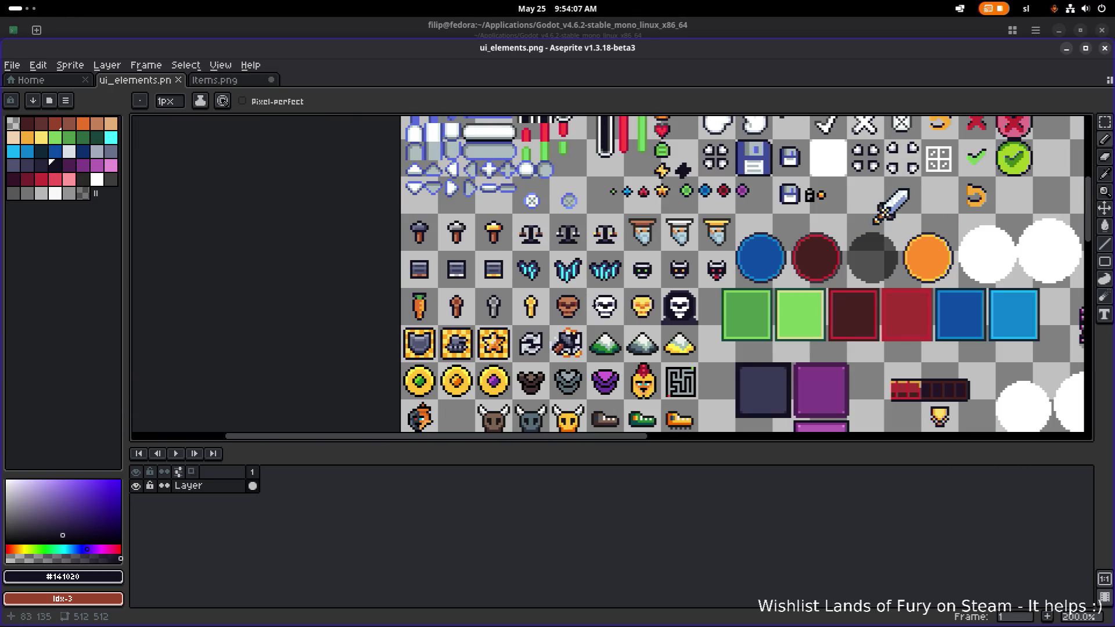
pyautogui.scroll(4, 685, 329)
pyautogui.hotkey('ctrl', 's')
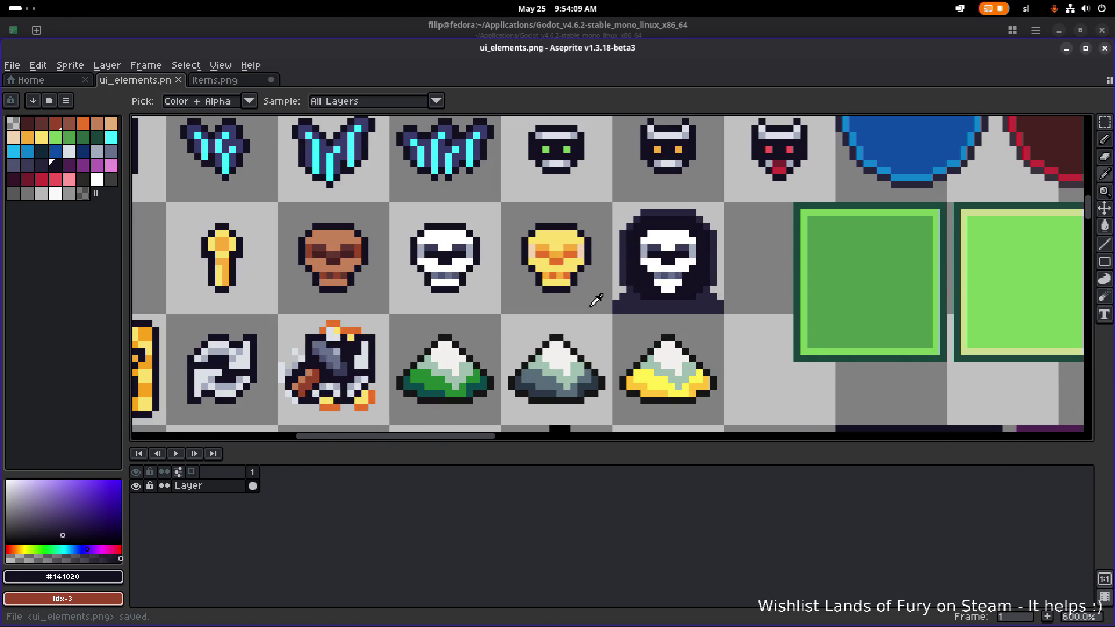
pyautogui.hotkey('alt', 'Tab')
pyautogui.hotkey('alt', 'Tab')
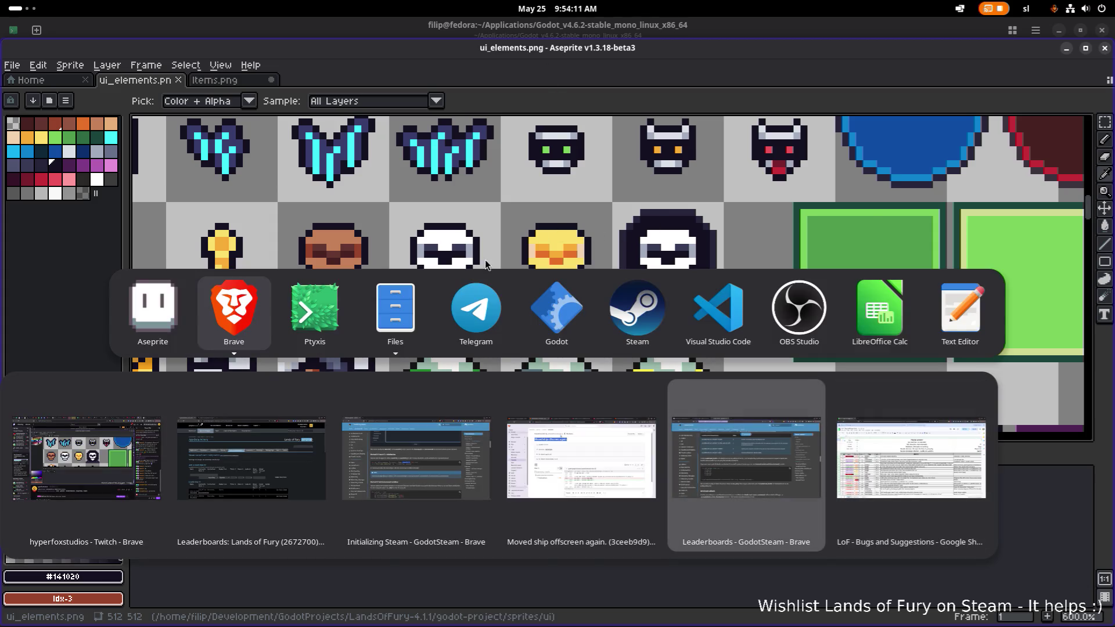
pyautogui.press('Escape')
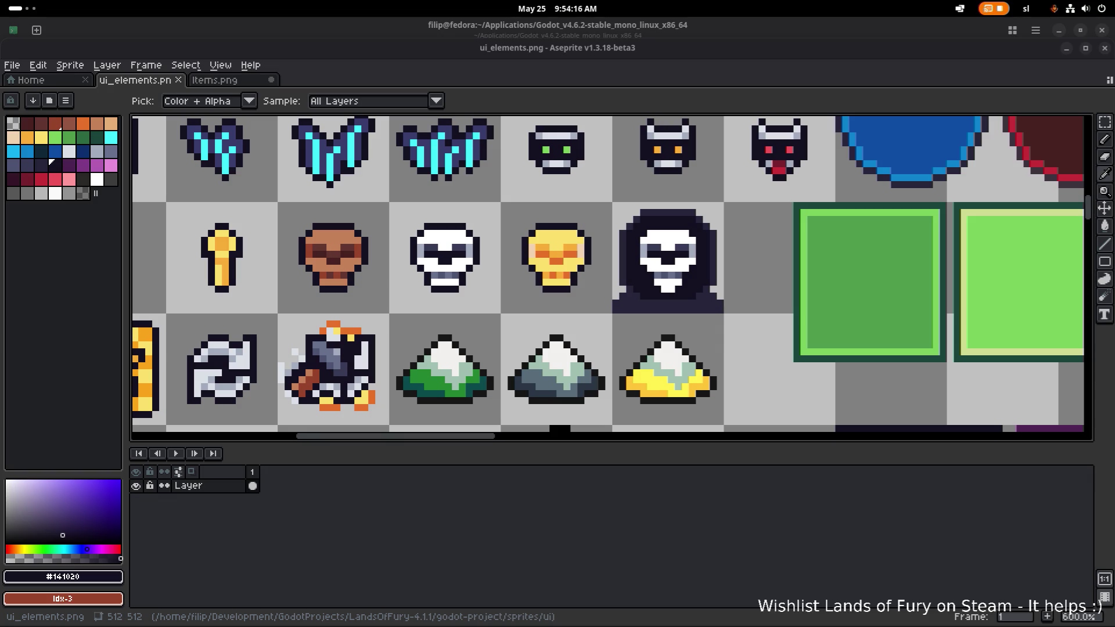
# Marquee the green, grey and yellow mountain icons and delete them to transparent.
pyautogui.moveTo(387, 337)
pyautogui.mouseDown()
pyautogui.moveTo(478, 330)
pyautogui.moveTo(386, 330)
pyautogui.moveTo(590, 256)
pyautogui.moveTo(377, 226)
pyautogui.mouseUp()
pyautogui.press('m')
pyautogui.moveTo(426, 191); pyautogui.dragTo(701, 279)
pyautogui.press('Delete')
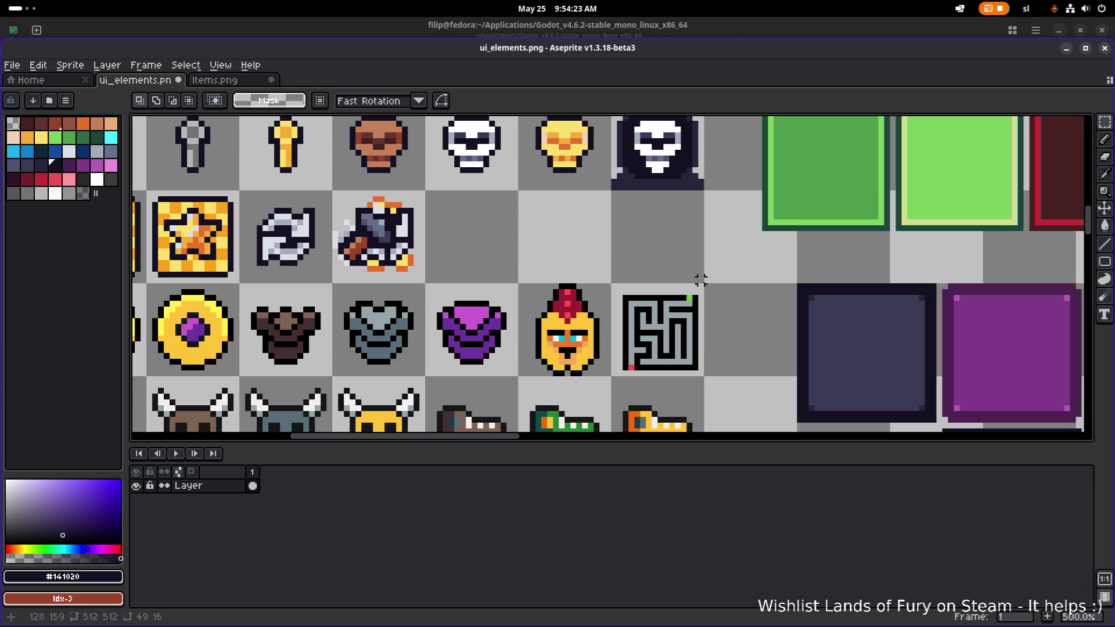
# Save ui_elements.png and switch over to browse the Items.png sheet.
pyautogui.hotkey('ctrl', 's')
pyautogui.hotkey('ctrl', 'Tab')
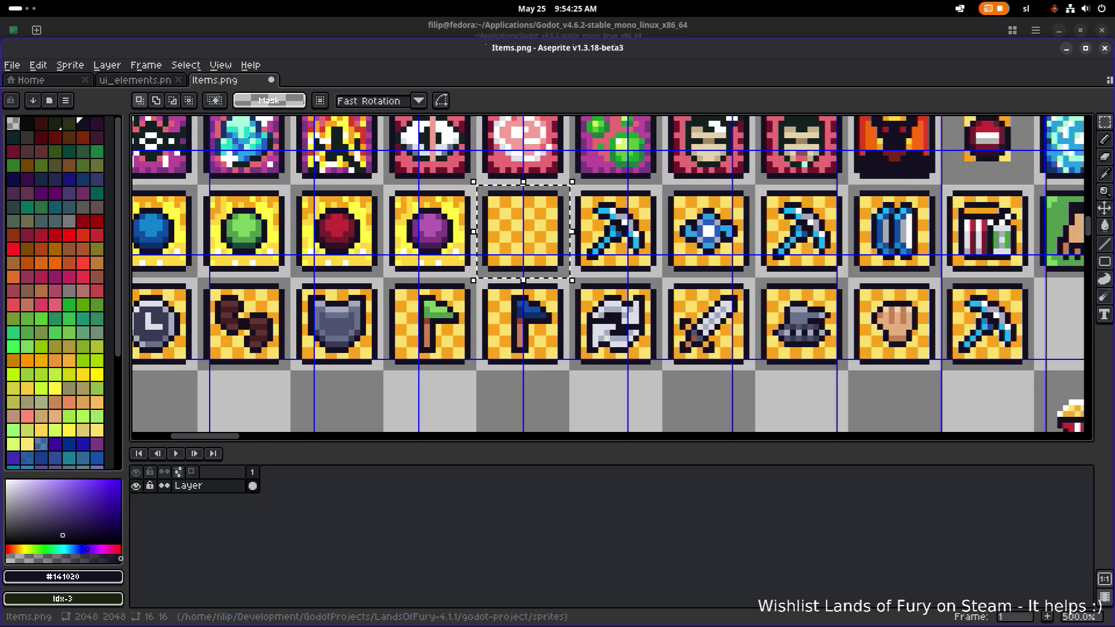
pyautogui.scroll(-6, 328, 242)
pyautogui.scroll(4, 328, 243)
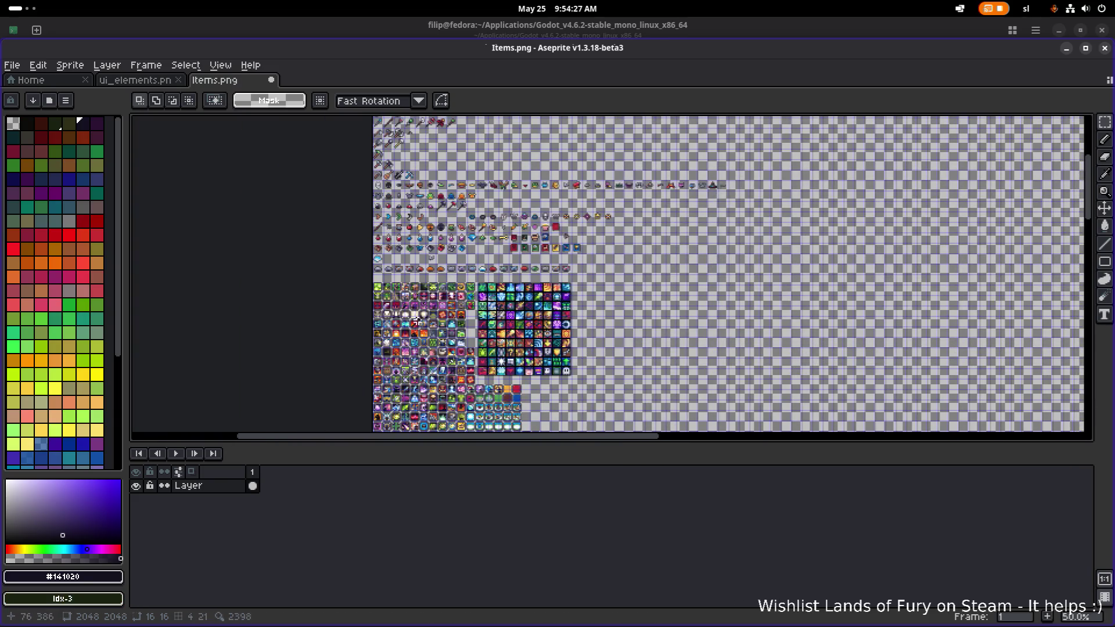
pyautogui.scroll(-2, 453, 230)
pyautogui.scroll(2, 471, 254)
pyautogui.scroll(1, 425, 272)
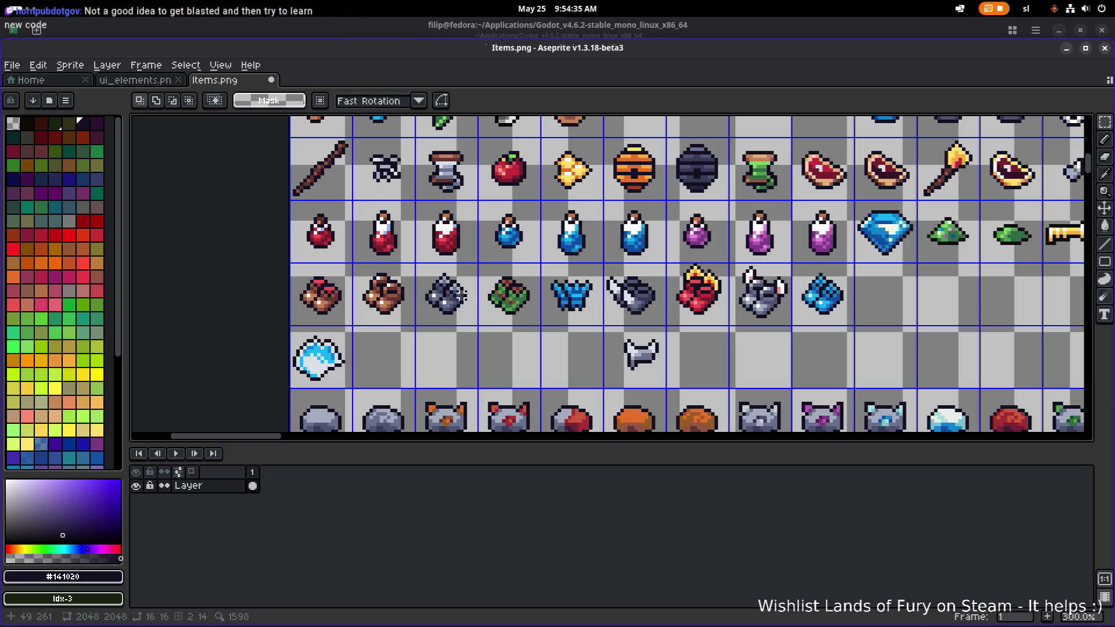
pyautogui.scroll(1, 361, 290)
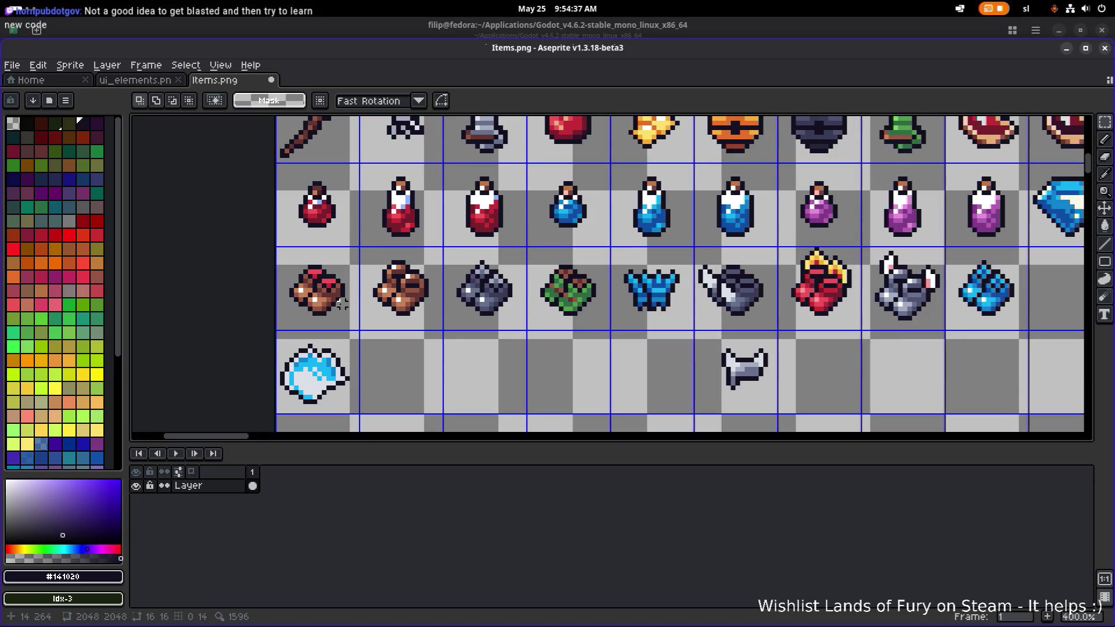
# Select the first three glove items in Items.png's third row, then return to ui_elements.png.
pyautogui.hscroll(2, 331, 313)
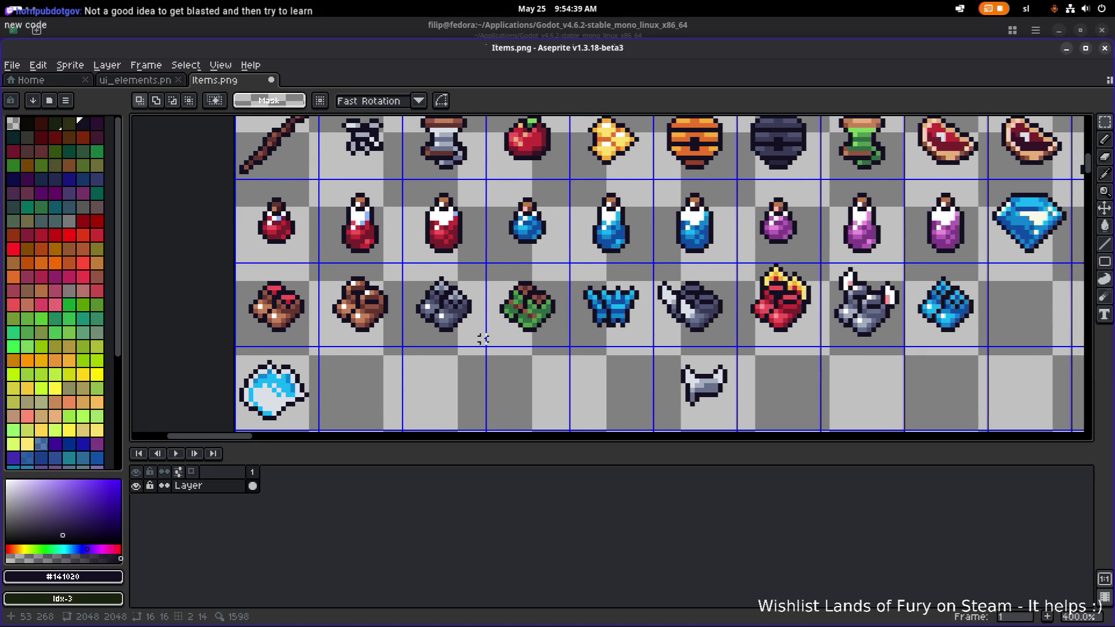
pyautogui.moveTo(480, 341)
pyautogui.mouseDown()
pyautogui.moveTo(175, 273)
pyautogui.moveTo(186, 258)
pyautogui.mouseUp()
pyautogui.click(140, 80)
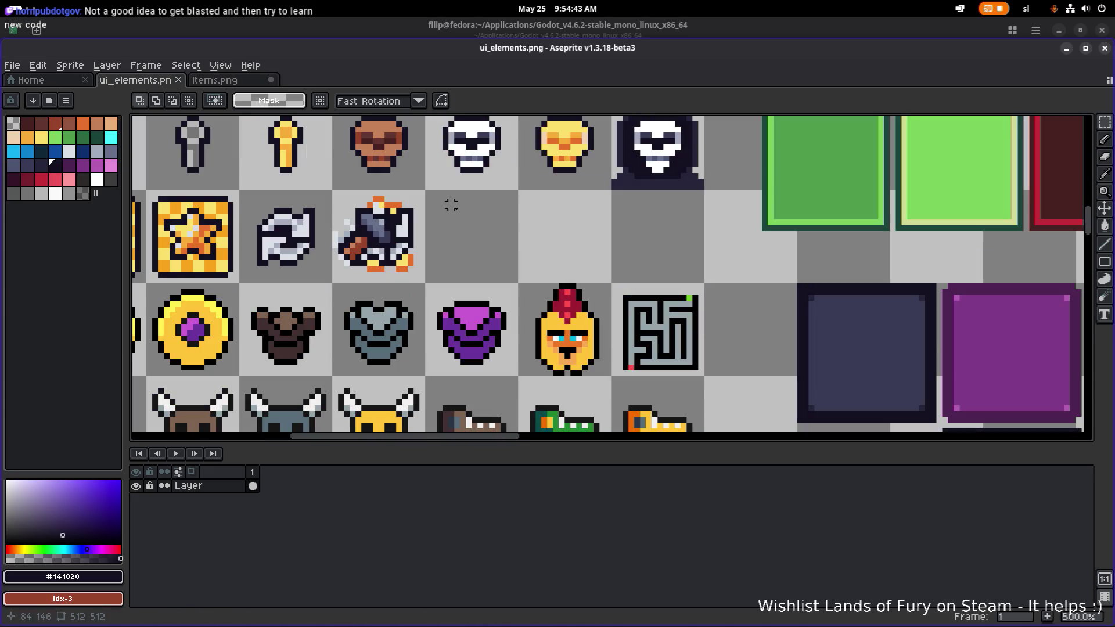
# Paste the three copied gauntlets into the emptied cells beside the hammer icon.
pyautogui.hotkey('ctrl', 'v')
pyautogui.moveTo(514, 287)
pyautogui.mouseDown()
pyautogui.moveTo(486, 242)
pyautogui.moveTo(463, 241)
pyautogui.moveTo(491, 243)
pyautogui.mouseUp()
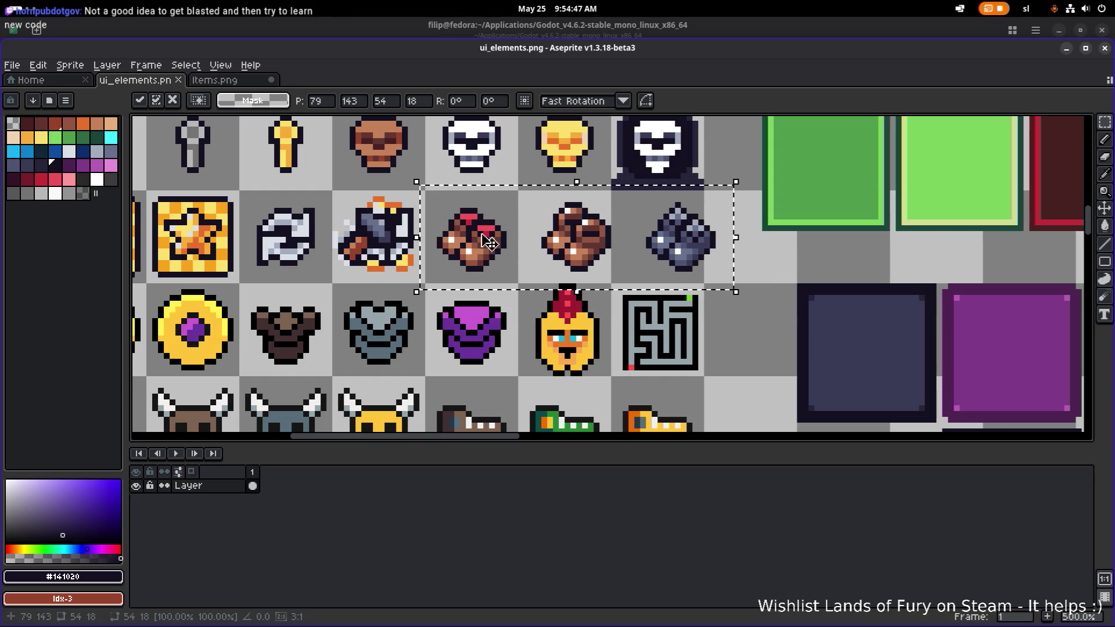
pyautogui.click(776, 287)
# Rearrange the brown gauntlet and red-topped item, settling the brown gauntlet in the empty cell.
pyautogui.moveTo(532, 193); pyautogui.dragTo(625, 275)
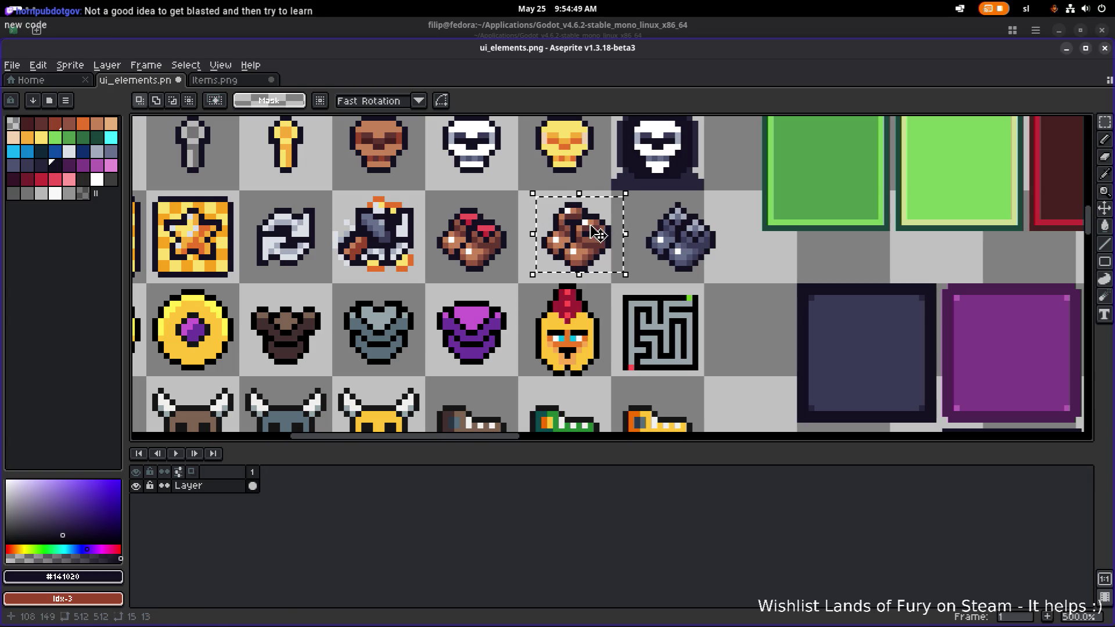
pyautogui.moveTo(596, 234); pyautogui.dragTo(584, 234)
pyautogui.click(433, 273)
pyautogui.moveTo(428, 274); pyautogui.dragTo(521, 193)
pyautogui.moveTo(499, 234); pyautogui.dragTo(780, 287)
pyautogui.click(511, 273)
pyautogui.moveTo(503, 286); pyautogui.dragTo(614, 199)
pyautogui.moveTo(597, 240); pyautogui.dragTo(506, 237)
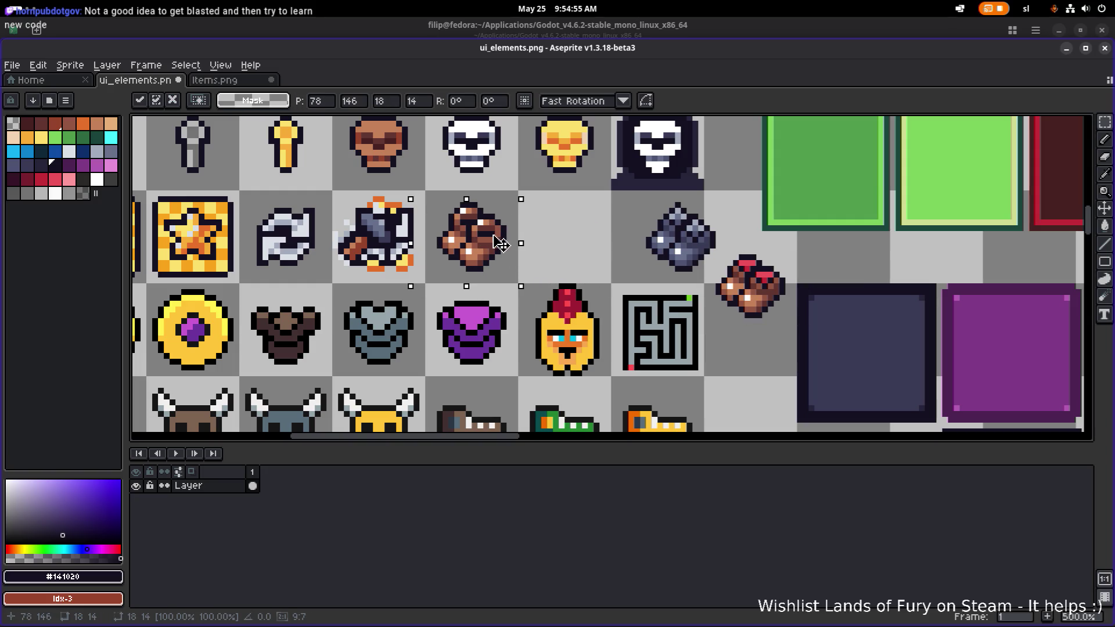
pyautogui.click(614, 240)
# Move the grey and red-capped gauntlets left into the remaining empty cells.
pyautogui.moveTo(625, 269); pyautogui.dragTo(724, 205)
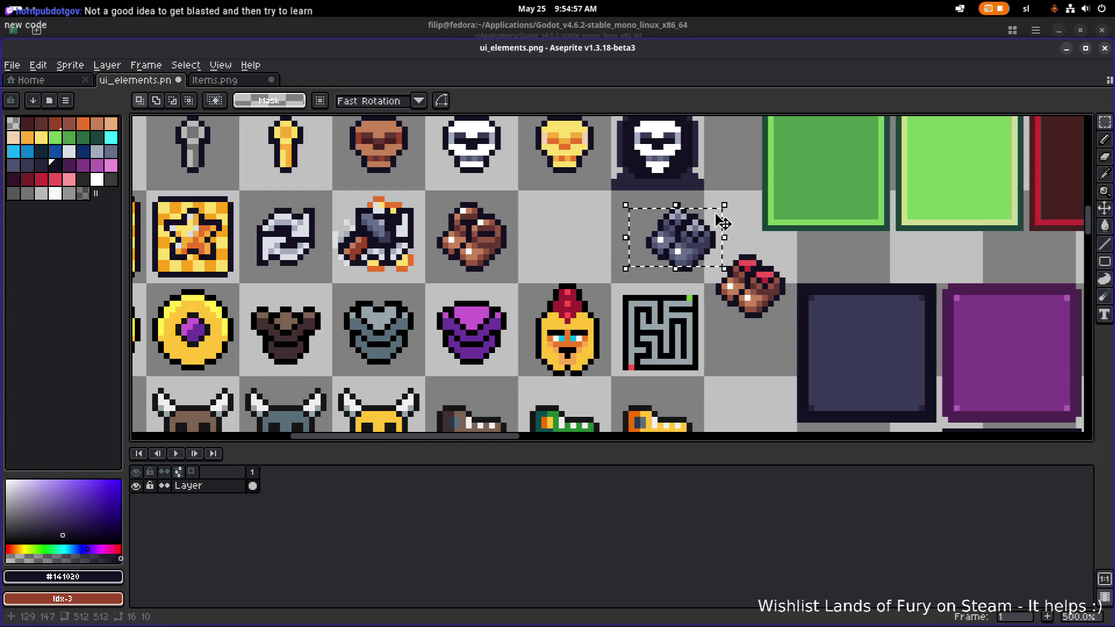
pyautogui.moveTo(690, 246); pyautogui.dragTo(579, 240)
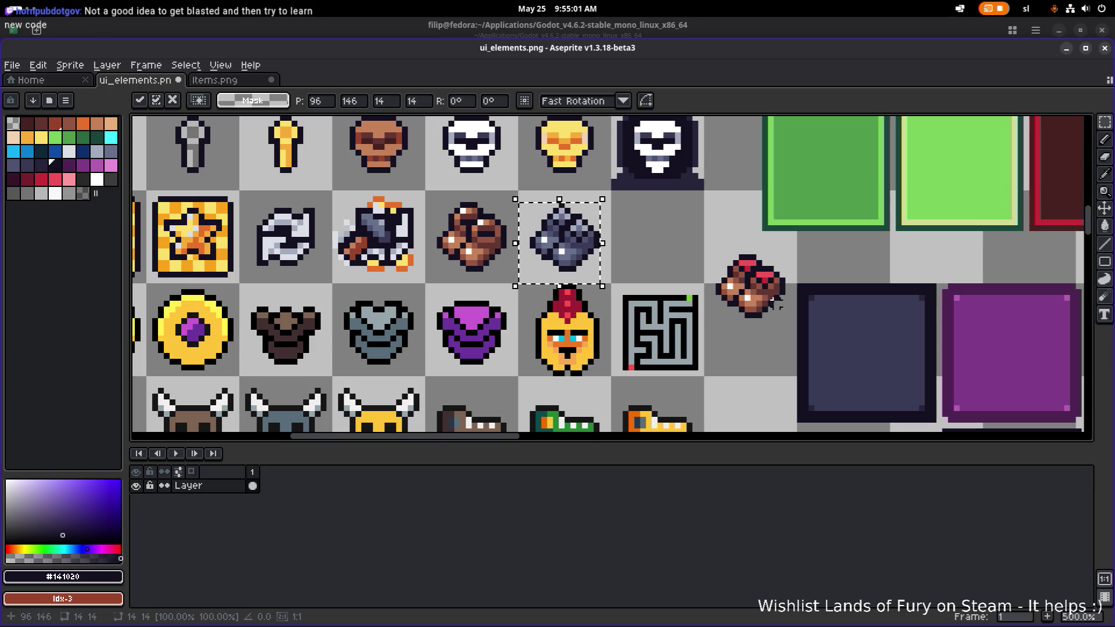
pyautogui.click(776, 321)
pyautogui.moveTo(795, 325); pyautogui.dragTo(710, 242)
pyautogui.moveTo(749, 280); pyautogui.dragTo(657, 234)
pyautogui.click(764, 257)
pyautogui.scroll(2, 574, 219)
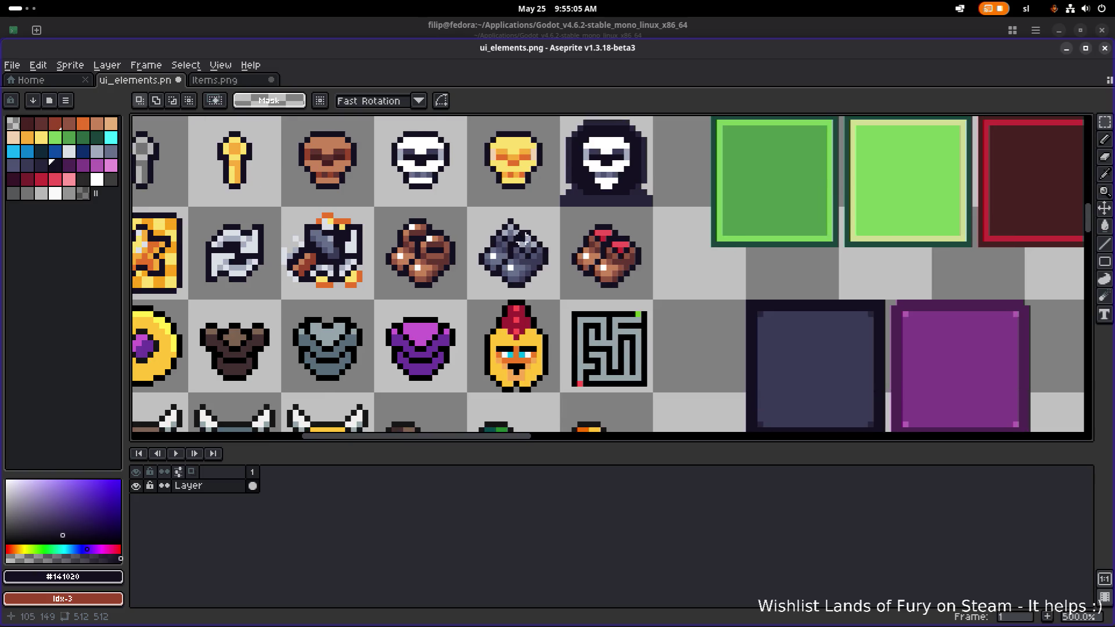
# Try yellow flood fills on two gauntlet pixels, then undo them.
pyautogui.scroll(-1, 510, 290)
pyautogui.press('i')
pyautogui.click(431, 168)
pyautogui.scroll(3, 512, 261)
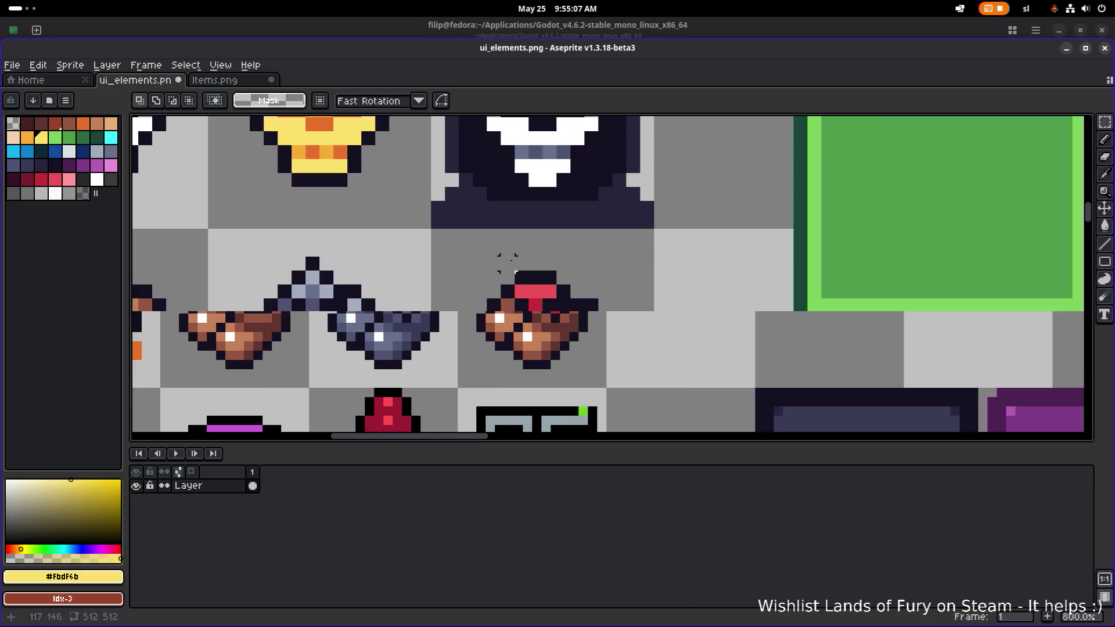
pyautogui.press('g')
pyautogui.click(540, 297)
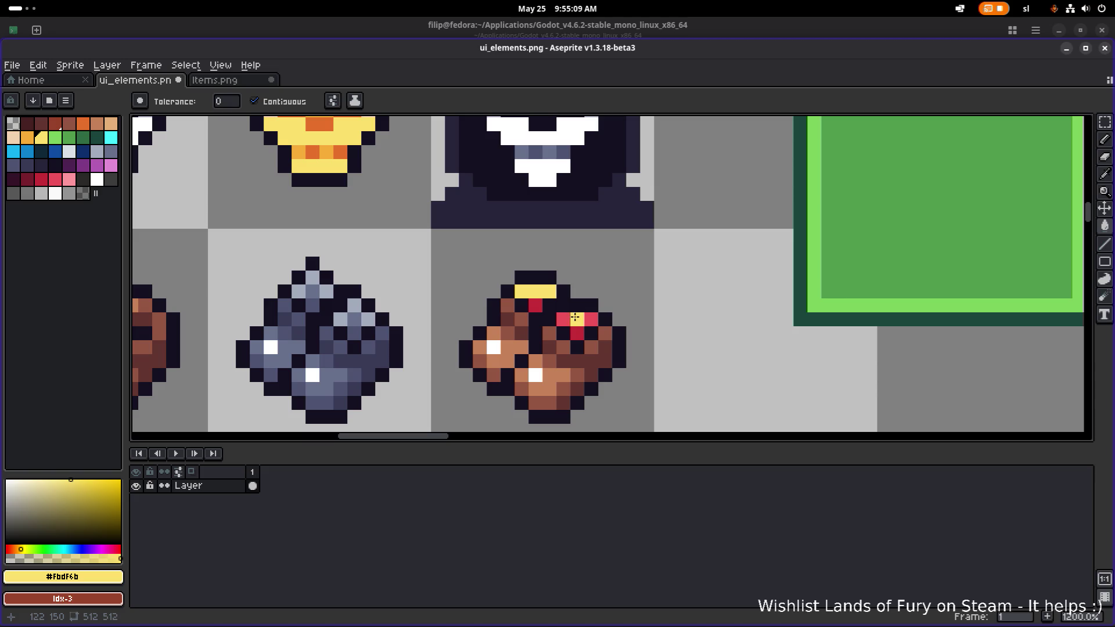
pyautogui.click(577, 306)
pyautogui.scroll(-1, 577, 309)
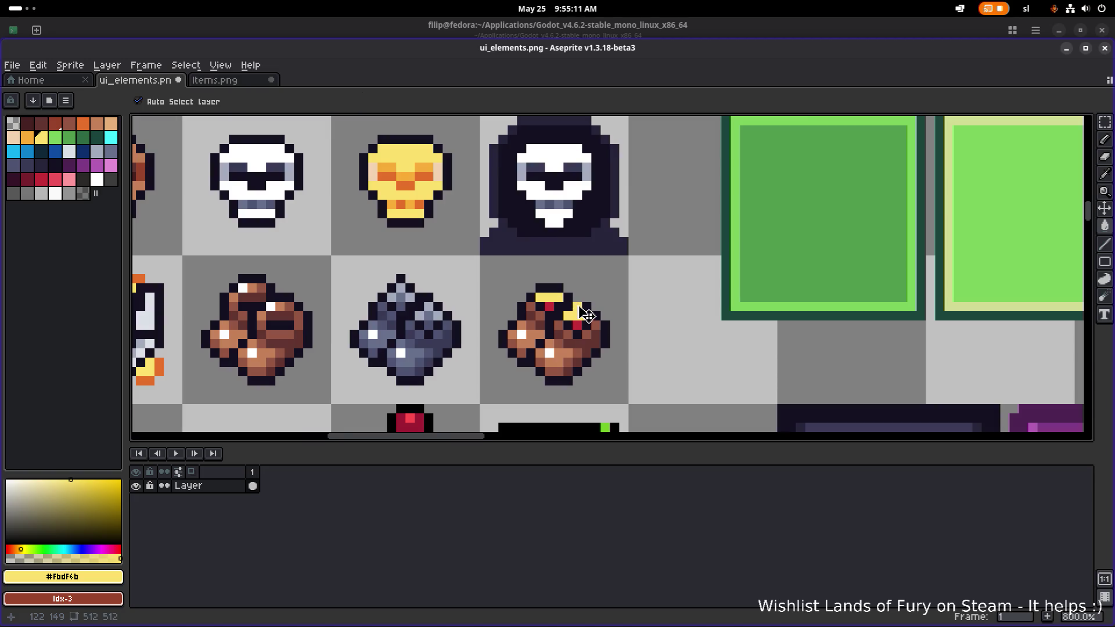
pyautogui.hotkey('ctrl', 'z')
pyautogui.hotkey('ctrl', 'z')
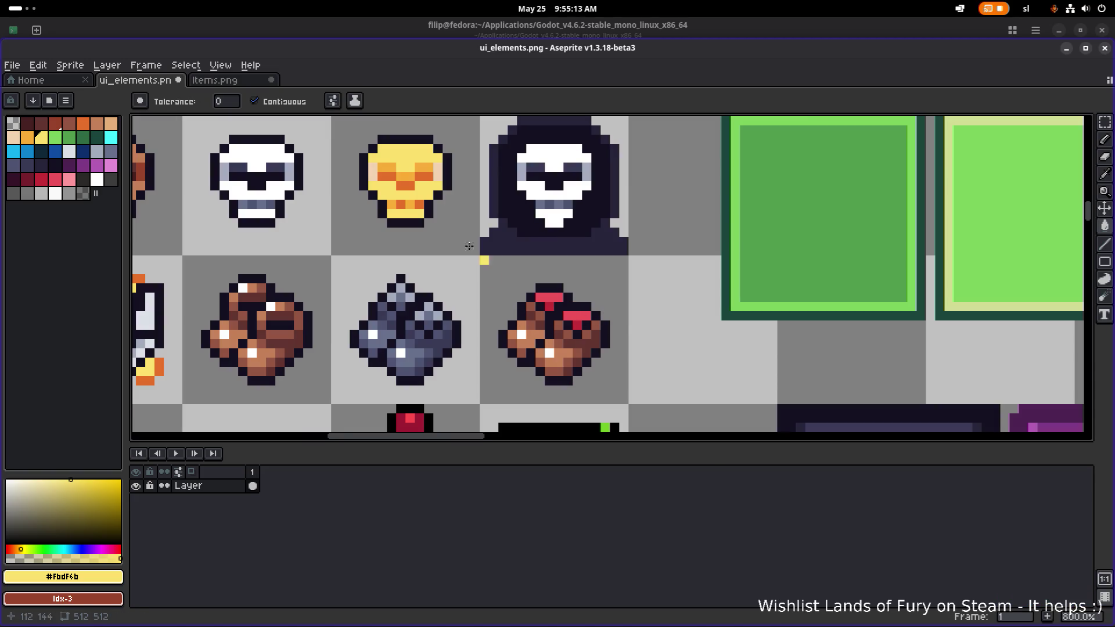
# Fill the gauntlet's orange and tan patches with the skull's peach, and add one yellow pixel.
pyautogui.keyDown('alt'); pyautogui.click(436, 176); pyautogui.keyUp('alt')
pyautogui.scroll(1, 517, 311)
pyautogui.click(516, 312)
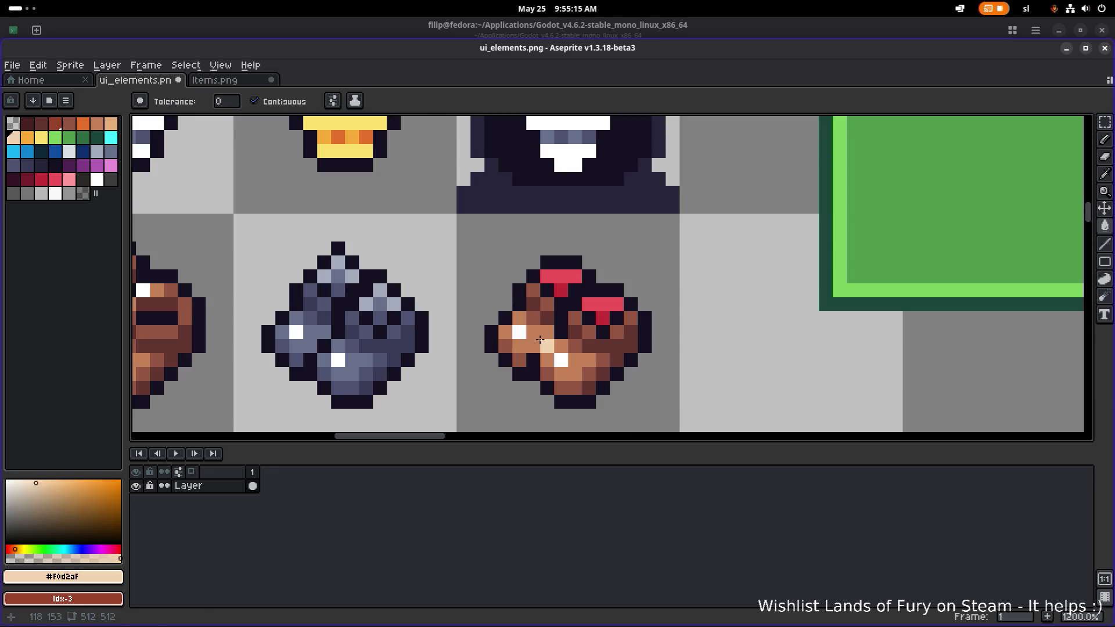
pyautogui.click(533, 330)
pyautogui.click(516, 314)
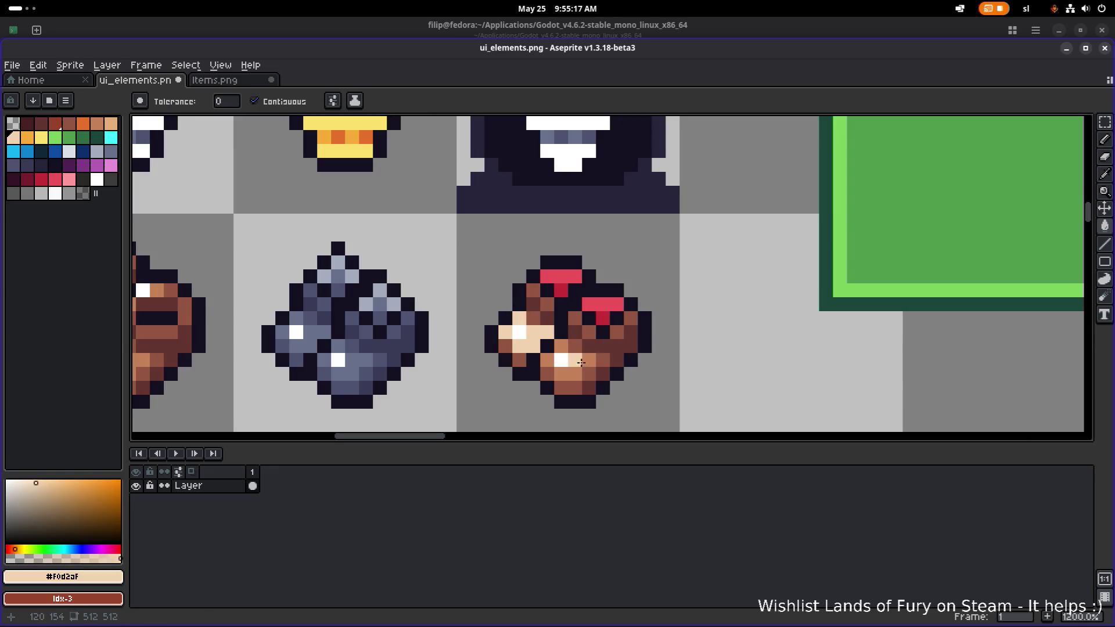
pyautogui.click(582, 363)
pyautogui.scroll(-1, 406, 204)
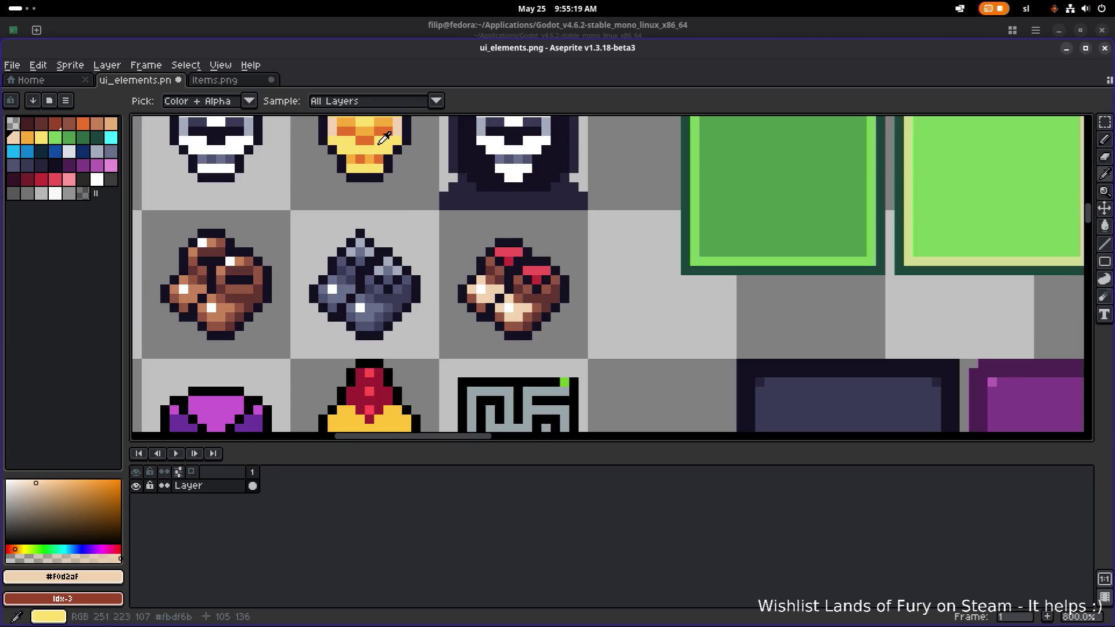
pyautogui.keyDown('alt'); pyautogui.click(387, 142); pyautogui.keyUp('alt')
pyautogui.scroll(1, 476, 312)
pyautogui.click(476, 312)
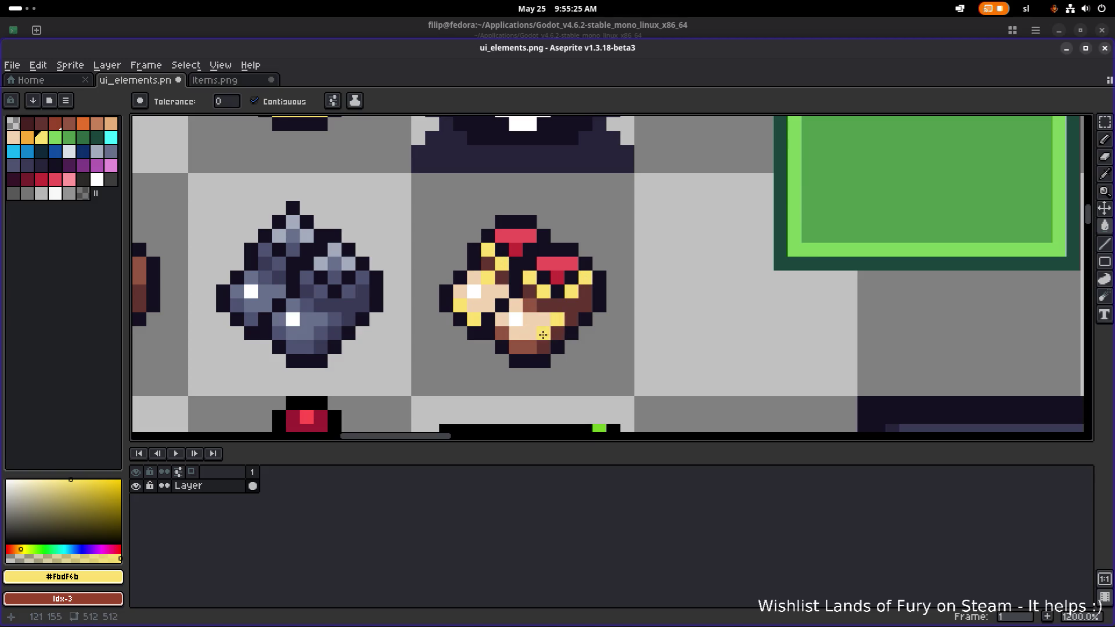
# Fill the gauntlet's brown and yellow pixels with orange, redoing one misplaced fill.
pyautogui.scroll(-1, 515, 293)
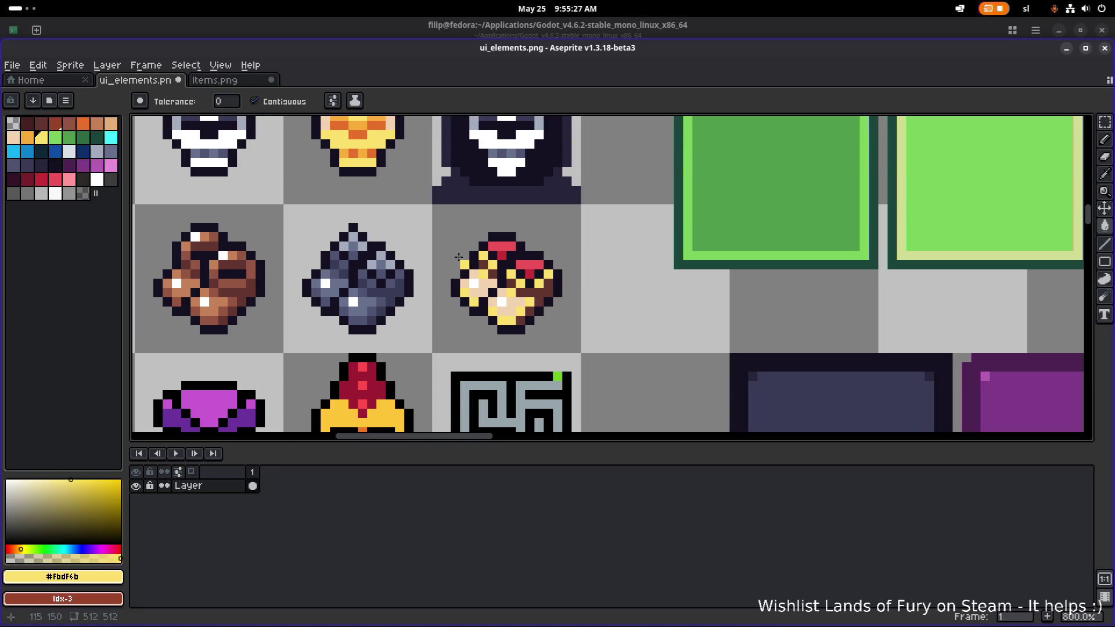
pyautogui.keyDown('alt'); pyautogui.click(387, 132); pyautogui.keyUp('alt')
pyautogui.scroll(1, 509, 271)
pyautogui.click(510, 271)
pyautogui.hotkey('ctrl', 'z')
pyautogui.click(483, 277)
pyautogui.scroll(1, 481, 278)
pyautogui.click(466, 254)
pyautogui.click(537, 303)
pyautogui.scroll(-2, 568, 308)
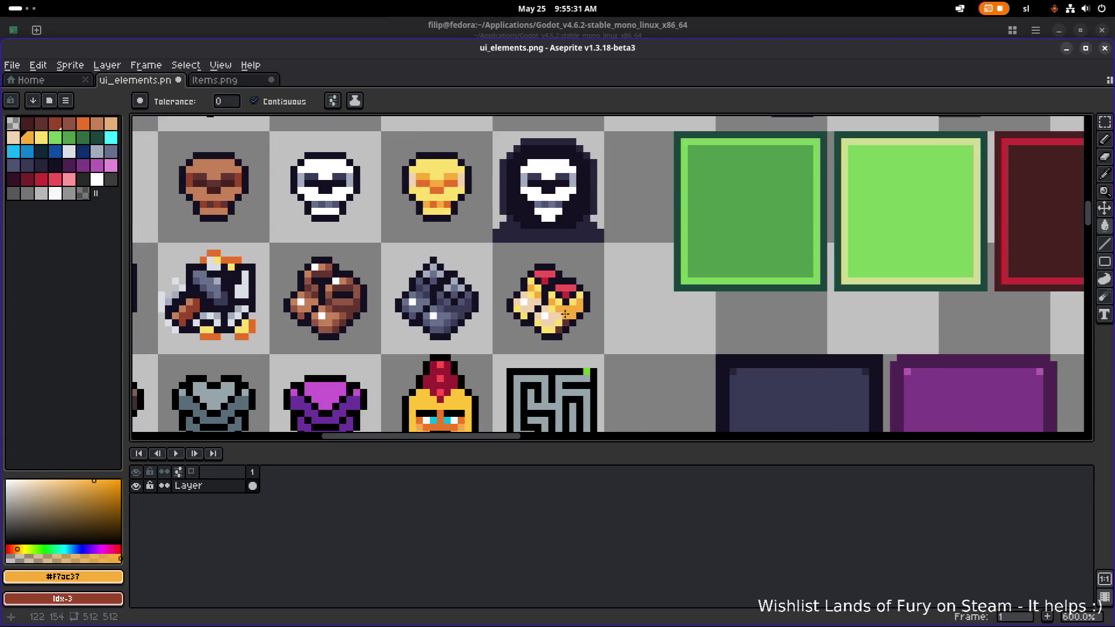
pyautogui.scroll(3, 577, 329)
pyautogui.click(580, 278)
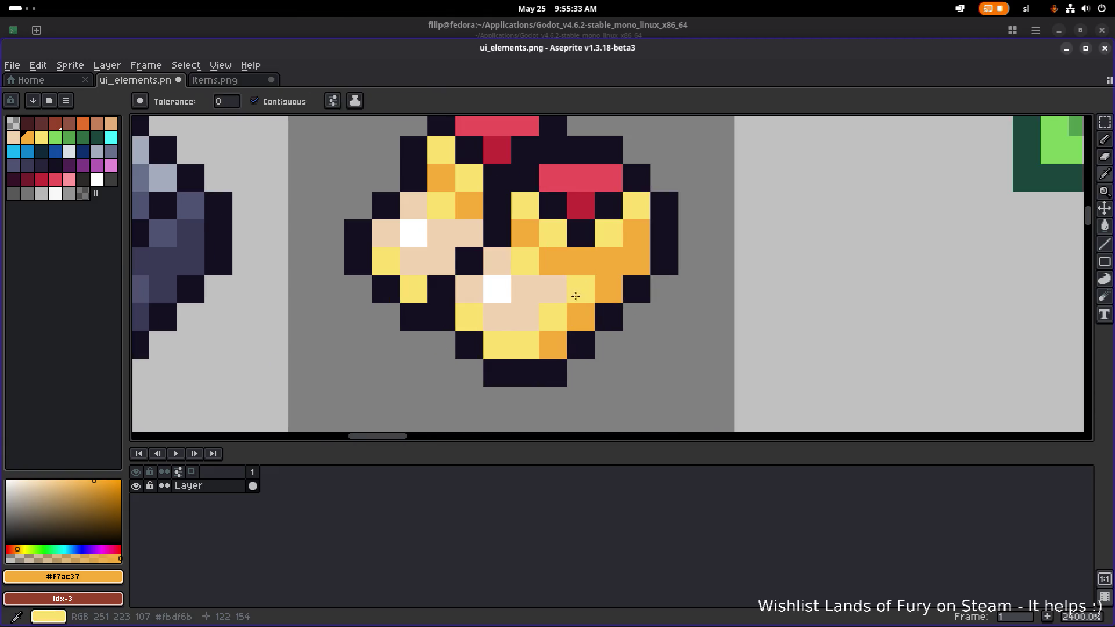
# Bring the gold gauntlet back into view and fill its white and peach pixels yellow.
pyautogui.keyDown('alt'); pyautogui.click(574, 294); pyautogui.keyUp('alt')
pyautogui.scroll(-3, 516, 280)
pyautogui.moveTo(498, 288); pyautogui.dragTo(489, 317)
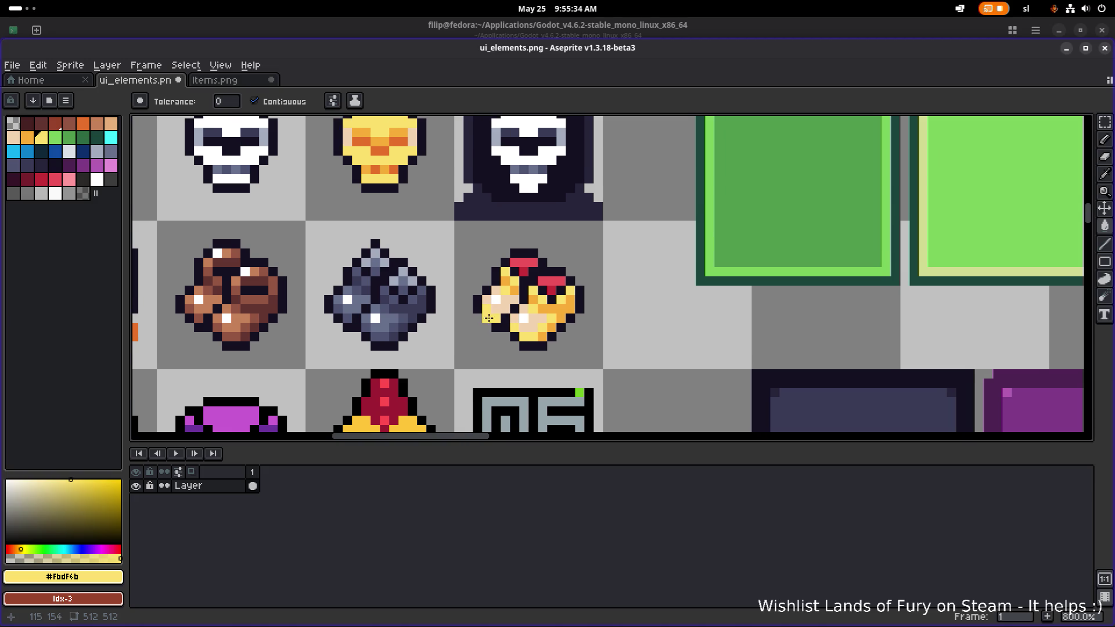
pyautogui.keyDown('alt'); pyautogui.click(525, 317); pyautogui.keyUp('alt')
pyautogui.scroll(-1, 547, 315)
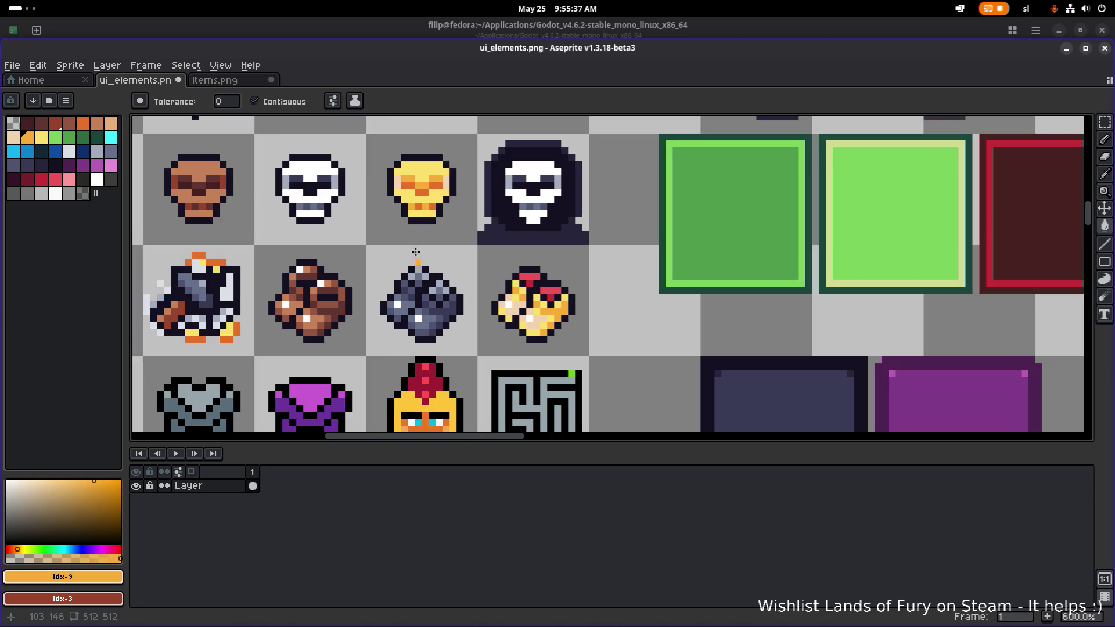
pyautogui.press('alt')
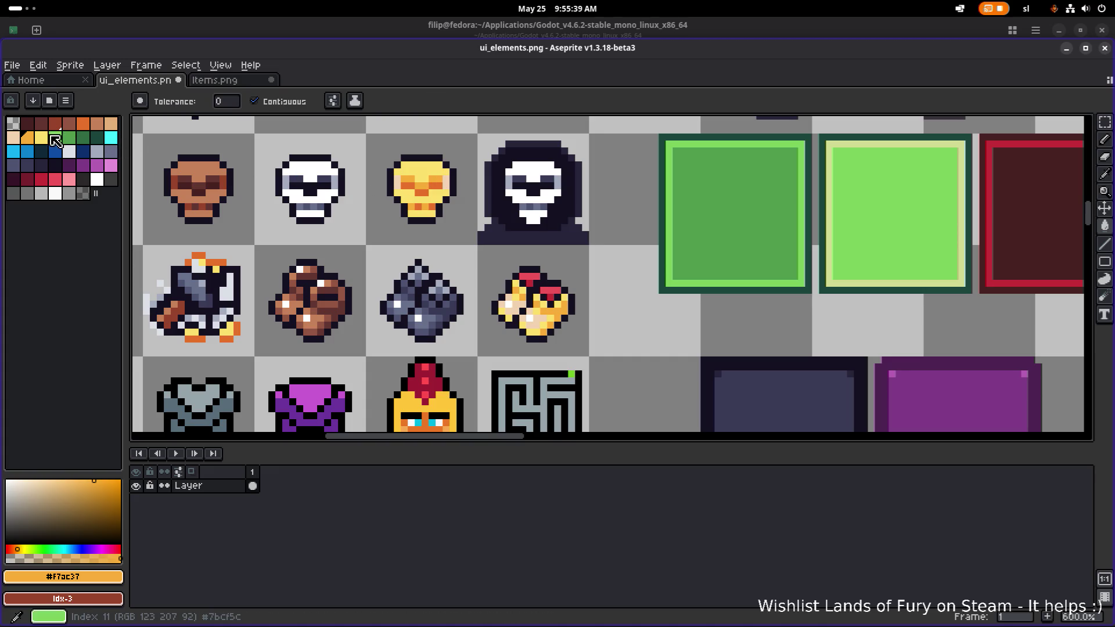
pyautogui.keyDown('alt'); pyautogui.click(529, 319); pyautogui.keyUp('alt')
pyautogui.scroll(4, 529, 319)
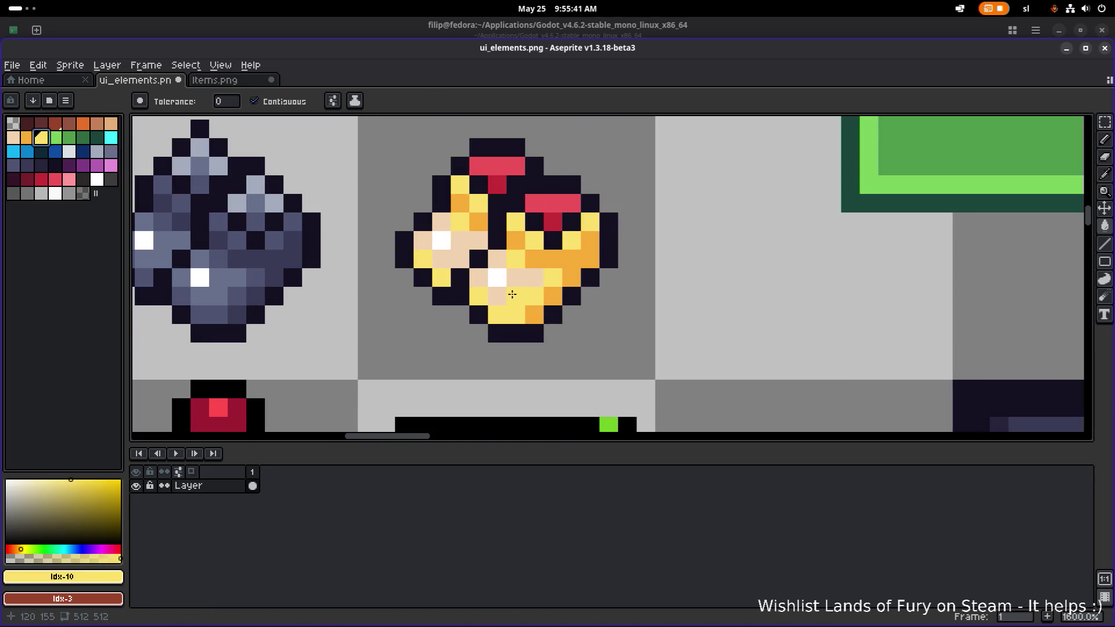
pyautogui.keyDown('alt'); pyautogui.click(535, 297); pyautogui.keyUp('alt')
pyautogui.click(501, 281)
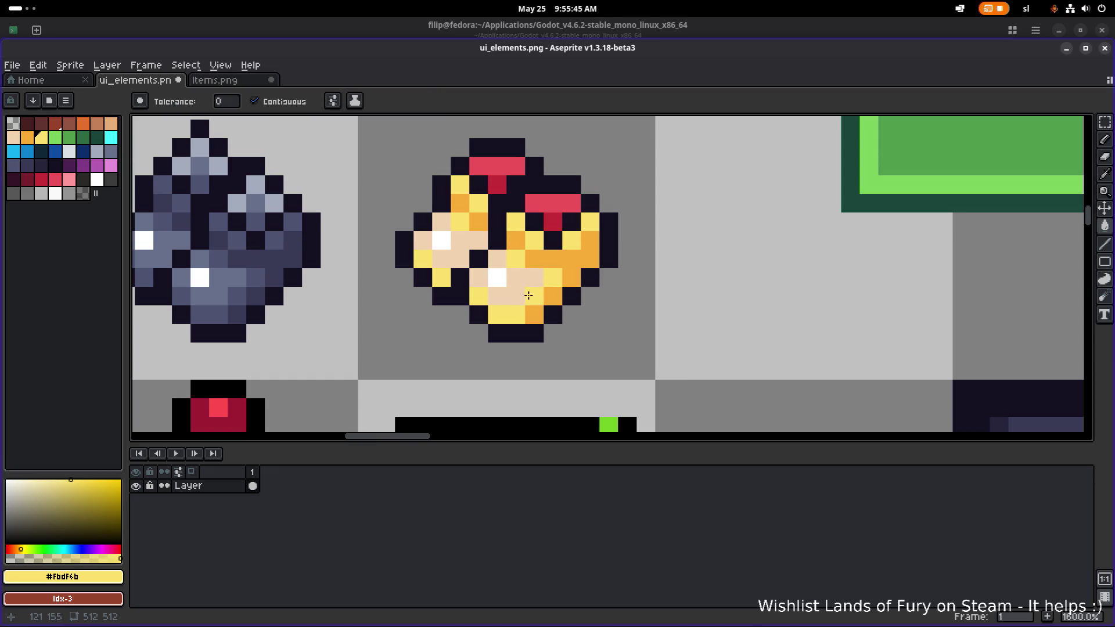
pyautogui.click(516, 288)
pyautogui.scroll(-5, 438, 225)
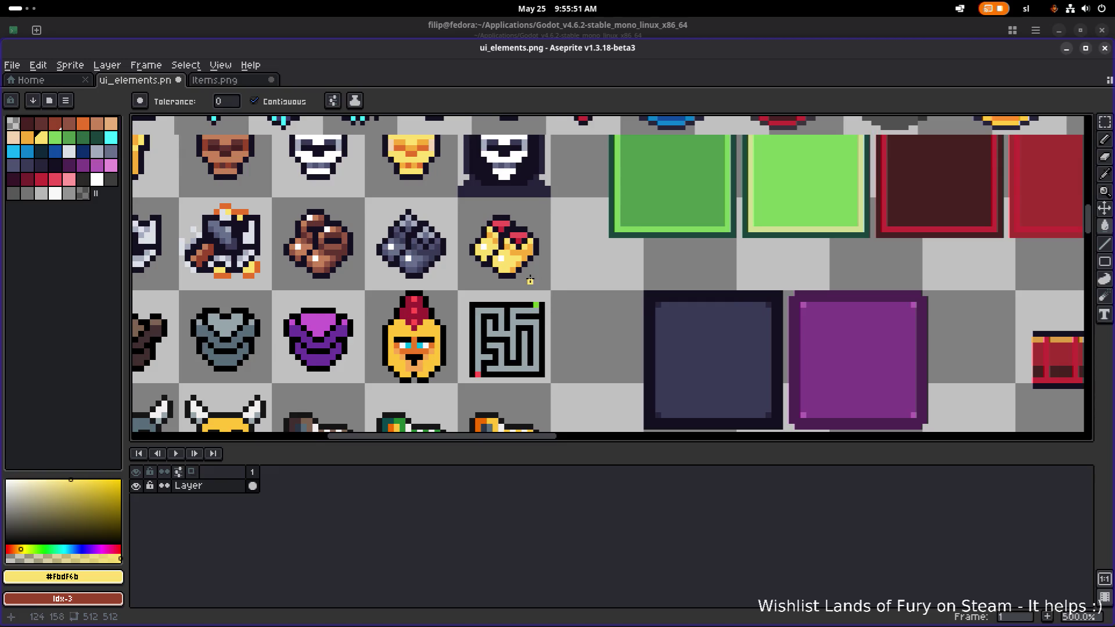
pyautogui.scroll(-1, 584, 319)
pyautogui.scroll(6, 585, 319)
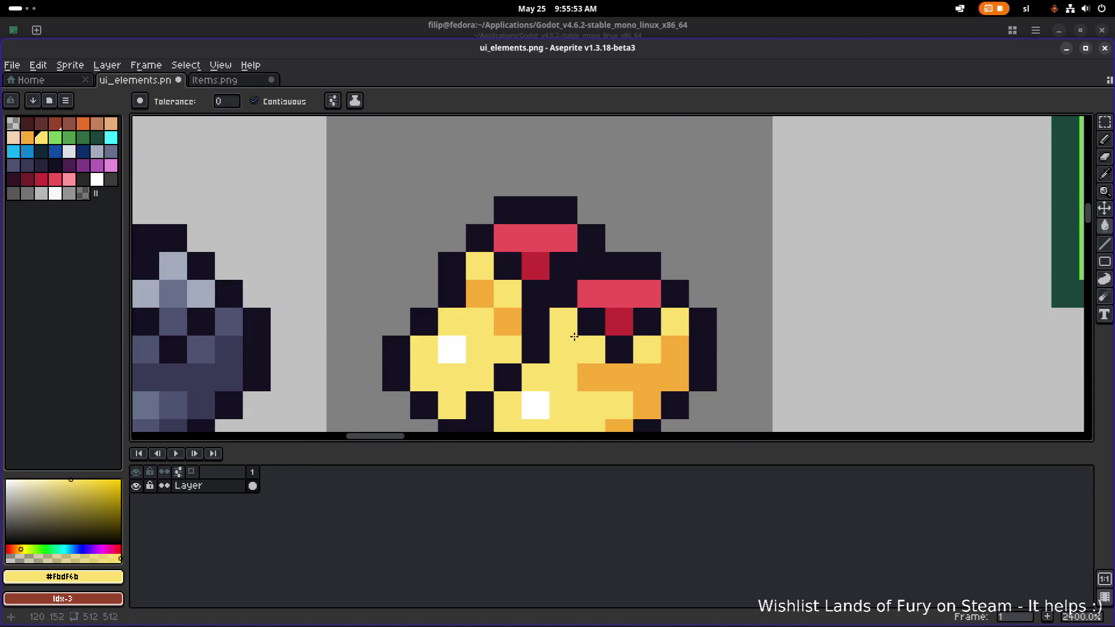
# Recolour the red eye-row and hat pixels orange, add two darker-orange pixels, and save.
pyautogui.keyDown('alt'); pyautogui.click(604, 300); pyautogui.keyUp('alt')
pyautogui.click(612, 296)
pyautogui.hotkey('ctrl', 'y')
pyautogui.hotkey('ctrl', 'y')
pyautogui.click(526, 235)
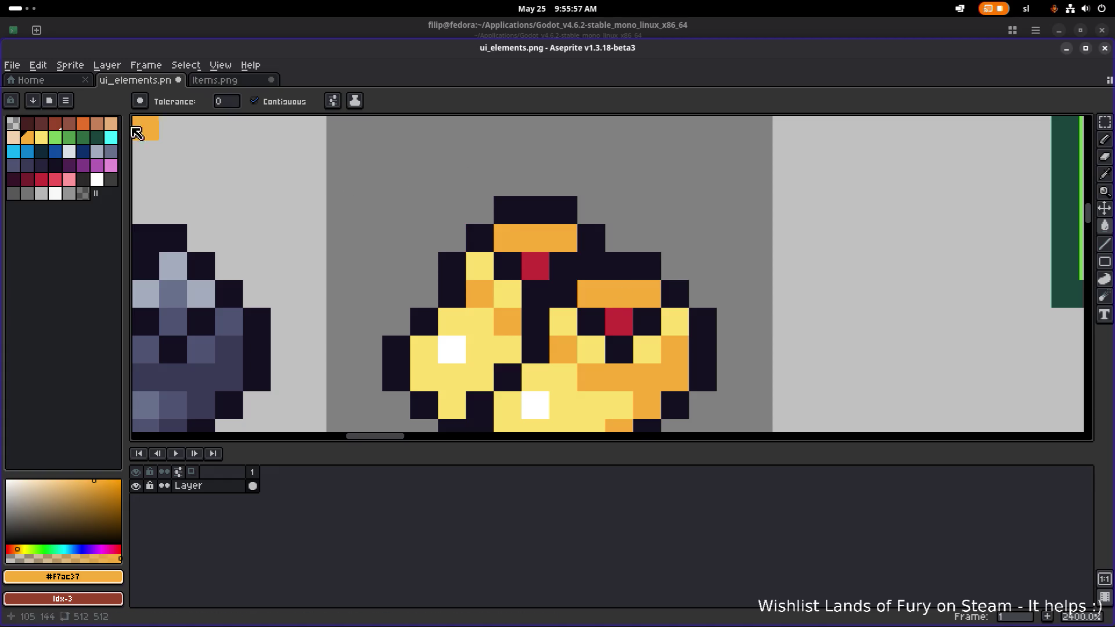
pyautogui.click(83, 123)
pyautogui.click(536, 266)
pyautogui.click(634, 323)
pyautogui.scroll(-8, 633, 324)
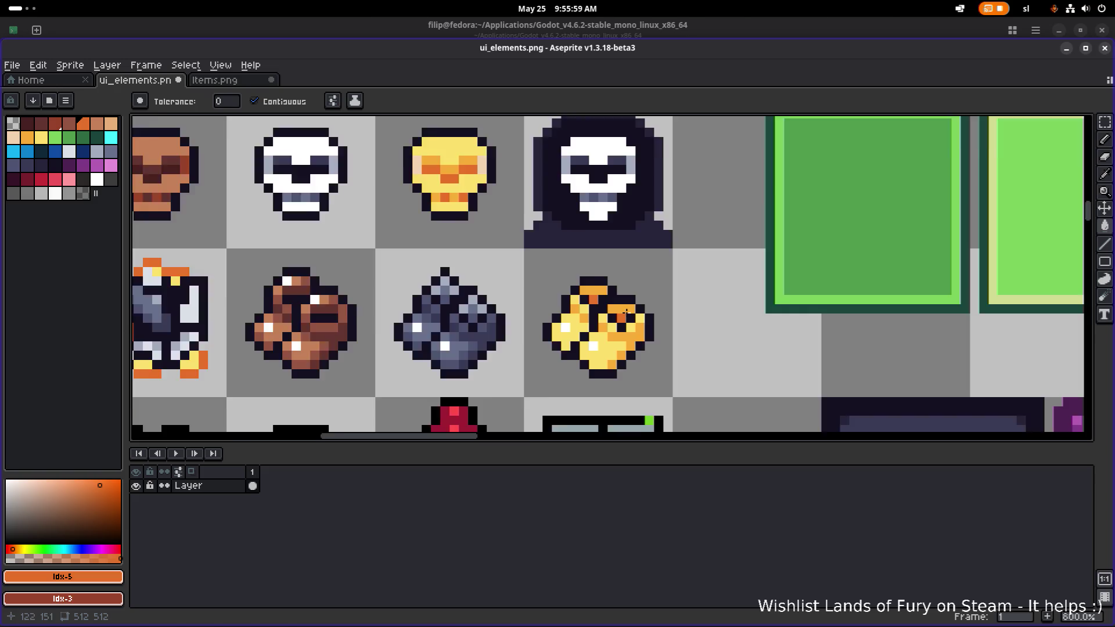
pyautogui.hotkey('ctrl', 's')
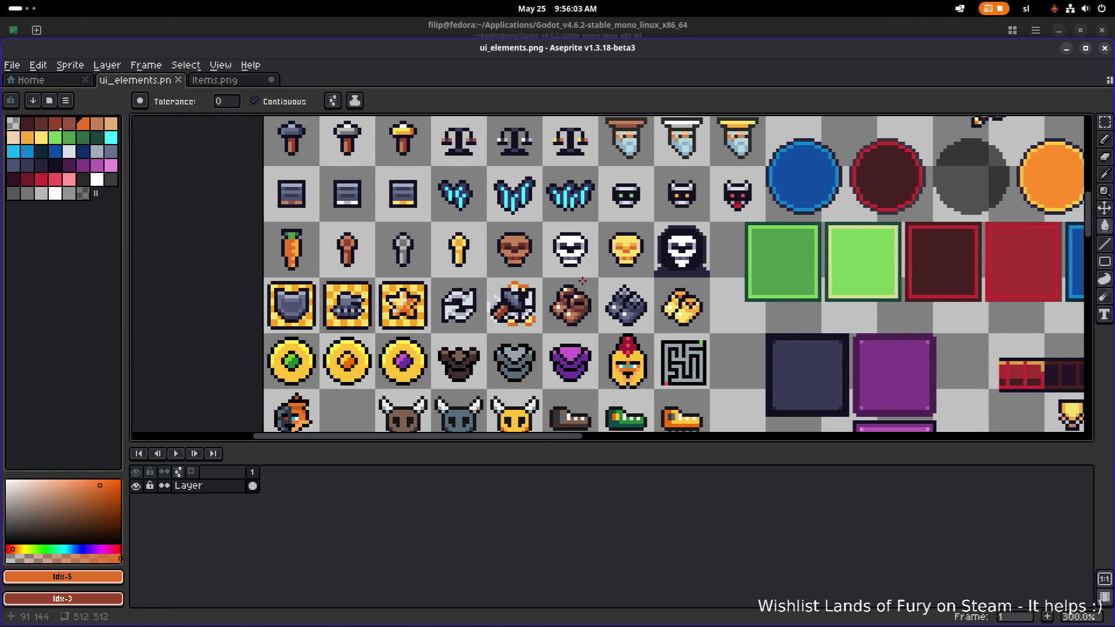
# Pan across the icon grid and save the sprite sheet again.
pyautogui.scroll(4, 620, 314)
pyautogui.scroll(-3, 523, 311)
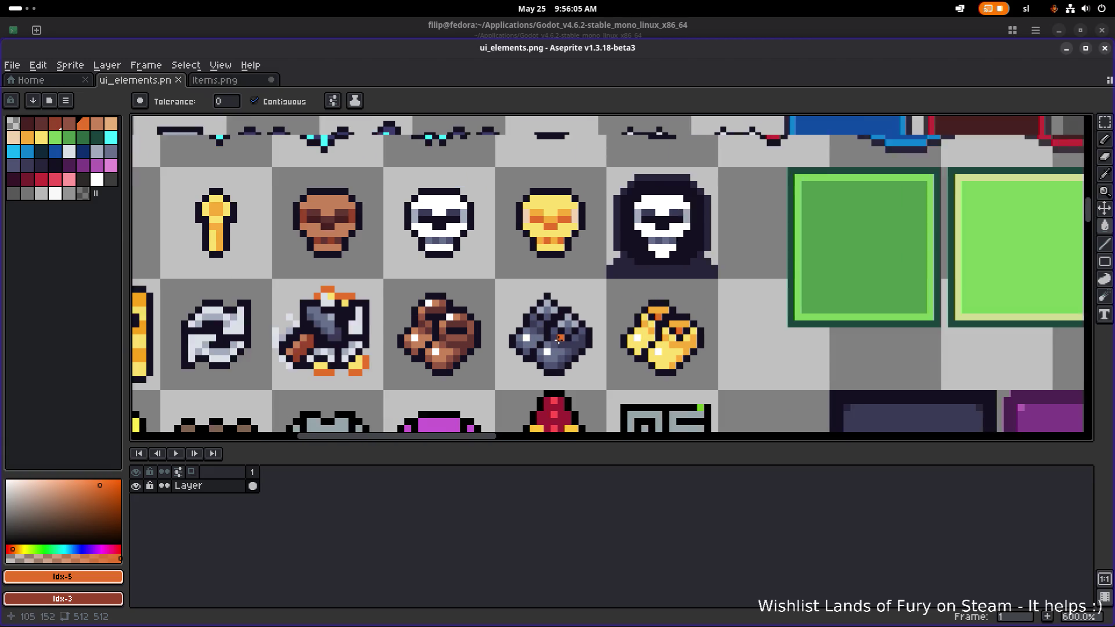
pyautogui.moveTo(436, 307); pyautogui.dragTo(518, 322)
pyautogui.scroll(-2, 622, 284)
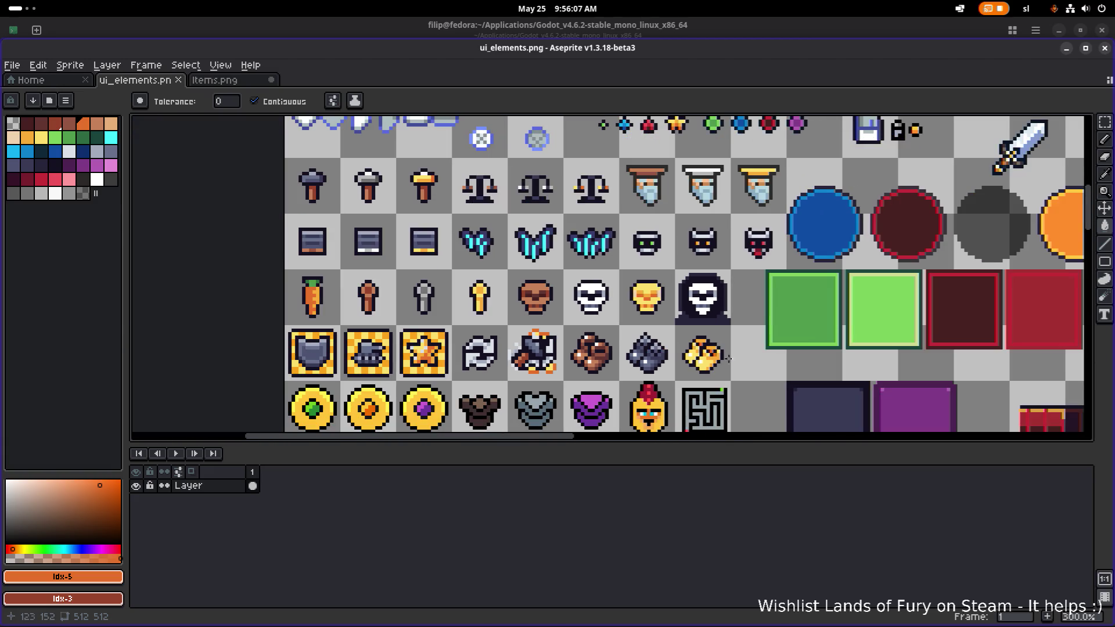
pyautogui.moveTo(623, 284); pyautogui.dragTo(577, 263)
pyautogui.scroll(-1, 554, 249)
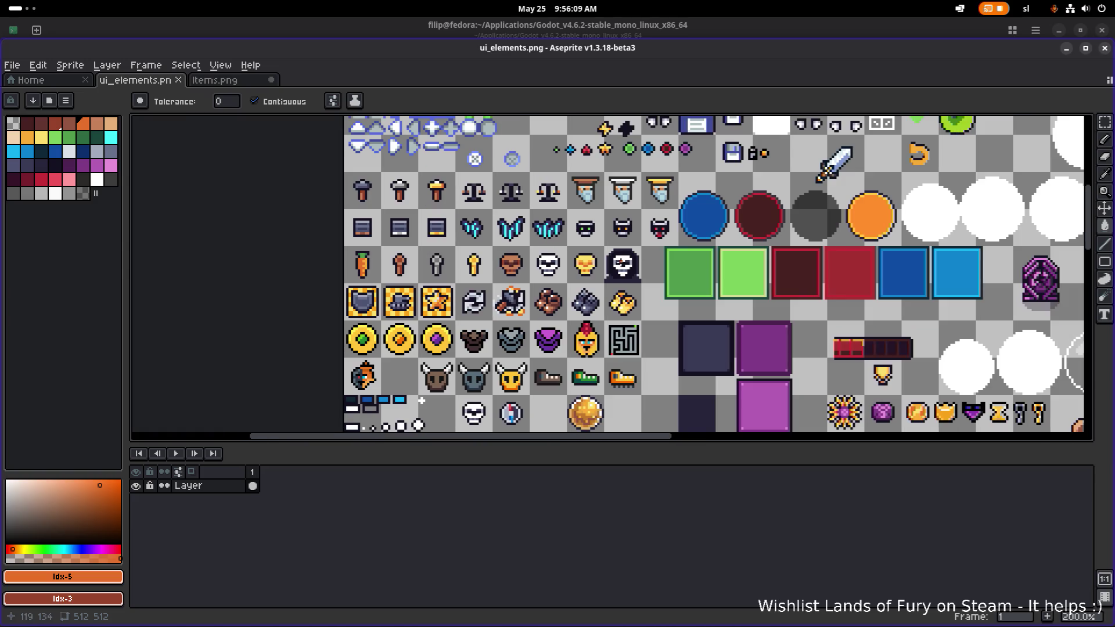
pyautogui.hotkey('ctrl', 's')
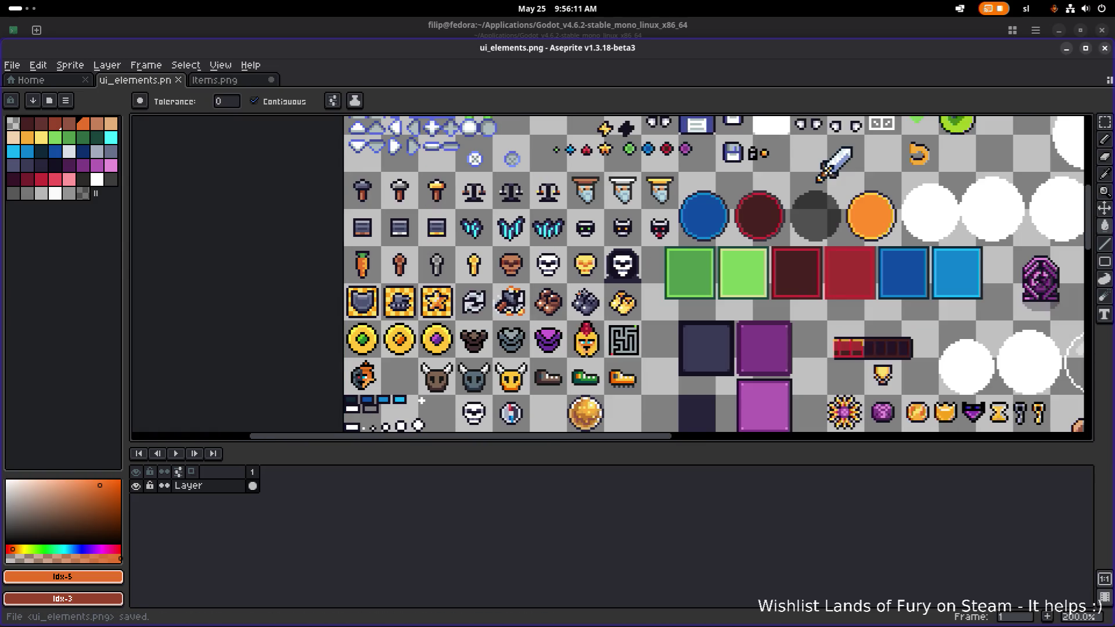
pyautogui.hscroll(2, 667, 277)
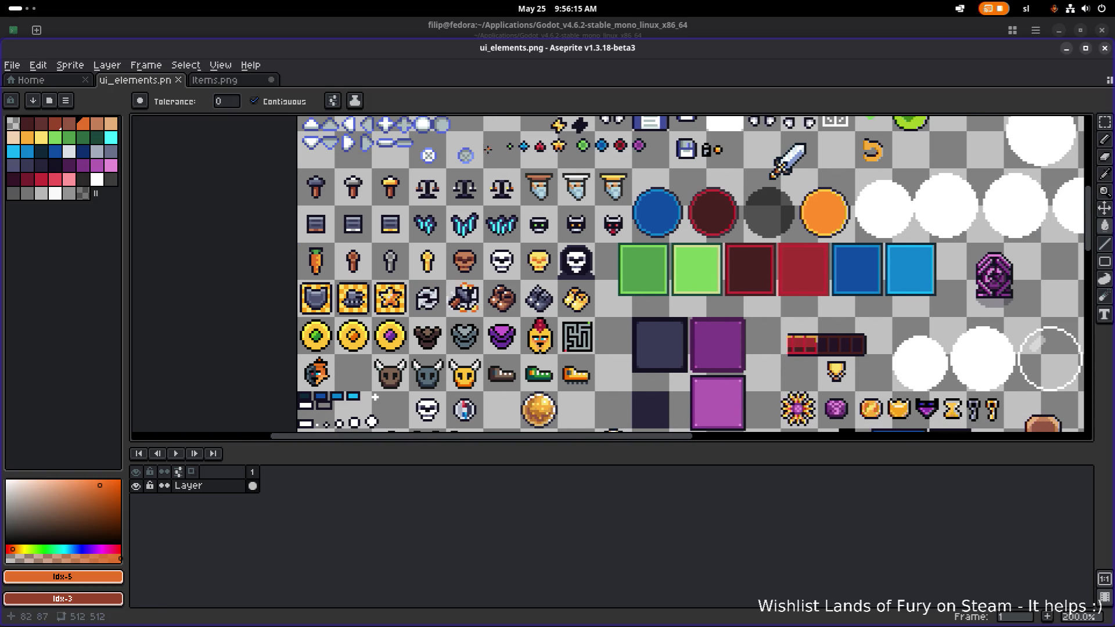
pyautogui.scroll(7, 570, 174)
# Draw a dark outline stroke below the brown helmet, undo it, and save ui_elements.png.
pyautogui.press('b')
pyautogui.keyDown('alt'); pyautogui.click(527, 179); pyautogui.keyUp('alt')
pyautogui.moveTo(523, 204); pyautogui.dragTo(517, 263)
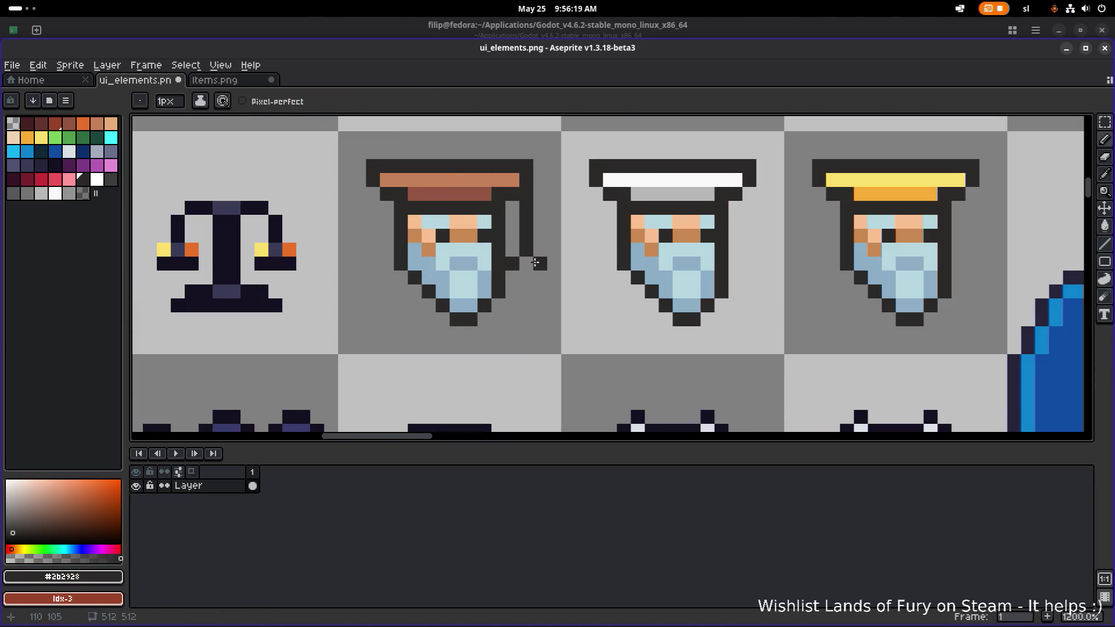
pyautogui.scroll(-5, 543, 265)
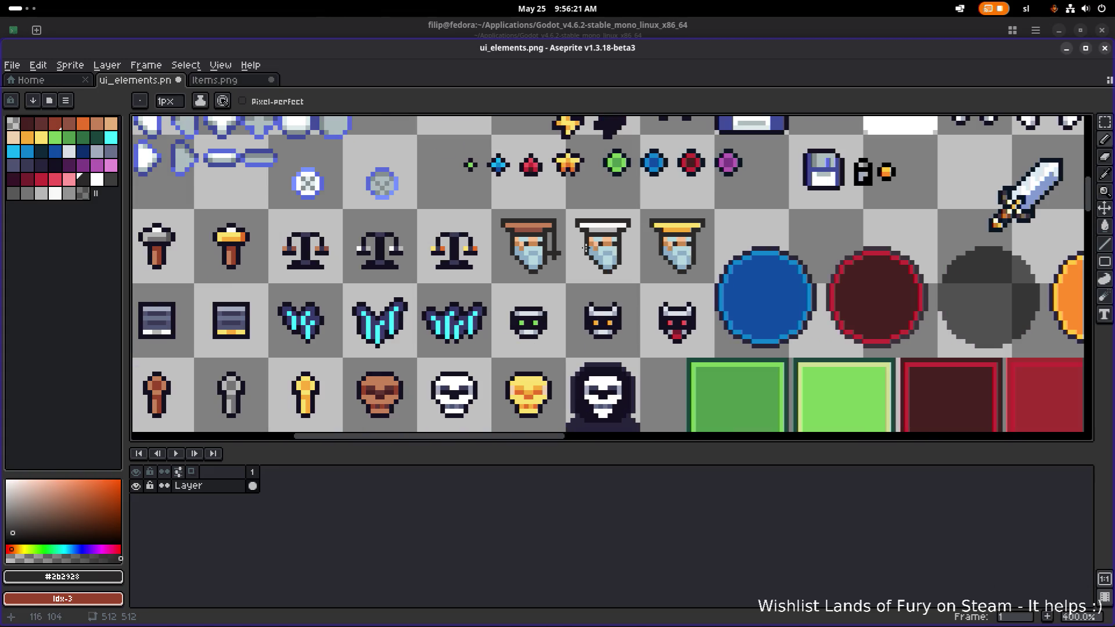
pyautogui.scroll(5, 570, 243)
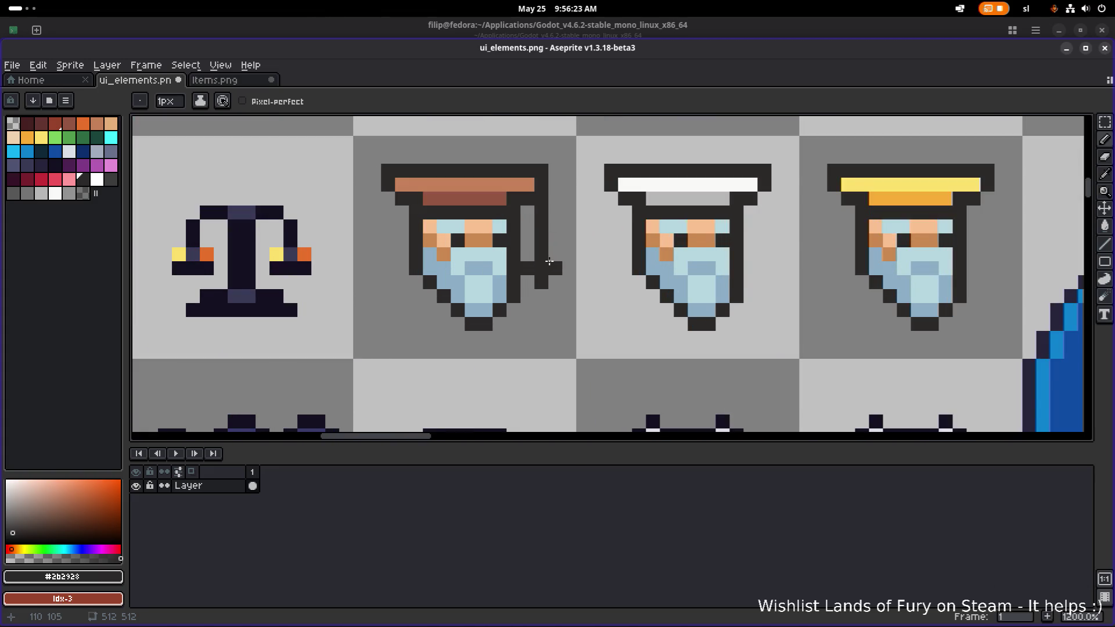
pyautogui.scroll(-5, 549, 262)
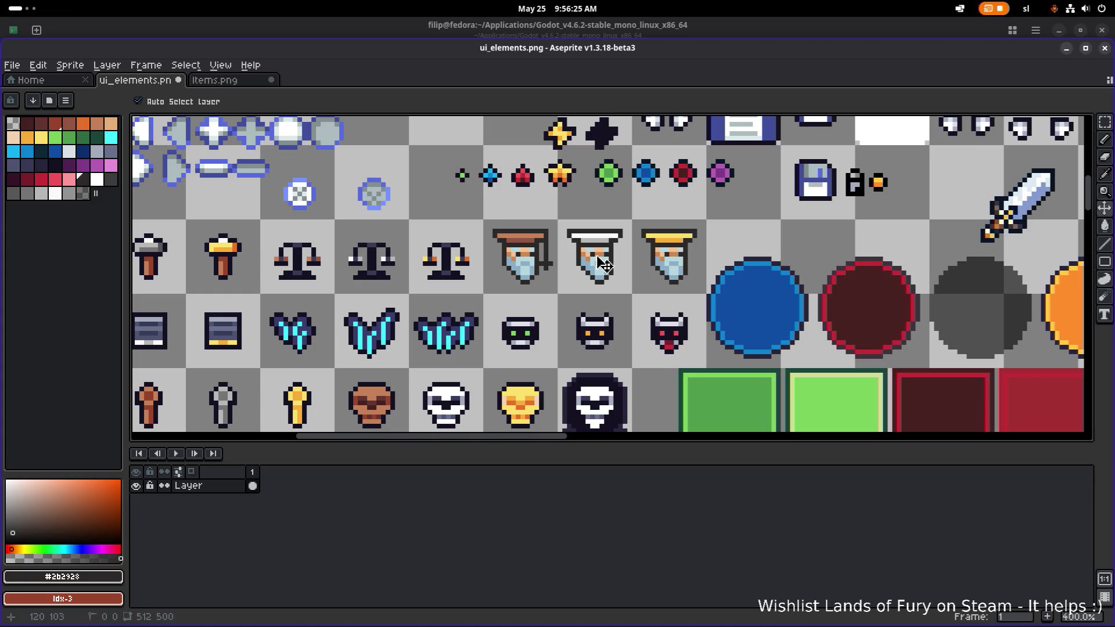
pyautogui.hotkey('ctrl', 'z')
pyautogui.scroll(-1, 560, 247)
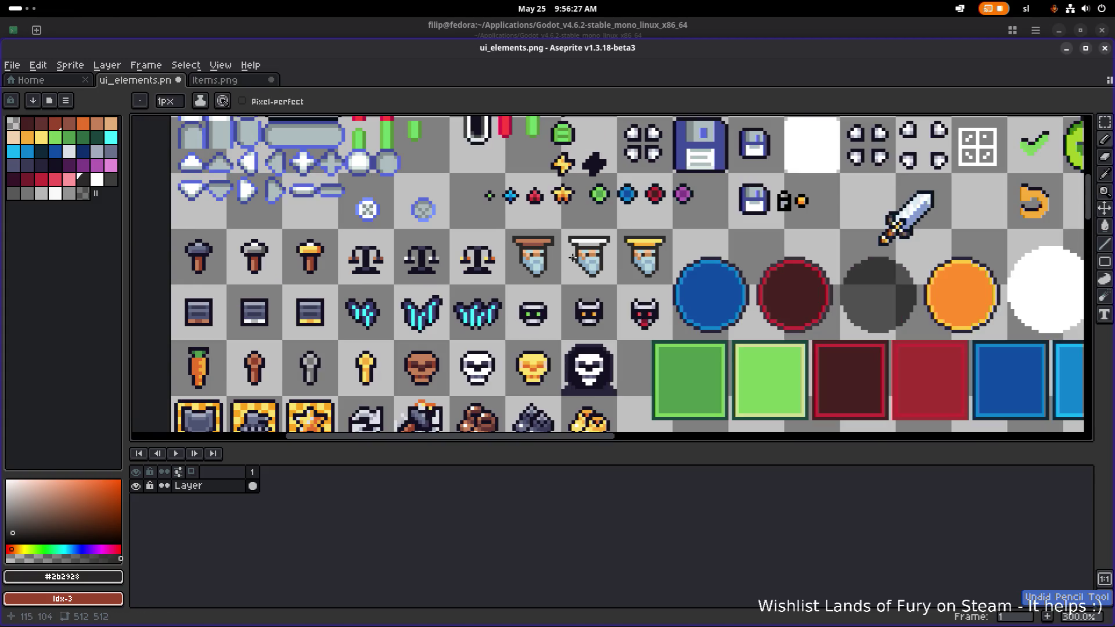
pyautogui.hotkey('ctrl', 's')
pyautogui.scroll(-5, 520, 295)
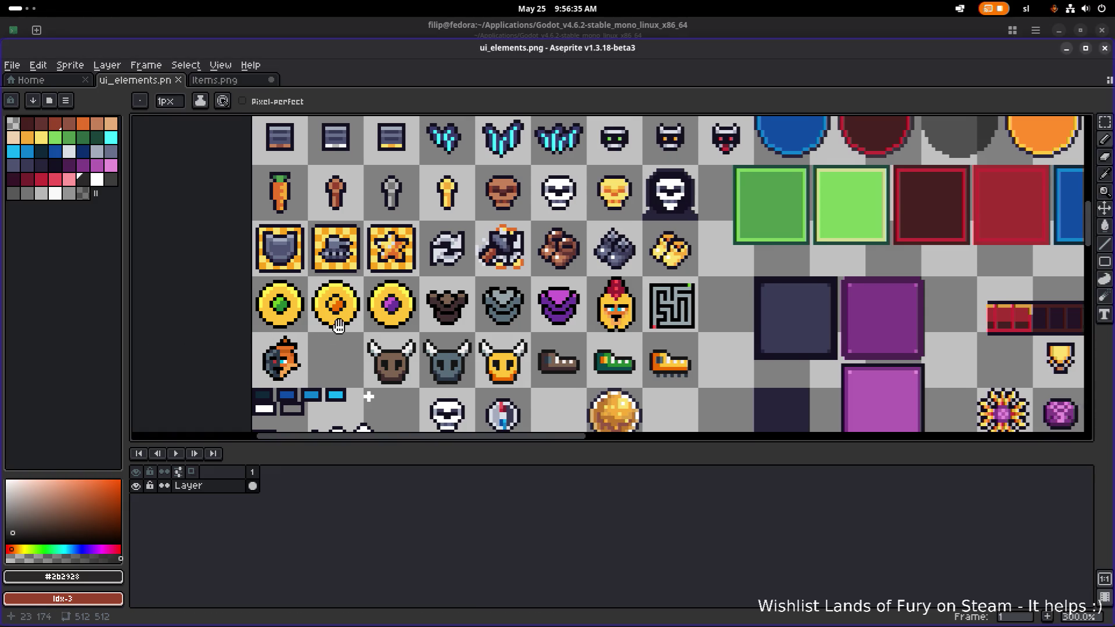
# Zoom to the lower icon rows and marquee-select the small brown treasure chest.
pyautogui.hscroll(-3, 348, 343)
pyautogui.scroll(-2, 363, 342)
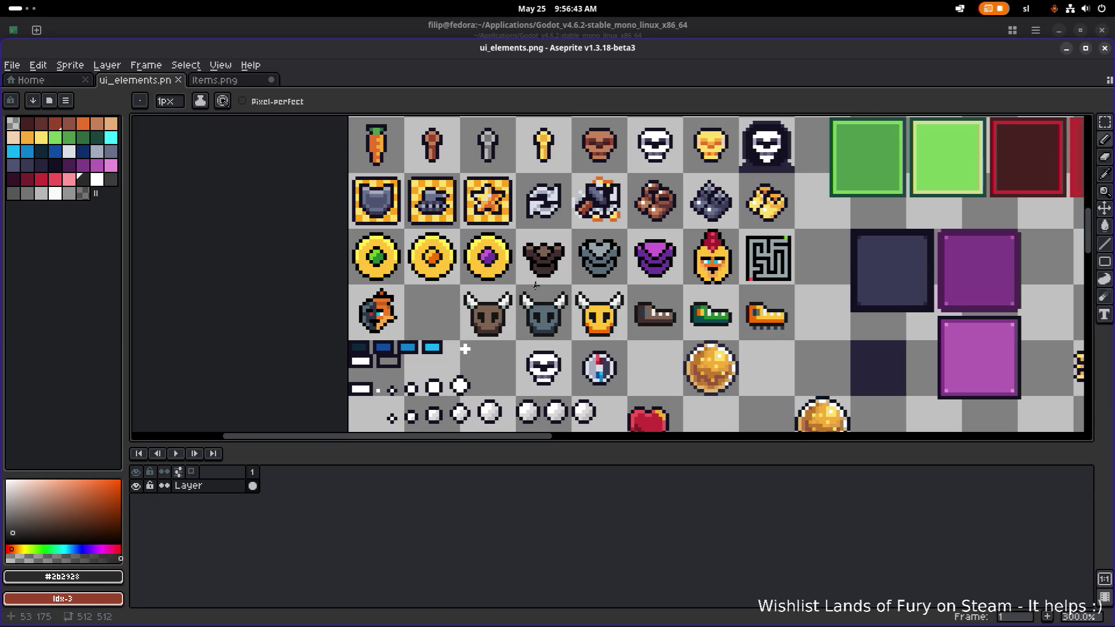
pyautogui.scroll(-2, 535, 284)
pyautogui.hscroll(3, 580, 291)
pyautogui.hscroll(-3, 621, 299)
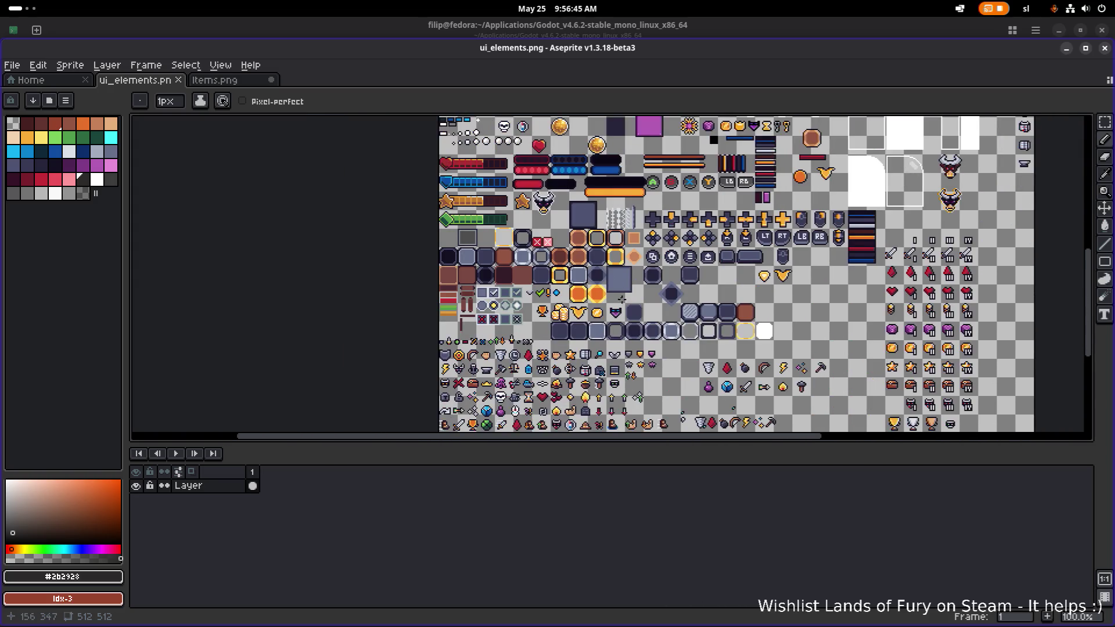
pyautogui.scroll(-2, 622, 299)
pyautogui.hscroll(2, 581, 285)
pyautogui.scroll(3, 444, 290)
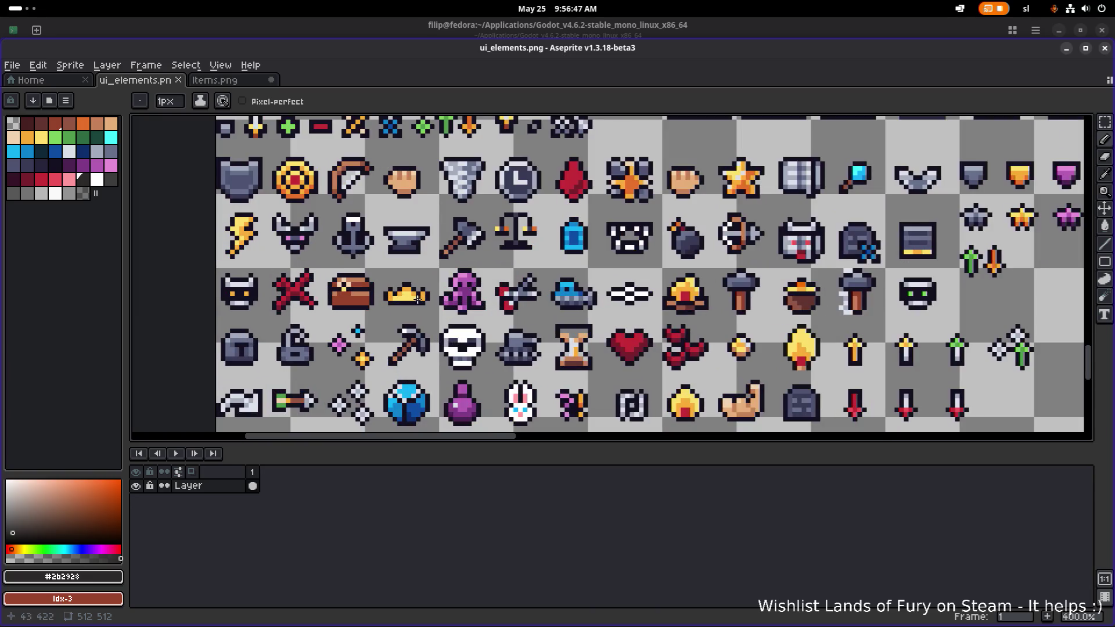
pyautogui.press('m')
pyautogui.scroll(-4, 366, 273)
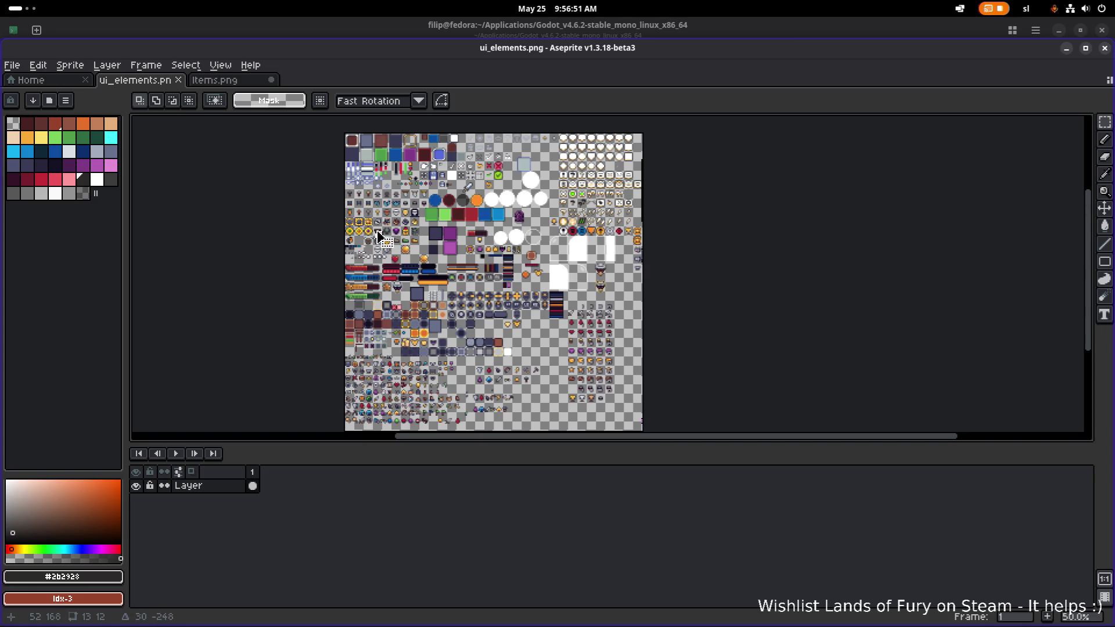
pyautogui.scroll(7, 382, 225)
pyautogui.scroll(-7, 382, 225)
pyautogui.scroll(4, 380, 349)
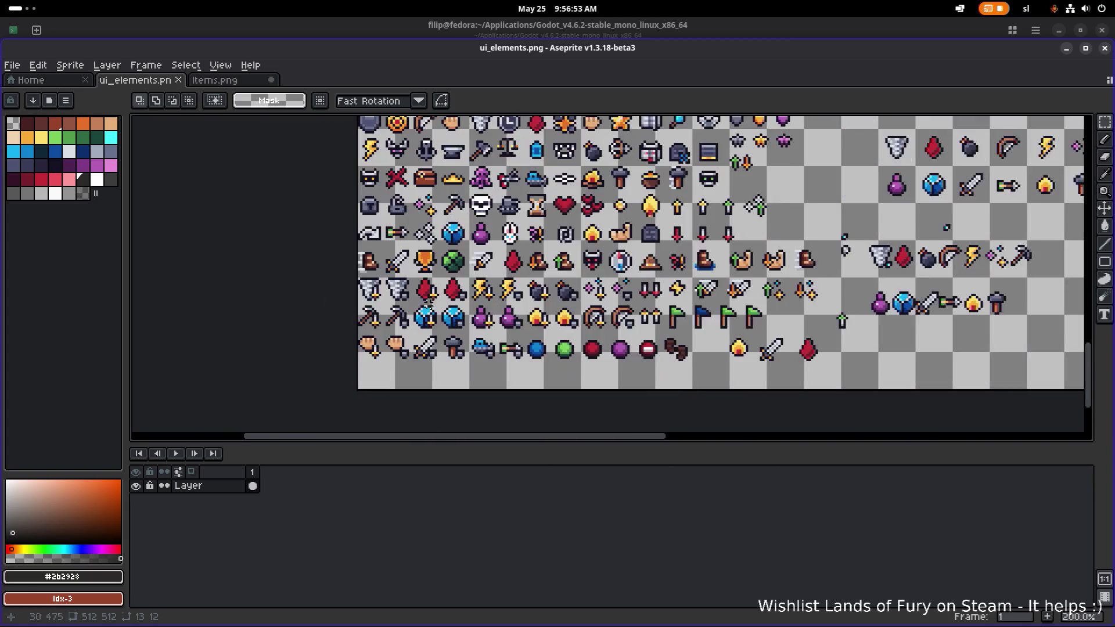
pyautogui.scroll(-2, 383, 290)
pyautogui.scroll(2, 383, 250)
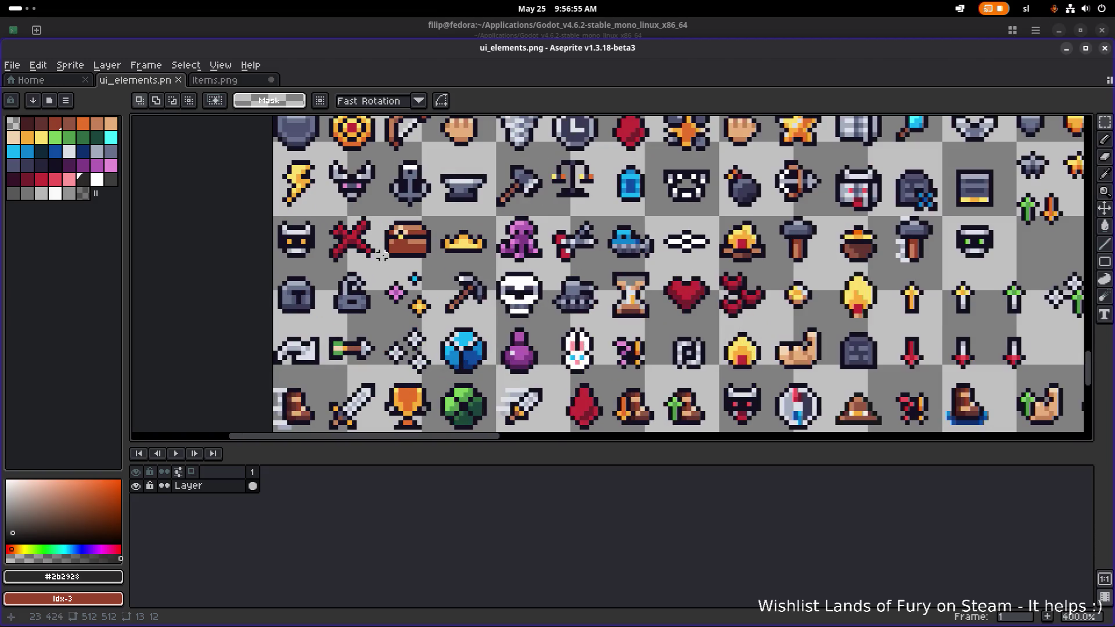
pyautogui.scroll(-1, 383, 250)
pyautogui.moveTo(382, 262); pyautogui.dragTo(429, 220)
# Lift the selected 12×11 chest upward on the sheet.
pyautogui.scroll(-4, 429, 228)
pyautogui.scroll(3, 399, 332)
pyautogui.scroll(-1, 383, 366)
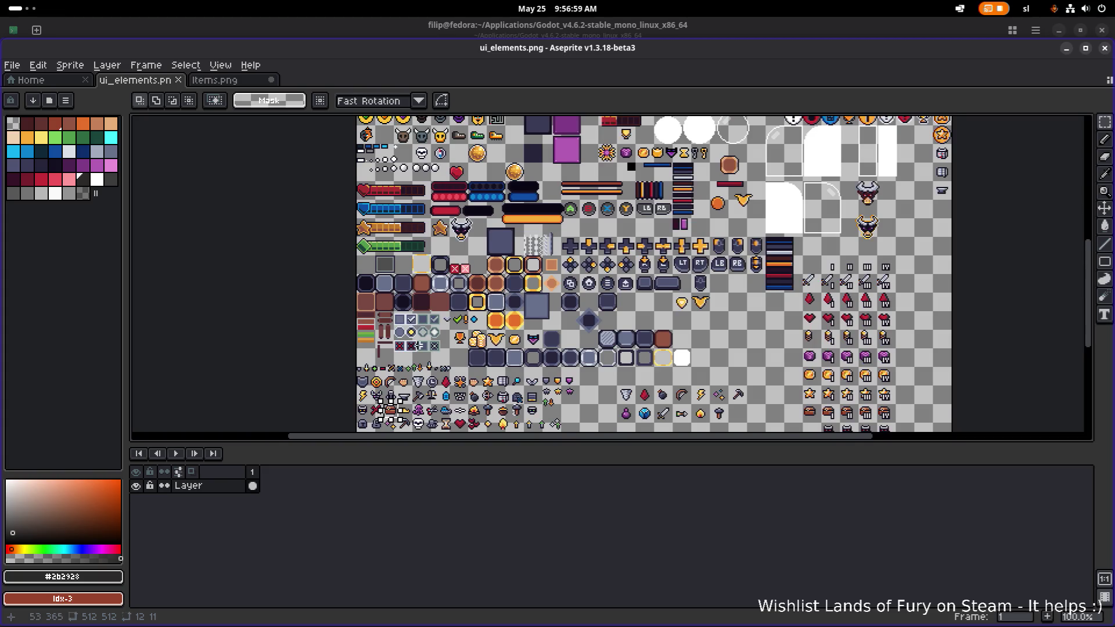
pyautogui.scroll(-1, 387, 302)
pyautogui.hscroll(-1, 387, 302)
pyautogui.moveTo(440, 387); pyautogui.dragTo(491, 159)
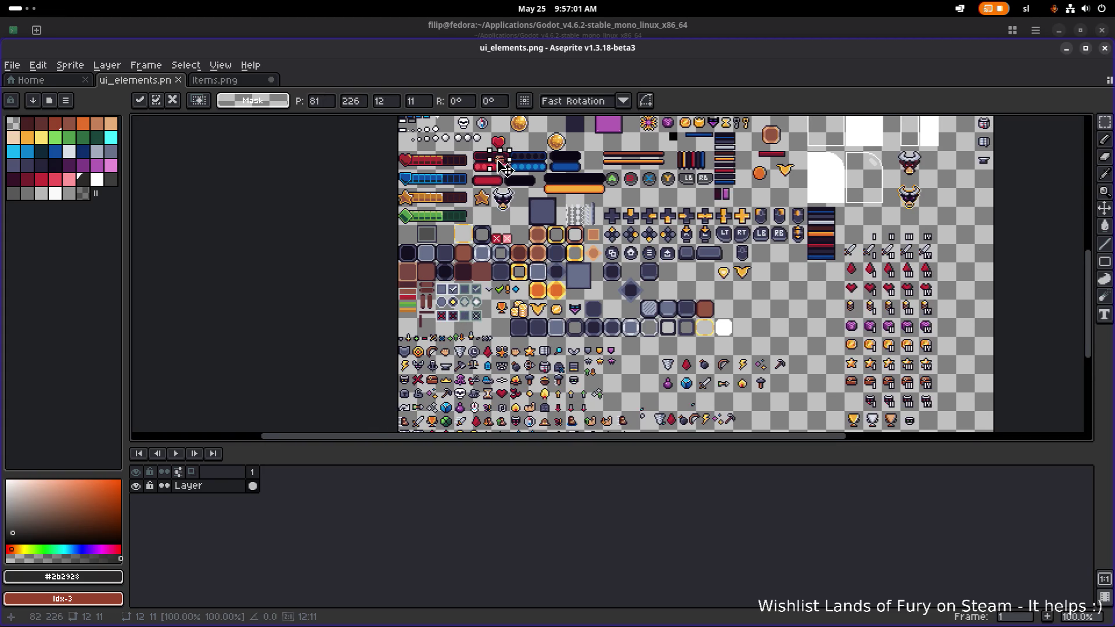
# Move the treasure chest up-left and place it right beside the large gold coin.
pyautogui.scroll(3, 491, 160)
pyautogui.scroll(3, 518, 165)
pyautogui.moveTo(530, 348)
pyautogui.mouseDown()
pyautogui.moveTo(416, 194)
pyautogui.moveTo(346, 190)
pyautogui.mouseUp()
pyautogui.scroll(-1, 503, 340)
pyautogui.scroll(2, 503, 340)
pyautogui.moveTo(471, 337); pyautogui.dragTo(736, 357)
pyautogui.scroll(-1, 726, 348)
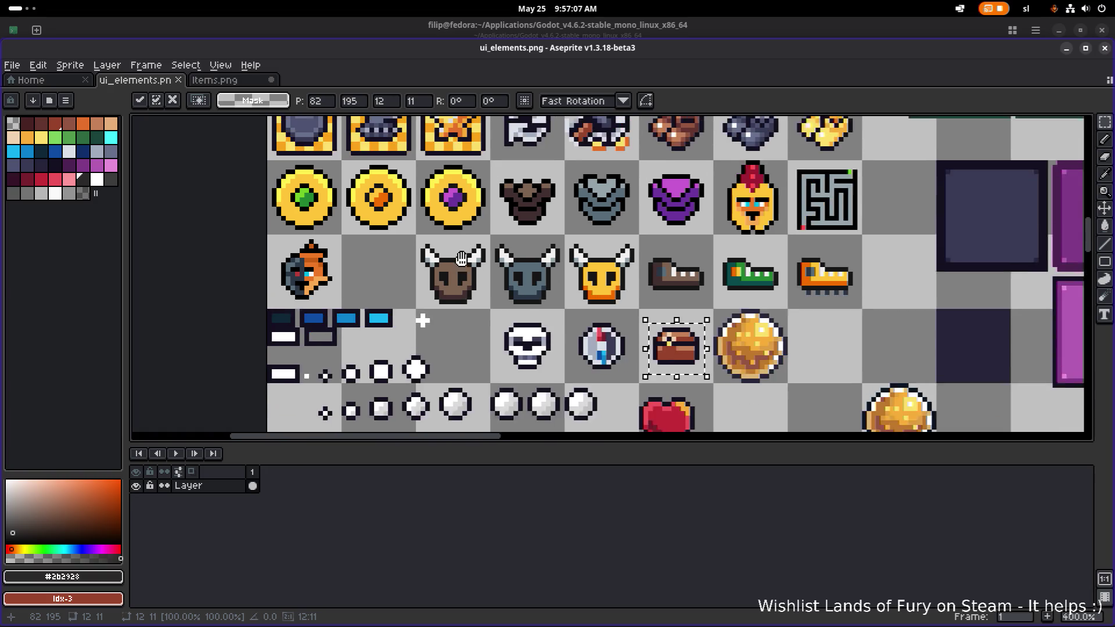
pyautogui.scroll(2, 407, 261)
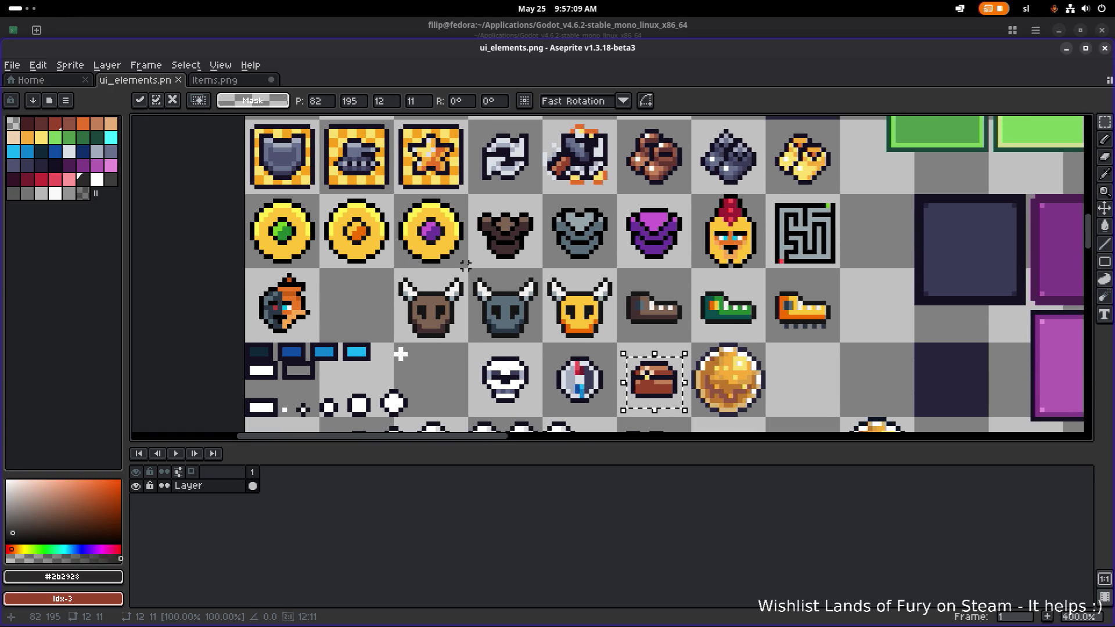
# Delete the row of three gold coins and paste a chest copy into an emptied cell.
pyautogui.moveTo(465, 265); pyautogui.dragTo(246, 195)
pyautogui.press('Delete')
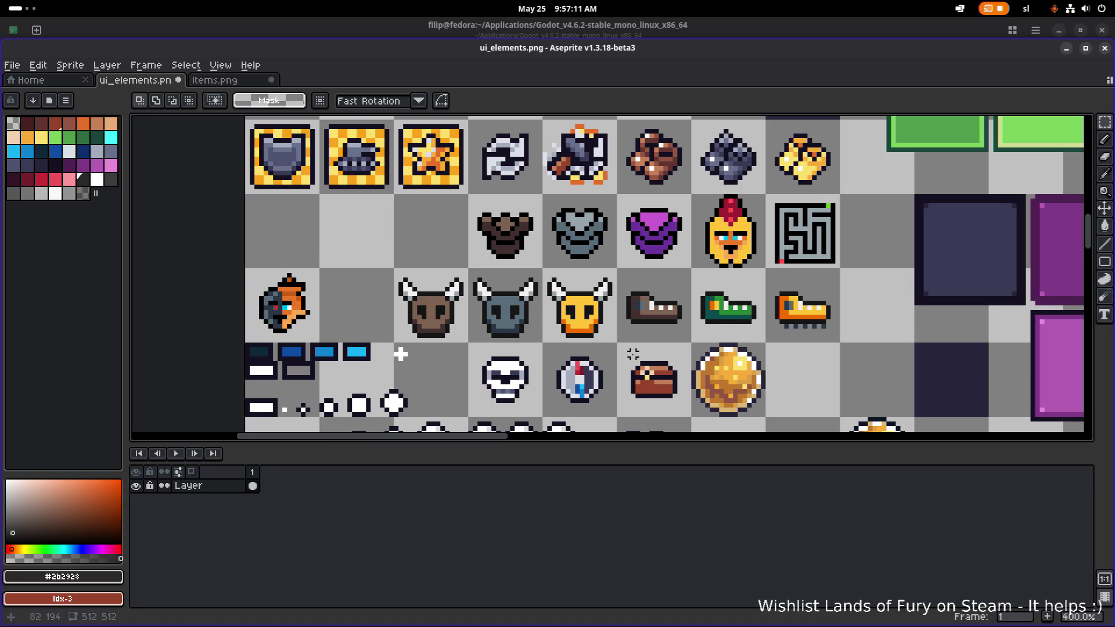
pyautogui.moveTo(619, 409); pyautogui.dragTo(686, 350)
pyautogui.hotkey('ctrl', 'c')
pyautogui.hotkey('ctrl', 'v')
pyautogui.moveTo(275, 205)
pyautogui.mouseDown()
pyautogui.moveTo(296, 237)
pyautogui.moveTo(446, 237)
pyautogui.mouseUp()
# Place the pasted chest copy and sample white from the sprites as the drawing colour.
pyautogui.click(431, 270)
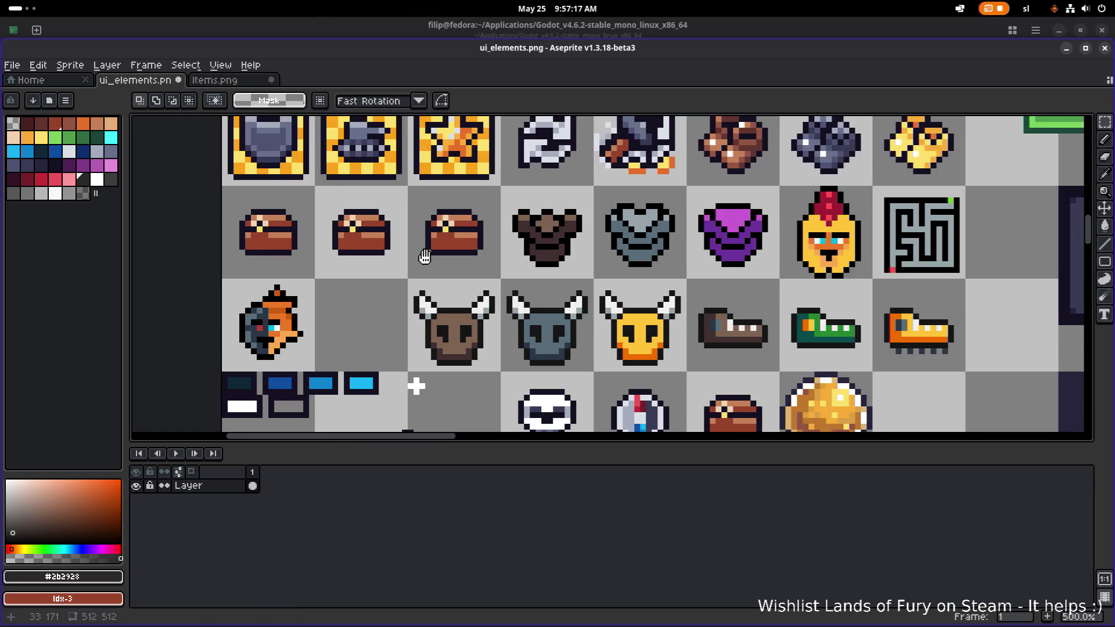
pyautogui.scroll(1, 432, 270)
pyautogui.keyDown('alt'); pyautogui.click(300, 256); pyautogui.keyUp('alt')
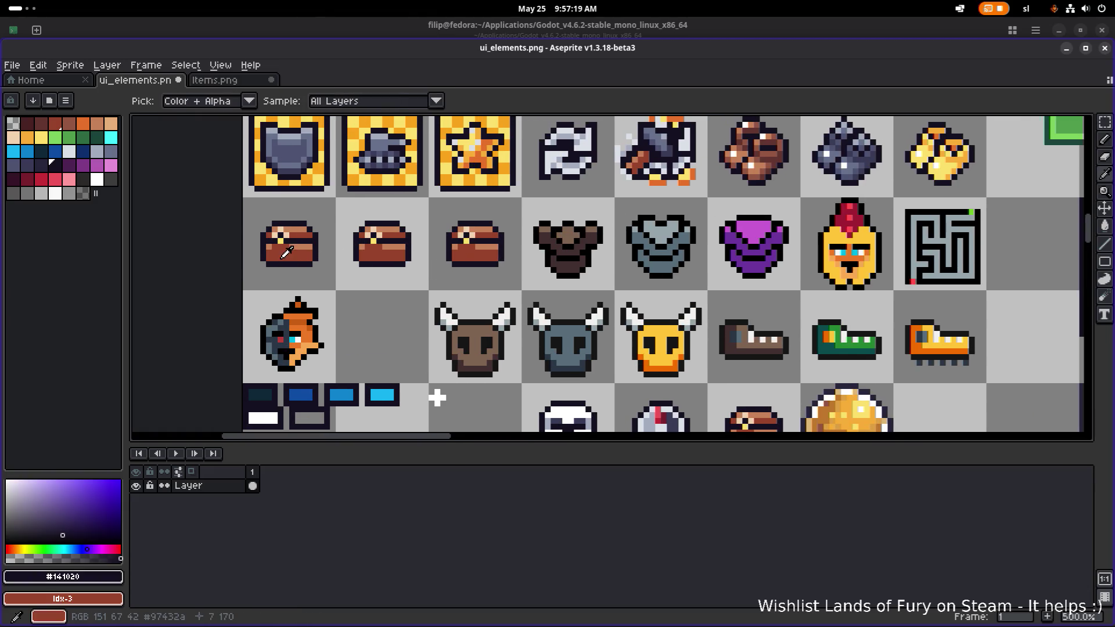
pyautogui.keyDown('alt'); pyautogui.click(297, 249); pyautogui.keyUp('alt')
pyautogui.scroll(2, 378, 257)
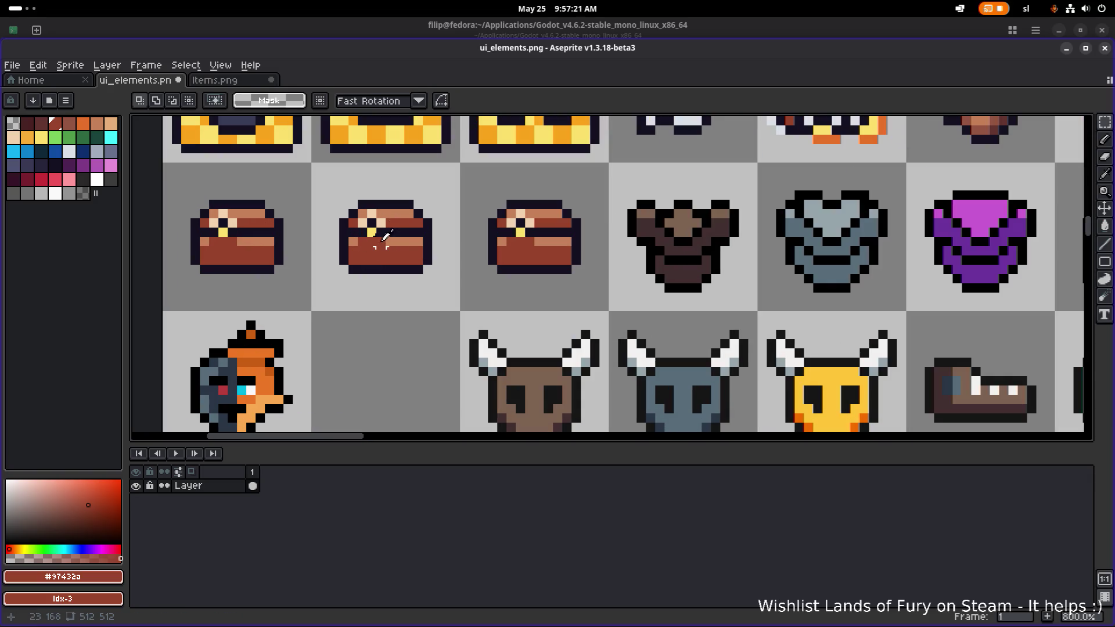
pyautogui.scroll(-4, 389, 249)
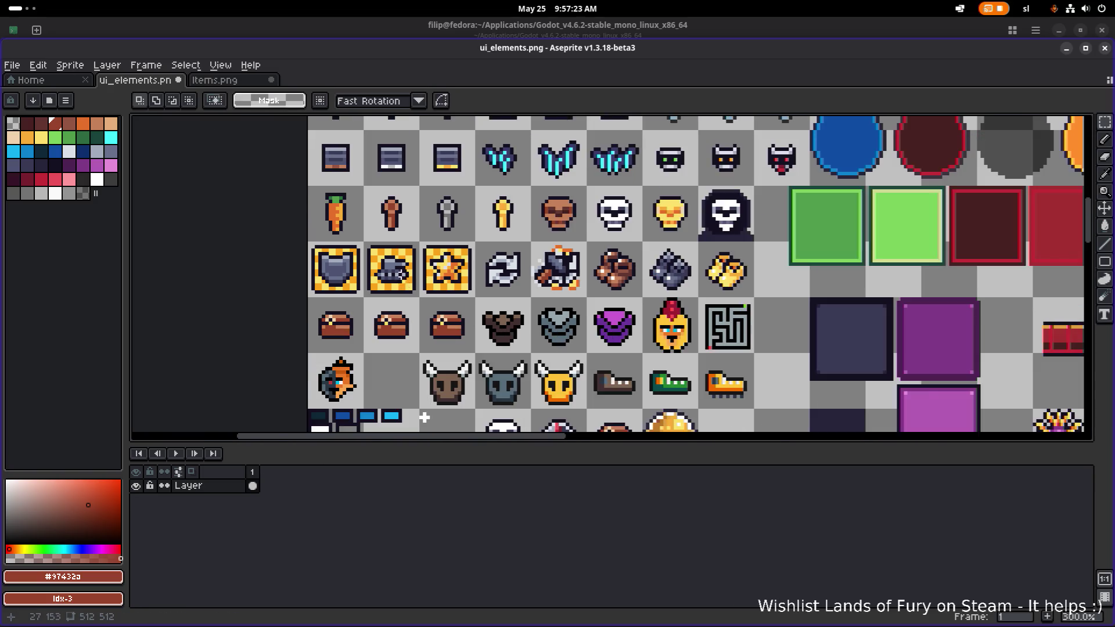
pyautogui.scroll(-1, 402, 273)
pyautogui.scroll(4, 386, 203)
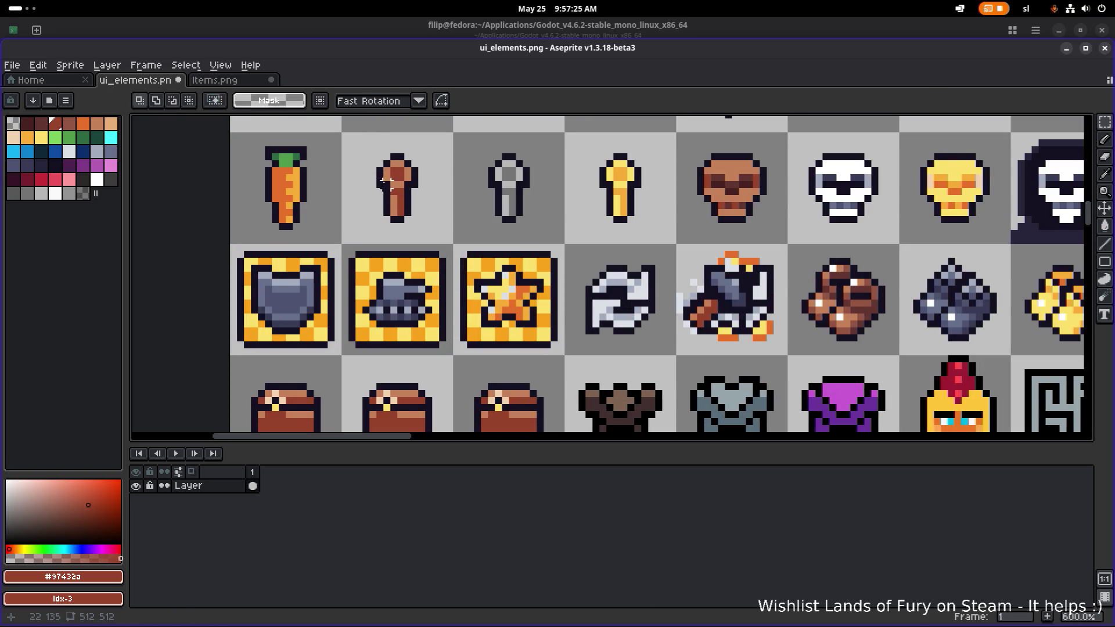
pyautogui.scroll(2, 386, 182)
pyautogui.keyDown('alt'); pyautogui.click(418, 175); pyautogui.keyUp('alt')
pyautogui.scroll(-3, 452, 170)
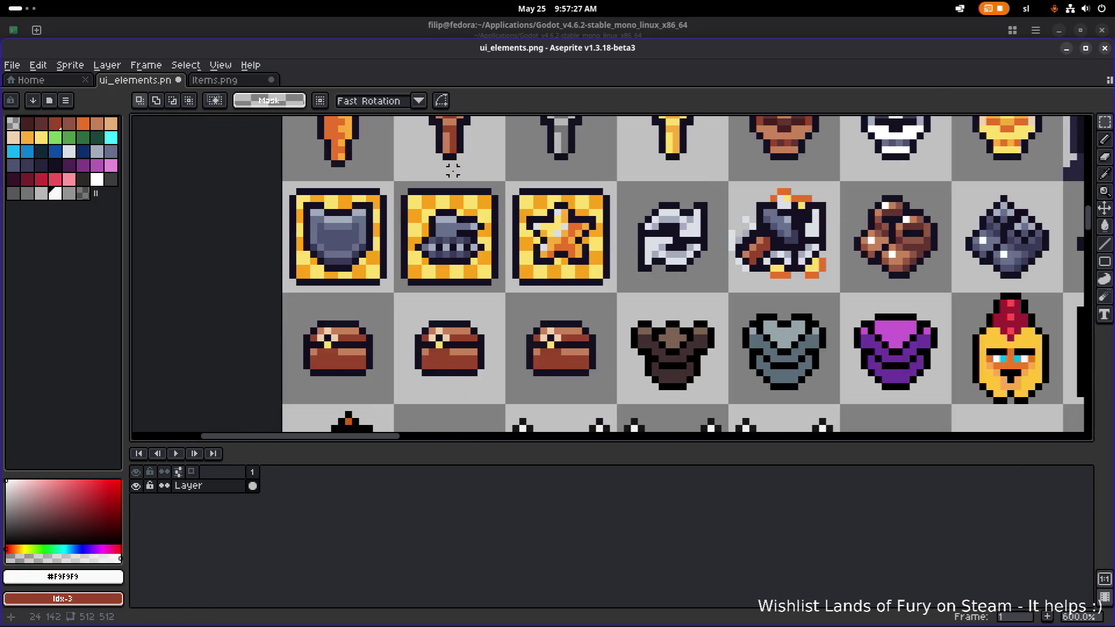
pyautogui.scroll(4, 439, 321)
# Flood-fill five areas of the middle chest with white.
pyautogui.press('g')
pyautogui.click(487, 349)
pyautogui.click(421, 348)
pyautogui.click(402, 405)
pyautogui.click(476, 405)
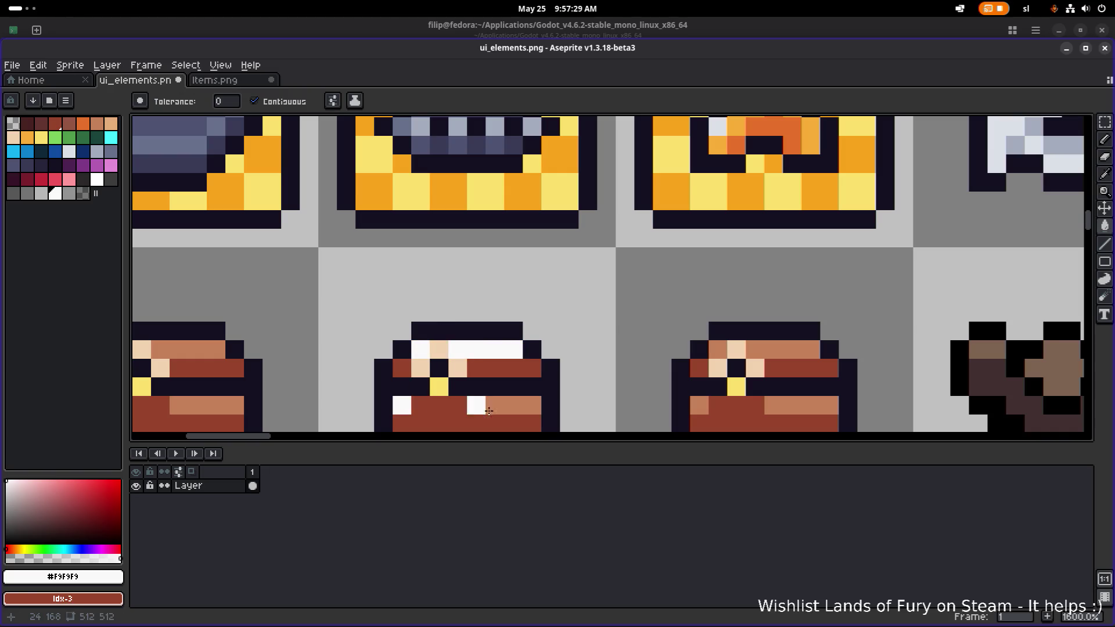
pyautogui.click(489, 410)
pyautogui.scroll(-3, 489, 410)
pyautogui.scroll(3, 443, 256)
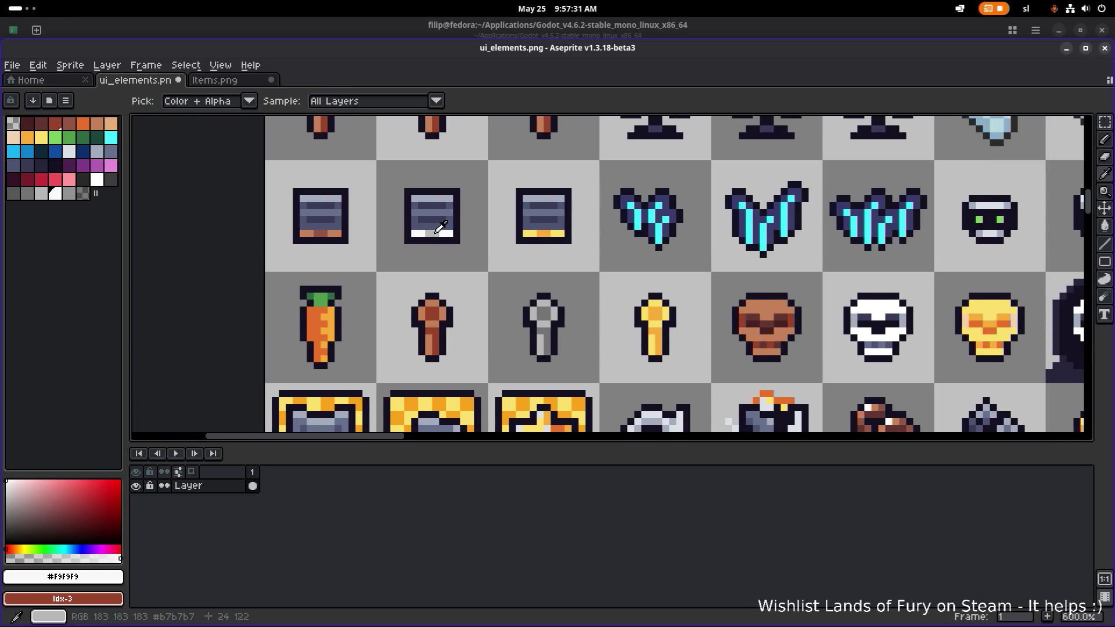
# Fill the middle chest's body and both lid areas with light grey from the silver icon.
pyautogui.keyDown('alt'); pyautogui.click(440, 228); pyautogui.keyUp('alt')
pyautogui.scroll(-3, 421, 314)
pyautogui.scroll(3, 497, 331)
pyautogui.click(497, 331)
pyautogui.click(540, 285)
pyautogui.click(472, 288)
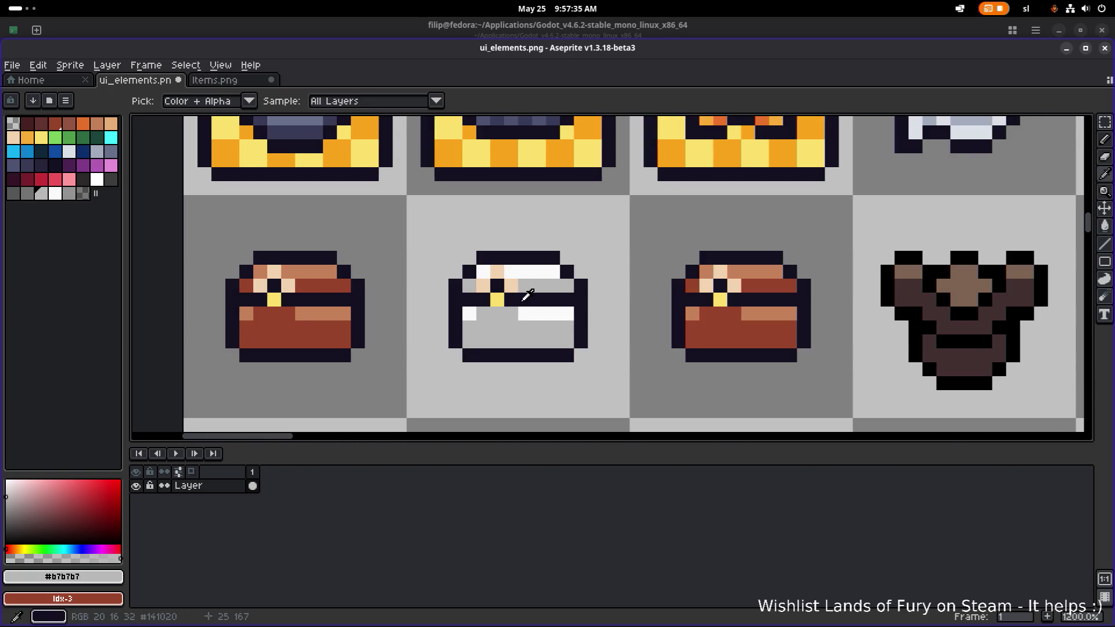
# Paint the keyhole pixel palette grey and darken a lid pixel with a darker grey.
pyautogui.click(27, 194)
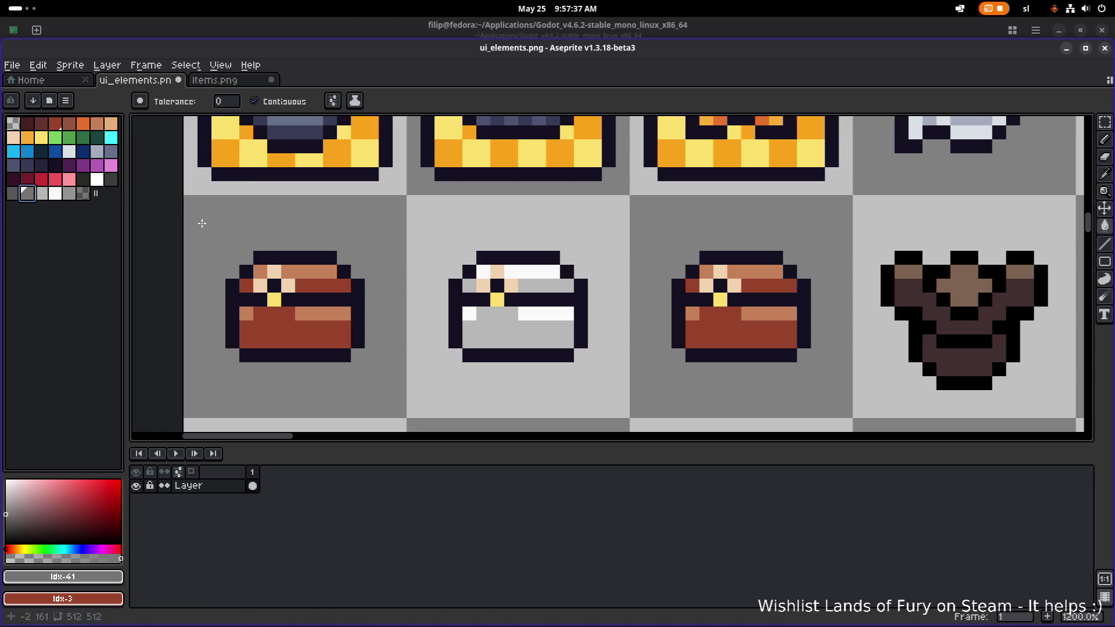
pyautogui.press('b')
pyautogui.scroll(1, 459, 289)
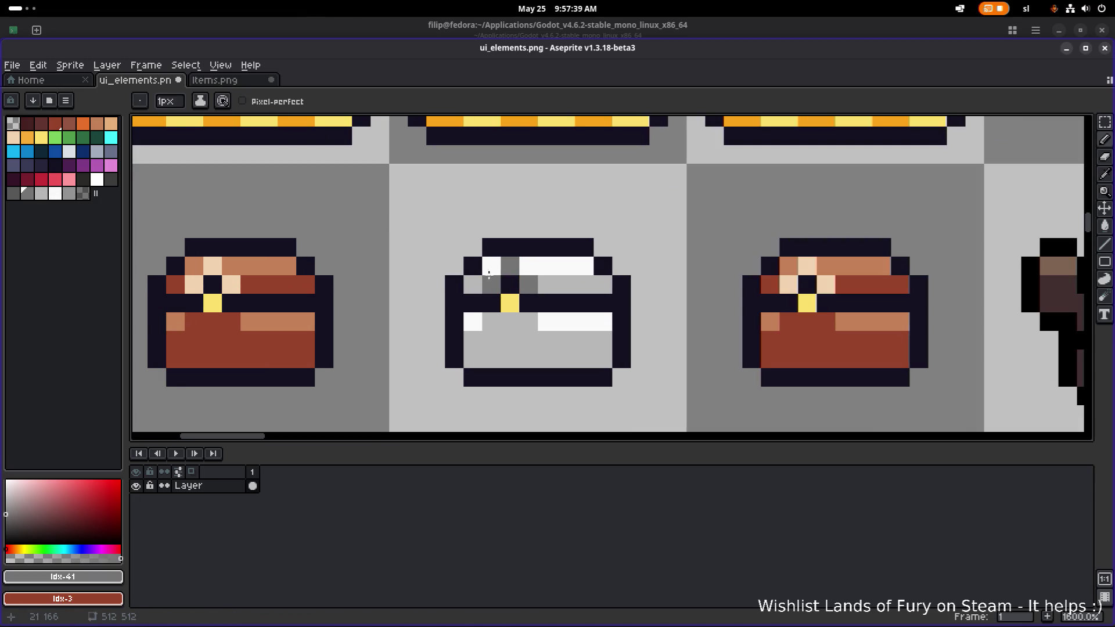
pyautogui.click(13, 193)
pyautogui.click(510, 303)
pyautogui.scroll(-3, 536, 296)
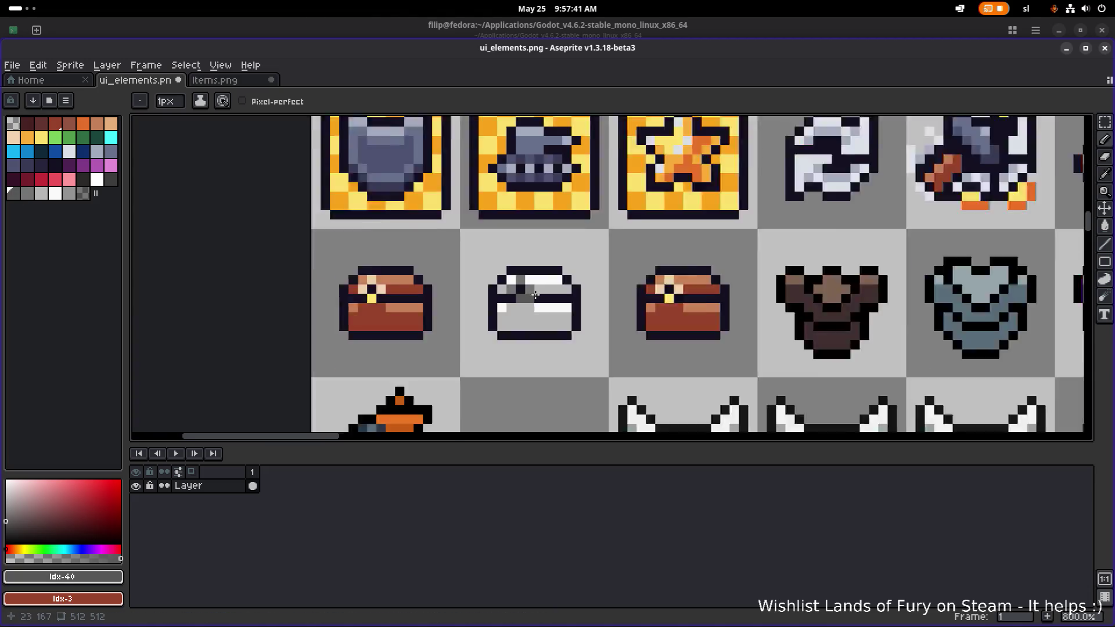
pyautogui.scroll(-4, 535, 295)
pyautogui.scroll(6, 500, 283)
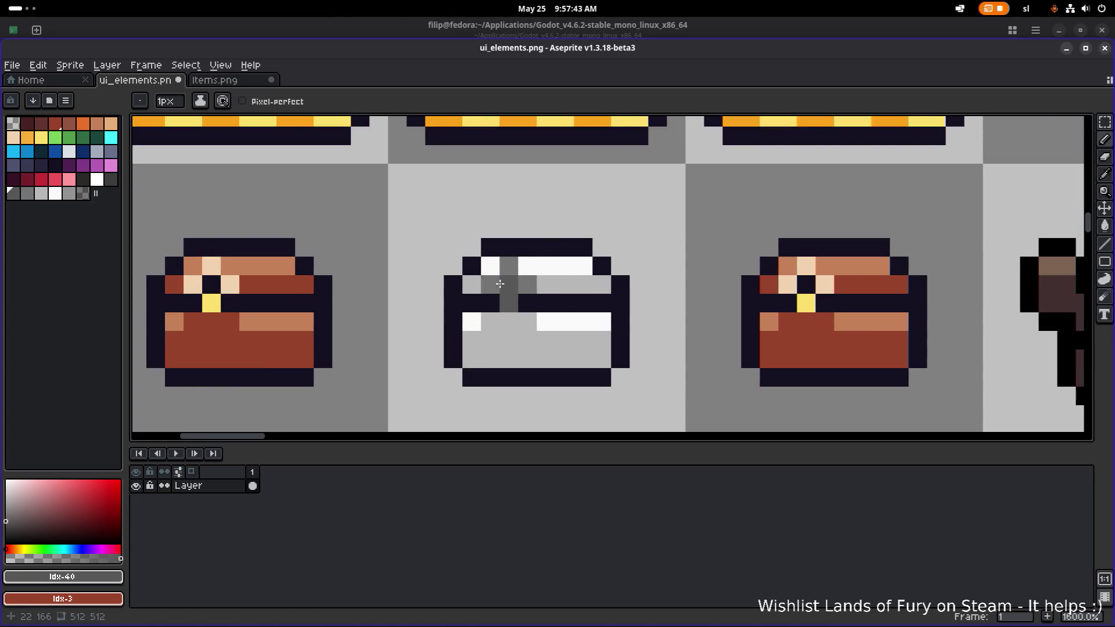
pyautogui.click(110, 179)
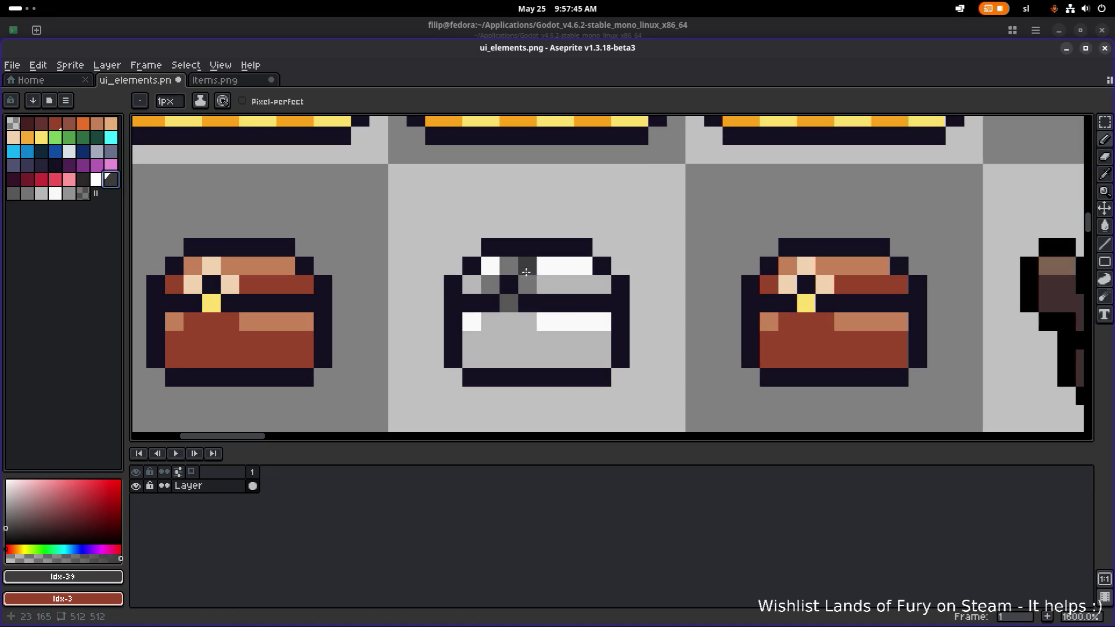
pyautogui.click(509, 266)
pyautogui.scroll(-4, 549, 285)
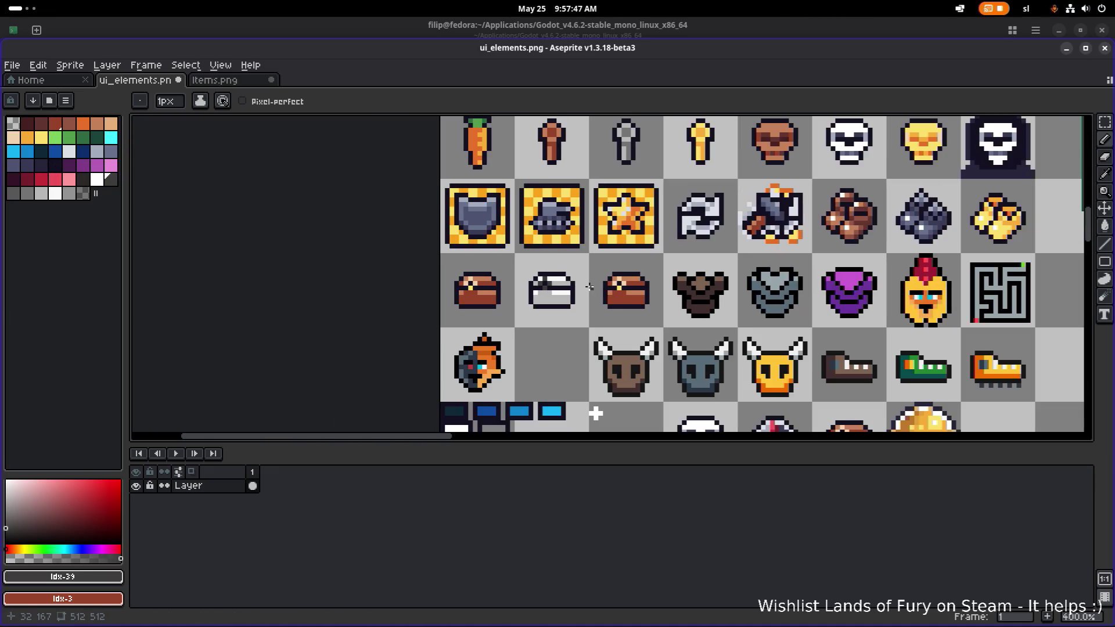
# Undo the last shading pixel and darken a different pixel on the silver chest.
pyautogui.scroll(3, 590, 287)
pyautogui.press('v')
pyautogui.hotkey('ctrl', 'z')
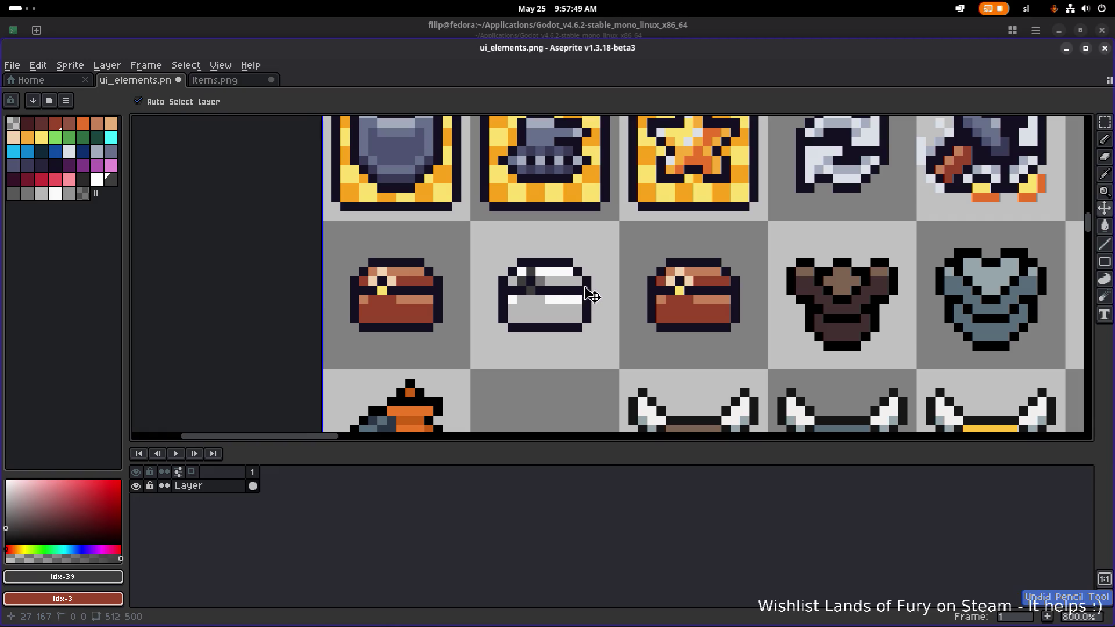
pyautogui.press('b')
pyautogui.scroll(-2, 580, 294)
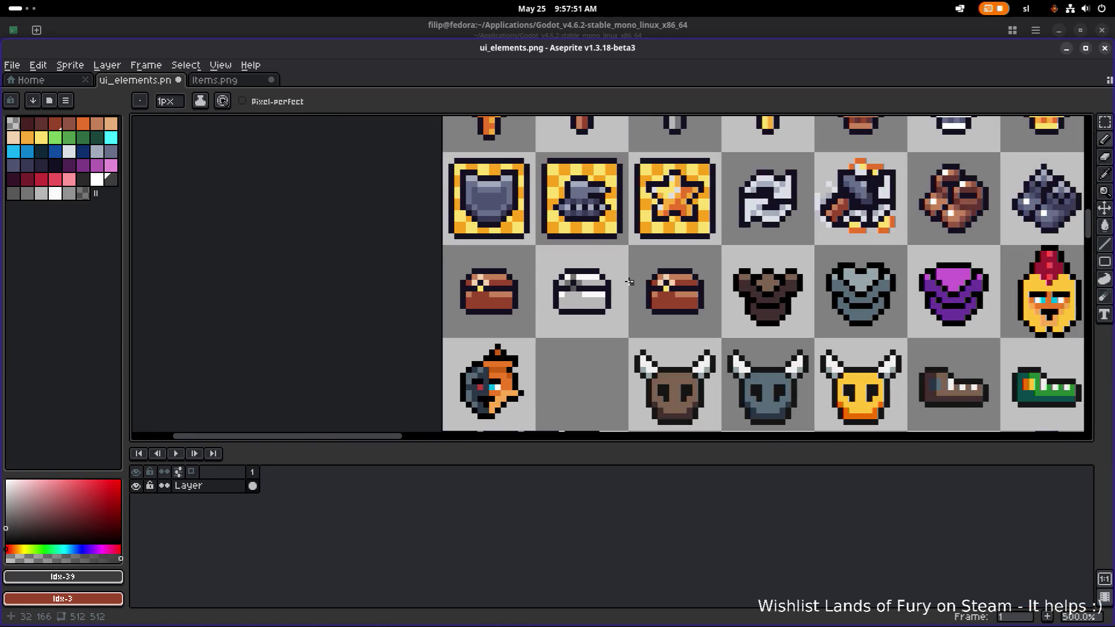
pyautogui.scroll(4, 586, 288)
pyautogui.click(598, 289)
pyautogui.scroll(-6, 685, 367)
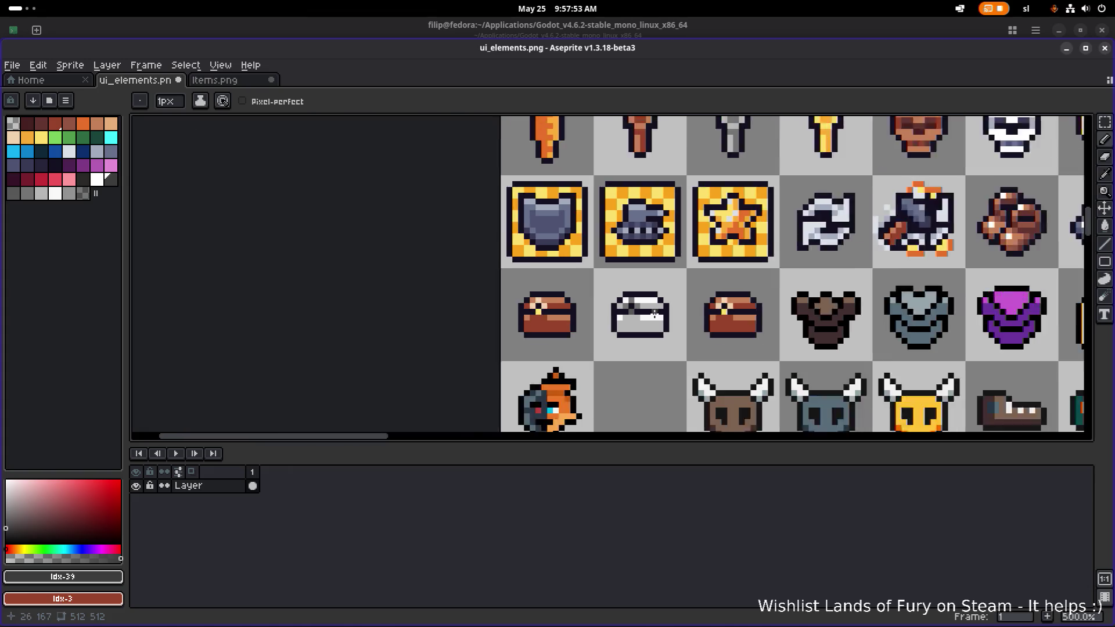
pyautogui.moveTo(695, 295); pyautogui.dragTo(514, 284)
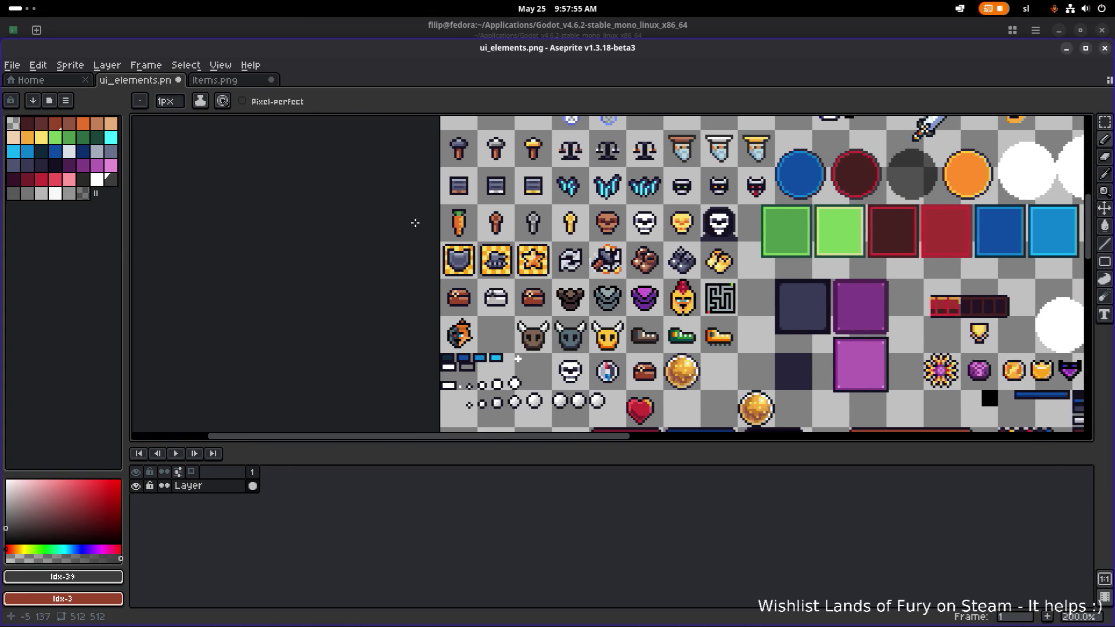
pyautogui.scroll(5, 424, 263)
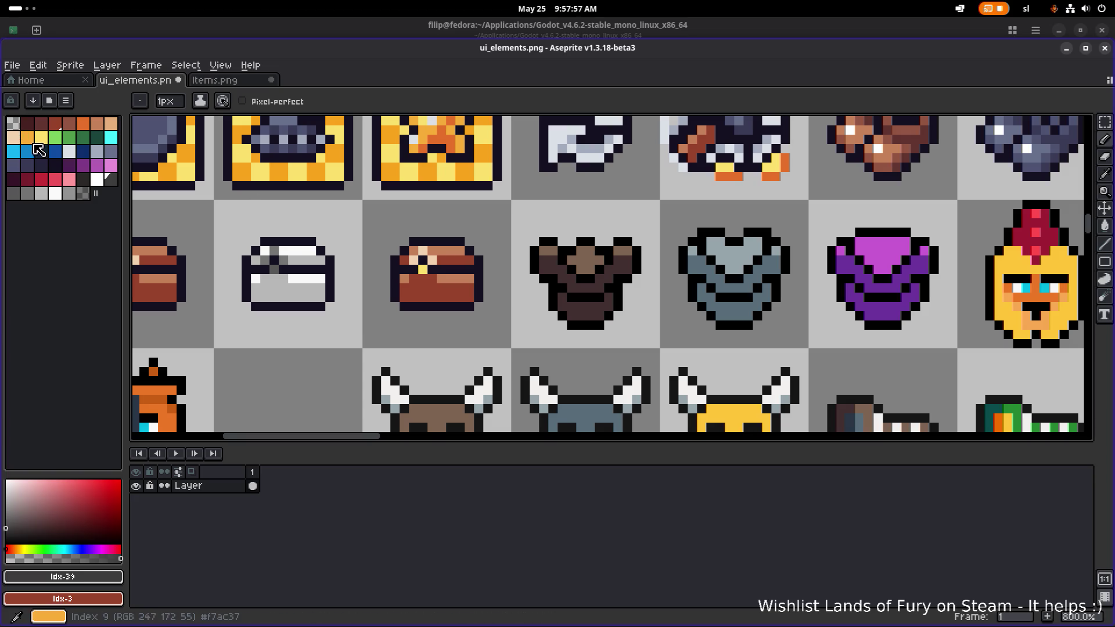
# Fill the brown chest's lower body and upper-right strip with orange.
pyautogui.click(27, 137)
pyautogui.scroll(2, 376, 250)
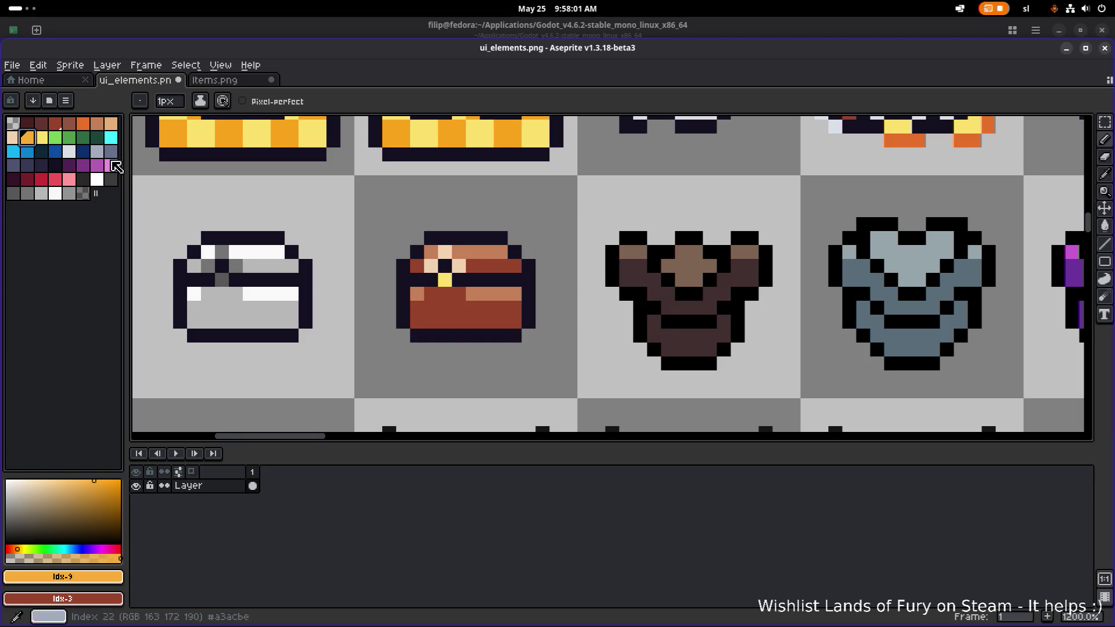
pyautogui.press('g')
pyautogui.click(472, 321)
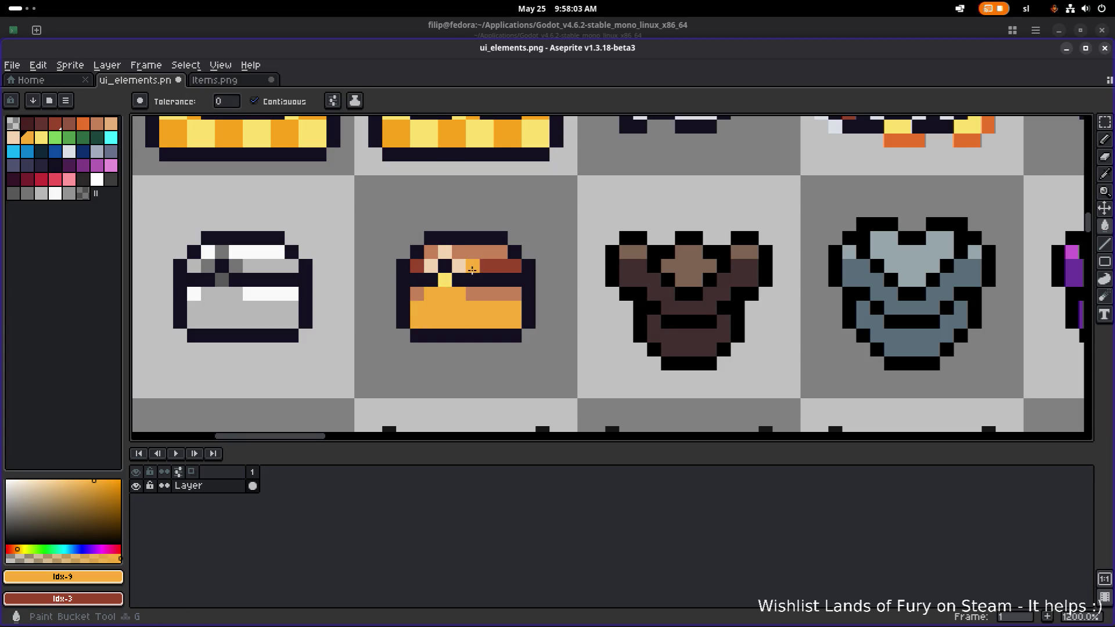
pyautogui.click(473, 267)
# Fill the chest's remaining brown strips and corner pixels with yellow.
pyautogui.click(42, 137)
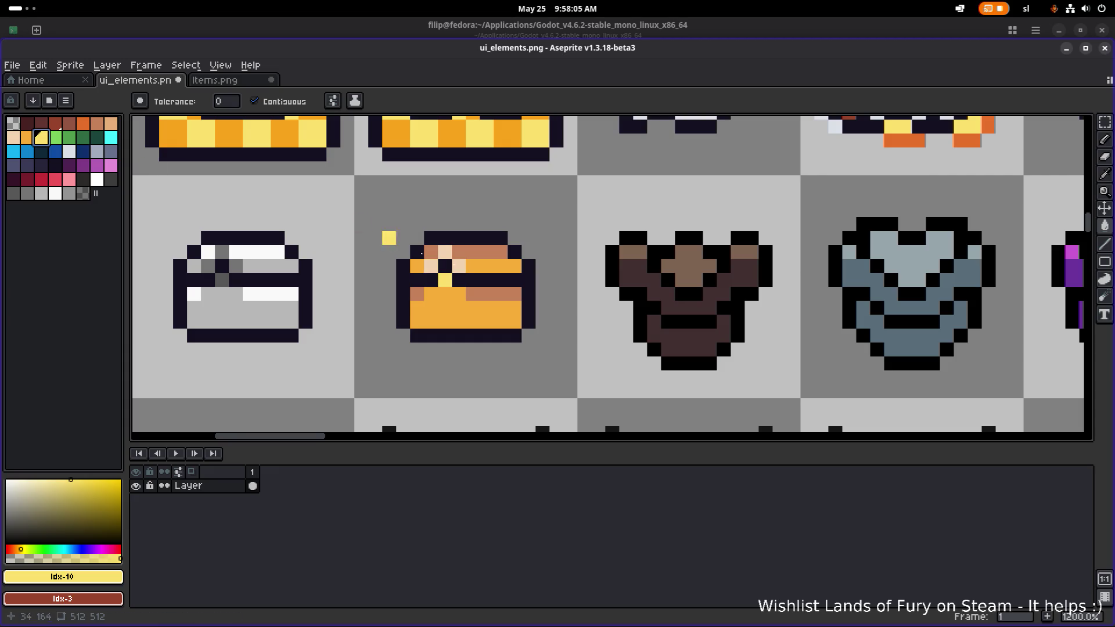
pyautogui.click(482, 292)
pyautogui.click(417, 295)
pyautogui.click(431, 252)
pyautogui.click(480, 253)
pyautogui.scroll(-4, 480, 253)
pyautogui.scroll(4, 390, 253)
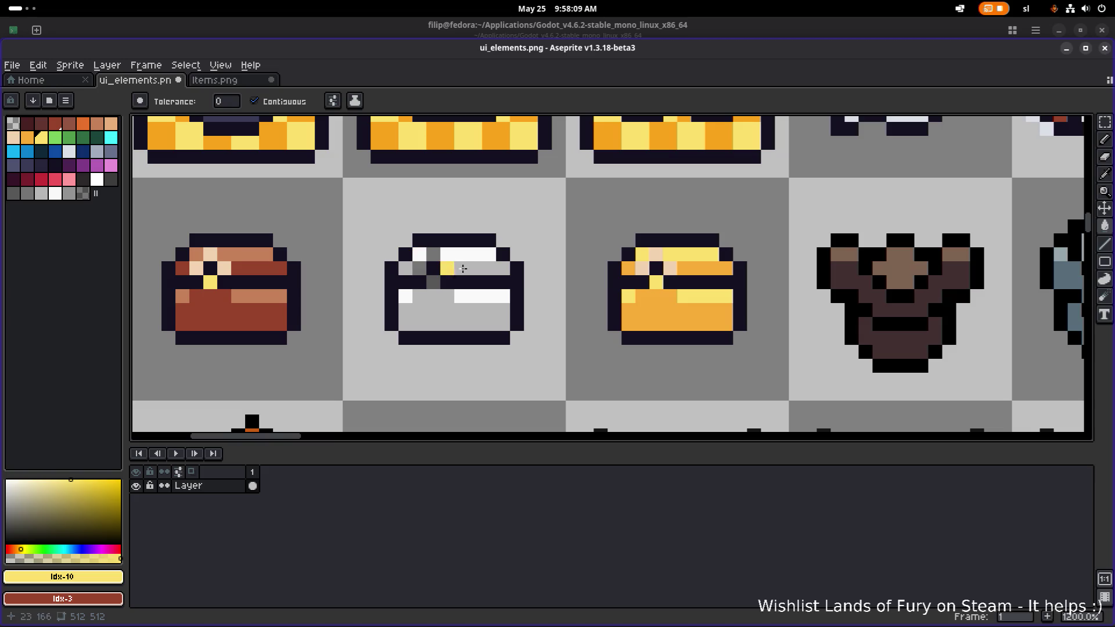
# Eyedrop peach, white, outline and light grey from the chests; trial a grey fill, then undo.
pyautogui.press('alt')
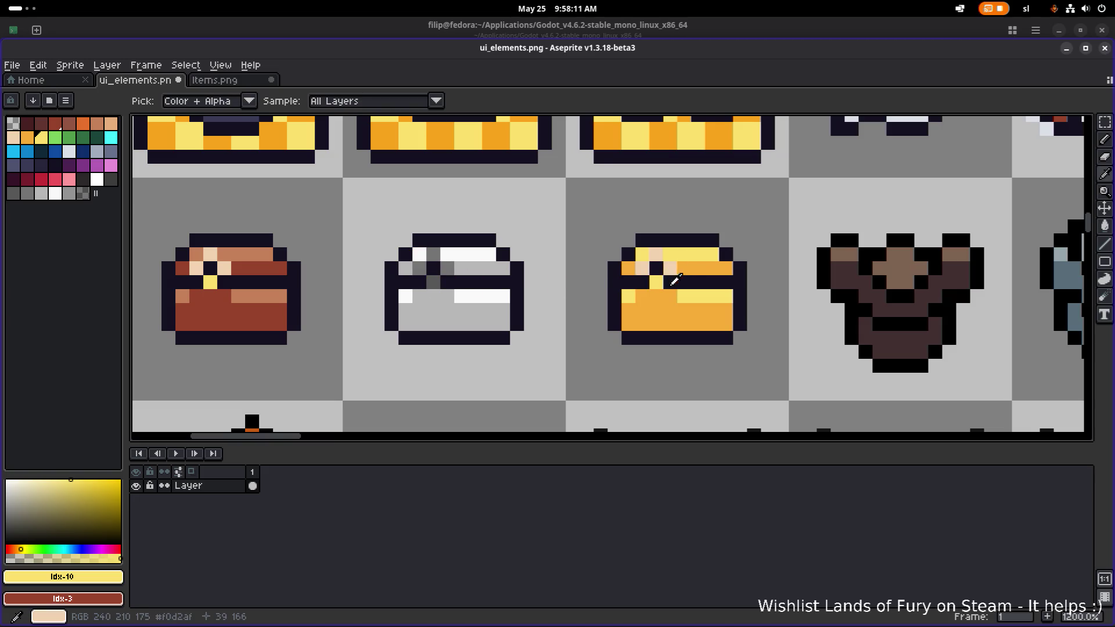
pyautogui.click(674, 268)
pyautogui.scroll(-3, 515, 264)
pyautogui.scroll(4, 515, 265)
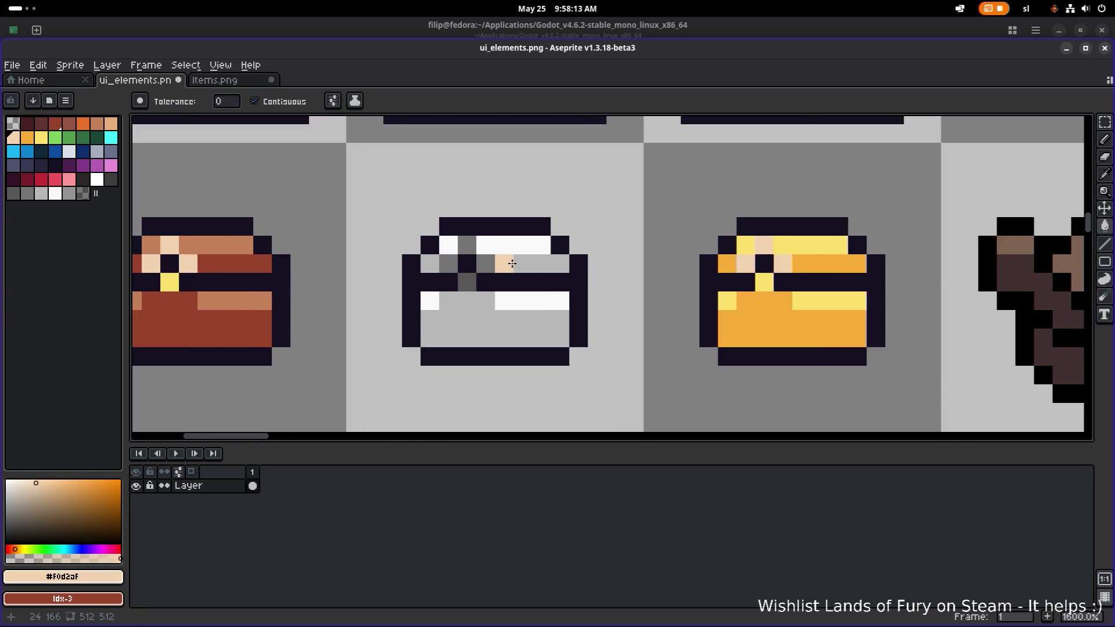
pyautogui.keyDown('alt'); pyautogui.click(505, 242); pyautogui.keyUp('alt')
pyautogui.keyDown('alt'); pyautogui.click(507, 231); pyautogui.keyUp('alt')
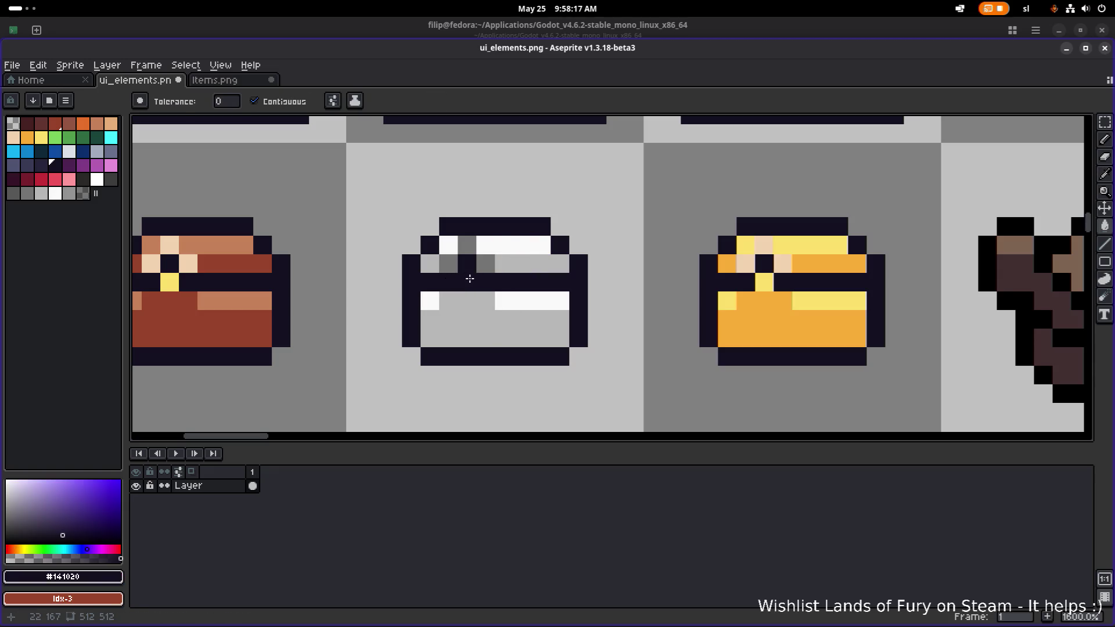
pyautogui.press('alt')
pyautogui.keyDown('alt'); pyautogui.click(511, 313); pyautogui.keyUp('alt')
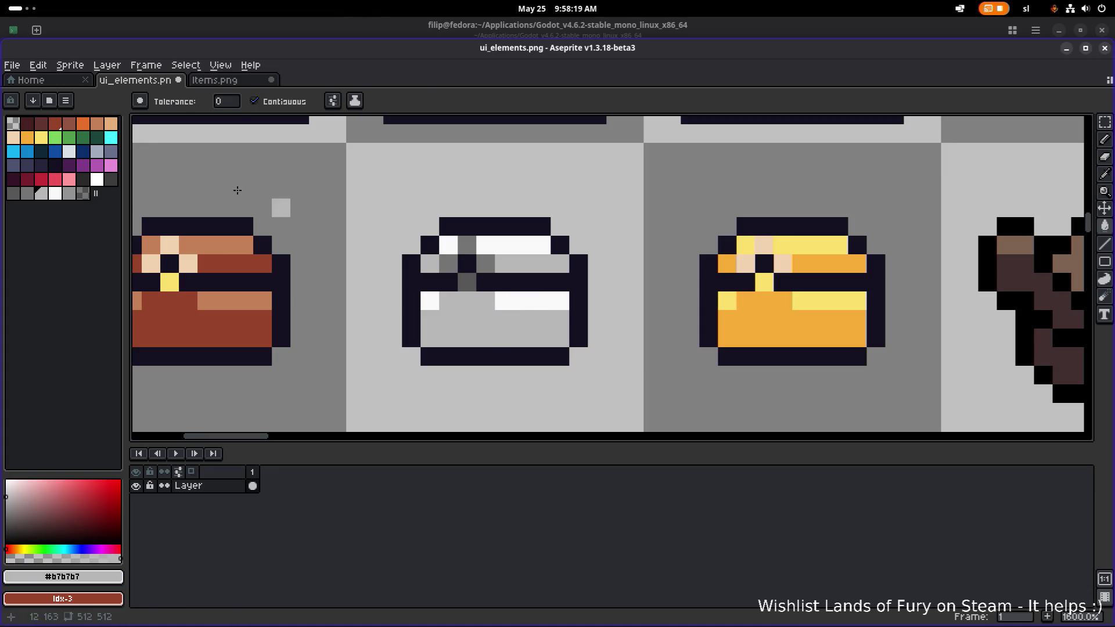
pyautogui.click(478, 286)
pyautogui.hotkey('ctrl', 'z')
pyautogui.hotkey('ctrl', 'z')
pyautogui.hotkey('ctrl', 'z')
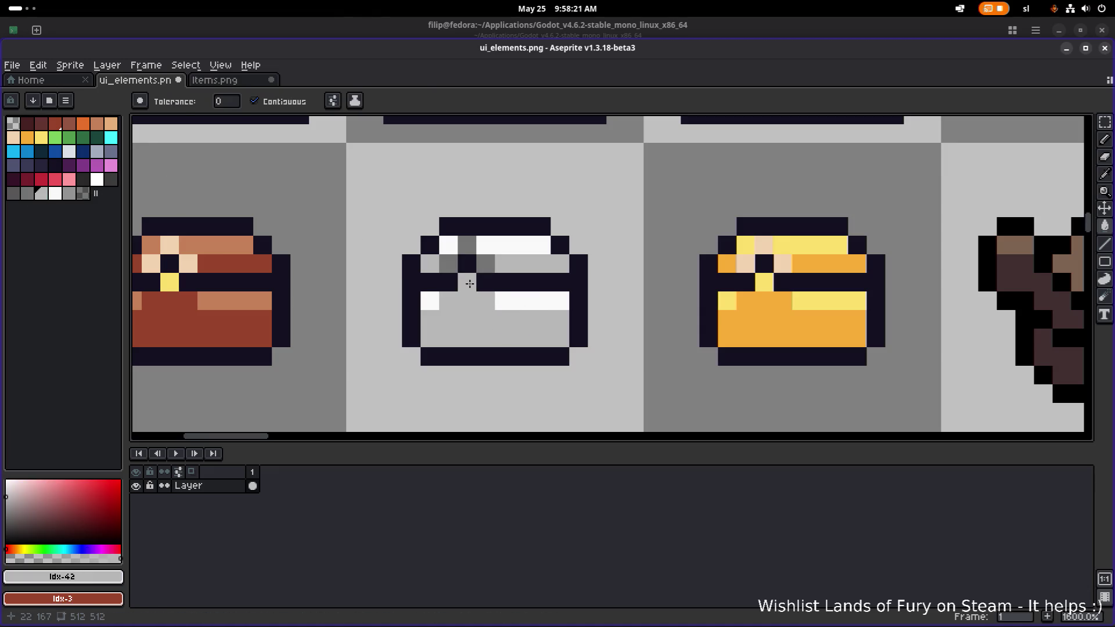
# Undo a trial dark fill and paint a top-row pixel of the silver chest white.
pyautogui.scroll(-7, 532, 347)
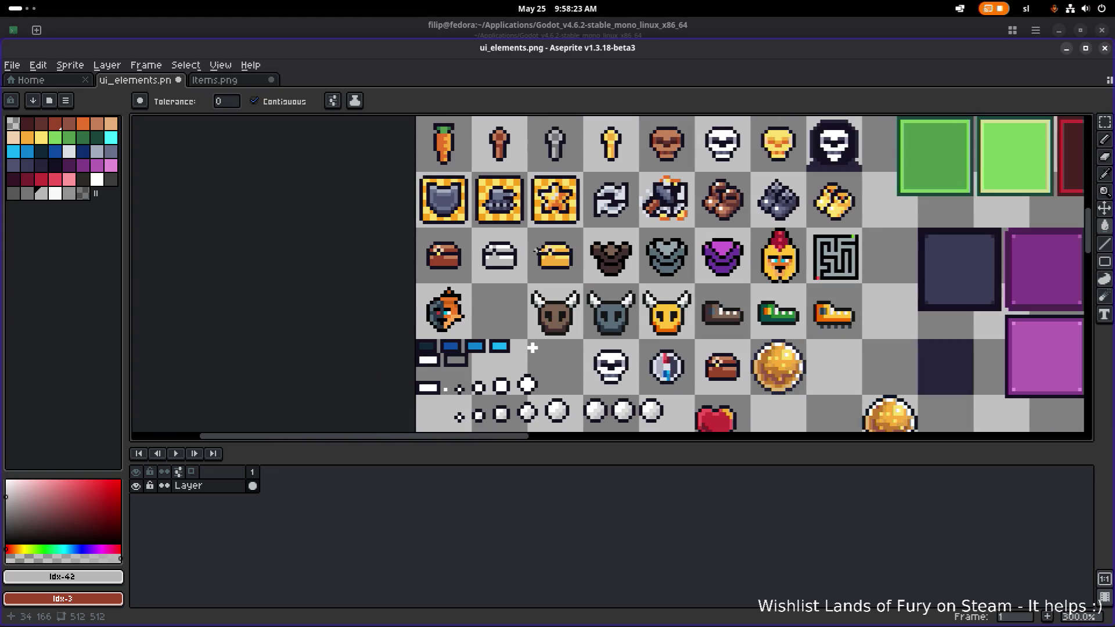
pyautogui.scroll(6, 494, 249)
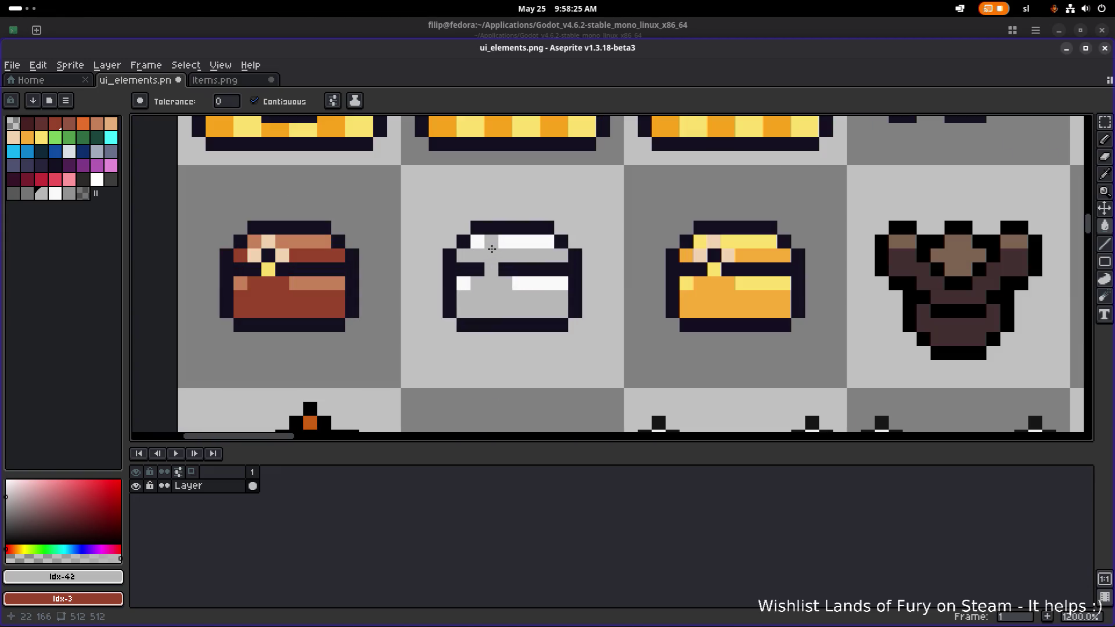
pyautogui.keyDown('alt'); pyautogui.click(506, 269); pyautogui.keyUp('alt')
pyautogui.click(491, 268)
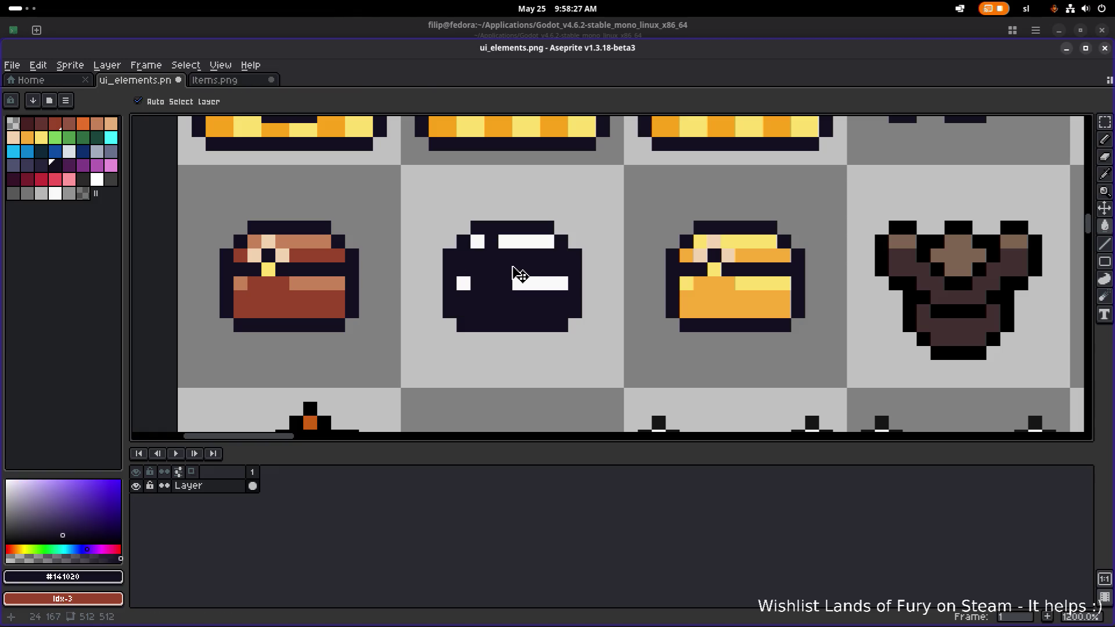
pyautogui.hotkey('ctrl', 'z')
pyautogui.keyDown('alt'); pyautogui.click(515, 238); pyautogui.keyUp('alt')
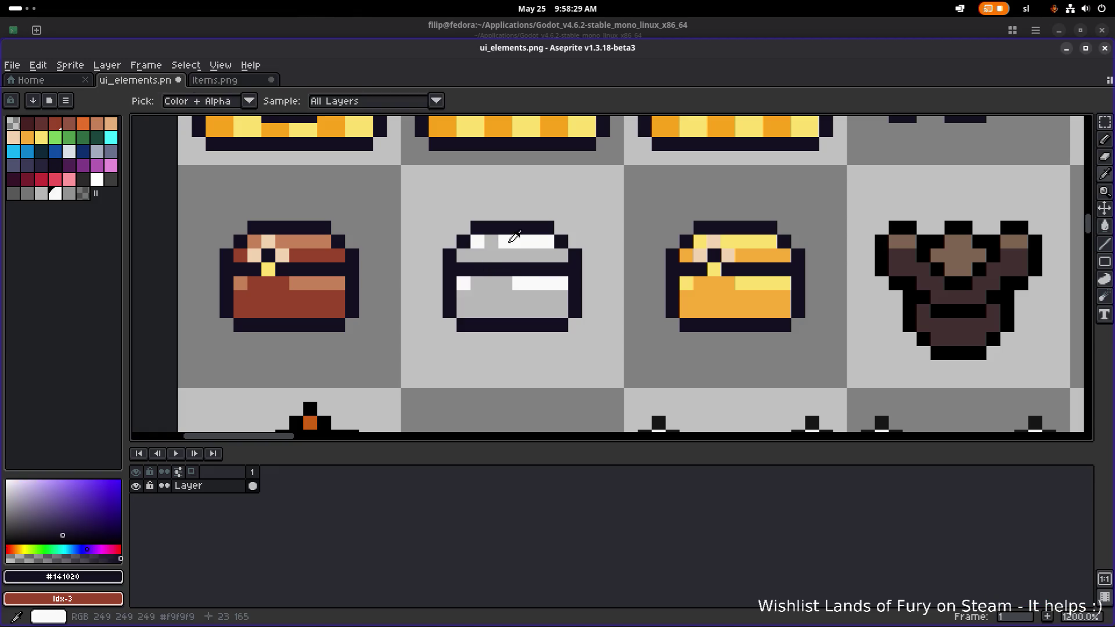
pyautogui.scroll(-6, 515, 238)
pyautogui.scroll(7, 511, 261)
pyautogui.click(496, 212)
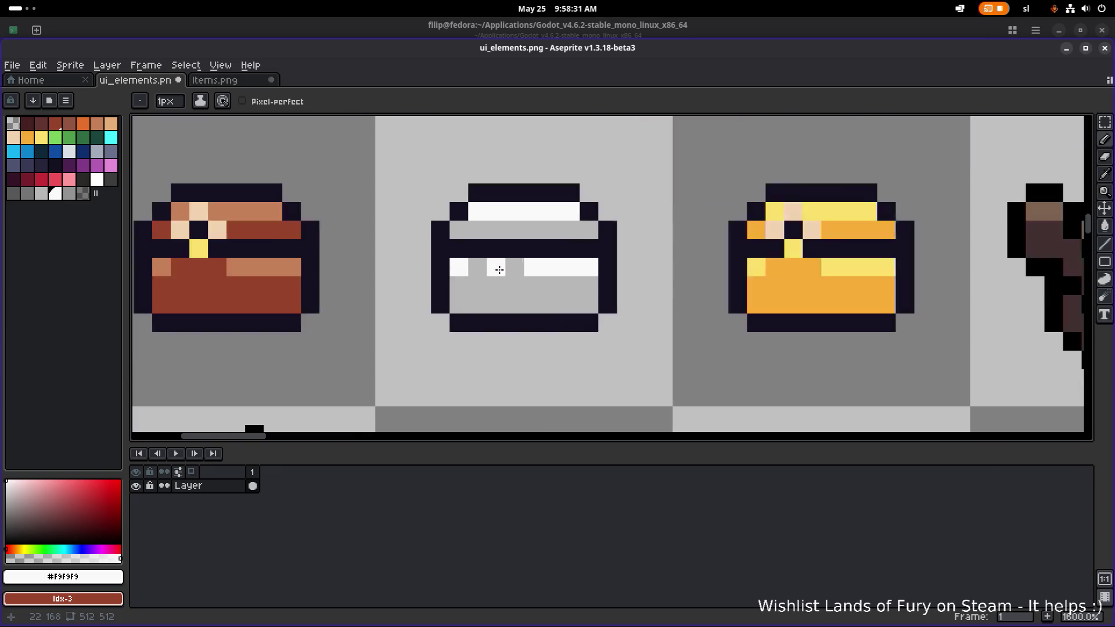
pyautogui.scroll(2, 499, 270)
# Draw dark outline pixels in the silver chest's stripe and below its slot, undoing a misplaced one.
pyautogui.keyDown('alt'); pyautogui.click(511, 234); pyautogui.keyUp('alt')
pyautogui.click(490, 265)
pyautogui.scroll(-6, 639, 255)
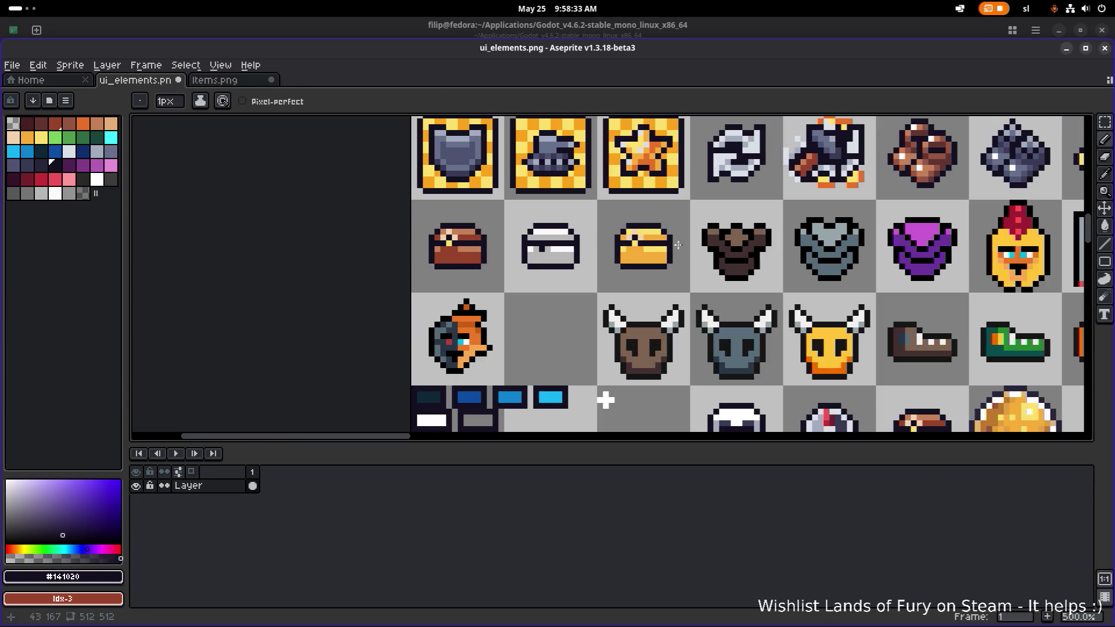
pyautogui.scroll(2, 633, 250)
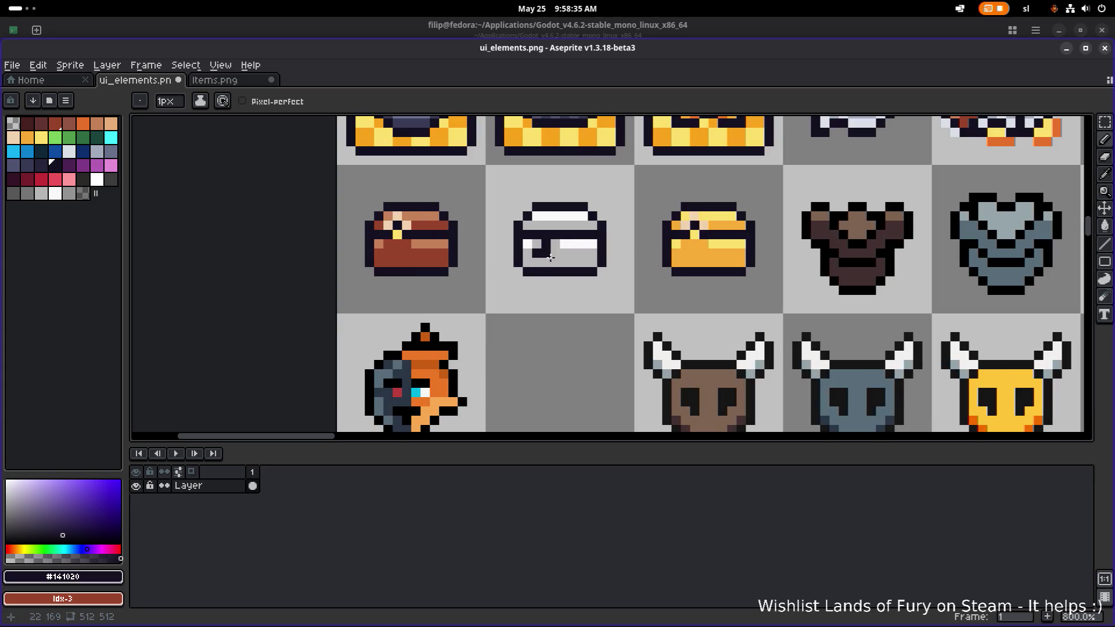
pyautogui.click(555, 253)
pyautogui.scroll(-4, 550, 253)
pyautogui.scroll(7, 594, 250)
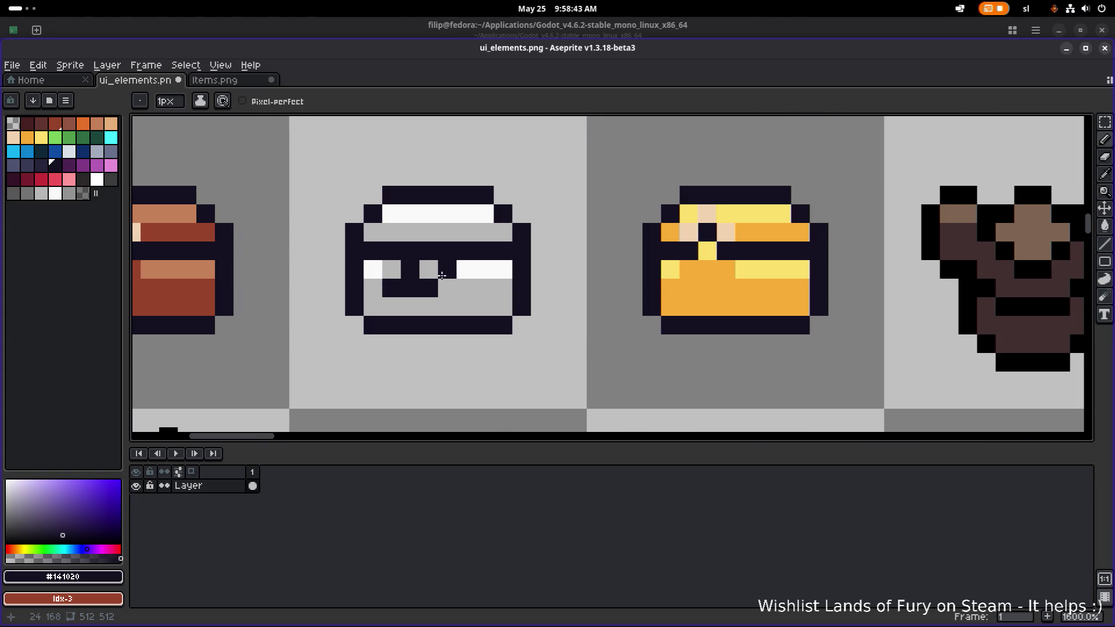
pyautogui.moveTo(443, 288)
pyautogui.mouseDown()
pyautogui.moveTo(373, 266)
pyautogui.moveTo(374, 288)
pyautogui.mouseUp()
pyautogui.scroll(-3, 543, 259)
pyautogui.press('v')
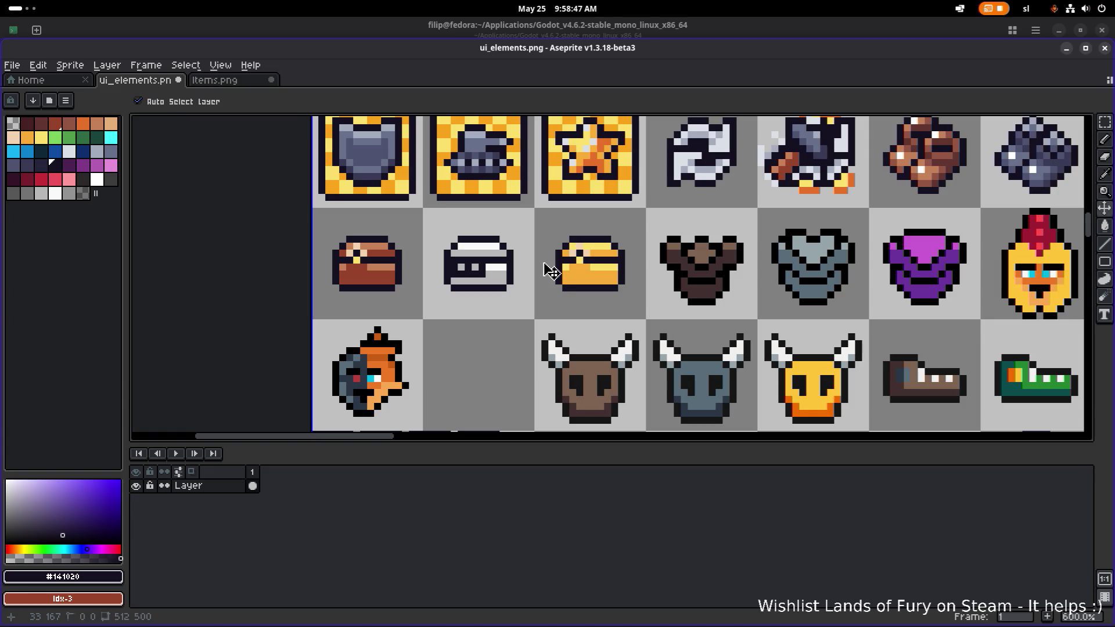
pyautogui.hotkey('ctrl', 'z')
pyautogui.hotkey('ctrl', 'z')
pyautogui.scroll(1, 482, 276)
pyautogui.press('b')
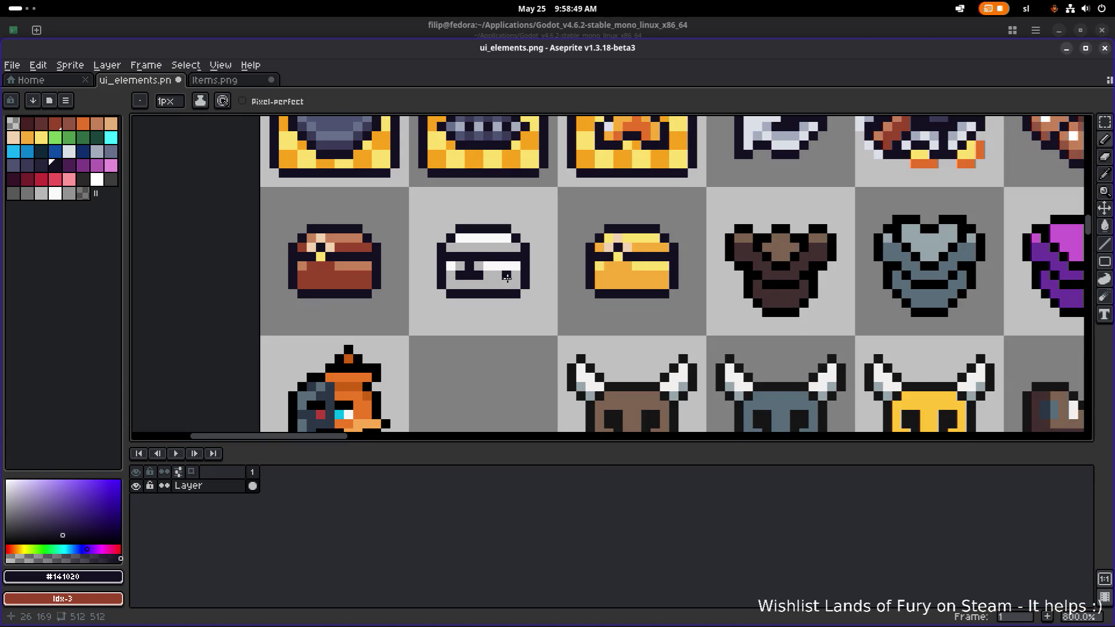
# Undo a stray grey pixel and draw a dark outline pixel on the gold chest.
pyautogui.keyDown('alt'); pyautogui.click(507, 277); pyautogui.keyUp('alt')
pyautogui.scroll(-3, 542, 276)
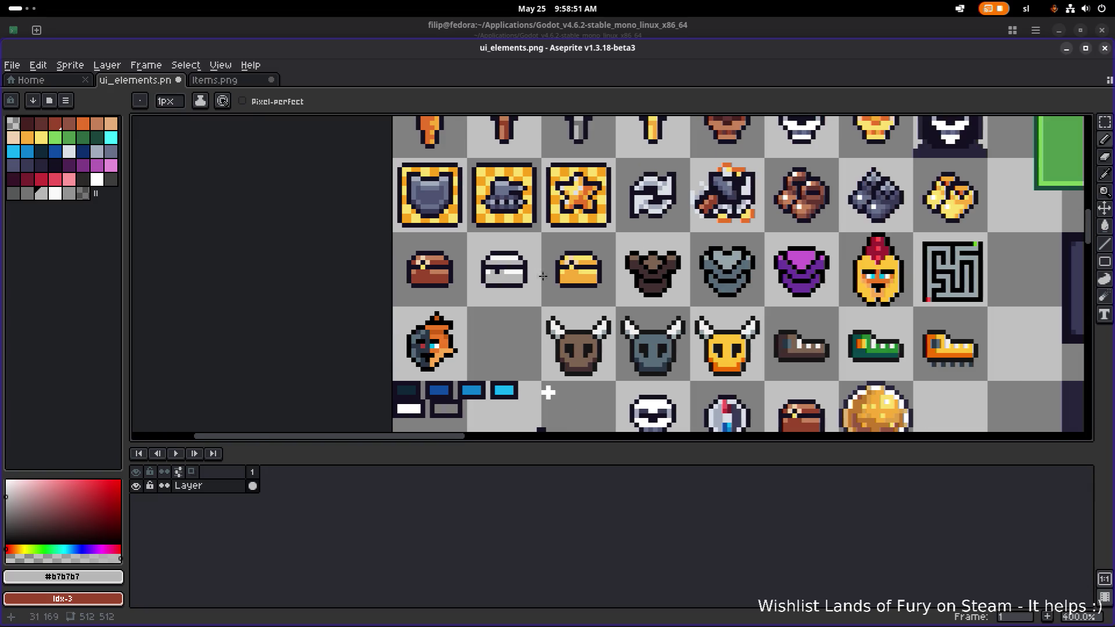
pyautogui.scroll(5, 570, 263)
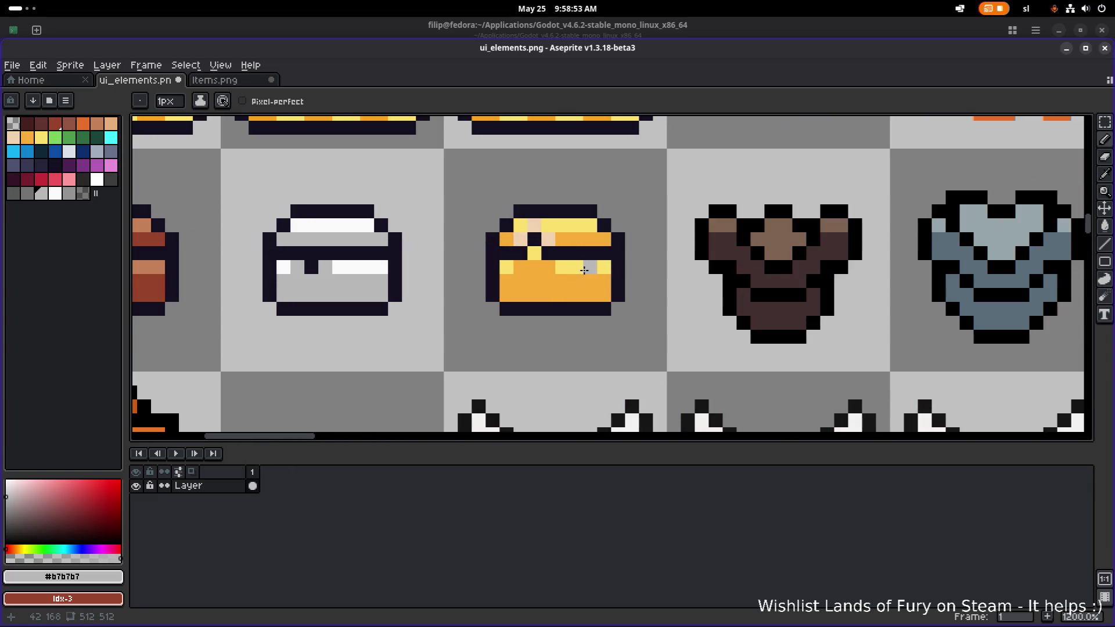
pyautogui.hotkey('ctrl', 'z')
pyautogui.scroll(1, 575, 267)
pyautogui.keyDown('alt'); pyautogui.click(577, 255); pyautogui.keyUp('alt')
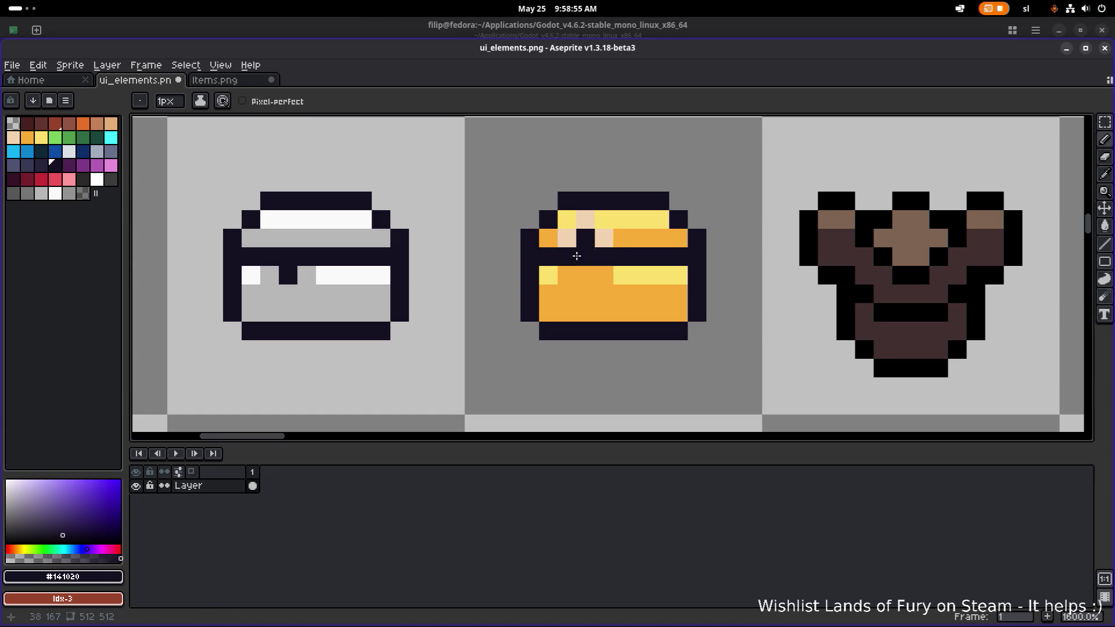
pyautogui.click(585, 276)
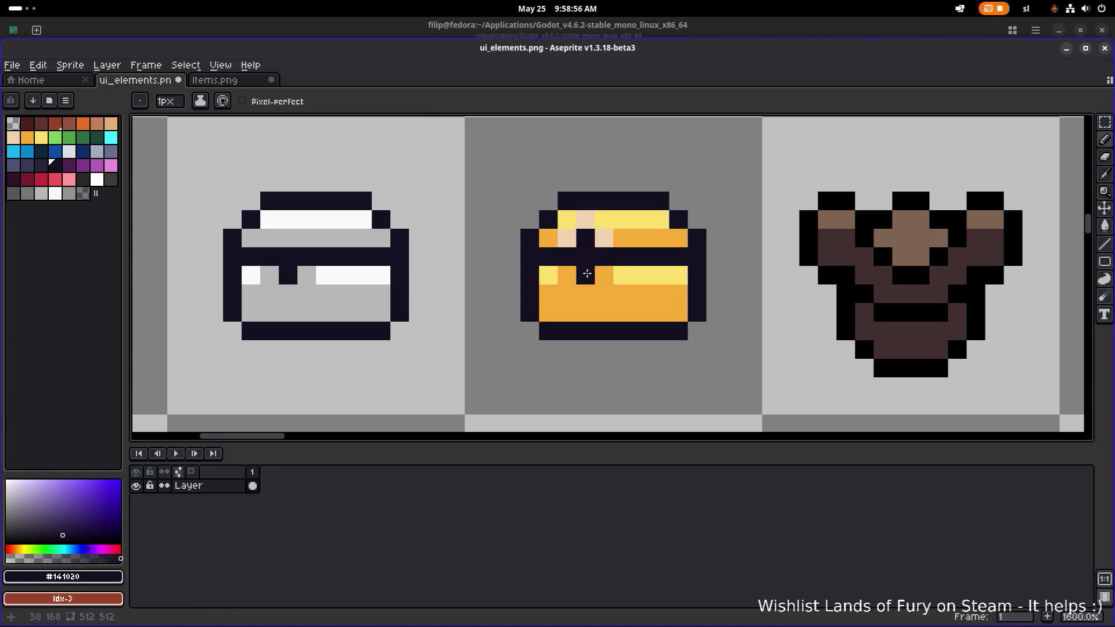
# Paint the gold chest's upper peach pixels orange and the stray lid pixel yellow.
pyautogui.keyDown('alt'); pyautogui.click(627, 237); pyautogui.keyUp('alt')
pyautogui.moveTo(610, 239); pyautogui.dragTo(556, 240)
pyautogui.keyDown('alt'); pyautogui.click(622, 219); pyautogui.keyUp('alt')
pyautogui.click(585, 223)
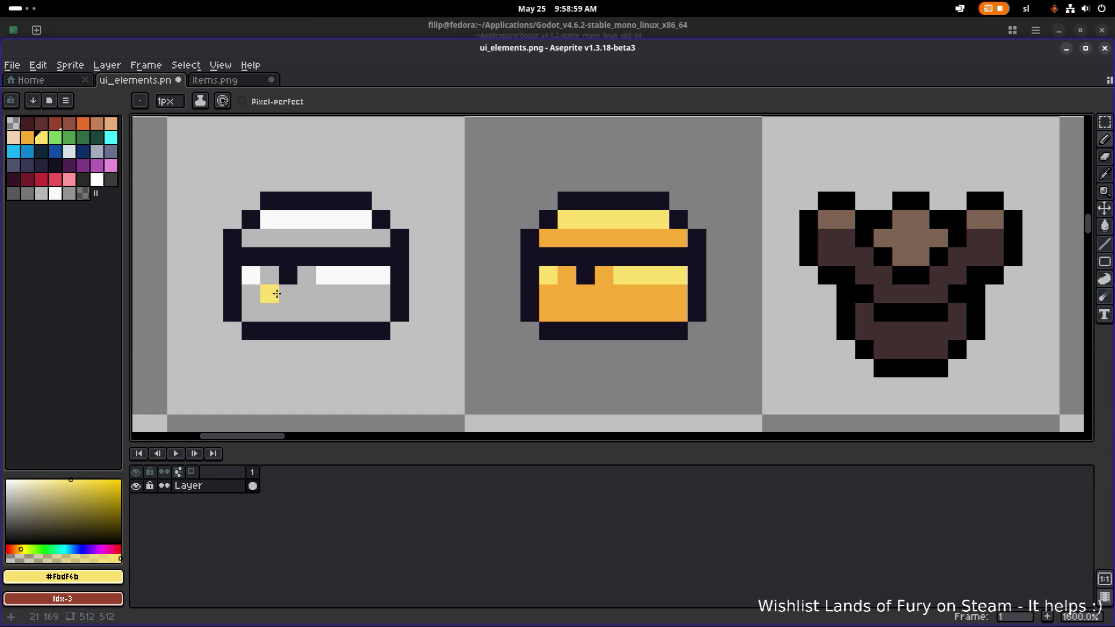
pyautogui.keyDown('alt'); pyautogui.click(306, 274); pyautogui.keyUp('alt')
pyautogui.scroll(-4, 378, 296)
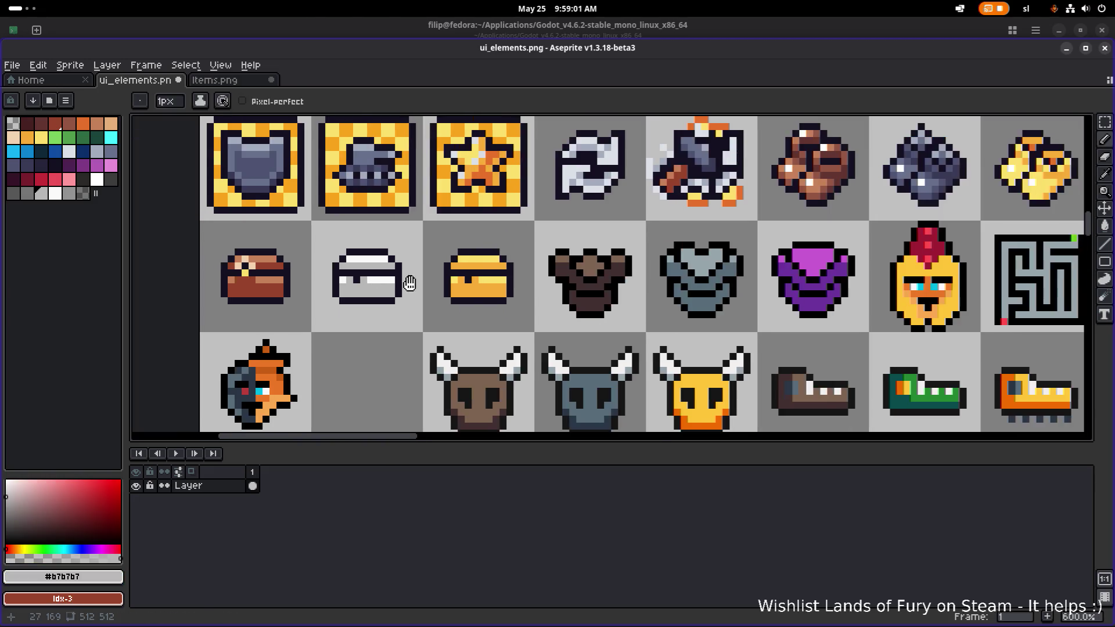
# Paint the brown chest's peach lid pixel tan and its lock row and yellow lock pixel #97432a.
pyautogui.scroll(3, 449, 281)
pyautogui.keyDown('alt'); pyautogui.click(433, 239); pyautogui.keyUp('alt')
pyautogui.click(412, 240)
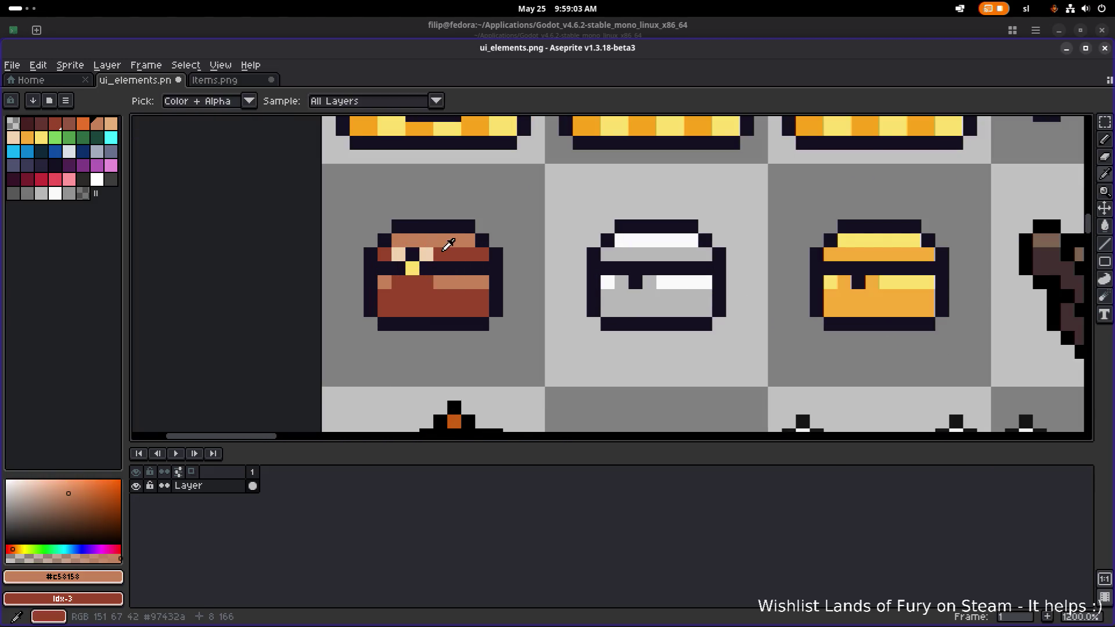
pyautogui.keyDown('alt'); pyautogui.click(440, 254); pyautogui.keyUp('alt')
pyautogui.click(424, 254)
pyautogui.moveTo(424, 253); pyautogui.dragTo(398, 254)
pyautogui.click(415, 269)
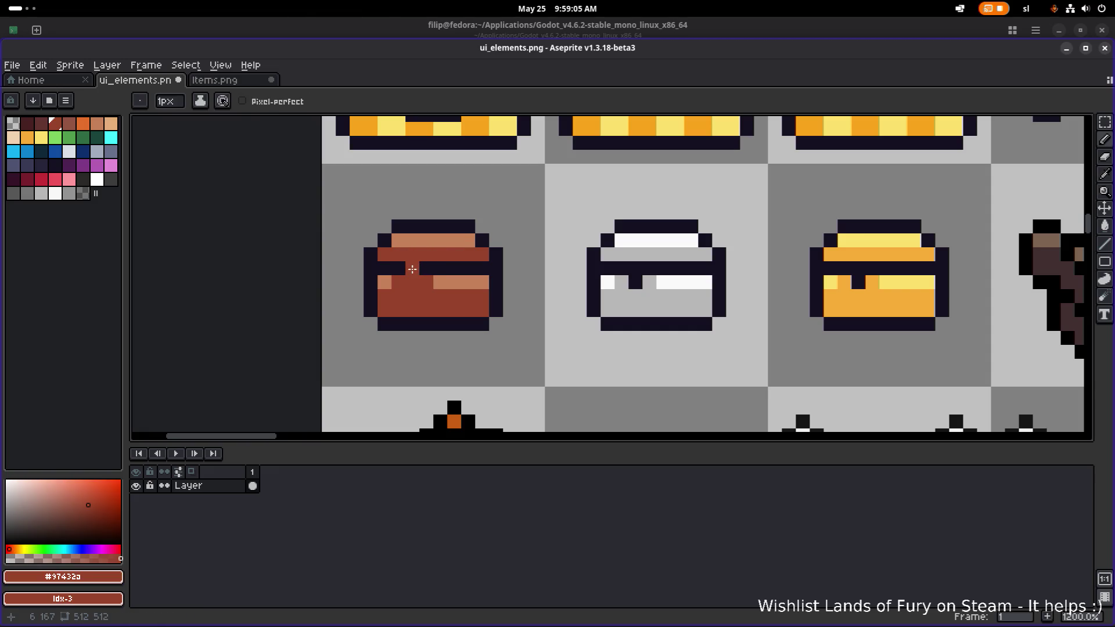
# Add a dark #141020 pixel below the brown chest's lock.
pyautogui.keyDown('alt'); pyautogui.click(401, 269); pyautogui.keyUp('alt')
pyautogui.click(412, 282)
pyautogui.scroll(-5, 617, 367)
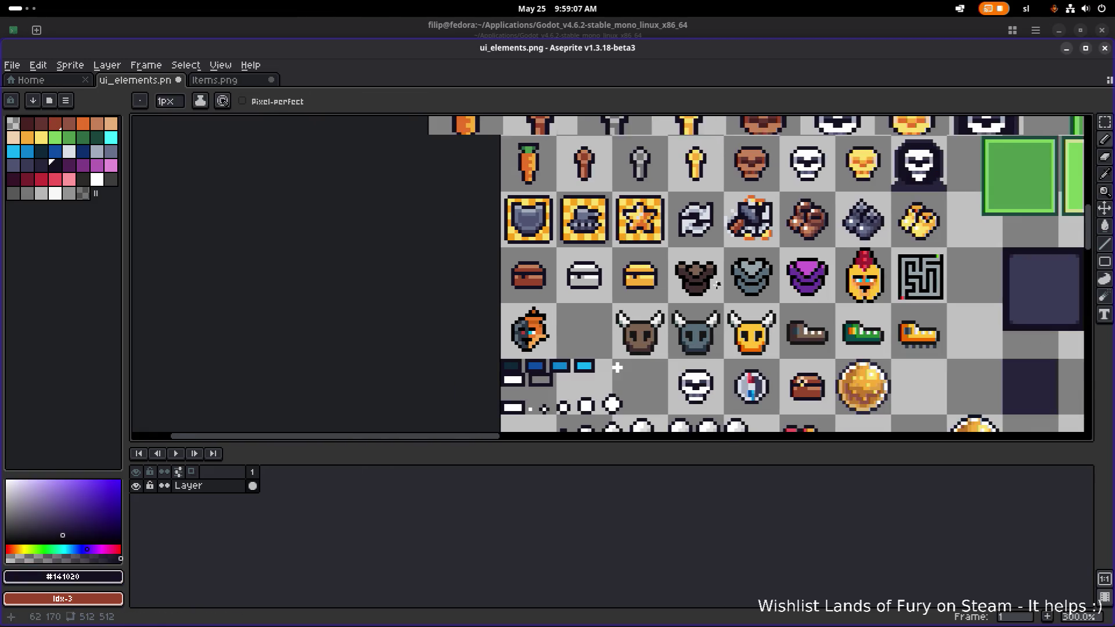
pyautogui.scroll(5, 718, 285)
pyautogui.scroll(-5, 584, 283)
pyautogui.press('v')
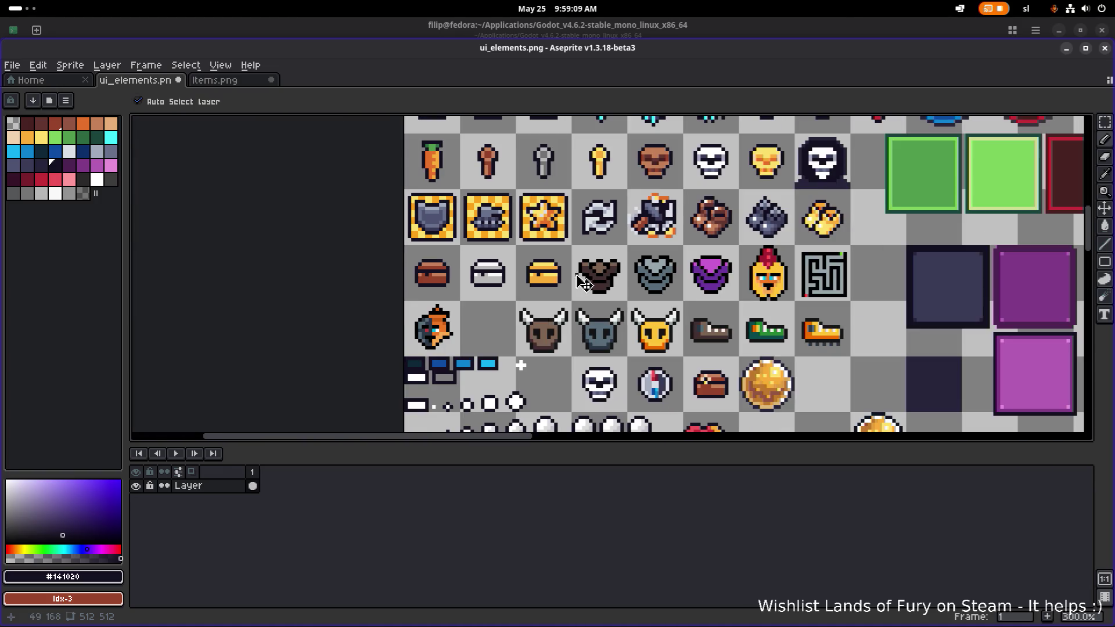
pyautogui.hotkey('alt', 'Tab')
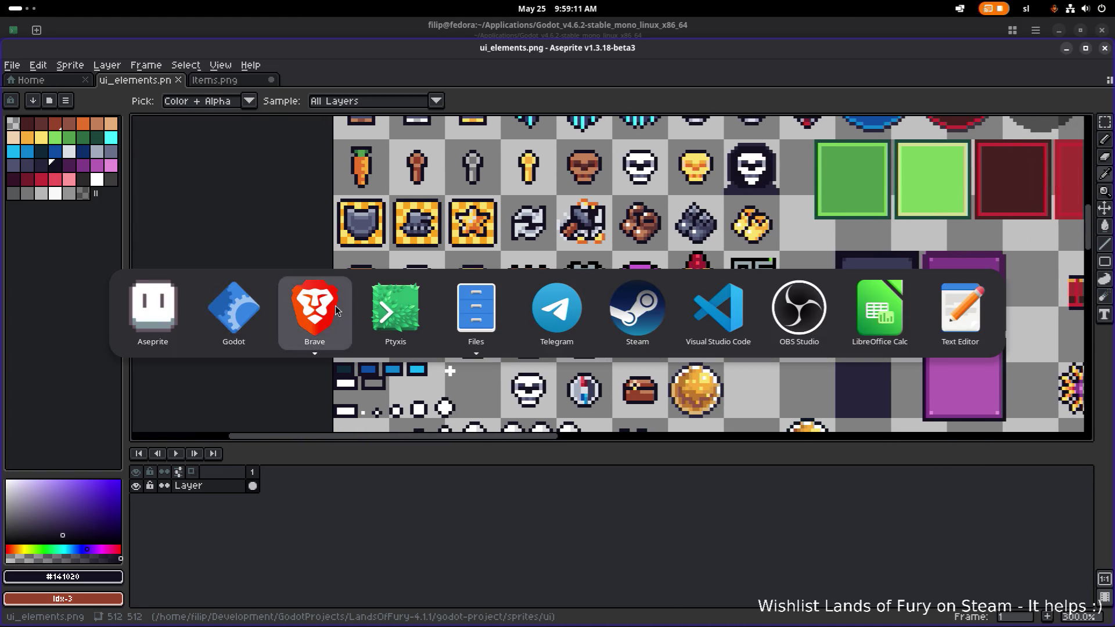
pyautogui.press('Escape')
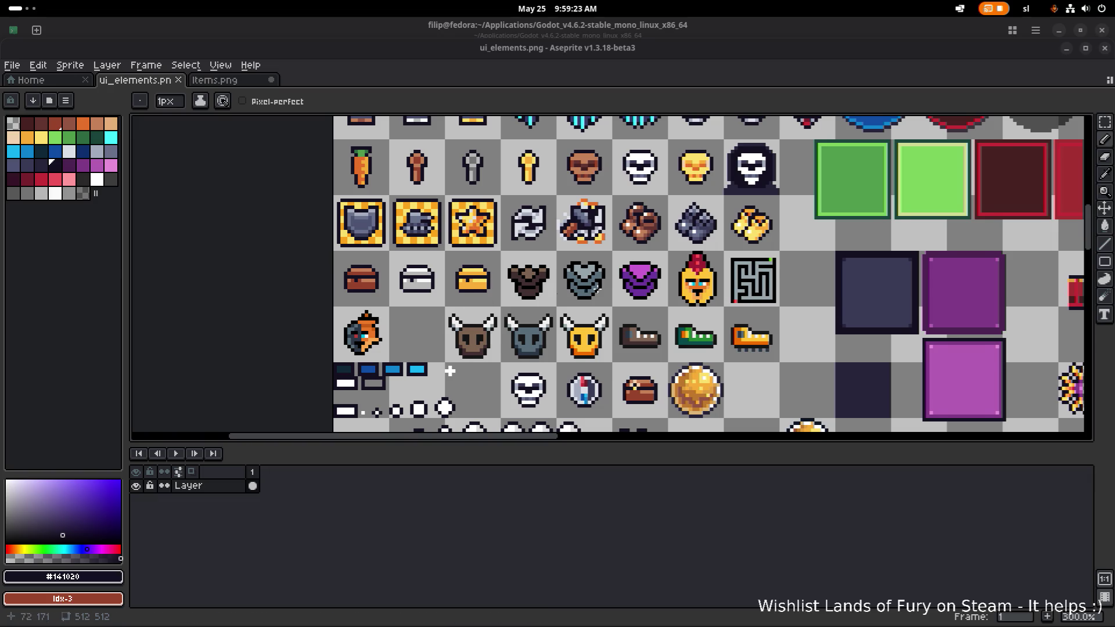
# Save, then select and delete the three armor icons and save again.
pyautogui.hscroll(3, 596, 287)
pyautogui.hotkey('ctrl', 's')
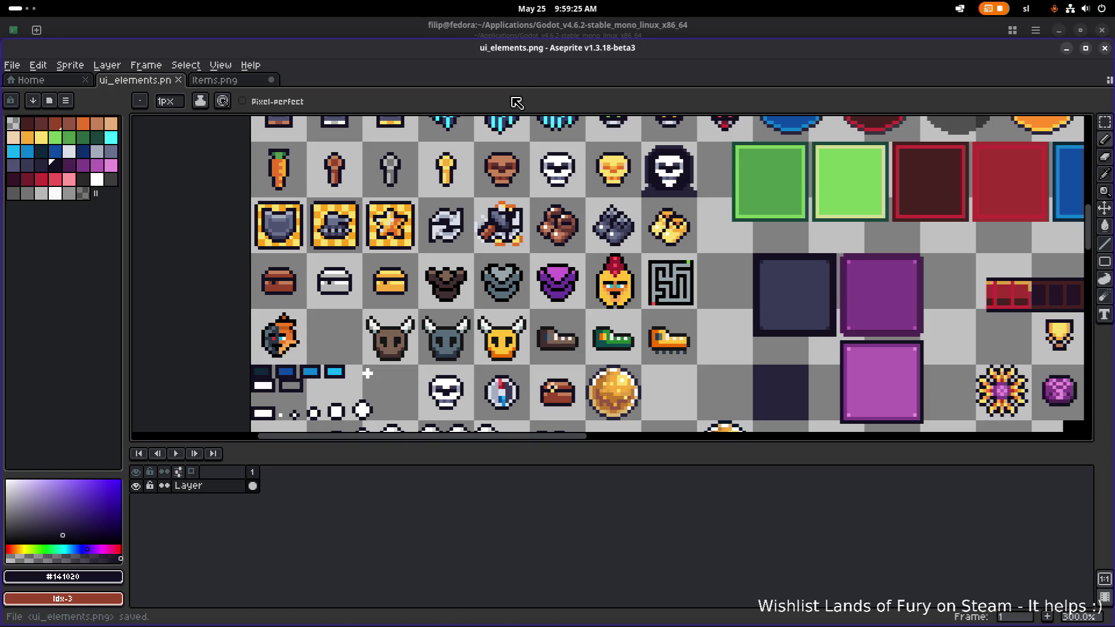
pyautogui.press('m')
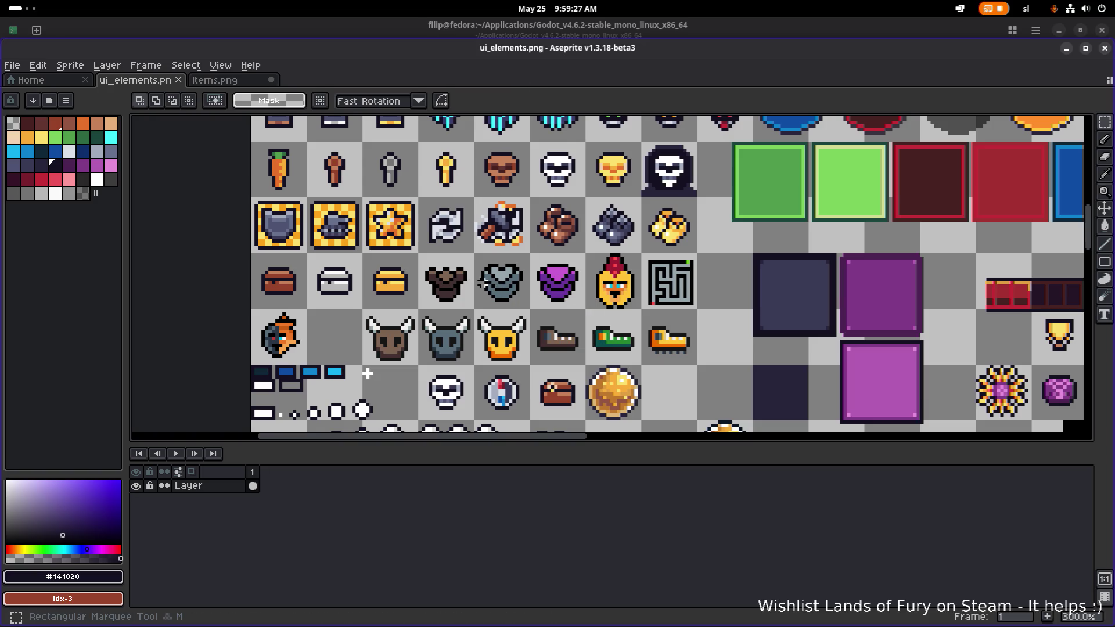
pyautogui.scroll(1, 479, 292)
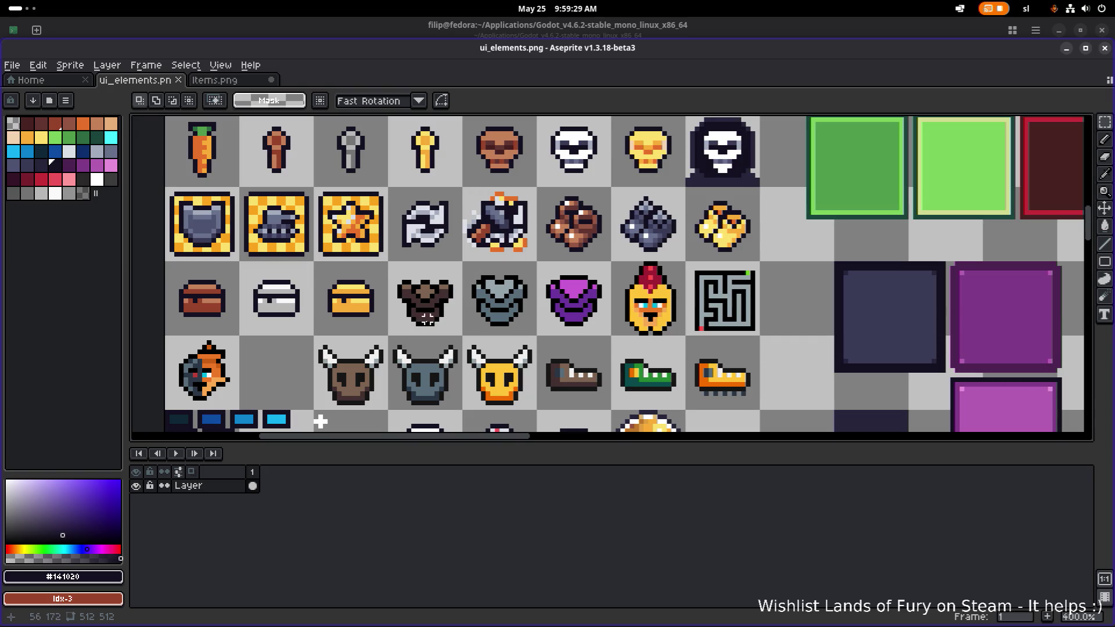
pyautogui.moveTo(385, 338); pyautogui.dragTo(613, 258)
pyautogui.press('Delete')
pyautogui.hotkey('ctrl', 's')
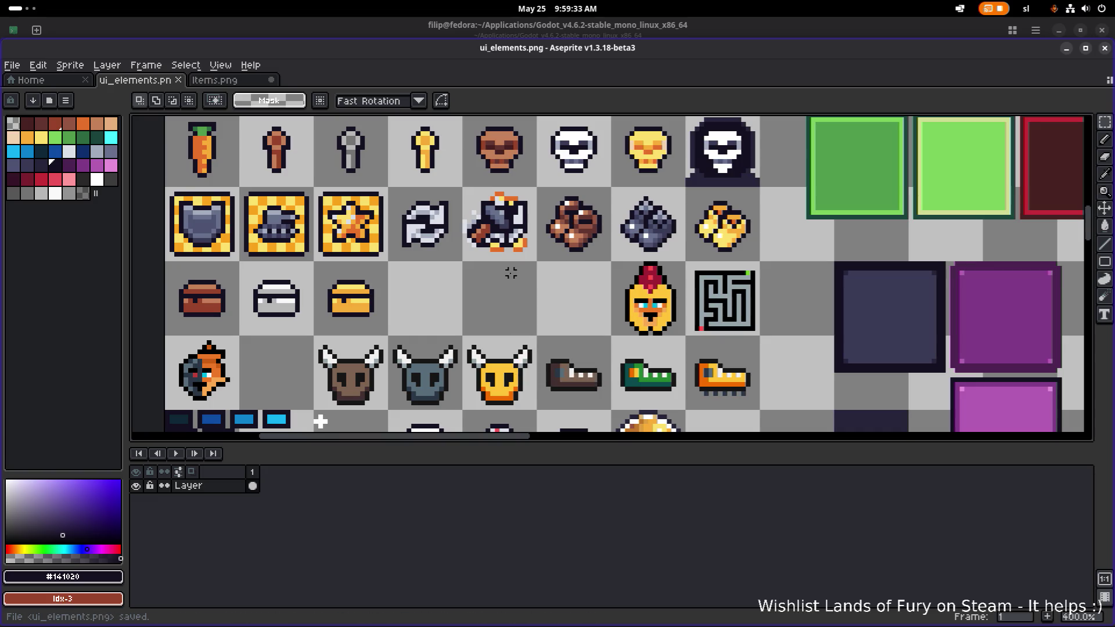
# Replace the three wing icons' dark outline colour with transparent and save ui_elements.png.
pyautogui.scroll(-3, 408, 268)
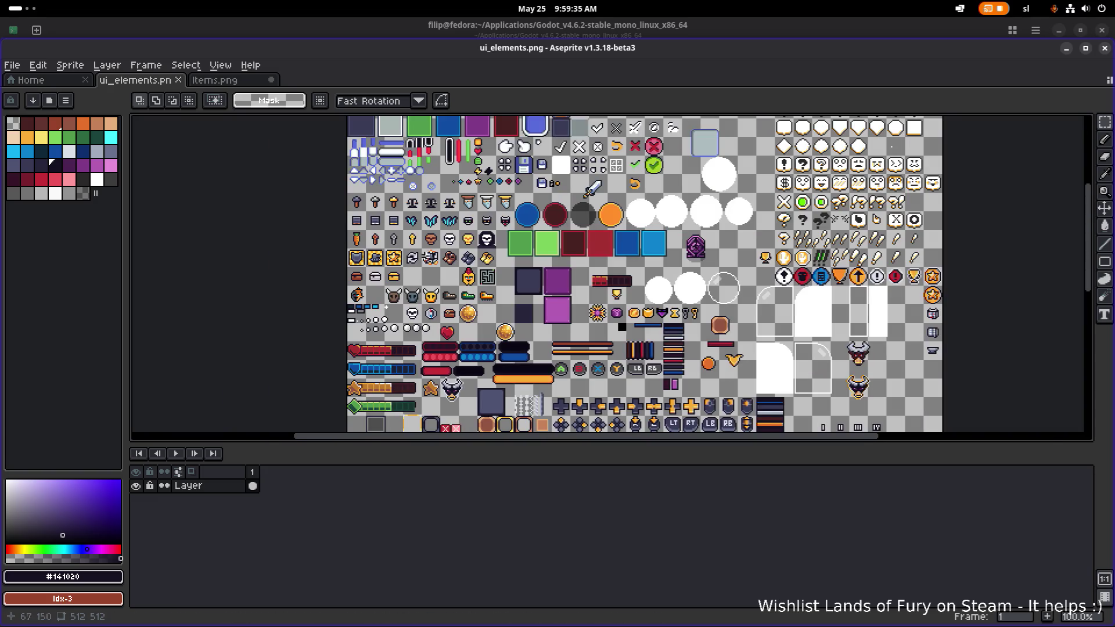
pyautogui.scroll(6, 429, 259)
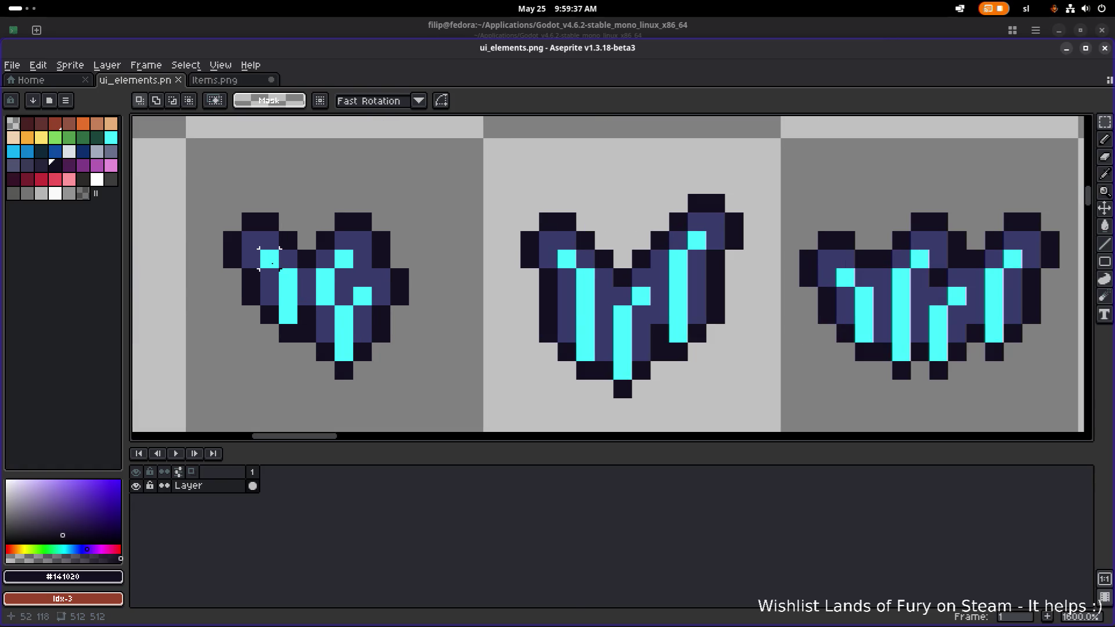
pyautogui.scroll(-4, 269, 258)
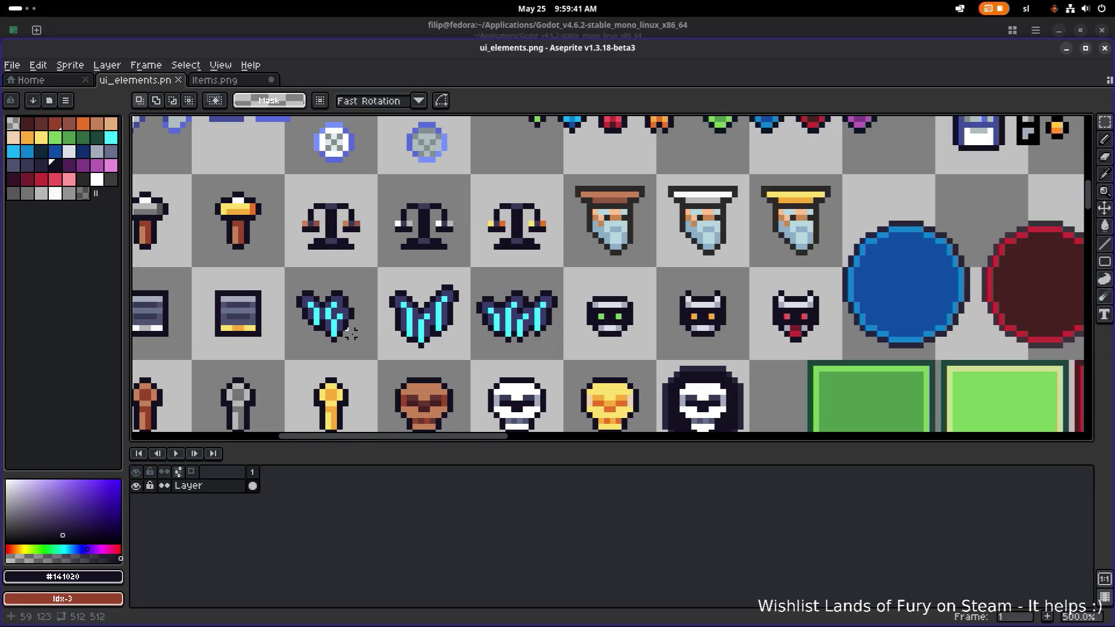
pyautogui.moveTo(291, 351); pyautogui.dragTo(560, 270)
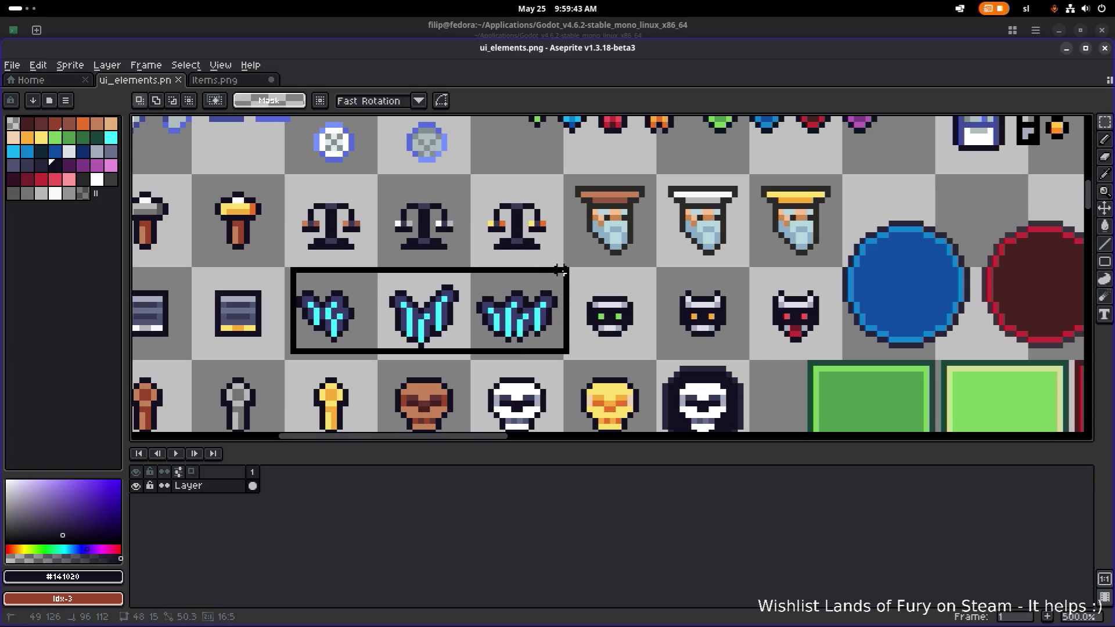
pyautogui.scroll(2, 308, 290)
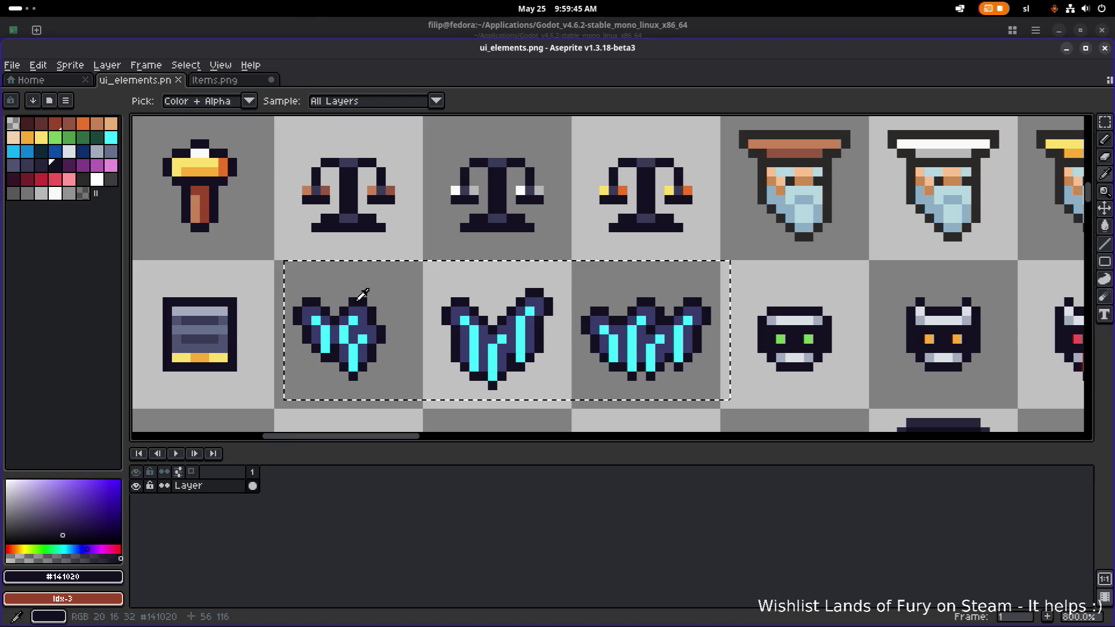
pyautogui.hotkey('shift', 'r')
pyautogui.click(872, 435)
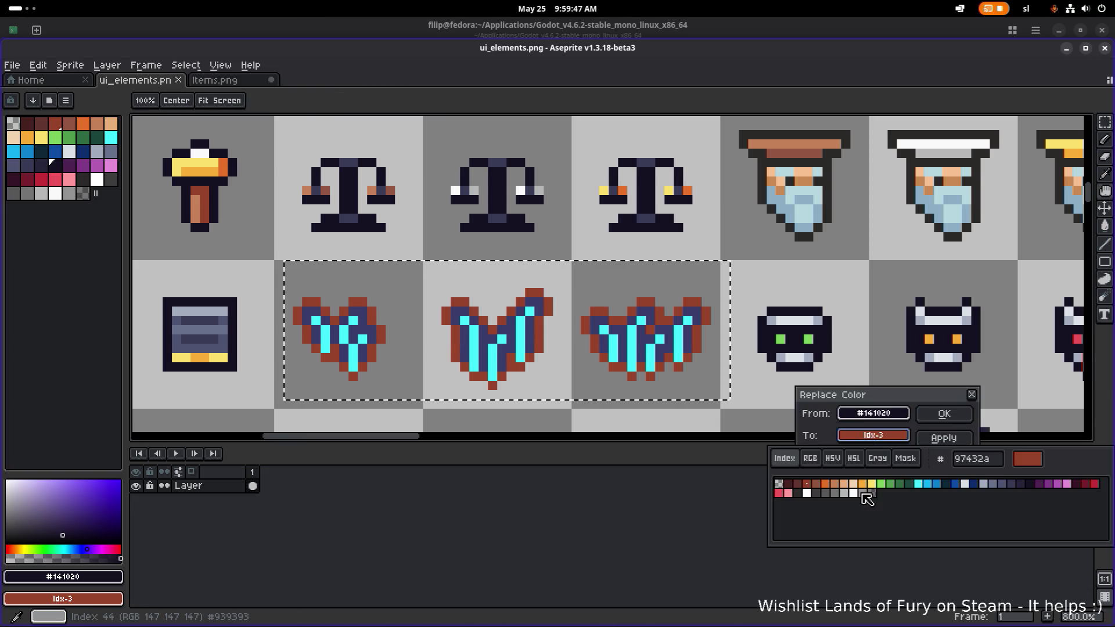
pyautogui.click(779, 484)
pyautogui.click(944, 414)
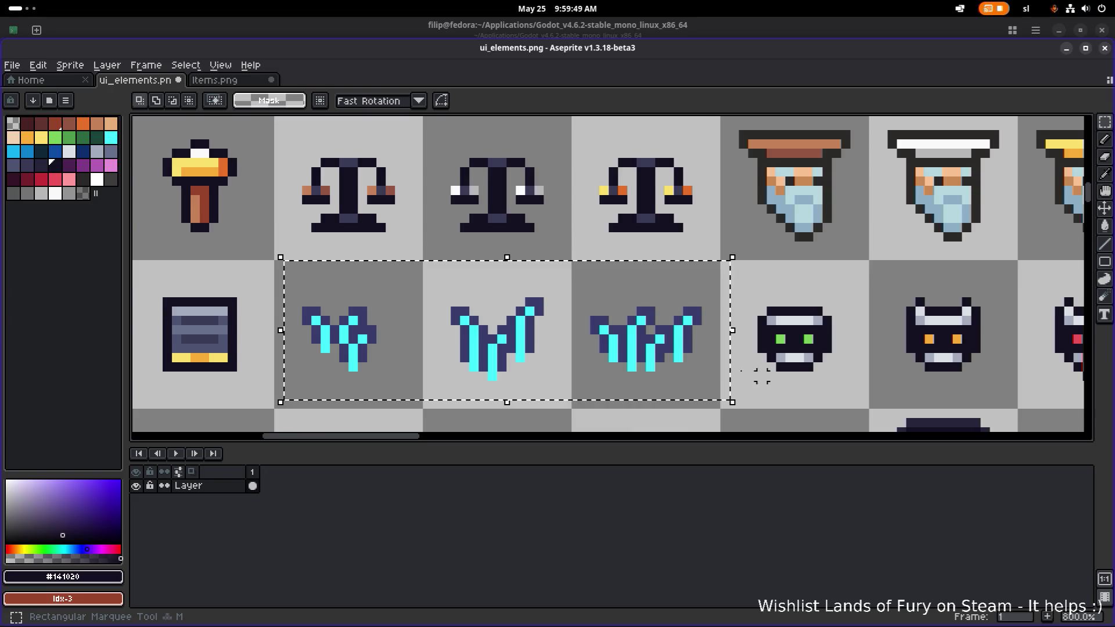
pyautogui.scroll(-5, 758, 374)
pyautogui.hotkey('ctrl', 's')
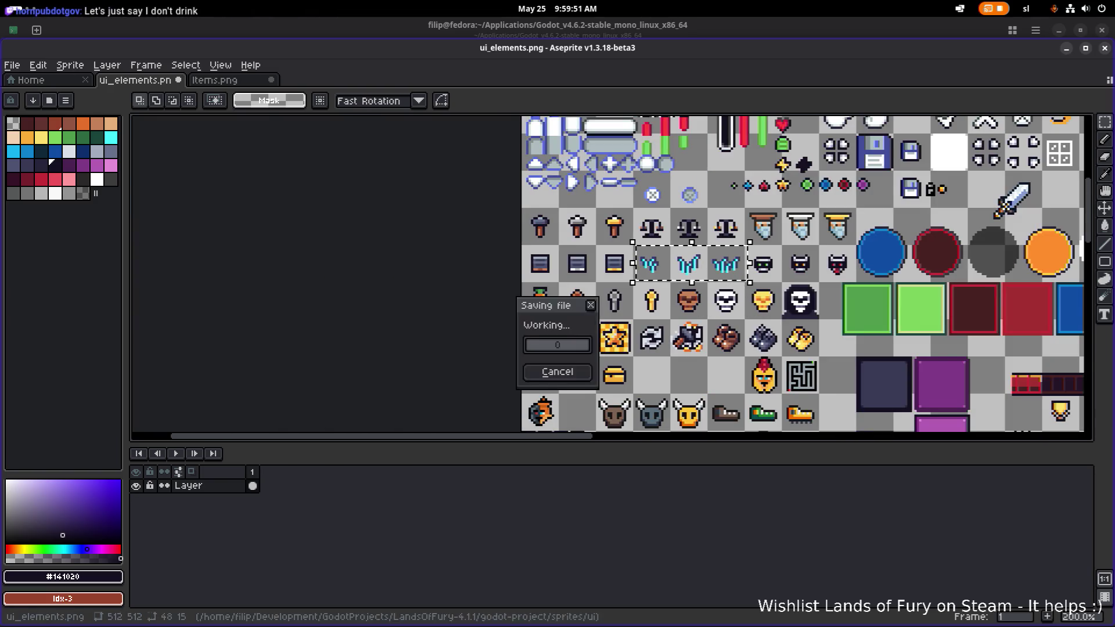
# Pan and scroll across the saved sheet to review the brown, silver and gold chest row and cleared cells.
pyautogui.moveTo(794, 334); pyautogui.dragTo(662, 301)
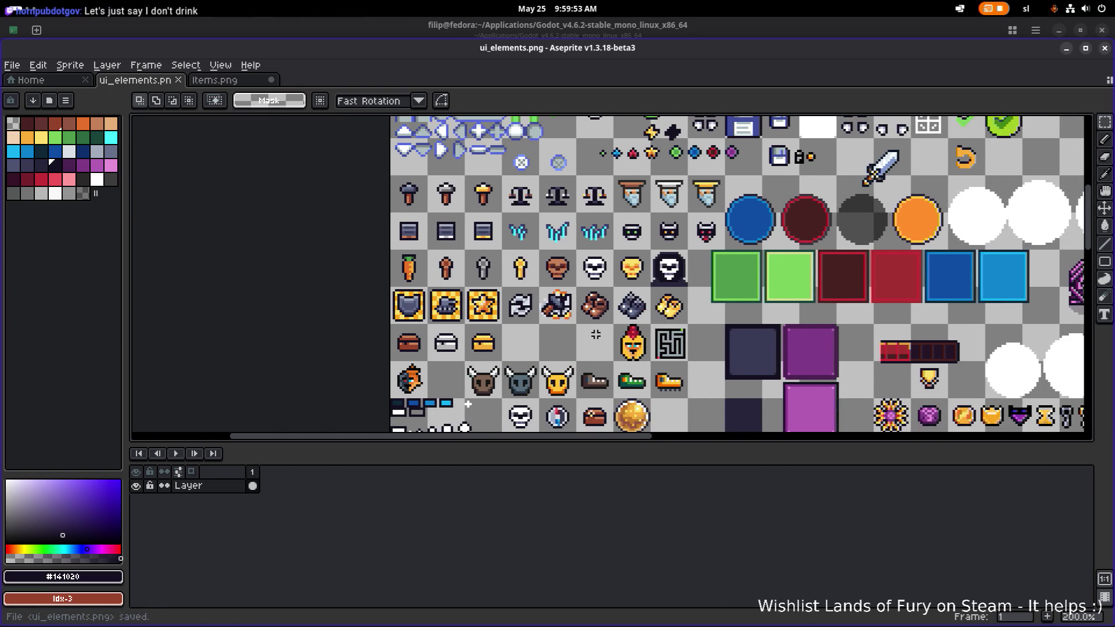
pyautogui.moveTo(596, 334); pyautogui.dragTo(599, 278)
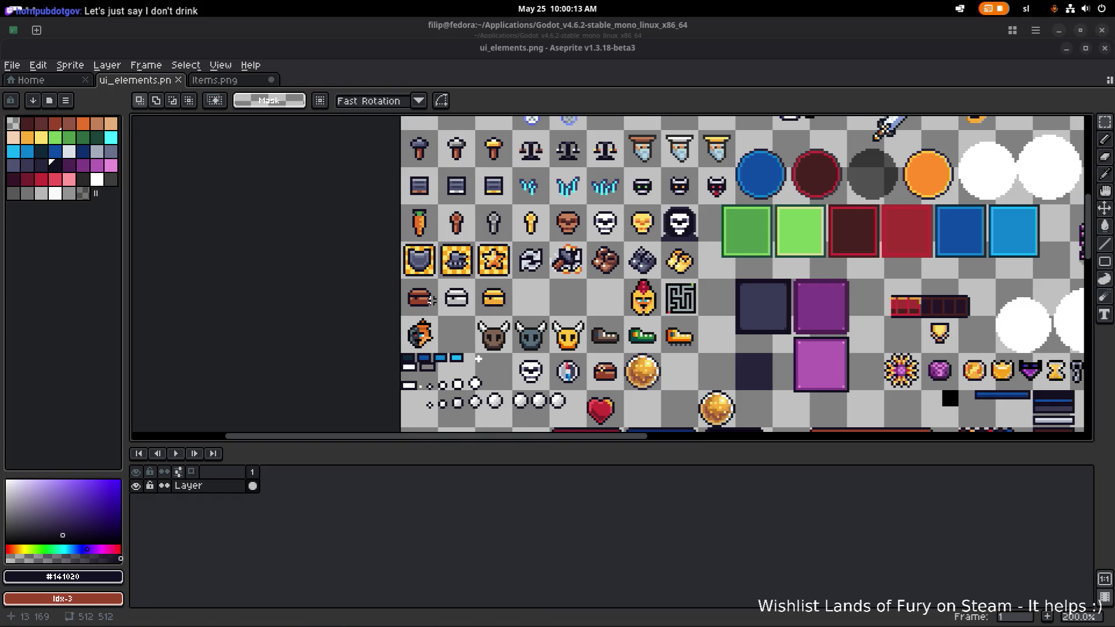
pyautogui.scroll(3, 432, 300)
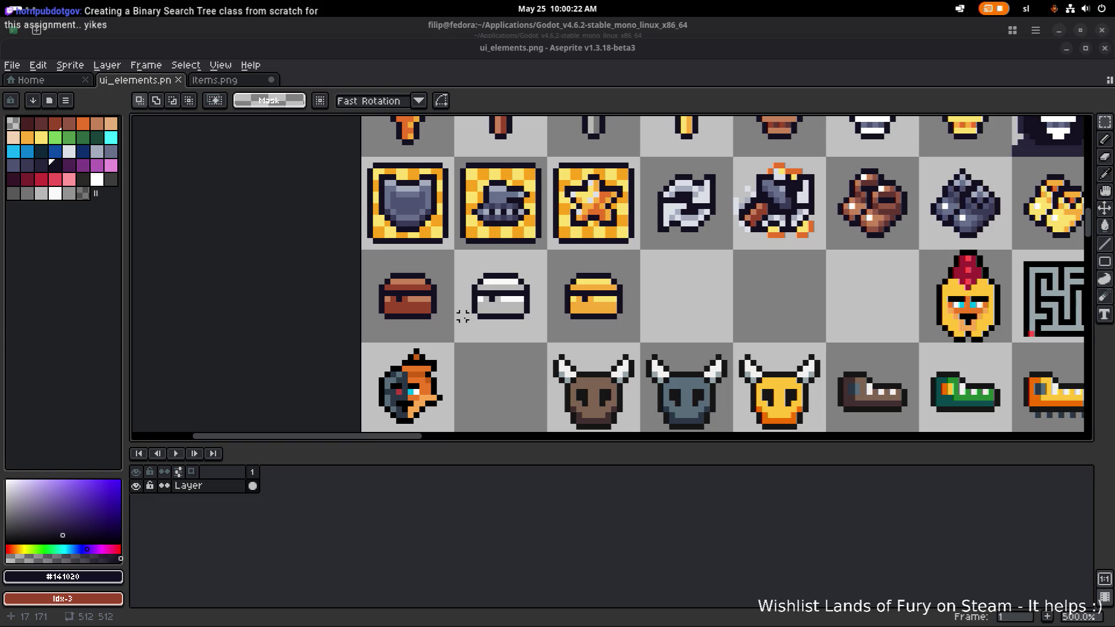
pyautogui.hscroll(5, 689, 328)
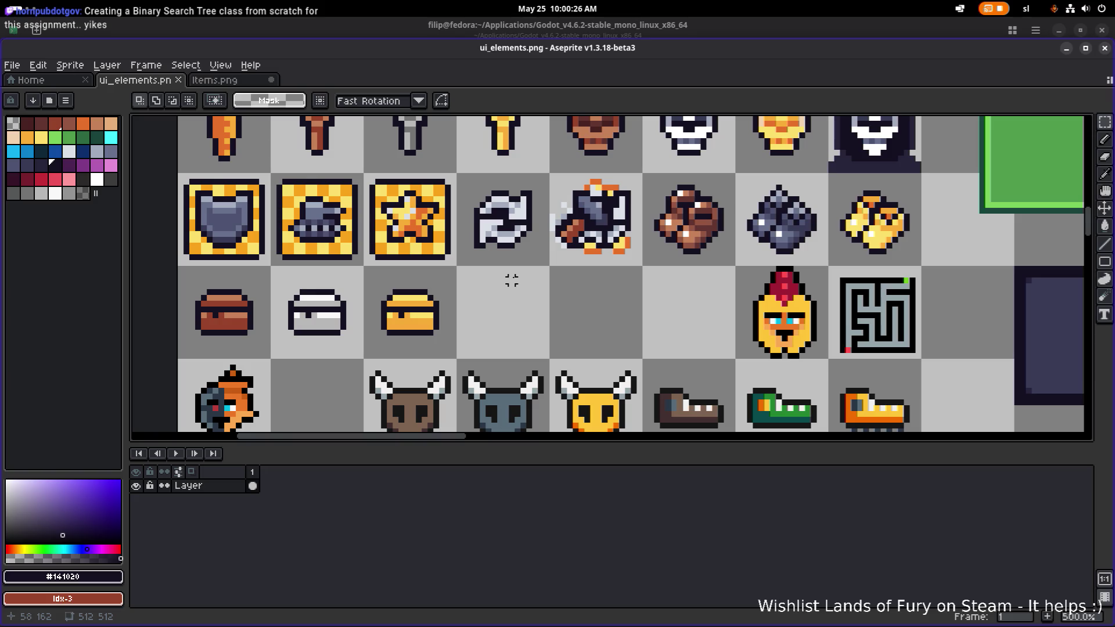
pyautogui.scroll(-1, 523, 275)
pyautogui.scroll(-1, 523, 275)
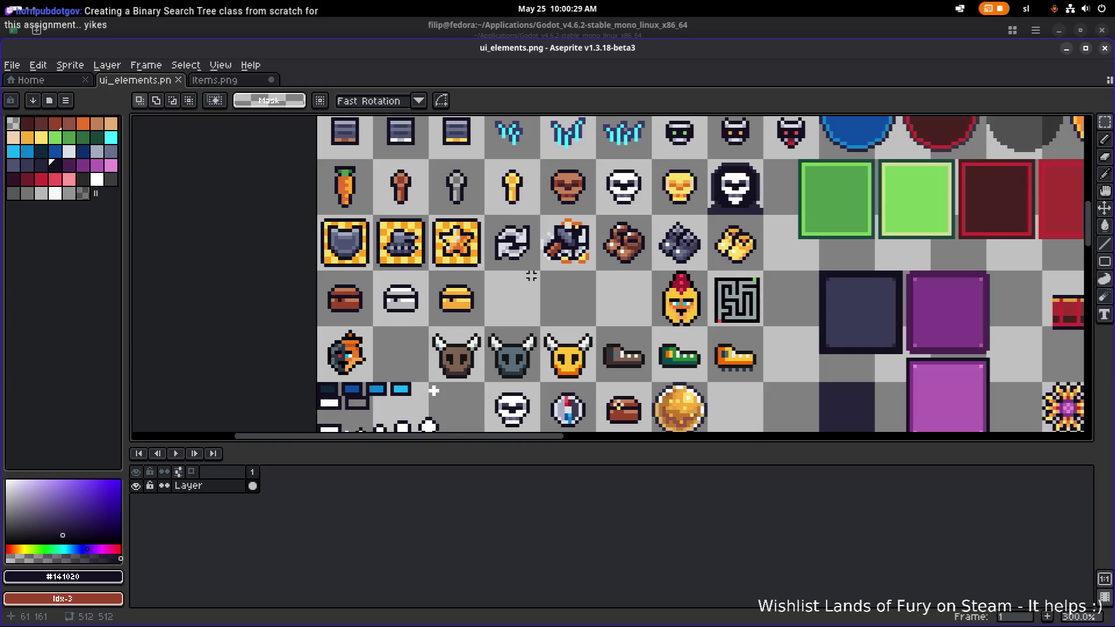
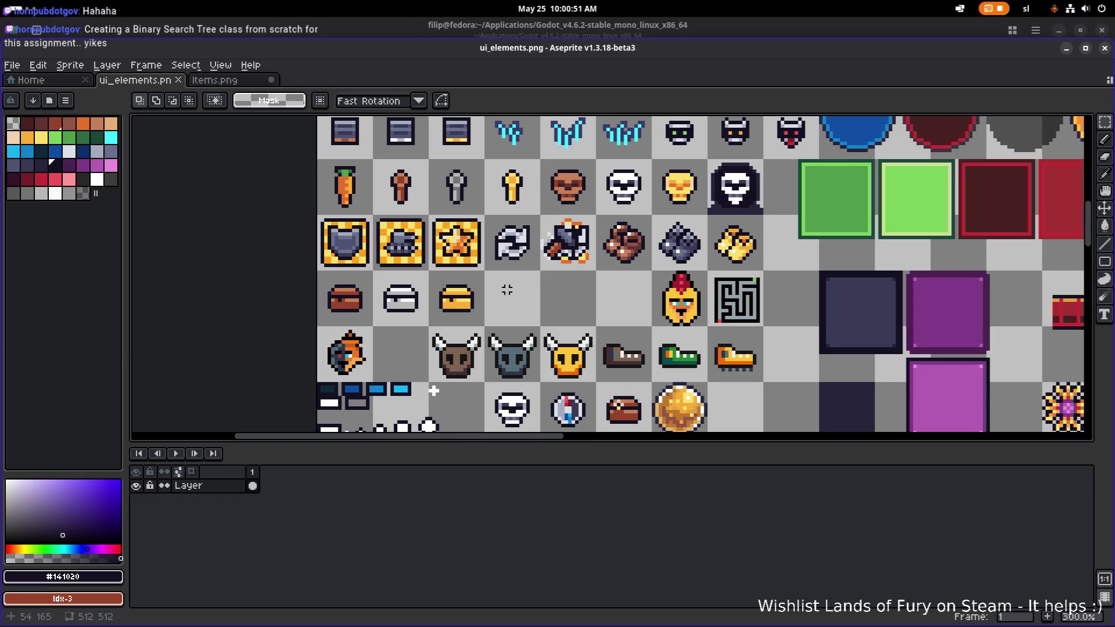
# Shade the white chest's bottom row with bluish-grey #a3acbe and save ui_elements.png.
pyautogui.scroll(4, 434, 264)
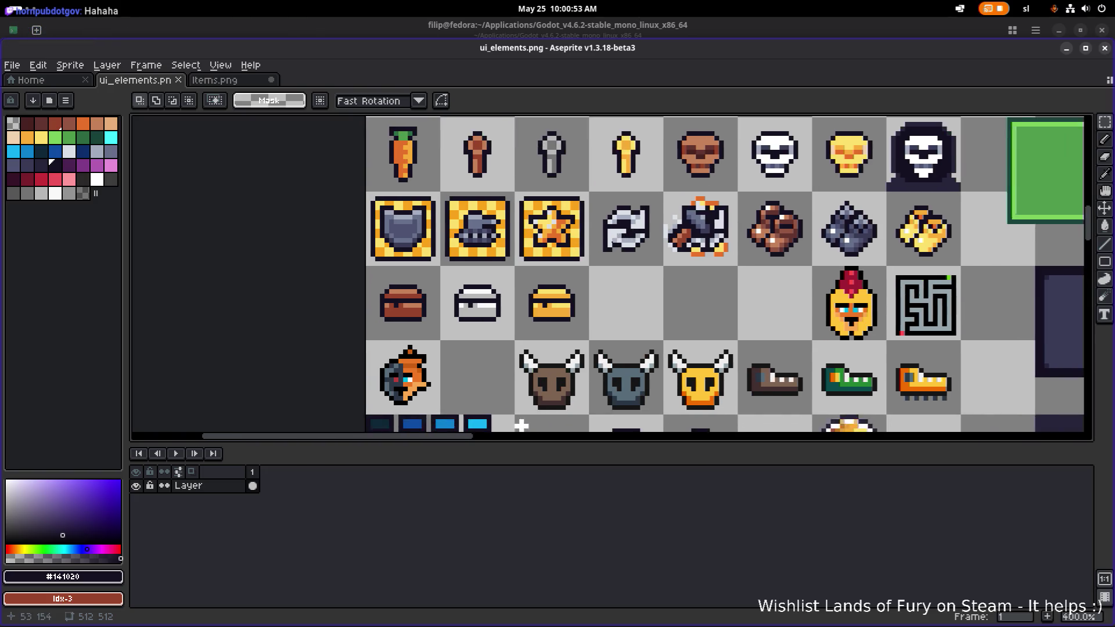
pyautogui.press('b')
pyautogui.keyDown('alt'); pyautogui.click(310, 380); pyautogui.keyUp('alt')
pyautogui.moveTo(310, 380); pyautogui.dragTo(379, 379)
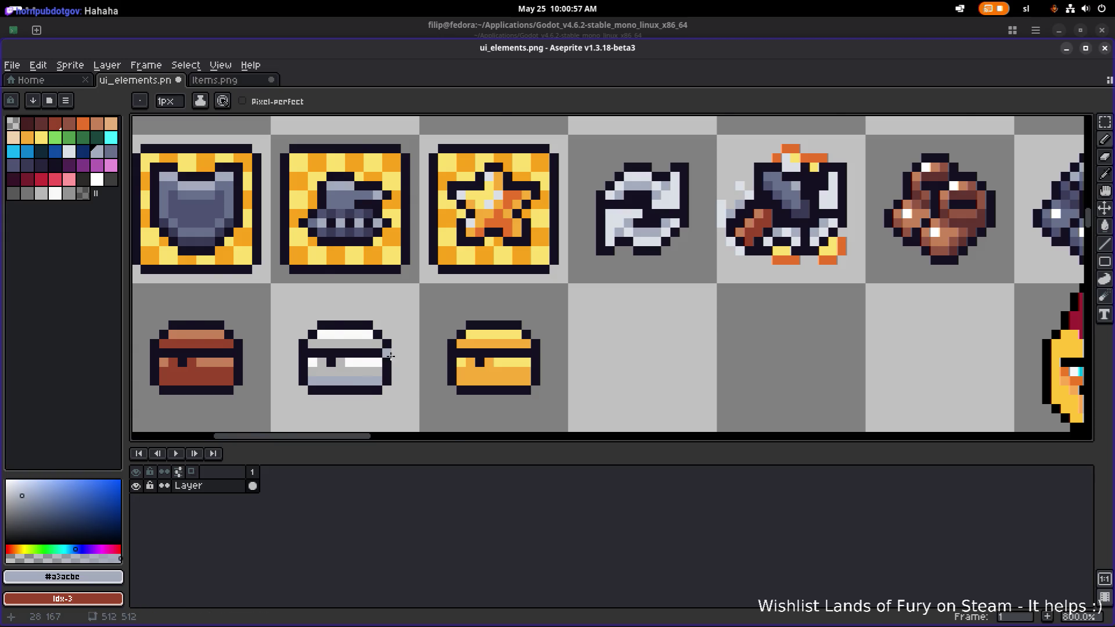
pyautogui.scroll(-2, 391, 358)
pyautogui.press('v')
pyautogui.hotkey('ctrl', 's')
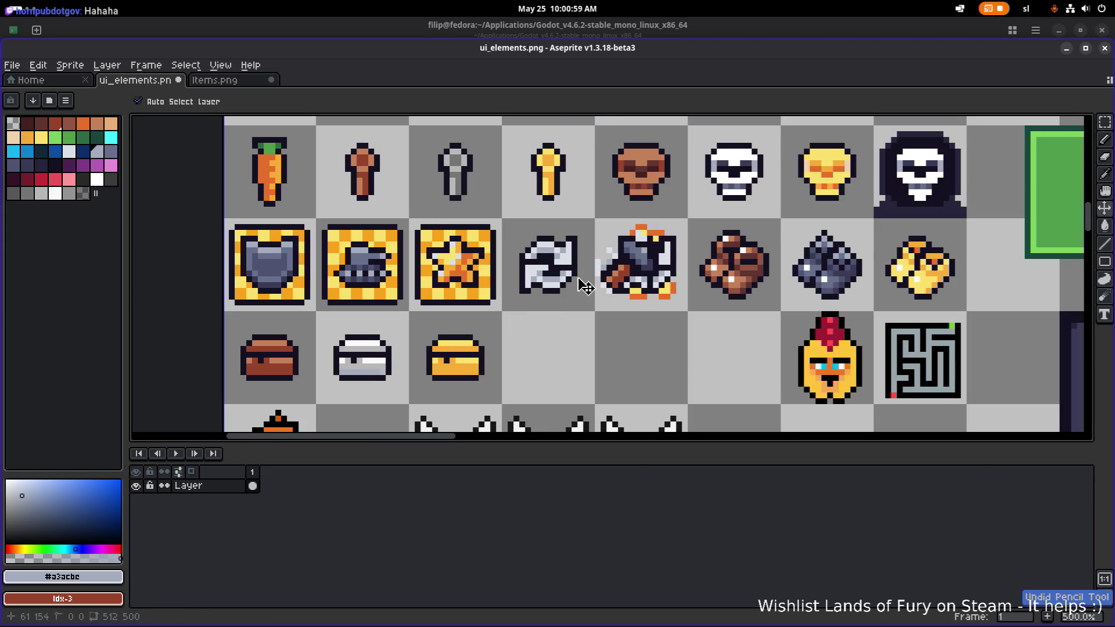
# Bring the lower sprite row into view and sample pale grey #dbe0e7 from the arrows icon.
pyautogui.press('b')
pyautogui.moveTo(540, 323); pyautogui.dragTo(633, 285)
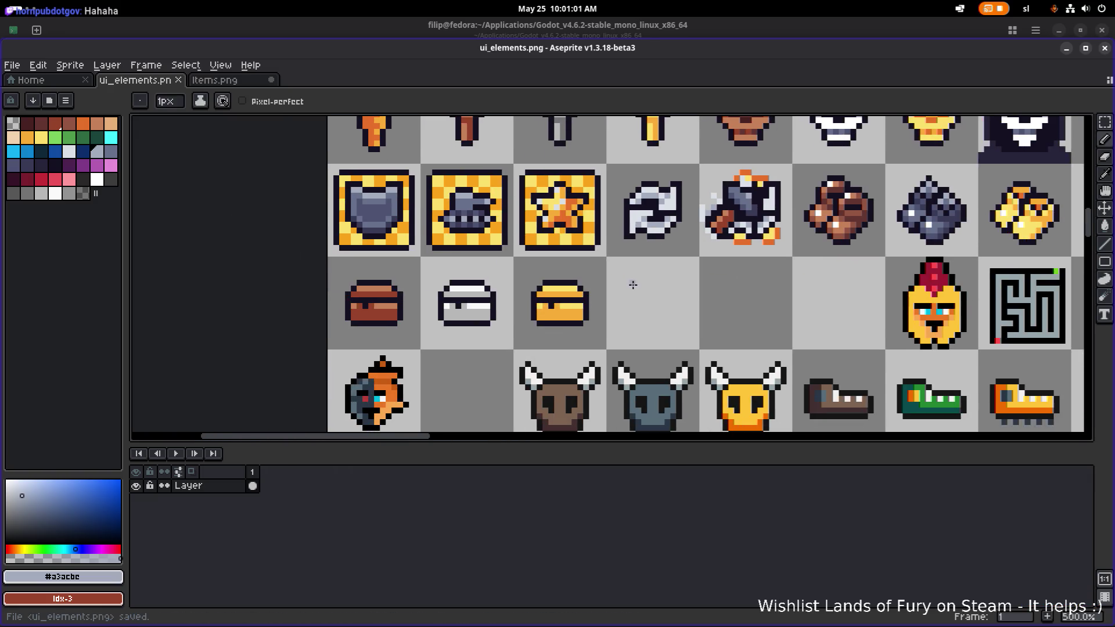
pyautogui.scroll(-2, 607, 290)
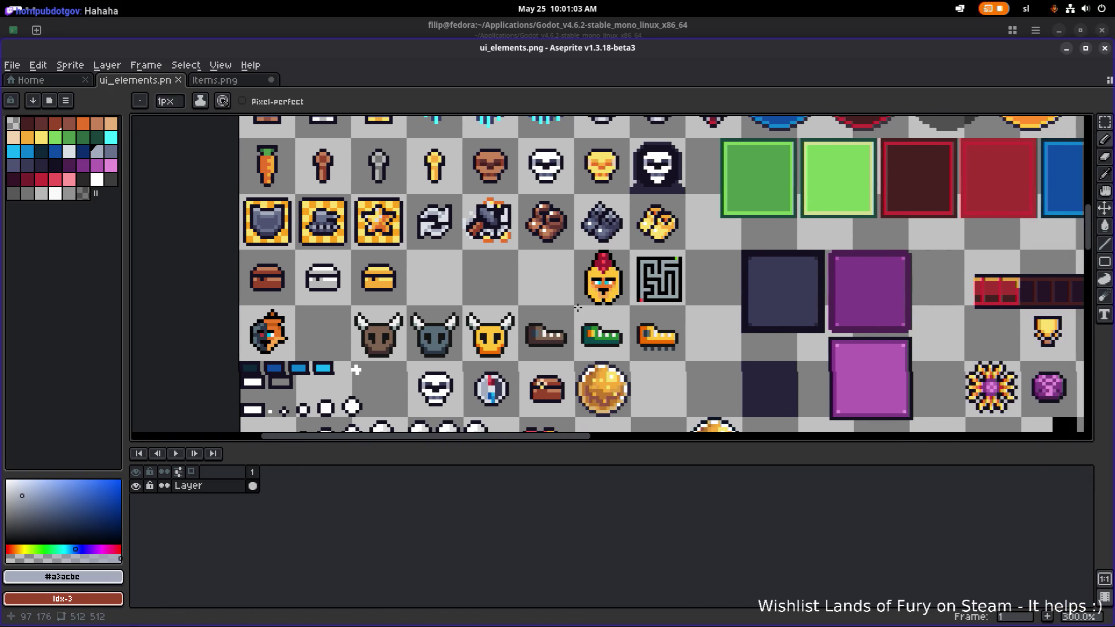
pyautogui.scroll(-3, 631, 290)
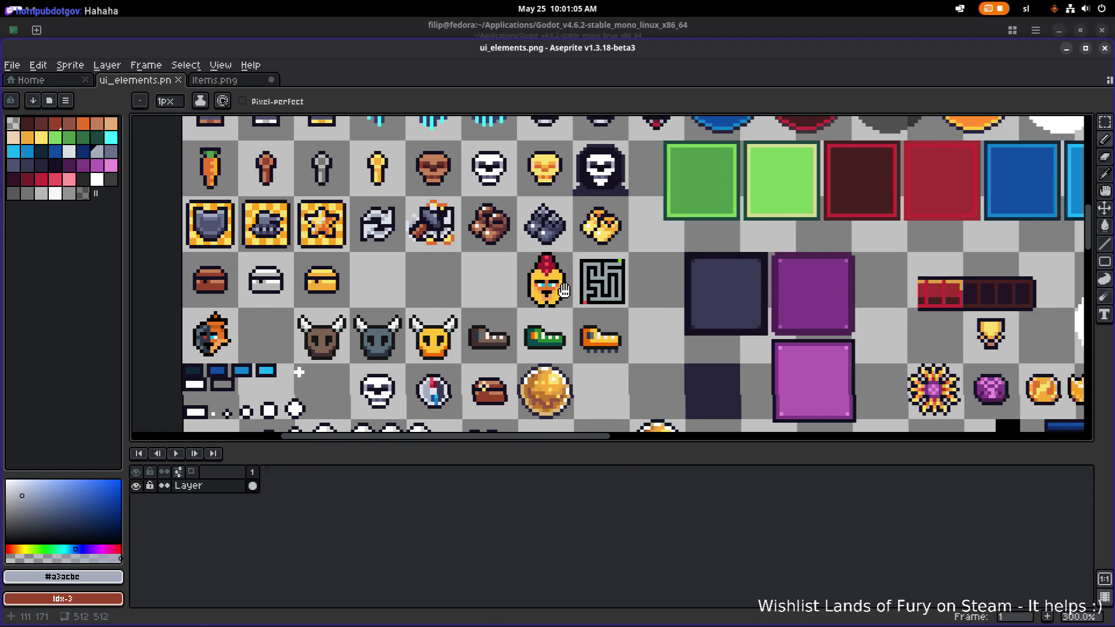
pyautogui.scroll(1, 425, 290)
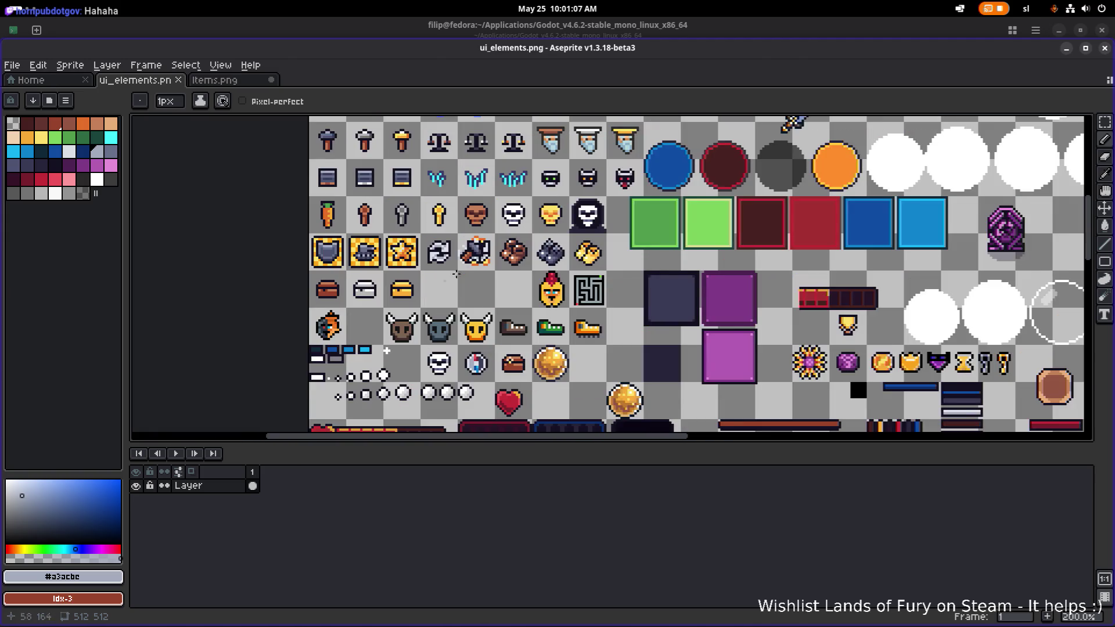
pyautogui.scroll(3, 456, 275)
pyautogui.press('i')
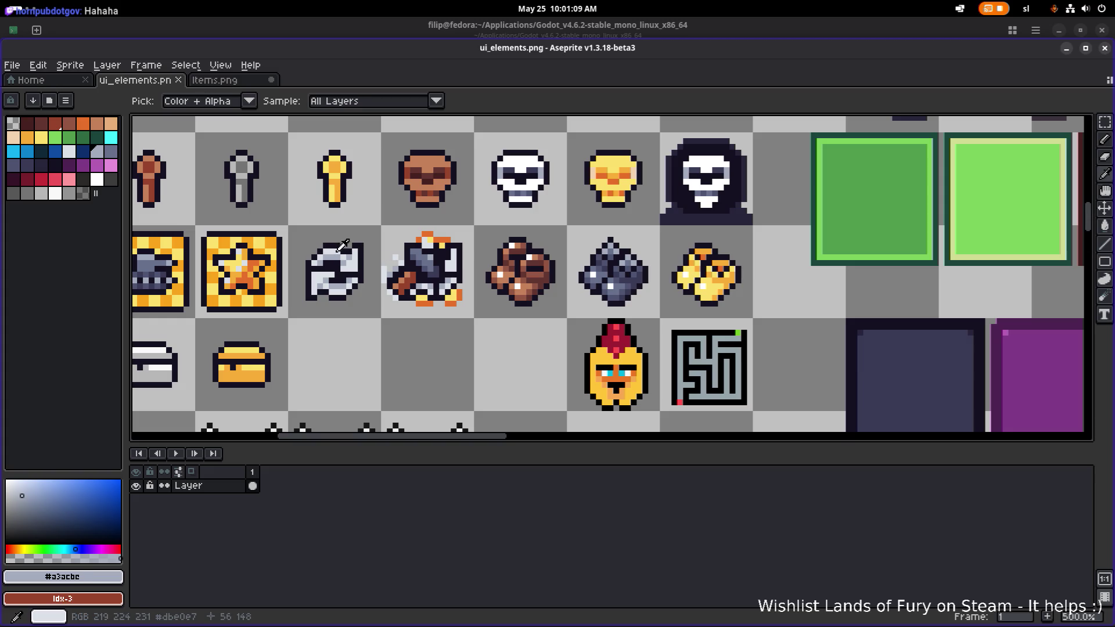
pyautogui.keyDown('alt'); pyautogui.click(343, 244); pyautogui.keyUp('alt')
# Sample the grey-blue #67708b from the bomb icon.
pyautogui.scroll(3, 389, 256)
pyautogui.scroll(-3, 389, 256)
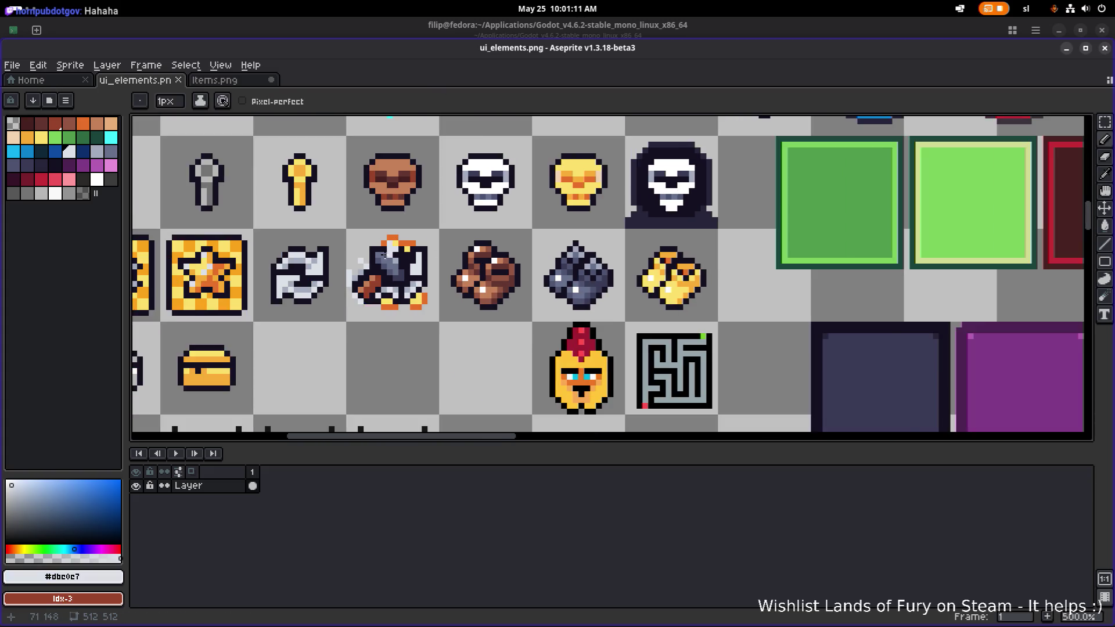
pyautogui.scroll(5, 385, 256)
pyautogui.keyDown('alt'); pyautogui.click(478, 261); pyautogui.keyUp('alt')
pyautogui.scroll(-3, 480, 255)
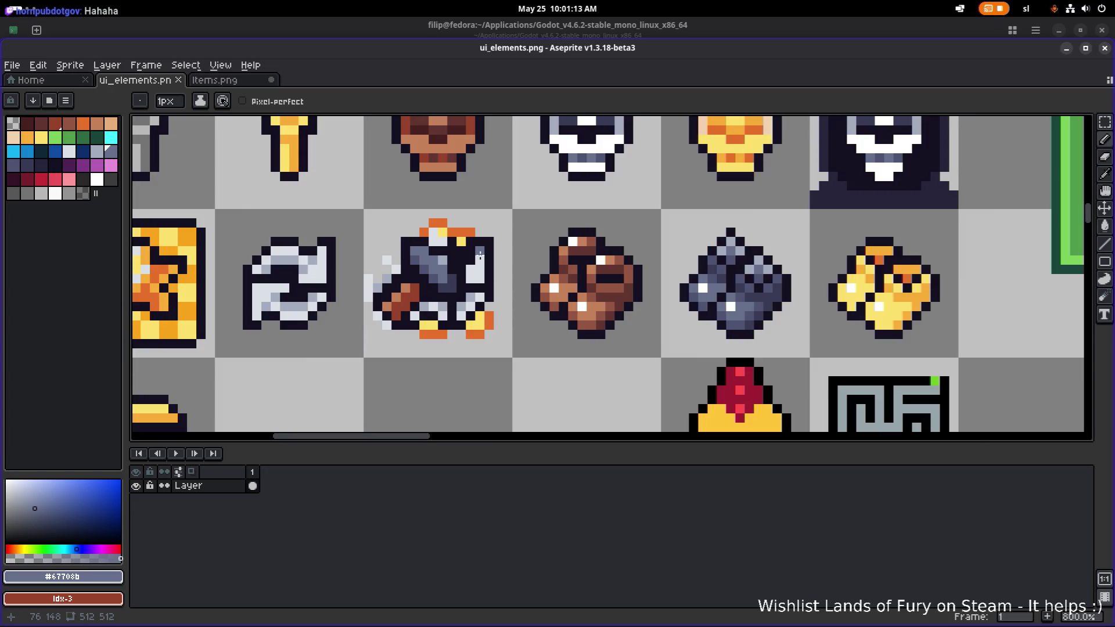
pyautogui.scroll(2, 731, 246)
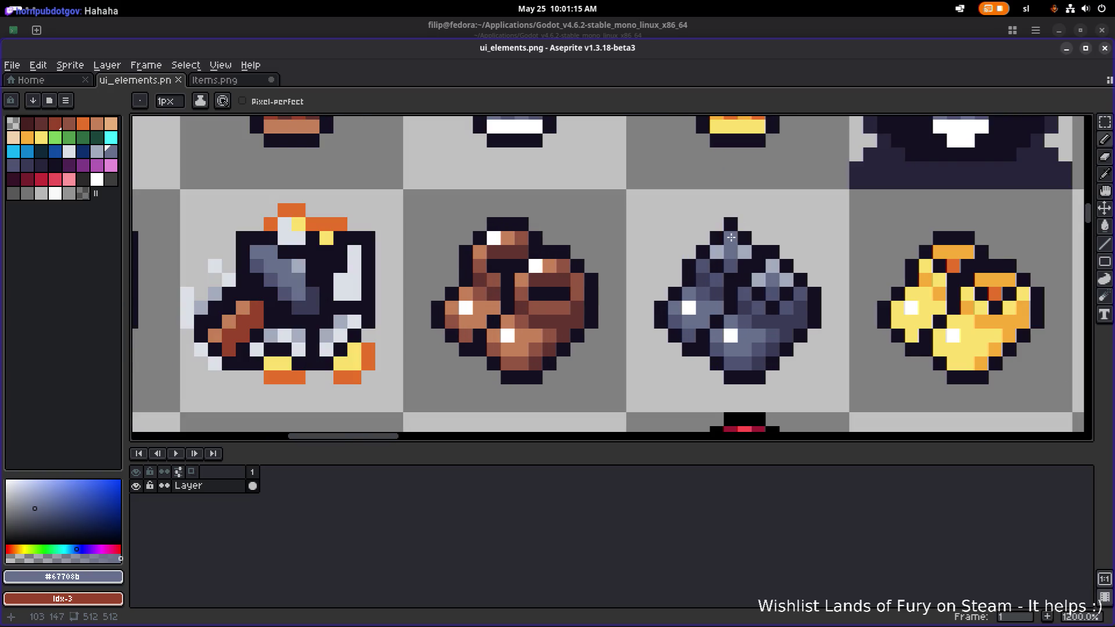
pyautogui.scroll(-4, 731, 237)
pyautogui.press('v')
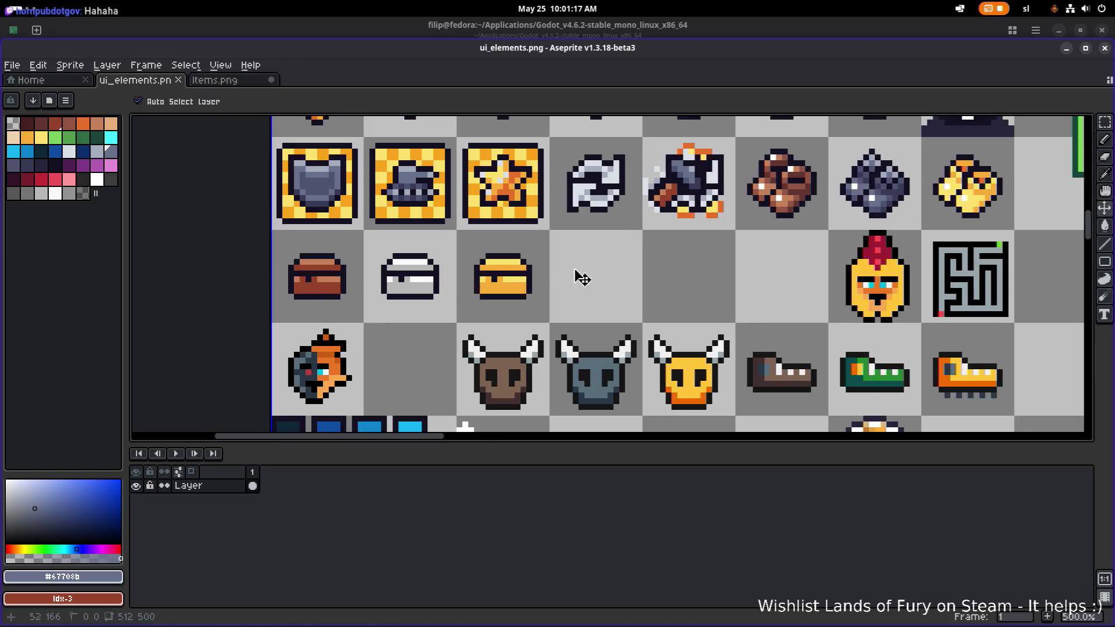
pyautogui.hotkey('alt', 'Tab')
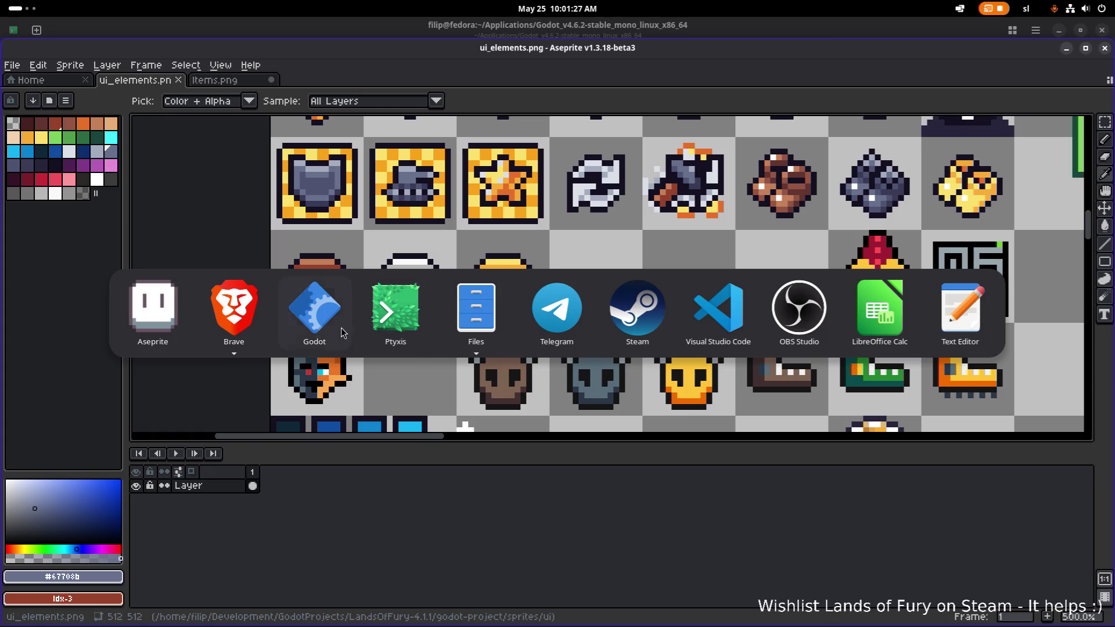
# Stay in Aseprite, switch to the Items.png sheet and bring up the File menu.
pyautogui.click(318, 320)
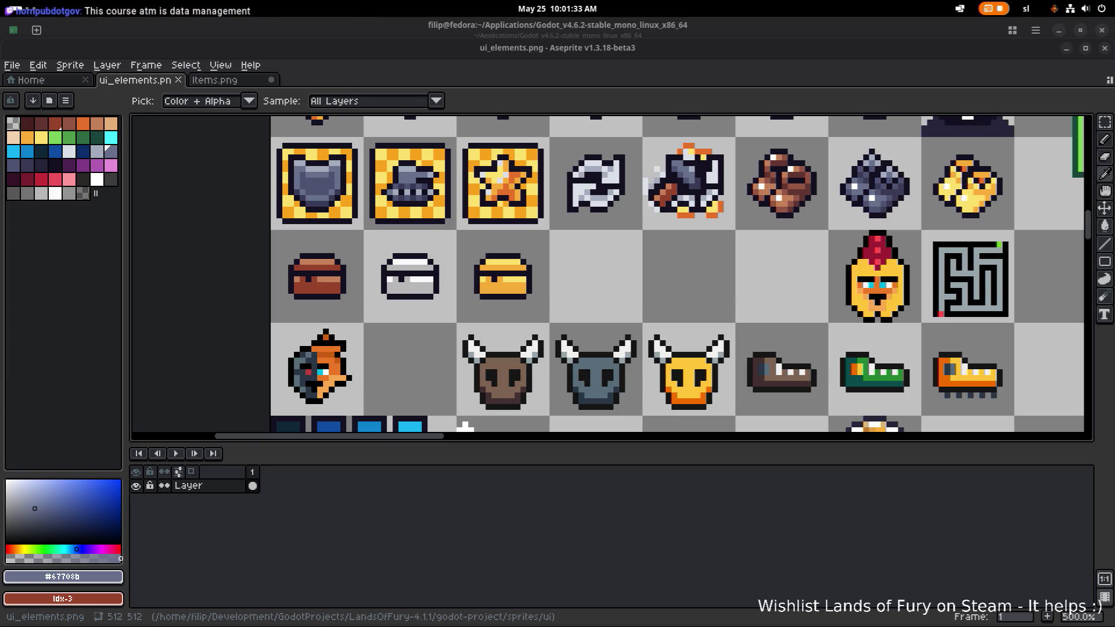
pyautogui.scroll(-1, 499, 268)
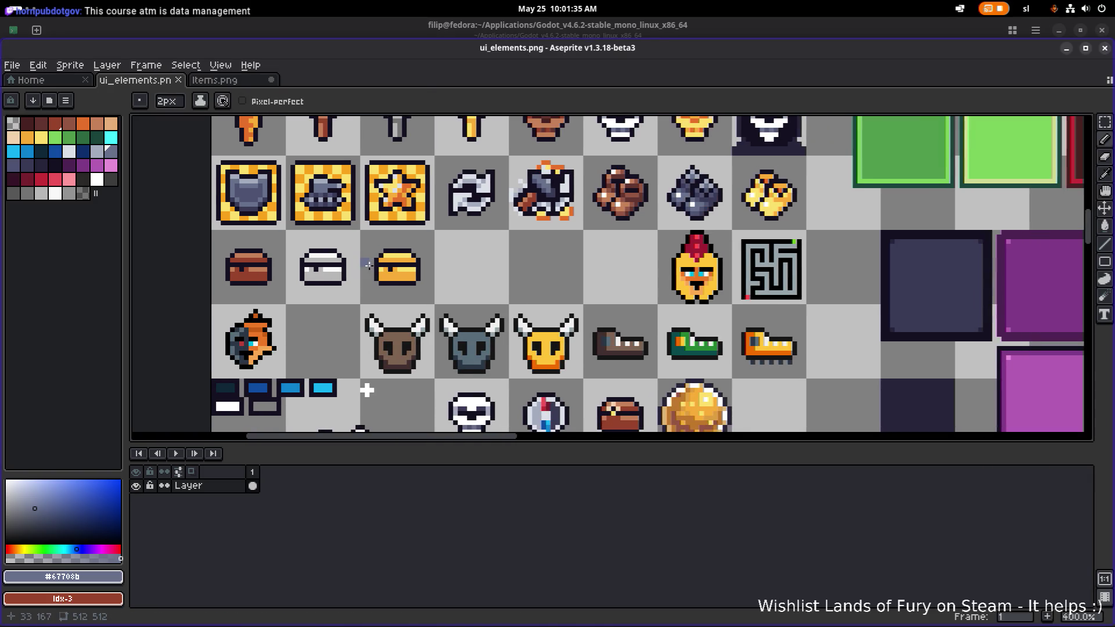
pyautogui.click(256, 80)
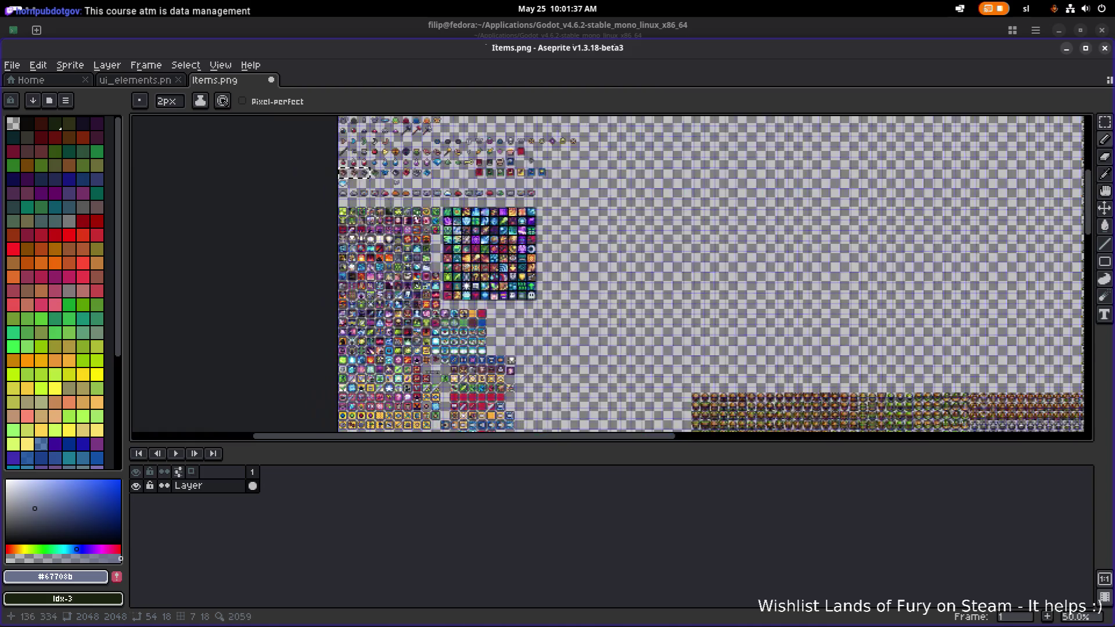
pyautogui.scroll(2, 341, 120)
pyautogui.click(12, 65)
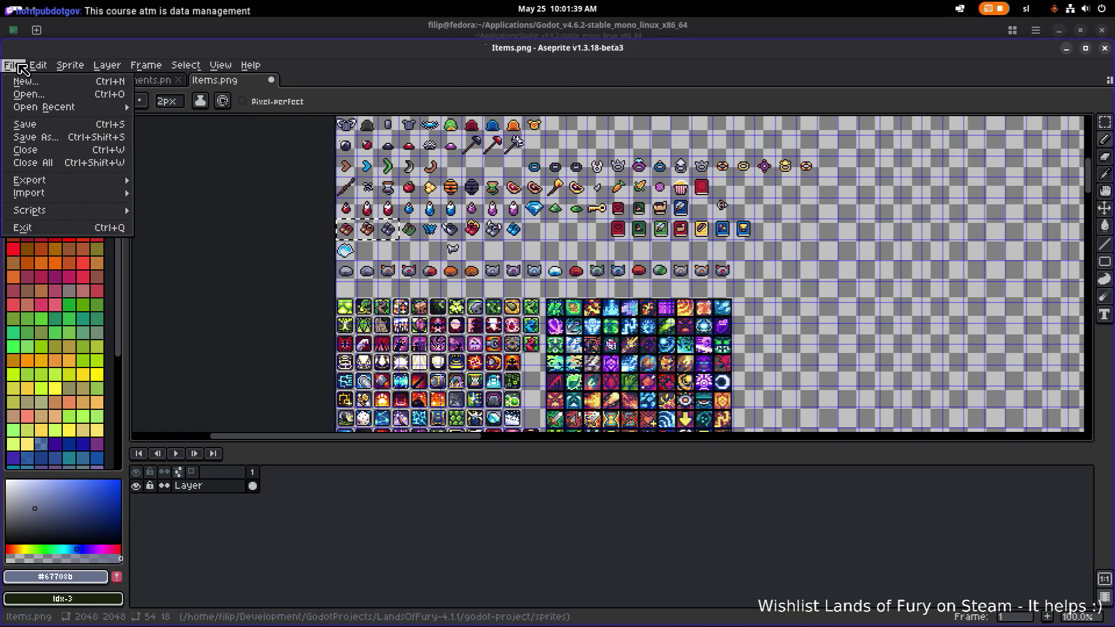
# Browse up to godot-project and back into sprites in the Open dialog, then cancel.
pyautogui.click(29, 94)
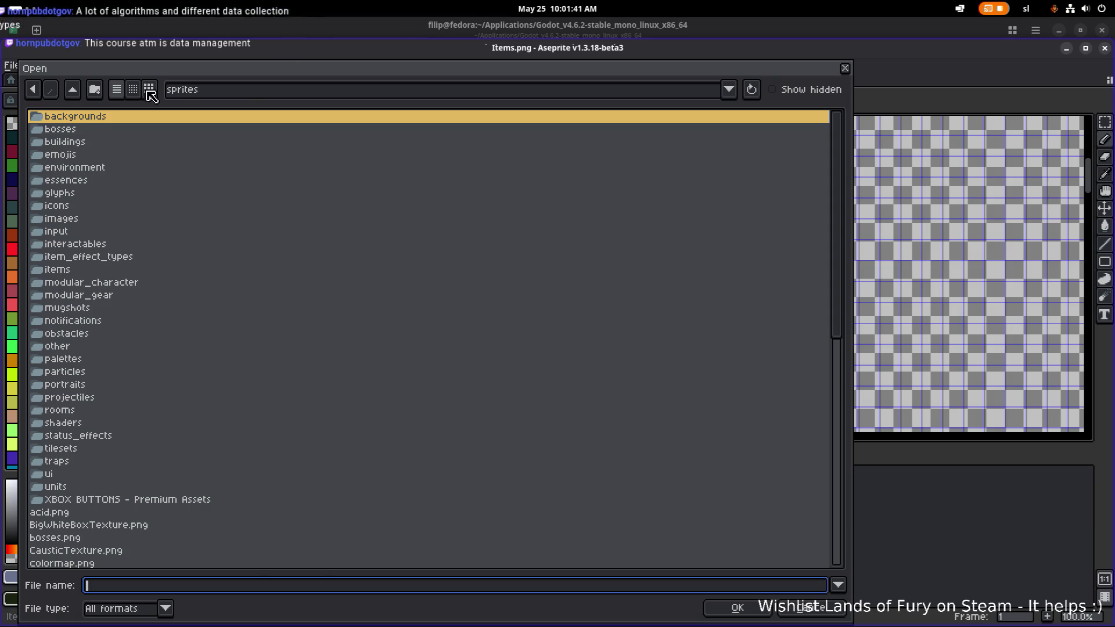
pyautogui.click(72, 90)
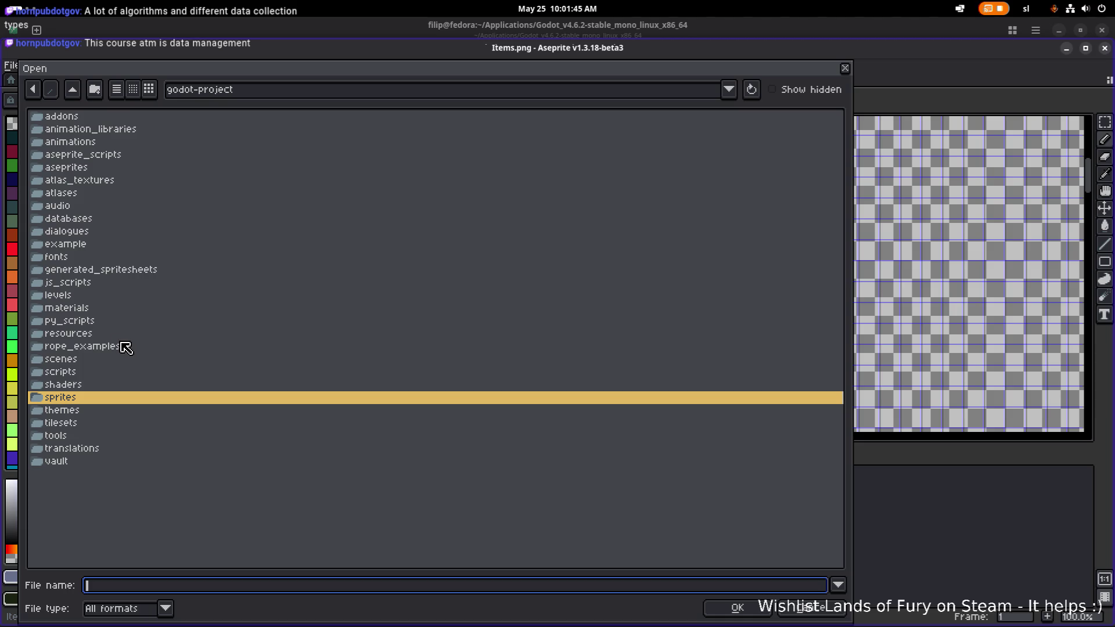
pyautogui.doubleClick(90, 400)
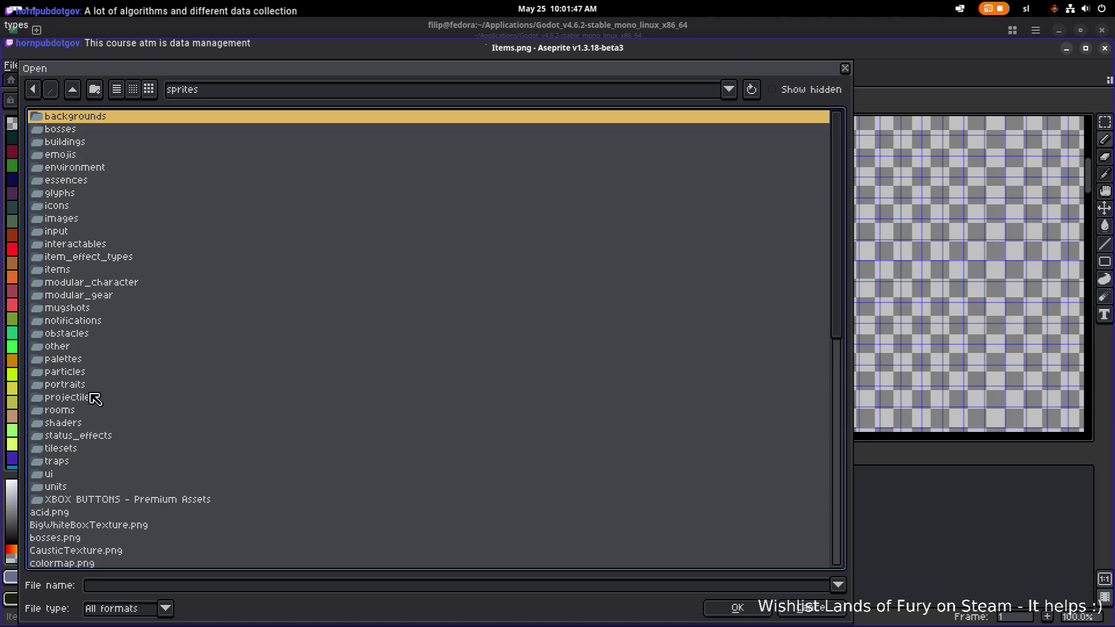
pyautogui.click(845, 68)
pyautogui.scroll(-3, 620, 156)
pyautogui.scroll(3, 620, 155)
# Pan around Items.png, dismiss the File menu, and return to the ui_elements.png sheet.
pyautogui.moveTo(522, 273)
pyautogui.mouseDown()
pyautogui.moveTo(643, 328)
pyautogui.moveTo(512, 206)
pyautogui.mouseUp()
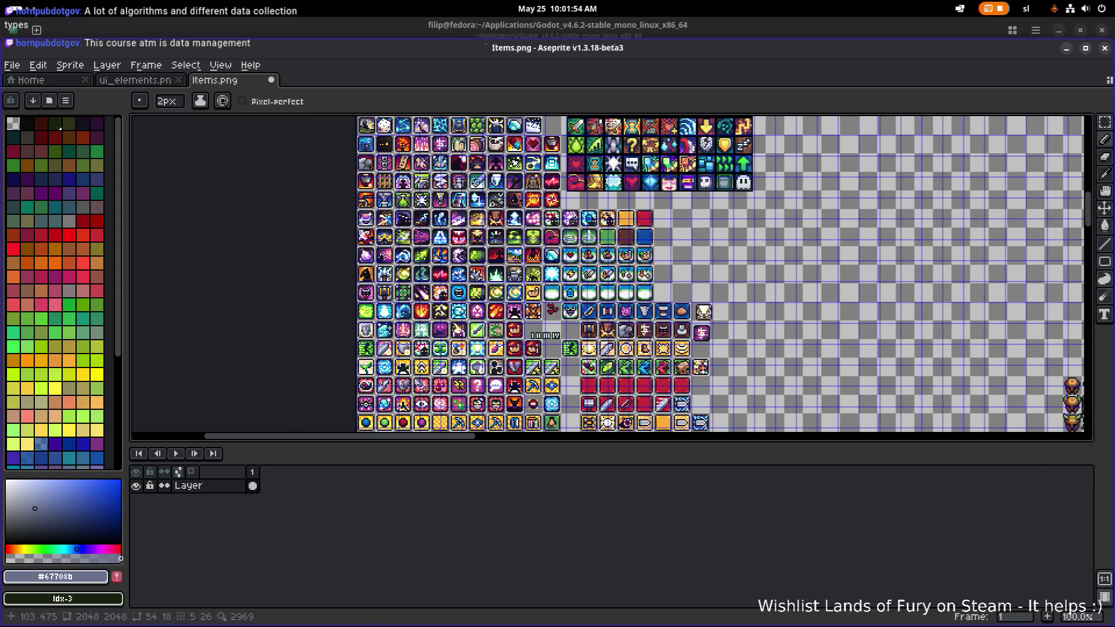
pyautogui.click(14, 66)
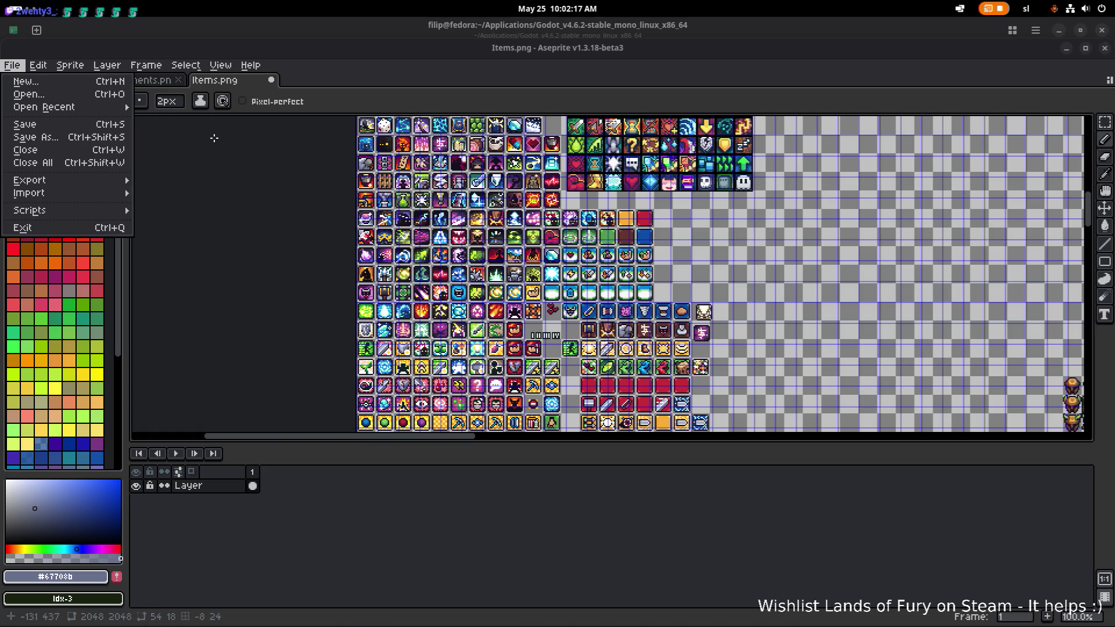
pyautogui.click(318, 83)
pyautogui.scroll(2, 313, 191)
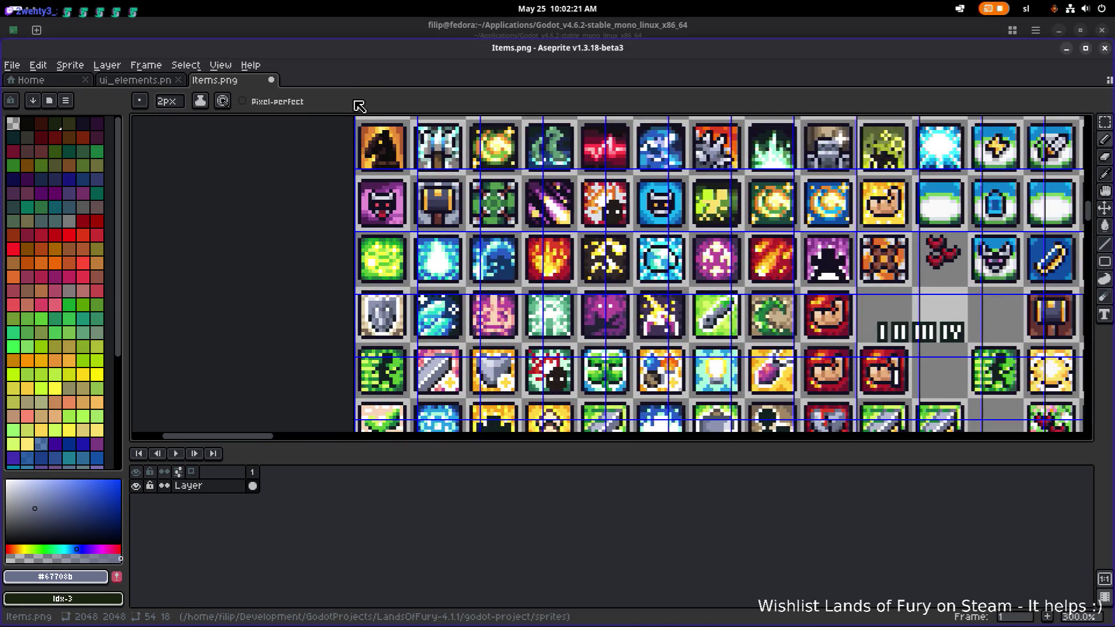
pyautogui.click(134, 80)
pyautogui.scroll(-2, 431, 262)
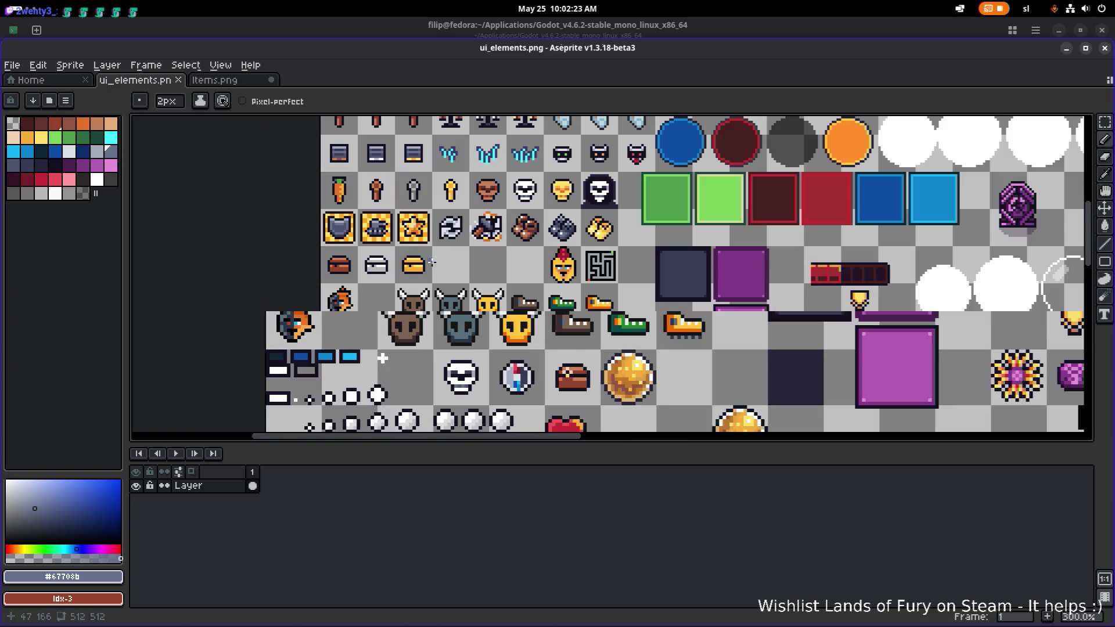
# Draw a dark #141020 stroke along the bottom edge of the hooded skull's hood.
pyautogui.scroll(3, 403, 191)
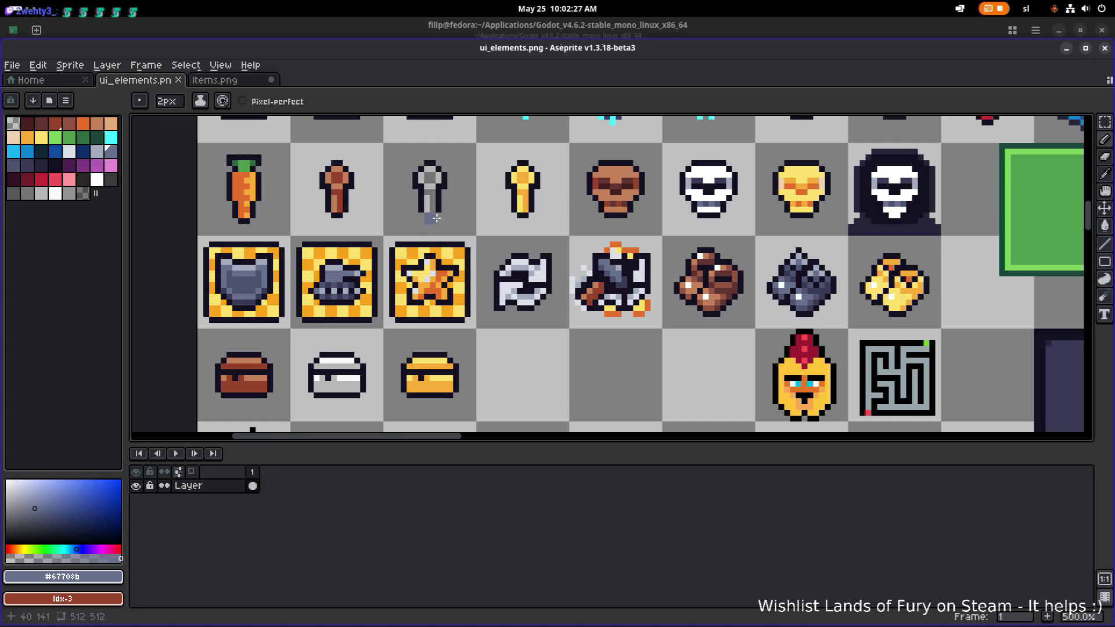
pyautogui.scroll(-2, 501, 196)
pyautogui.scroll(-2, 485, 230)
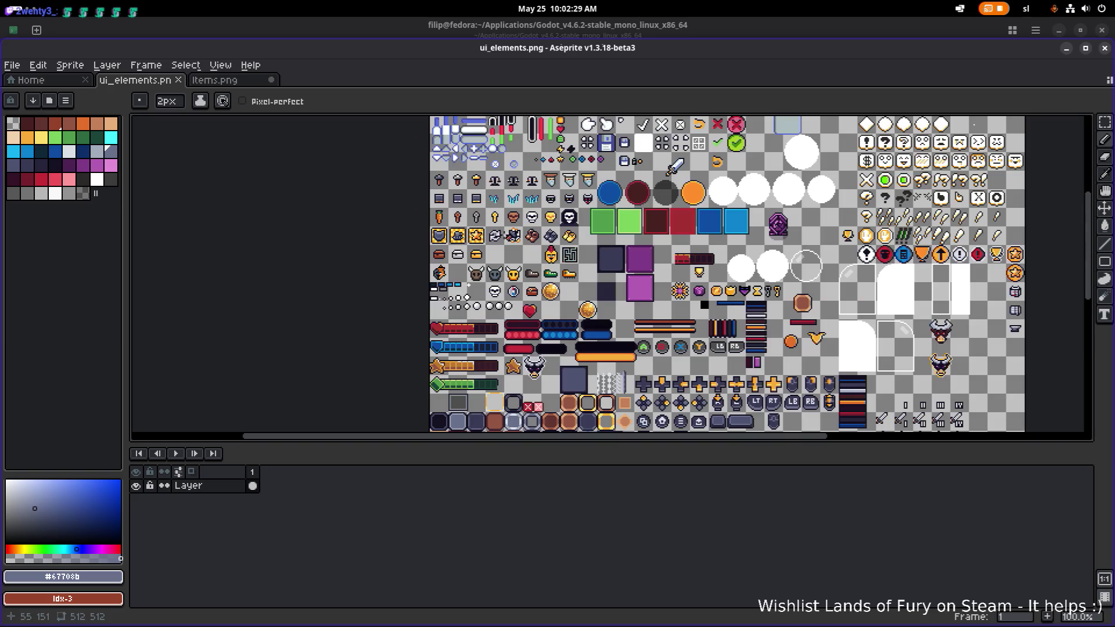
pyautogui.scroll(1, 504, 232)
pyautogui.moveTo(425, 336)
pyautogui.mouseDown()
pyautogui.moveTo(382, 333)
pyautogui.moveTo(304, 374)
pyautogui.mouseUp()
pyautogui.moveTo(429, 291); pyautogui.dragTo(427, 300)
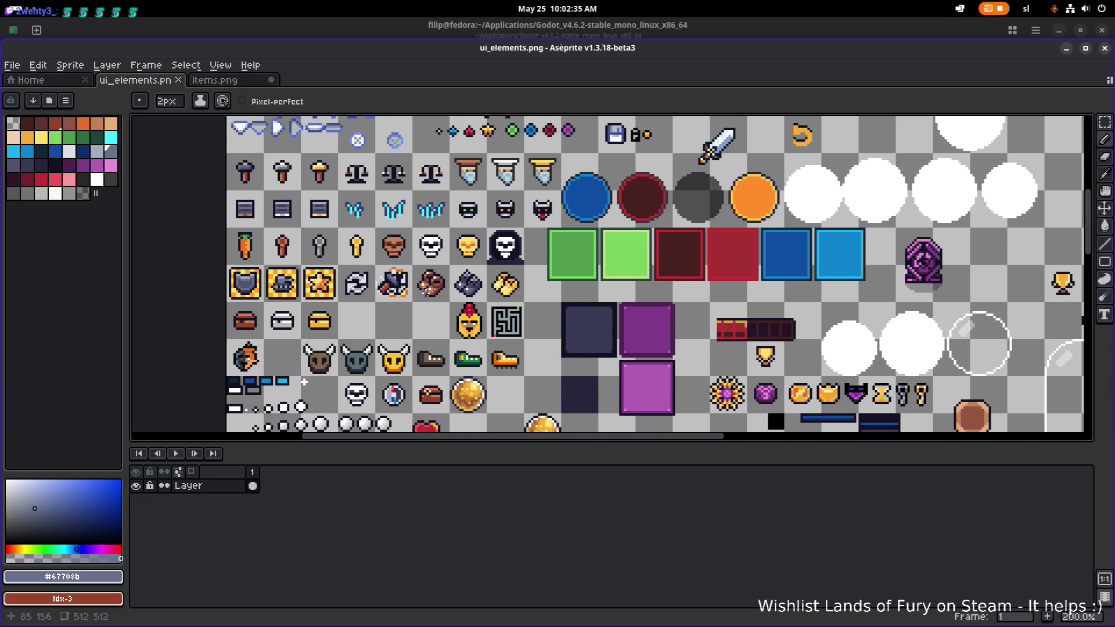
pyautogui.scroll(3, 309, 268)
pyautogui.scroll(-3, 335, 267)
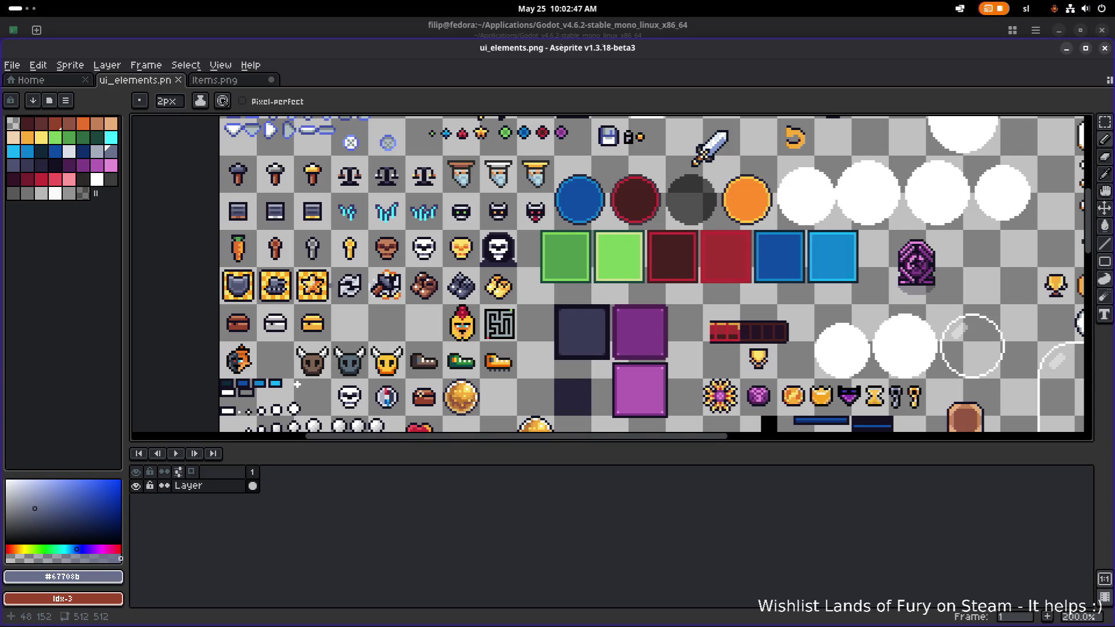
pyautogui.moveTo(296, 385); pyautogui.dragTo(456, 315)
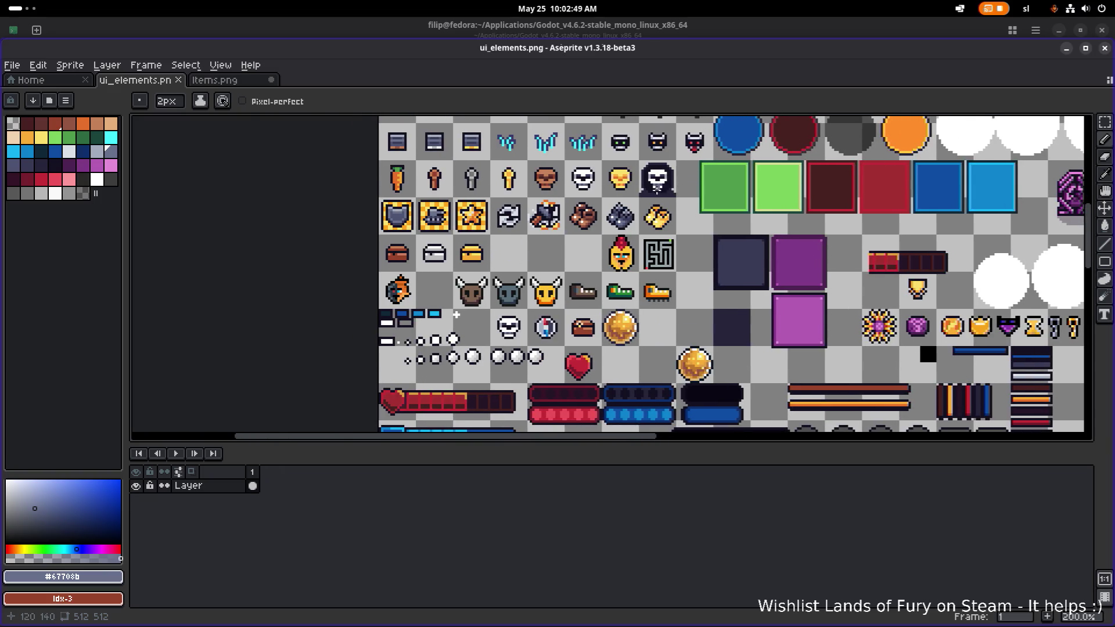
pyautogui.scroll(4, 646, 189)
pyautogui.scroll(-2, 646, 188)
pyautogui.scroll(3, 645, 189)
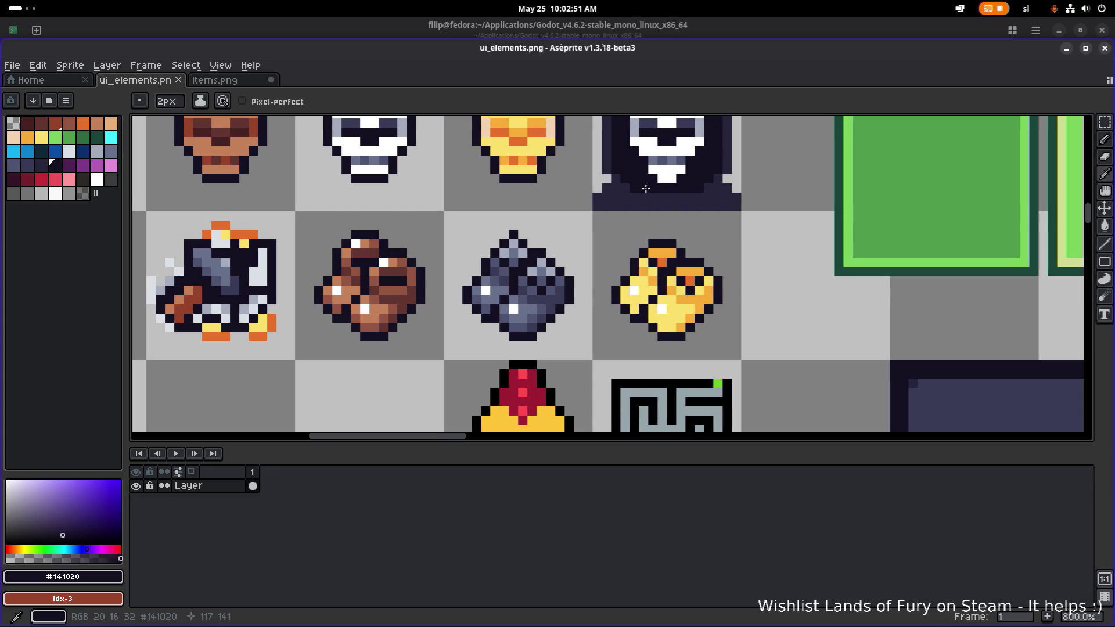
pyautogui.moveTo(643, 207); pyautogui.dragTo(711, 202)
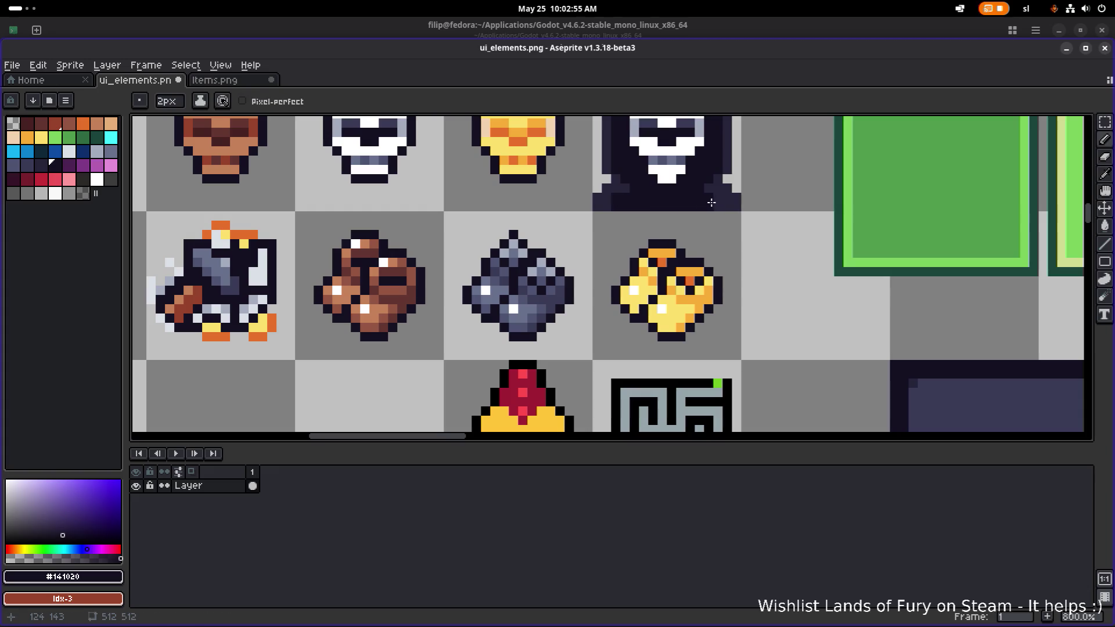
# Save ui_elements.png with the darkened hood.
pyautogui.scroll(-2, 714, 205)
pyautogui.scroll(-2, 726, 207)
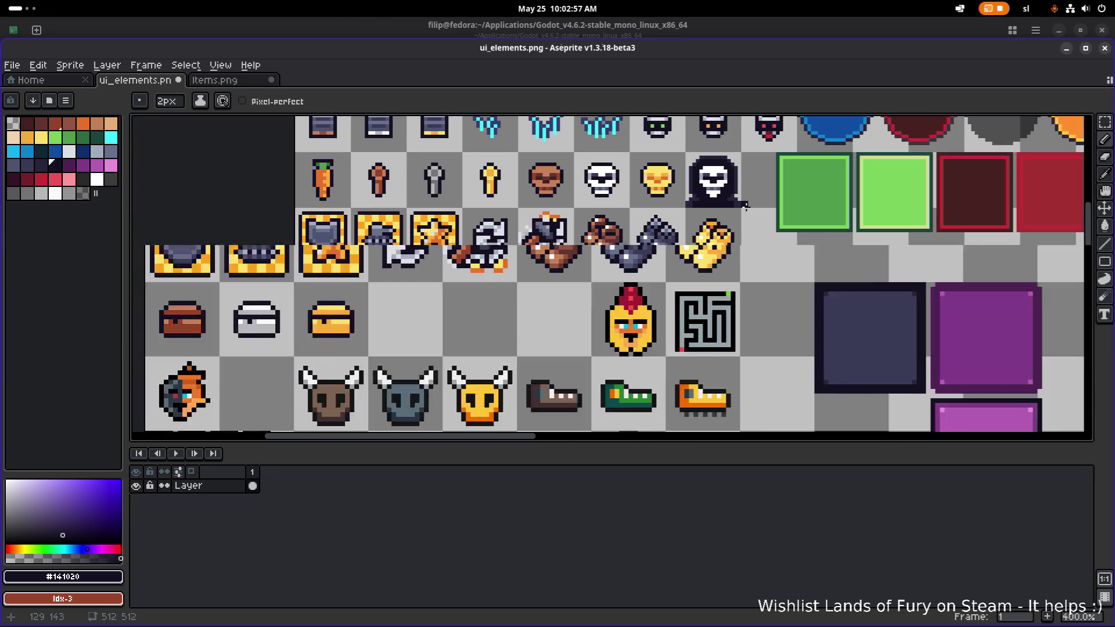
pyautogui.scroll(3, 727, 207)
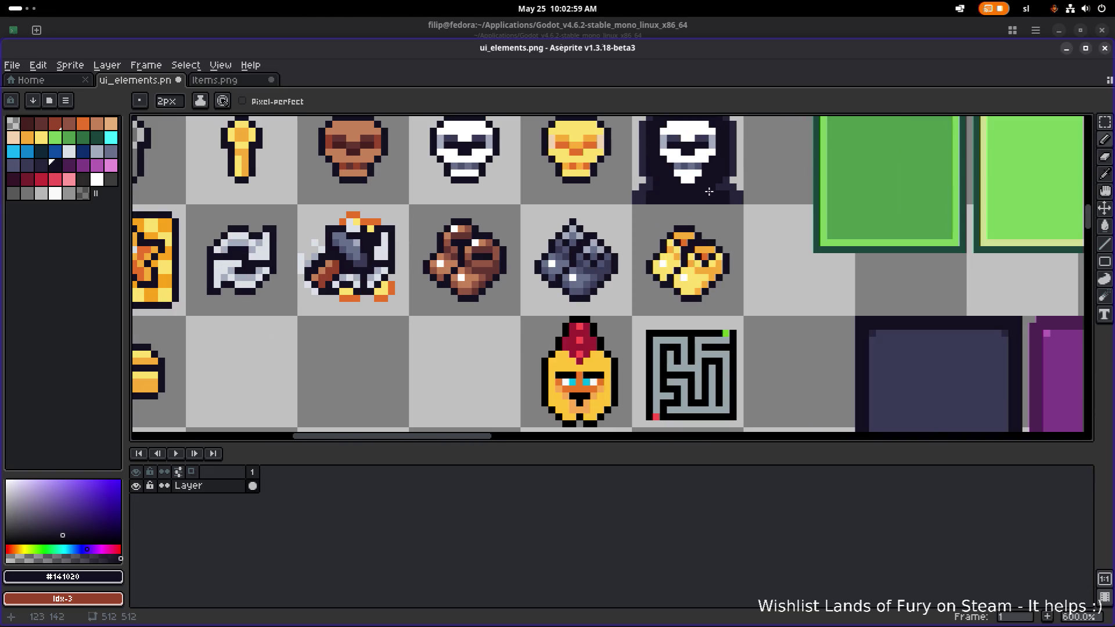
pyautogui.scroll(-3, 716, 189)
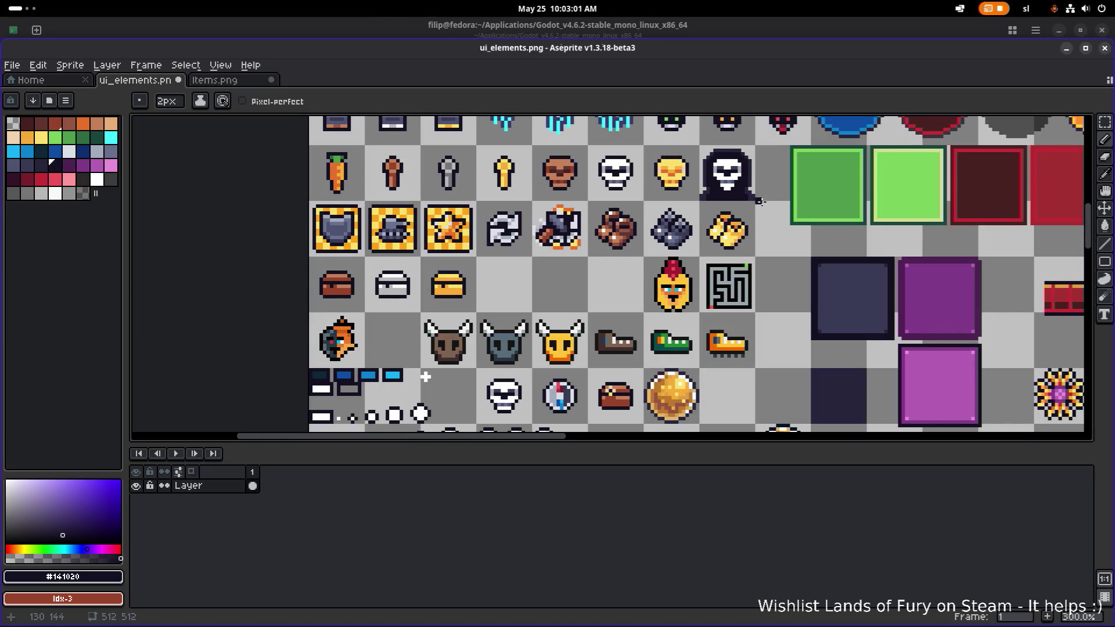
pyautogui.hscroll(1, 759, 200)
pyautogui.hotkey('ctrl', 's')
pyautogui.scroll(4, 710, 199)
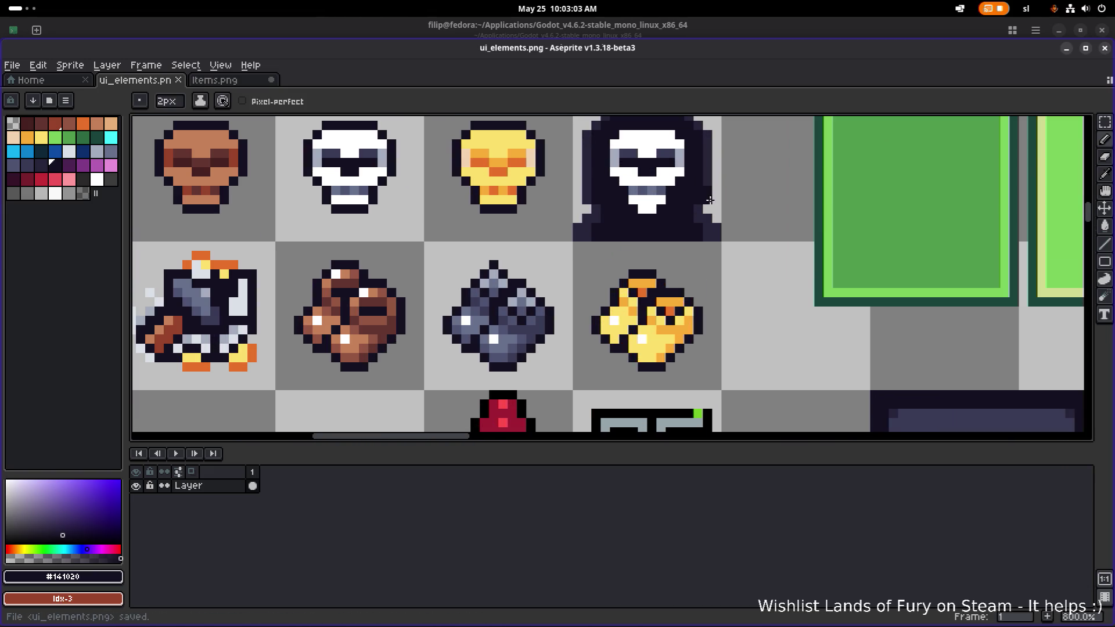
pyautogui.scroll(-5, 706, 184)
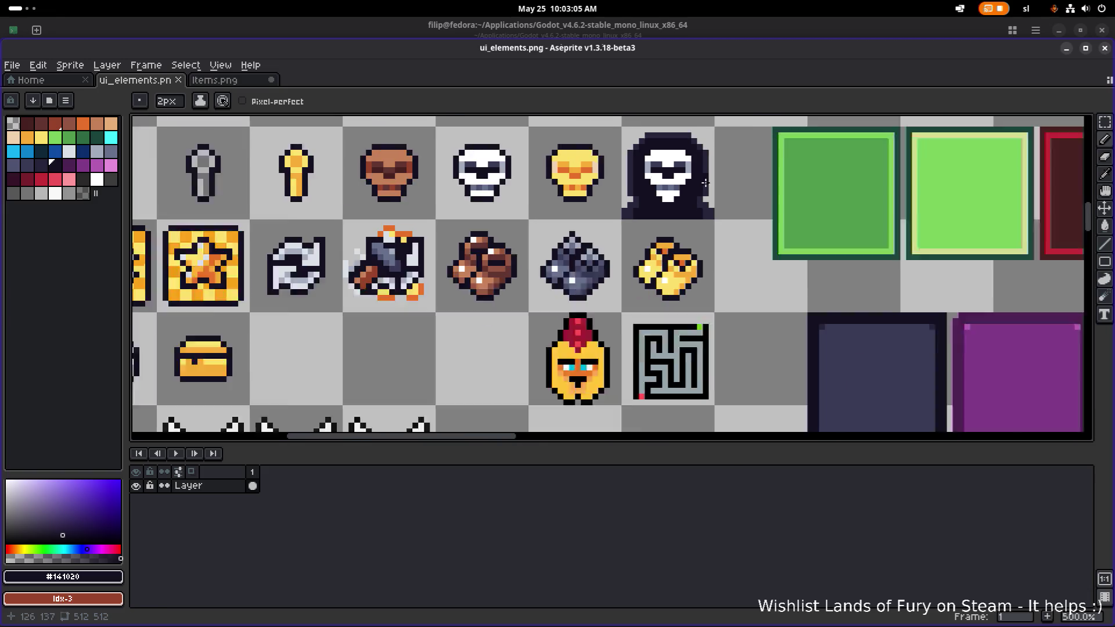
pyautogui.scroll(1, 530, 283)
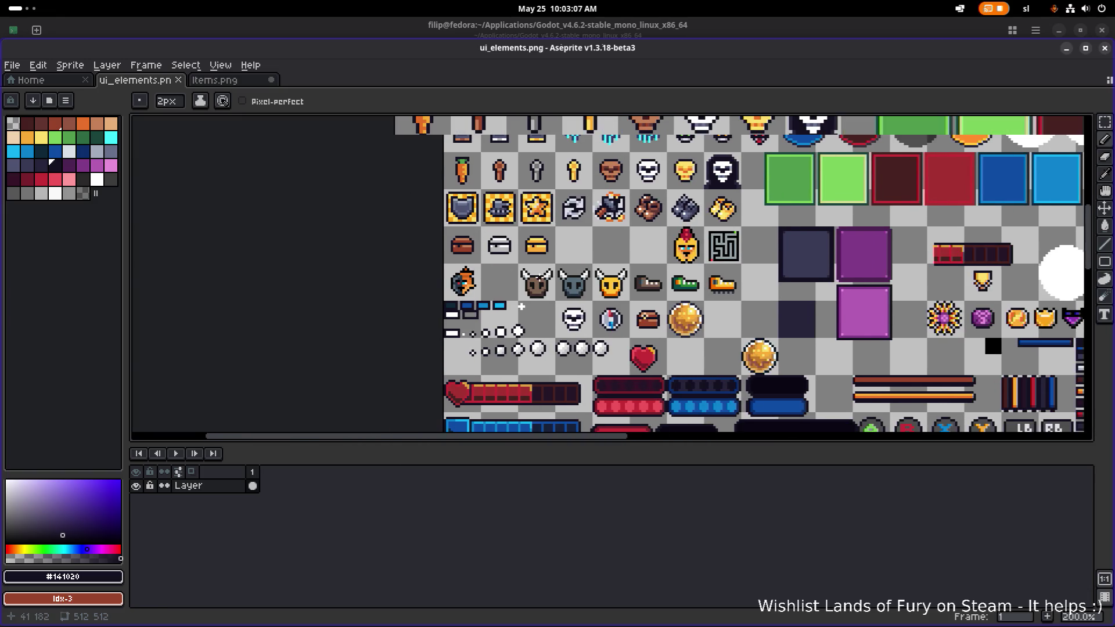
pyautogui.press('i')
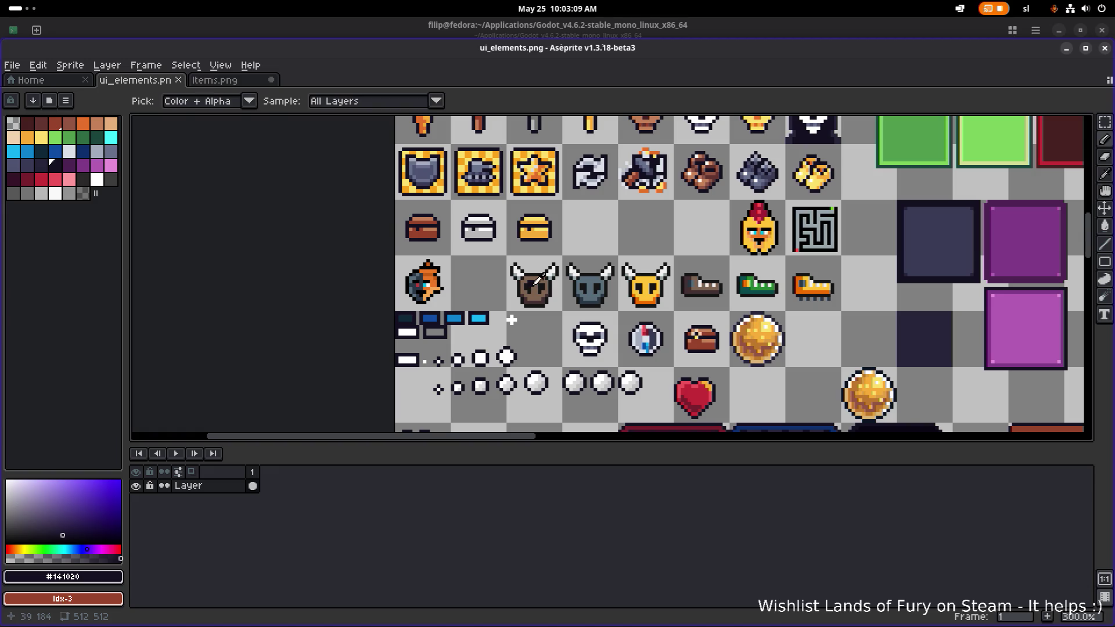
# Show the sprites folder contents in Aseprite's Open file browser.
pyautogui.click(11, 65)
pyautogui.click(24, 92)
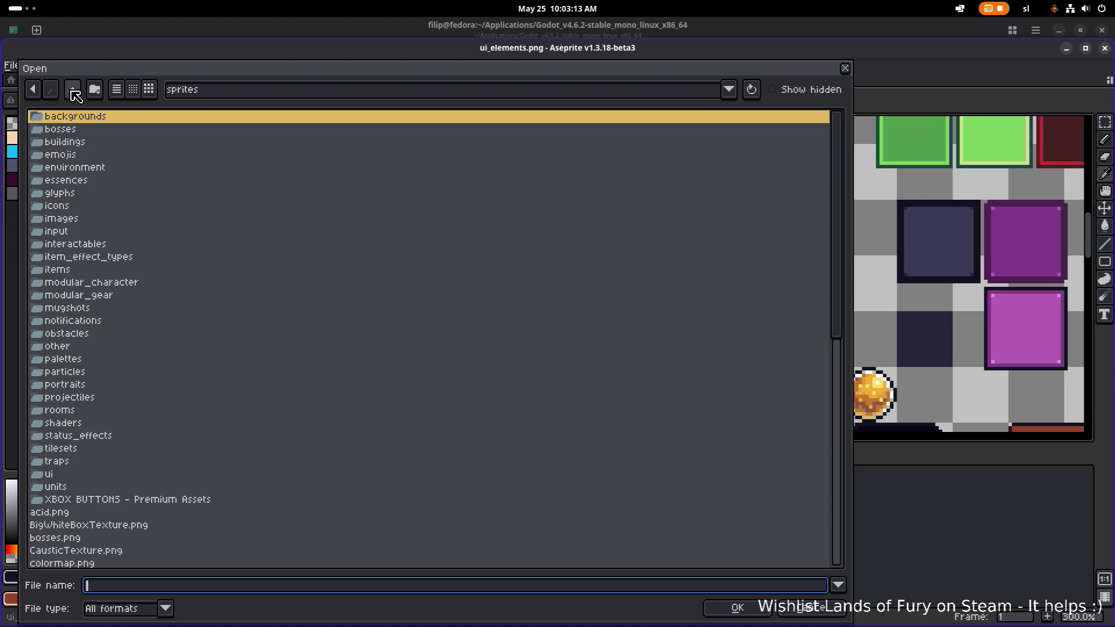
pyautogui.scroll(-2, 150, 229)
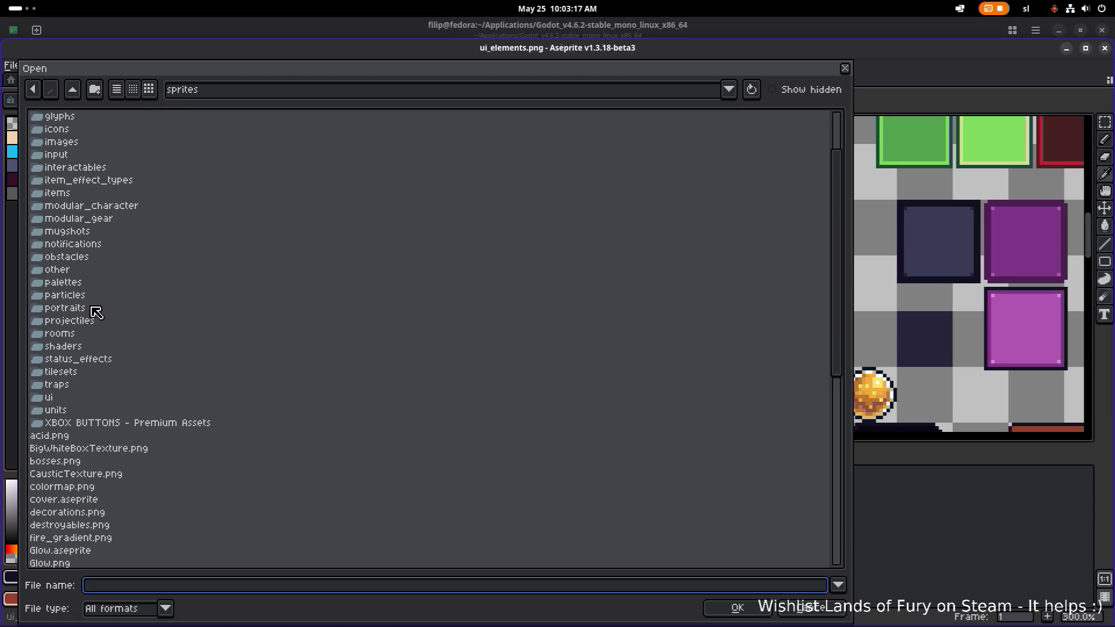
pyautogui.scroll(1, 95, 270)
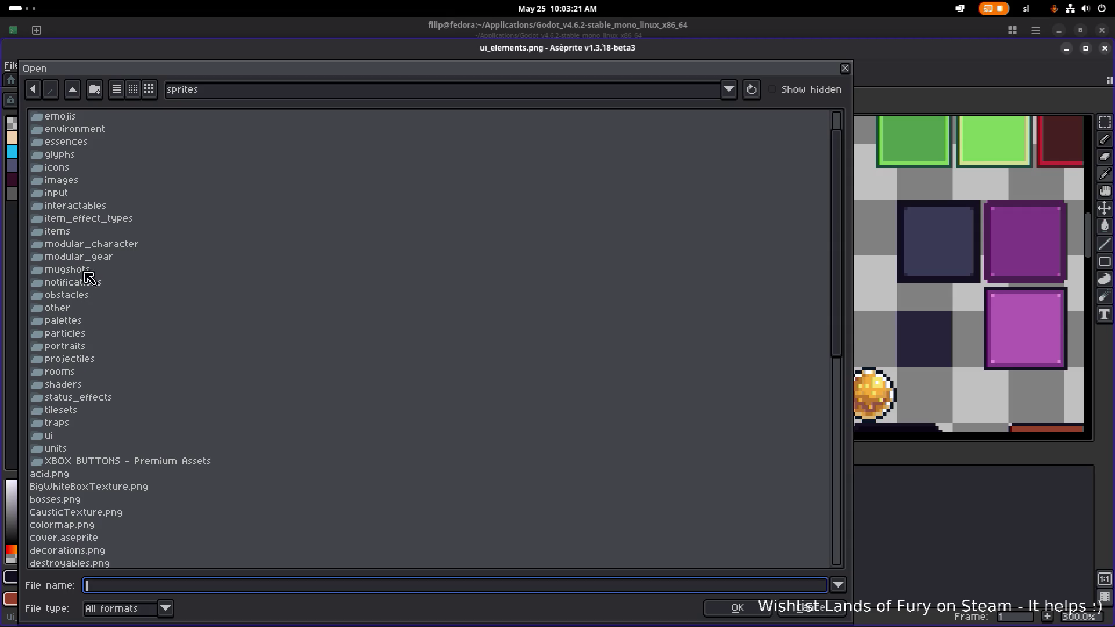
# Filter Godot's FileSystem for 'dice' to find the dice atlases, then return to Aseprite.
pyautogui.hotkey('alt', 'Tab')
pyautogui.hotkey('alt', 'Tab')
pyautogui.hotkey('alt', 'Tab')
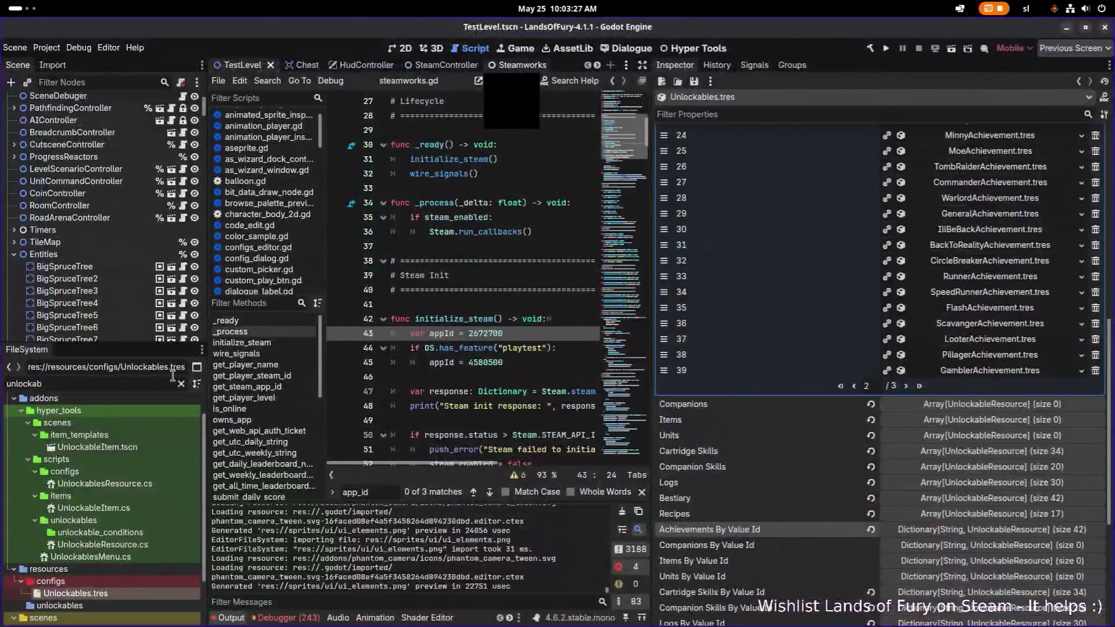
pyautogui.click(130, 383)
pyautogui.write('dice')
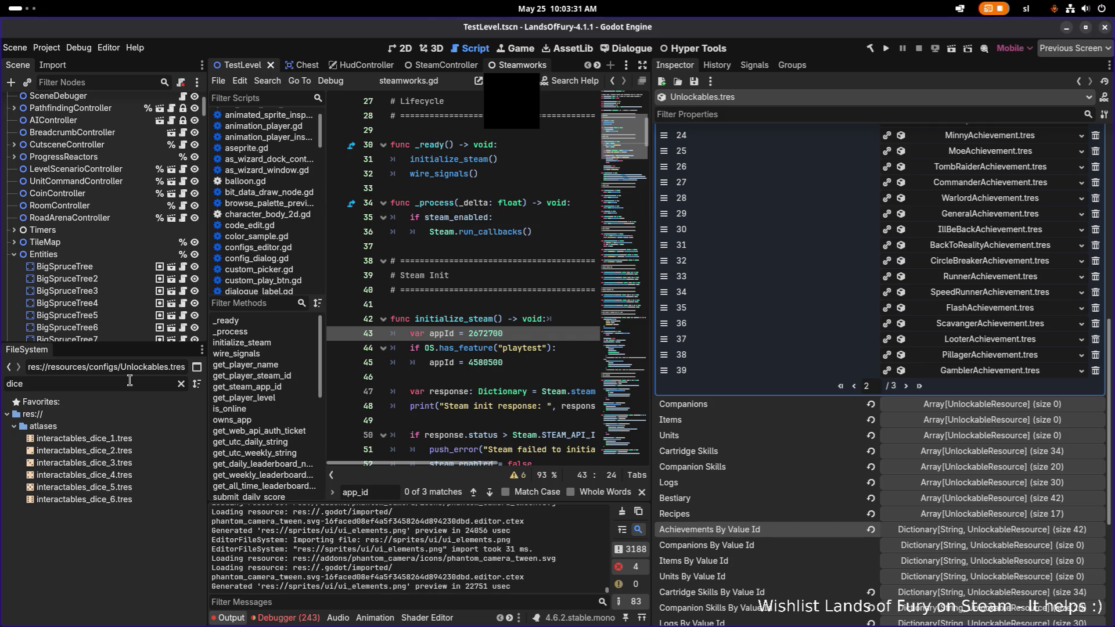
pyautogui.hotkey('alt', 'Tab')
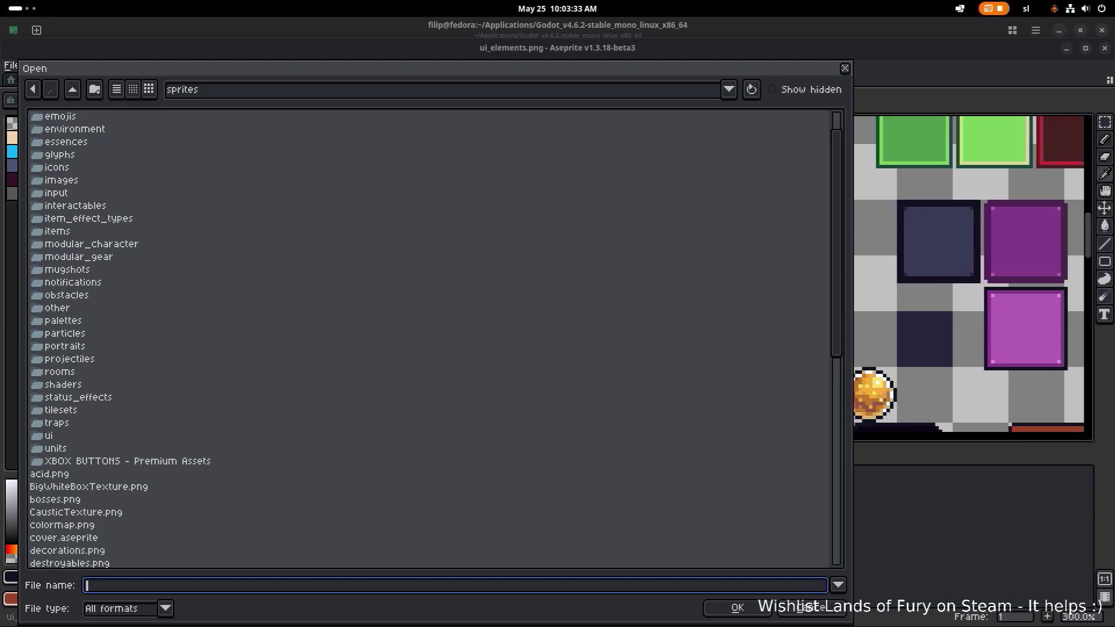
# Open Interactables.png from the interactables folder.
pyautogui.click(845, 68)
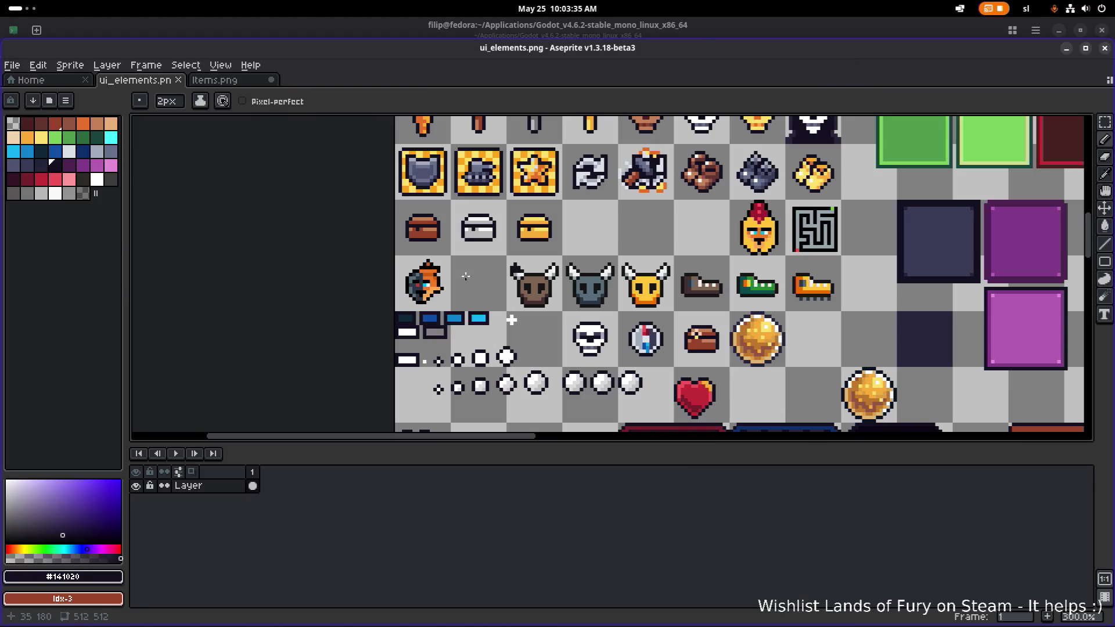
pyautogui.click(12, 64)
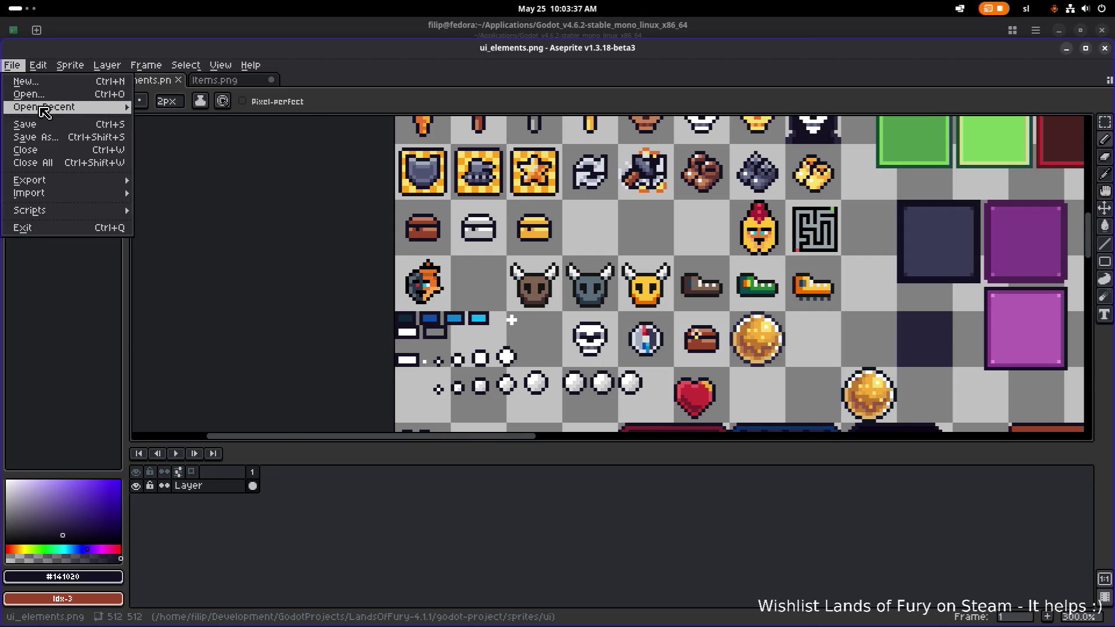
pyautogui.moveTo(47, 107)
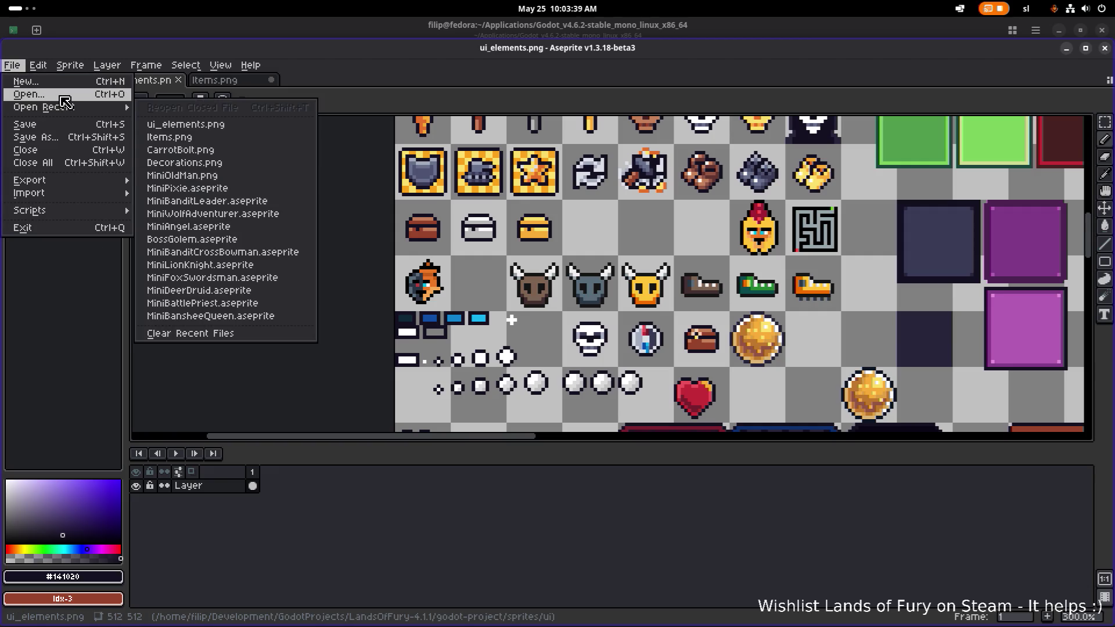
pyautogui.click(64, 97)
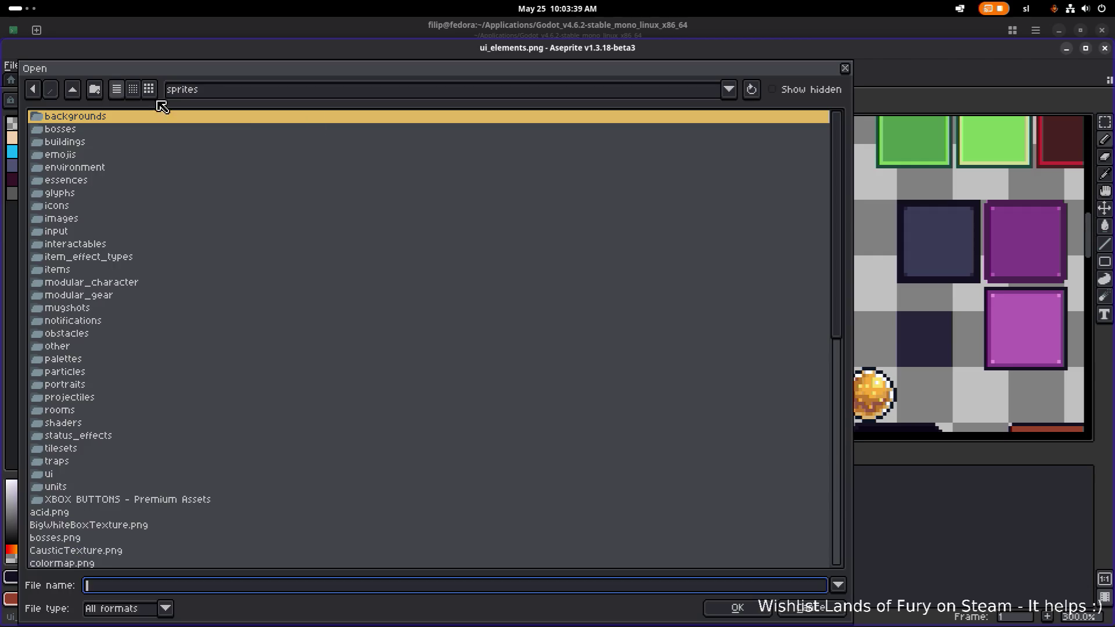
pyautogui.doubleClick(107, 243)
pyautogui.scroll(-5, 139, 299)
pyautogui.scroll(10, 139, 299)
pyautogui.doubleClick(85, 361)
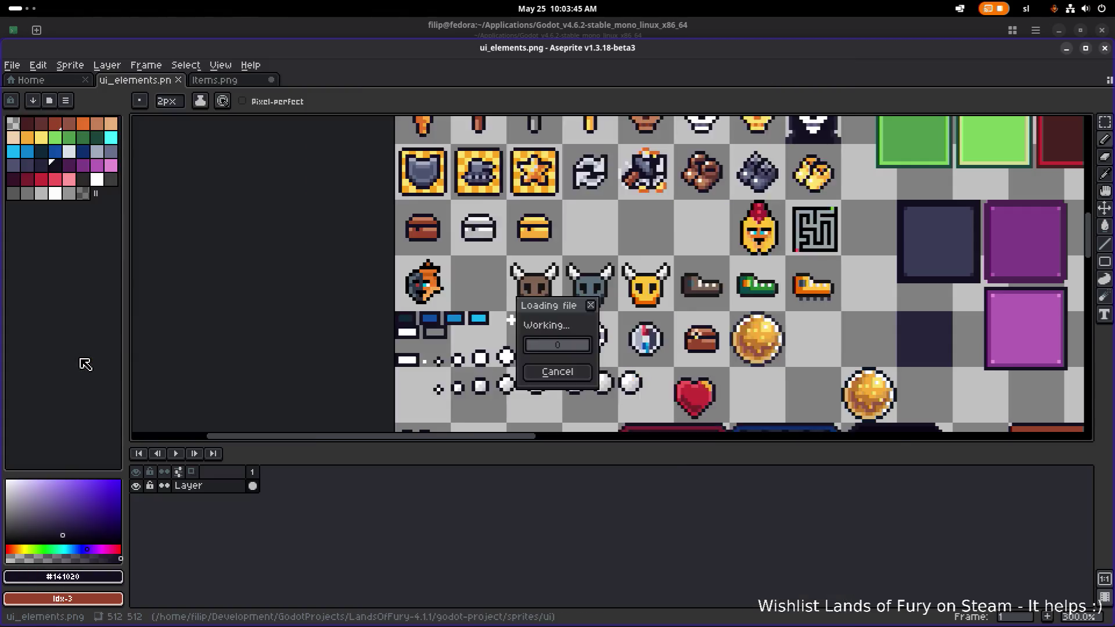
# Select the row of six dice faces with the rectangular marquee.
pyautogui.scroll(3, 583, 207)
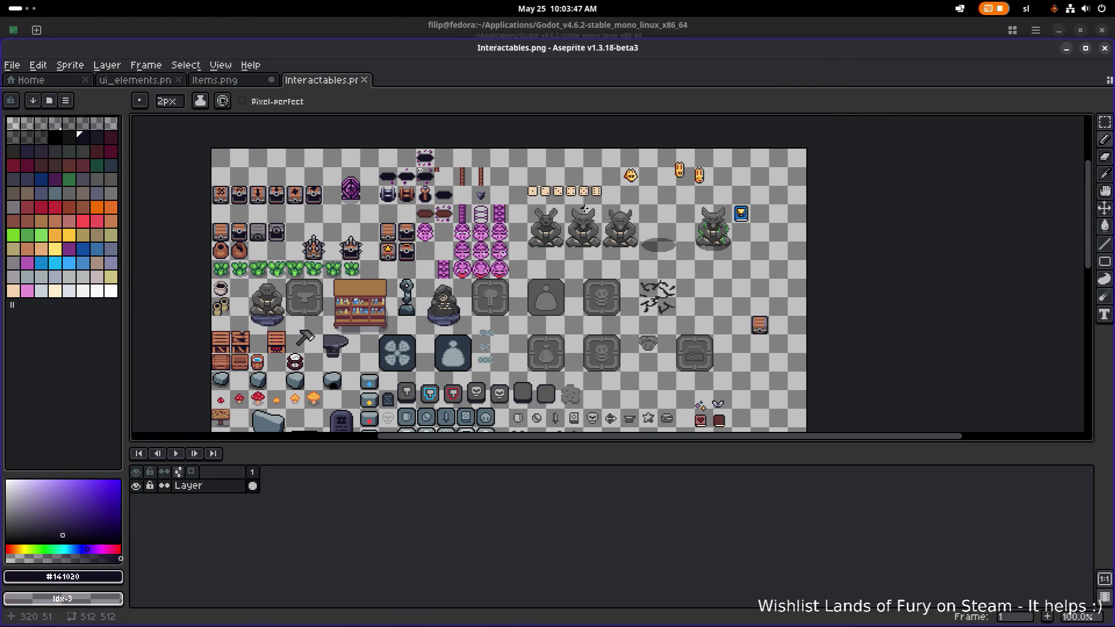
pyautogui.scroll(2, 584, 207)
pyautogui.scroll(3, 557, 198)
pyautogui.press('m')
pyautogui.moveTo(342, 283)
pyautogui.mouseDown()
pyautogui.moveTo(524, 217)
pyautogui.moveTo(610, 205)
pyautogui.mouseUp()
pyautogui.click(213, 82)
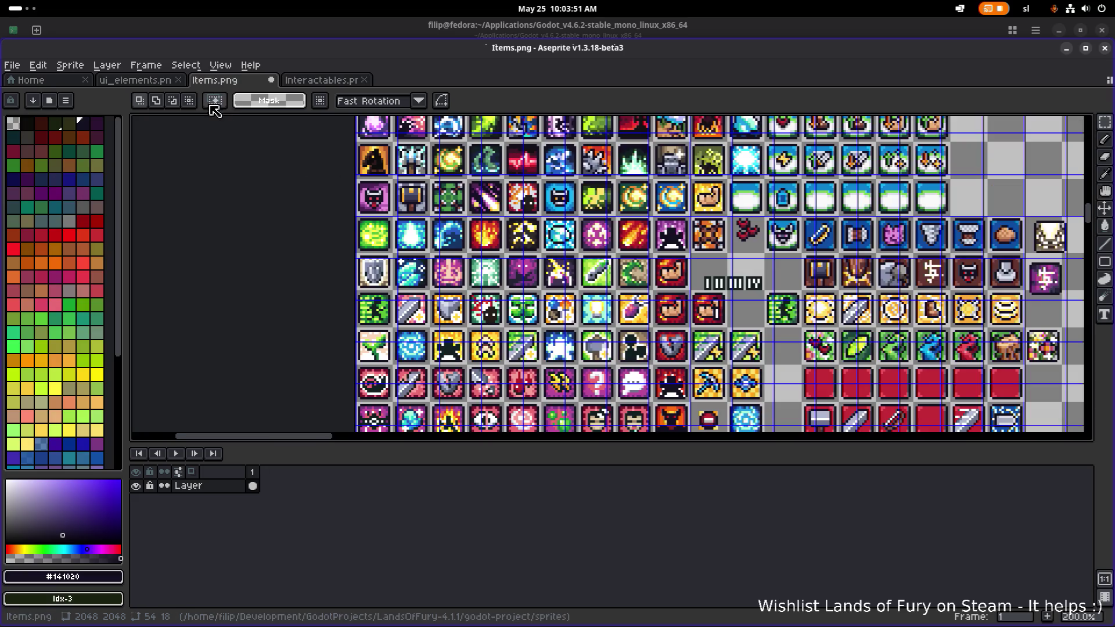
# Paste the copied dice strip into ui_elements.png and commit it in an empty area.
pyautogui.click(134, 80)
pyautogui.scroll(-2, 384, 200)
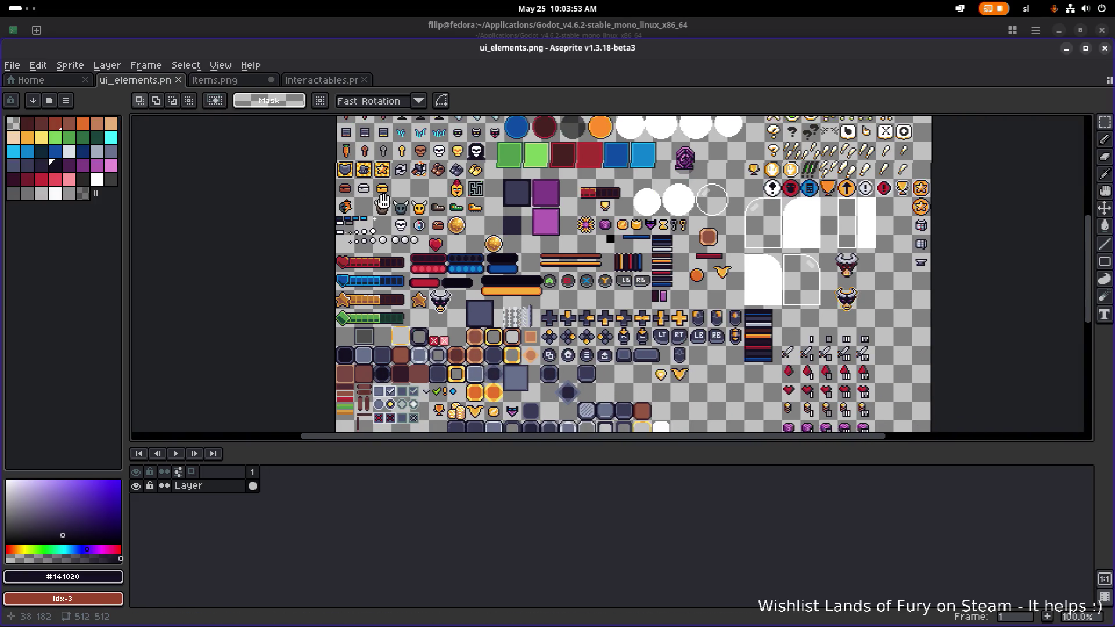
pyautogui.scroll(1, 406, 202)
pyautogui.hotkey('ctrl', 'v')
pyautogui.moveTo(699, 279); pyautogui.dragTo(726, 247)
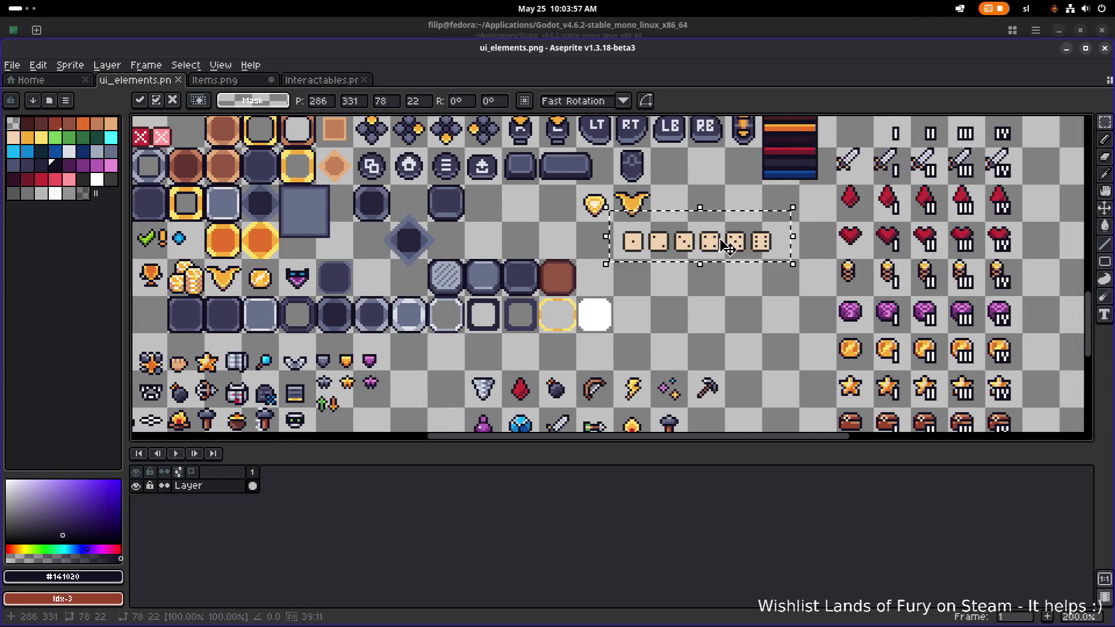
pyautogui.click(680, 279)
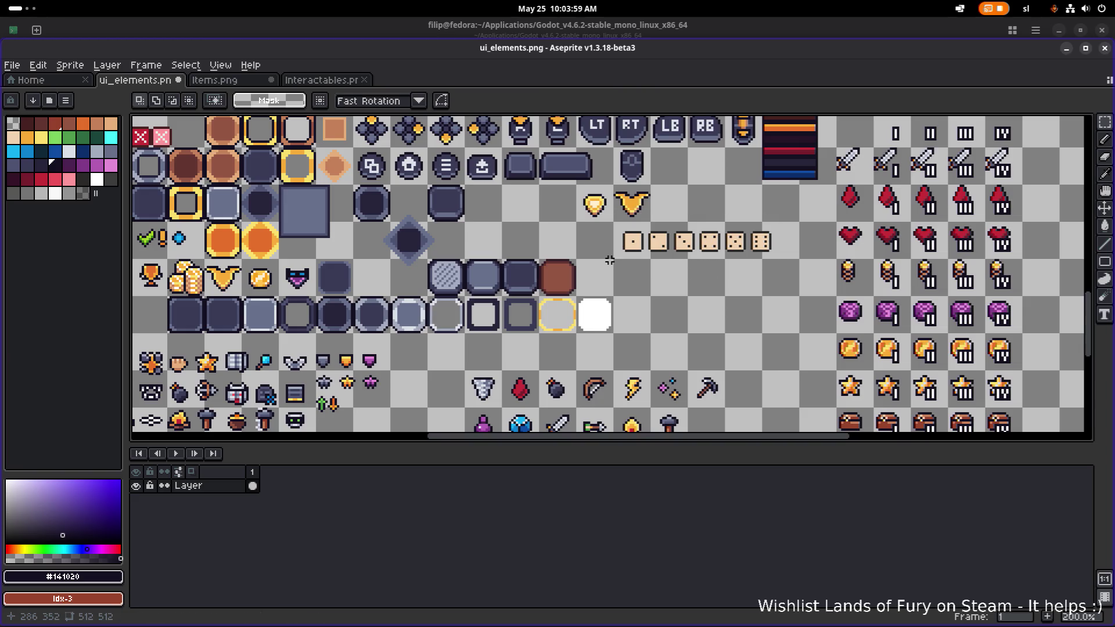
# Move a single die beside the gold chest at position 47,164 and commit it.
pyautogui.scroll(-2, 643, 299)
pyautogui.scroll(1, 643, 300)
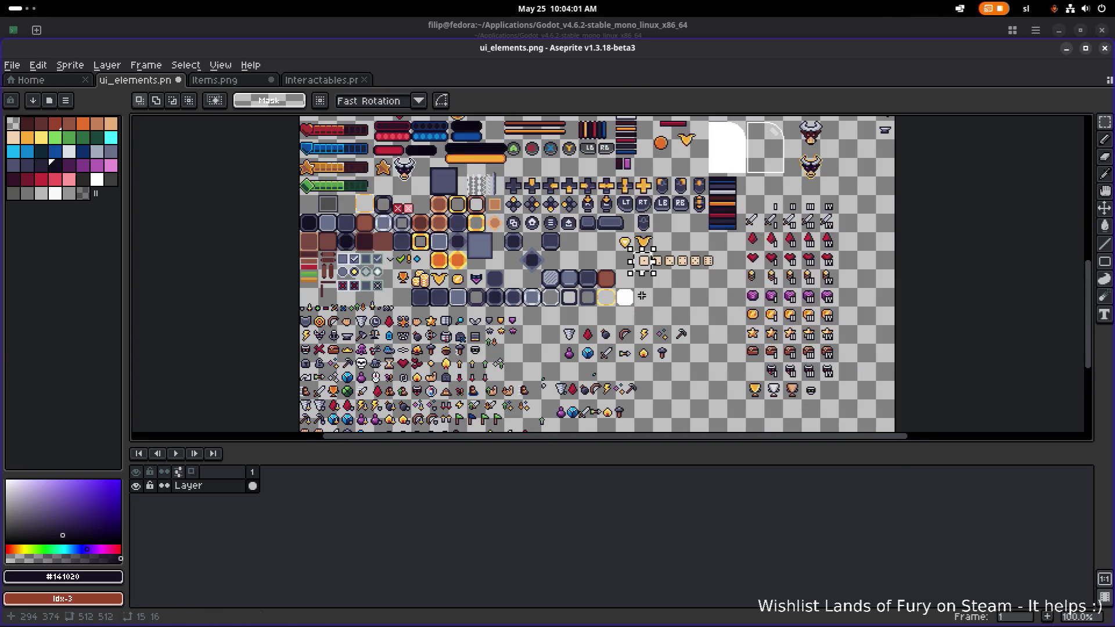
pyautogui.moveTo(651, 267)
pyautogui.mouseDown()
pyautogui.moveTo(402, 168)
pyautogui.moveTo(370, 141)
pyautogui.mouseUp()
pyautogui.scroll(1, 370, 142)
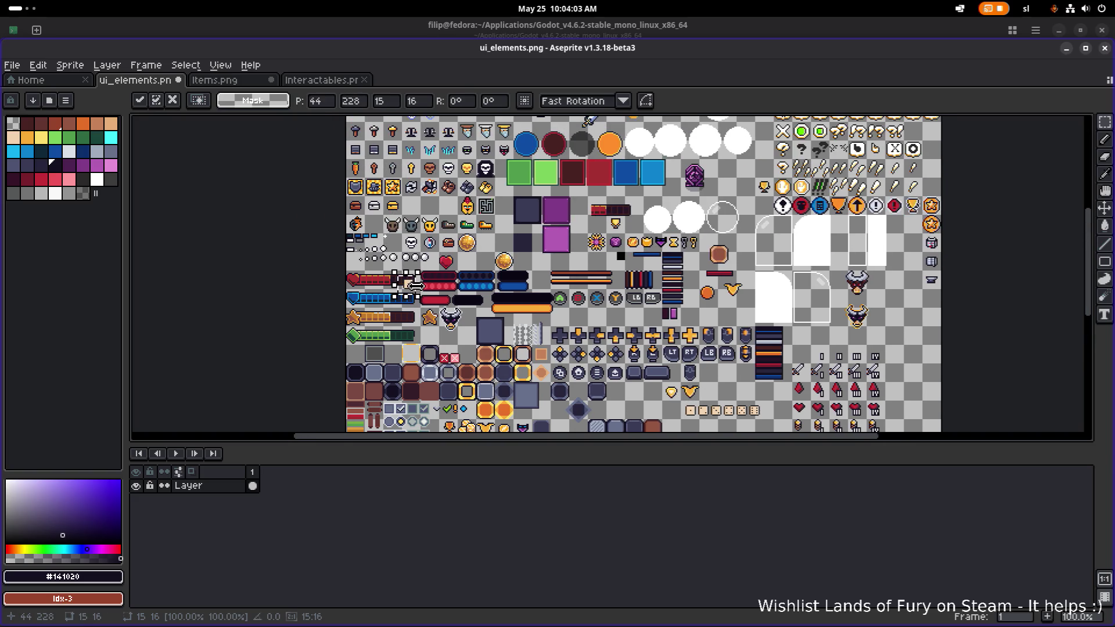
pyautogui.moveTo(417, 296)
pyautogui.mouseDown()
pyautogui.moveTo(401, 273)
pyautogui.moveTo(437, 372)
pyautogui.moveTo(452, 226)
pyautogui.mouseUp()
pyautogui.scroll(-3, 546, 242)
pyautogui.scroll(3, 567, 263)
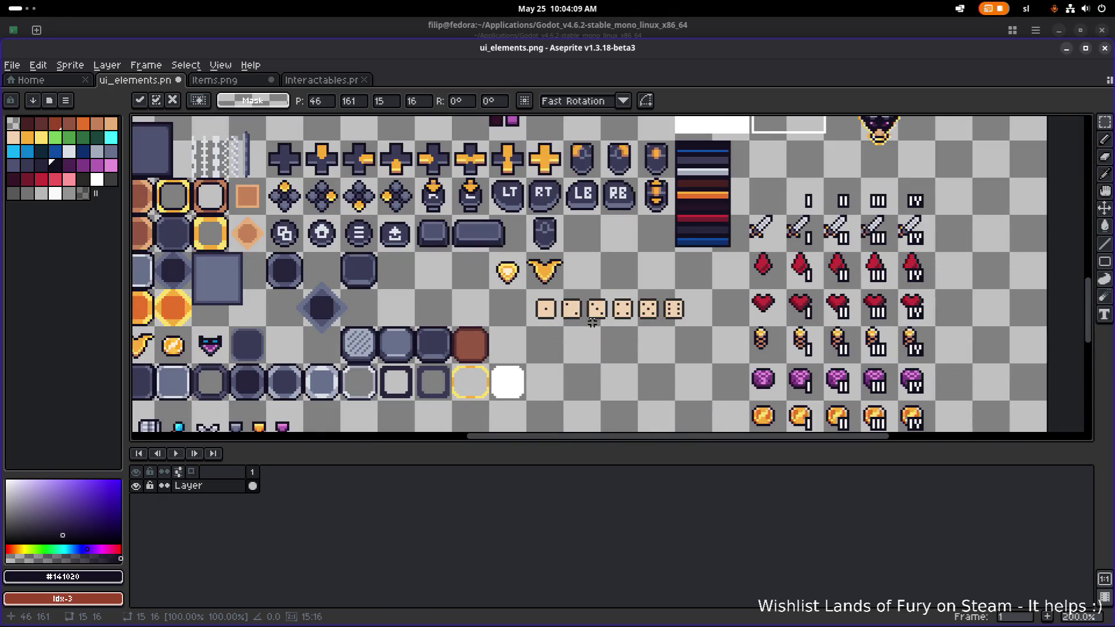
pyautogui.scroll(-2, 327, 139)
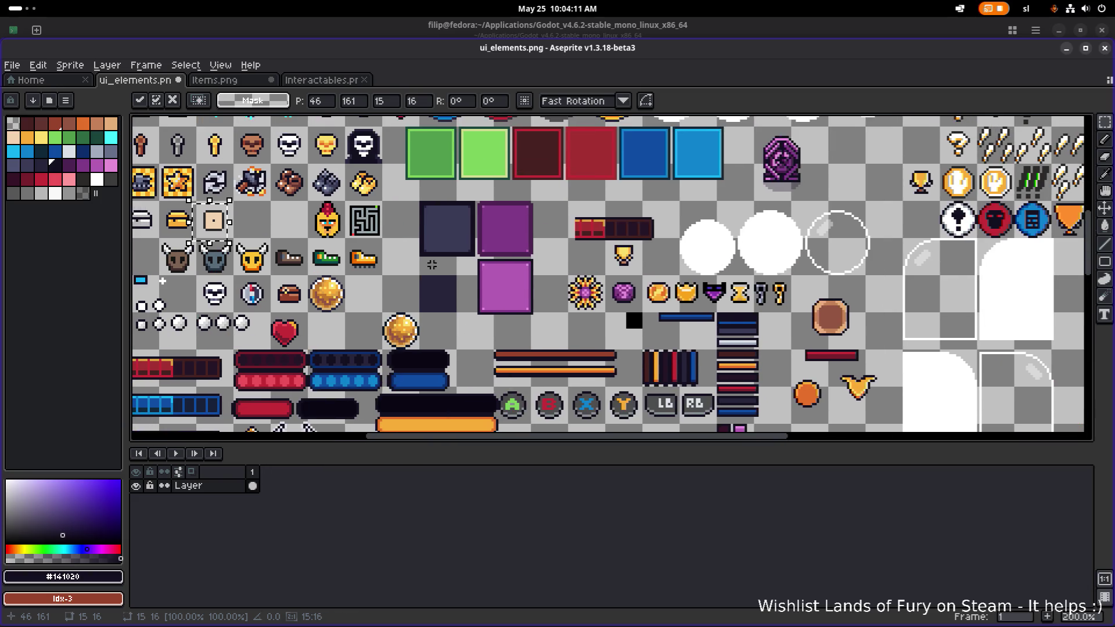
pyautogui.scroll(3, 337, 327)
pyautogui.scroll(2, 348, 302)
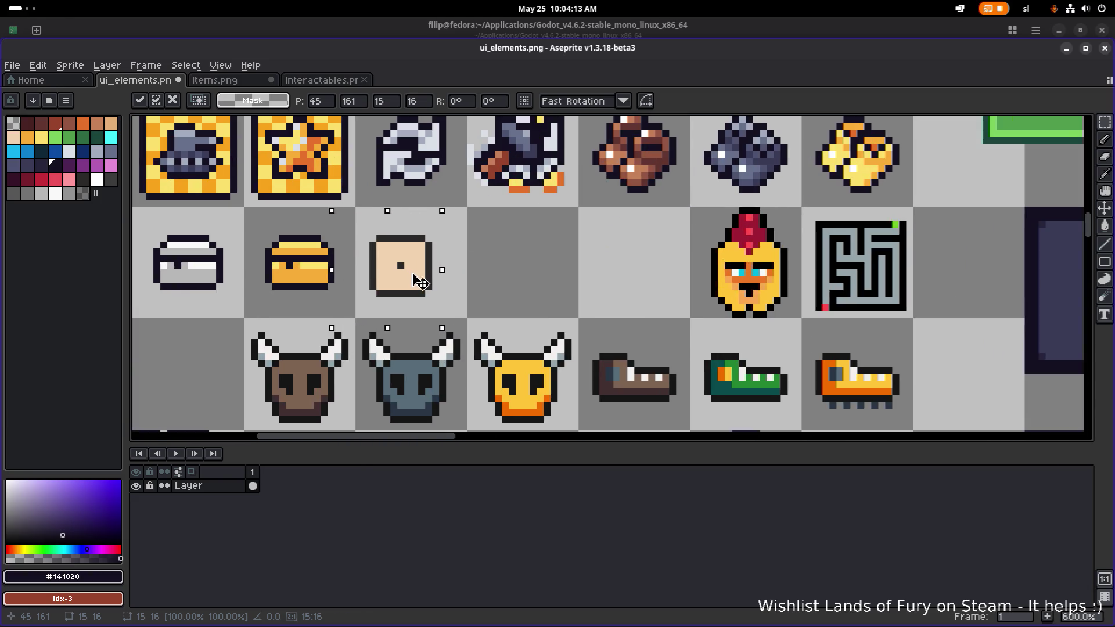
pyautogui.moveTo(428, 286)
pyautogui.mouseDown()
pyautogui.moveTo(662, 282)
pyautogui.moveTo(638, 293)
pyautogui.mouseUp()
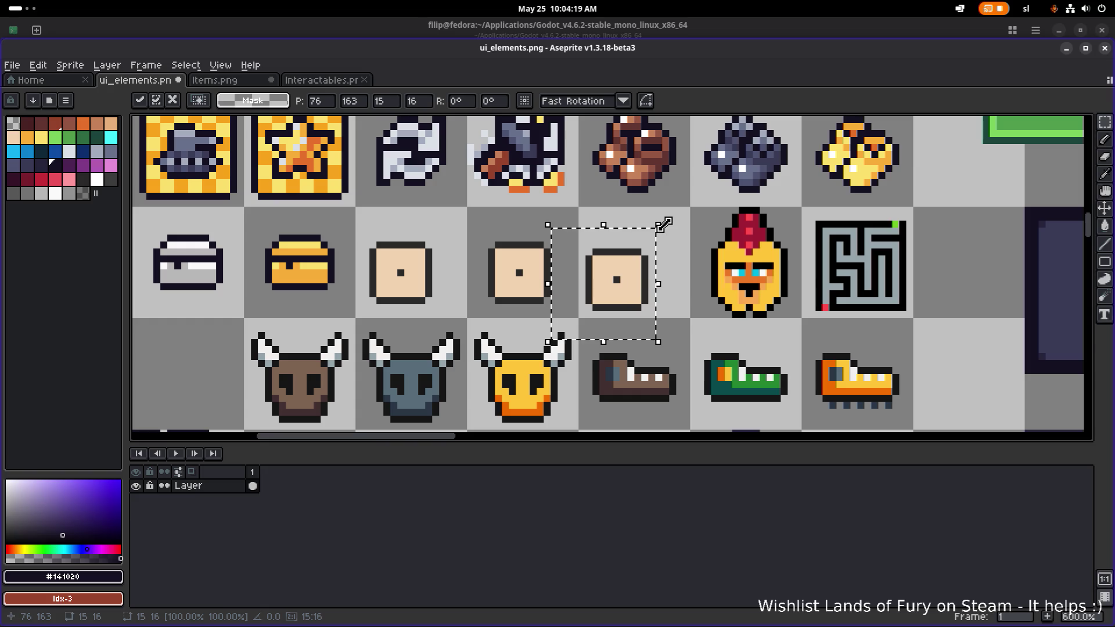
pyautogui.press('Return')
# Delete the extra die copy and shift the die face one pixel left and down.
pyautogui.moveTo(463, 323); pyautogui.dragTo(570, 220)
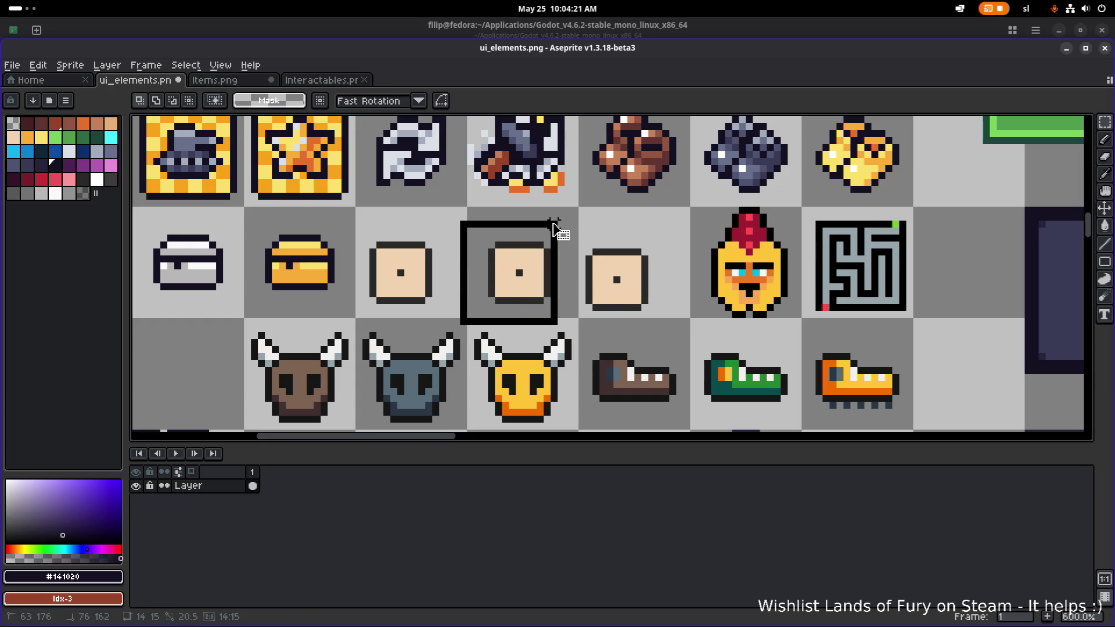
pyautogui.press('Delete')
pyautogui.moveTo(353, 321); pyautogui.dragTo(456, 232)
pyautogui.moveTo(387, 250); pyautogui.dragTo(380, 257)
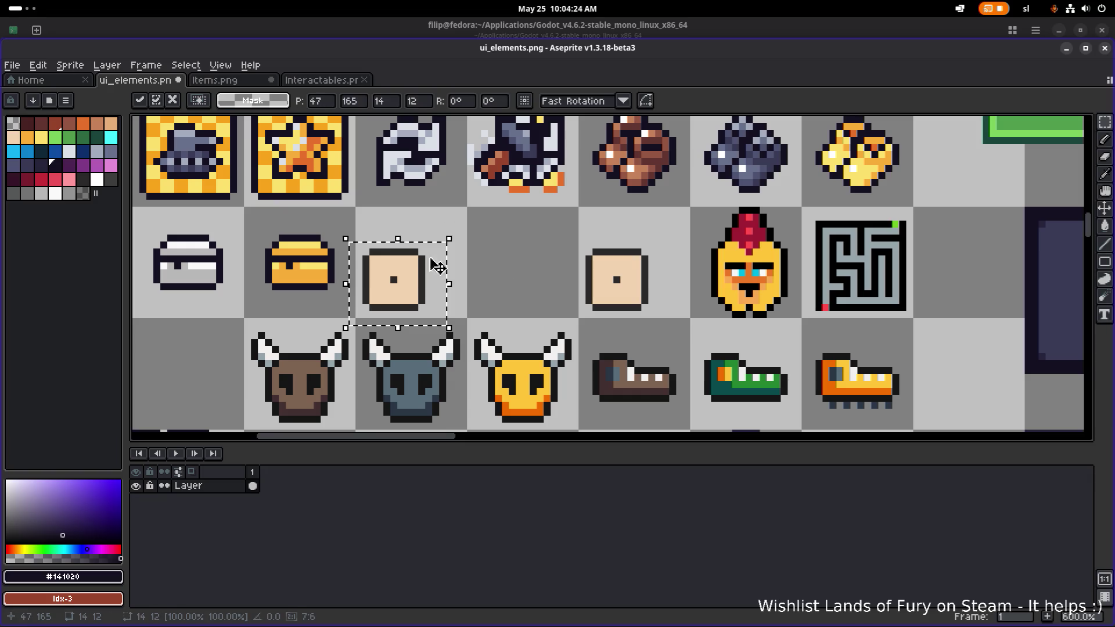
pyautogui.hotkey('ctrl', 'd')
# Pick the die's dark outline colour, undoing a stray dark dot drawn above it.
pyautogui.press('b')
pyautogui.keyDown('alt'); pyautogui.click(366, 256); pyautogui.keyUp('alt')
pyautogui.click(392, 243)
pyautogui.hotkey('ctrl', 'z')
pyautogui.press('alt')
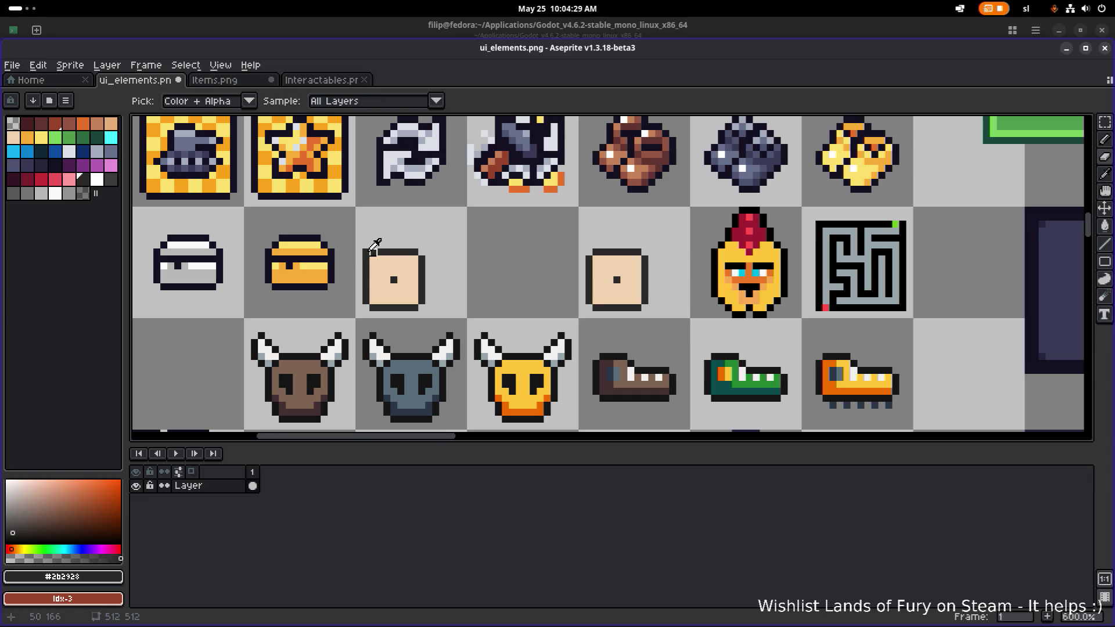
# Draw the dark outline of the cube's slanted top edge and right side above the die.
pyautogui.click(372, 248)
pyautogui.keyDown('shift'); pyautogui.click(382, 231); pyautogui.keyUp('shift')
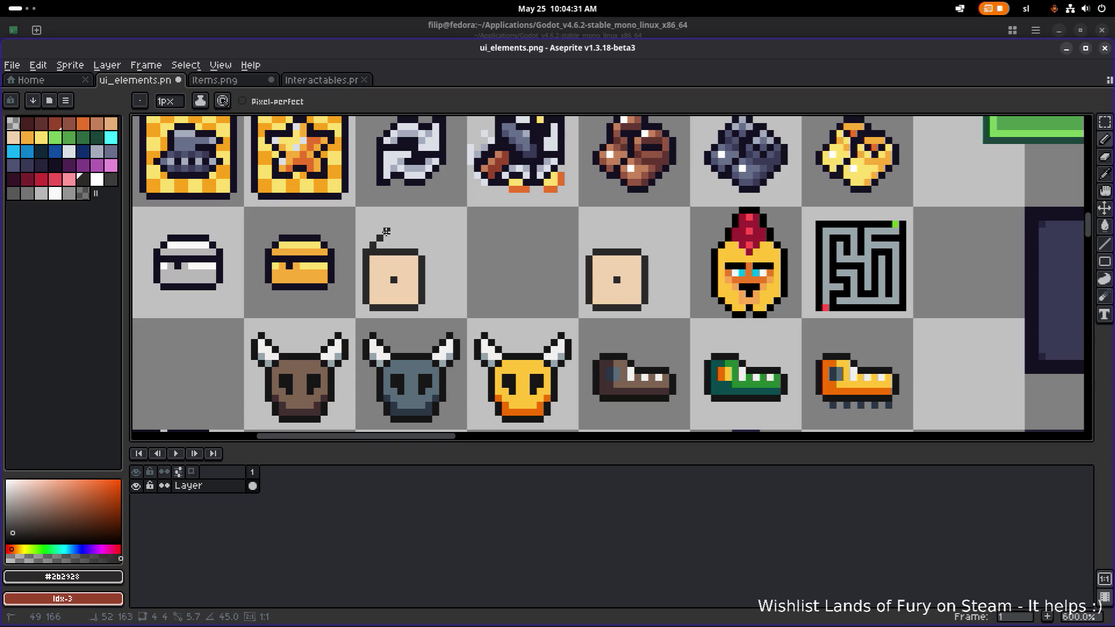
pyautogui.keyDown('shift'); pyautogui.click(435, 232); pyautogui.keyUp('shift')
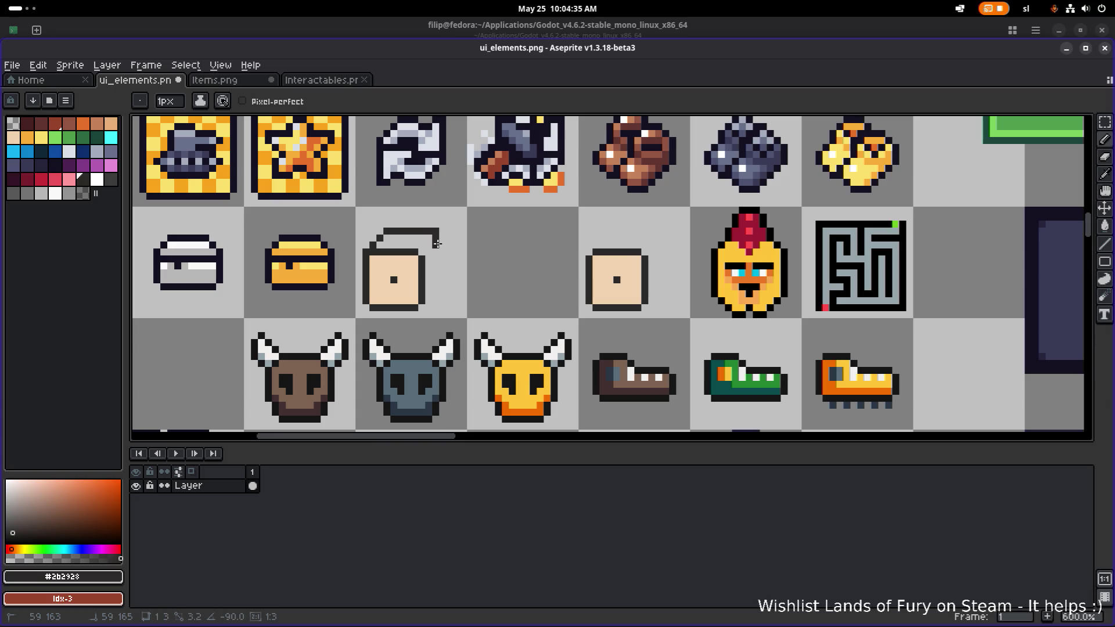
pyautogui.keyDown('shift'); pyautogui.click(436, 245); pyautogui.keyUp('shift')
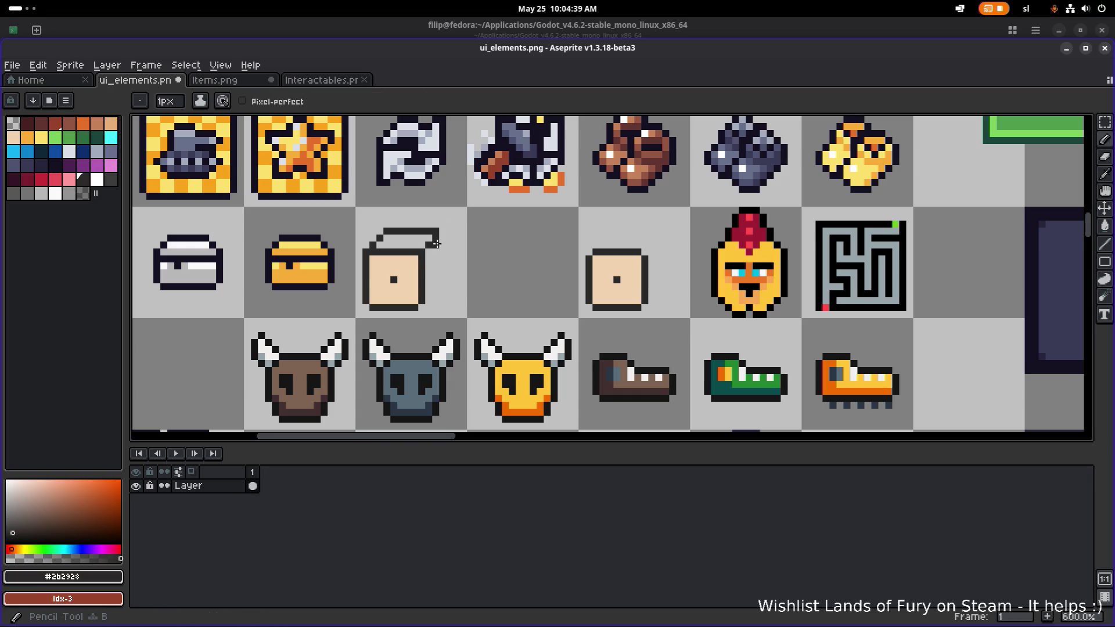
pyautogui.moveTo(438, 271); pyautogui.dragTo(437, 301)
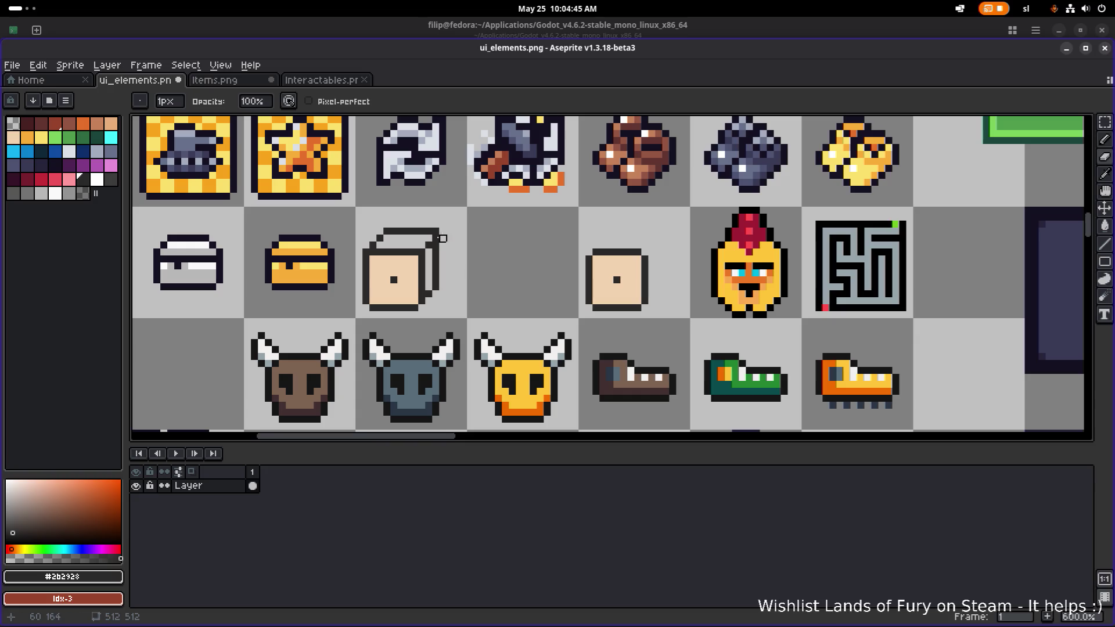
pyautogui.scroll(-3, 443, 231)
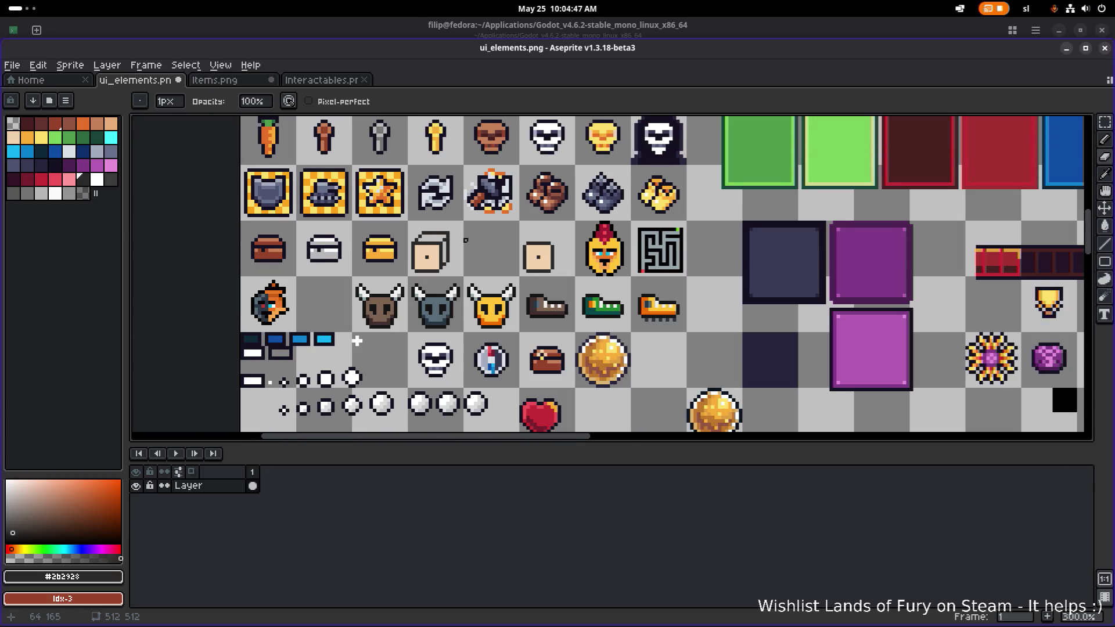
pyautogui.scroll(6, 386, 240)
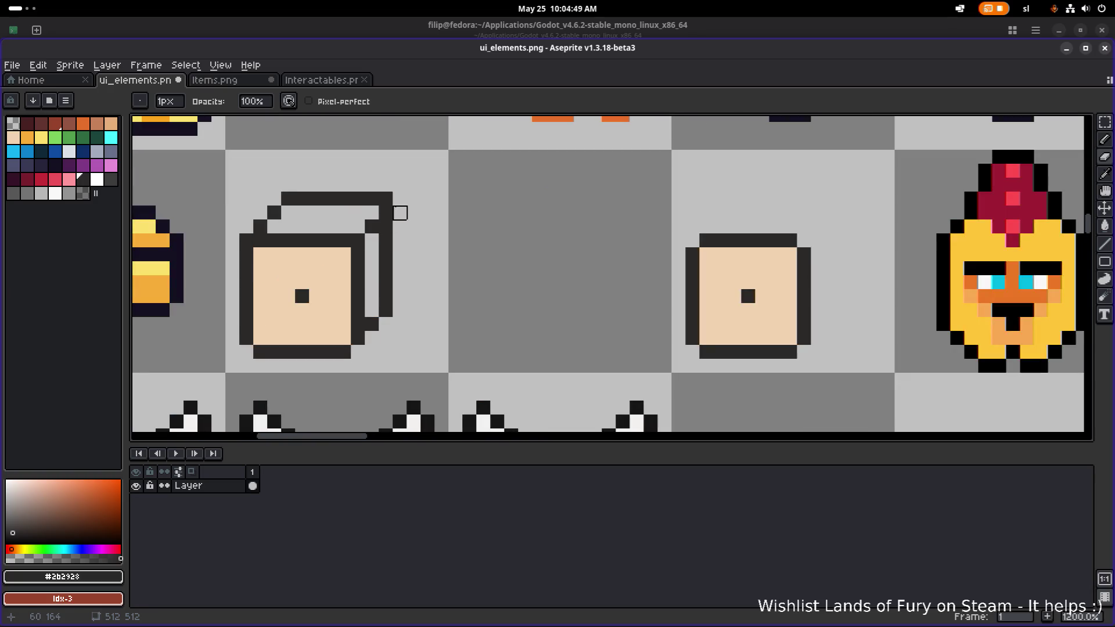
pyautogui.click(400, 198)
pyautogui.scroll(-2, 407, 204)
pyautogui.scroll(2, 411, 207)
pyautogui.moveTo(411, 208)
pyautogui.mouseDown()
pyautogui.moveTo(413, 294)
pyautogui.moveTo(395, 209)
pyautogui.mouseUp()
# Select the whole cube sprite and shift it one pixel up and to the right.
pyautogui.press('e')
pyautogui.scroll(-4, 396, 213)
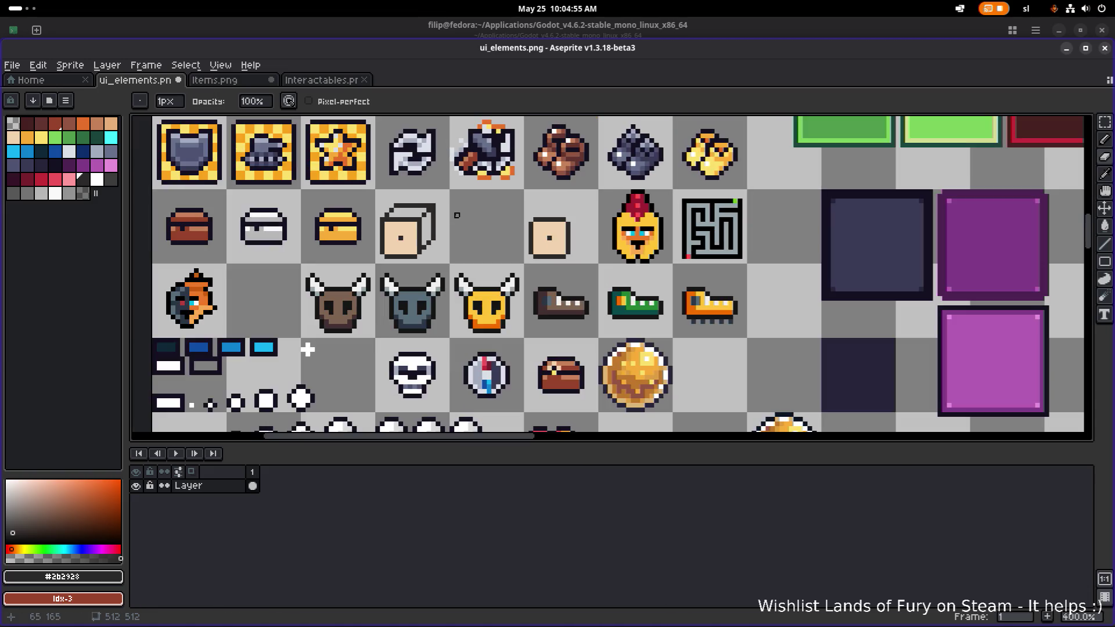
pyautogui.scroll(4, 439, 219)
pyautogui.scroll(-4, 448, 169)
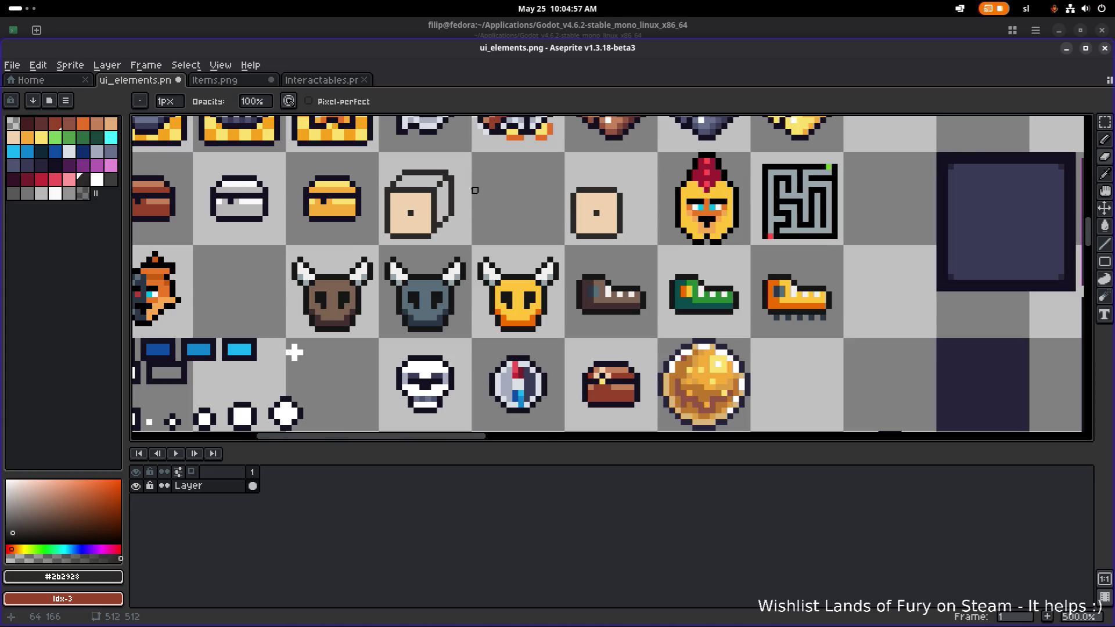
pyautogui.moveTo(455, 188); pyautogui.dragTo(463, 215)
pyautogui.scroll(4, 463, 215)
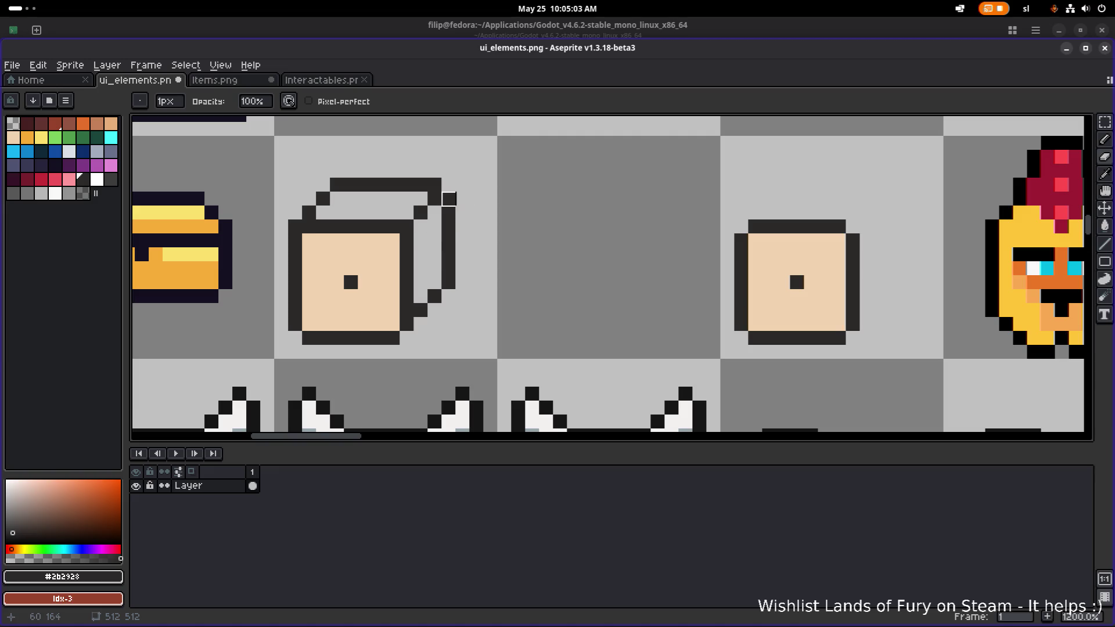
pyautogui.scroll(-5, 337, 227)
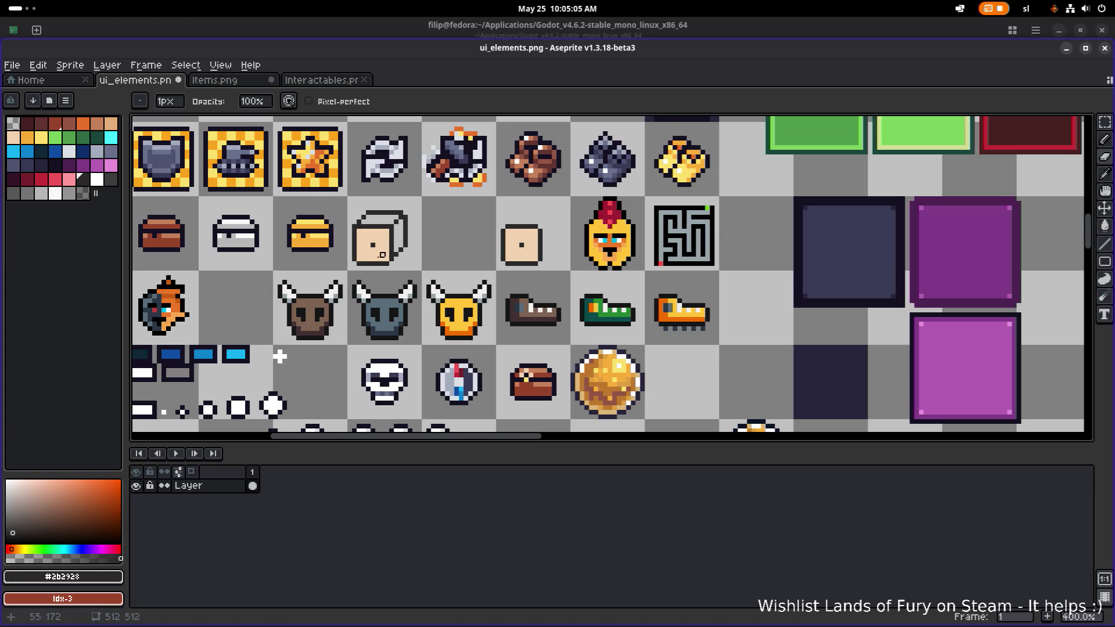
pyautogui.scroll(3, 239, 398)
pyautogui.press('m')
pyautogui.moveTo(340, 280); pyautogui.dragTo(494, 128)
pyautogui.moveTo(440, 194); pyautogui.dragTo(449, 184)
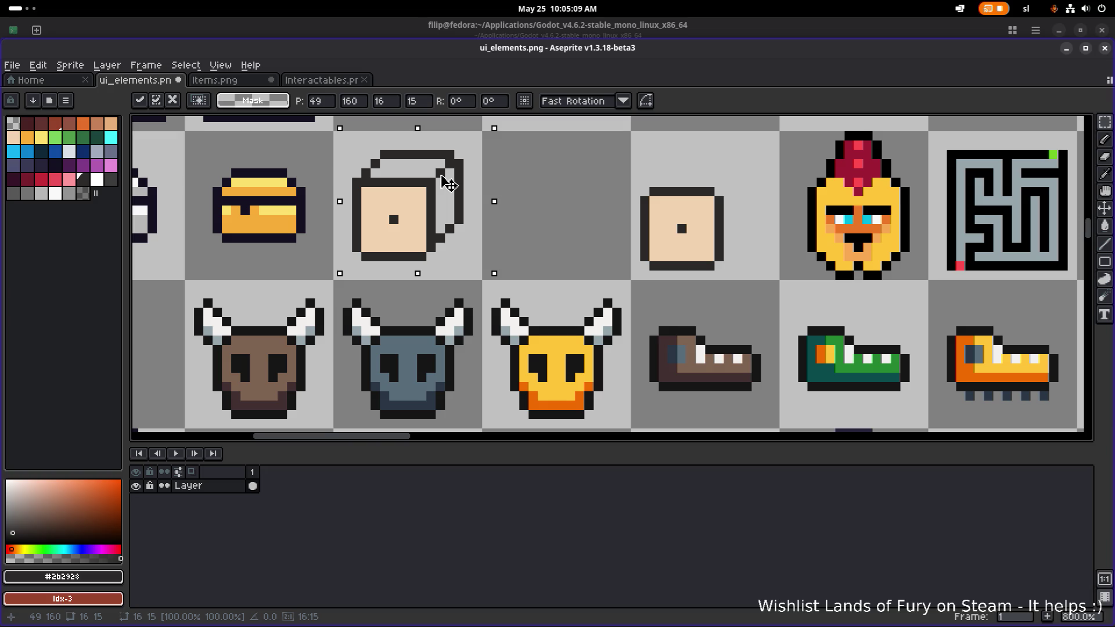
pyautogui.click(546, 157)
# Fill the cube's top and right side with the die face's beige colour.
pyautogui.press('g')
pyautogui.keyDown('alt'); pyautogui.click(407, 195); pyautogui.keyUp('alt')
pyautogui.click(411, 170)
pyautogui.click(446, 198)
pyautogui.scroll(-4, 471, 184)
pyautogui.scroll(4, 487, 191)
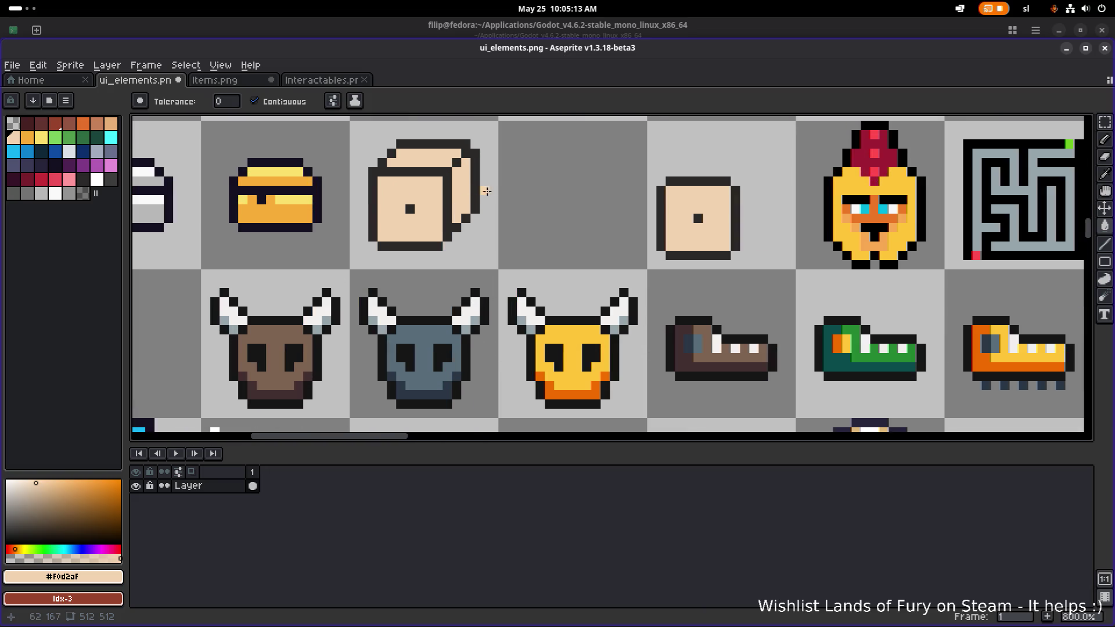
pyautogui.scroll(3, 486, 192)
# Touch up the cube's edges, darkening outline pixels and turning a stray side pixel beige.
pyautogui.keyDown('alt'); pyautogui.click(430, 269); pyautogui.keyUp('alt')
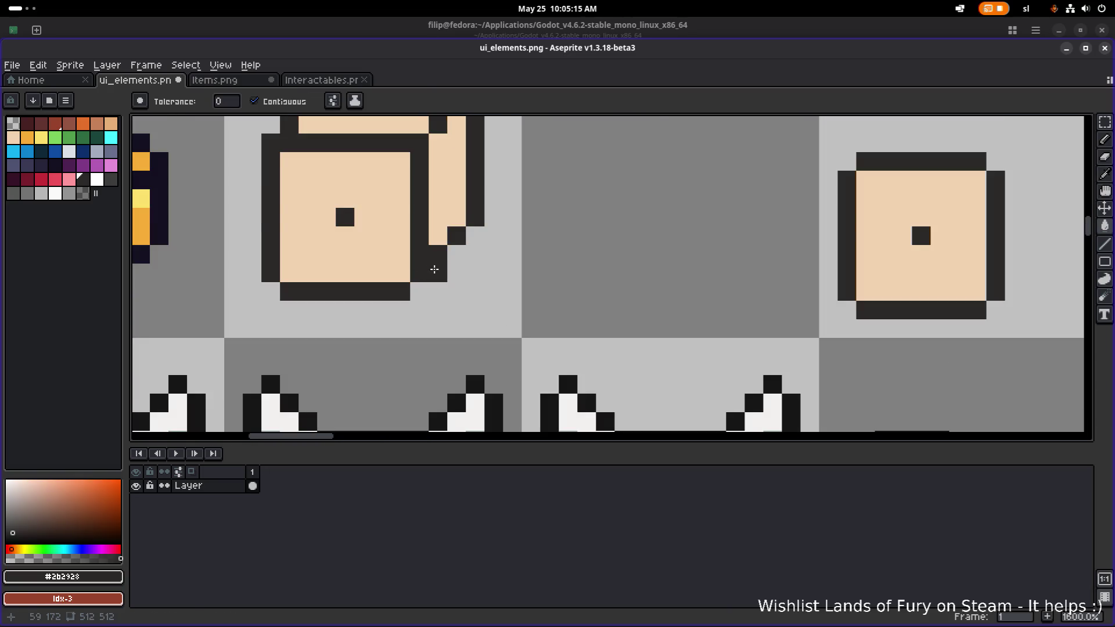
pyautogui.press('b')
pyautogui.click(443, 268)
pyautogui.scroll(-2, 457, 217)
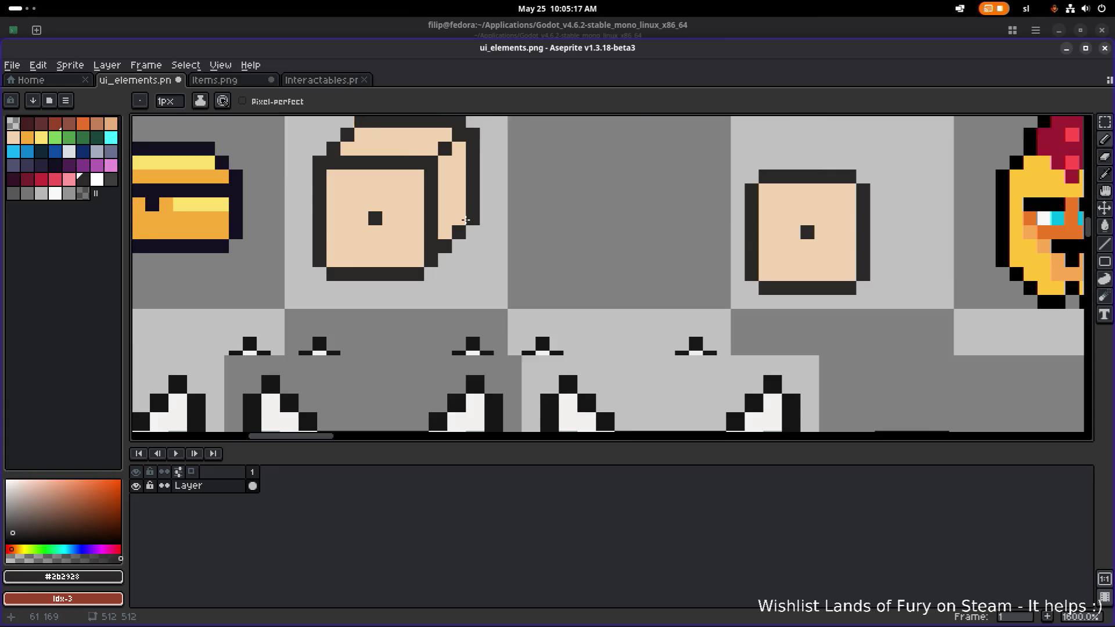
pyautogui.scroll(2, 450, 240)
pyautogui.keyDown('shift'); pyautogui.click(481, 216); pyautogui.keyUp('shift')
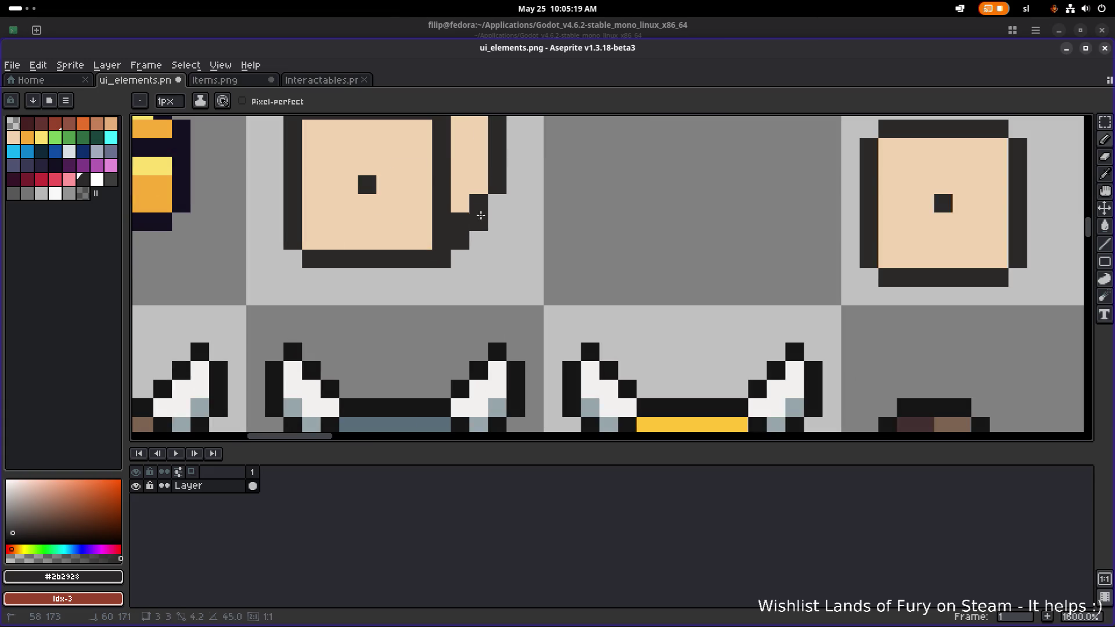
pyautogui.keyDown('alt'); pyautogui.click(471, 180); pyautogui.keyUp('alt')
pyautogui.click(459, 220)
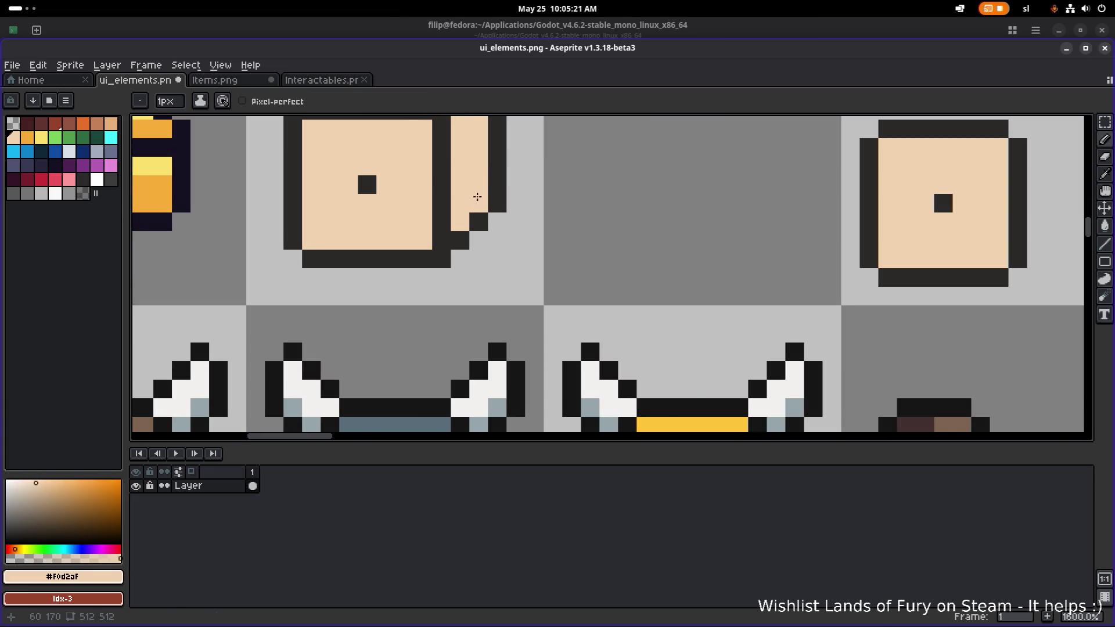
pyautogui.scroll(-4, 476, 197)
pyautogui.scroll(3, 510, 241)
# Erase the stray pixel at the cube's top-right corner.
pyautogui.keyDown('alt'); pyautogui.click(495, 187); pyautogui.keyUp('alt')
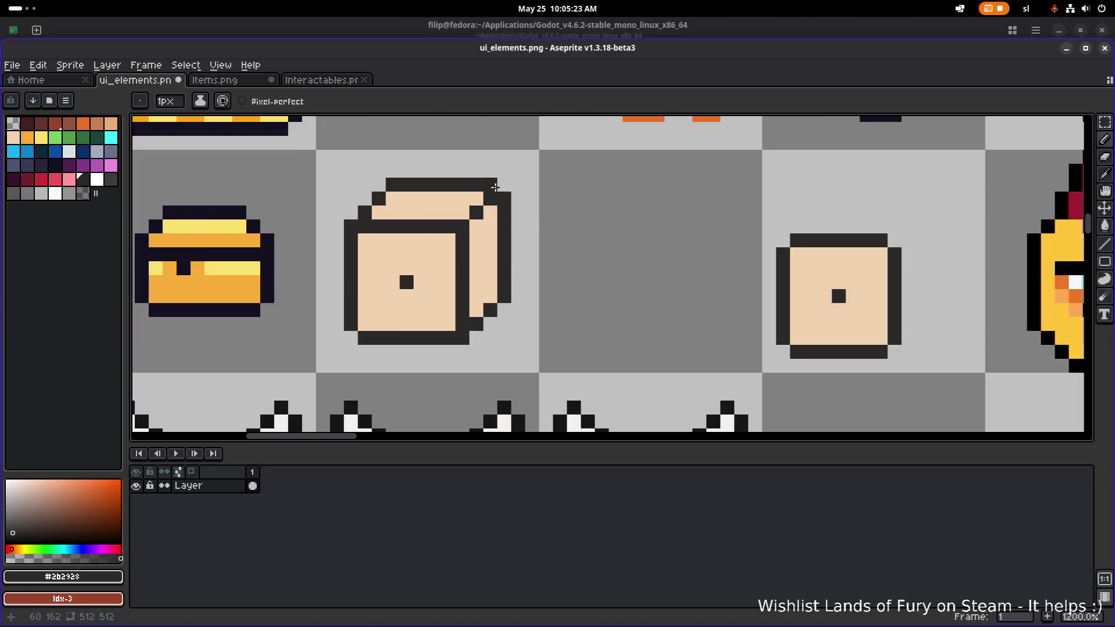
pyautogui.scroll(-3, 506, 185)
pyautogui.scroll(4, 517, 180)
pyautogui.press('e')
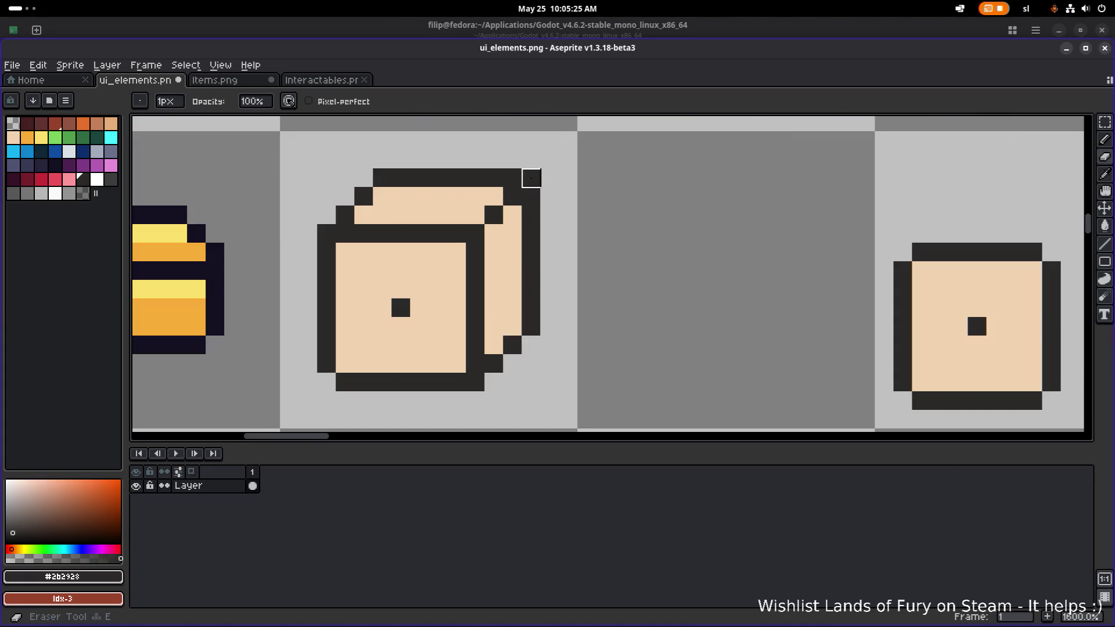
pyautogui.click(525, 175)
pyautogui.scroll(-2, 572, 236)
pyautogui.scroll(-1, 572, 236)
pyautogui.scroll(5, 502, 184)
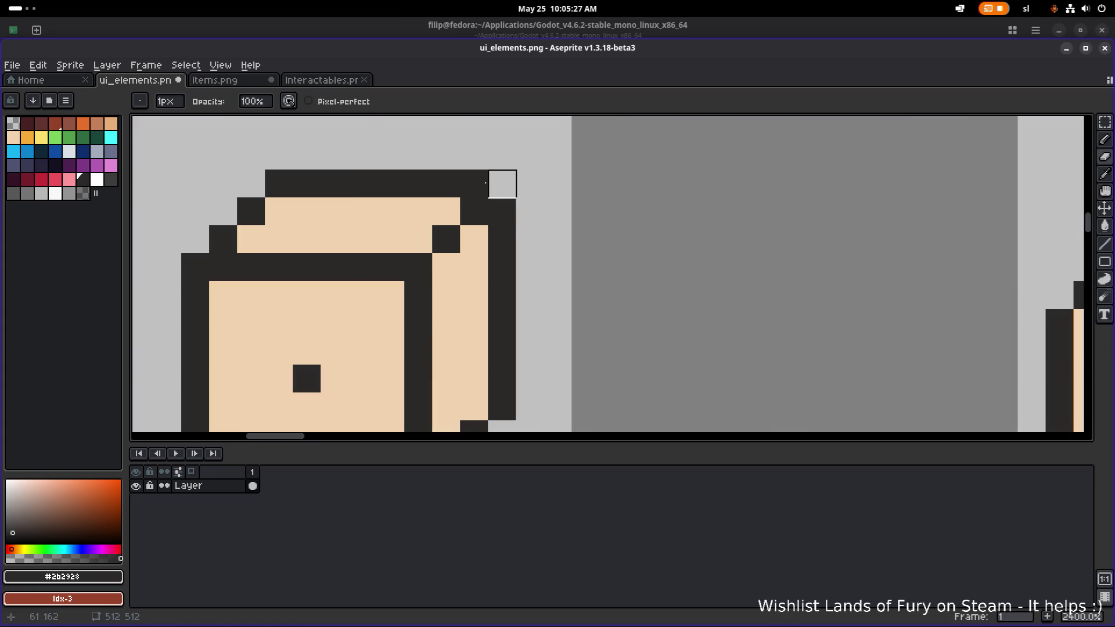
pyautogui.scroll(-5, 569, 231)
# Pick the cube's beige as the Pencil colour.
pyautogui.press('v')
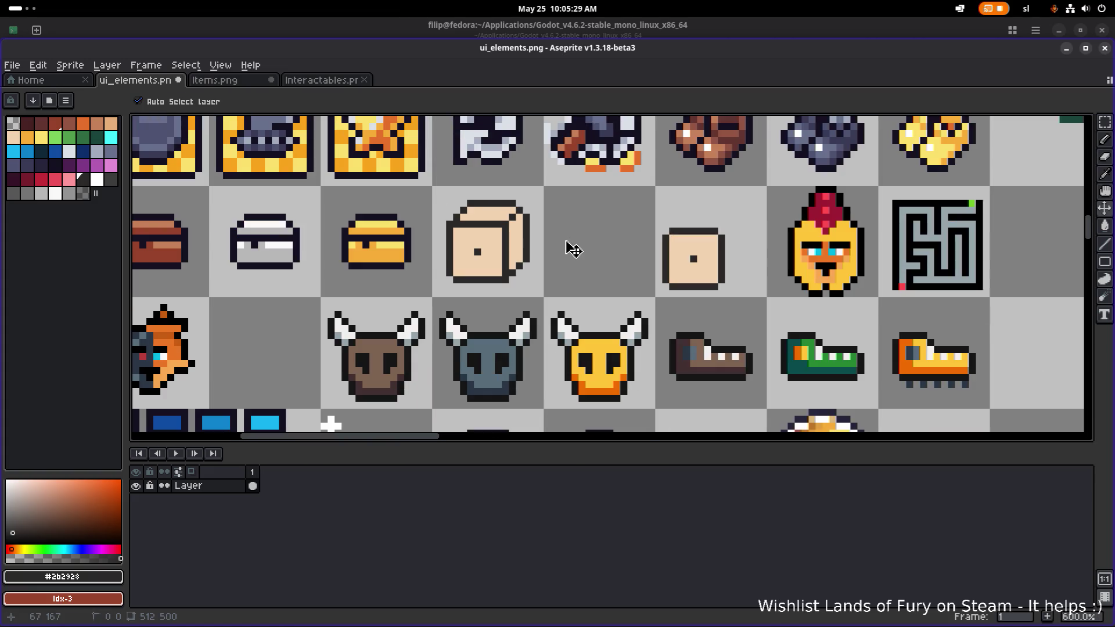
pyautogui.press('b')
pyautogui.scroll(-3, 569, 247)
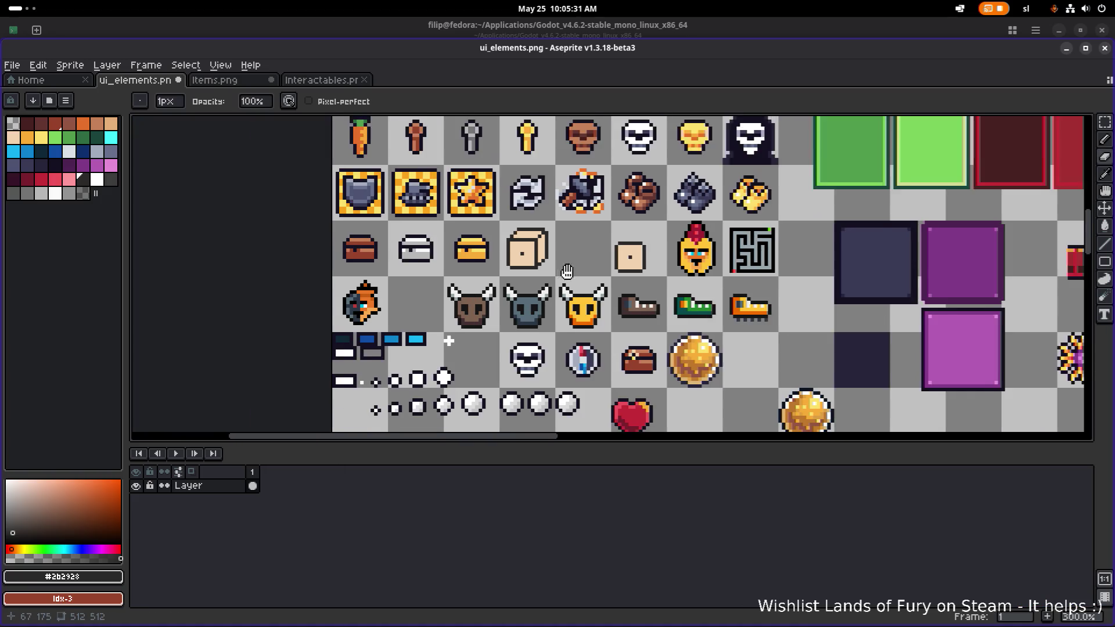
pyautogui.scroll(3, 490, 198)
pyautogui.scroll(1, 489, 198)
pyautogui.keyDown('alt'); pyautogui.click(465, 199); pyautogui.keyUp('alt')
pyautogui.scroll(-4, 464, 199)
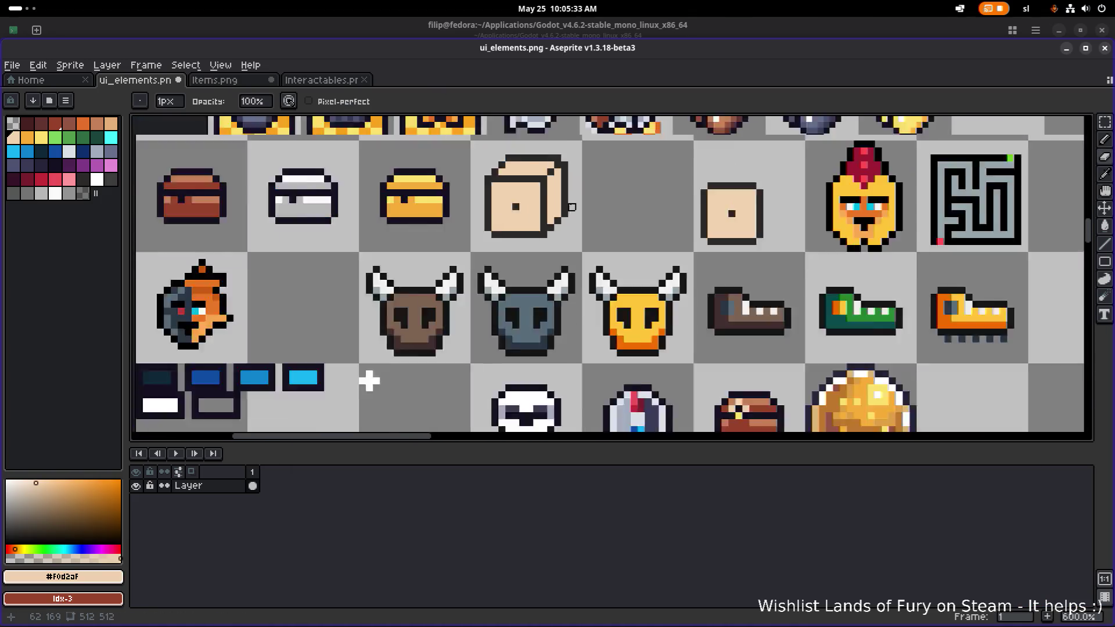
pyautogui.hscroll(3, 586, 216)
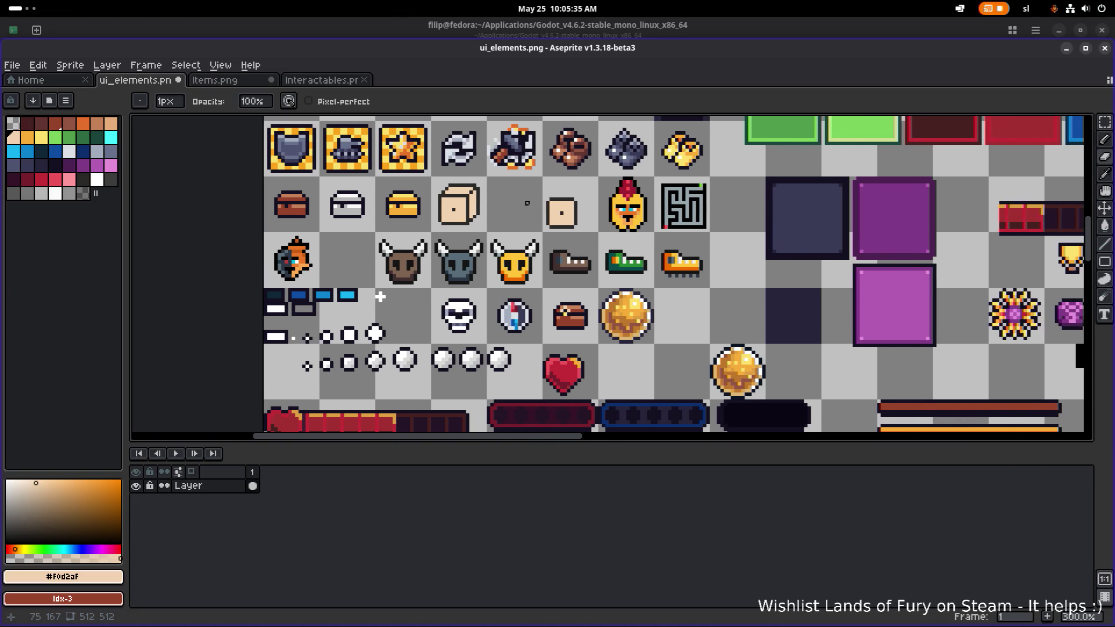
pyautogui.scroll(-2, 528, 203)
pyautogui.hscroll(3, 527, 203)
# Look over the Interactables.png and Items.png sheets, then return to ui_elements.png.
pyautogui.click(321, 79)
pyautogui.click(235, 84)
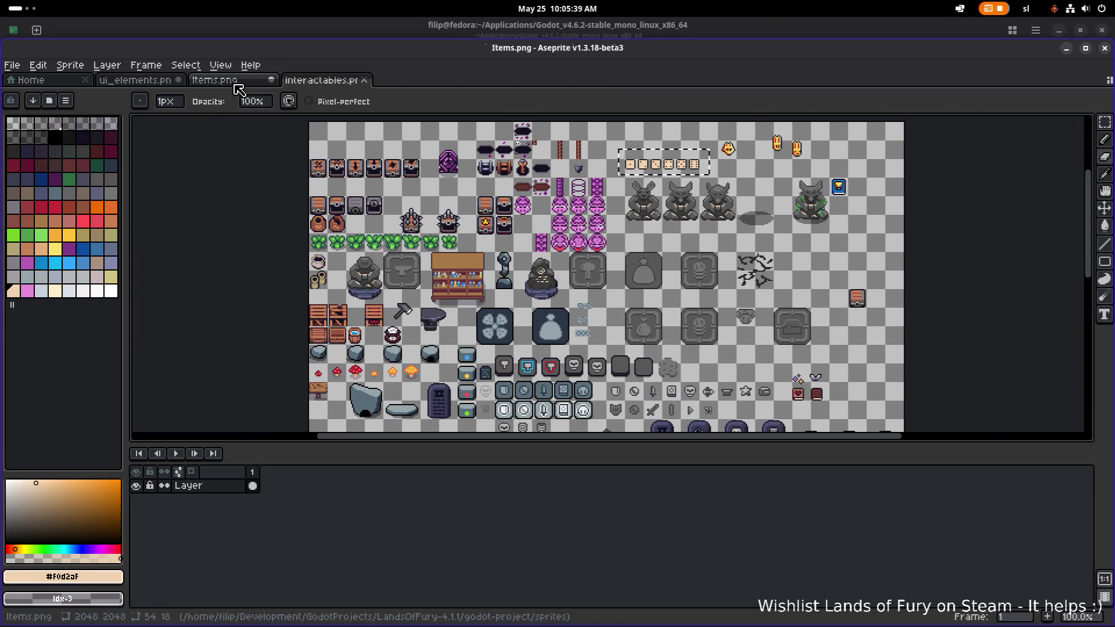
pyautogui.scroll(2, 428, 318)
pyautogui.scroll(1, 428, 318)
pyautogui.scroll(-5, 428, 318)
pyautogui.scroll(-2, 426, 176)
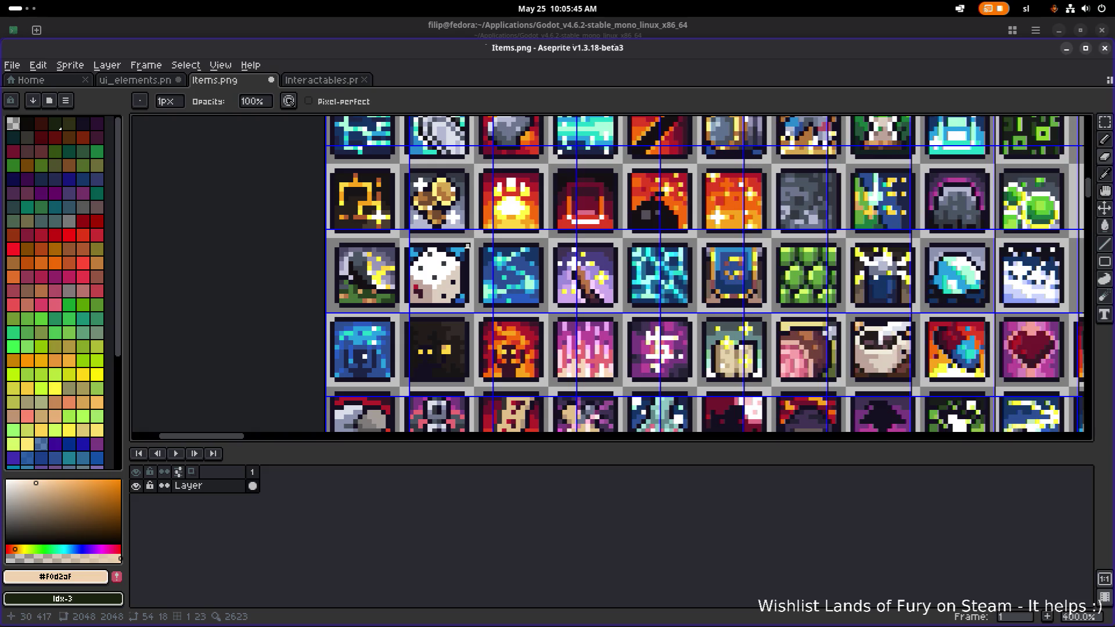
pyautogui.scroll(-2, 467, 236)
pyautogui.scroll(6, 348, 128)
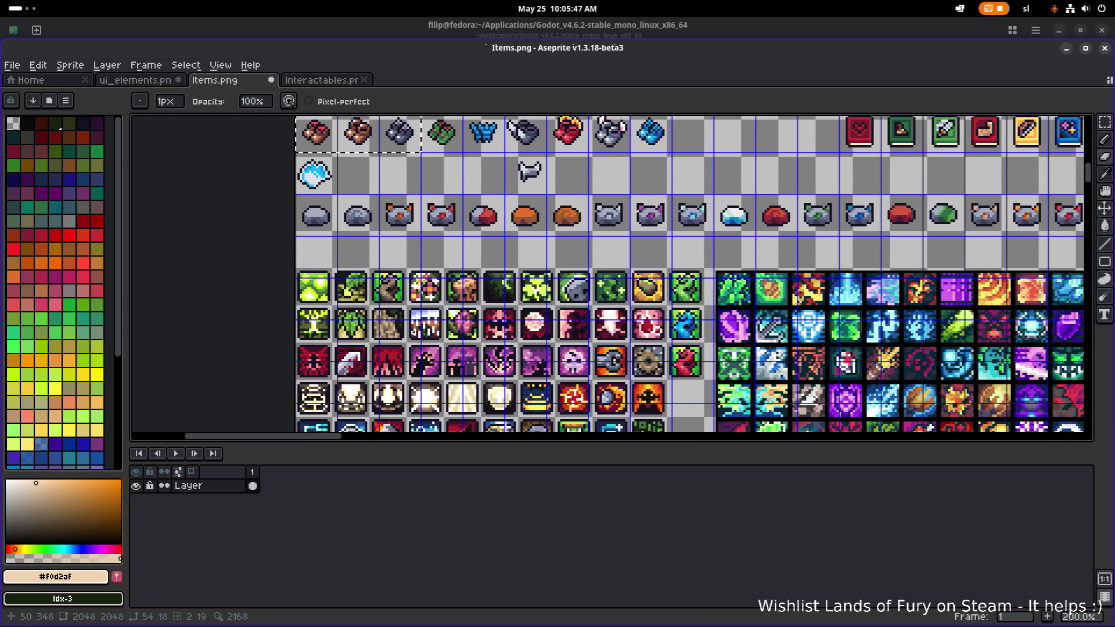
pyautogui.click(323, 80)
pyautogui.scroll(1, 581, 279)
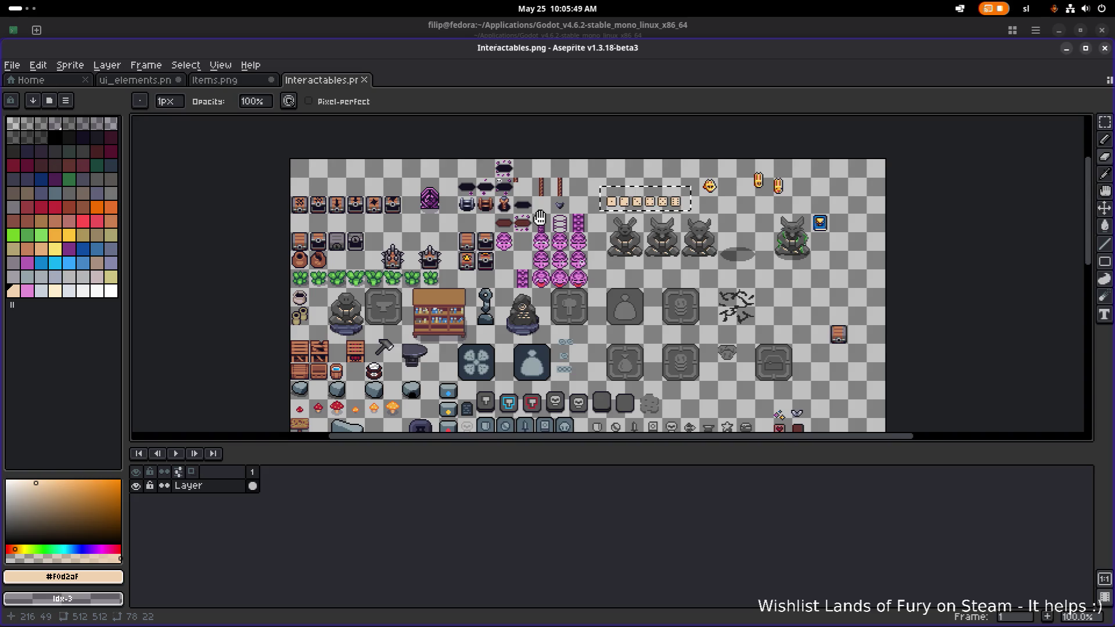
pyautogui.scroll(1, 467, 205)
pyautogui.scroll(-2, 467, 205)
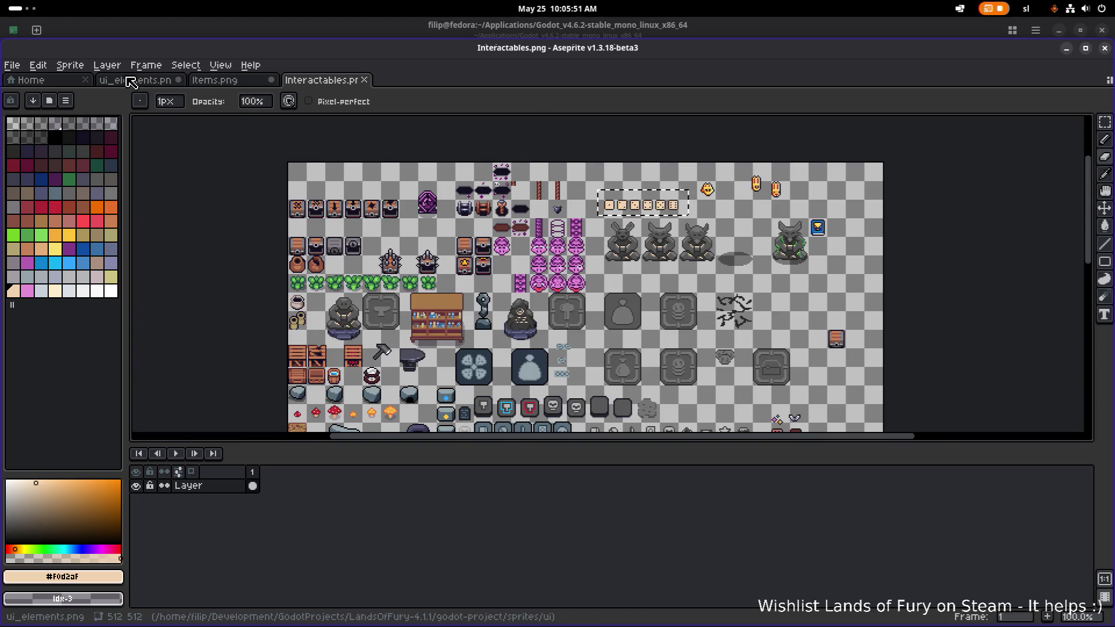
pyautogui.click(134, 80)
# Remove the stray dark pixel on the cube's front face and add one on its top face.
pyautogui.scroll(5, 371, 218)
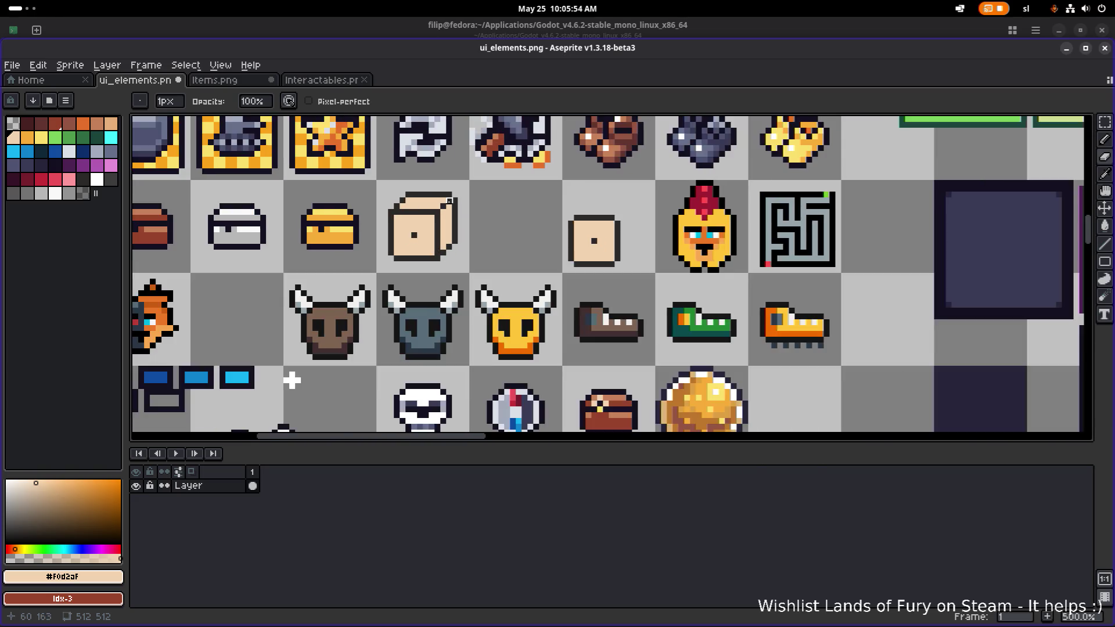
pyautogui.scroll(4, 449, 201)
pyautogui.keyDown('alt'); pyautogui.click(459, 186); pyautogui.keyUp('alt')
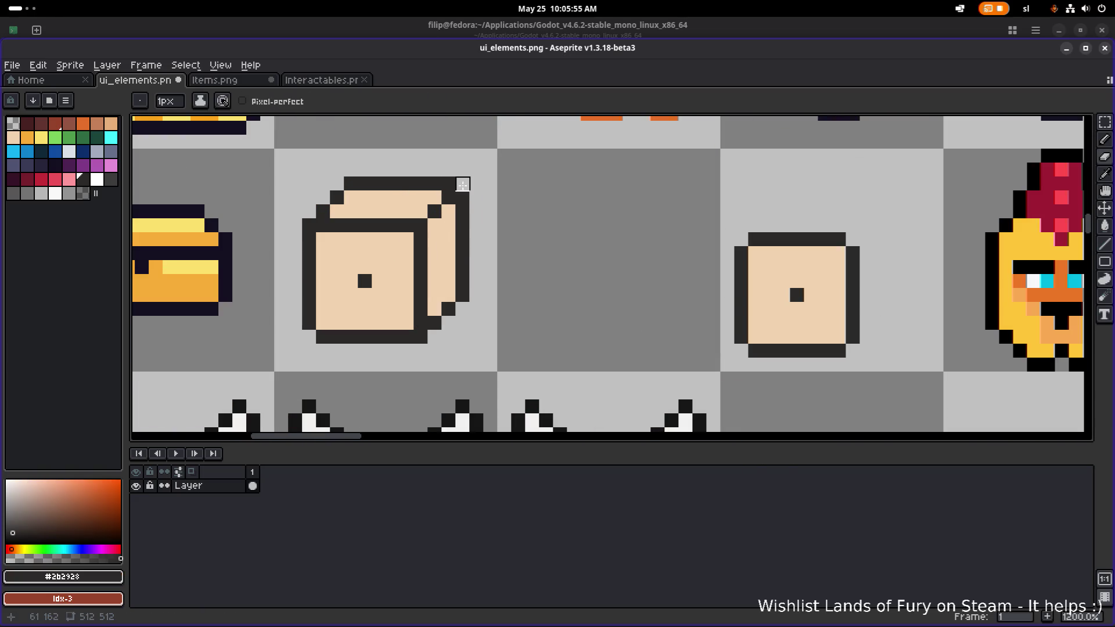
pyautogui.scroll(-3, 465, 192)
pyautogui.scroll(4, 495, 238)
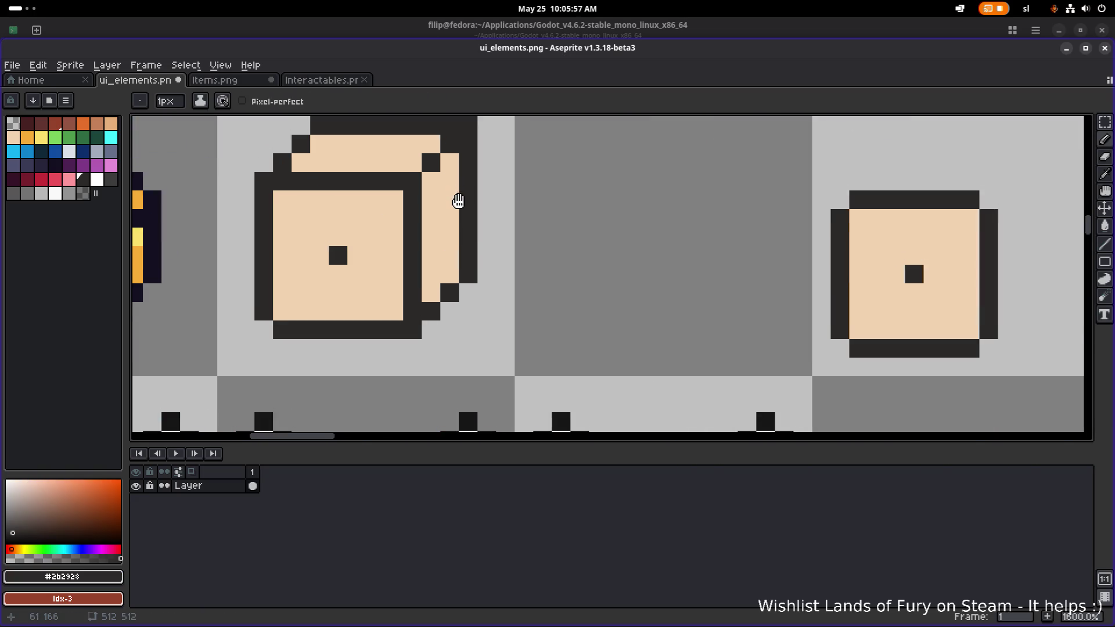
pyautogui.scroll(-1, 463, 238)
pyautogui.press('alt')
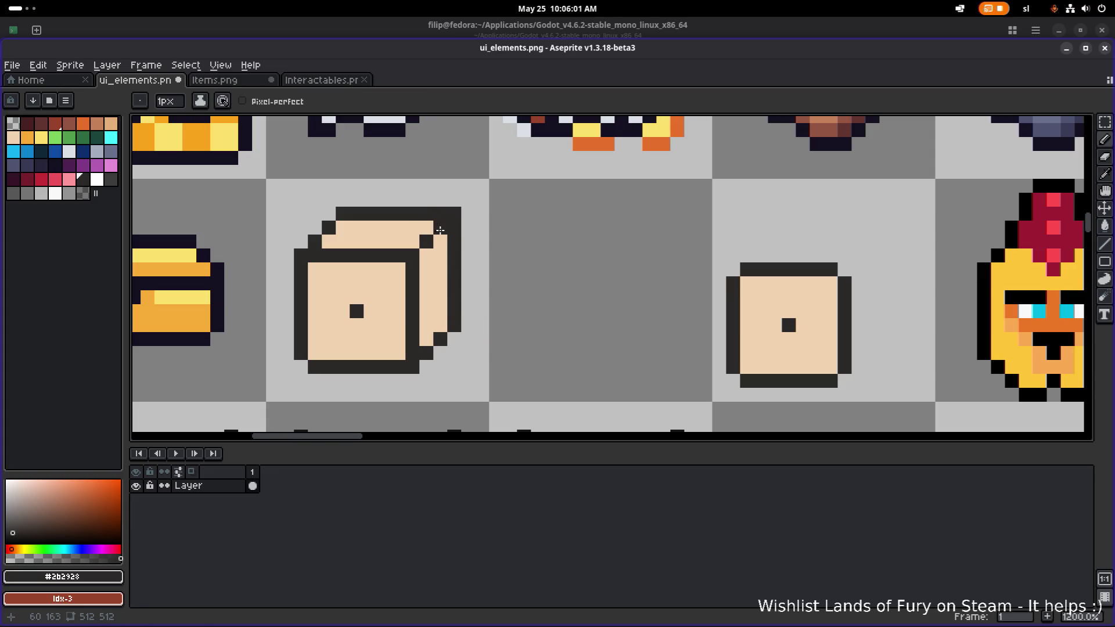
pyautogui.hotkey('ctrl', 'z')
pyautogui.click(399, 244)
pyautogui.scroll(-2, 446, 230)
pyautogui.scroll(-2, 464, 226)
pyautogui.scroll(3, 484, 224)
# Sample another colour from the lower part of the cube icon for further pixel fixes.
pyautogui.press('e')
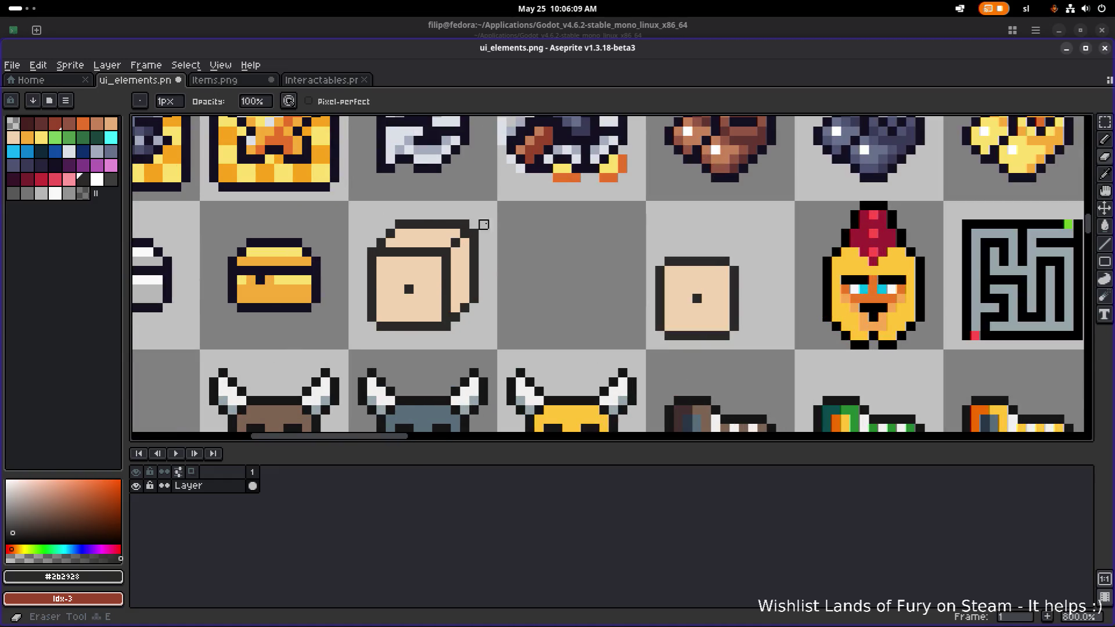
pyautogui.scroll(2, 483, 224)
pyautogui.keyDown('alt'); pyautogui.click(368, 316); pyautogui.keyUp('alt')
pyautogui.press('b')
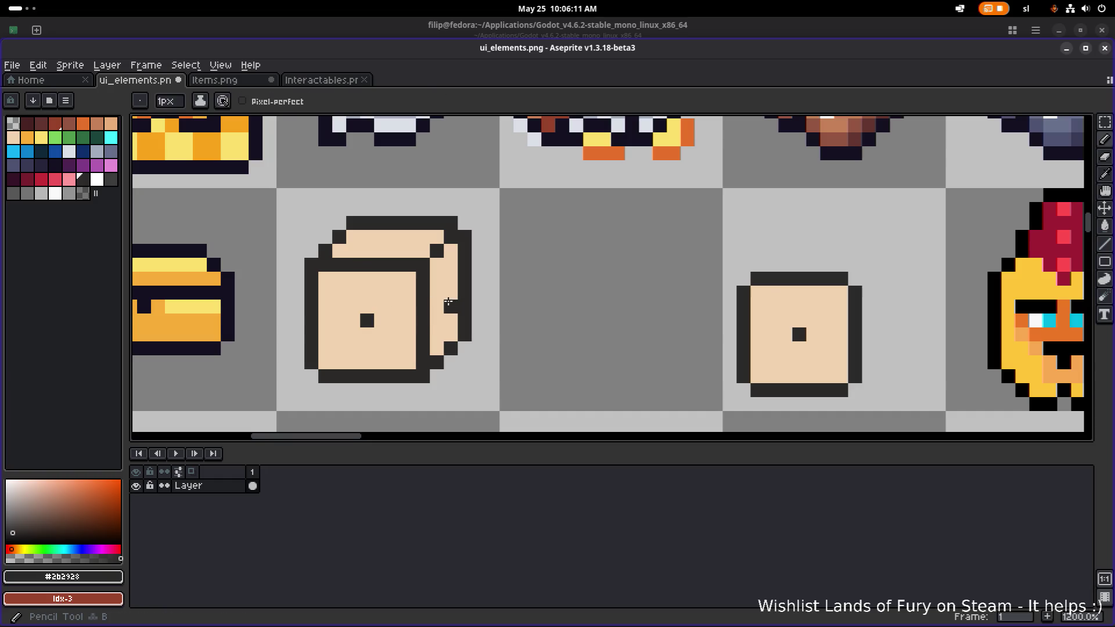
pyautogui.scroll(-6, 483, 292)
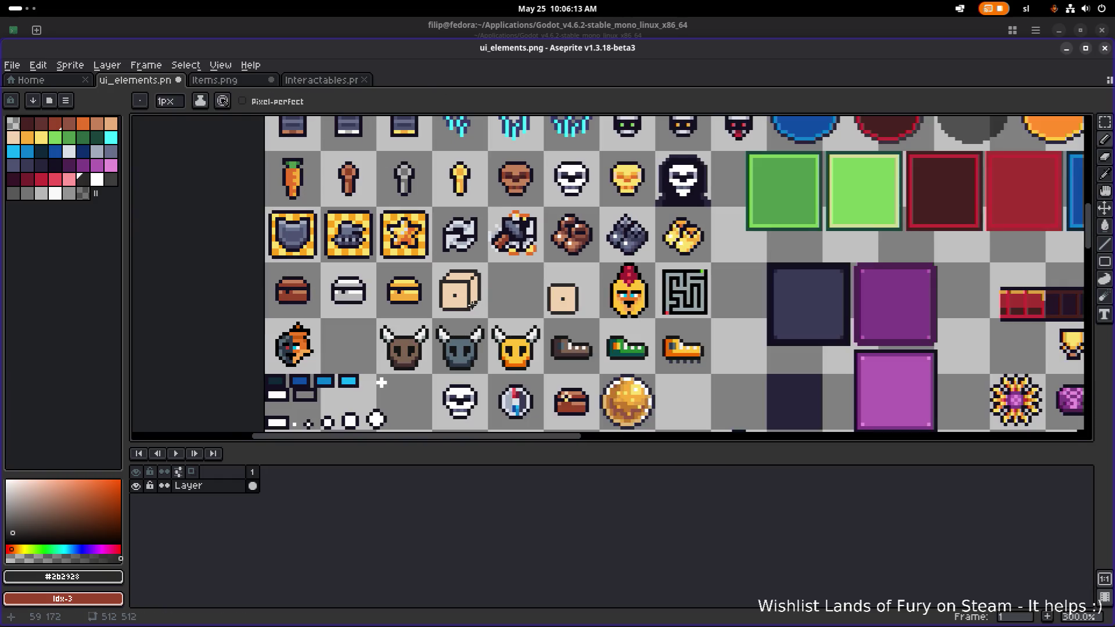
pyautogui.scroll(3, 472, 304)
pyautogui.scroll(-1, 476, 303)
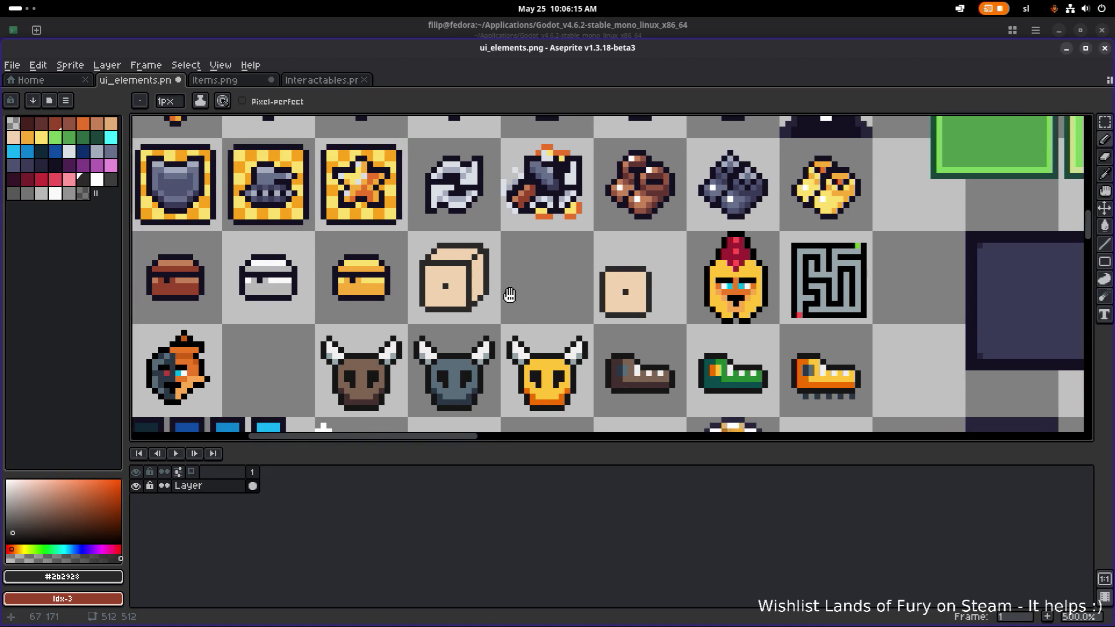
pyautogui.hscroll(4, 464, 290)
pyautogui.scroll(-1, 465, 290)
pyautogui.press('m')
pyautogui.hscroll(-1, 367, 241)
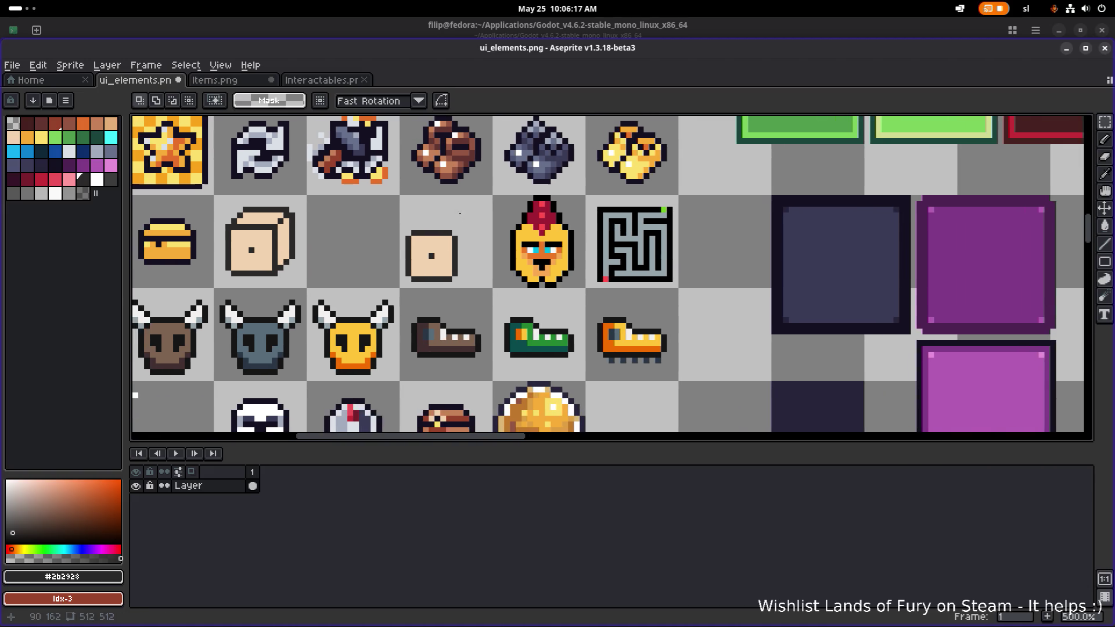
# Move the flat die-face icon into the cube's slot beside the gold chest.
pyautogui.moveTo(221, 283); pyautogui.dragTo(332, 204)
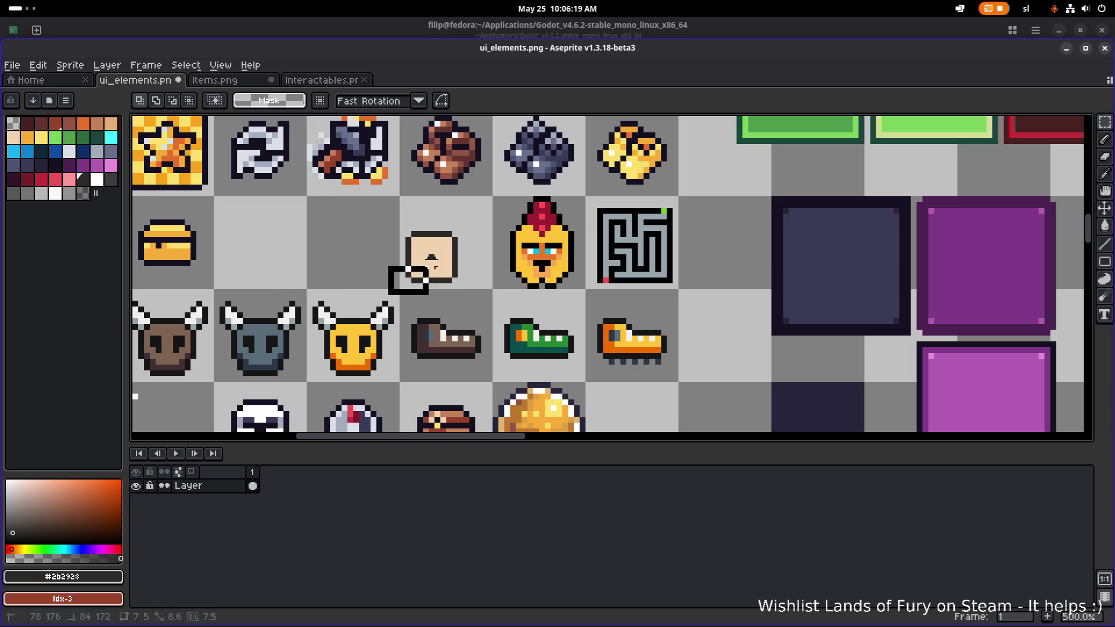
pyautogui.moveTo(395, 299); pyautogui.dragTo(491, 216)
pyautogui.moveTo(453, 257); pyautogui.dragTo(280, 241)
pyautogui.click(356, 242)
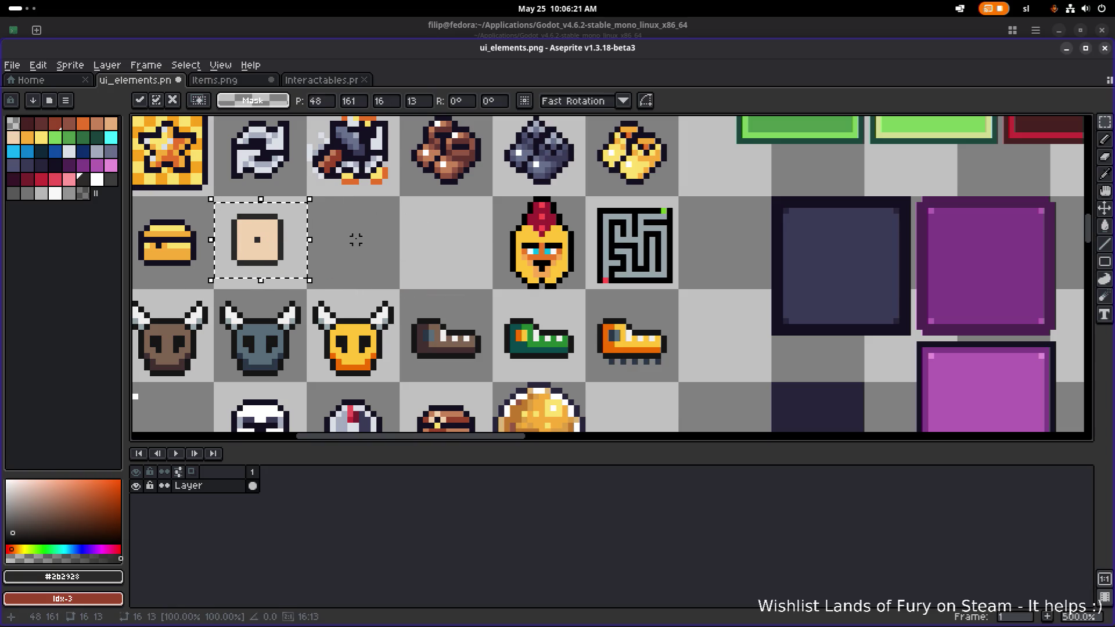
pyautogui.hscroll(-2, 407, 238)
pyautogui.scroll(1, 386, 236)
# Nudge the die face one pixel right, then undo a trial shift of its lower part.
pyautogui.moveTo(435, 268); pyautogui.dragTo(332, 187)
pyautogui.moveTo(378, 221); pyautogui.dragTo(386, 221)
pyautogui.click(490, 222)
pyautogui.moveTo(406, 270); pyautogui.dragTo(294, 209)
pyautogui.moveTo(378, 250); pyautogui.dragTo(436, 278)
pyautogui.hotkey('ctrl', 'z')
pyautogui.scroll(3, 417, 225)
# Try reshaping the pips, extending the centre pip and adding 2x2 dark pips bottom-left and top-right.
pyautogui.press('i')
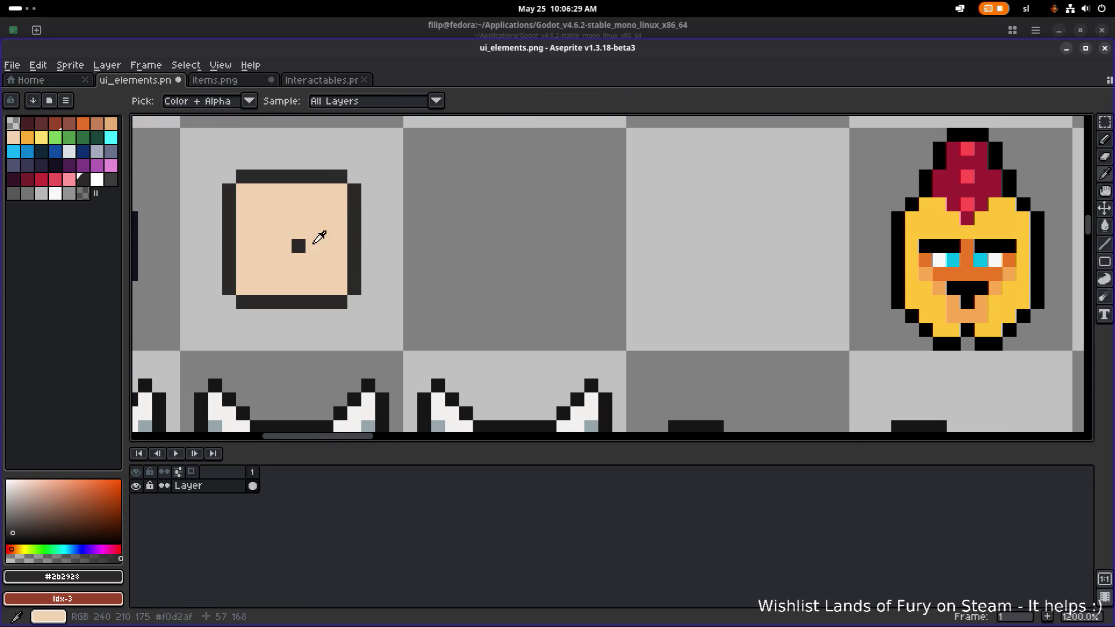
pyautogui.moveTo(285, 246)
pyautogui.mouseDown()
pyautogui.moveTo(284, 232)
pyautogui.moveTo(312, 233)
pyautogui.mouseUp()
pyautogui.keyDown('alt'); pyautogui.click(323, 253); pyautogui.keyUp('alt')
pyautogui.press('b')
pyautogui.click(314, 232)
pyautogui.scroll(-6, 319, 232)
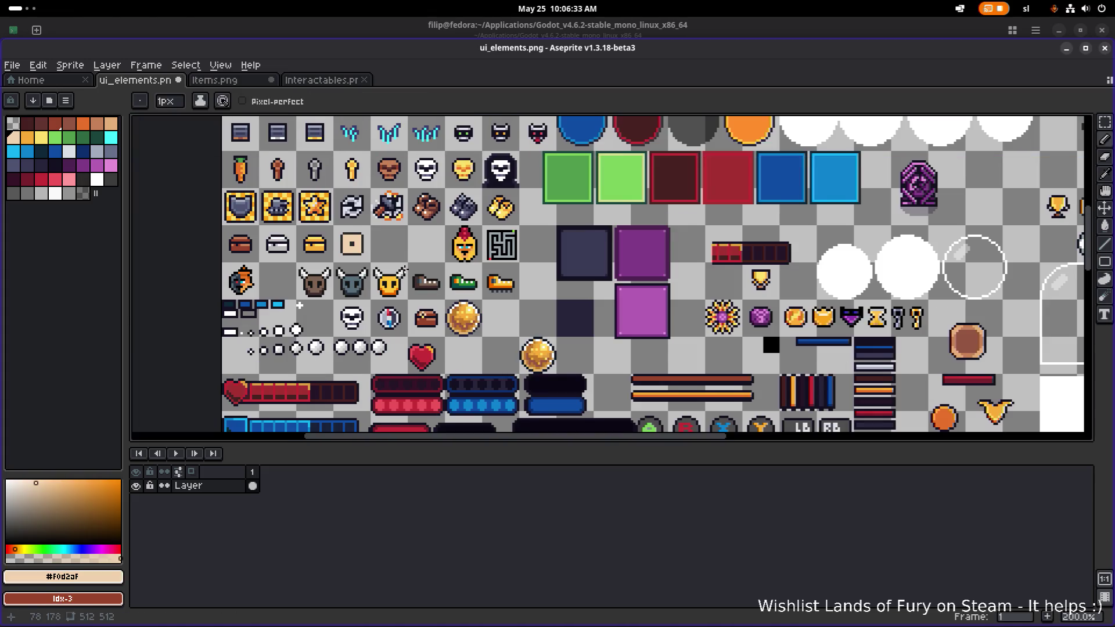
pyautogui.moveTo(401, 267); pyautogui.dragTo(338, 232)
pyautogui.scroll(6, 309, 240)
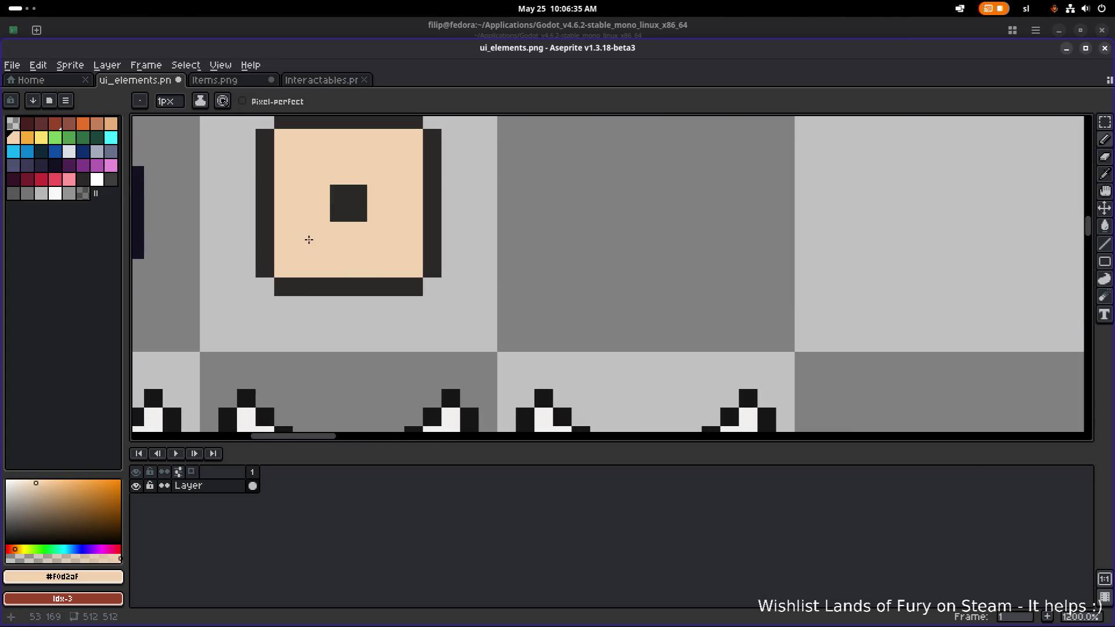
pyautogui.keyDown('alt'); pyautogui.click(342, 198); pyautogui.keyUp('alt')
pyautogui.click(306, 246)
pyautogui.moveTo(308, 254)
pyautogui.mouseDown()
pyautogui.moveTo(285, 268)
pyautogui.moveTo(285, 249)
pyautogui.mouseUp()
pyautogui.moveTo(387, 147)
pyautogui.mouseDown()
pyautogui.moveTo(406, 154)
pyautogui.moveTo(398, 137)
pyautogui.moveTo(413, 141)
pyautogui.mouseUp()
# Undo the pip edits back to a single centre pip and reselect the die face.
pyautogui.scroll(-5, 418, 145)
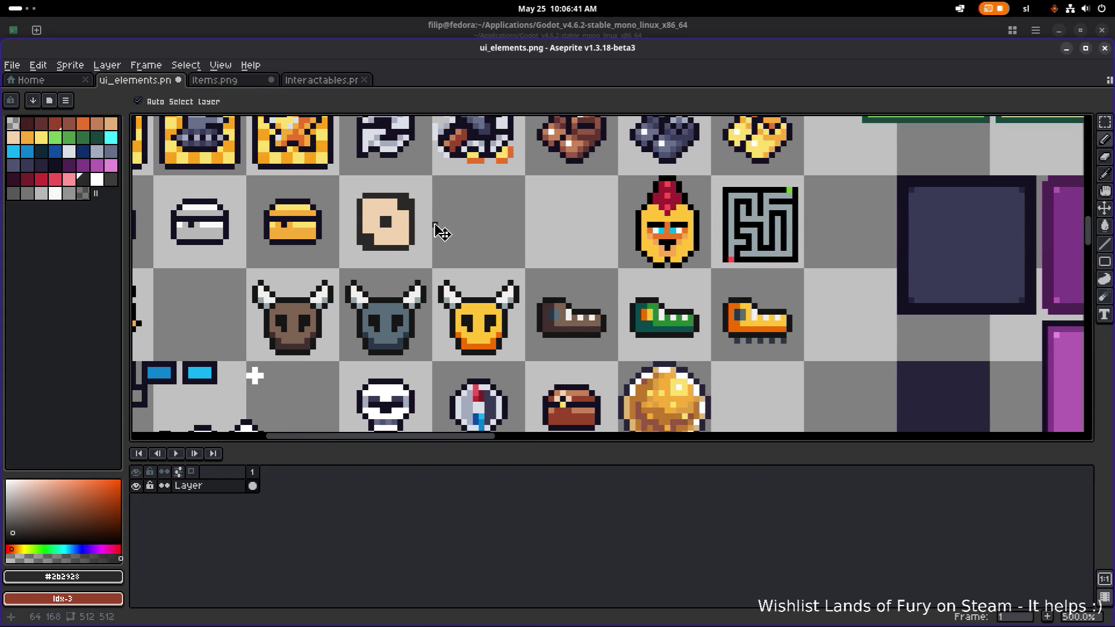
pyautogui.hotkey('ctrl', 'z')
pyautogui.hotkey('ctrl', 'z')
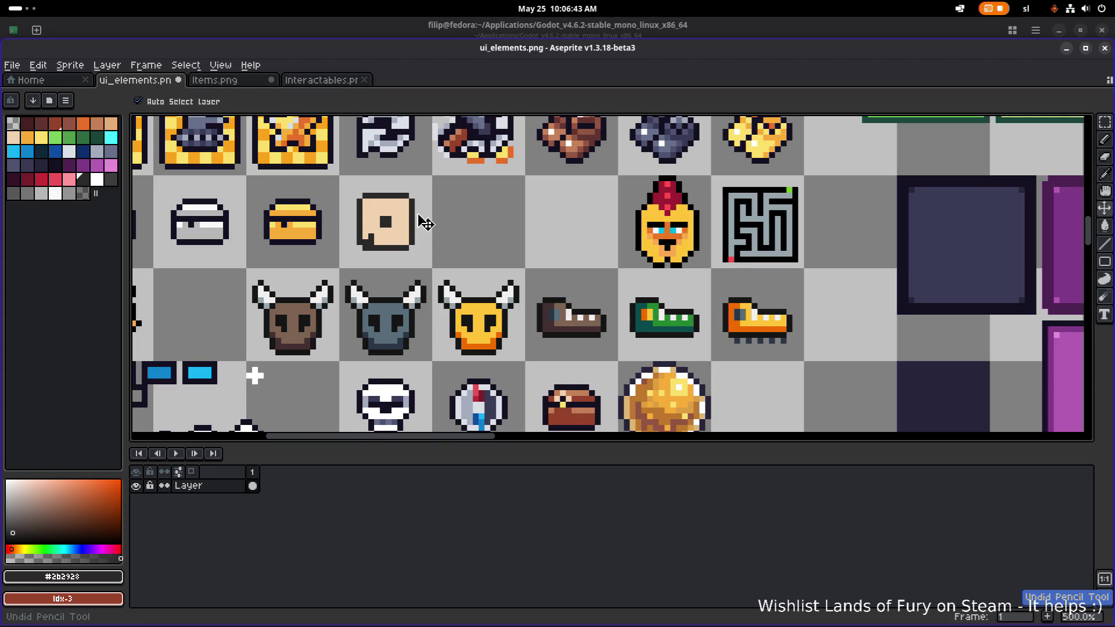
pyautogui.hotkey('ctrl', 'z')
pyautogui.hotkey('ctrl', 'z')
pyautogui.hotkey('ctrl', 'z')
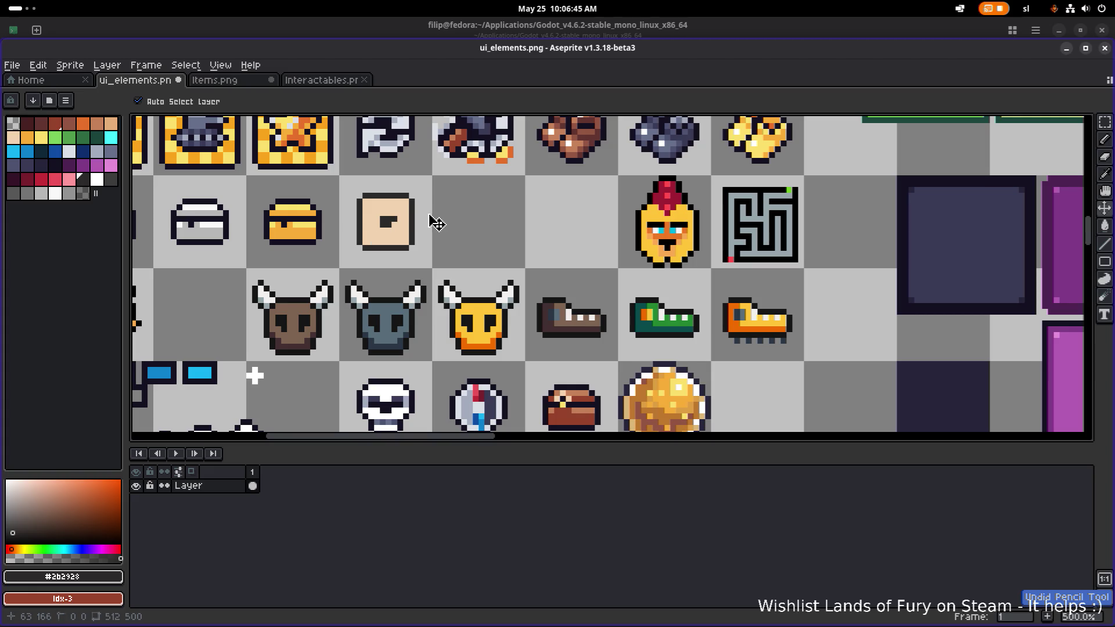
pyautogui.hotkey('ctrl', 'z')
pyautogui.hotkey('ctrl', 'z')
pyautogui.hotkey('ctrl', 'z')
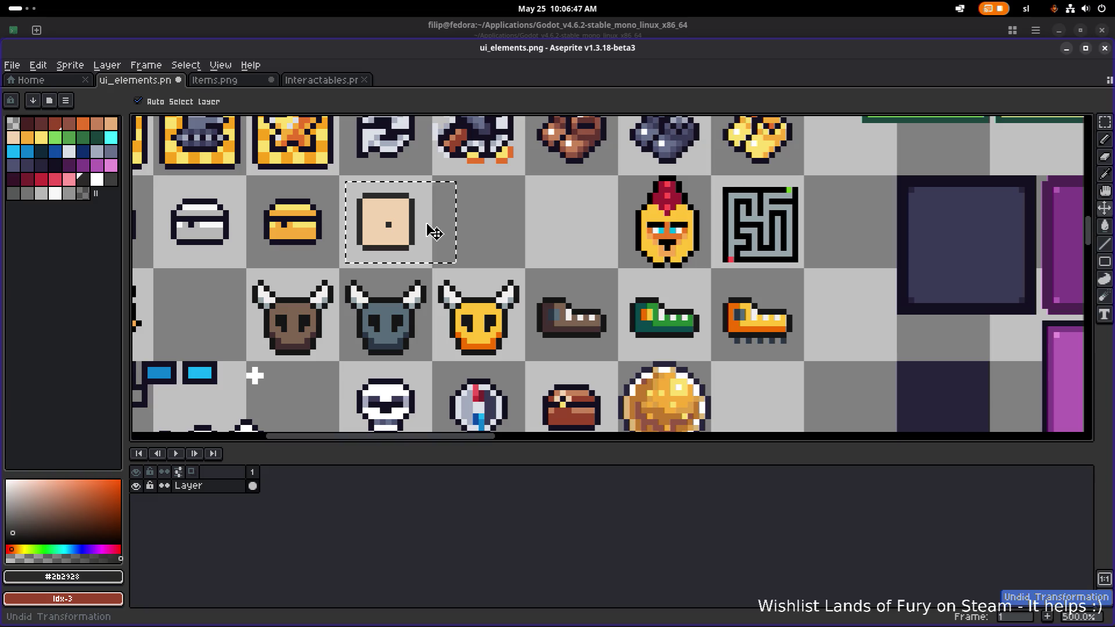
pyautogui.hotkey('ctrl', 'z')
pyautogui.hotkey('ctrl', 'z')
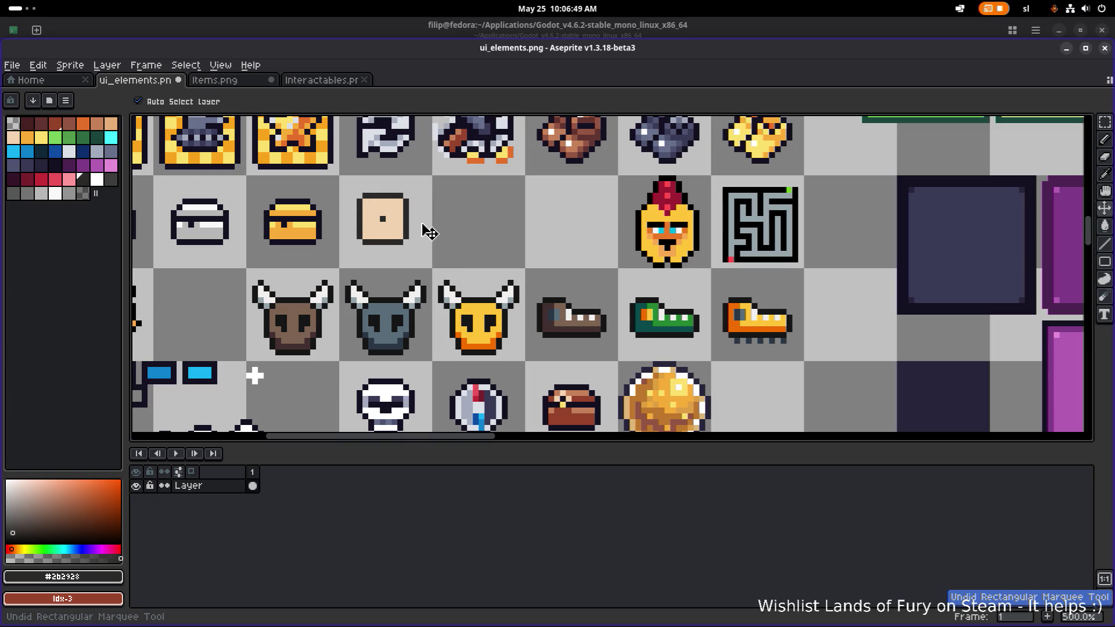
pyautogui.press('b')
pyautogui.press('m')
pyautogui.moveTo(451, 260); pyautogui.dragTo(348, 173)
# Nudge the die face one pixel right and down, then draw three cube edge lines up-right from its corners.
pyautogui.moveTo(393, 220)
pyautogui.mouseDown()
pyautogui.moveTo(409, 232)
pyautogui.moveTo(394, 237)
pyautogui.mouseUp()
pyautogui.click(334, 210)
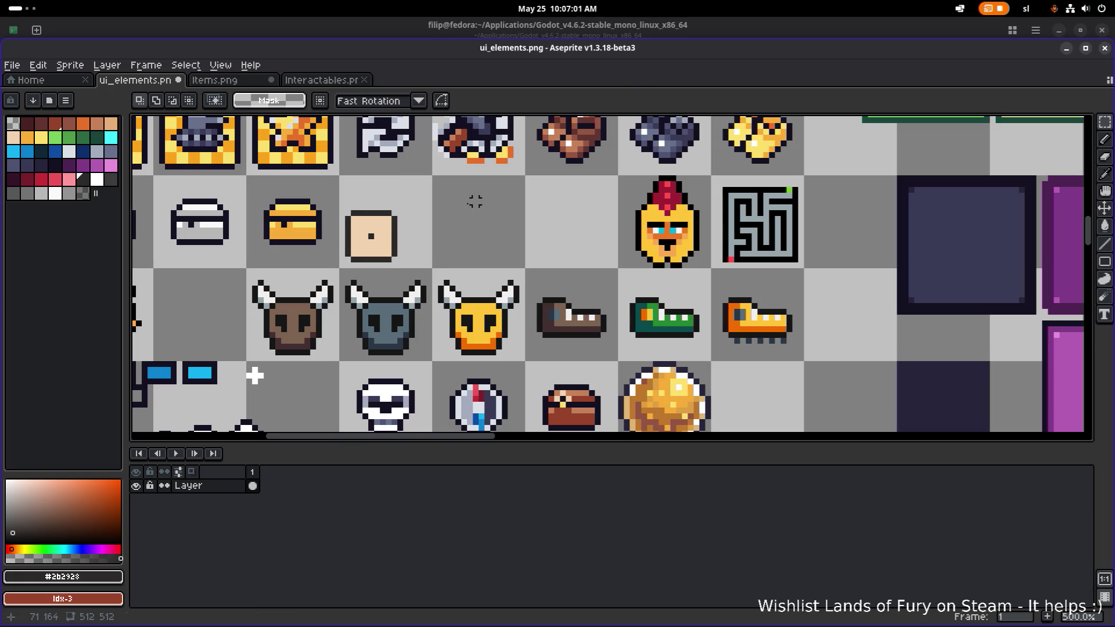
pyautogui.scroll(2, 348, 212)
pyautogui.press('l')
pyautogui.moveTo(332, 213)
pyautogui.mouseDown()
pyautogui.moveTo(377, 170)
pyautogui.moveTo(440, 180)
pyautogui.mouseUp()
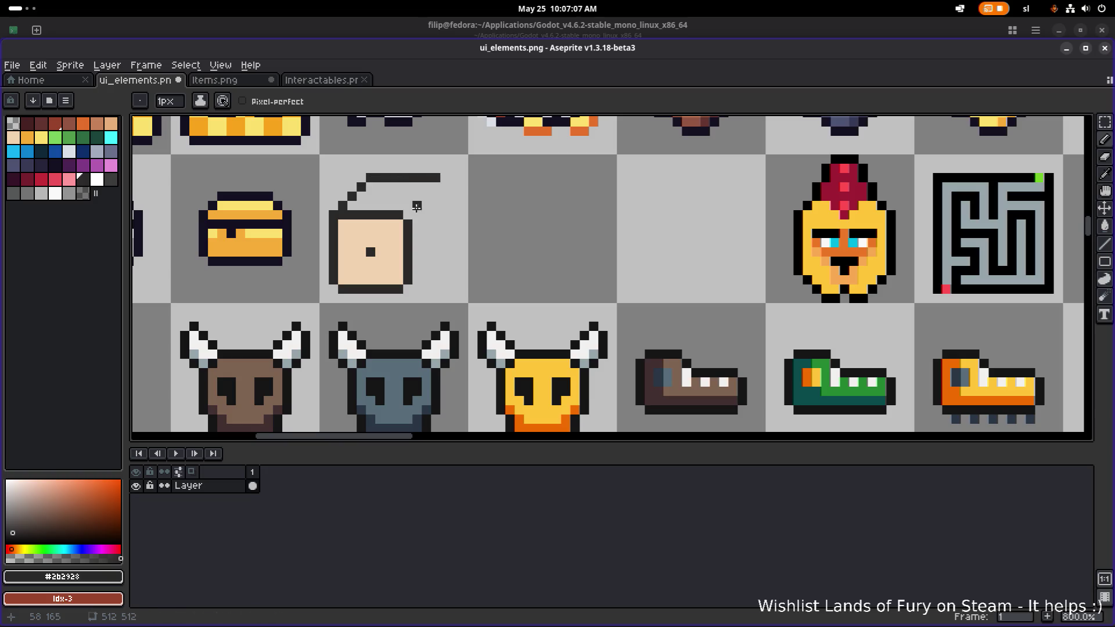
pyautogui.moveTo(408, 215); pyautogui.dragTo(437, 186)
pyautogui.moveTo(417, 276)
pyautogui.mouseDown()
pyautogui.moveTo(443, 243)
pyautogui.moveTo(432, 254)
pyautogui.moveTo(436, 194)
pyautogui.mouseUp()
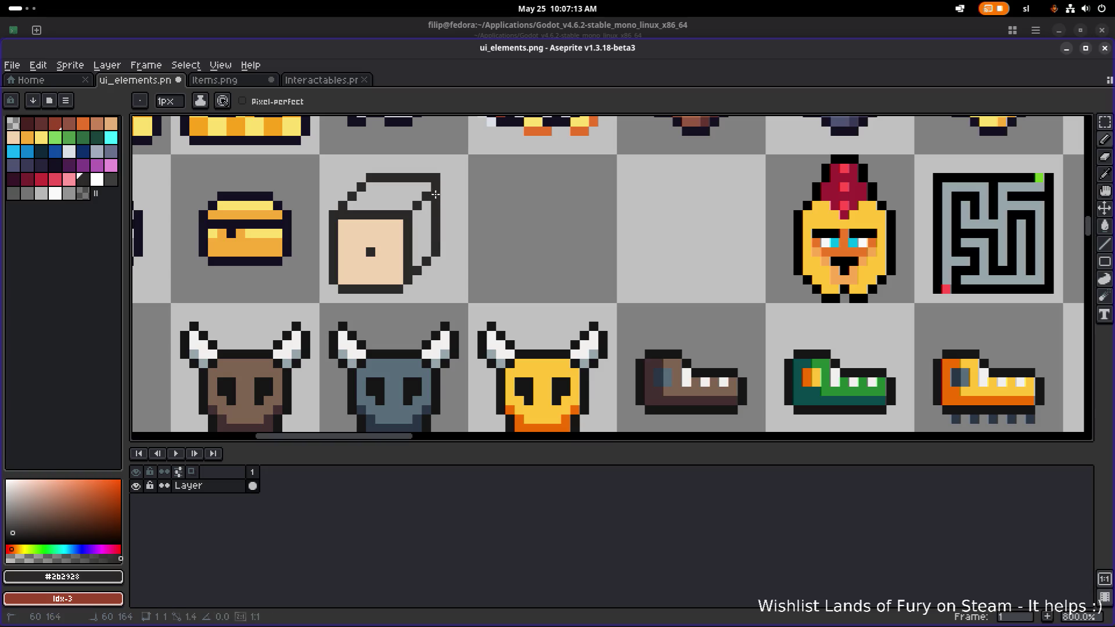
# Box-select the die icon with the Rectangular Marquee, deselect, and sample the beige face colour.
pyautogui.press('b')
pyautogui.scroll(-2, 436, 198)
pyautogui.scroll(4, 439, 203)
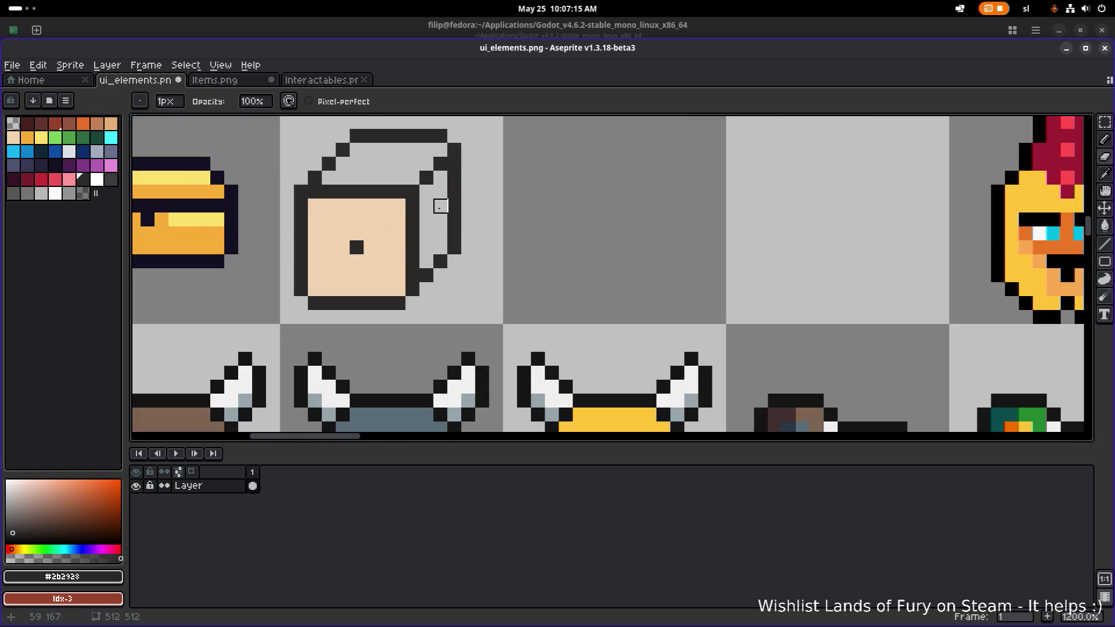
pyautogui.press('m')
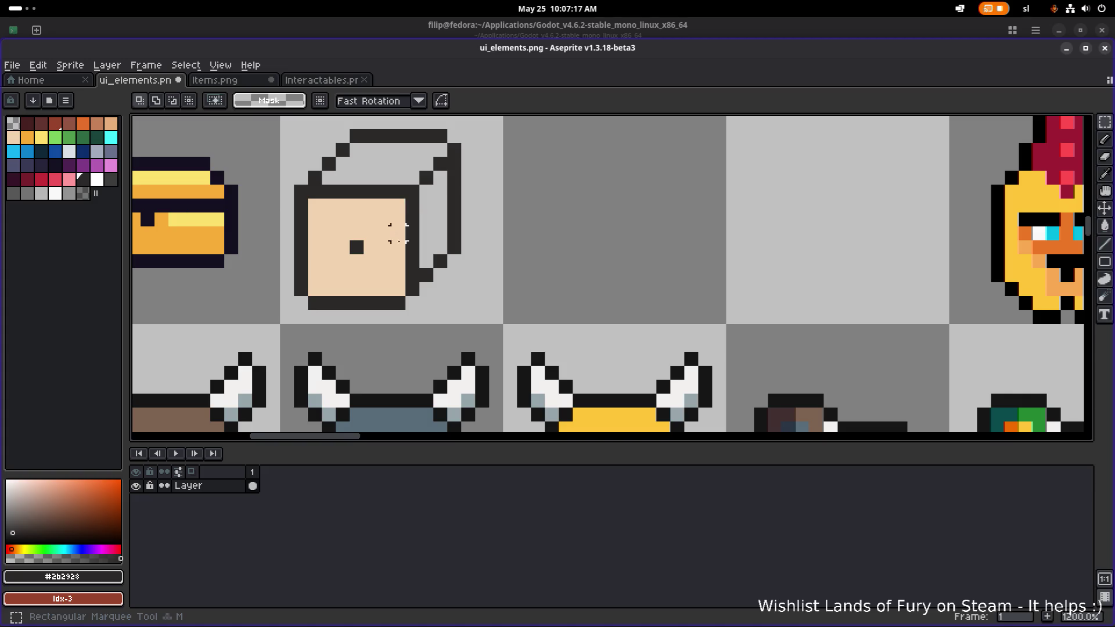
pyautogui.scroll(-2, 468, 287)
pyautogui.moveTo(478, 298); pyautogui.dragTo(357, 177)
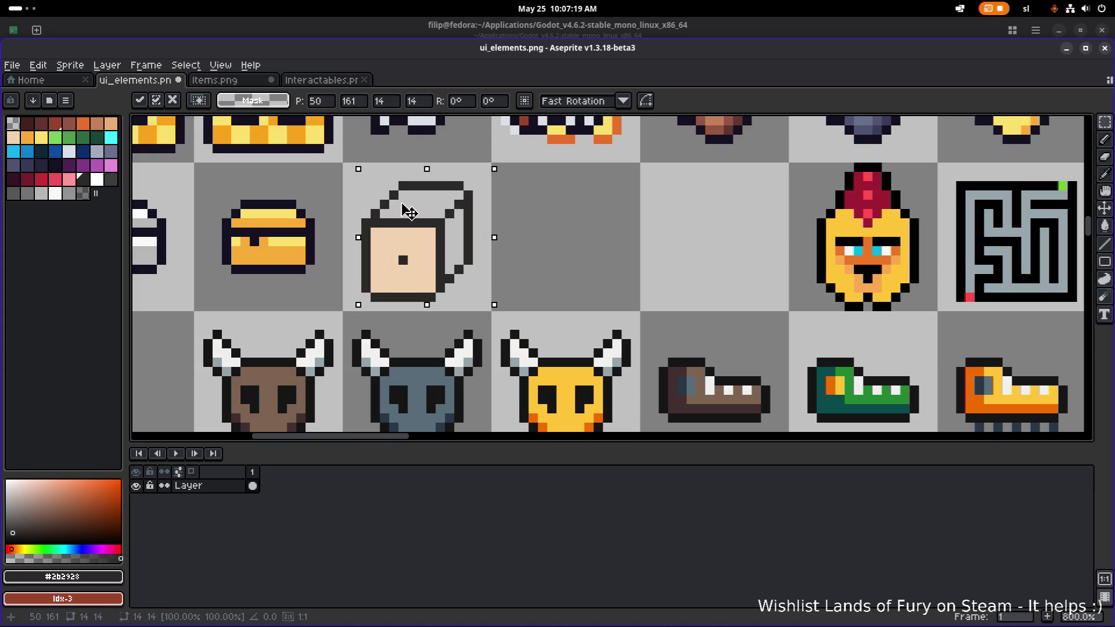
pyautogui.click(530, 204)
pyautogui.scroll(-3, 505, 207)
pyautogui.scroll(-1, 505, 207)
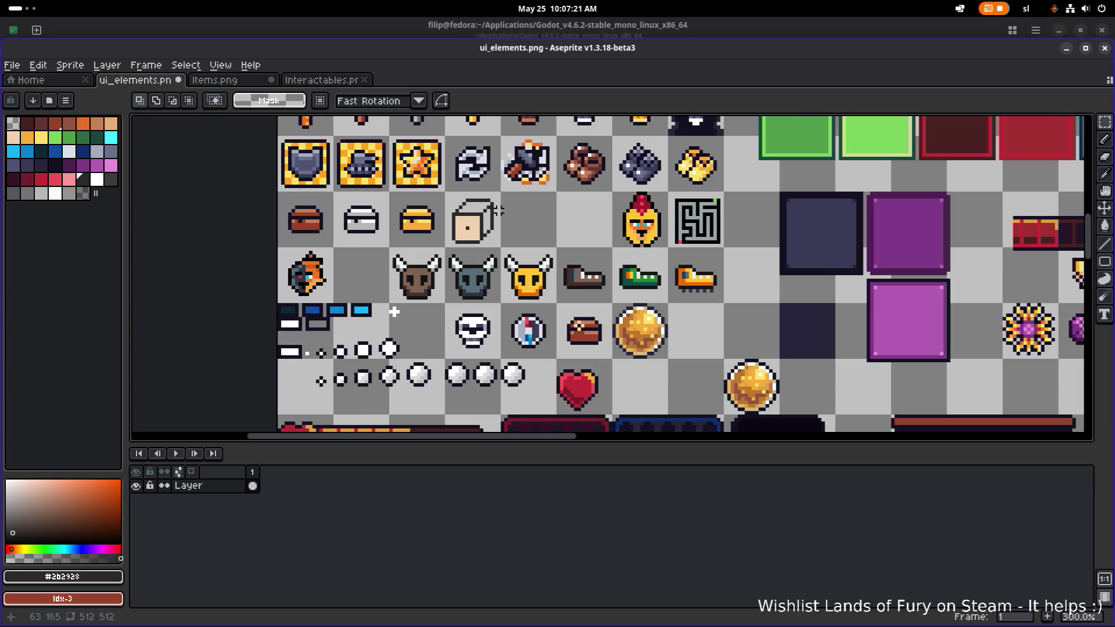
pyautogui.scroll(3, 453, 206)
pyautogui.press('b')
pyautogui.keyDown('alt'); pyautogui.click(436, 238); pyautogui.keyUp('alt')
# Bucket-fill the cube's top and right faces beige.
pyautogui.press('g')
pyautogui.click(448, 202)
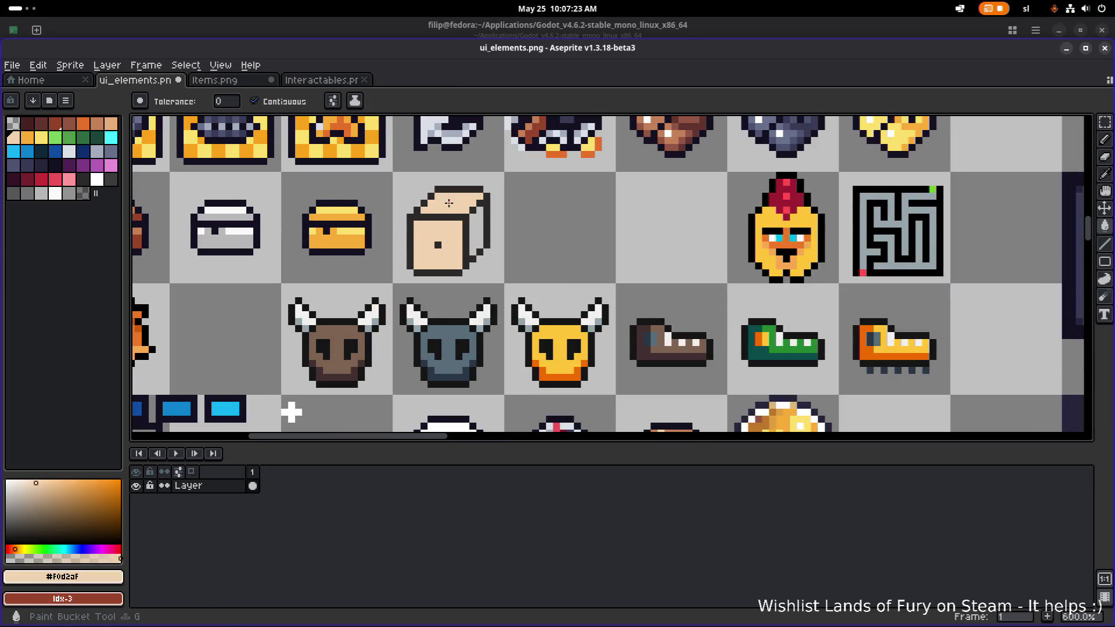
pyautogui.click(481, 223)
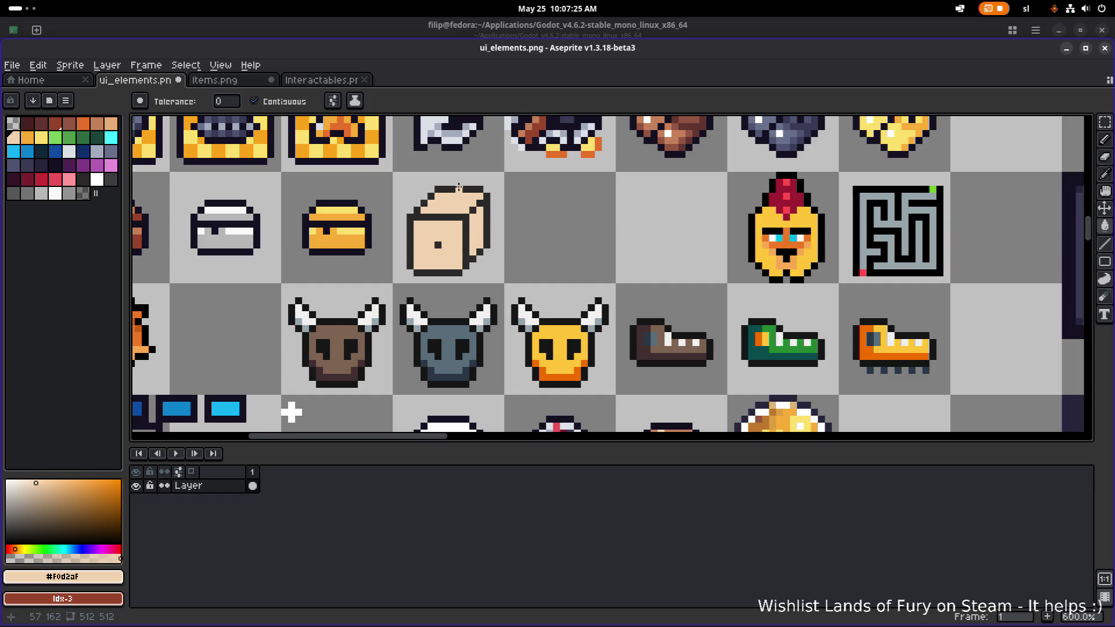
pyautogui.scroll(-3, 459, 187)
pyautogui.scroll(6, 455, 199)
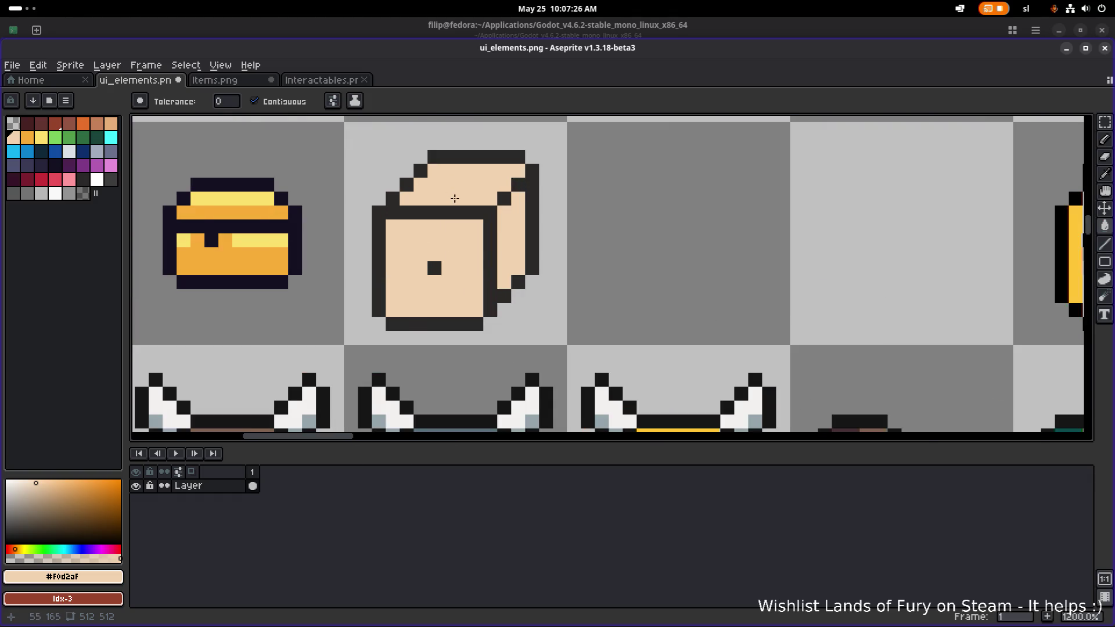
pyautogui.scroll(-7, 454, 198)
pyautogui.scroll(4, 438, 201)
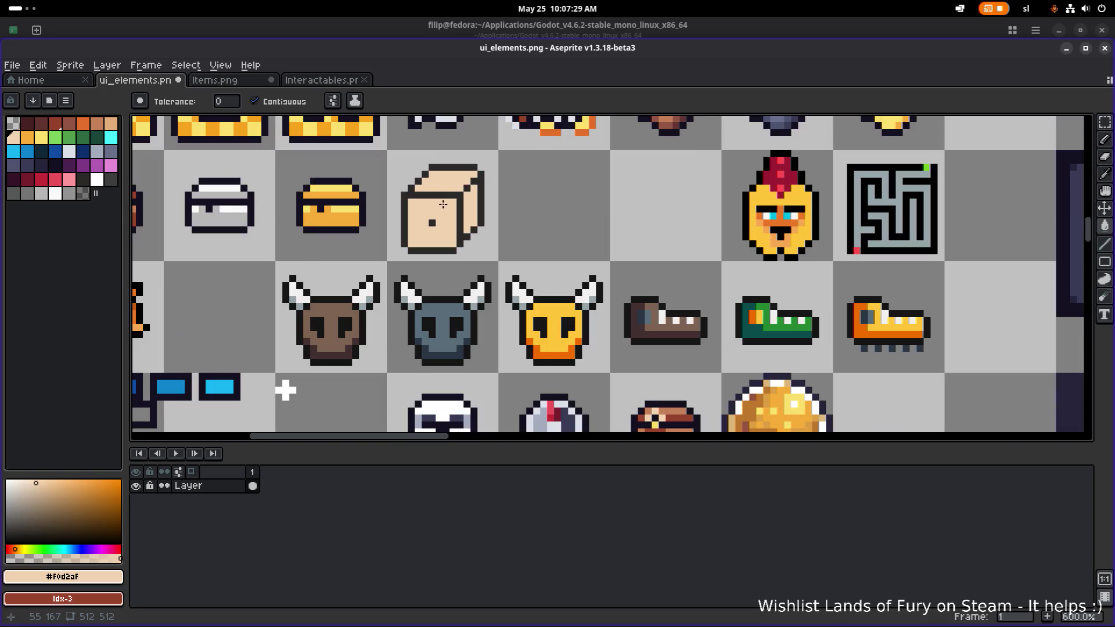
# Erase the lid outline and the right-side outline down to the corner.
pyautogui.press('e')
pyautogui.moveTo(409, 190)
pyautogui.mouseDown()
pyautogui.moveTo(500, 186)
pyautogui.moveTo(433, 169)
pyautogui.moveTo(460, 174)
pyautogui.moveTo(415, 181)
pyautogui.mouseUp()
pyautogui.moveTo(481, 189); pyautogui.dragTo(468, 244)
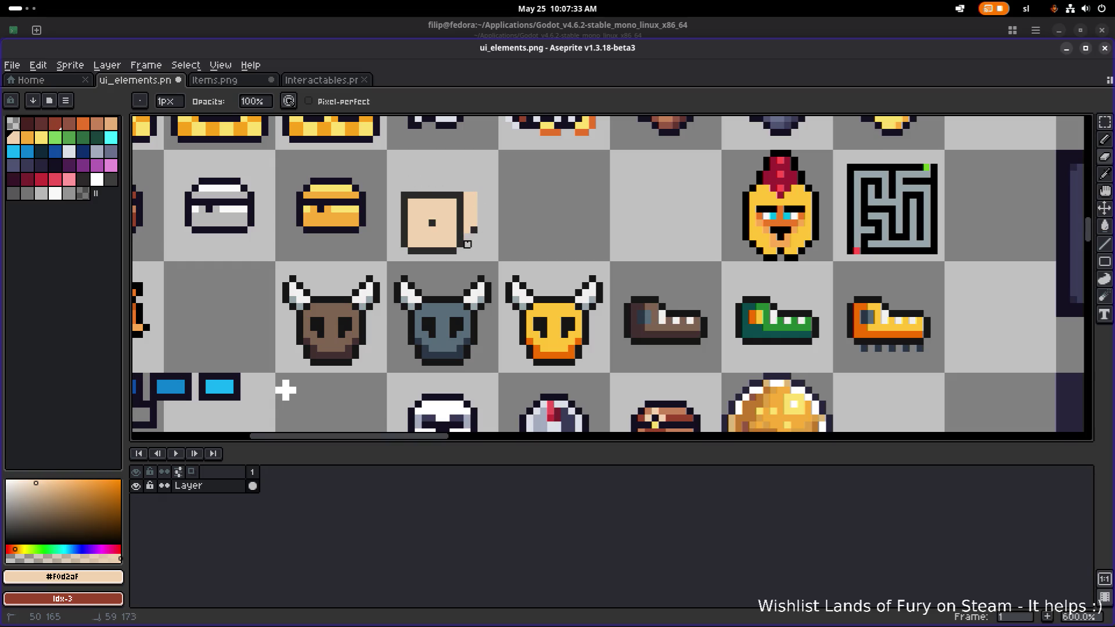
pyautogui.scroll(-4, 481, 237)
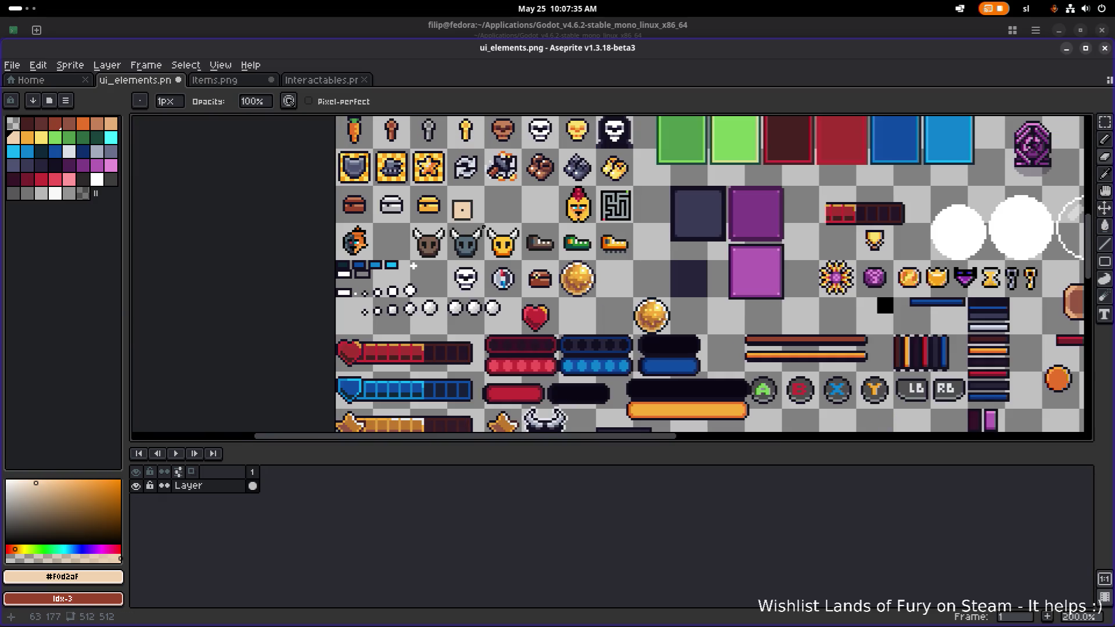
pyautogui.scroll(-3, 413, 265)
pyautogui.scroll(3, 413, 265)
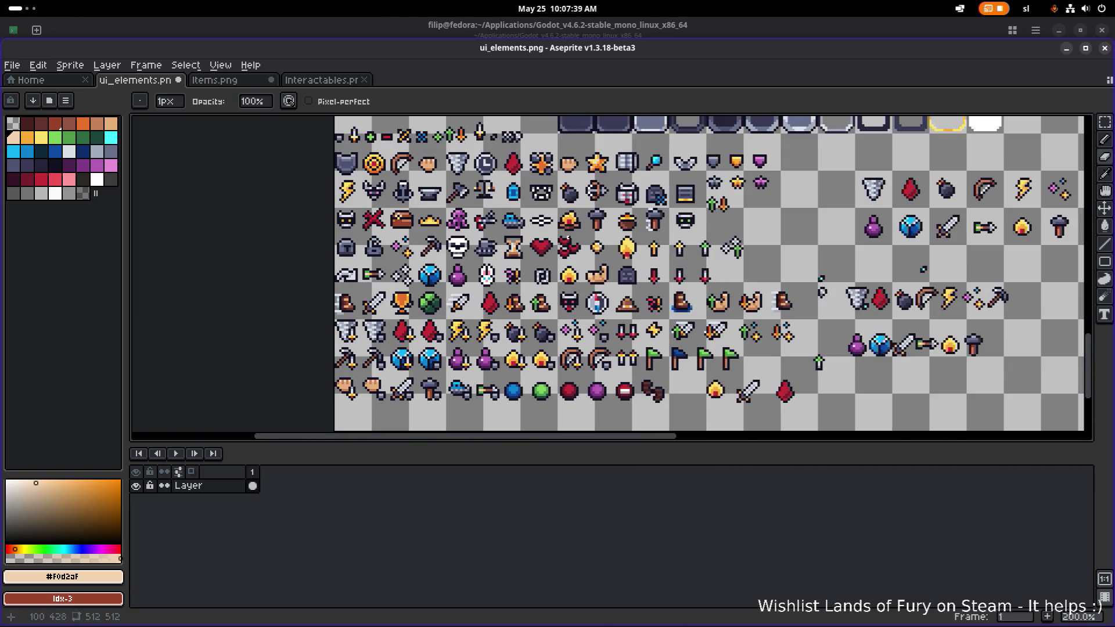
pyautogui.scroll(2, 437, 364)
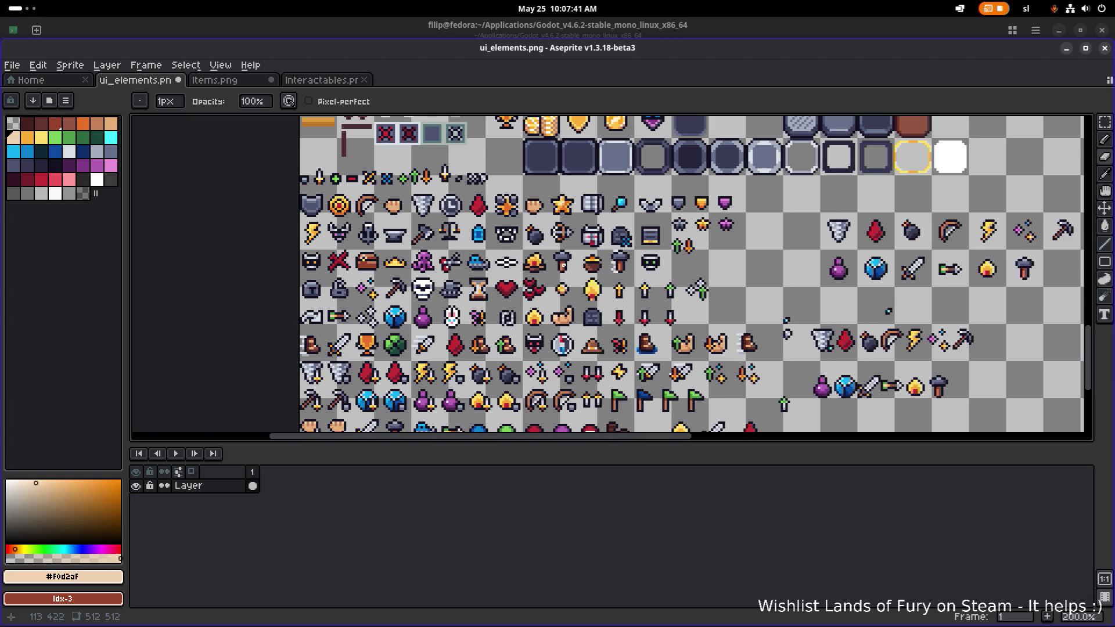
pyautogui.scroll(1, 556, 267)
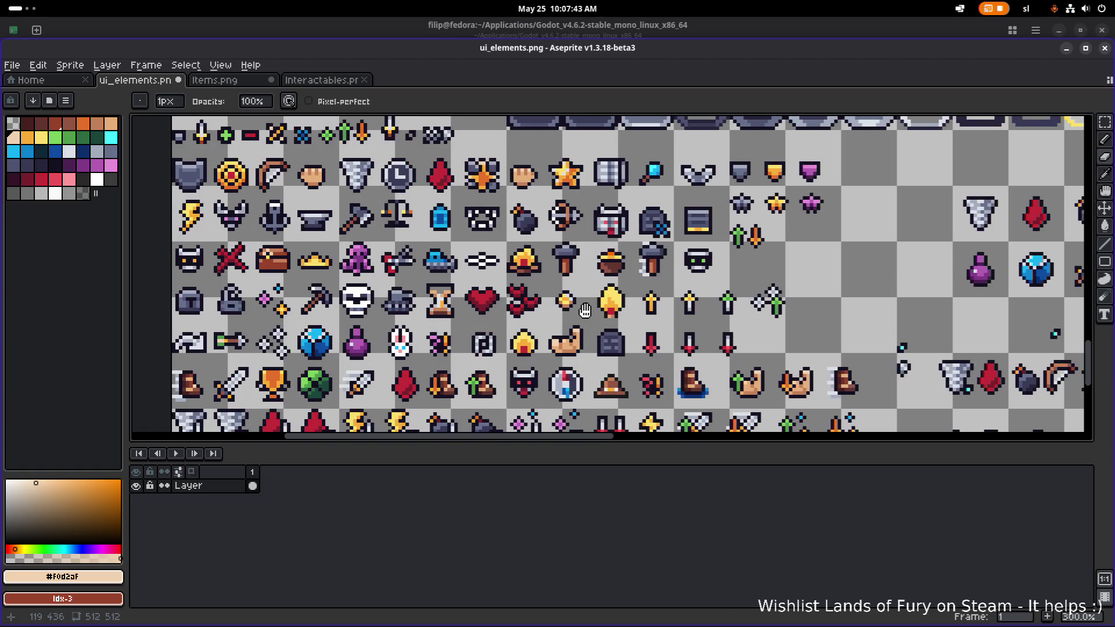
pyautogui.scroll(-1, 600, 303)
pyautogui.scroll(1, 579, 253)
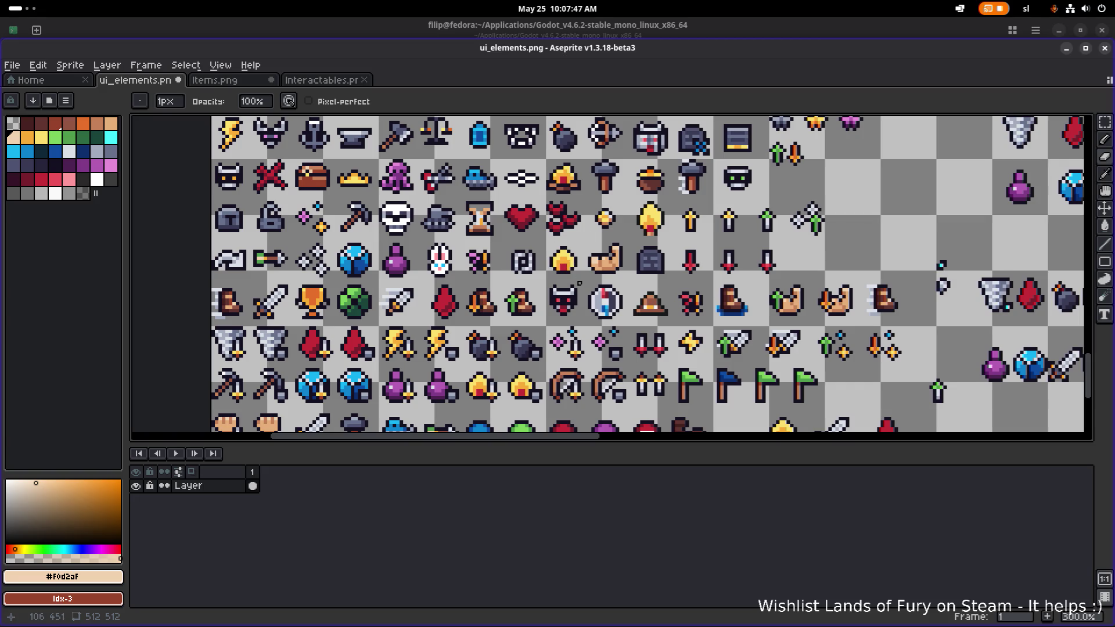
pyautogui.hscroll(5, 575, 284)
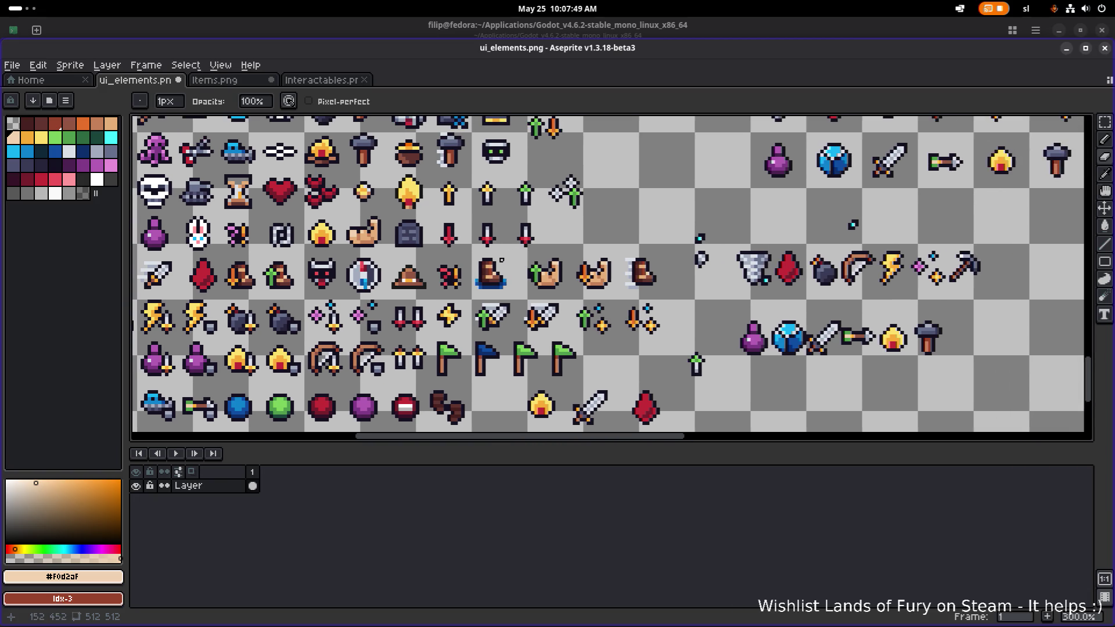
pyautogui.moveTo(588, 222); pyautogui.dragTo(428, 284)
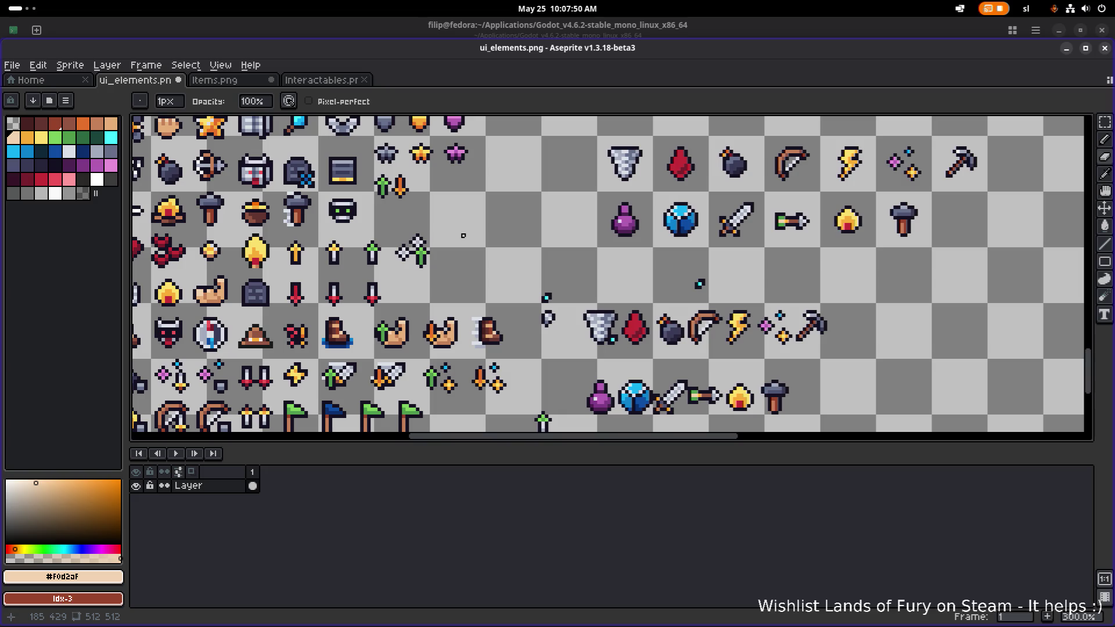
pyautogui.scroll(-1, 462, 239)
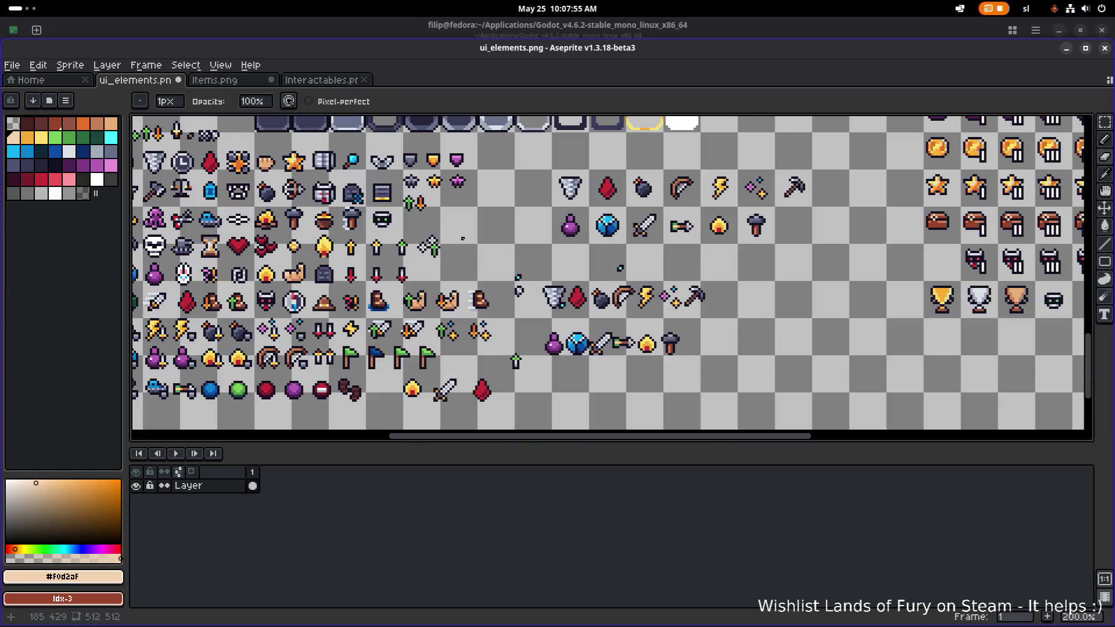
pyautogui.scroll(2, 460, 239)
pyautogui.hscroll(-2, 460, 239)
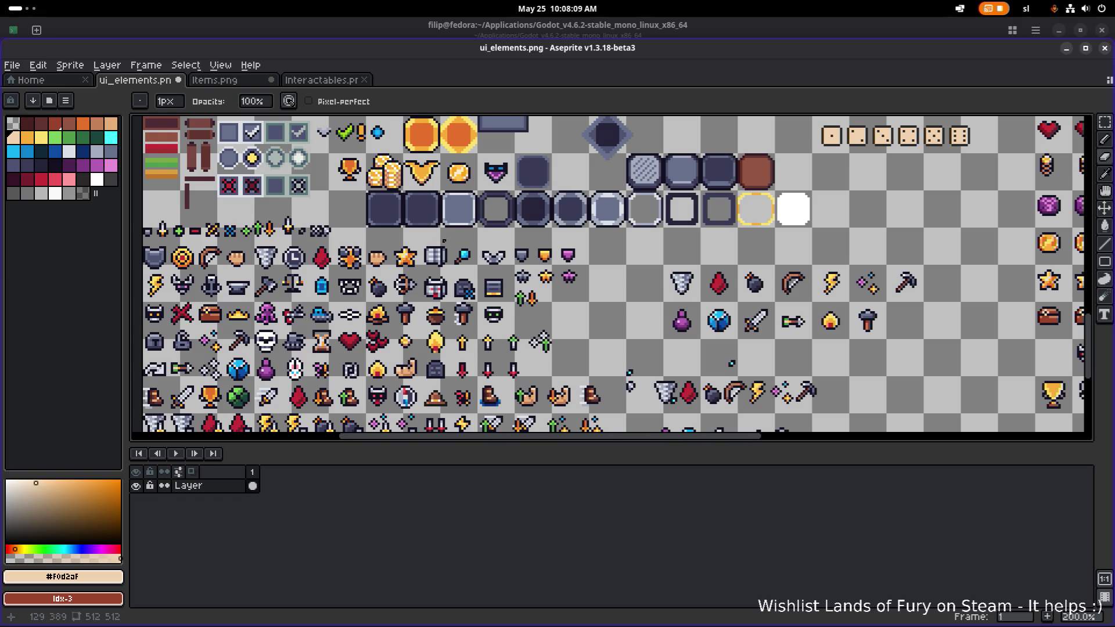
pyautogui.scroll(-4, 445, 239)
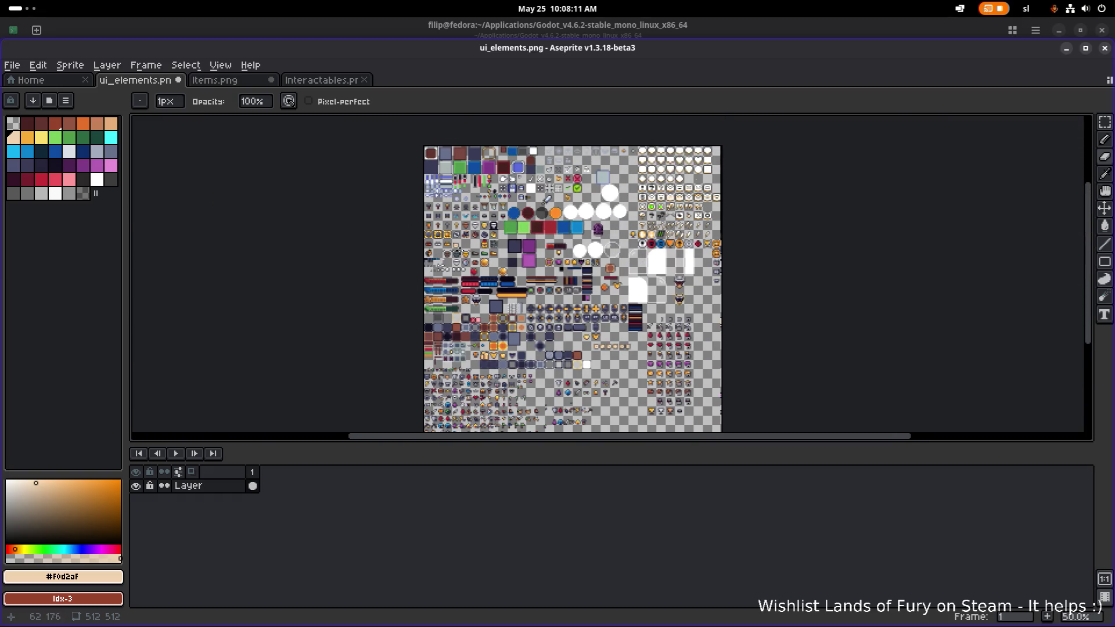
pyautogui.scroll(4, 460, 248)
pyautogui.scroll(2, 327, 366)
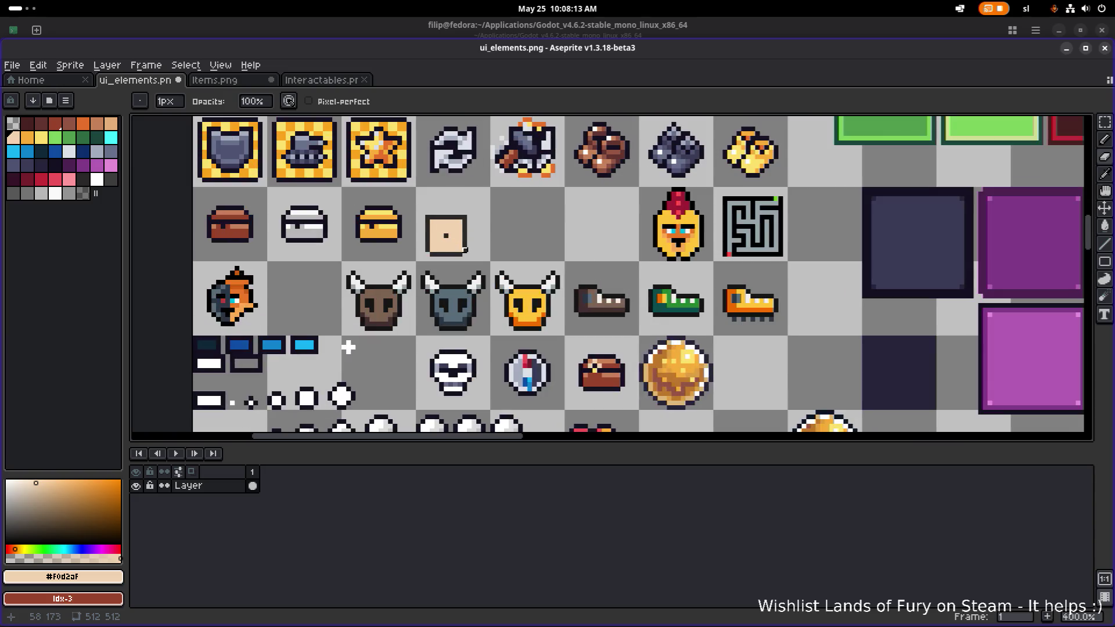
pyautogui.moveTo(462, 240); pyautogui.dragTo(473, 227)
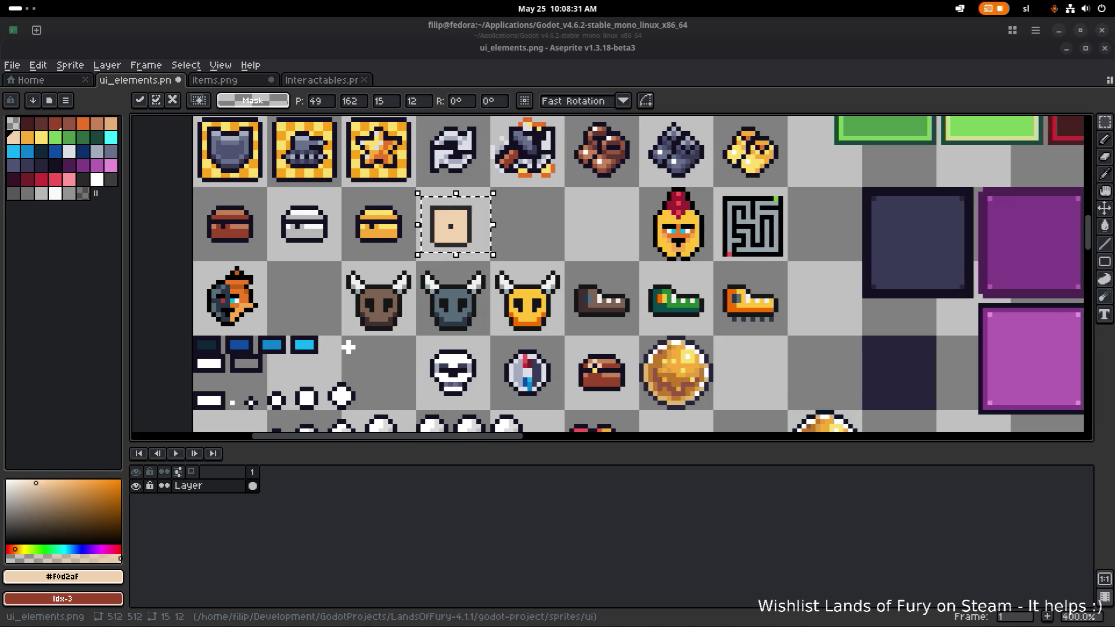
# Deselect the die and bucket-fill its outline with the sampled dark navy colour.
pyautogui.click(552, 240)
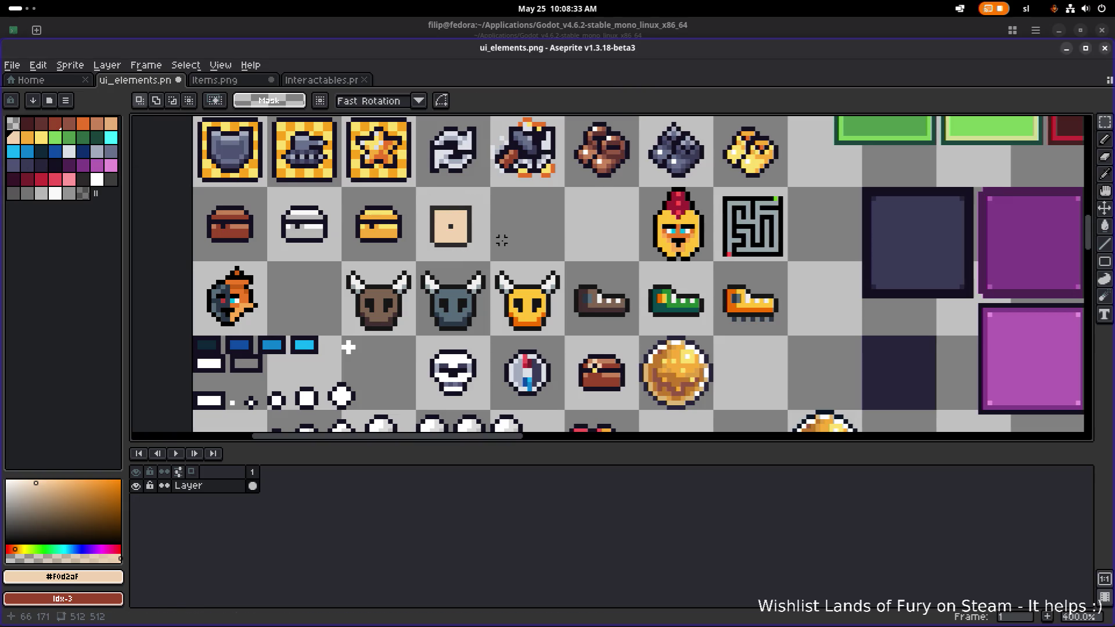
pyautogui.scroll(5, 333, 260)
pyautogui.scroll(-3, 473, 241)
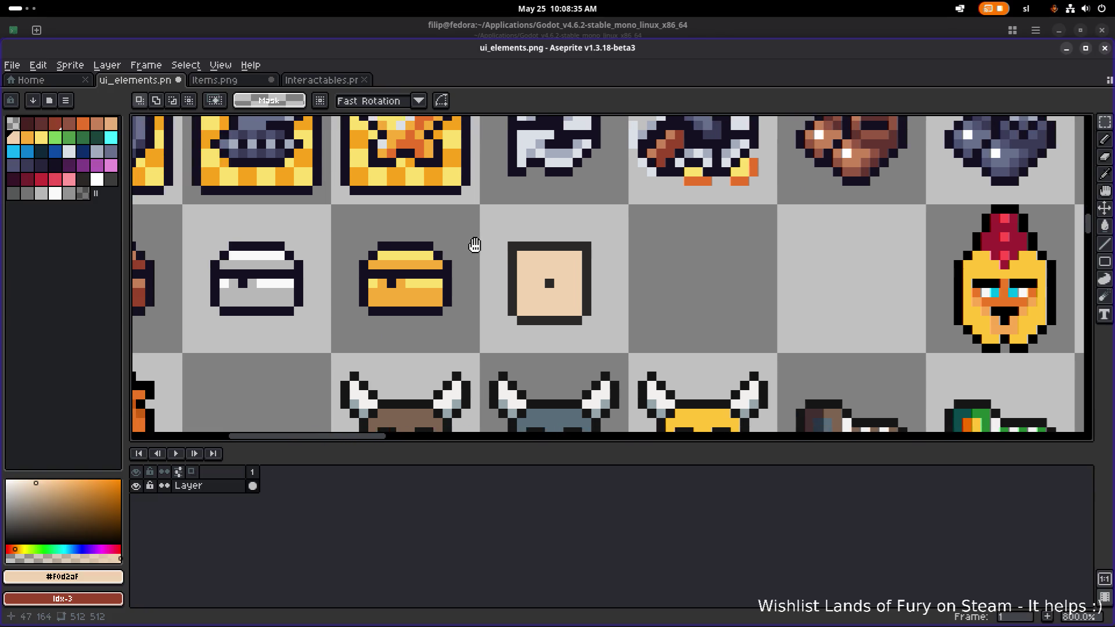
pyautogui.scroll(3, 456, 262)
pyautogui.keyDown('alt'); pyautogui.click(447, 264); pyautogui.keyUp('alt')
pyautogui.press('g')
pyautogui.click(539, 257)
# Erase the top-left and top-right corner pixels and fill the grey bottom edge navy.
pyautogui.press('e')
pyautogui.click(540, 239)
pyautogui.click(652, 238)
pyautogui.press('g')
pyautogui.click(630, 349)
pyautogui.scroll(-4, 623, 330)
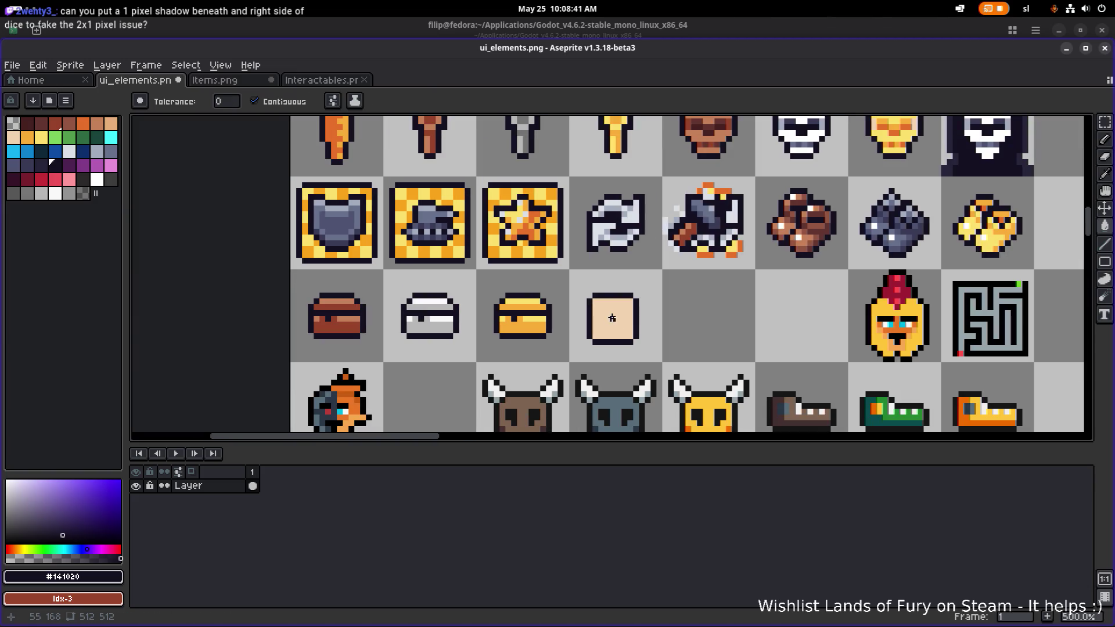
# Try extending the centre pip into a plus shape with the Pencil, then undo back to a single pip.
pyautogui.scroll(4, 612, 318)
pyautogui.press('b')
pyautogui.click(582, 308)
pyautogui.click(607, 307)
pyautogui.click(593, 294)
pyautogui.scroll(-6, 624, 294)
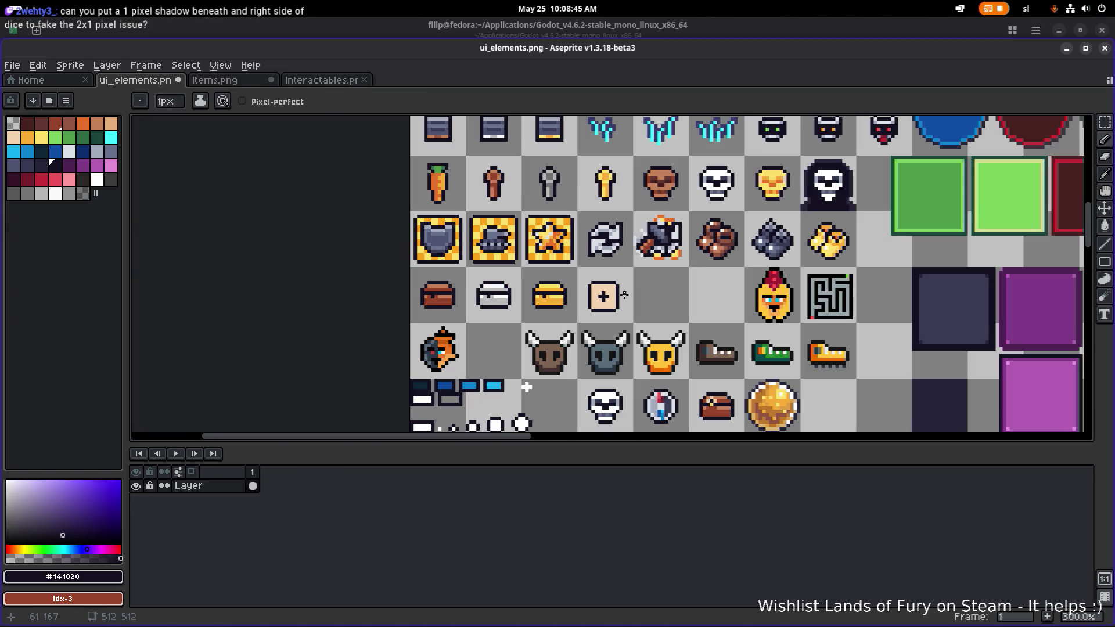
pyautogui.hotkey('ctrl', 'z')
pyautogui.hotkey('ctrl', 'z')
pyautogui.hotkey('ctrl', 'z')
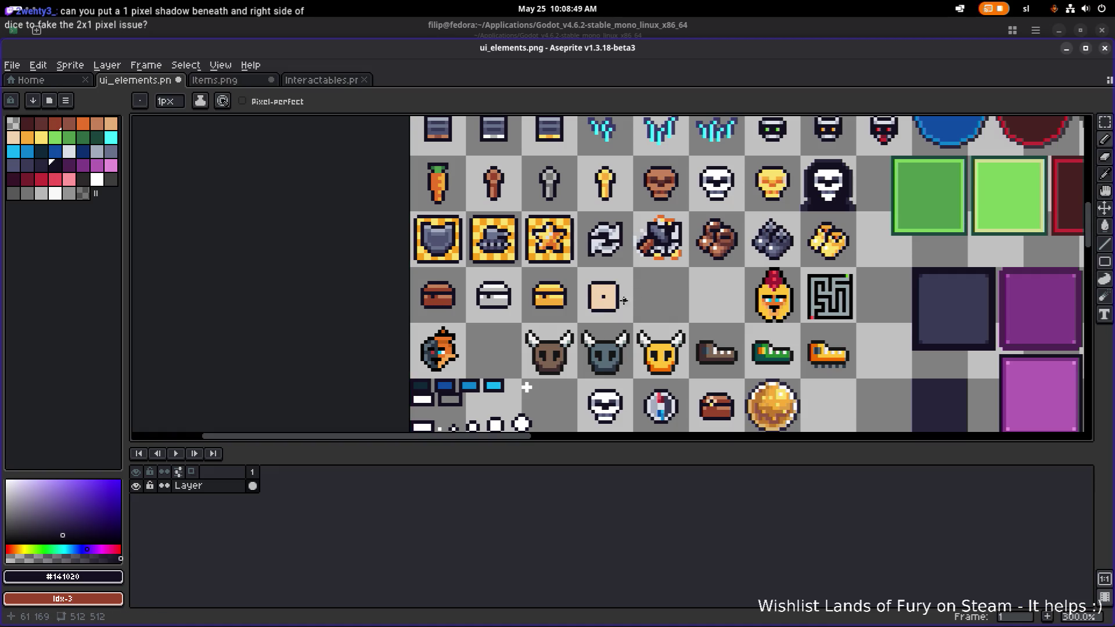
pyautogui.scroll(3, 624, 300)
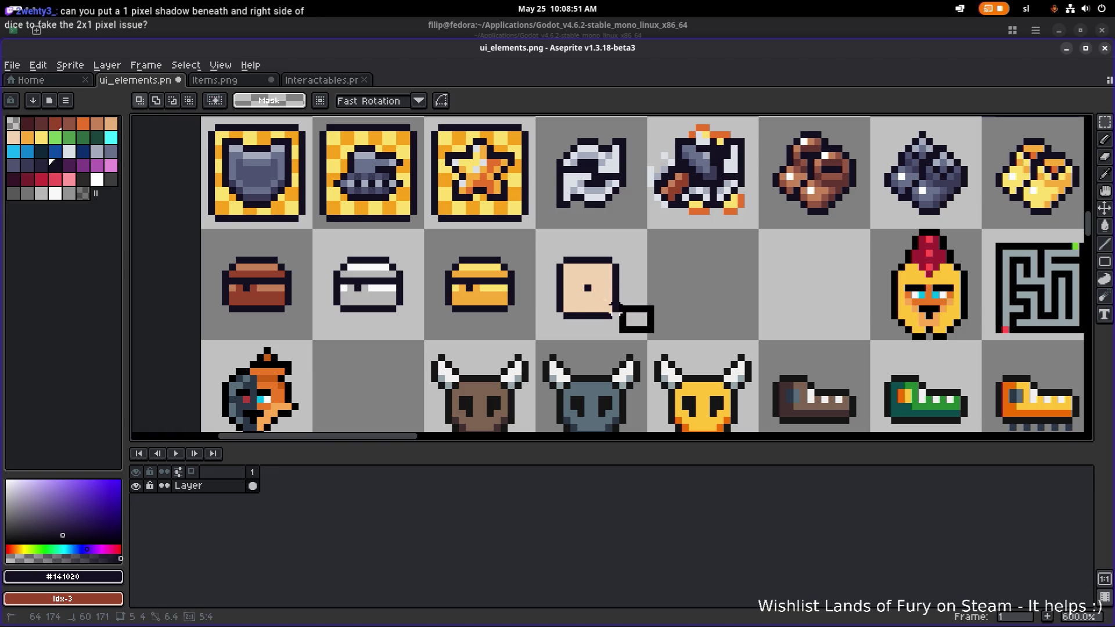
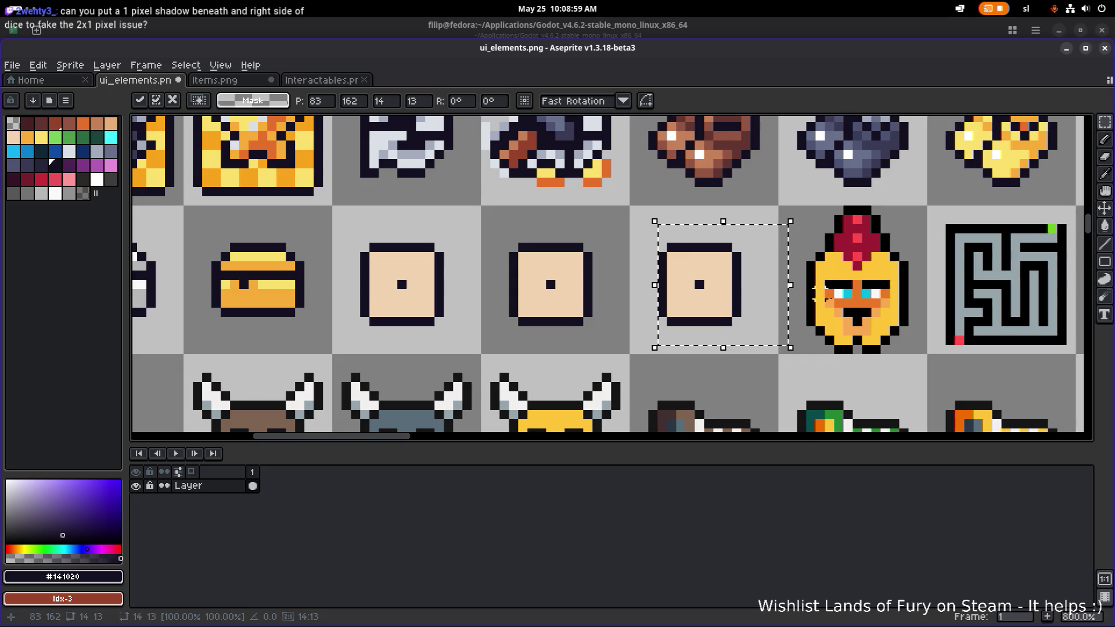
# Drop the moved die copy into place in the dice row.
pyautogui.click(551, 290)
pyautogui.scroll(-5, 550, 288)
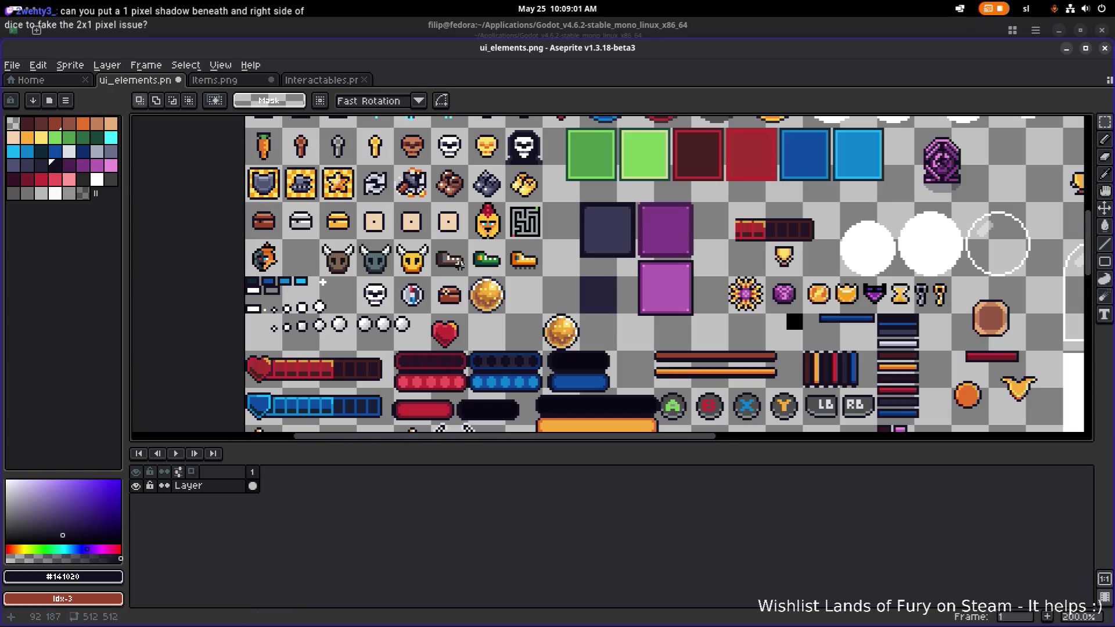
pyautogui.scroll(-1, 466, 268)
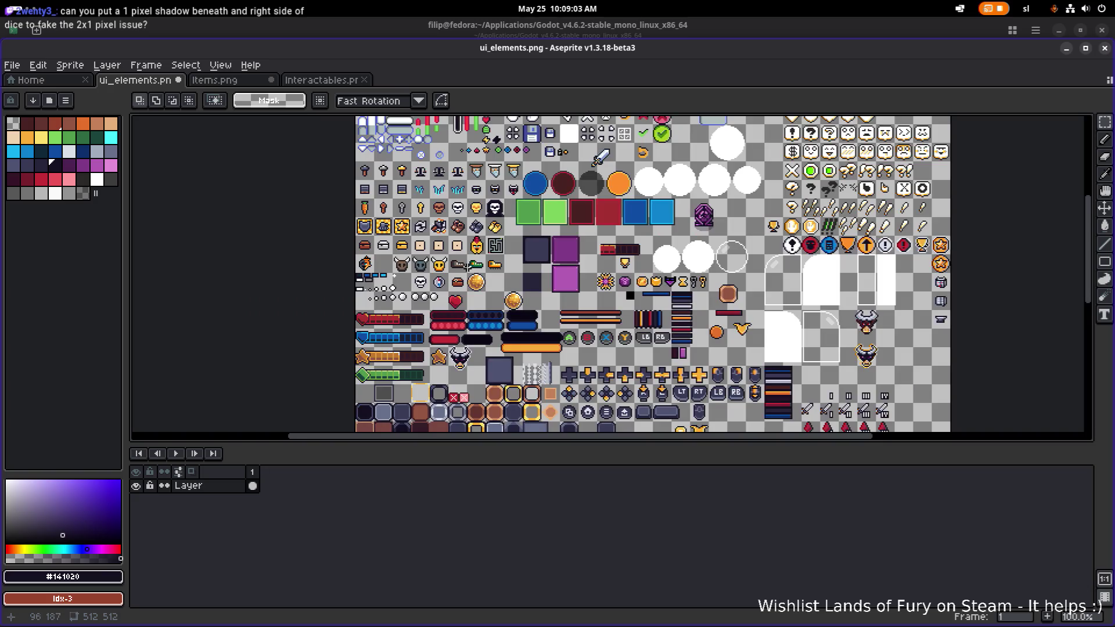
pyautogui.scroll(10, 448, 242)
# Redraw the pips as two diagonal pips, painting the middle pip beige #f0d2af.
pyautogui.press('i')
pyautogui.press('b')
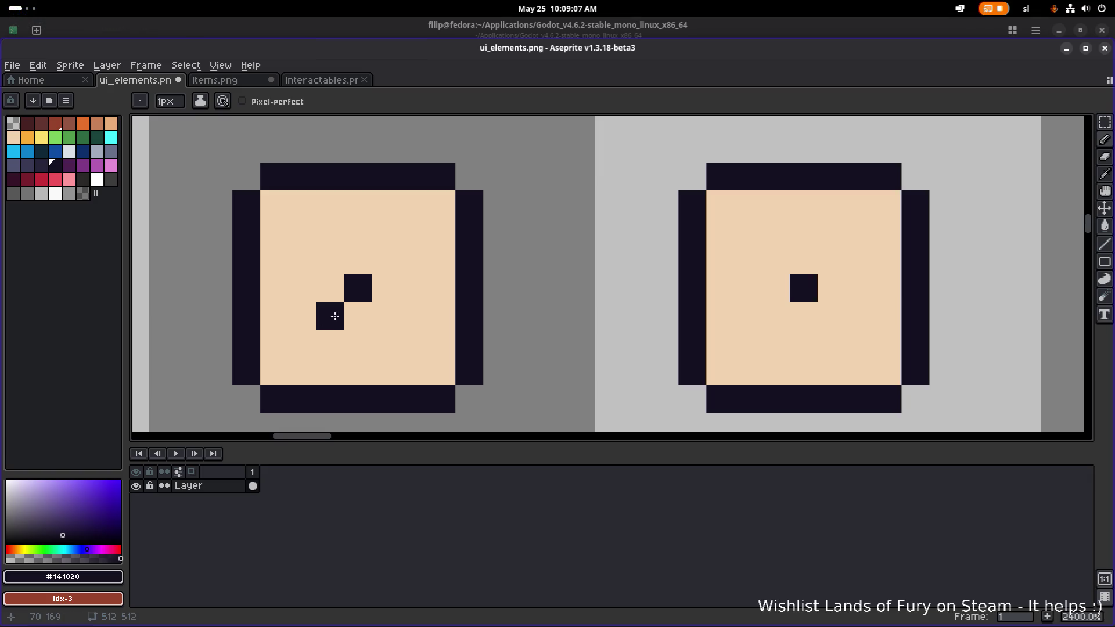
pyautogui.click(386, 260)
pyautogui.keyDown('alt'); pyautogui.click(383, 290); pyautogui.keyUp('alt')
pyautogui.click(358, 288)
pyautogui.scroll(-10, 361, 291)
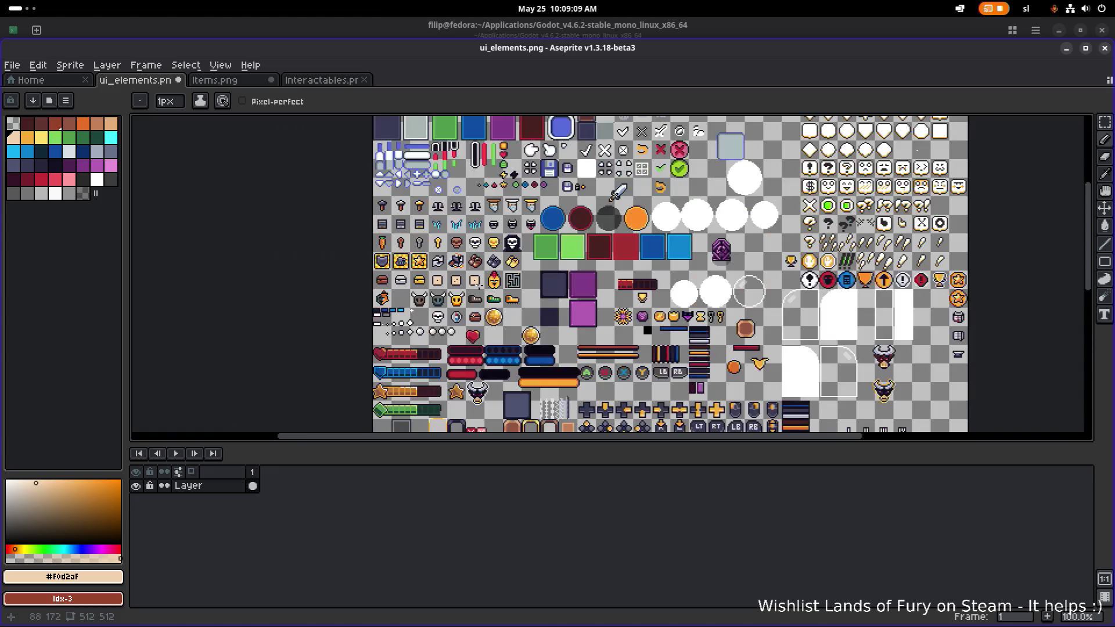
pyautogui.scroll(1, 475, 283)
pyautogui.scroll(-5, 552, 275)
pyautogui.hscroll(5, 581, 273)
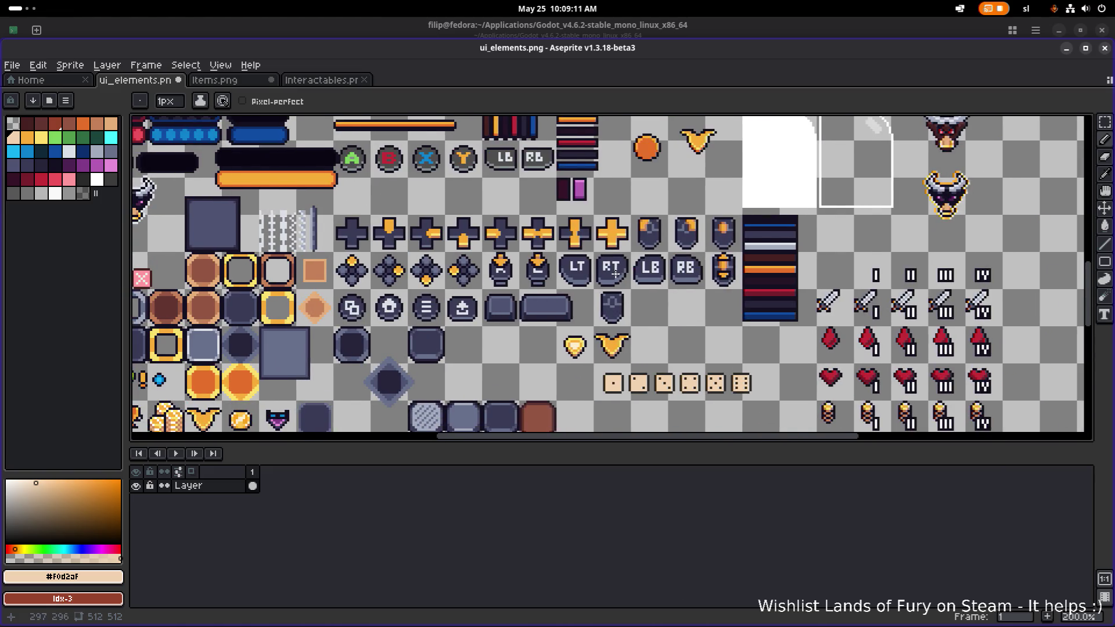
pyautogui.scroll(1, 616, 272)
pyautogui.press('m')
pyautogui.scroll(-1, 652, 342)
pyautogui.scroll(-2, 653, 342)
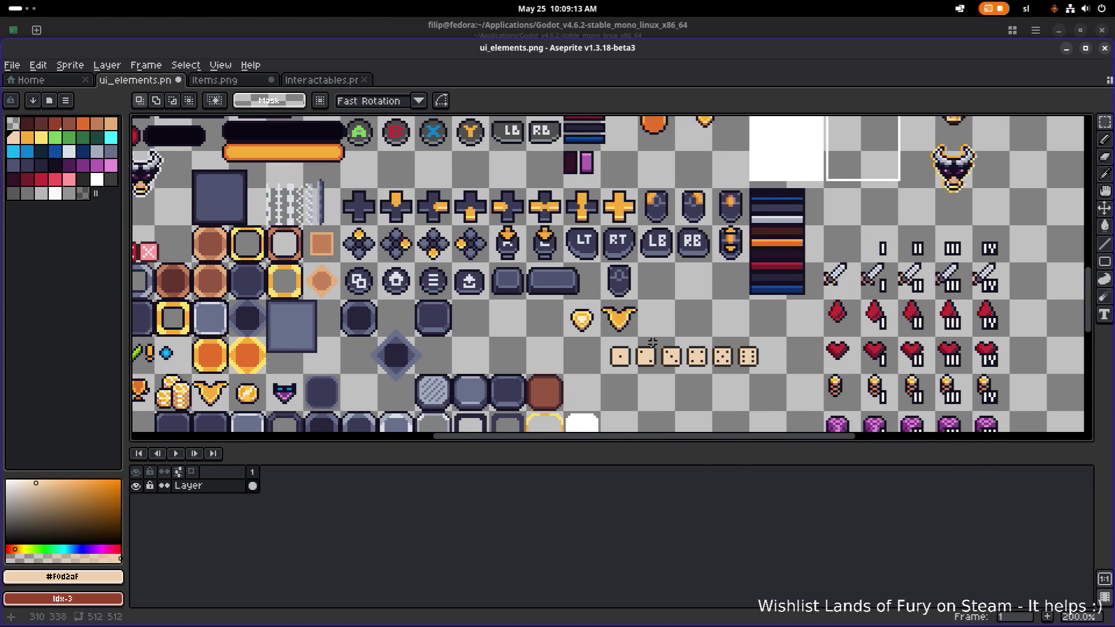
# Marquee-select two of the dice tiles.
pyautogui.moveTo(636, 378); pyautogui.dragTo(685, 322)
pyautogui.scroll(-3, 645, 313)
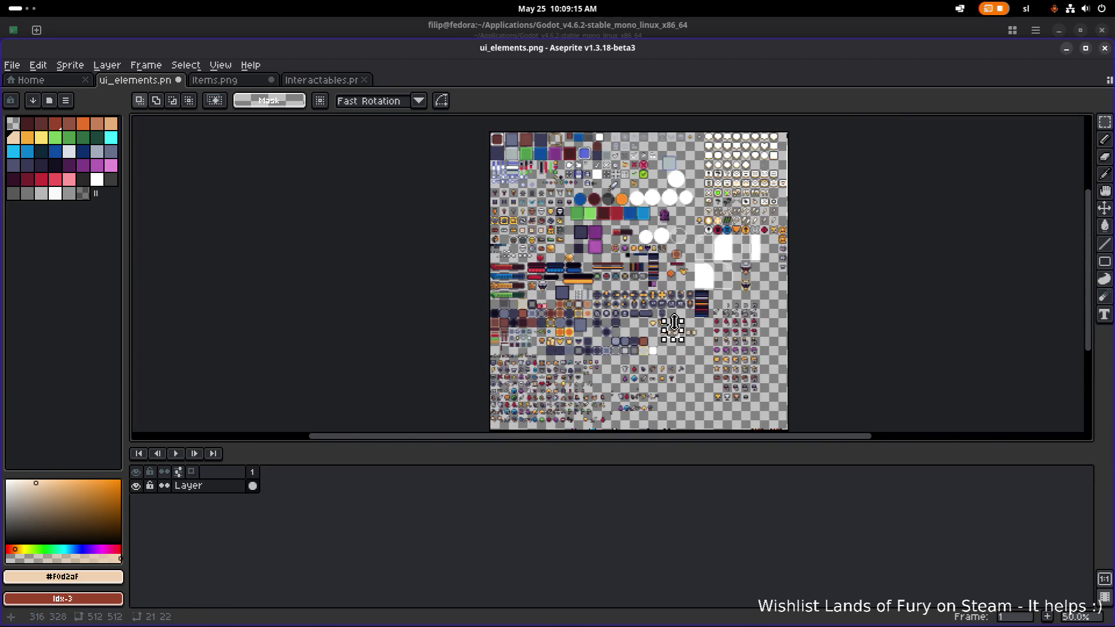
pyautogui.scroll(1, 645, 314)
pyautogui.click(680, 358)
pyautogui.scroll(1, 680, 358)
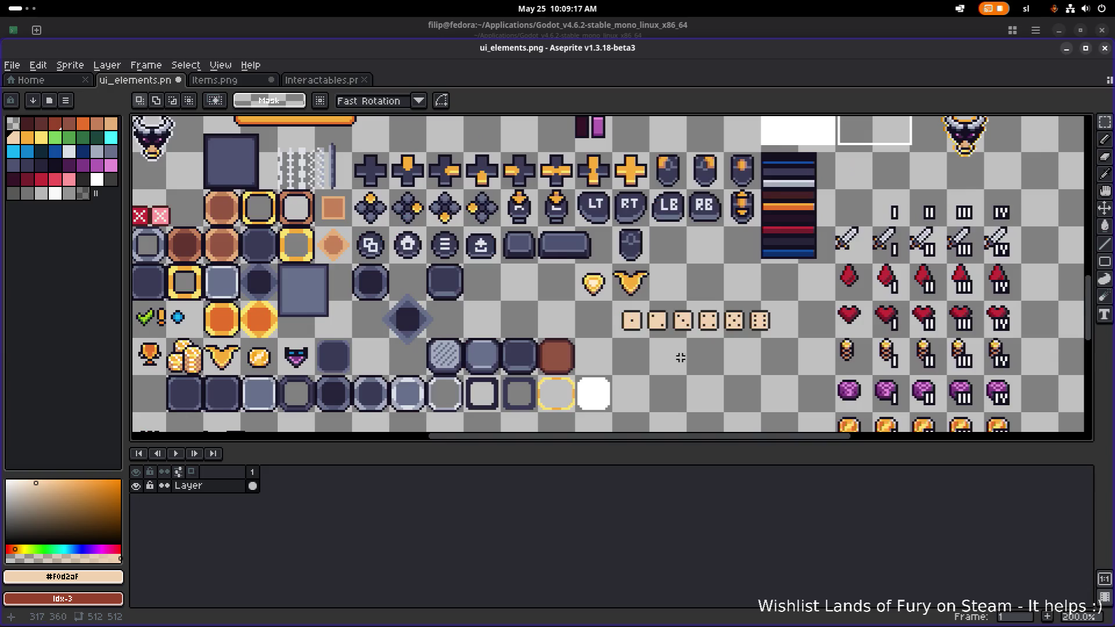
pyautogui.moveTo(669, 339); pyautogui.dragTo(700, 298)
pyautogui.scroll(-2, 485, 270)
pyautogui.scroll(1, 485, 271)
pyautogui.scroll(-1, 485, 270)
pyautogui.scroll(2, 497, 212)
pyautogui.scroll(-2, 506, 210)
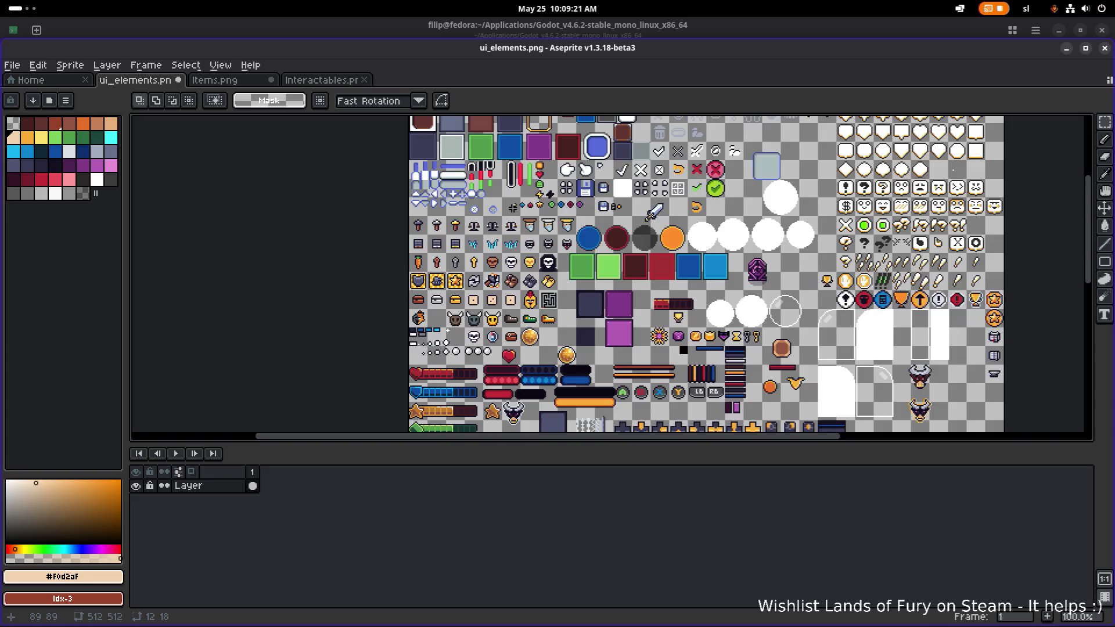
pyautogui.scroll(1, 513, 208)
pyautogui.scroll(5, 516, 337)
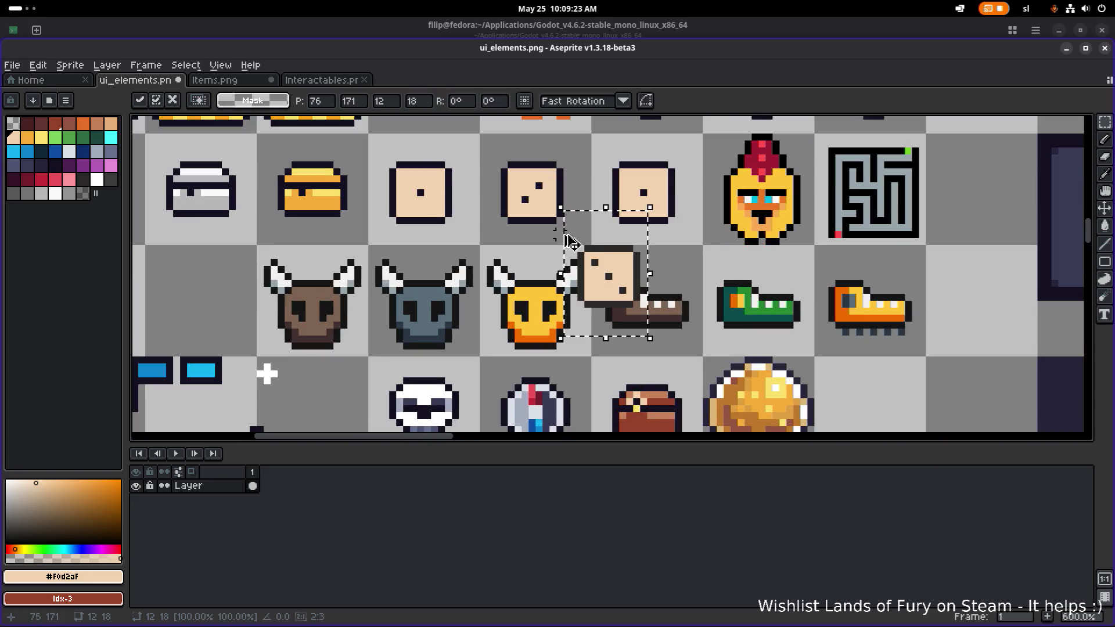
# Move the selected die into the empty slot in the dice row beside the helmet.
pyautogui.moveTo(604, 261); pyautogui.dragTo(528, 189)
pyautogui.scroll(-2, 528, 190)
pyautogui.scroll(-5, 581, 250)
pyautogui.hscroll(8, 580, 250)
pyautogui.scroll(1, 635, 315)
pyautogui.scroll(-3, 617, 254)
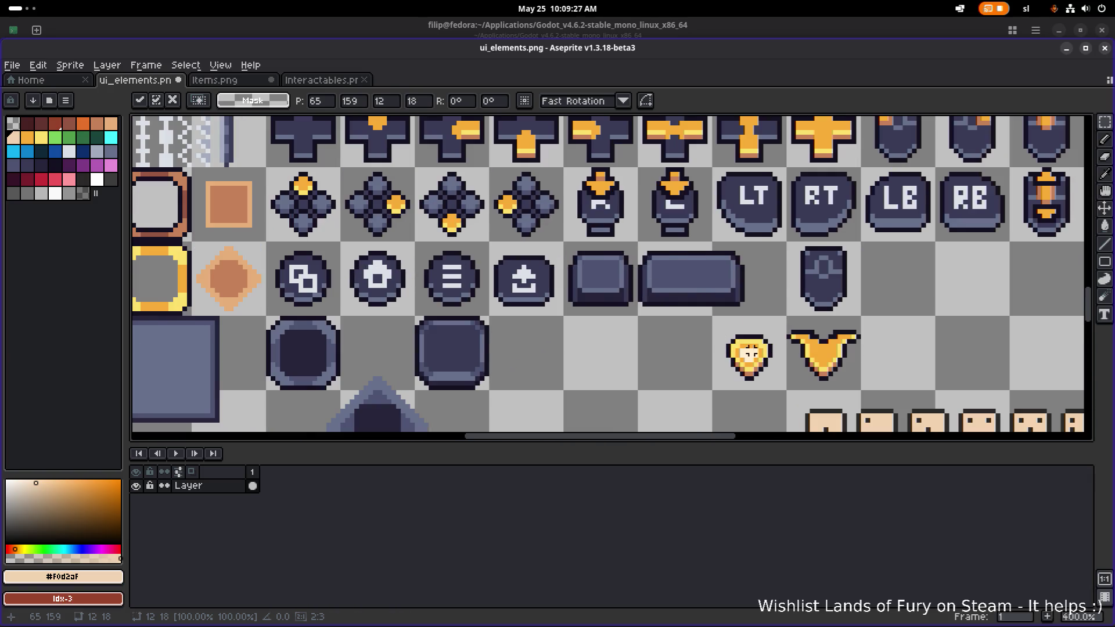
pyautogui.scroll(-3, 795, 322)
pyautogui.scroll(4, 796, 322)
# Select the six-pip die and bring the upper icon rows back into view.
pyautogui.moveTo(827, 334); pyautogui.dragTo(727, 251)
pyautogui.scroll(-3, 728, 250)
pyautogui.moveTo(514, 212); pyautogui.dragTo(660, 301)
pyautogui.moveTo(537, 251); pyautogui.dragTo(605, 273)
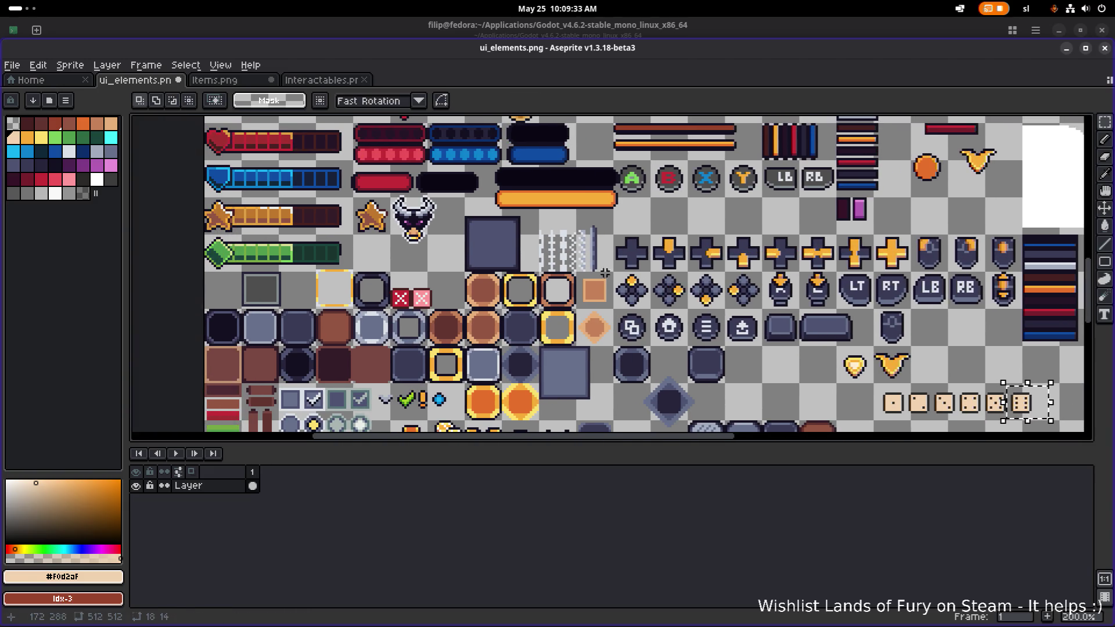
pyautogui.moveTo(506, 257)
pyautogui.mouseDown()
pyautogui.moveTo(549, 255)
pyautogui.moveTo(514, 163)
pyautogui.moveTo(613, 258)
pyautogui.mouseUp()
pyautogui.moveTo(575, 210); pyautogui.dragTo(575, 282)
pyautogui.moveTo(574, 128)
pyautogui.mouseDown()
pyautogui.moveTo(607, 279)
pyautogui.moveTo(578, 273)
pyautogui.moveTo(540, 225)
pyautogui.mouseUp()
pyautogui.scroll(3, 607, 279)
# Paste the six-pip die over the one-pip die.
pyautogui.hotkey('ctrl', 'v')
pyautogui.press('Return')
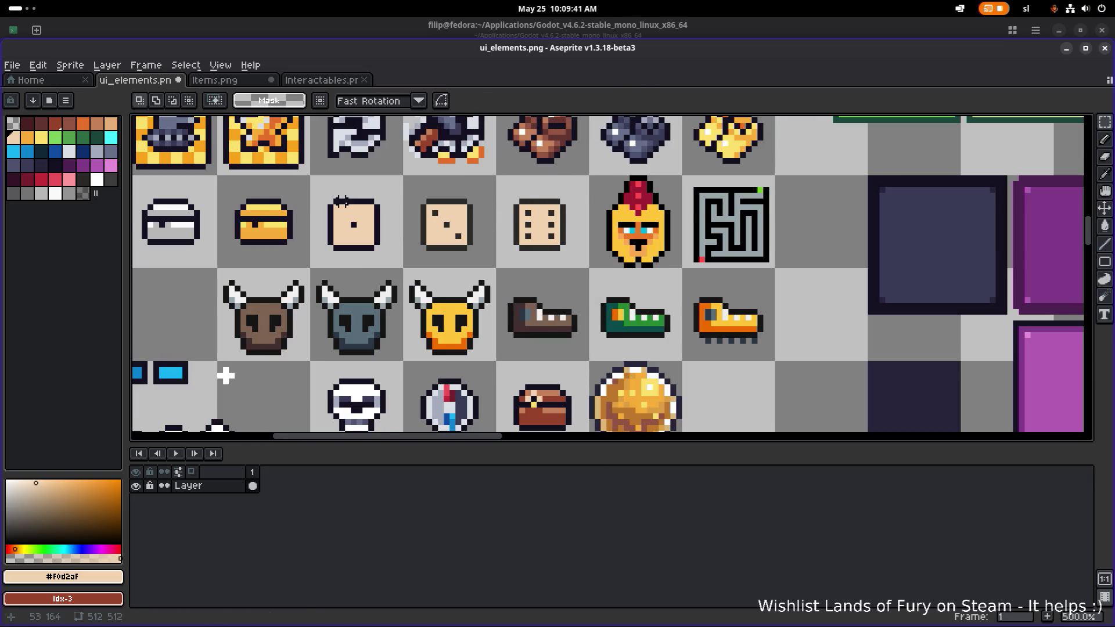
pyautogui.scroll(2, 362, 209)
# Bucket-fill the die's left, top, right and bottom borders with dark #141020.
pyautogui.keyDown('alt'); pyautogui.click(468, 200); pyautogui.keyUp('alt')
pyautogui.press('g')
pyautogui.click(470, 211)
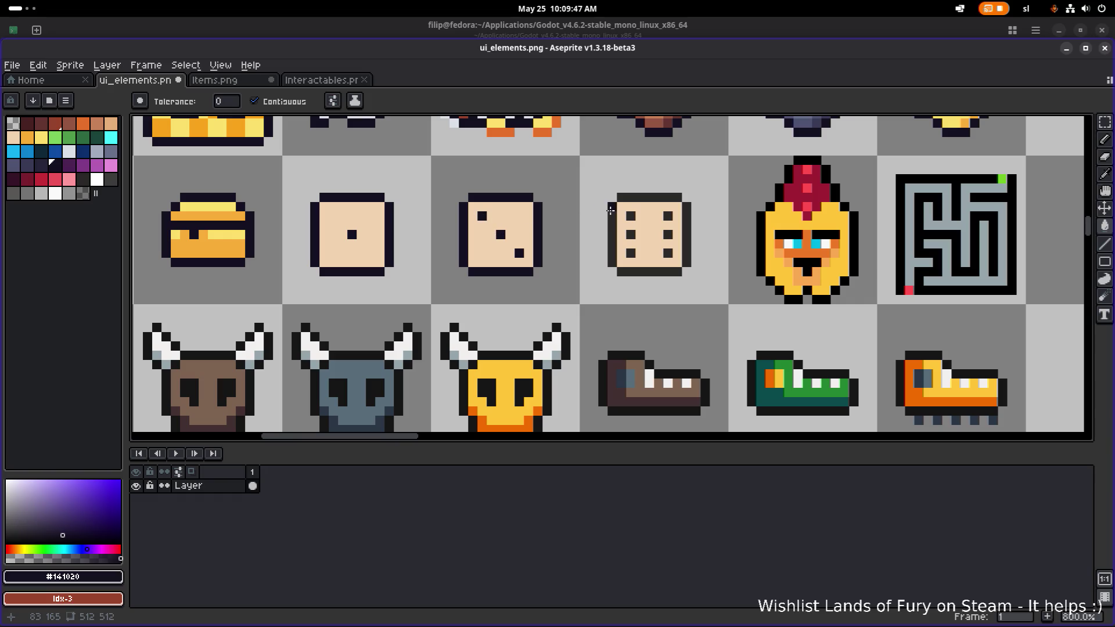
pyautogui.click(610, 210)
pyautogui.click(631, 198)
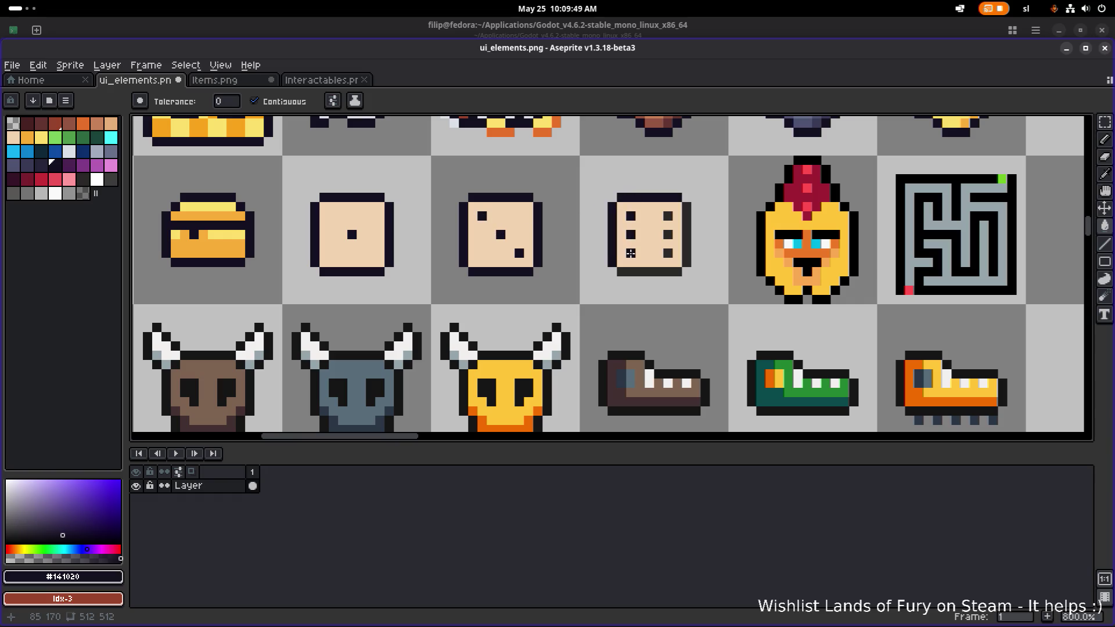
pyautogui.click(684, 216)
pyautogui.click(667, 272)
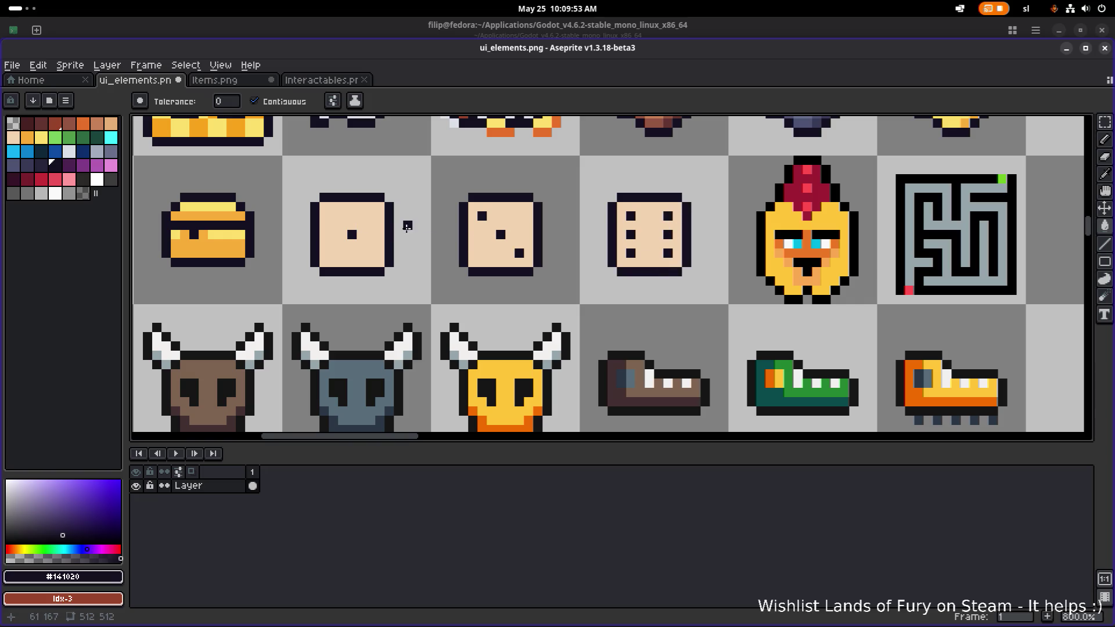
pyautogui.keyDown('alt'); pyautogui.click(367, 250); pyautogui.keyUp('alt')
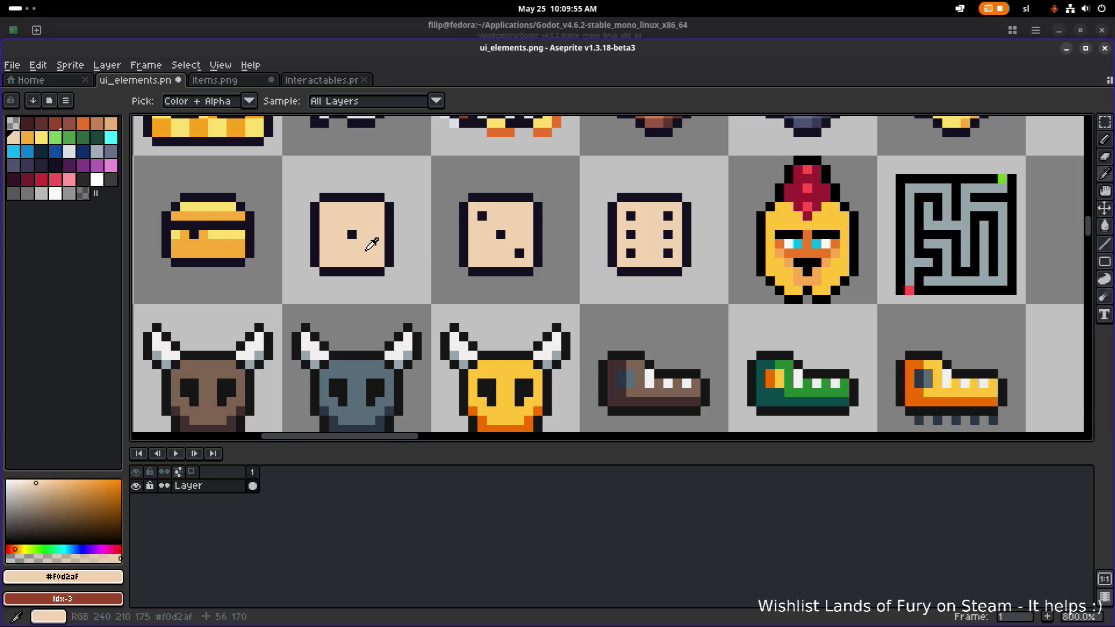
# Paint two grey shadow pixels at the one-pip die's bottom-right corner.
pyautogui.click(83, 193)
pyautogui.scroll(3, 321, 278)
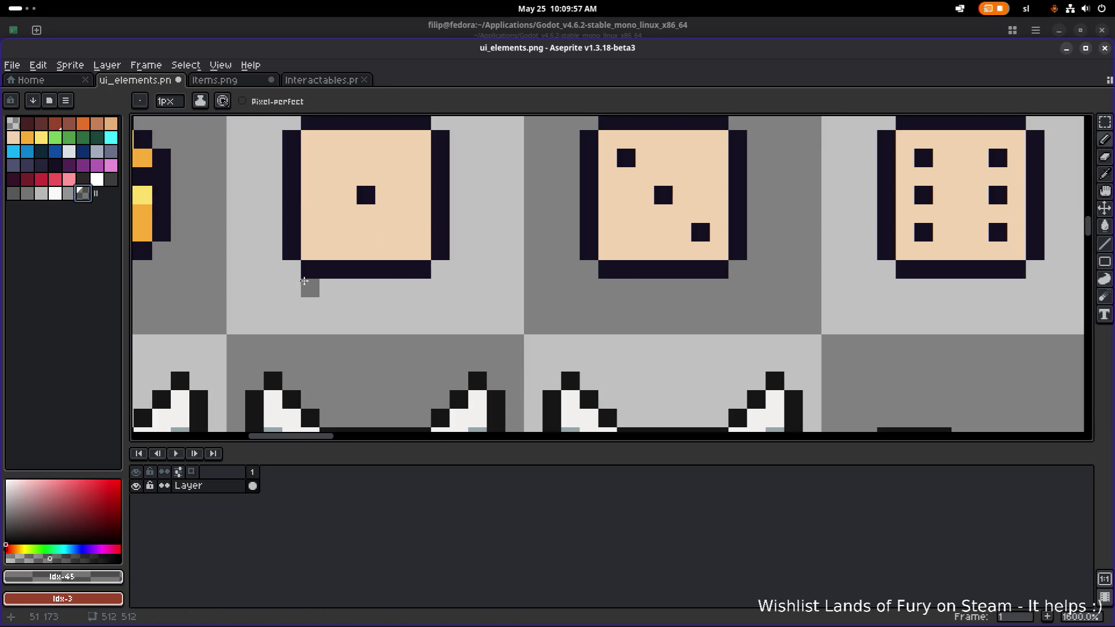
pyautogui.scroll(-1, 438, 270)
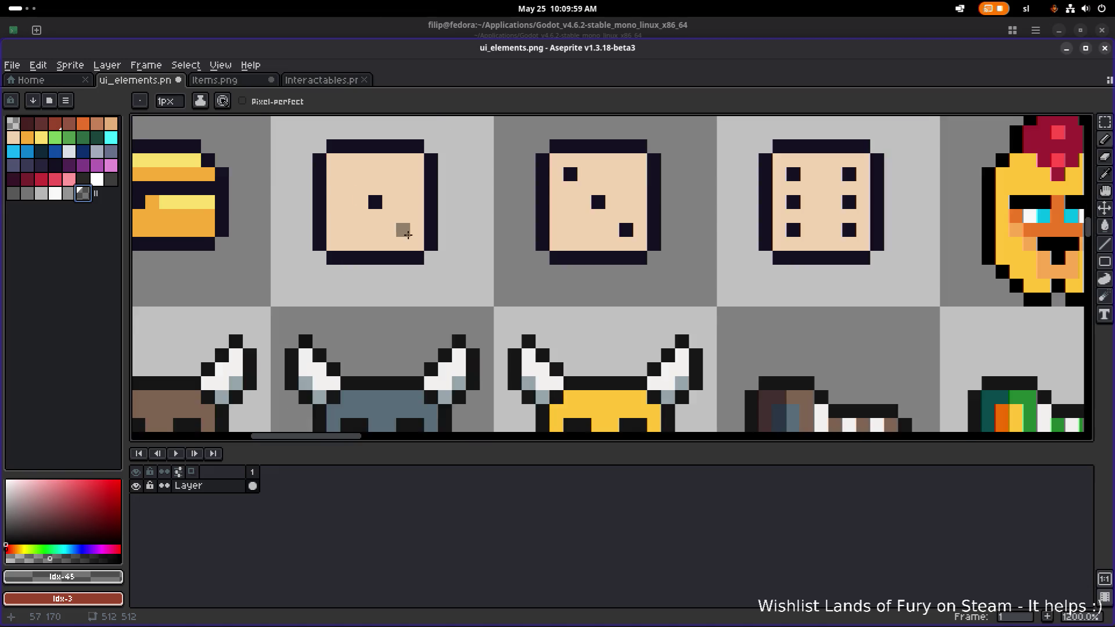
pyautogui.click(432, 288)
pyautogui.click(446, 274)
pyautogui.scroll(1, 449, 252)
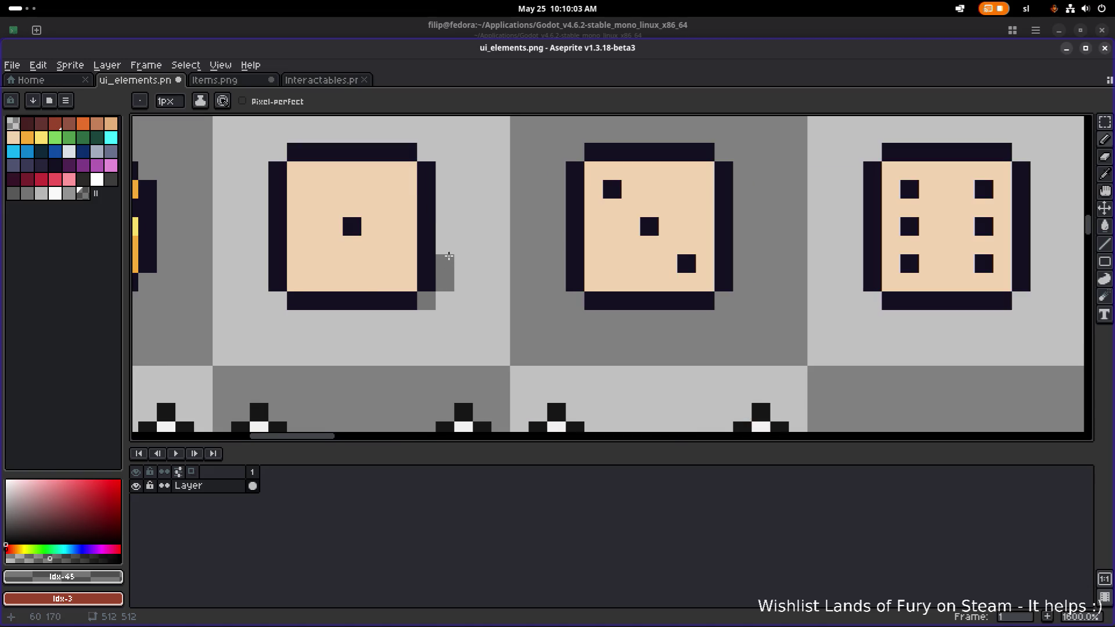
pyautogui.scroll(-5, 458, 254)
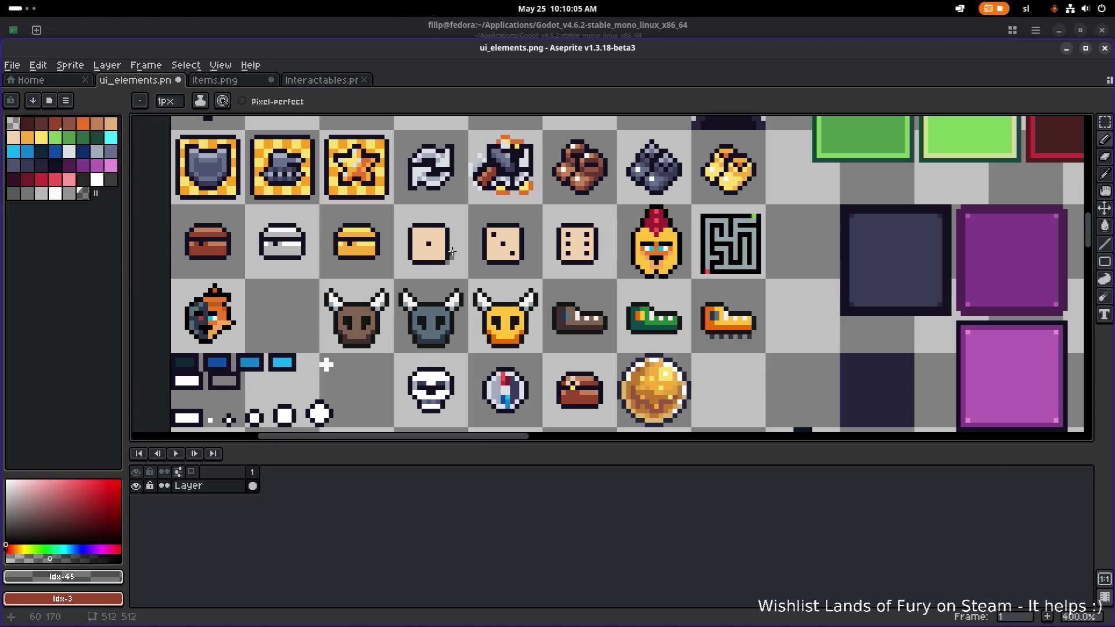
pyautogui.scroll(3, 452, 252)
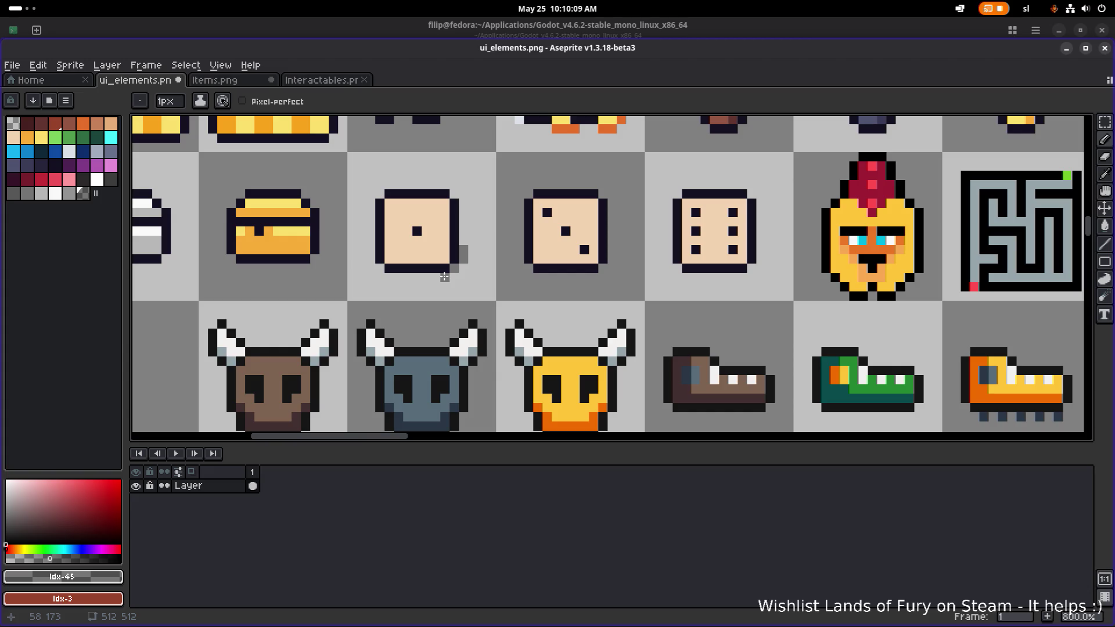
# Move the one-pip die up by one pixel and deselect.
pyautogui.press('m')
pyautogui.moveTo(471, 293); pyautogui.dragTo(372, 164)
pyautogui.moveTo(409, 227); pyautogui.dragTo(420, 221)
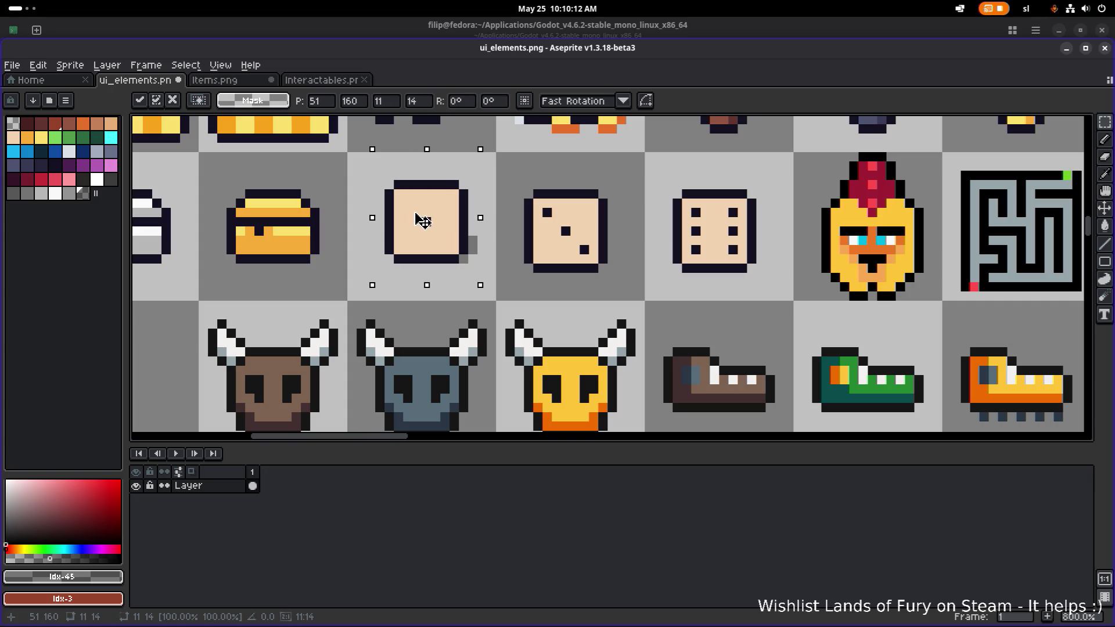
pyautogui.press('Return')
pyautogui.hotkey('ctrl', 'd')
pyautogui.press('i')
pyautogui.scroll(2, 466, 243)
# Draw a grey shadow row along the one-pip die's bottom edge.
pyautogui.press('b')
pyautogui.moveTo(448, 266); pyautogui.dragTo(328, 266)
pyautogui.scroll(-3, 418, 214)
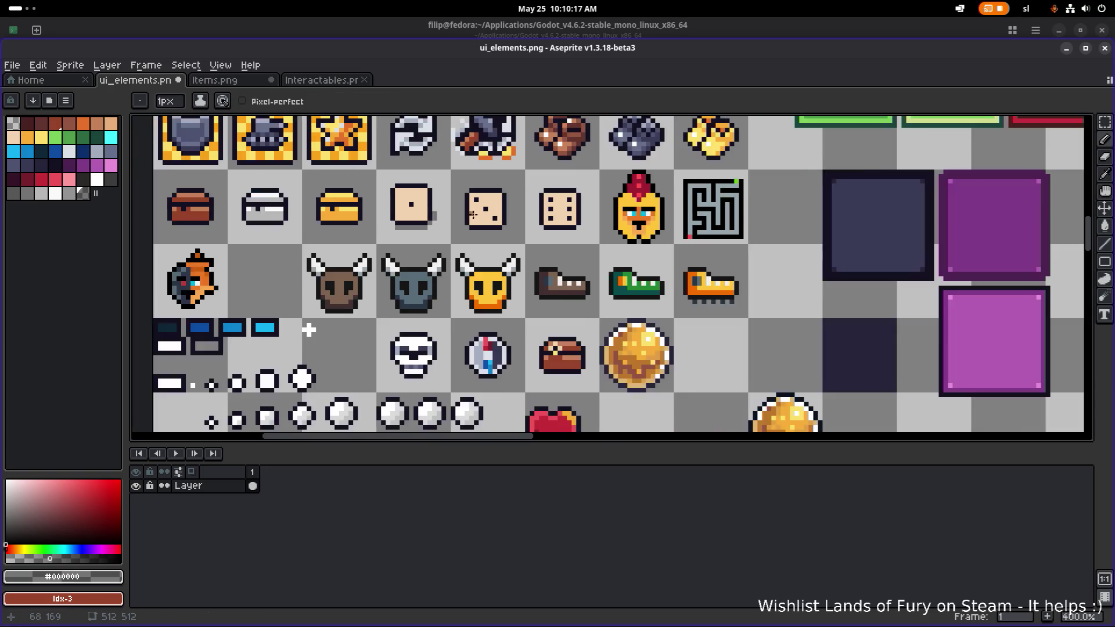
pyautogui.scroll(-2, 473, 215)
pyautogui.scroll(7, 431, 216)
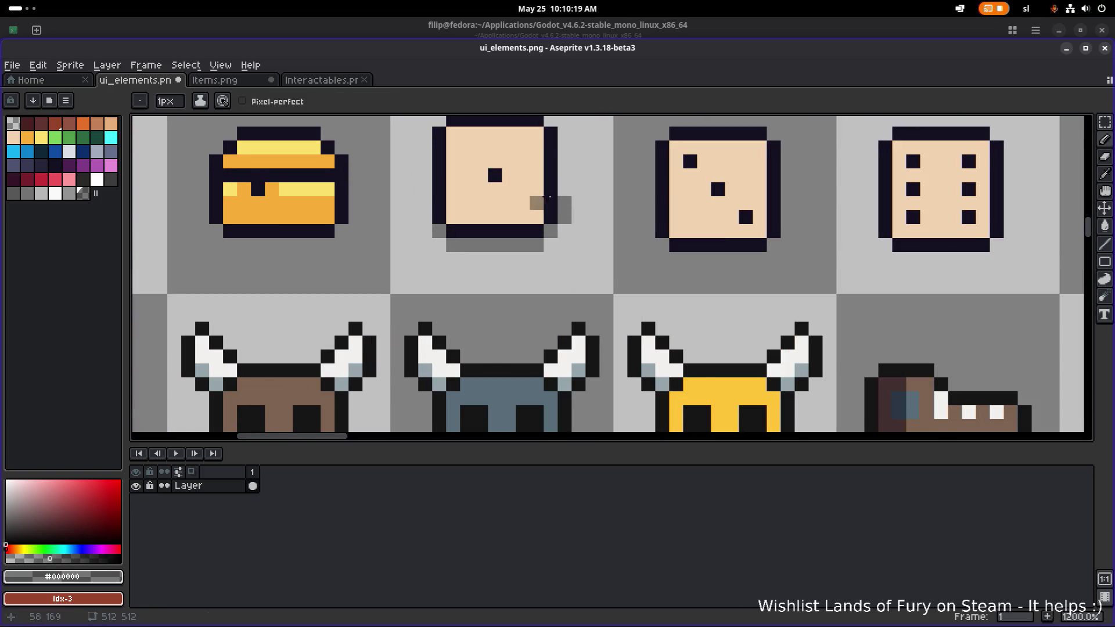
pyautogui.scroll(-4, 549, 197)
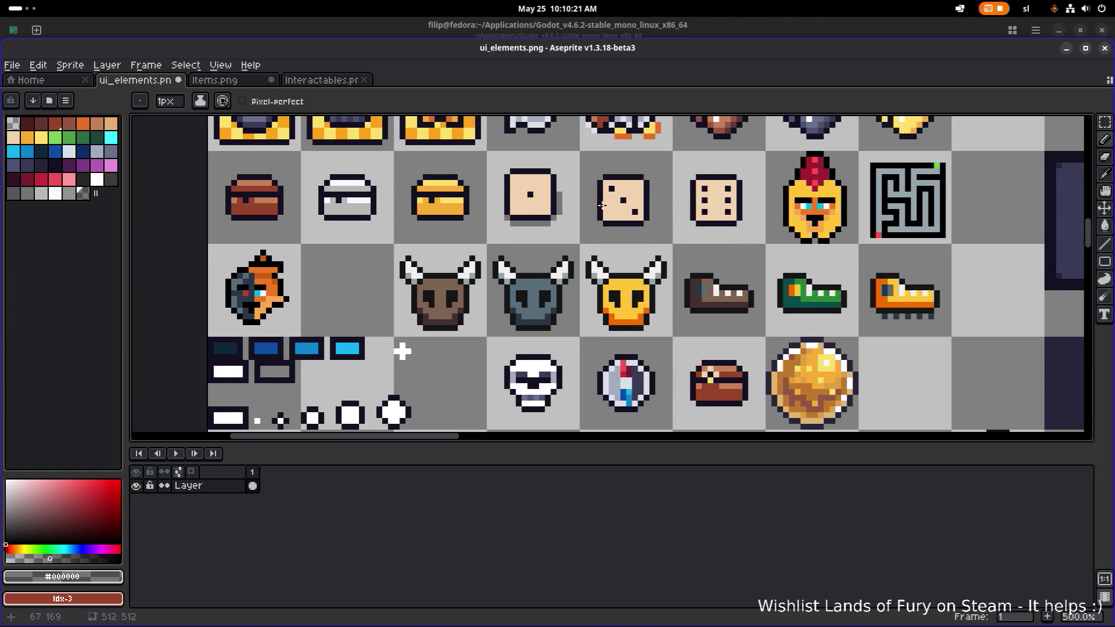
pyautogui.scroll(-3, 602, 205)
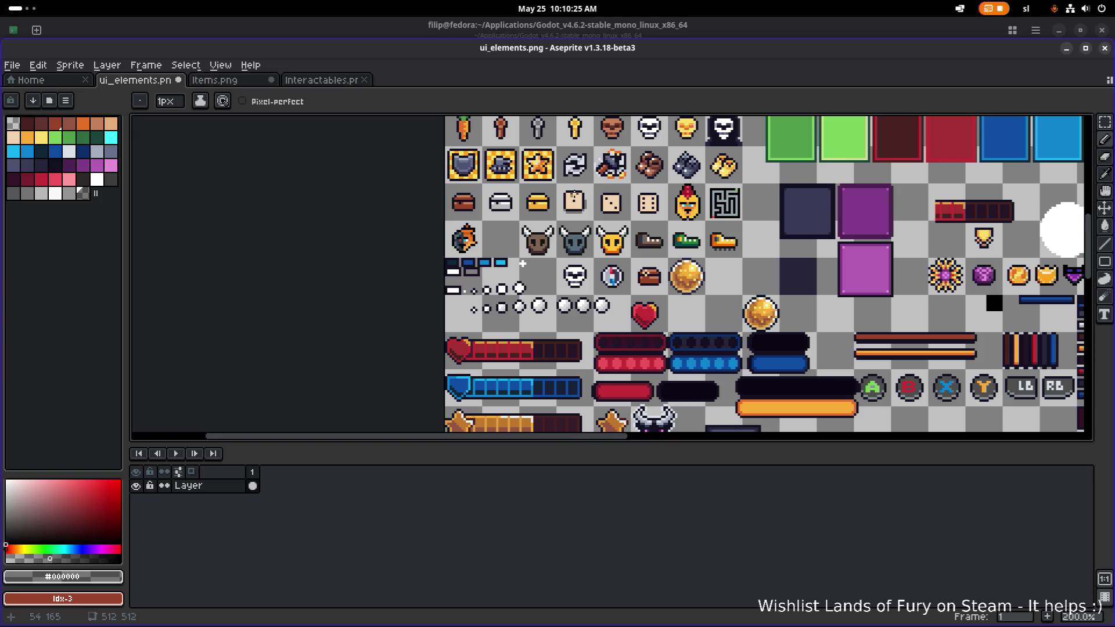
pyautogui.scroll(4, 576, 196)
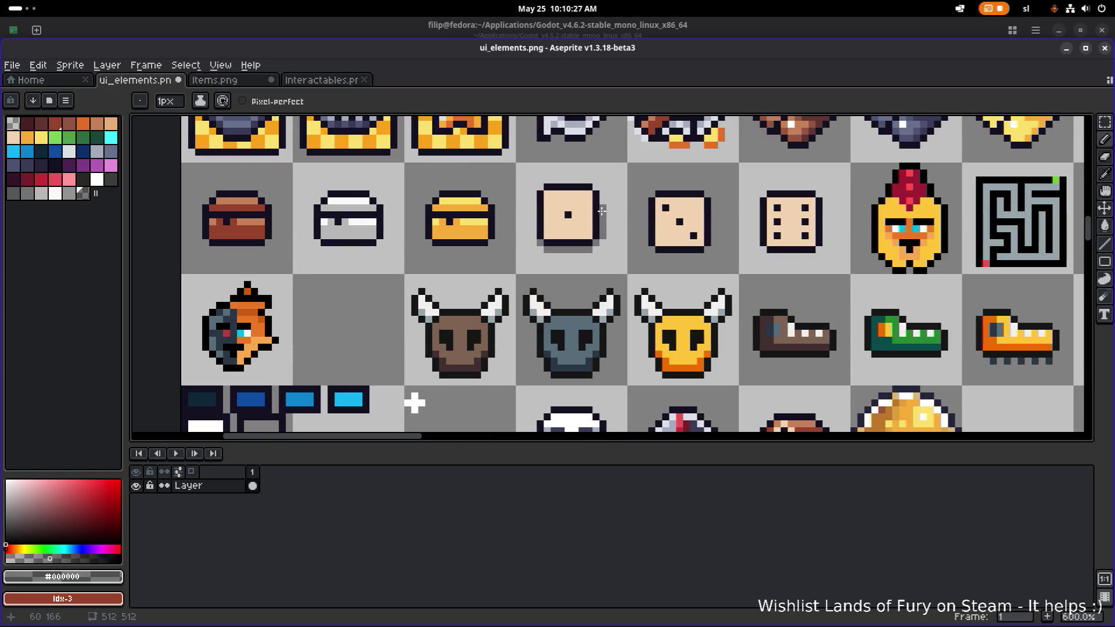
pyautogui.moveTo(589, 210); pyautogui.dragTo(476, 230)
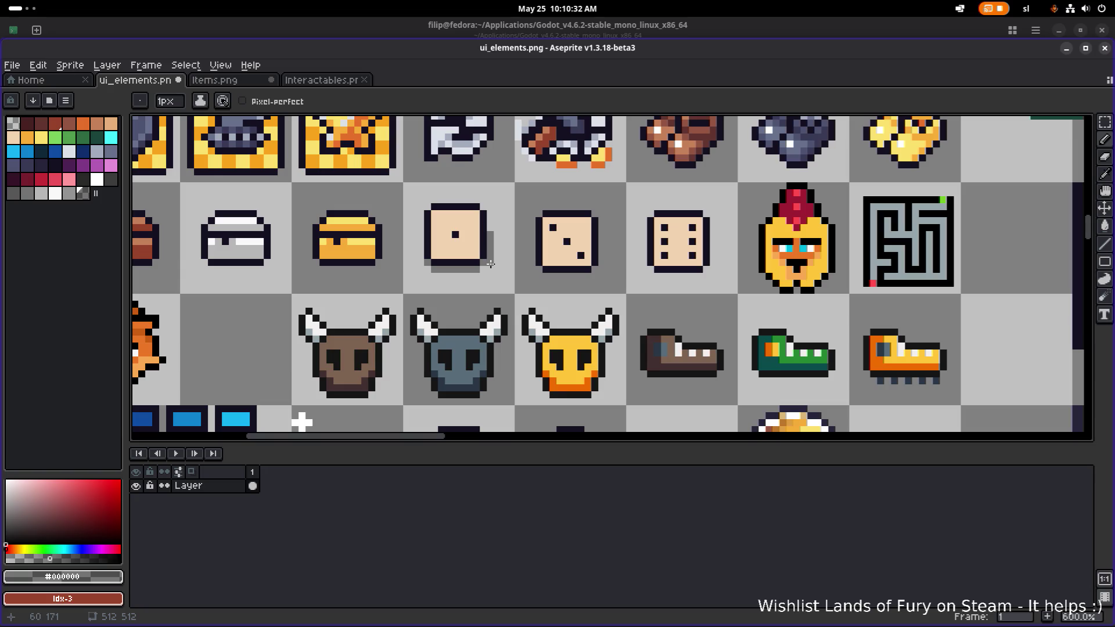
# Dismiss the system update and apps updated notifications.
pyautogui.scroll(-2, 555, 246)
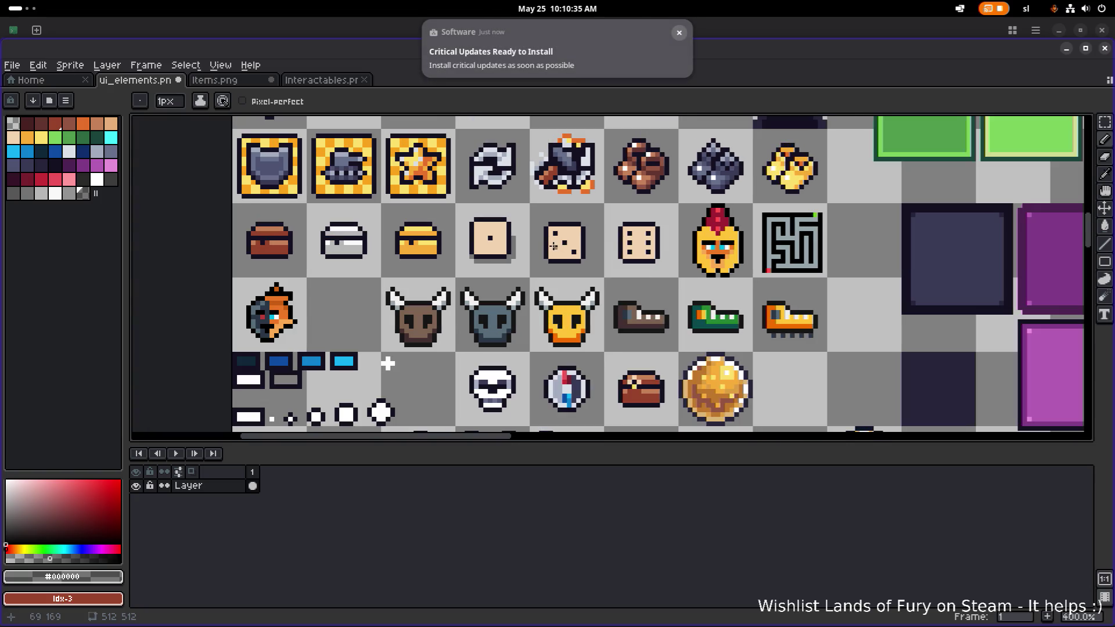
pyautogui.click(678, 35)
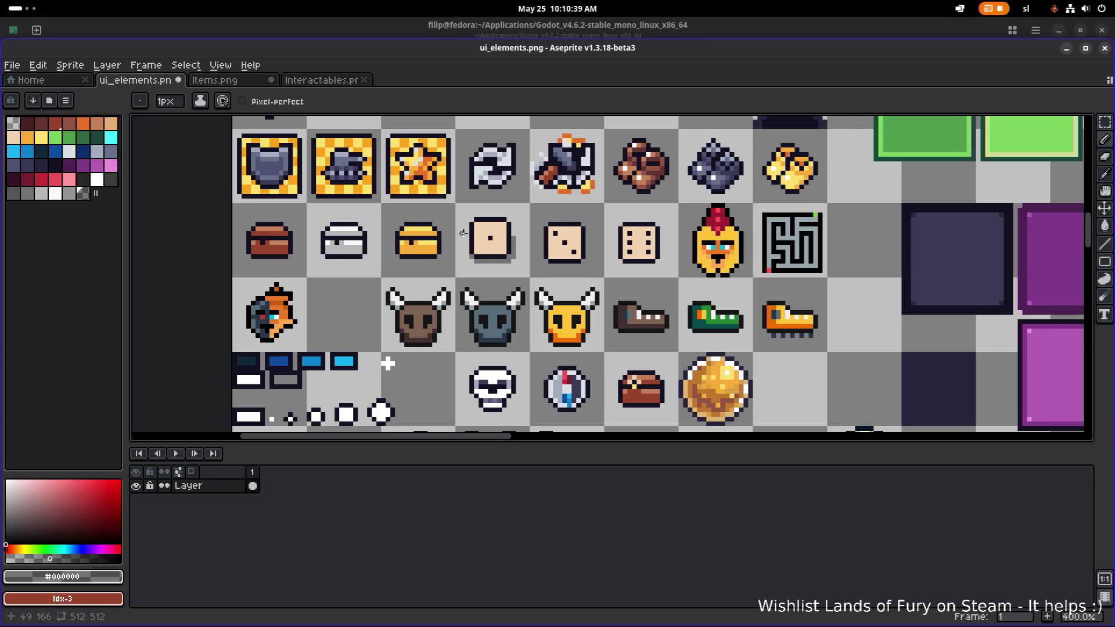
pyautogui.scroll(5, 536, 252)
pyautogui.click(679, 32)
pyautogui.scroll(-2, 554, 197)
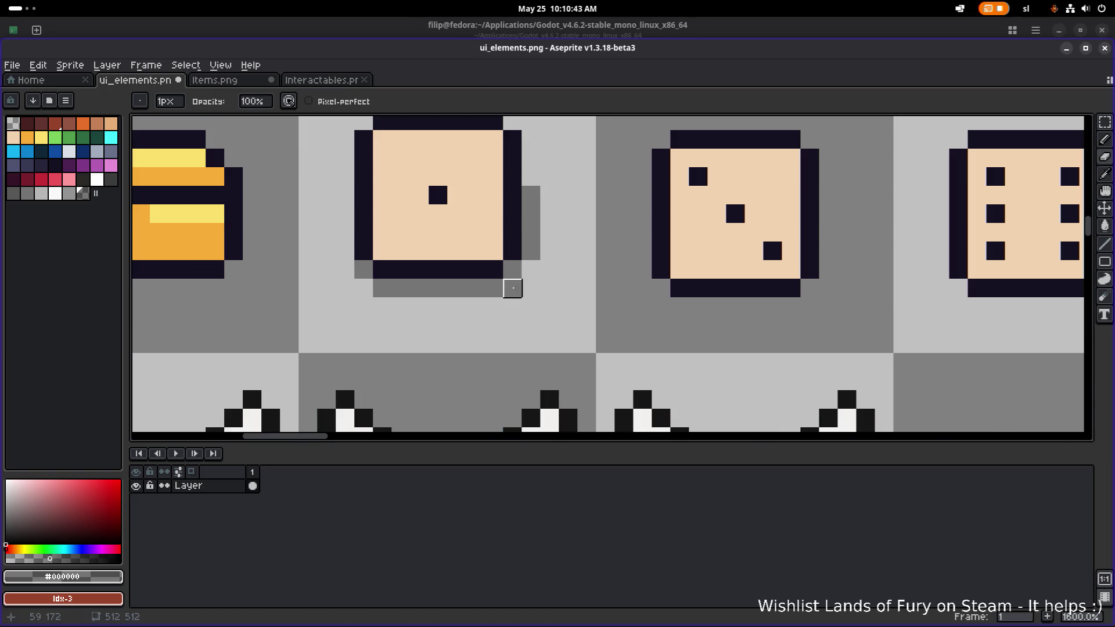
pyautogui.scroll(-1, 546, 256)
pyautogui.scroll(1, 543, 233)
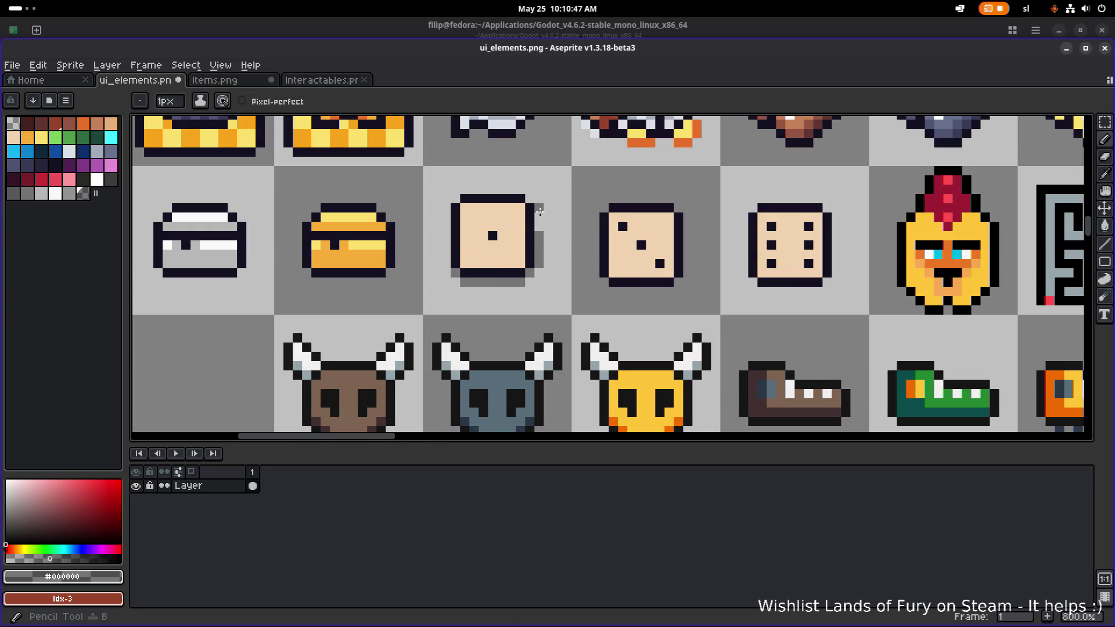
pyautogui.press('e')
pyautogui.scroll(-3, 543, 266)
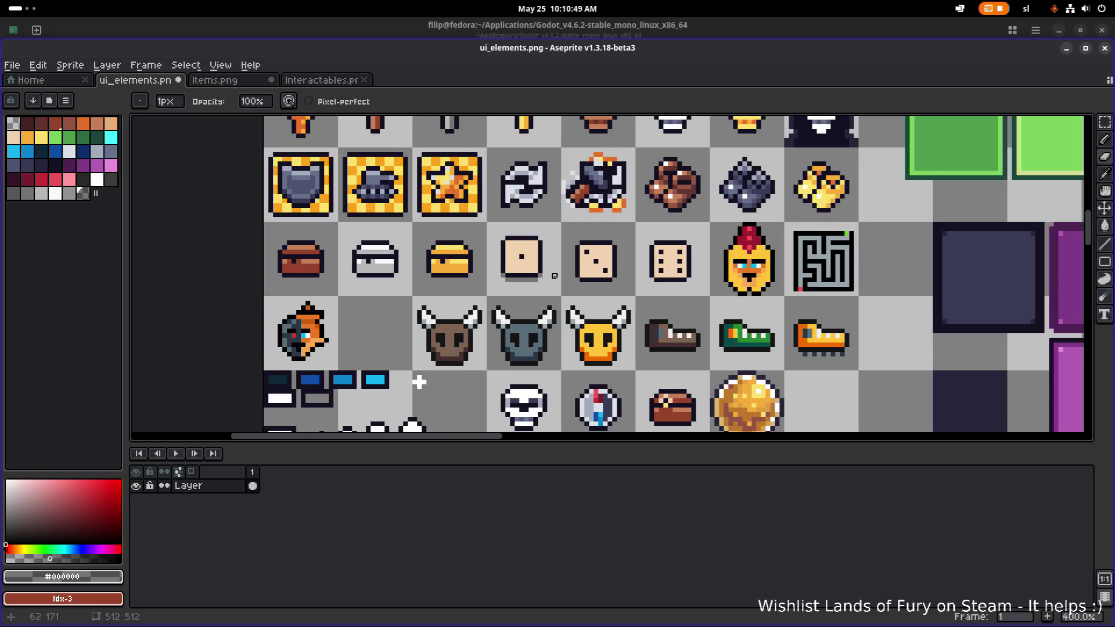
pyautogui.scroll(5, 552, 274)
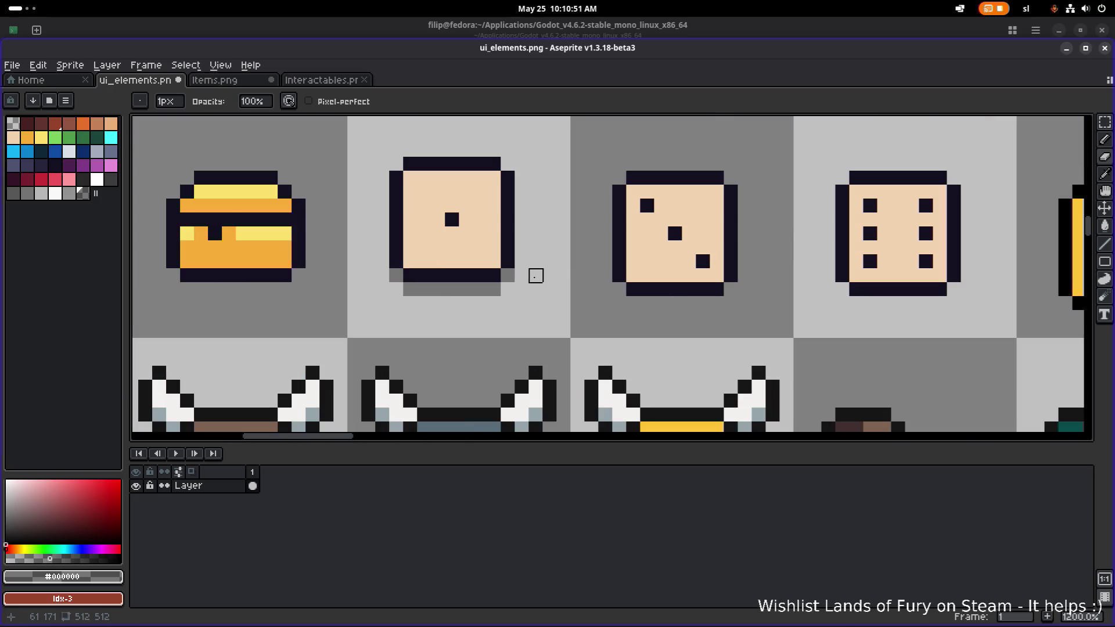
pyautogui.scroll(-2, 536, 276)
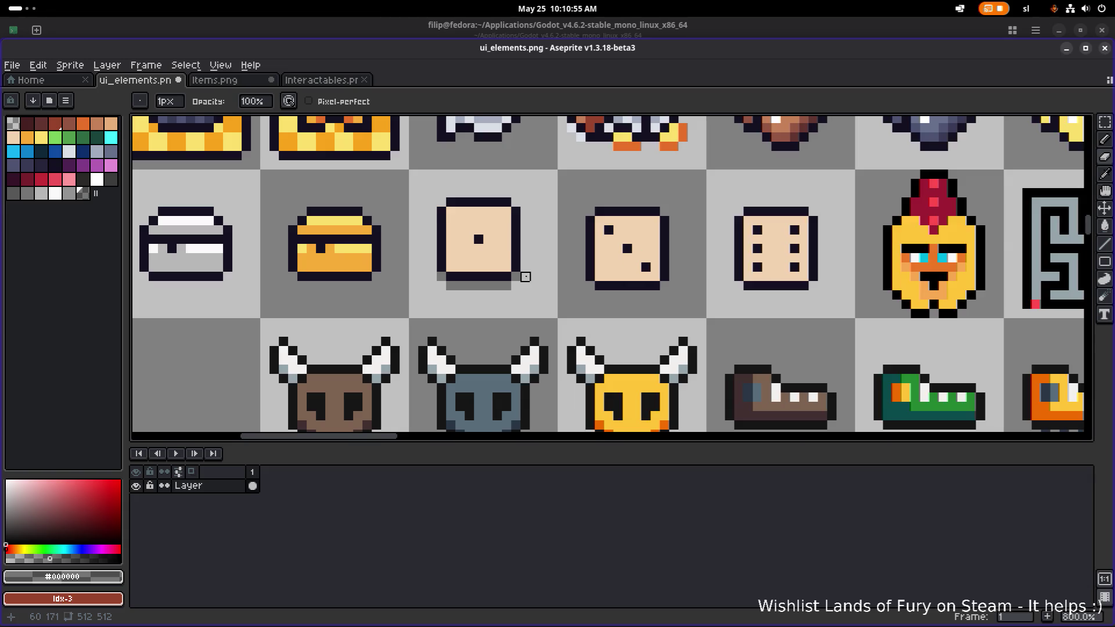
pyautogui.scroll(-4, 525, 277)
pyautogui.scroll(4, 540, 273)
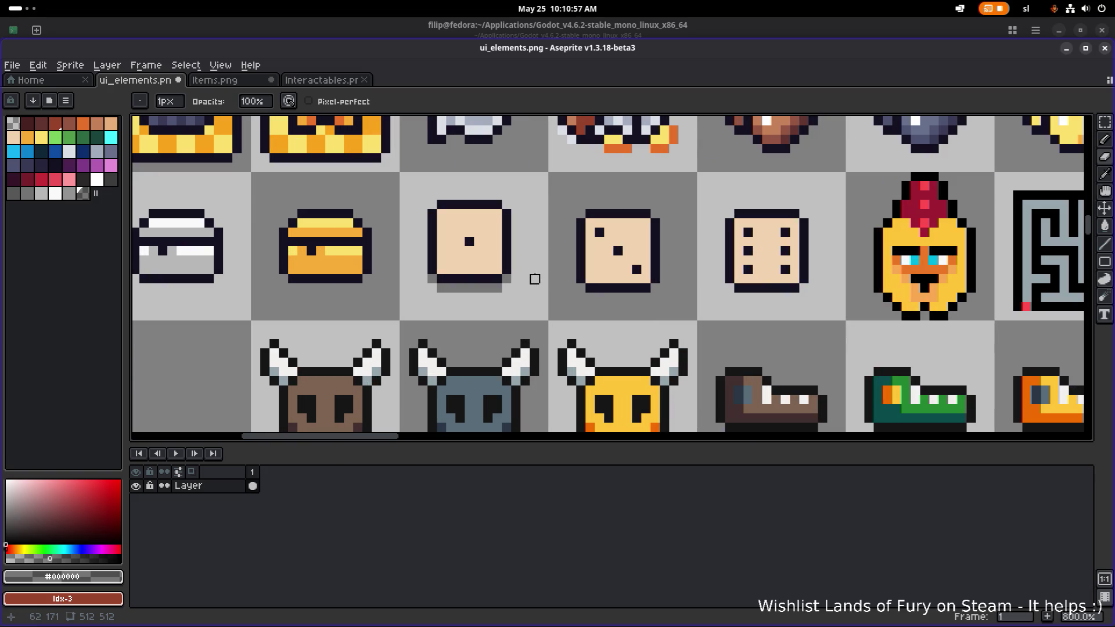
# Realign the one-pip die by nudging it one pixel right, left, then right again.
pyautogui.press('m')
pyautogui.moveTo(537, 290); pyautogui.dragTo(419, 183)
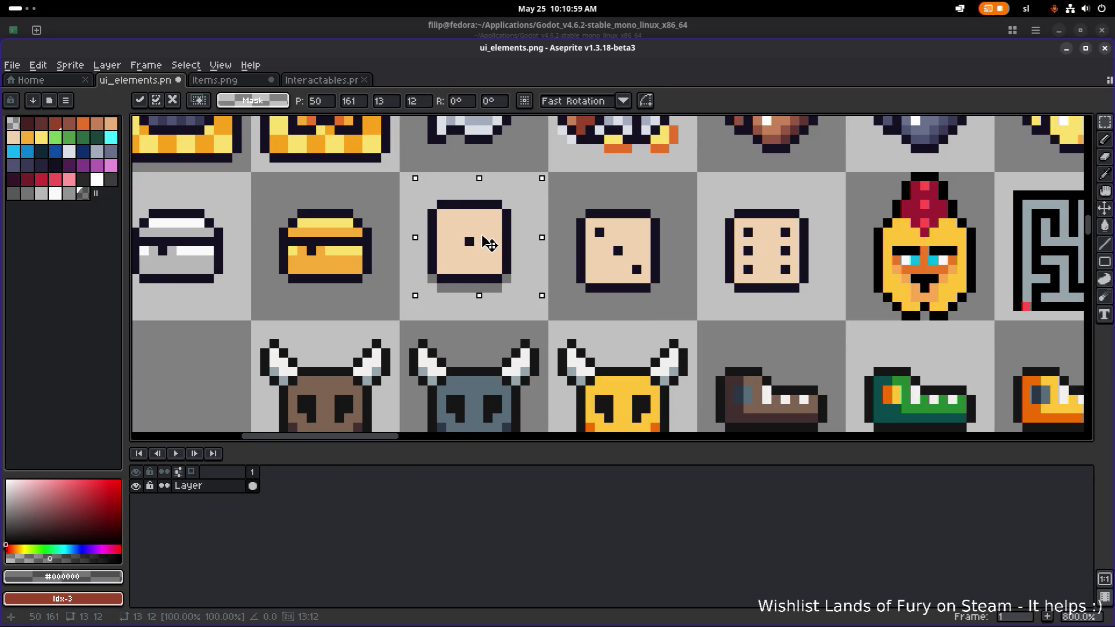
pyautogui.moveTo(485, 242); pyautogui.dragTo(494, 243)
pyautogui.click(599, 296)
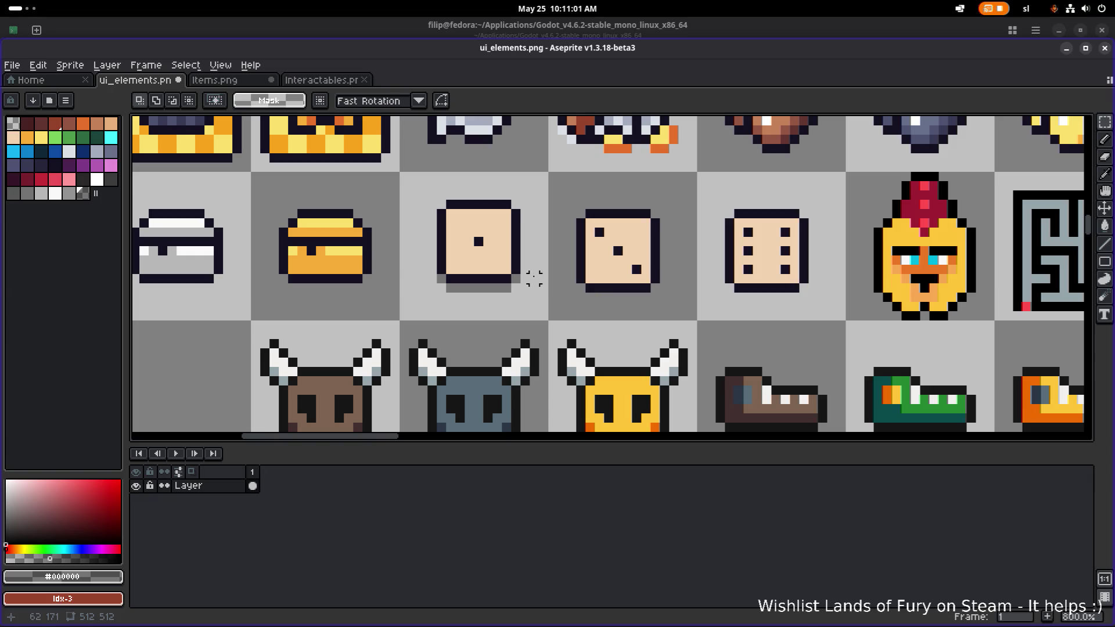
pyautogui.moveTo(551, 305); pyautogui.dragTo(424, 188)
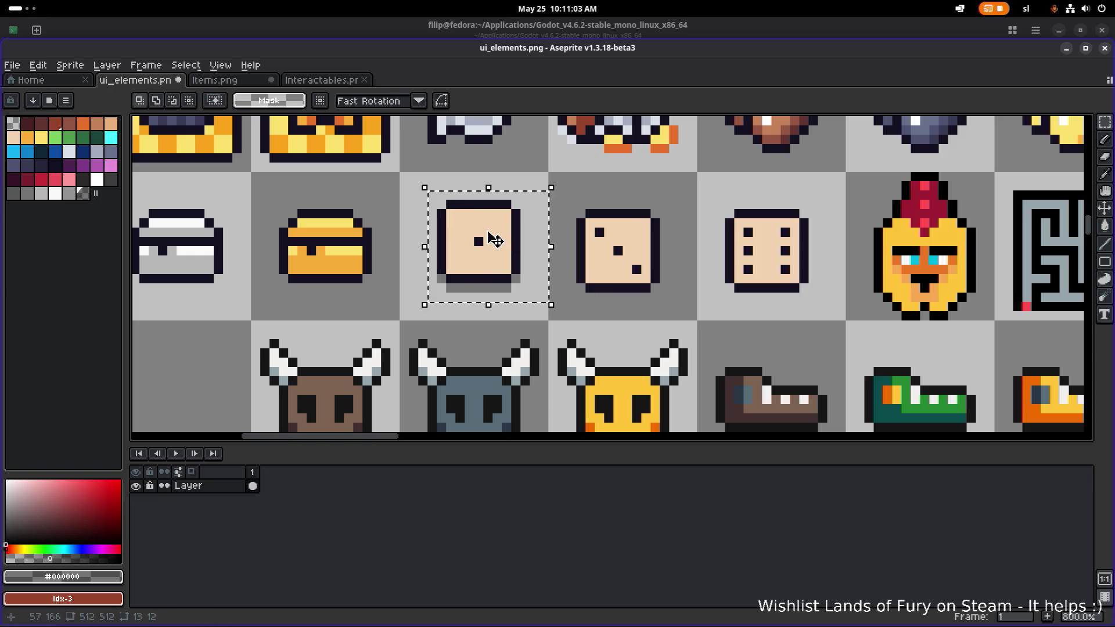
pyautogui.moveTo(494, 240); pyautogui.dragTo(484, 240)
pyautogui.click(608, 324)
pyautogui.moveTo(554, 308); pyautogui.dragTo(477, 193)
pyautogui.moveTo(515, 238); pyautogui.dragTo(525, 238)
pyautogui.click(543, 298)
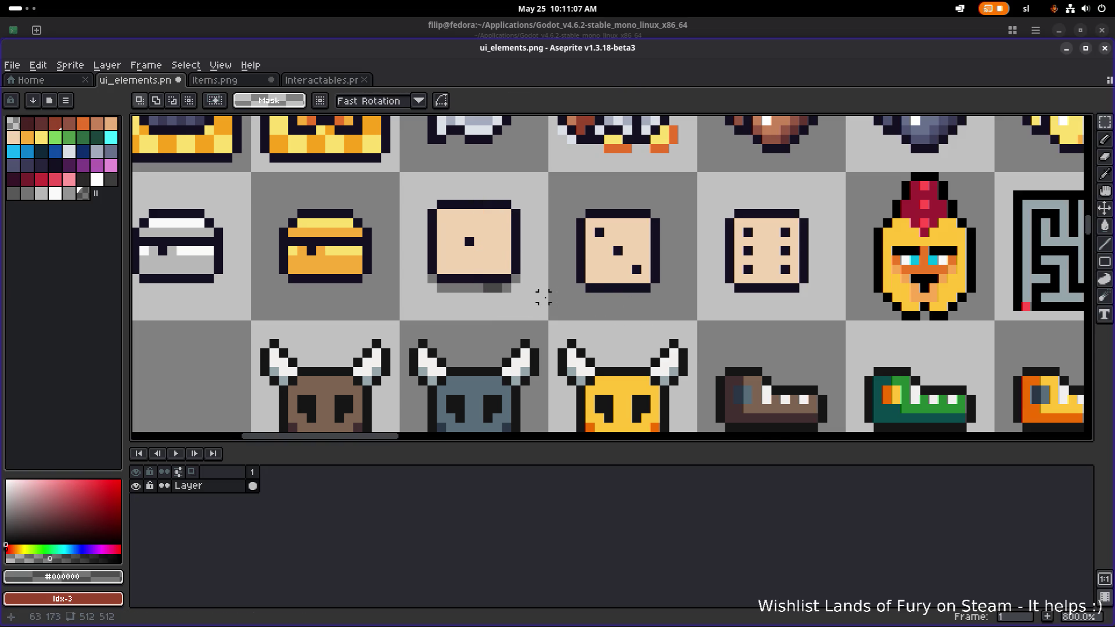
pyautogui.scroll(3, 543, 298)
pyautogui.press('e')
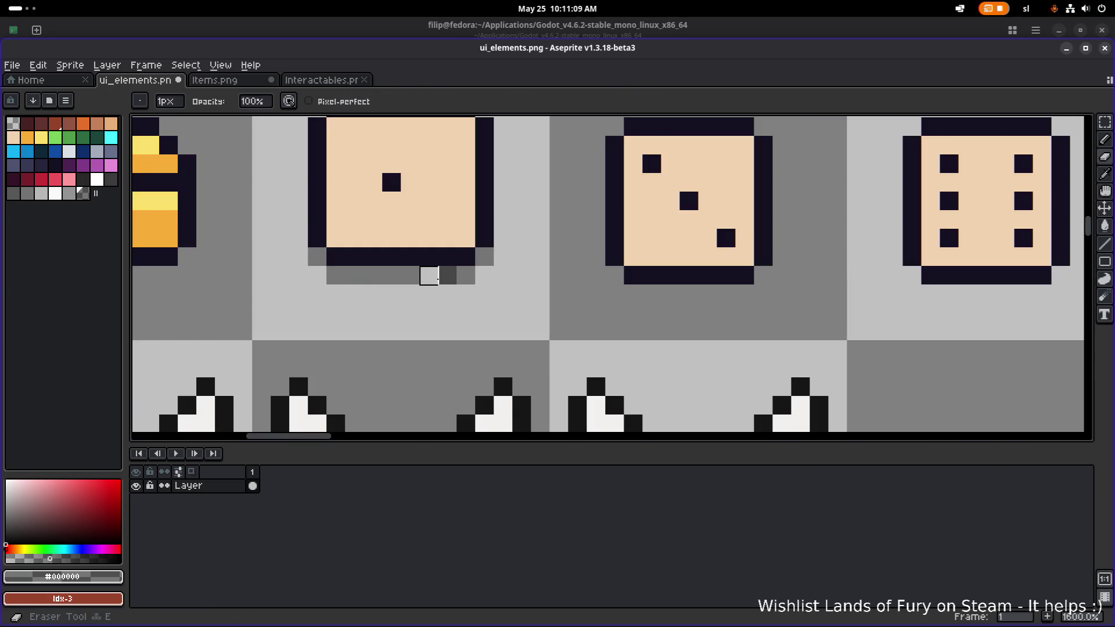
pyautogui.press('b')
pyautogui.scroll(-5, 464, 271)
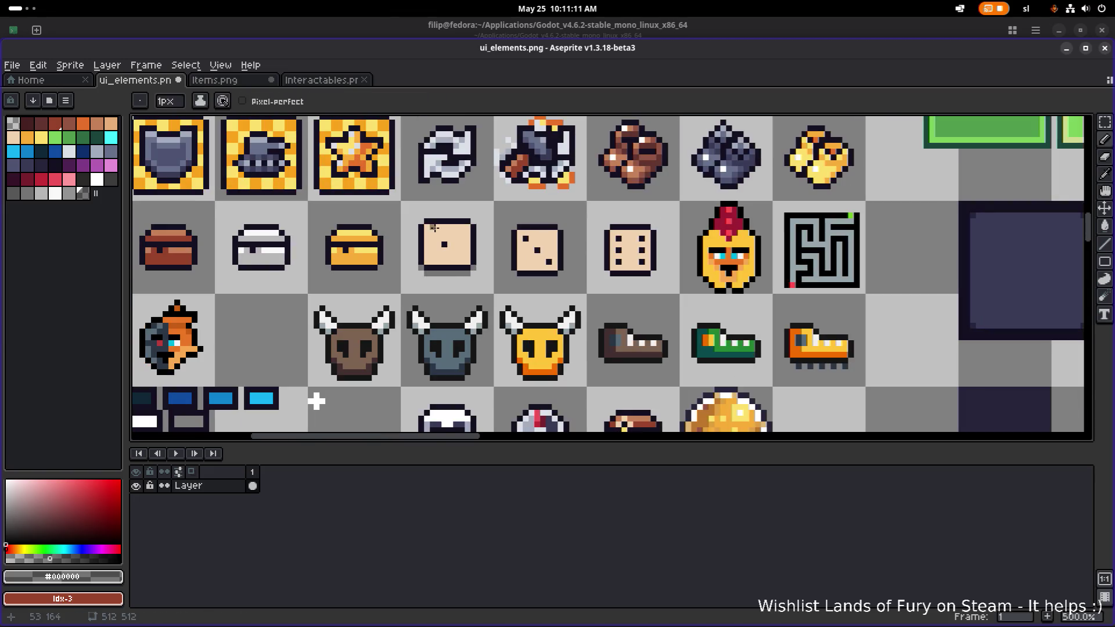
pyautogui.scroll(-3, 434, 228)
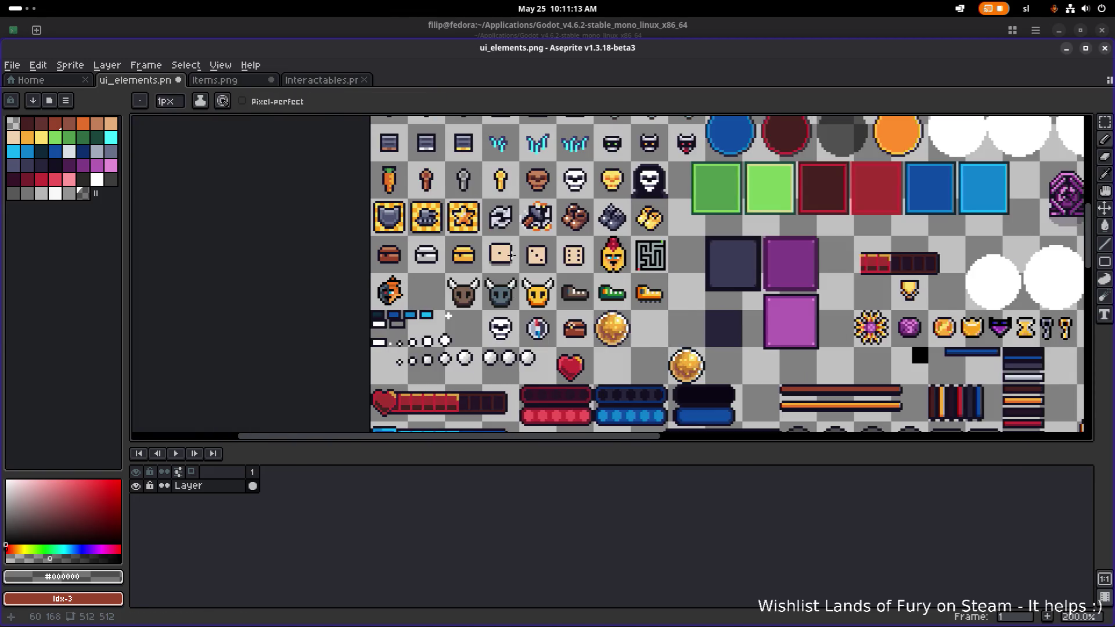
pyautogui.scroll(3, 511, 255)
pyautogui.scroll(4, 505, 257)
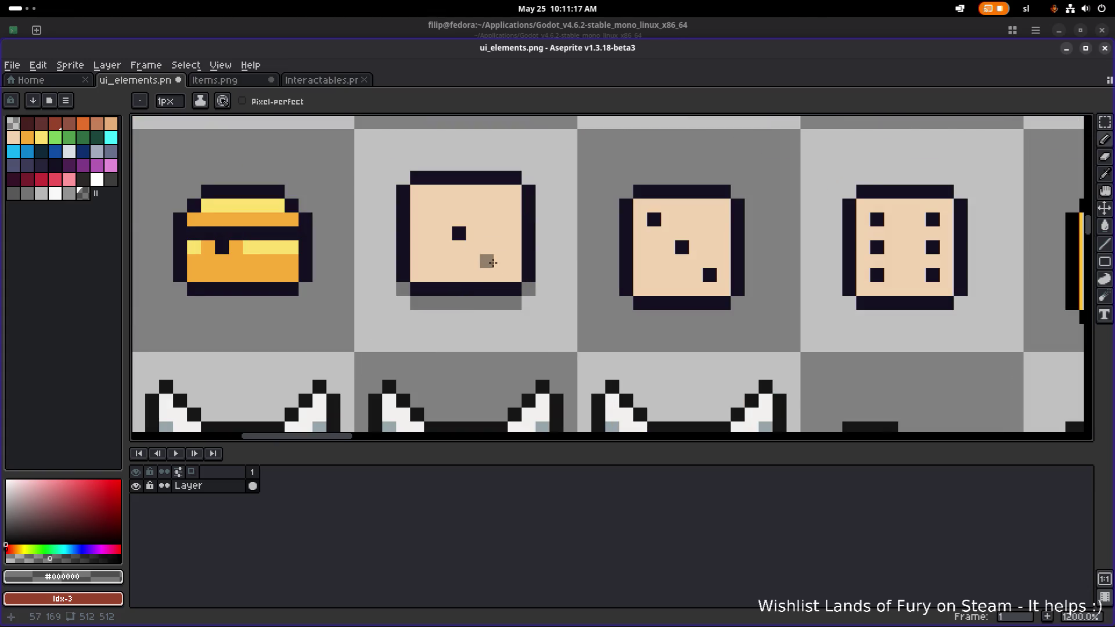
# Move the one-pip die up-left and stretch it taller by shifting its lower half down.
pyautogui.press('m')
pyautogui.moveTo(546, 323)
pyautogui.mouseDown()
pyautogui.moveTo(494, 224)
pyautogui.moveTo(384, 159)
pyautogui.mouseUp()
pyautogui.moveTo(438, 217)
pyautogui.mouseDown()
pyautogui.moveTo(397, 176)
pyautogui.moveTo(403, 181)
pyautogui.mouseUp()
pyautogui.click(553, 338)
pyautogui.moveTo(568, 344); pyautogui.dragTo(368, 212)
pyautogui.moveTo(418, 244)
pyautogui.mouseDown()
pyautogui.moveTo(423, 313)
pyautogui.moveTo(420, 282)
pyautogui.mouseUp()
pyautogui.moveTo(424, 308)
pyautogui.mouseDown()
pyautogui.moveTo(428, 321)
pyautogui.moveTo(441, 314)
pyautogui.mouseUp()
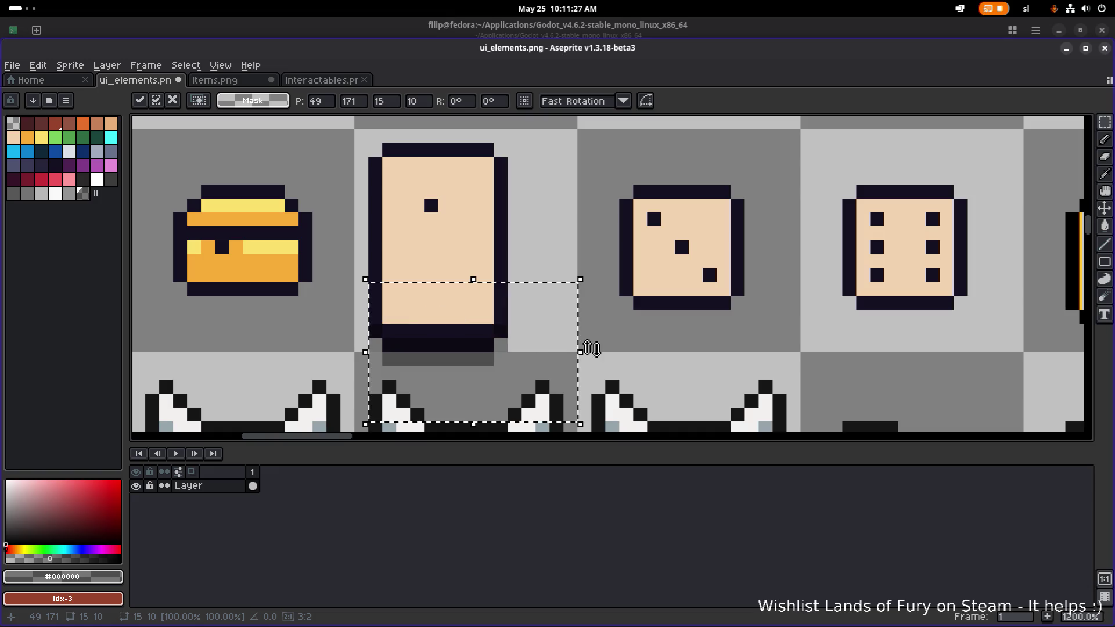
pyautogui.click(626, 344)
# Erase the stray dark pixels under the die, then undo the erasing.
pyautogui.press('e')
pyautogui.moveTo(494, 358)
pyautogui.mouseDown()
pyautogui.moveTo(373, 356)
pyautogui.moveTo(458, 343)
pyautogui.mouseUp()
pyautogui.click(375, 332)
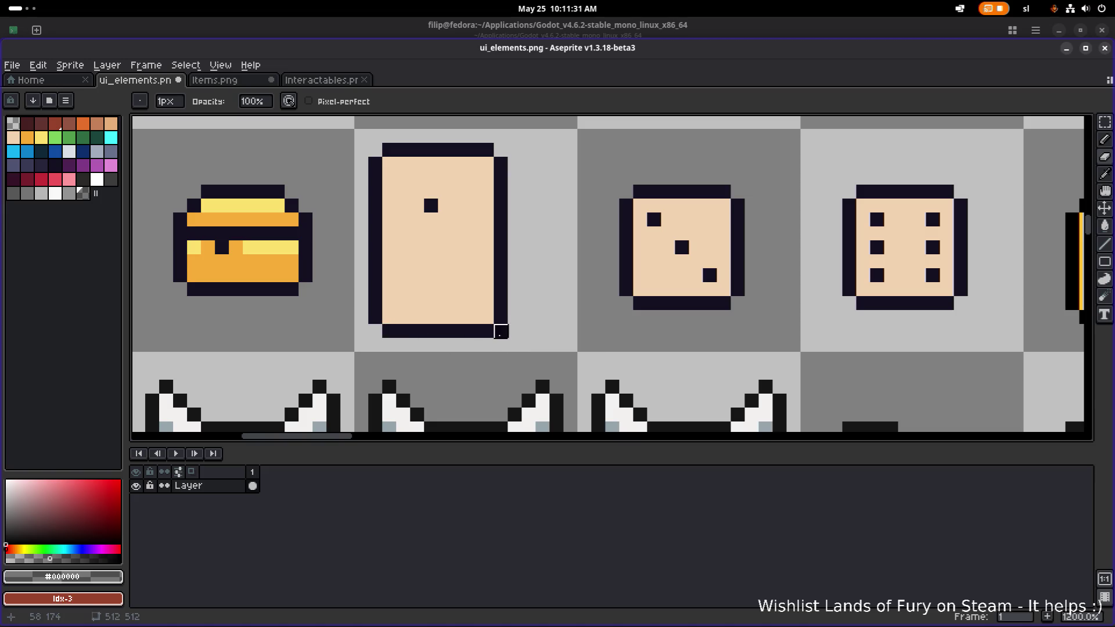
pyautogui.hotkey('ctrl', 'z')
pyautogui.hotkey('ctrl', 'z')
pyautogui.hotkey('ctrl', 'z')
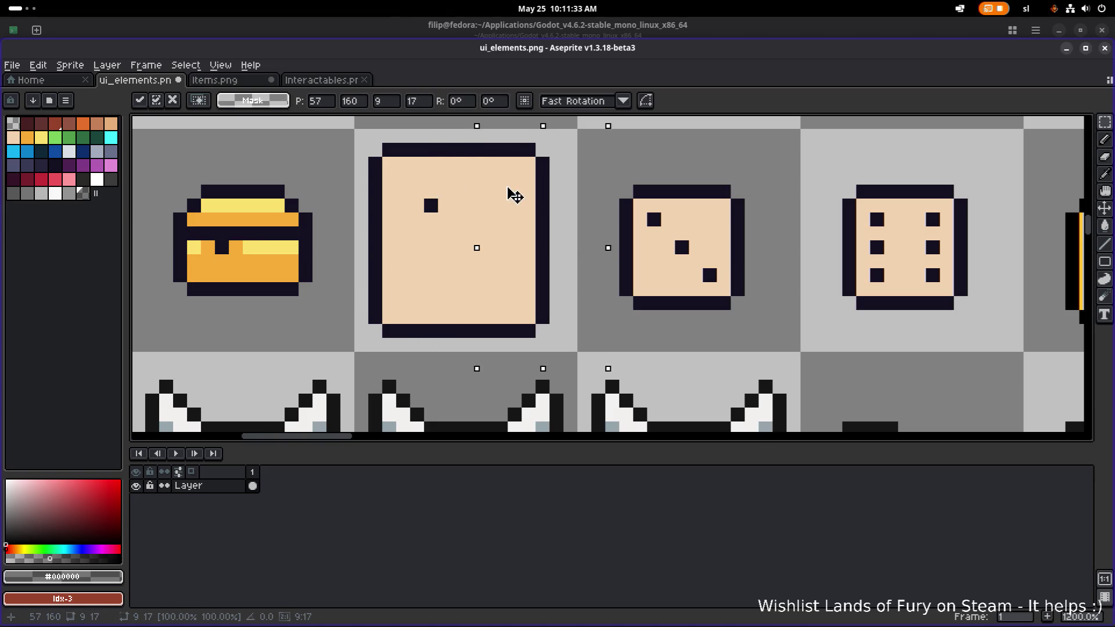
pyautogui.hotkey('ctrl', 'd')
# Redraw the pip as a larger 2x2 dark block, covering the old pip in skin colour.
pyautogui.press('b')
pyautogui.keyDown('alt'); pyautogui.click(432, 203); pyautogui.keyUp('alt')
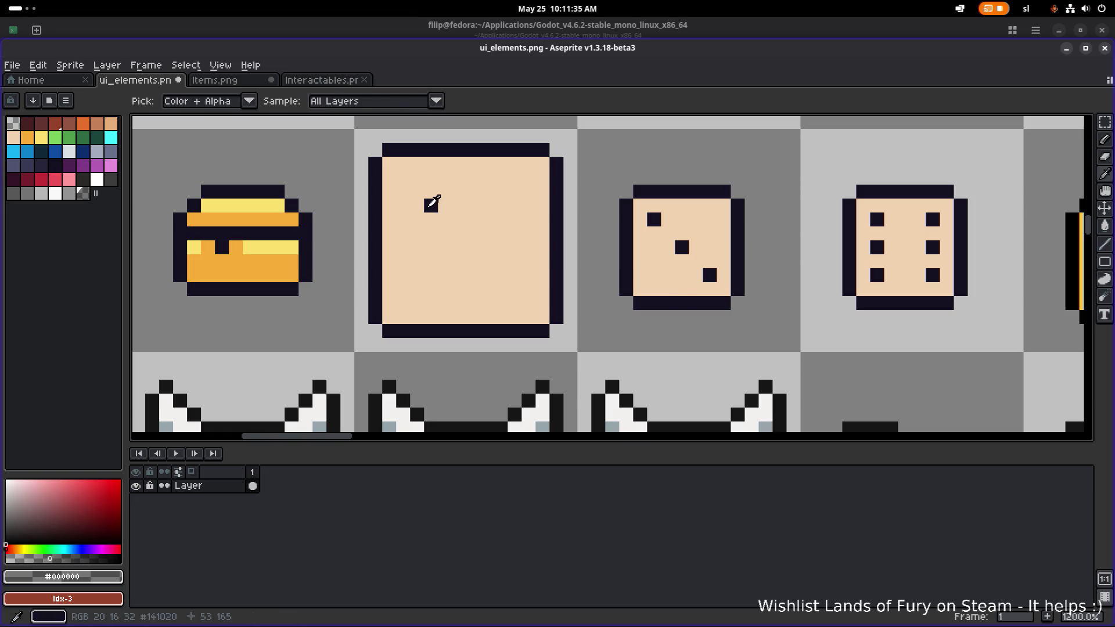
pyautogui.click(459, 247)
pyautogui.moveTo(459, 233); pyautogui.dragTo(473, 248)
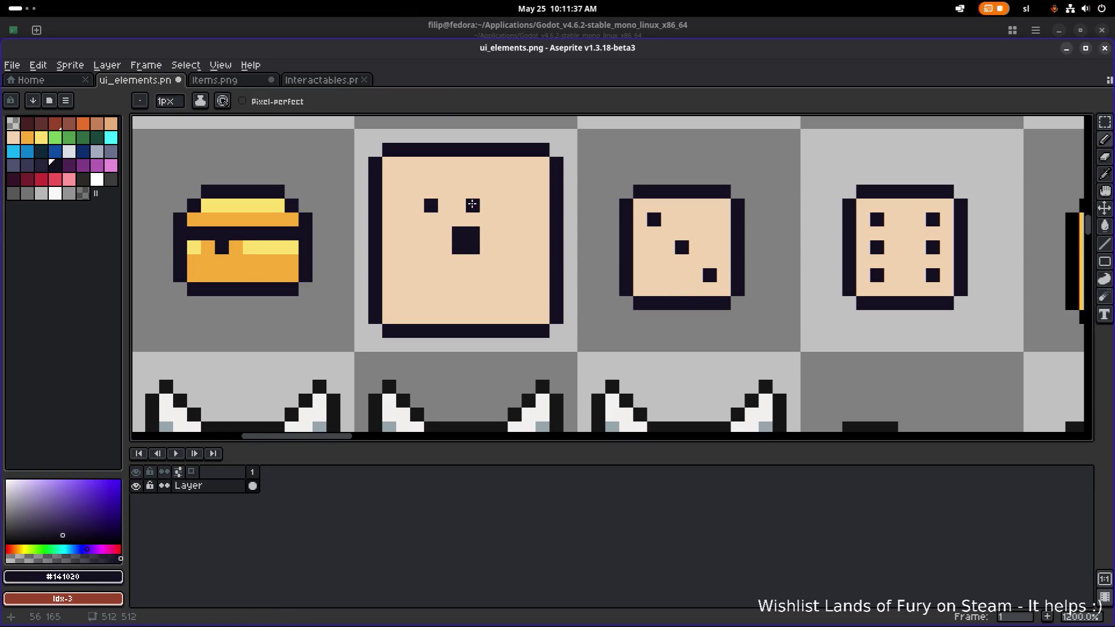
pyautogui.keyDown('alt'); pyautogui.click(438, 202); pyautogui.keyUp('alt')
pyautogui.click(431, 205)
pyautogui.scroll(-3, 472, 208)
pyautogui.scroll(1, 477, 225)
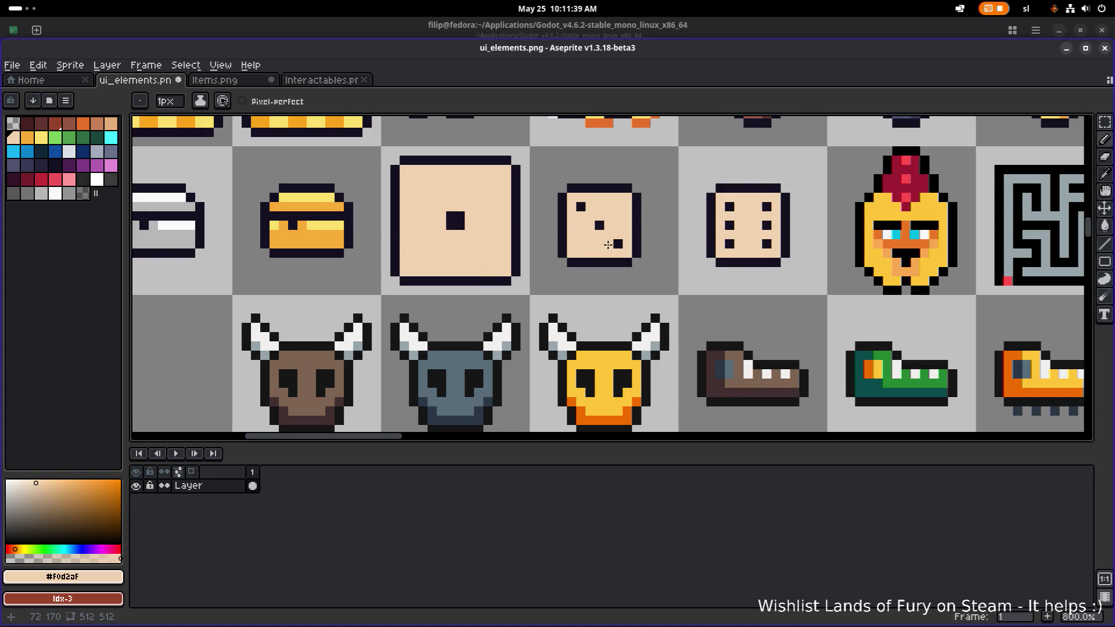
# Clear a dice tile and place a copy of the big three-pip die in it.
pyautogui.hscroll(3, 462, 228)
pyautogui.press('m')
pyautogui.moveTo(410, 284)
pyautogui.mouseDown()
pyautogui.moveTo(493, 171)
pyautogui.moveTo(528, 151)
pyautogui.mouseUp()
pyautogui.press('Delete')
pyautogui.moveTo(306, 221); pyautogui.dragTo(479, 222)
pyautogui.press('Return')
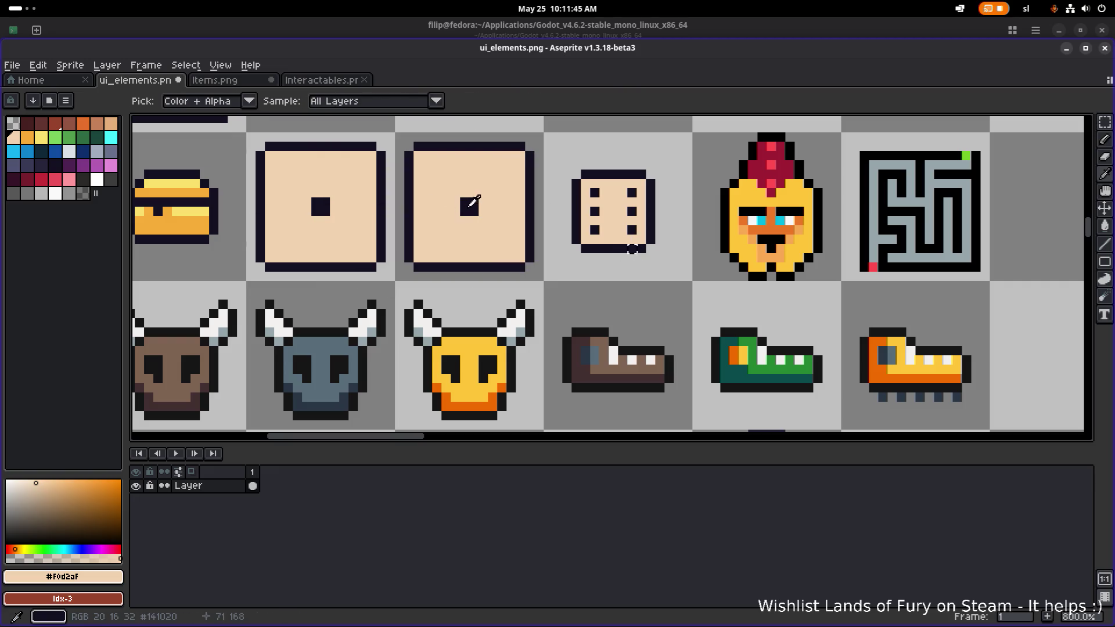
# Draw new dark 2x2 pip pixels on the copied die, undoing a stray stroke.
pyautogui.keyDown('alt'); pyautogui.click(633, 248); pyautogui.keyUp('alt')
pyautogui.scroll(2, 444, 198)
pyautogui.press('b')
pyautogui.click(435, 152)
pyautogui.scroll(-2, 444, 151)
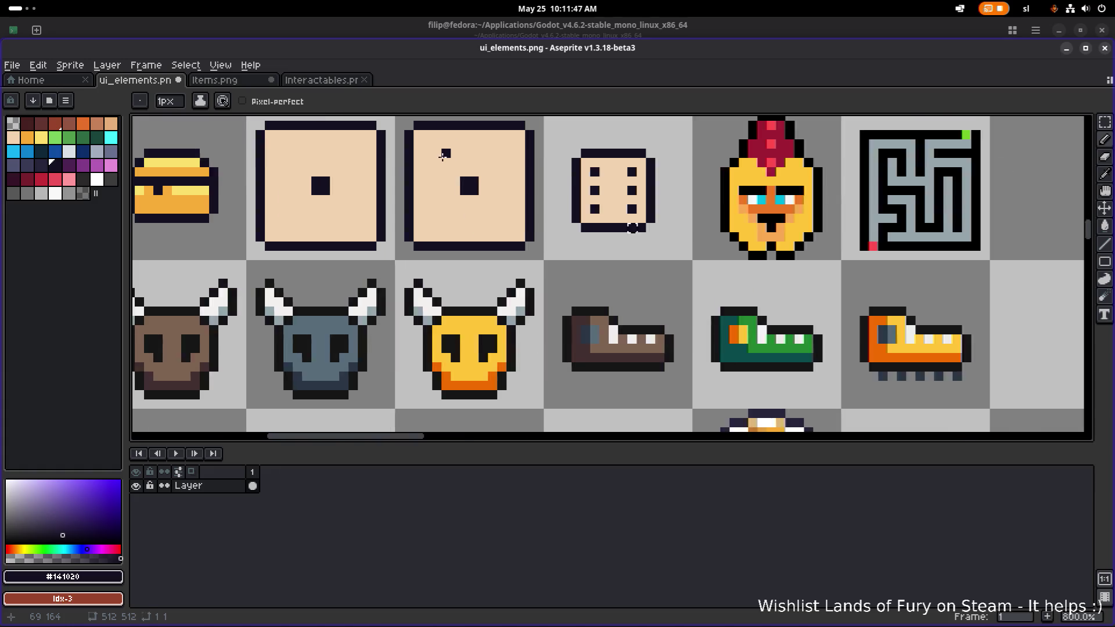
pyautogui.press('m')
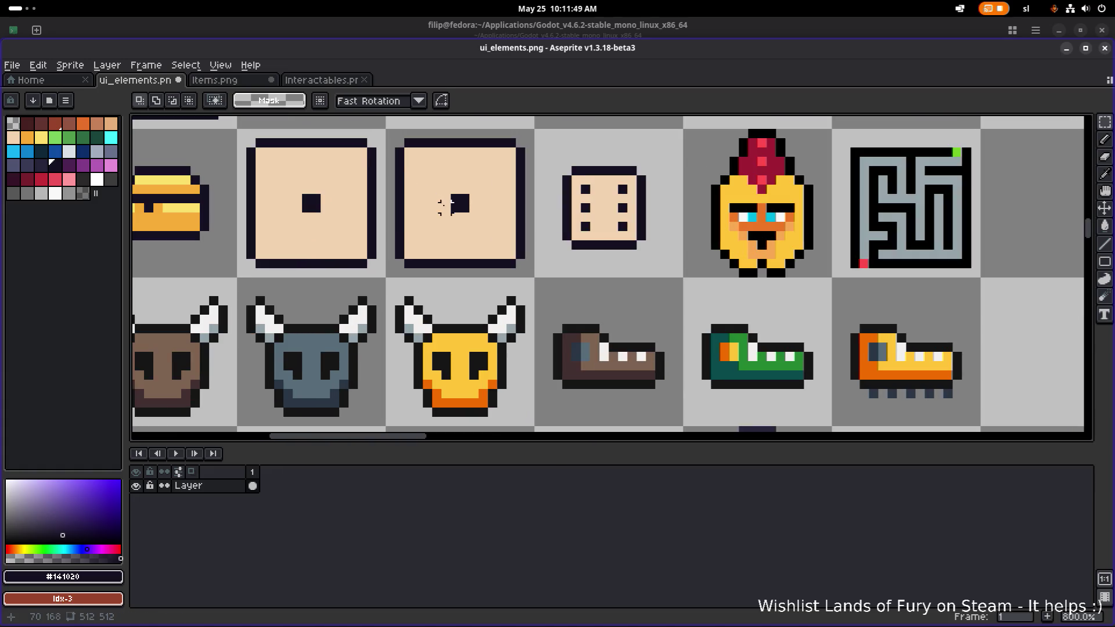
pyautogui.press('b')
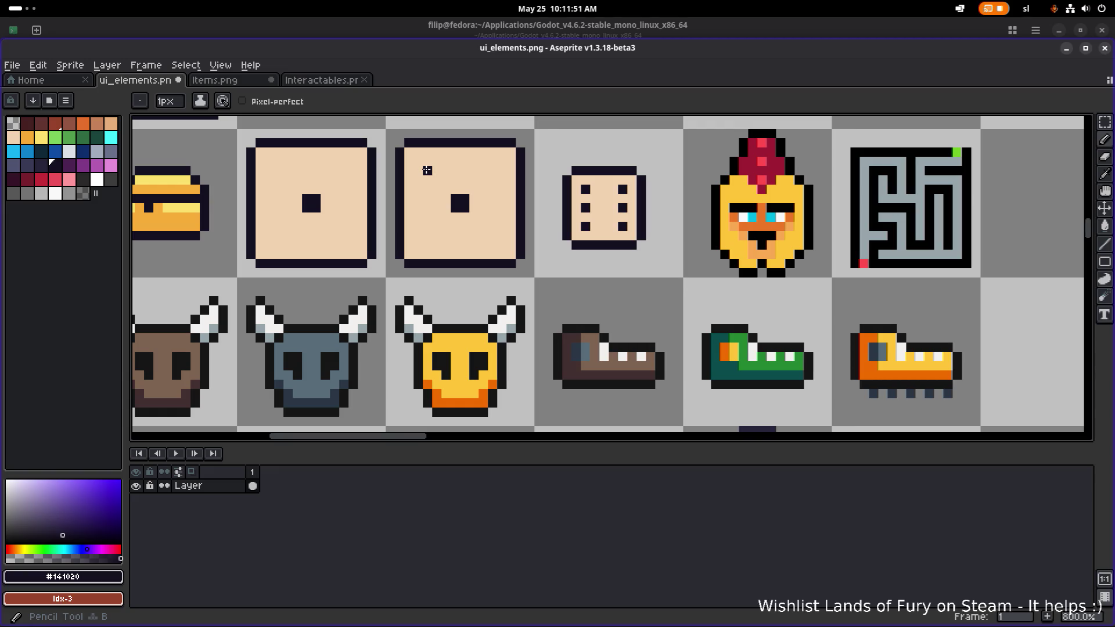
pyautogui.moveTo(426, 164); pyautogui.dragTo(419, 171)
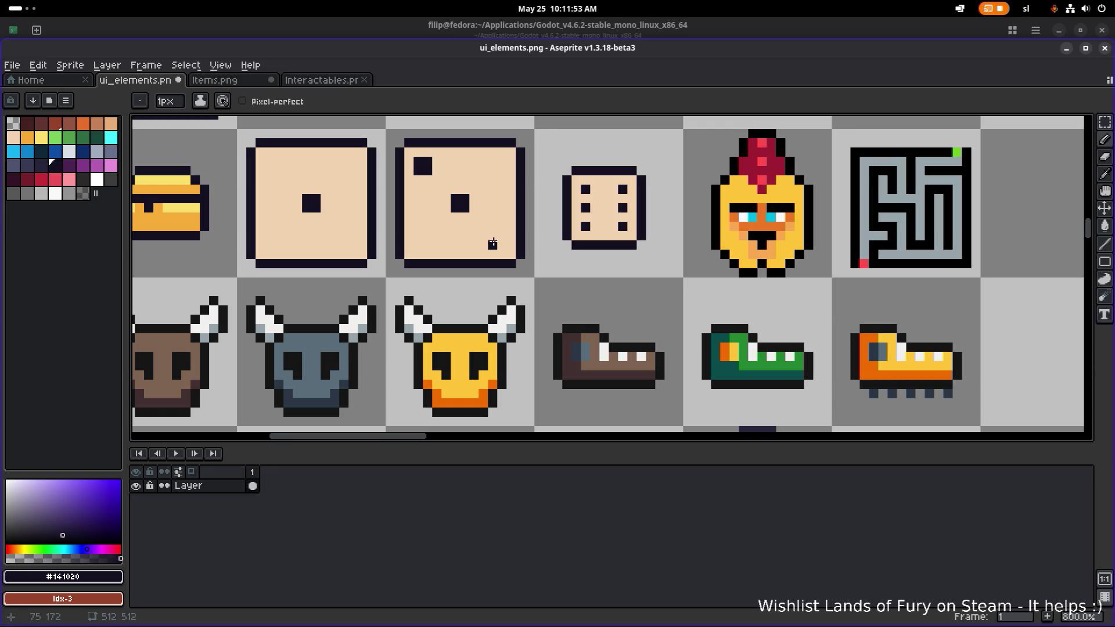
pyautogui.moveTo(492, 244); pyautogui.dragTo(500, 244)
pyautogui.scroll(-5, 500, 236)
pyautogui.scroll(5, 489, 272)
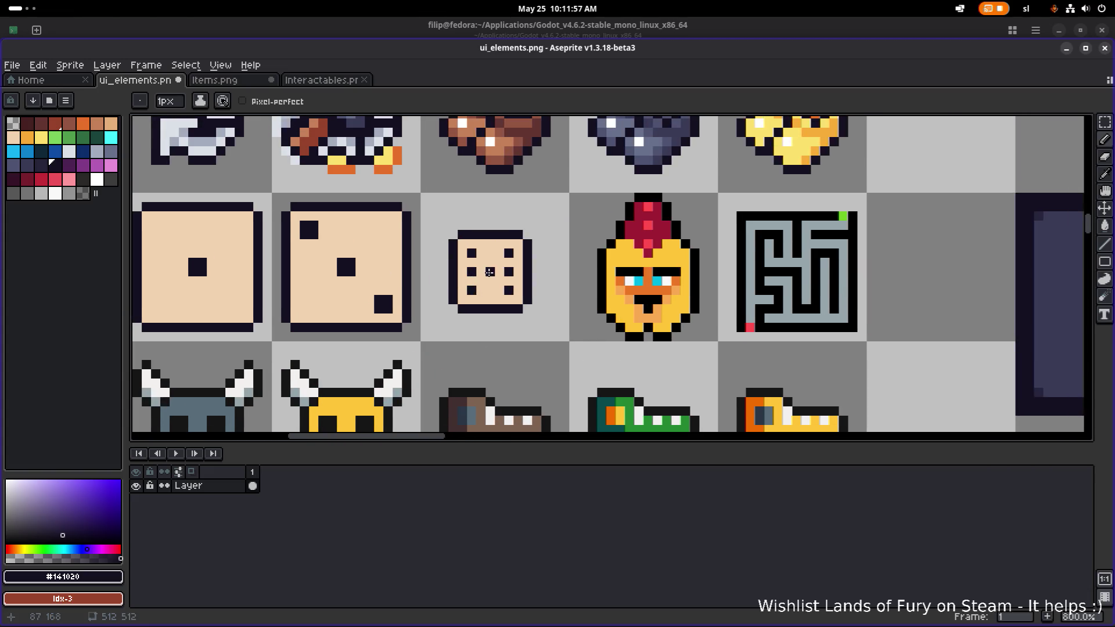
pyautogui.click(468, 300)
pyautogui.moveTo(443, 320); pyautogui.dragTo(516, 235)
pyautogui.hotkey('ctrl', 'z')
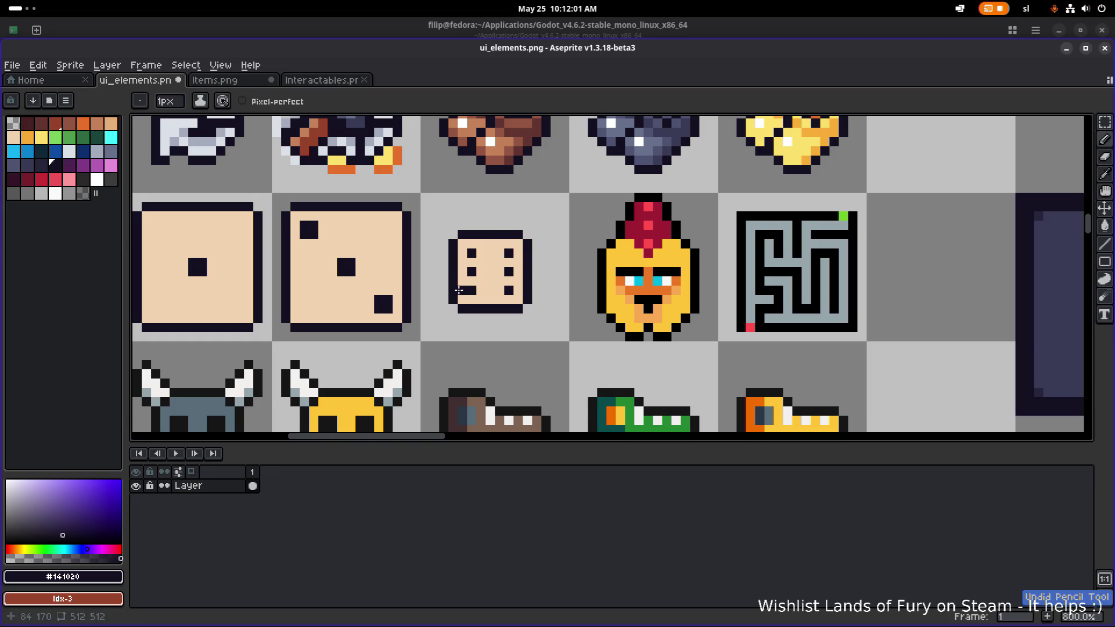
# Erase the small six-dot die and put a copy of the three-pip die in its tile.
pyautogui.press('m')
pyautogui.moveTo(431, 318); pyautogui.dragTo(535, 209)
pyautogui.press('Delete')
pyautogui.moveTo(443, 236)
pyautogui.mouseDown()
pyautogui.moveTo(372, 255)
pyautogui.moveTo(524, 264)
pyautogui.mouseUp()
pyautogui.press('Return')
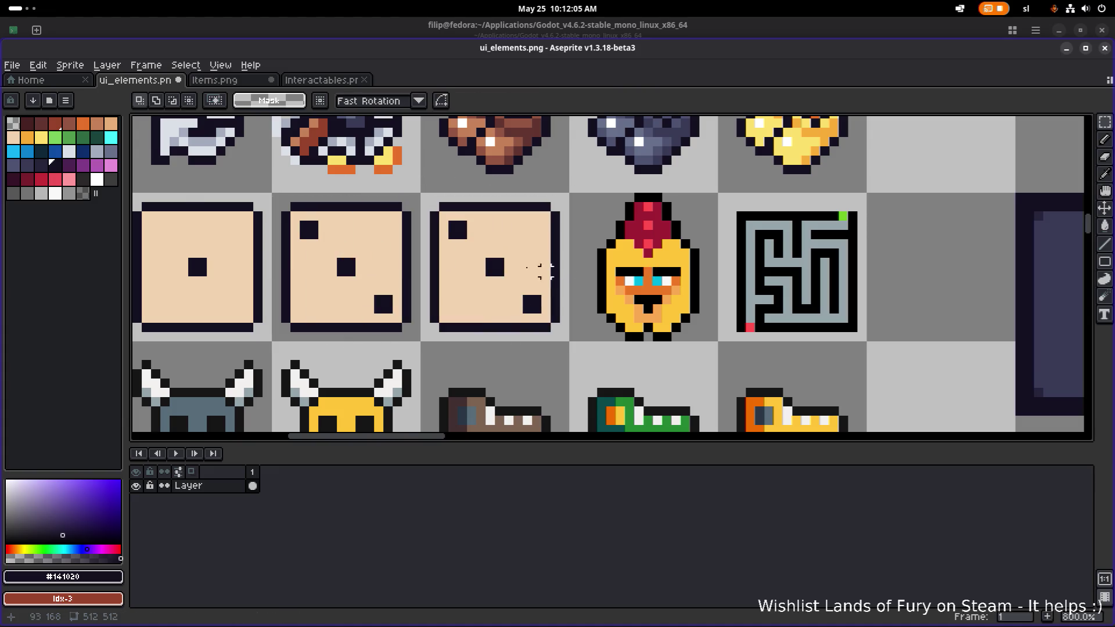
# Move the copied die's pips into six positions and fill the leftover centre pip beige.
pyautogui.scroll(2, 502, 265)
pyautogui.moveTo(462, 297); pyautogui.dragTo(521, 238)
pyautogui.moveTo(500, 281)
pyautogui.mouseDown()
pyautogui.moveTo(436, 281)
pyautogui.moveTo(542, 282)
pyautogui.moveTo(530, 269)
pyautogui.moveTo(543, 276)
pyautogui.moveTo(537, 318)
pyautogui.moveTo(465, 322)
pyautogui.moveTo(533, 220)
pyautogui.mouseUp()
pyautogui.moveTo(471, 233); pyautogui.dragTo(407, 183)
pyautogui.moveTo(444, 214)
pyautogui.mouseDown()
pyautogui.moveTo(512, 314)
pyautogui.moveTo(526, 314)
pyautogui.mouseUp()
pyautogui.click(13, 137)
pyautogui.press('g')
pyautogui.click(492, 268)
# Fill the last left gap with beige and save ui_elements.png, checking the dice row.
pyautogui.click(414, 220)
pyautogui.scroll(-5, 429, 225)
pyautogui.hotkey('ctrl', 's')
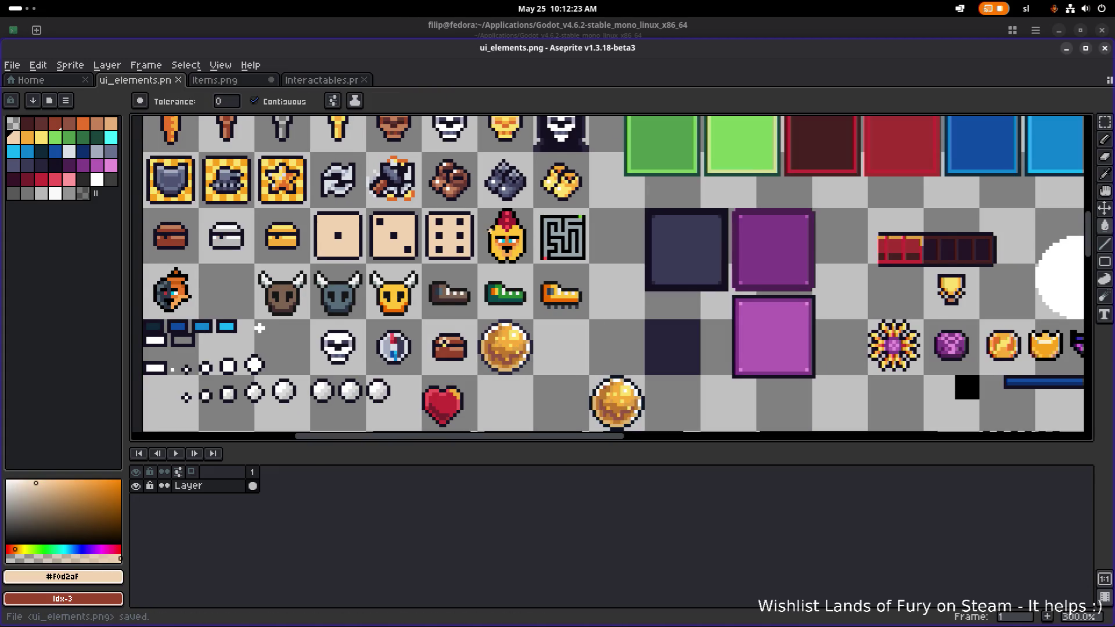
pyautogui.hscroll(-2, 364, 309)
pyautogui.scroll(1, 511, 250)
pyautogui.scroll(-2, 493, 256)
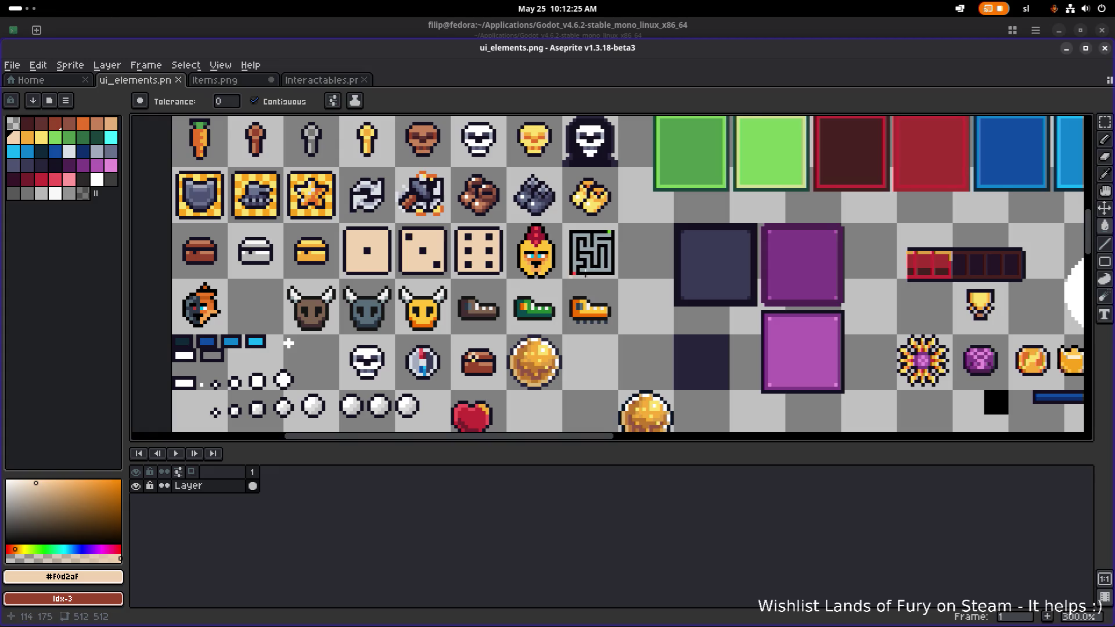
pyautogui.scroll(1, 557, 265)
pyautogui.hotkey('ctrl', 's')
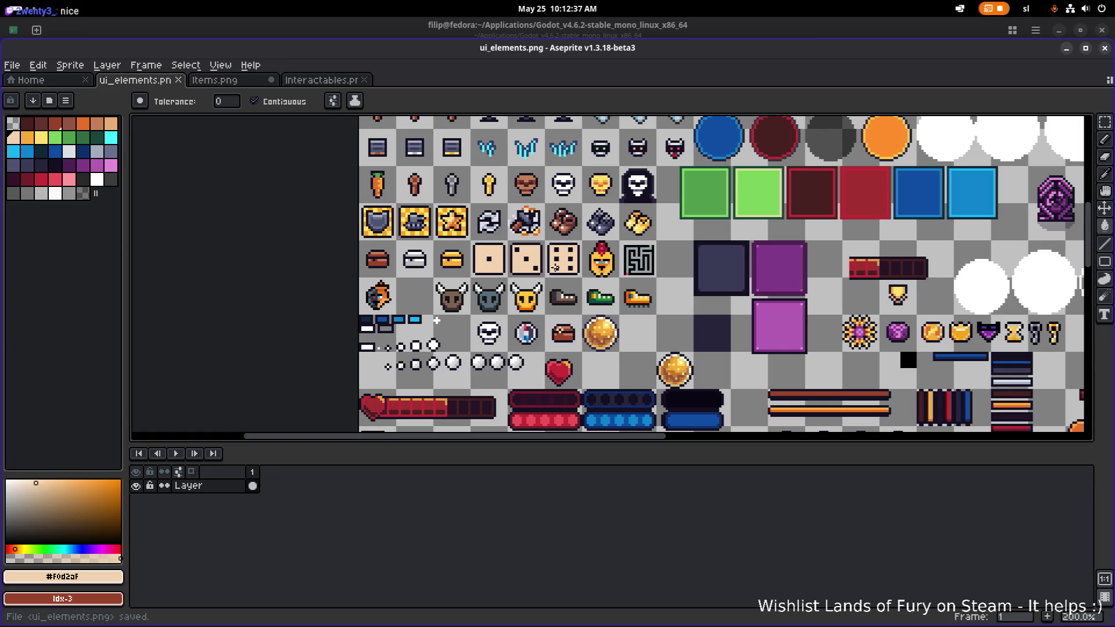
pyautogui.scroll(4, 533, 270)
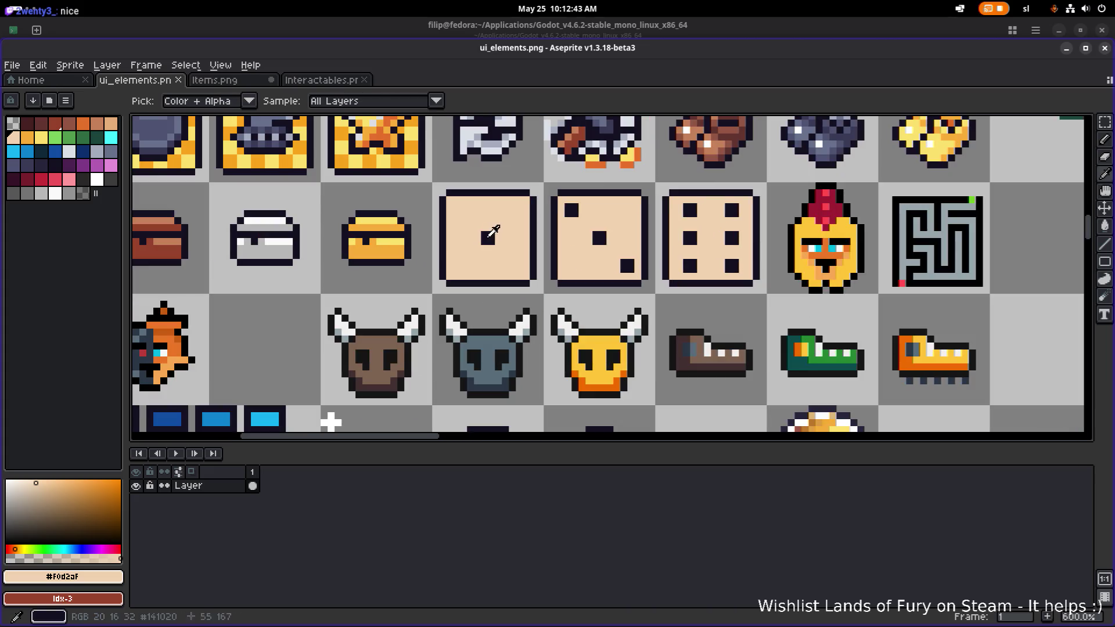
# Shade a die's four inner corners with dark grey pixels, then start on another die.
pyautogui.keyDown('alt'); pyautogui.click(489, 235); pyautogui.keyUp('alt')
pyautogui.click(83, 194)
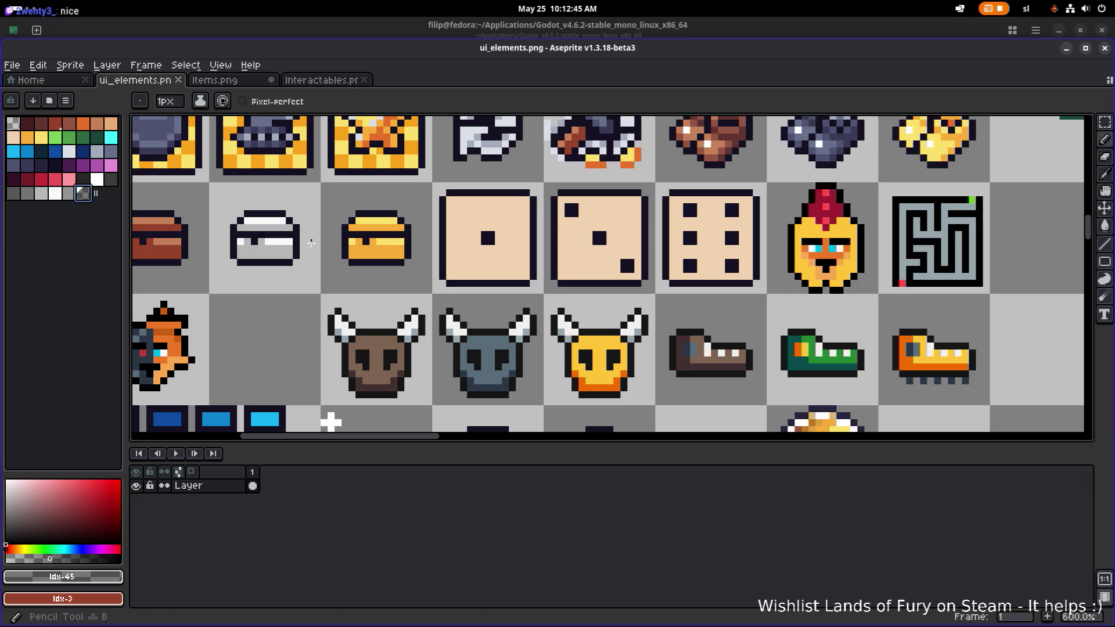
pyautogui.click(449, 277)
pyautogui.click(527, 276)
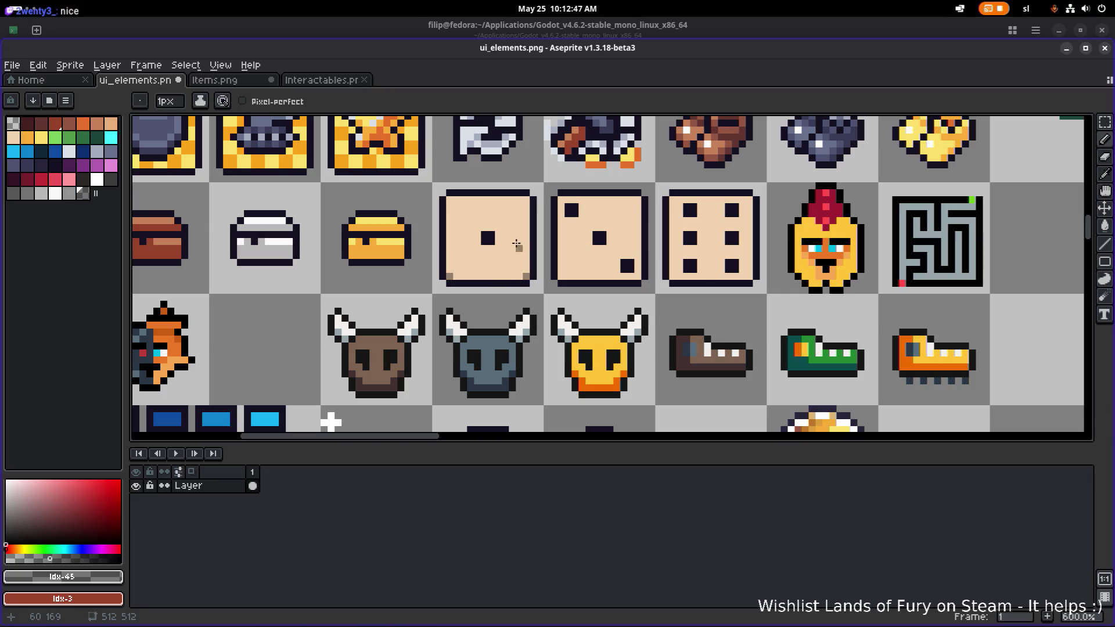
pyautogui.click(526, 200)
pyautogui.click(449, 200)
pyautogui.click(449, 269)
# Undo the two misplaced corner shading pixels.
pyautogui.scroll(-5, 527, 270)
pyautogui.scroll(4, 546, 272)
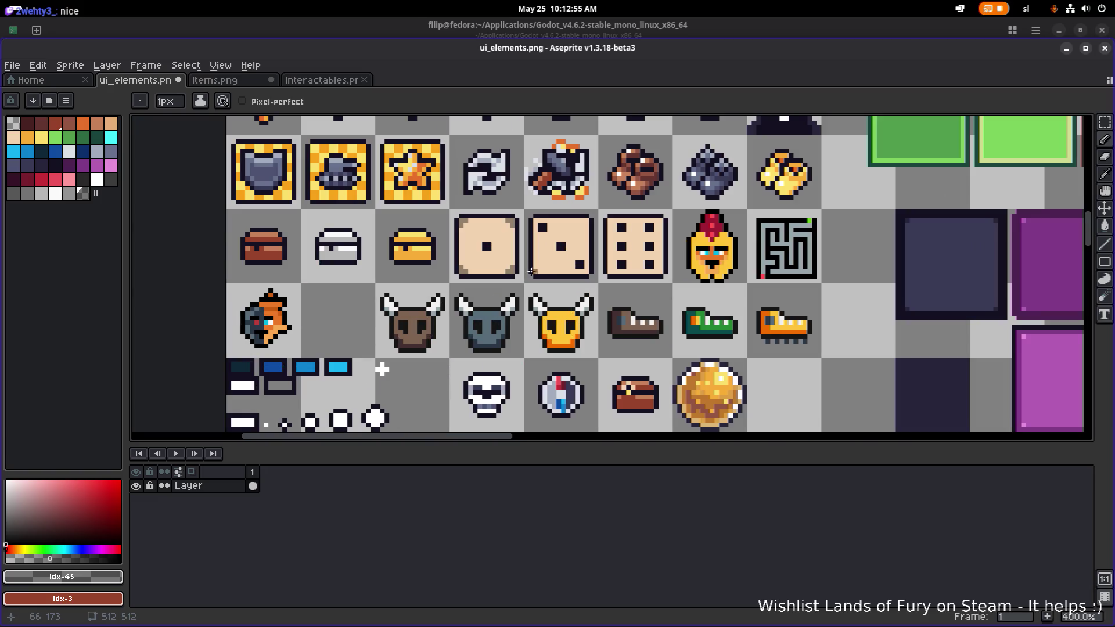
pyautogui.scroll(3, 551, 273)
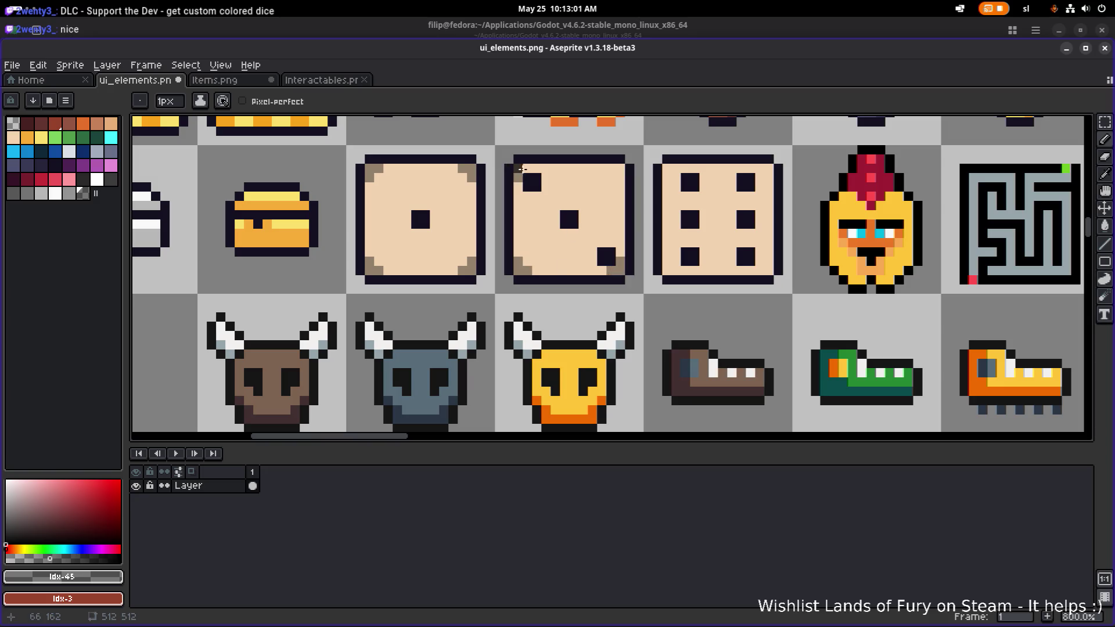
pyautogui.hotkey('ctrl', 'z')
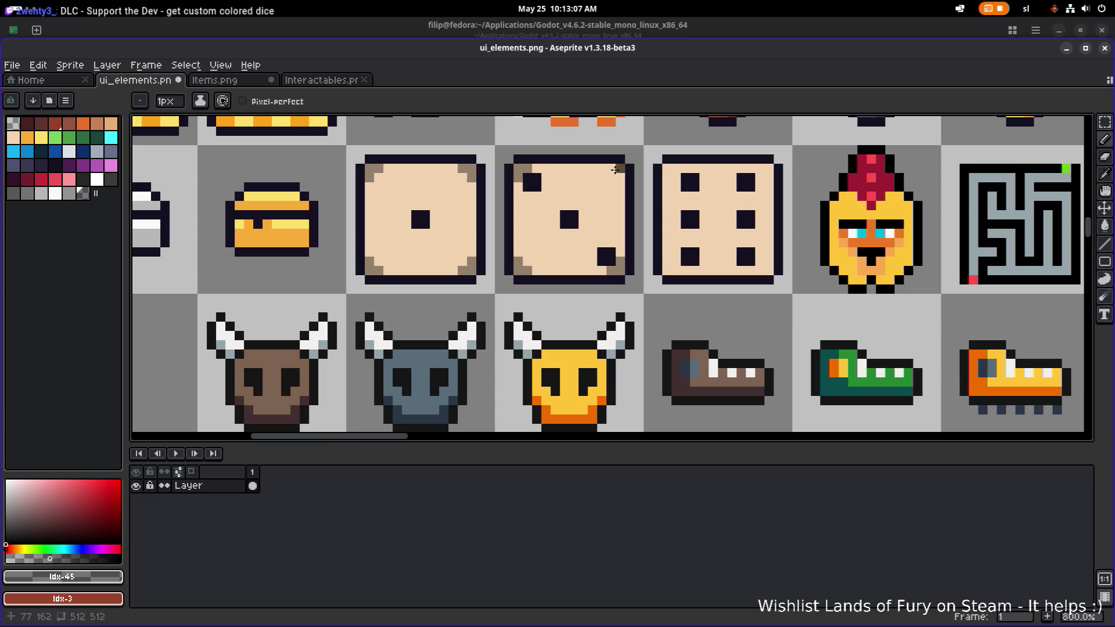
pyautogui.scroll(-4, 616, 169)
pyautogui.scroll(2, 646, 184)
pyautogui.hscroll(2, 647, 185)
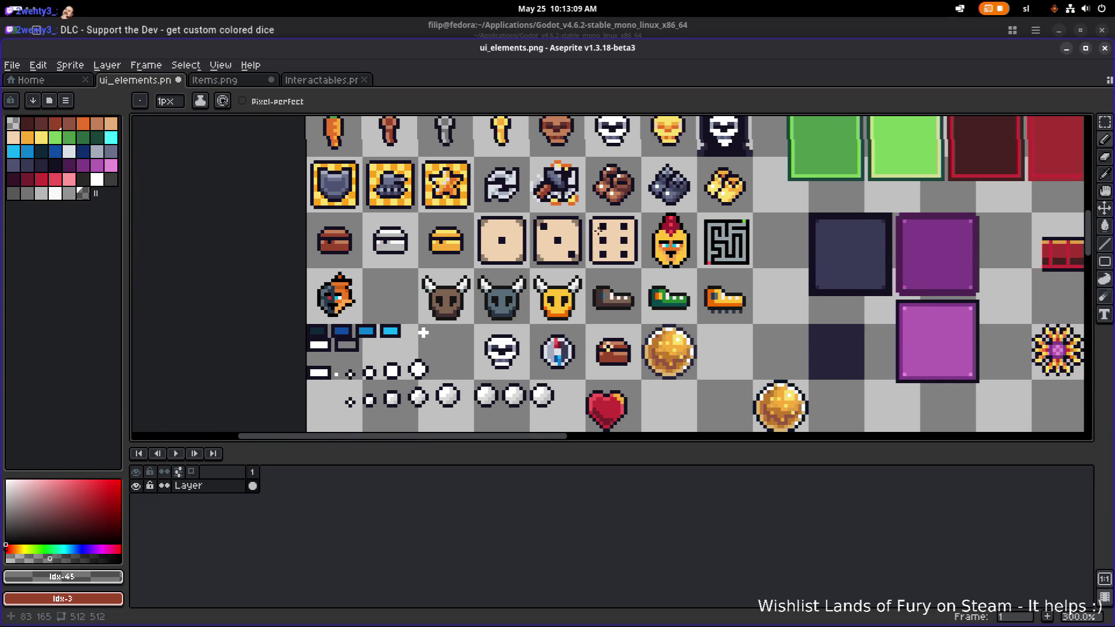
pyautogui.scroll(2, 513, 232)
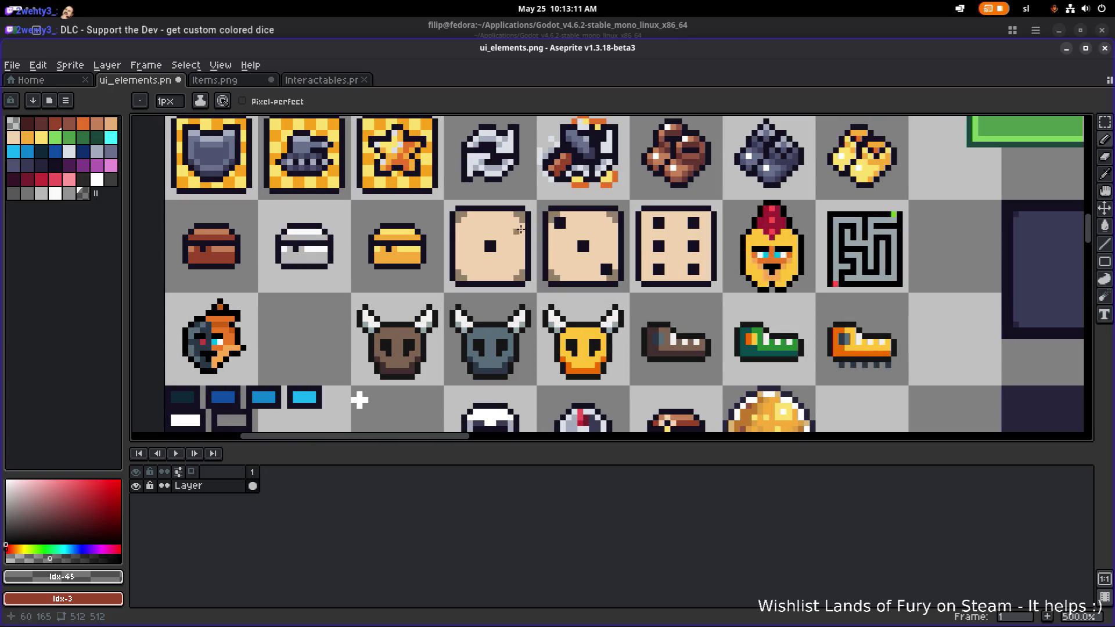
pyautogui.press('v')
pyautogui.hotkey('ctrl', 'z')
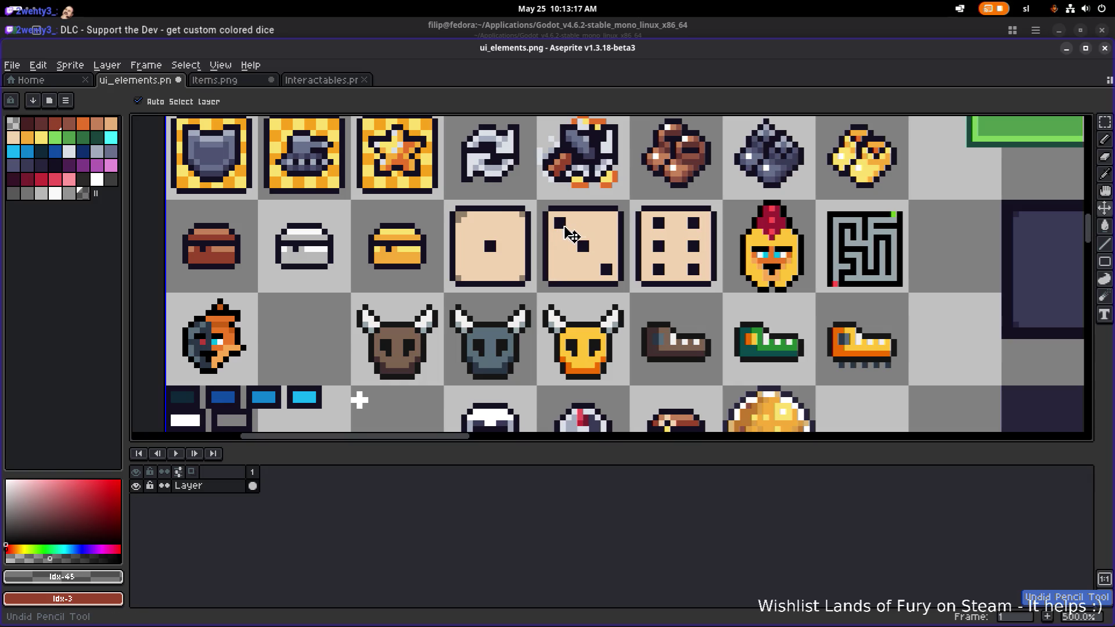
# Shade the six-pip die's top-right inner corner with a dark grey pixel.
pyautogui.press('b')
pyautogui.scroll(2, 559, 223)
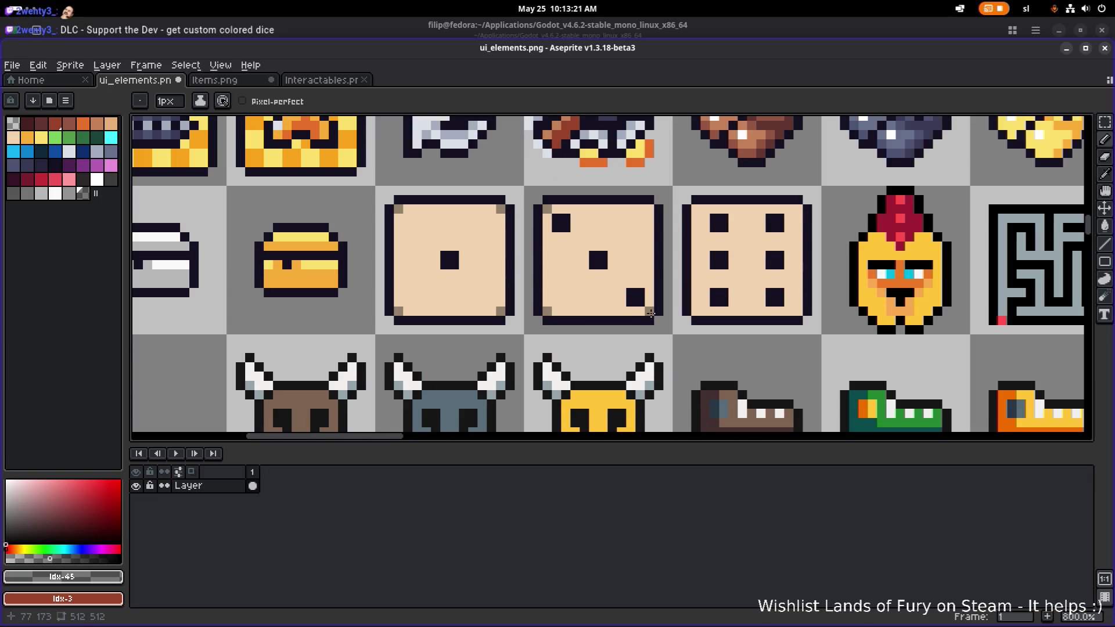
pyautogui.click(799, 211)
pyautogui.press('m')
pyautogui.moveTo(745, 298)
pyautogui.mouseDown()
pyautogui.moveTo(652, 291)
pyautogui.moveTo(714, 298)
pyautogui.mouseUp()
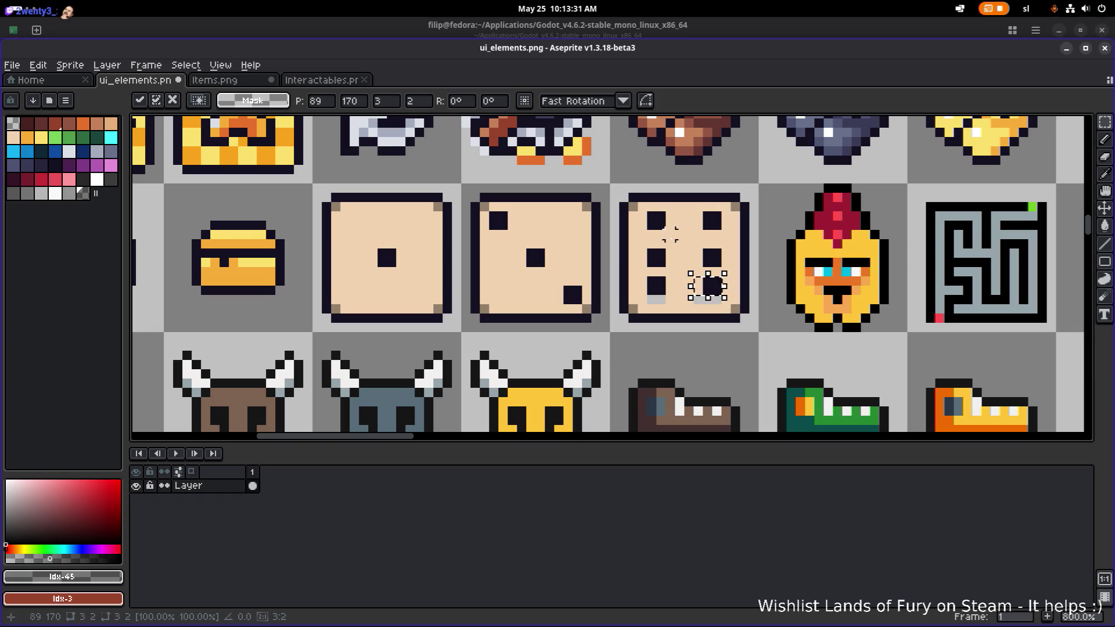
# Respace the six-pip die's pip columns, shifting the right column left.
pyautogui.click(658, 220)
pyautogui.moveTo(648, 214)
pyautogui.mouseDown()
pyautogui.moveTo(668, 230)
pyautogui.moveTo(735, 244)
pyautogui.mouseUp()
pyautogui.click(726, 233)
pyautogui.click(735, 244)
pyautogui.moveTo(726, 299); pyautogui.dragTo(691, 207)
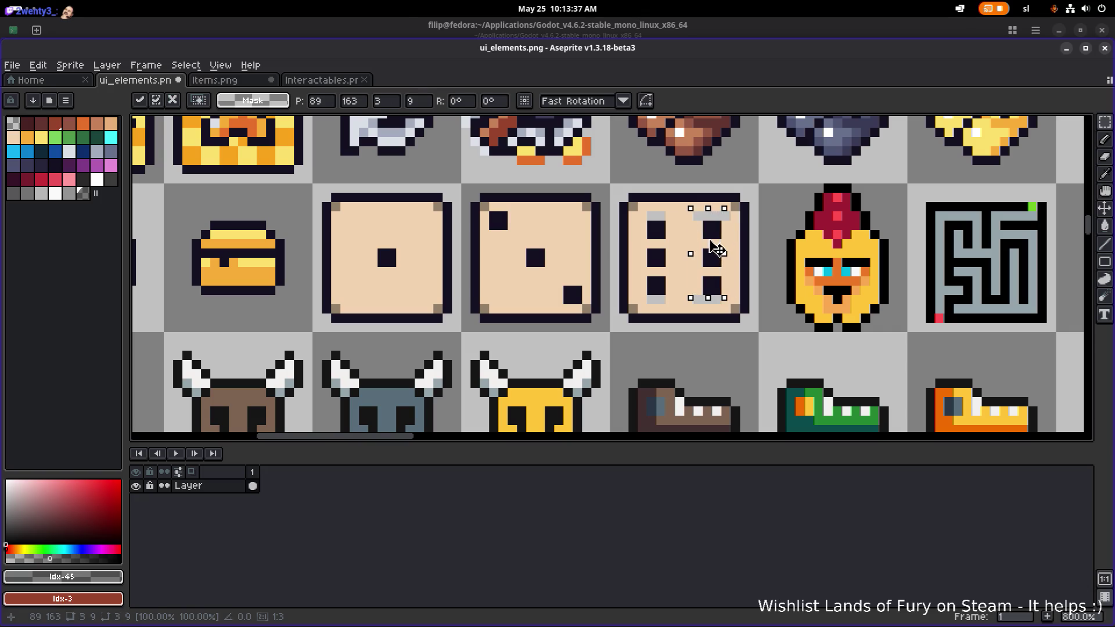
pyautogui.moveTo(712, 250); pyautogui.dragTo(702, 249)
pyautogui.click(702, 249)
pyautogui.moveTo(635, 217)
pyautogui.mouseDown()
pyautogui.moveTo(677, 262)
pyautogui.moveTo(677, 298)
pyautogui.moveTo(662, 286)
pyautogui.moveTo(669, 270)
pyautogui.mouseUp()
pyautogui.moveTo(694, 216)
pyautogui.mouseDown()
pyautogui.moveTo(723, 240)
pyautogui.moveTo(734, 298)
pyautogui.mouseUp()
pyautogui.moveTo(710, 255); pyautogui.dragTo(715, 241)
# Fill the grey leftovers in the six-pip die with the beige face colour.
pyautogui.press('g')
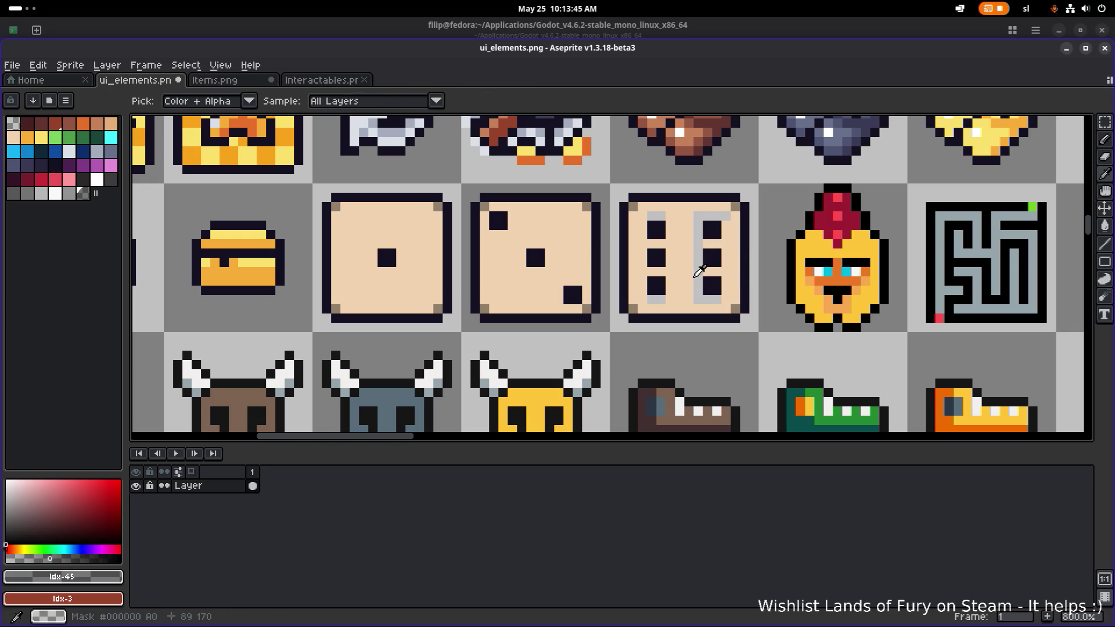
pyautogui.keyDown('alt'); pyautogui.click(695, 271); pyautogui.keyUp('alt')
pyautogui.click(697, 271)
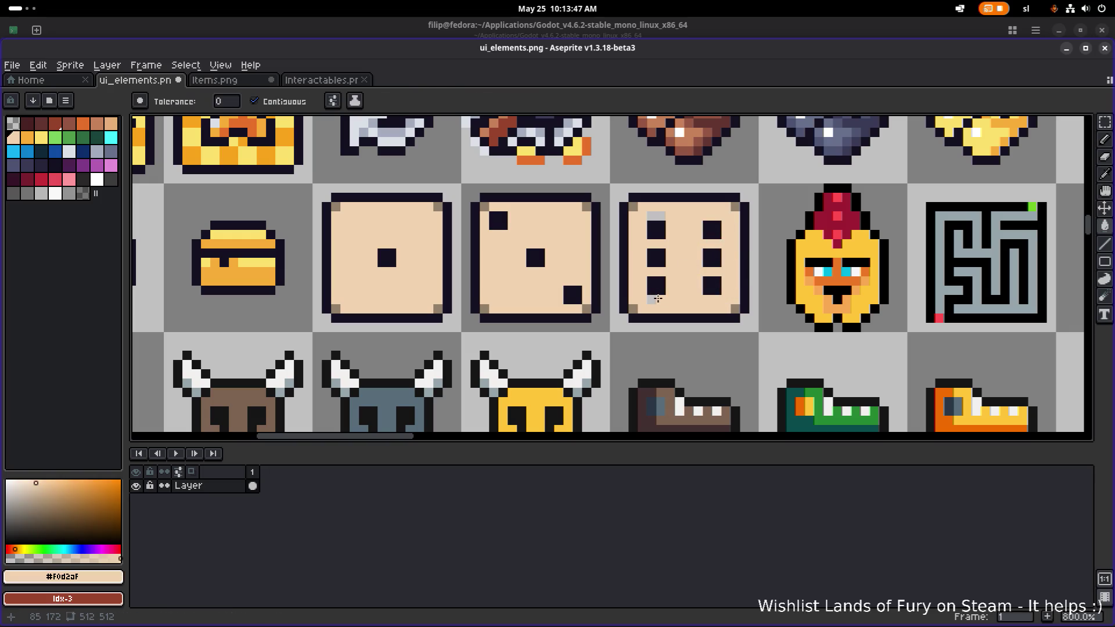
pyautogui.scroll(-4, 735, 222)
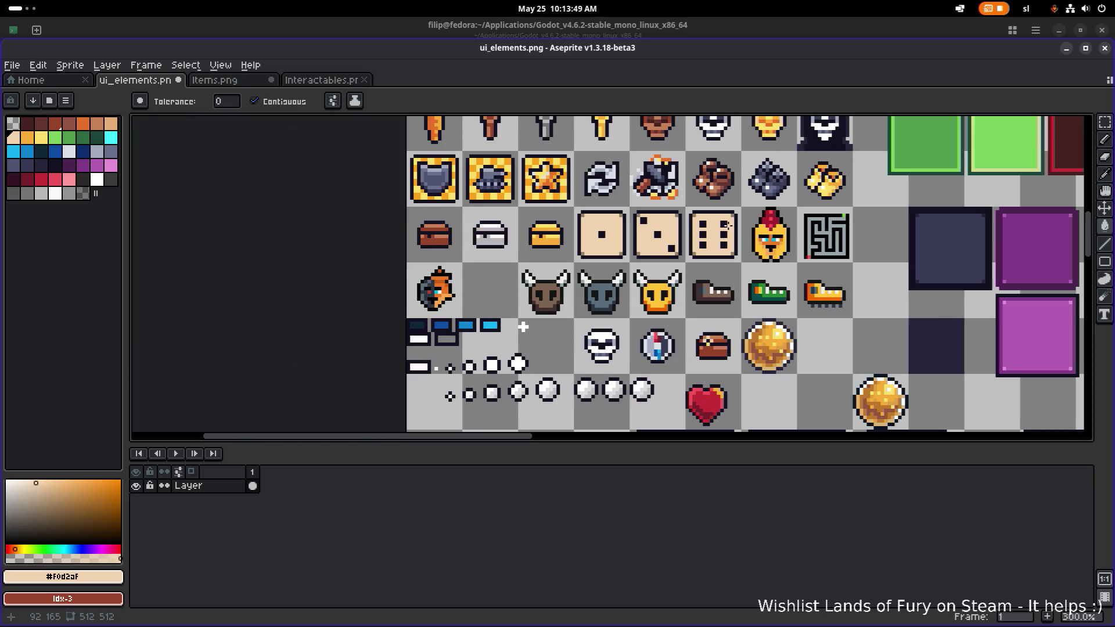
pyautogui.scroll(6, 659, 222)
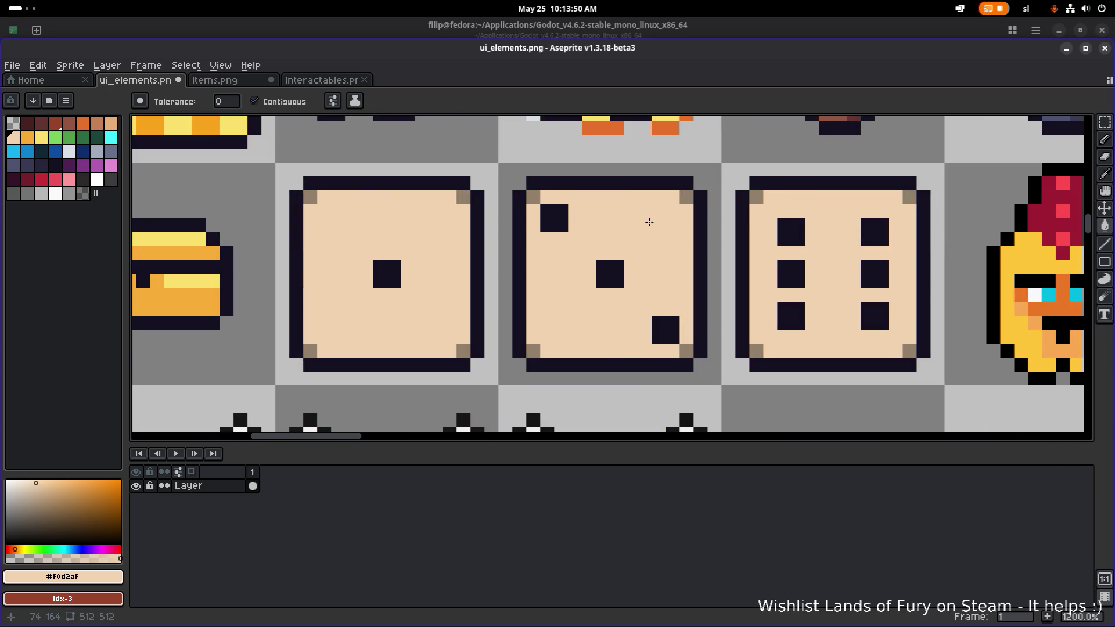
# Shift the three-pip die's corner pips one pixel inward and fill the gaps beige.
pyautogui.click(550, 209)
pyautogui.press('m')
pyautogui.moveTo(539, 204); pyautogui.dragTo(585, 245)
pyautogui.moveTo(651, 315)
pyautogui.mouseDown()
pyautogui.moveTo(679, 343)
pyautogui.moveTo(654, 317)
pyautogui.mouseUp()
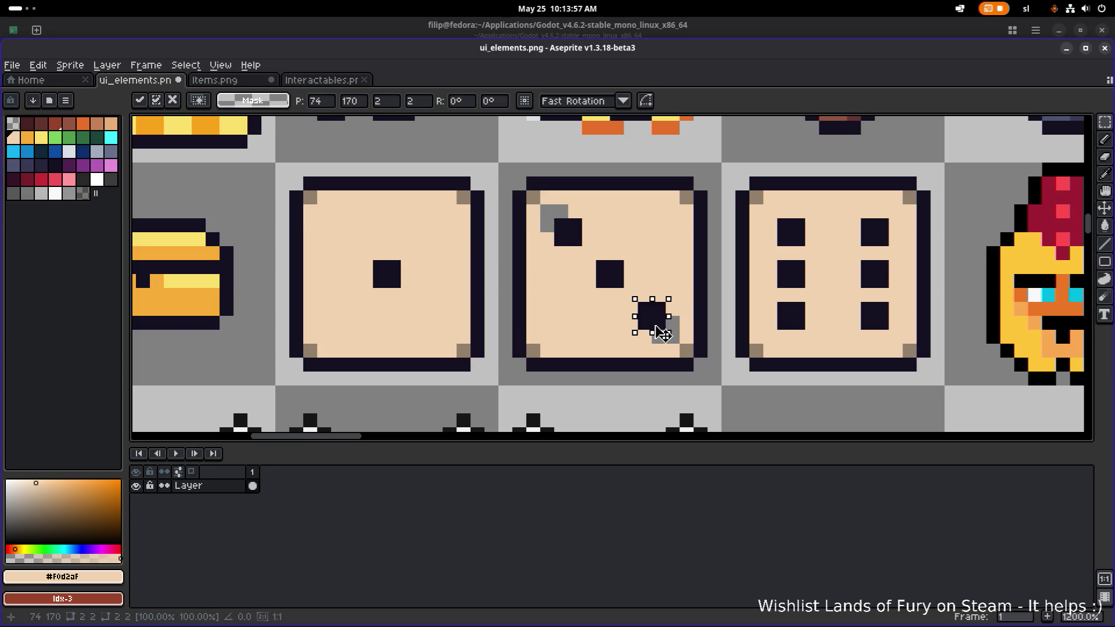
pyautogui.hotkey('ctrl', 'd')
pyautogui.press('i')
pyautogui.press('g')
pyautogui.click(552, 213)
pyautogui.click(672, 335)
pyautogui.scroll(-5, 673, 335)
pyautogui.scroll(3, 574, 321)
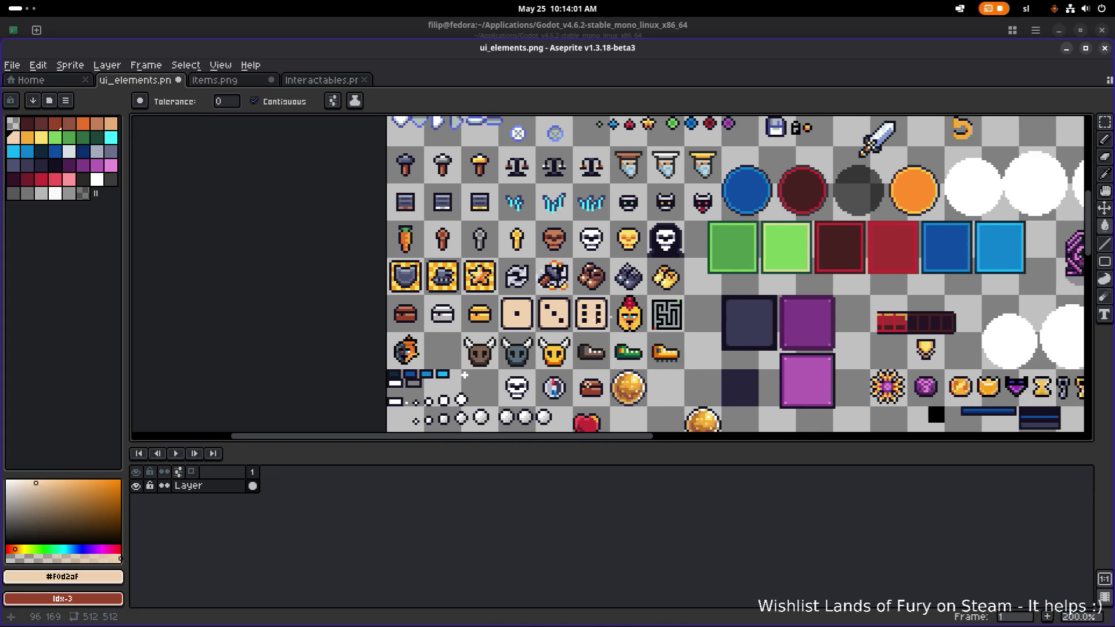
# Swap the active colour to yellow and select the fill tool.
pyautogui.scroll(2, 576, 319)
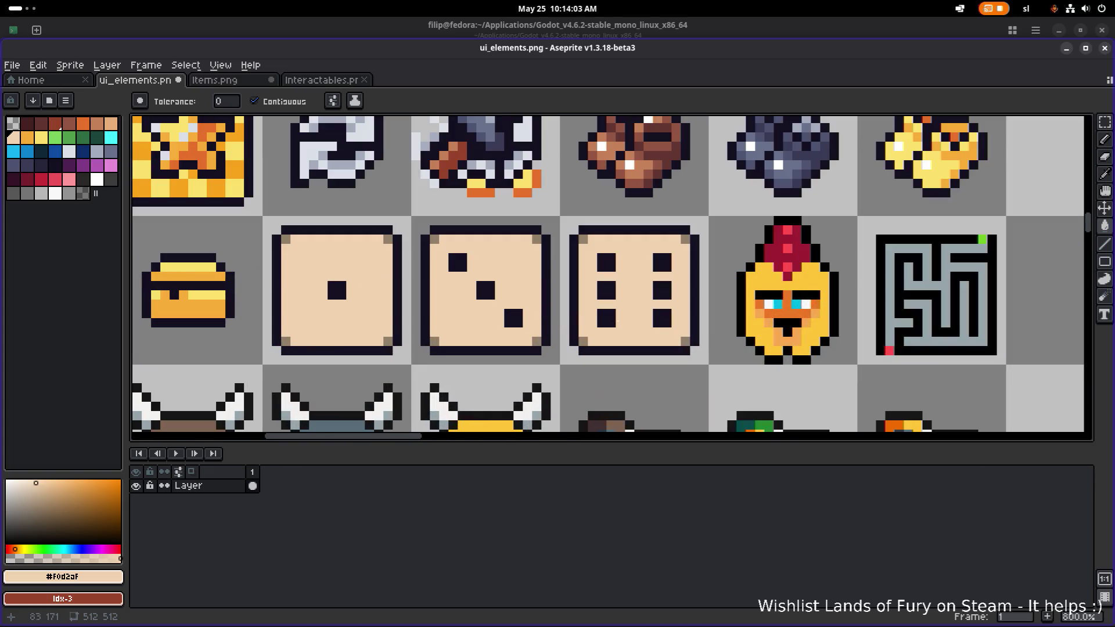
pyautogui.scroll(-3, 625, 282)
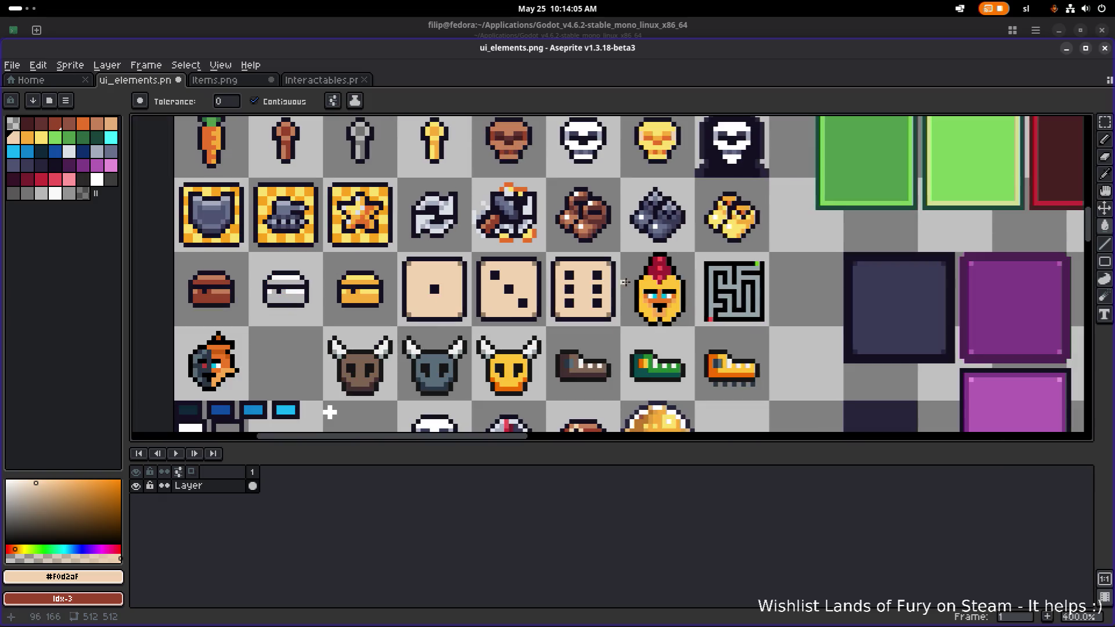
pyautogui.scroll(5, 631, 279)
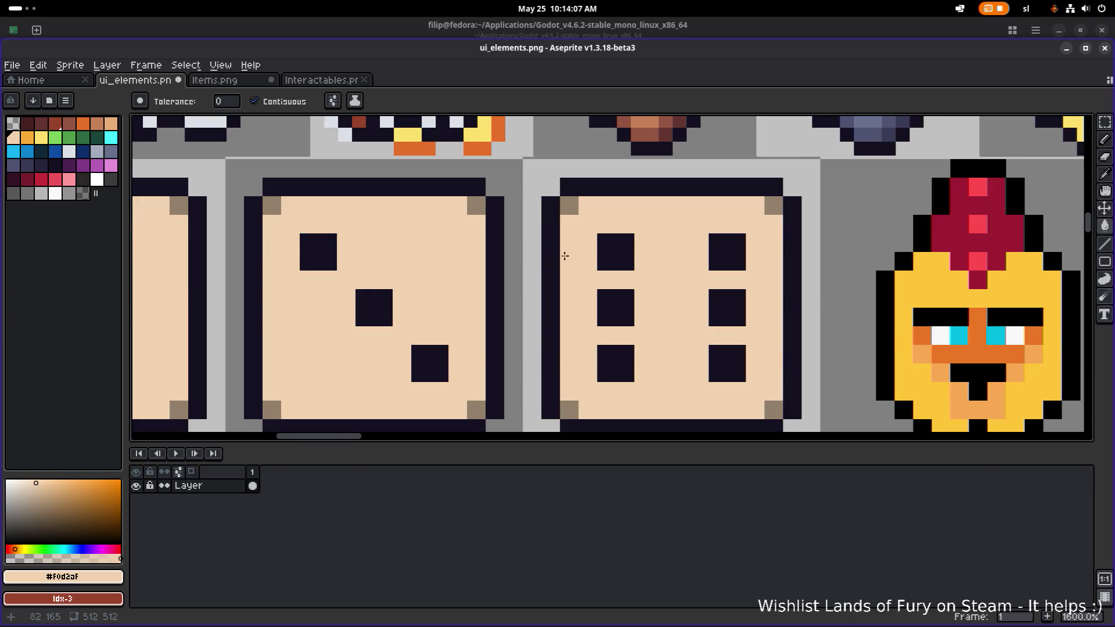
pyautogui.scroll(3, 628, 237)
pyautogui.press('i')
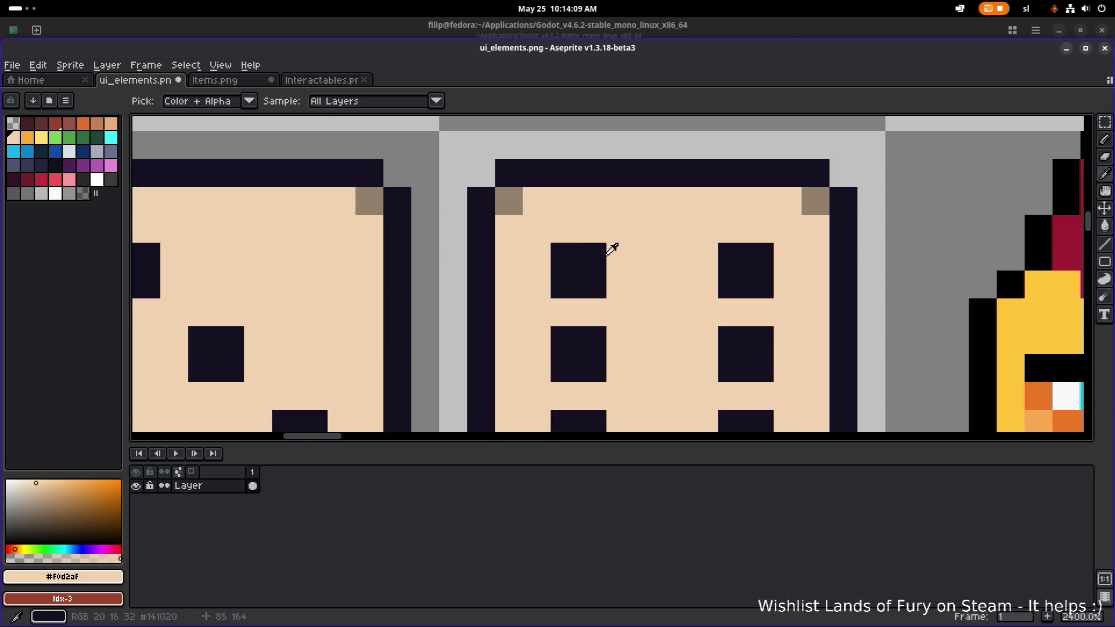
pyautogui.press(']')
pyautogui.press(']')
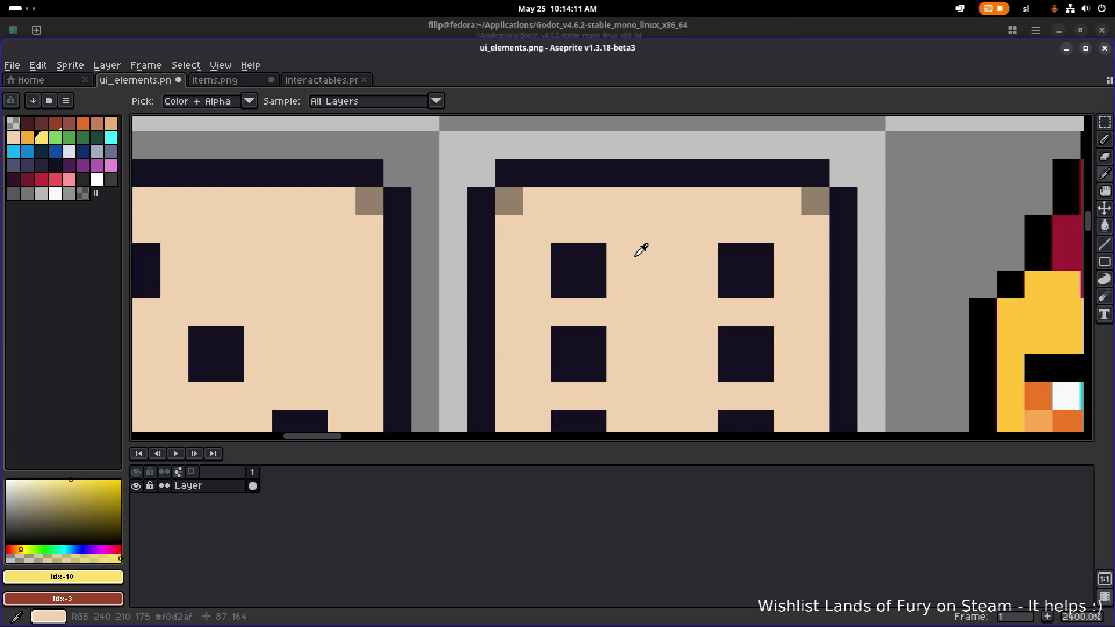
pyautogui.press('g')
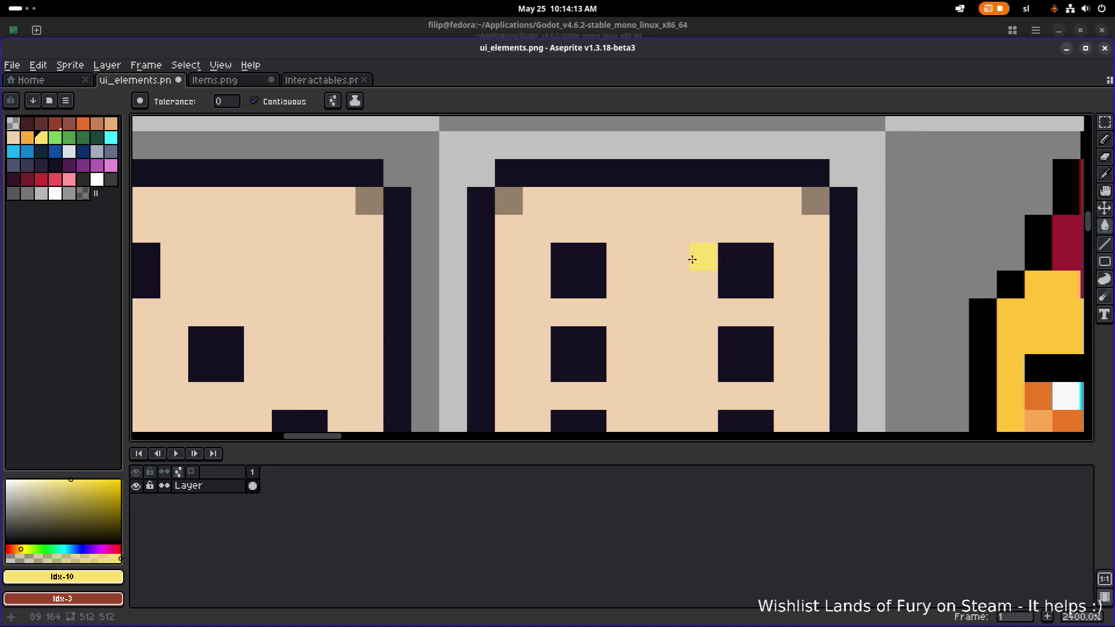
pyautogui.scroll(-4, 692, 260)
pyautogui.scroll(1, 564, 235)
pyautogui.scroll(1, 582, 235)
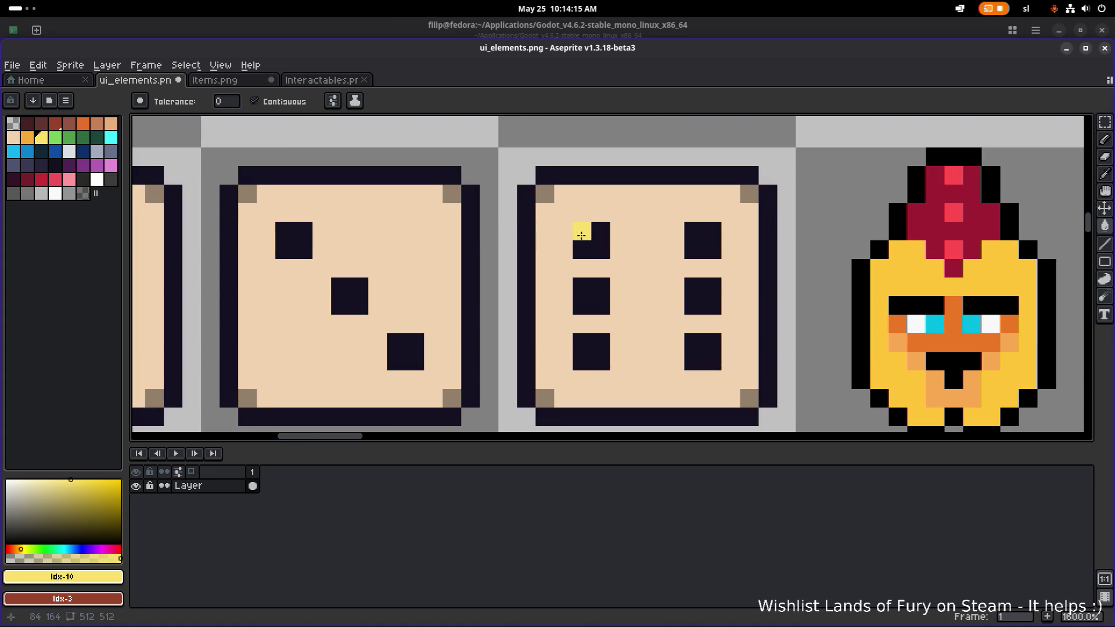
# Move the six-pip die's left pip column one pixel right and save ui_elements.png.
pyautogui.press('m')
pyautogui.moveTo(587, 231)
pyautogui.mouseDown()
pyautogui.moveTo(590, 326)
pyautogui.moveTo(607, 366)
pyautogui.moveTo(645, 361)
pyautogui.mouseUp()
pyautogui.scroll(2, 607, 365)
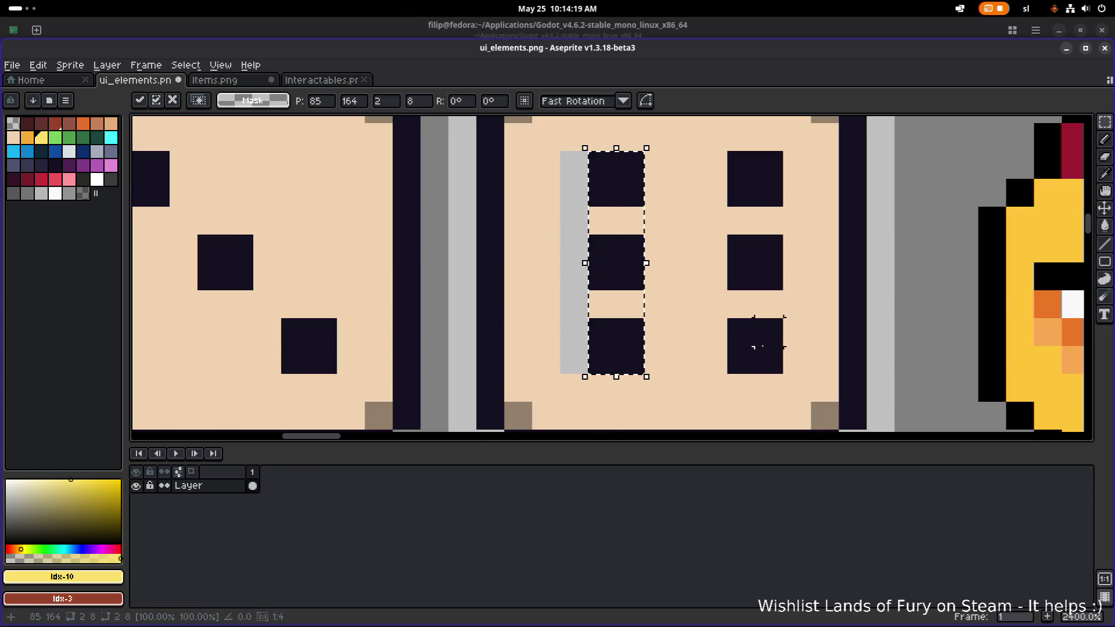
pyautogui.click(755, 343)
pyautogui.scroll(-6, 762, 344)
pyautogui.moveTo(761, 349); pyautogui.dragTo(742, 294)
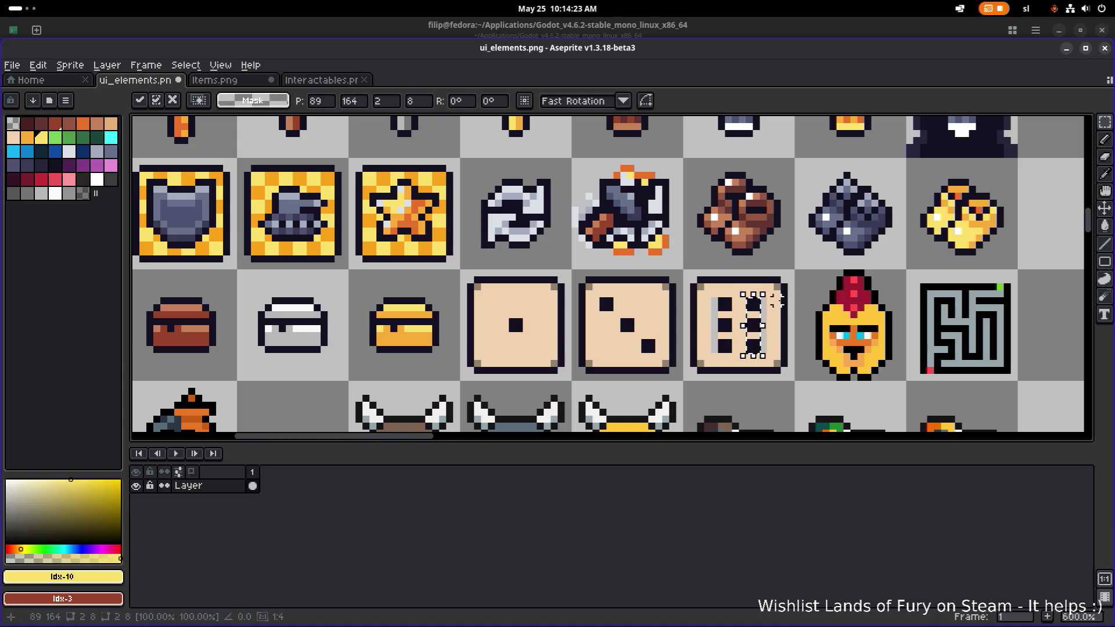
pyautogui.press('Return')
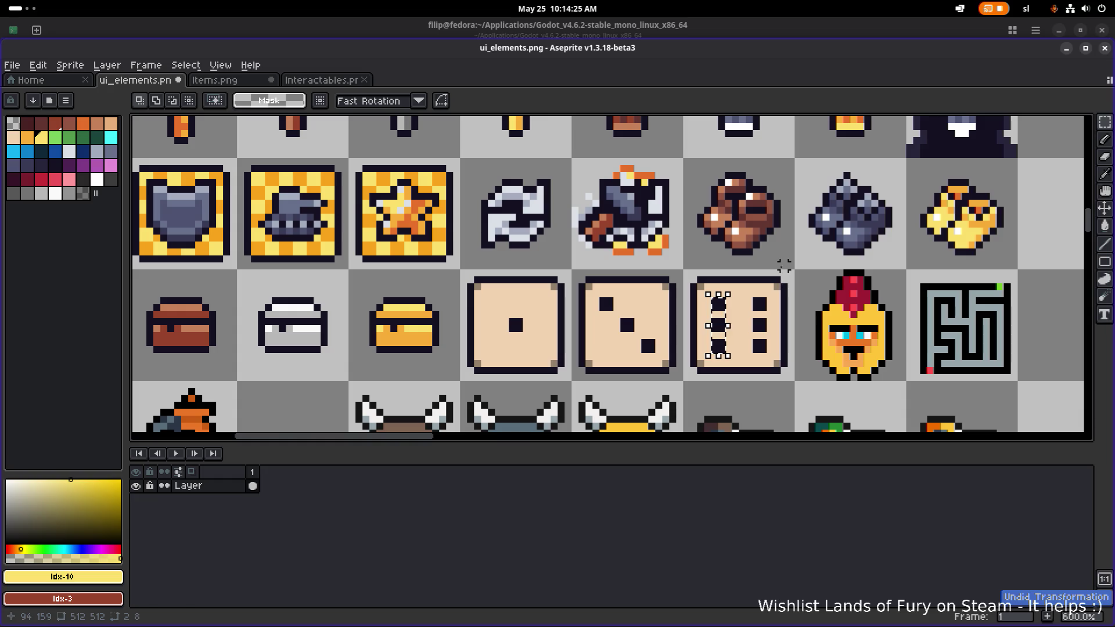
pyautogui.scroll(-3, 783, 267)
pyautogui.scroll(-1, 782, 267)
pyautogui.hotkey('ctrl', 's')
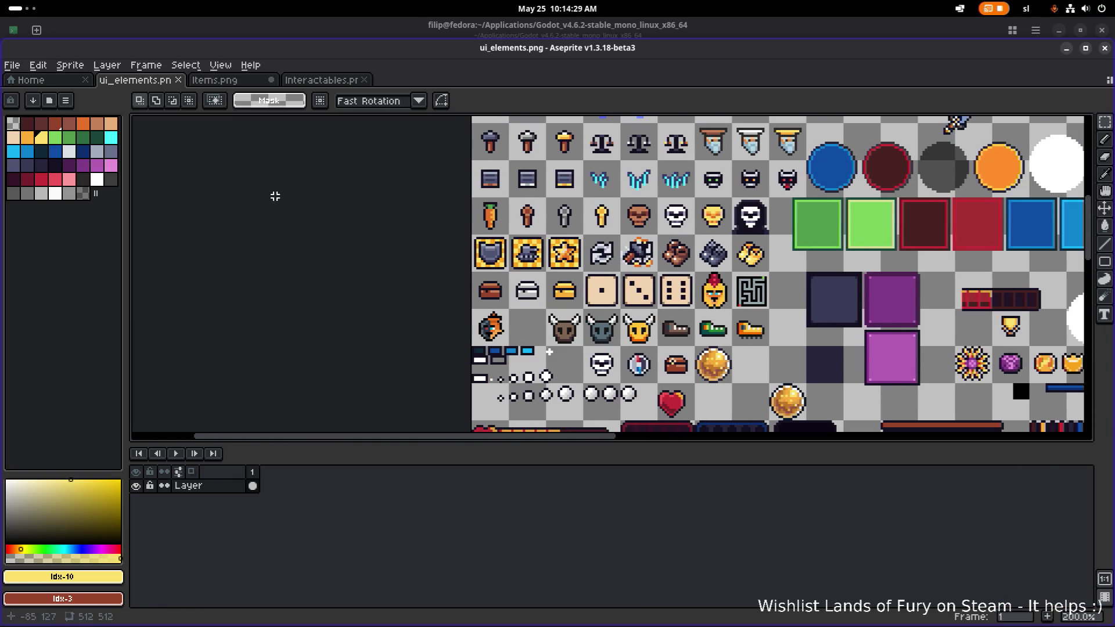
pyautogui.scroll(3, 612, 232)
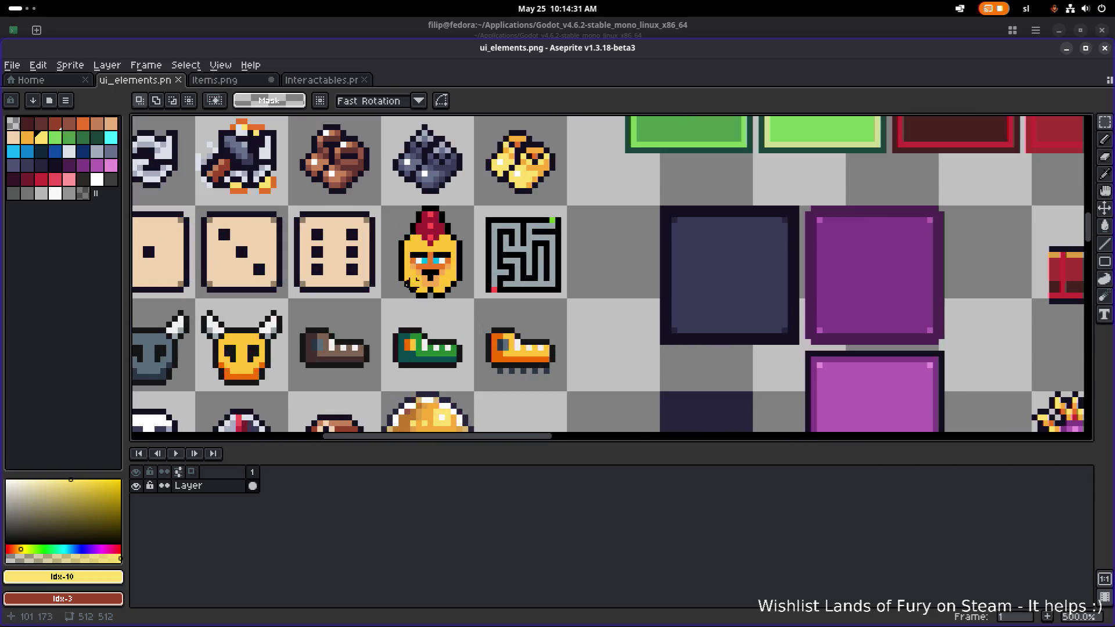
# Delete the helmet sprite and move the maze icon down beside the orange boot.
pyautogui.moveTo(394, 302); pyautogui.dragTo(471, 206)
pyautogui.press('Delete')
pyautogui.moveTo(470, 308); pyautogui.dragTo(577, 212)
pyautogui.press('Delete')
pyautogui.scroll(-2, 461, 219)
pyautogui.scroll(2, 672, 316)
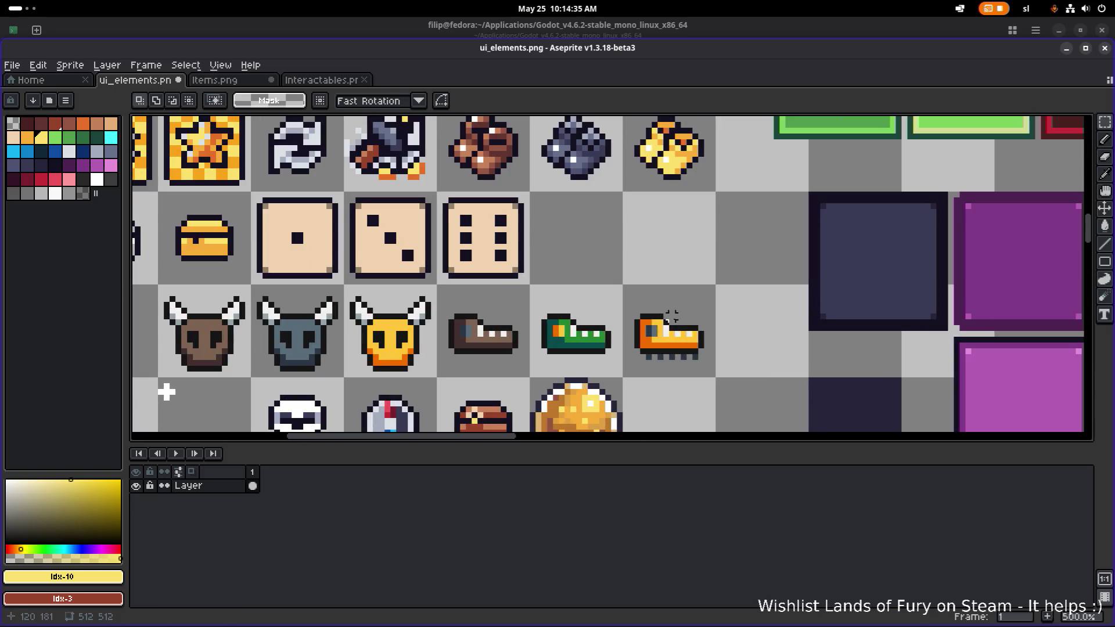
pyautogui.hotkey('ctrl', 'v')
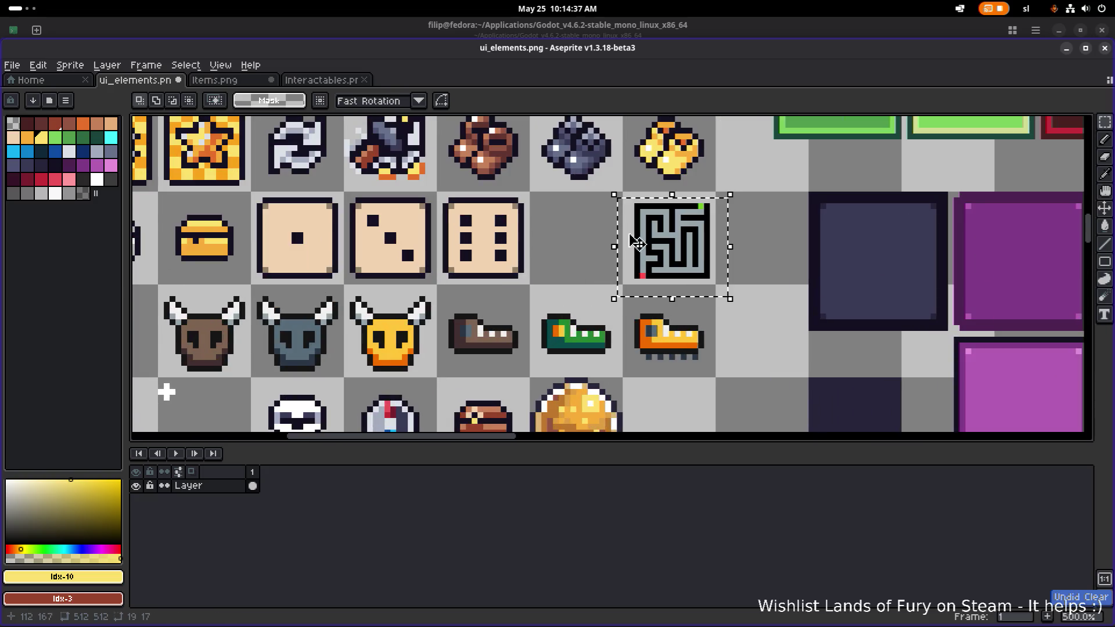
pyautogui.moveTo(680, 260)
pyautogui.mouseDown()
pyautogui.moveTo(802, 354)
pyautogui.moveTo(769, 350)
pyautogui.mouseUp()
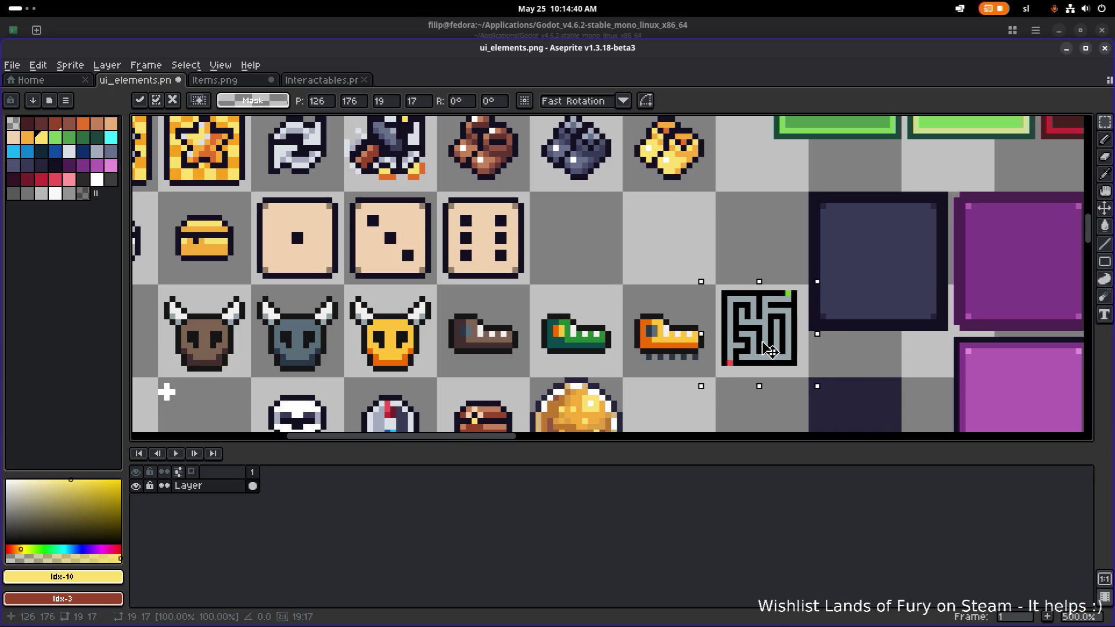
pyautogui.click(643, 229)
# Delete the three boot sprites and save ui_elements.png.
pyautogui.moveTo(695, 374); pyautogui.dragTo(431, 290)
pyautogui.press('Delete')
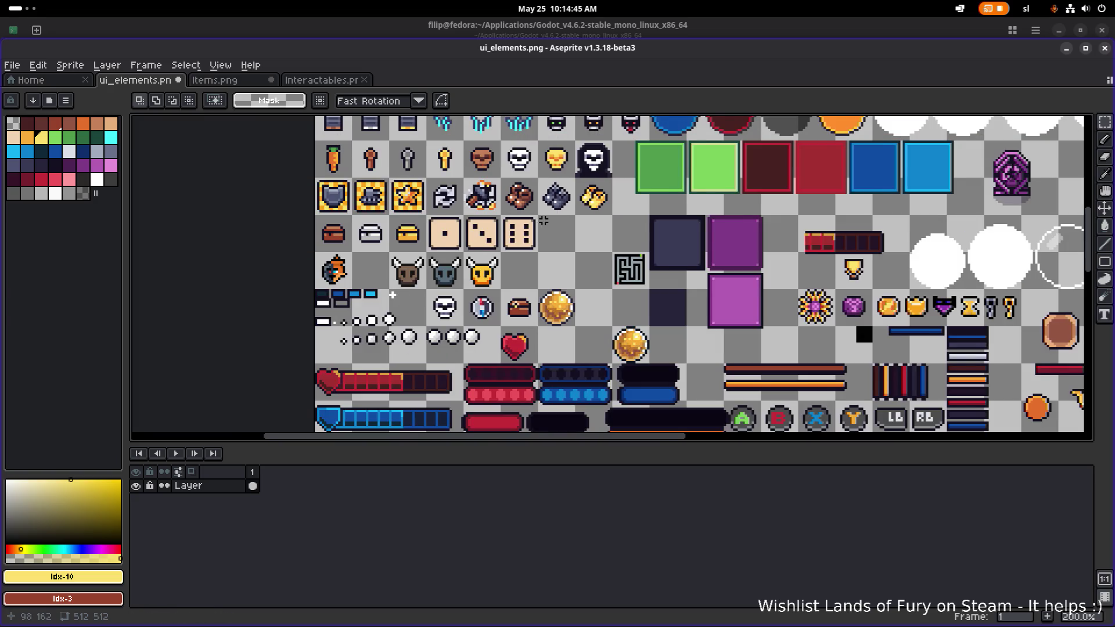
pyautogui.scroll(2, 543, 230)
pyautogui.hotkey('ctrl', 's')
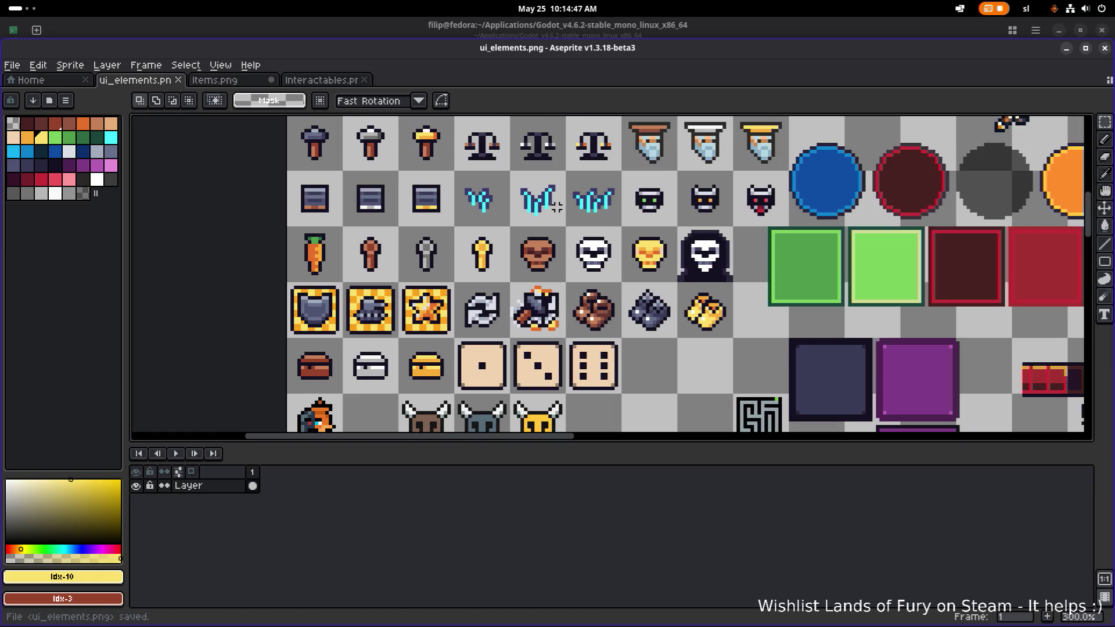
# Sample the dark #141020 outline colour and switch to the Paint Bucket.
pyautogui.scroll(3, 580, 244)
pyautogui.scroll(-3, 512, 236)
pyautogui.scroll(2, 517, 241)
pyautogui.scroll(5, 520, 241)
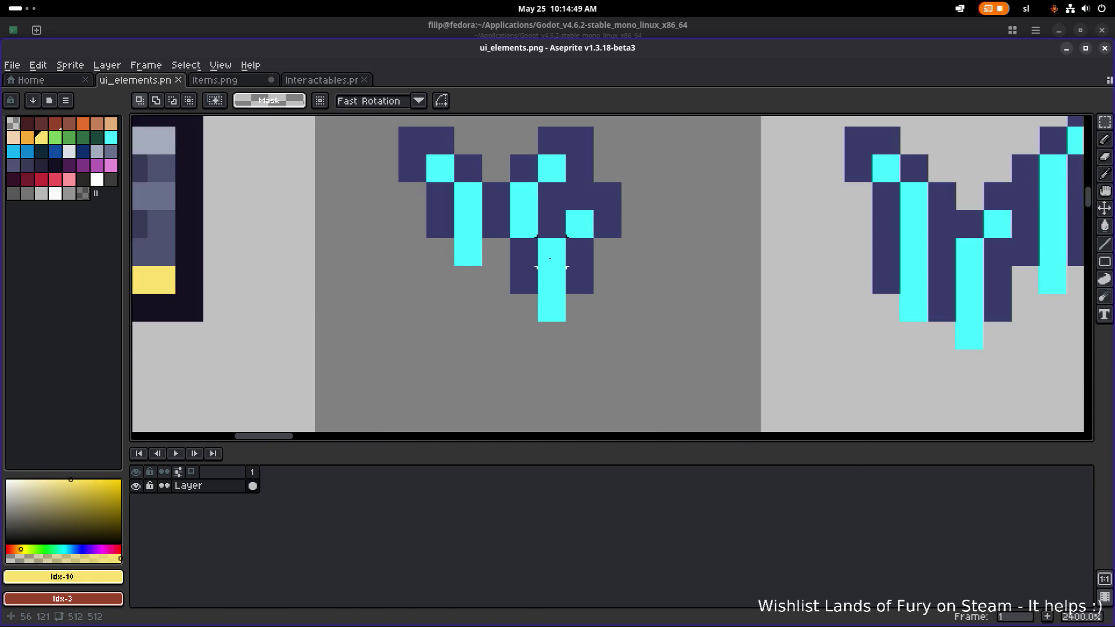
pyautogui.scroll(-5, 552, 258)
pyautogui.scroll(4, 552, 260)
pyautogui.scroll(-4, 561, 253)
pyautogui.scroll(-2, 555, 259)
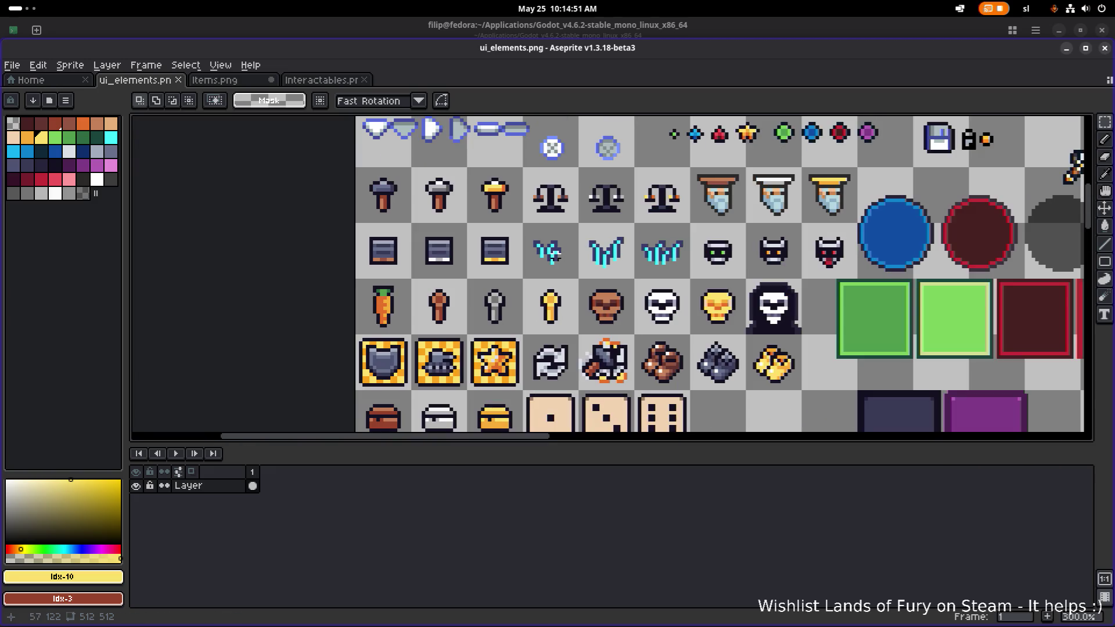
pyautogui.scroll(6, 553, 250)
pyautogui.press('i')
pyautogui.click(553, 241)
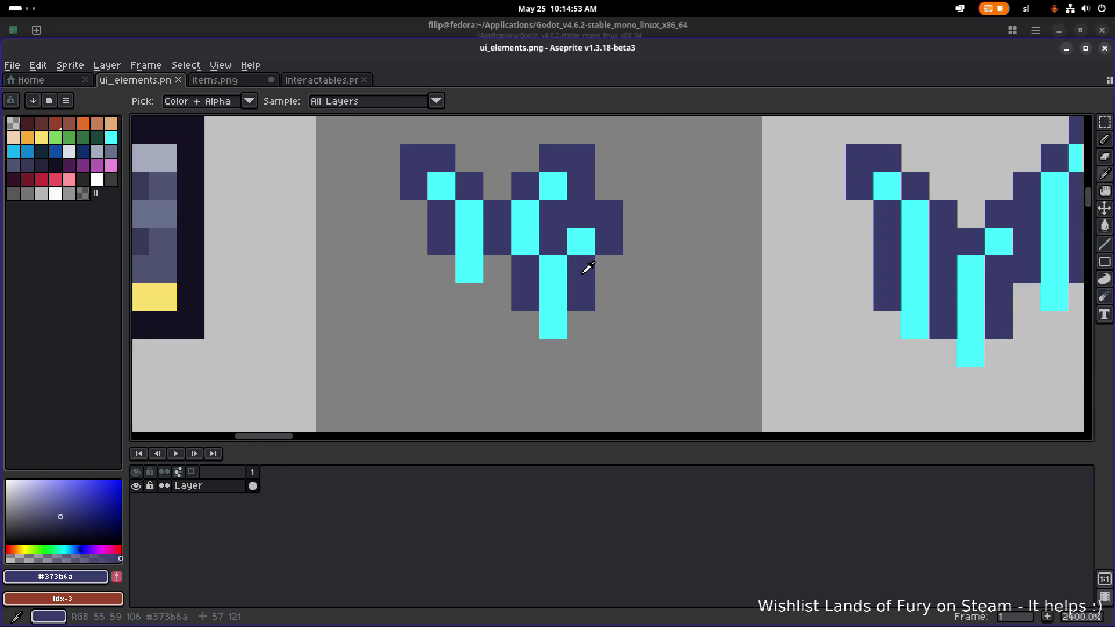
pyautogui.click(186, 219)
pyautogui.press('g')
pyautogui.click(413, 177)
# Fill the navy areas of the left bat with #141020.
pyautogui.click(445, 221)
pyautogui.click(442, 241)
pyautogui.click(469, 186)
pyautogui.click(498, 227)
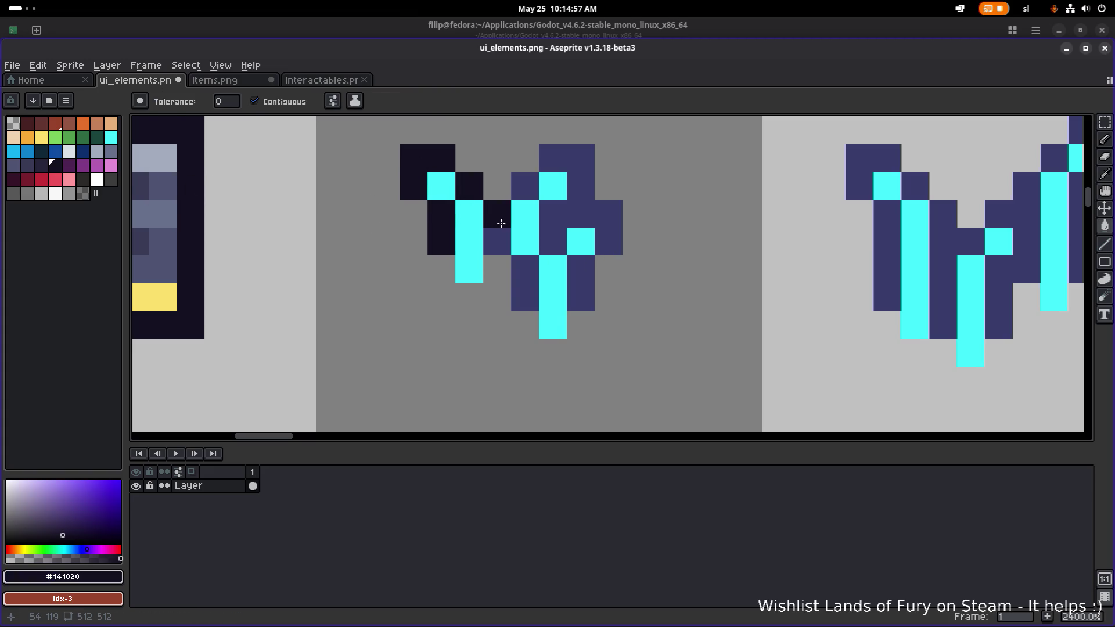
pyautogui.click(525, 185)
pyautogui.click(570, 165)
pyautogui.click(537, 296)
pyautogui.click(526, 270)
pyautogui.click(578, 281)
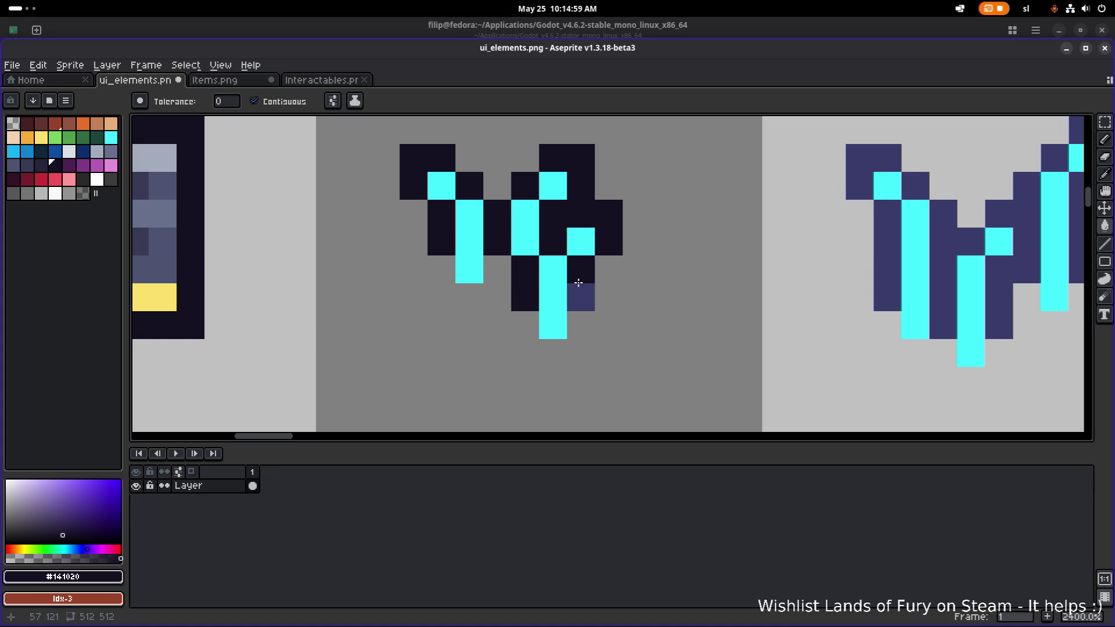
# Bring the next bat into view and fill its navy areas with #141020.
pyautogui.scroll(-5, 578, 281)
pyautogui.moveTo(705, 262); pyautogui.dragTo(411, 281)
pyautogui.scroll(6, 411, 281)
pyautogui.click(459, 232)
pyautogui.click(499, 290)
pyautogui.click(610, 302)
pyautogui.click(637, 274)
pyautogui.click(686, 273)
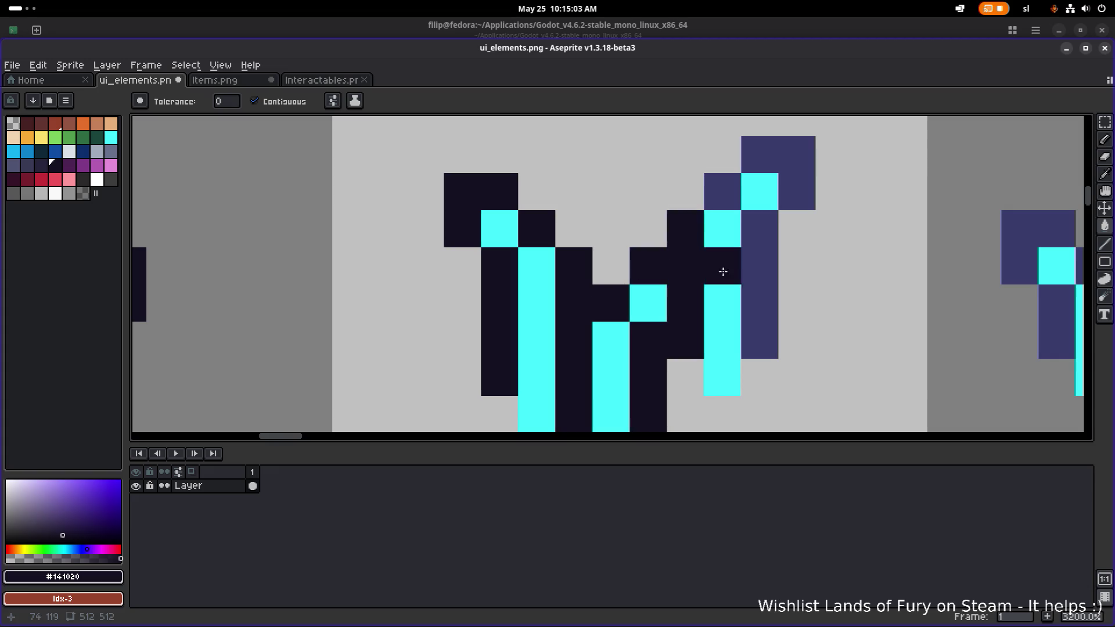
pyautogui.click(755, 273)
pyautogui.click(726, 186)
pyautogui.click(796, 186)
pyautogui.click(796, 157)
# Fill the middle bat's remaining navy patches, including a single stray pixel, with #141020.
pyautogui.scroll(-5, 795, 195)
pyautogui.scroll(-1, 795, 195)
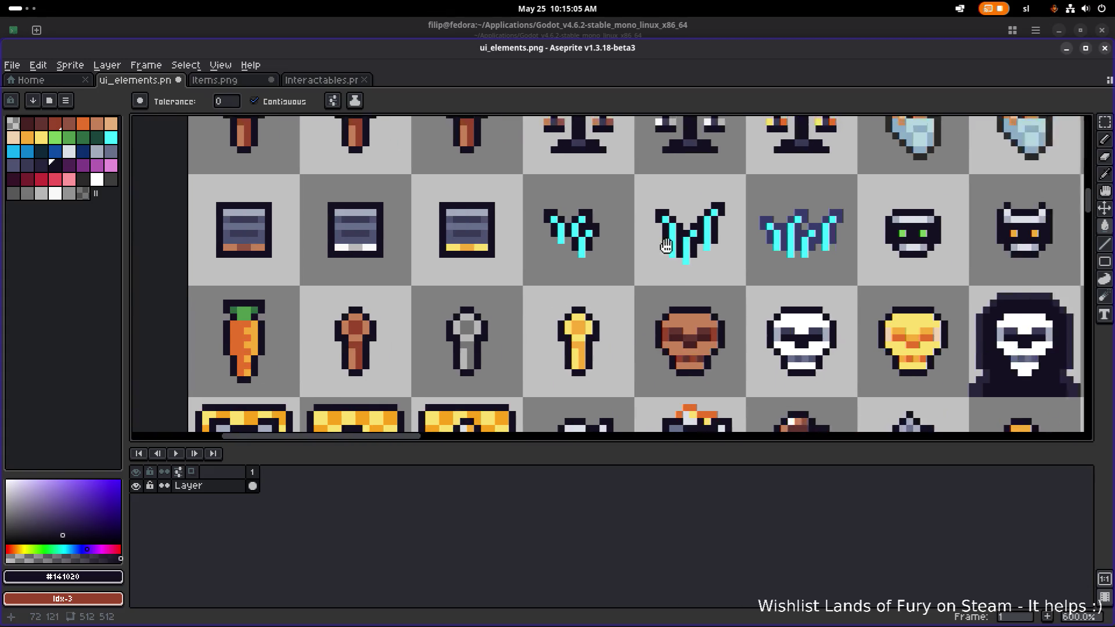
pyautogui.scroll(5, 515, 244)
pyautogui.click(517, 180)
pyautogui.click(591, 194)
pyautogui.click(546, 232)
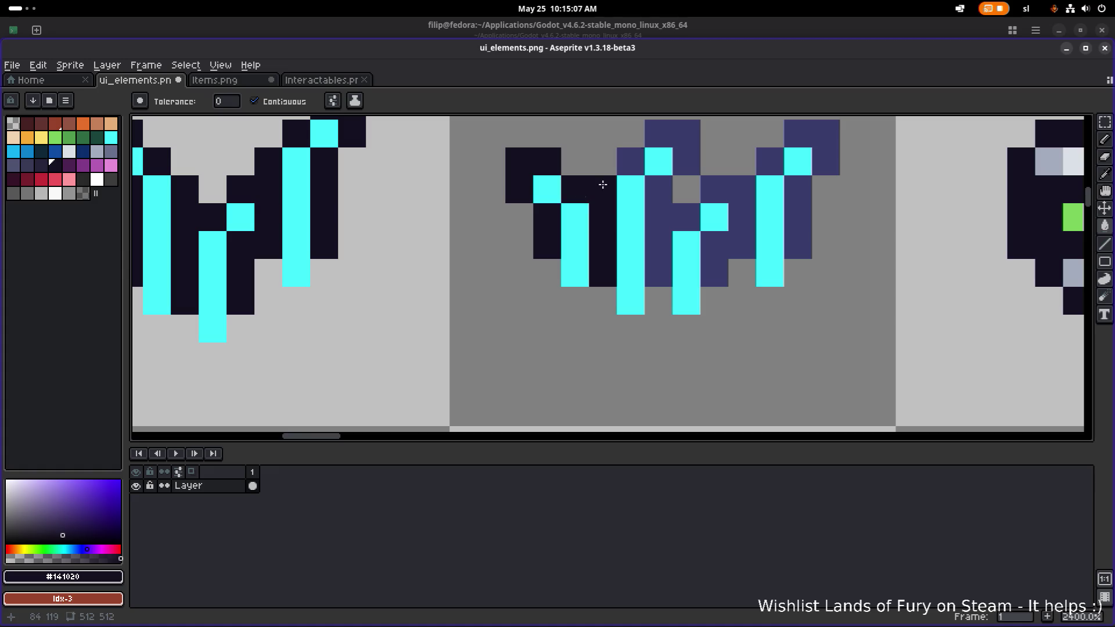
pyautogui.click(627, 162)
pyautogui.click(685, 133)
pyautogui.click(658, 191)
pyautogui.click(738, 186)
pyautogui.click(770, 161)
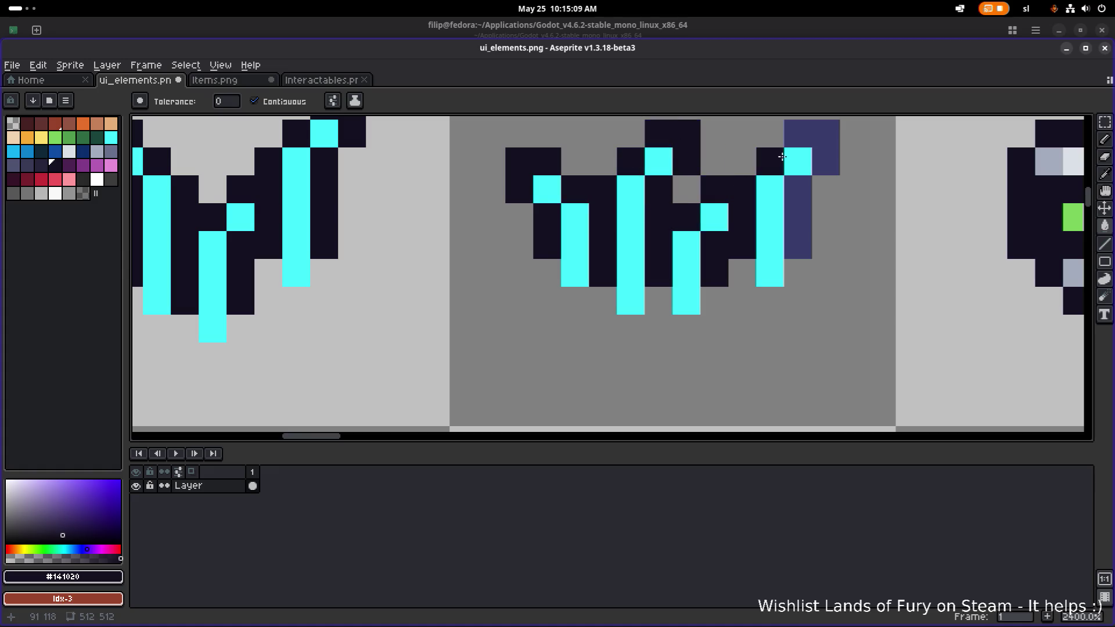
pyautogui.click(812, 132)
pyautogui.click(795, 218)
pyautogui.scroll(-6, 792, 219)
pyautogui.scroll(-4, 761, 227)
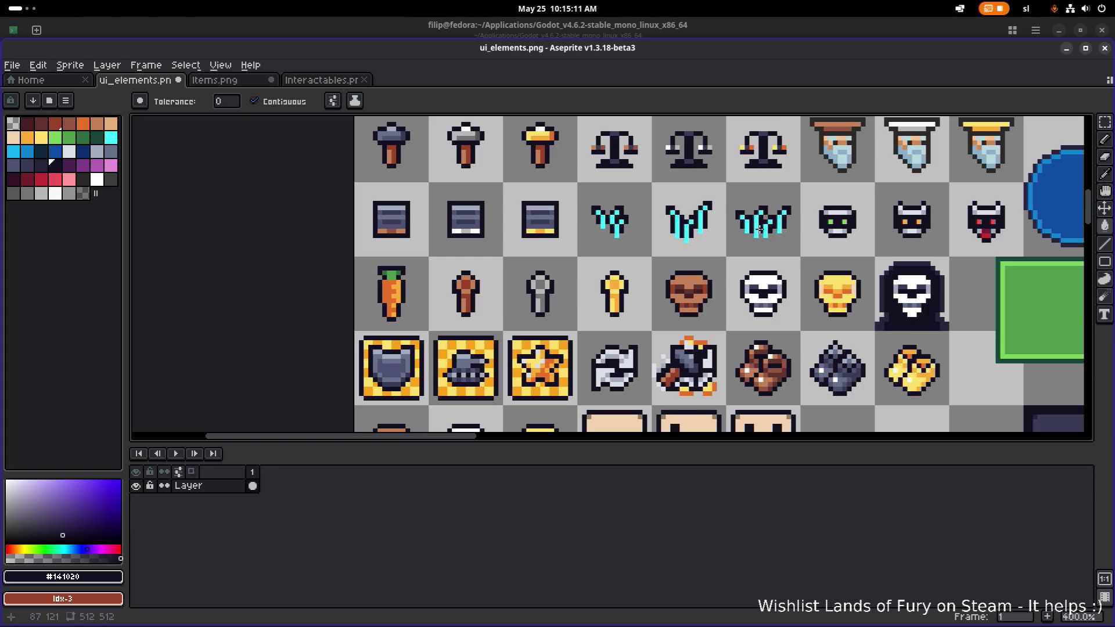
pyautogui.scroll(1, 482, 304)
pyautogui.scroll(-2, 482, 304)
# Save ui_elements.png.
pyautogui.hotkey('ctrl', 's')
pyautogui.scroll(-1, 454, 380)
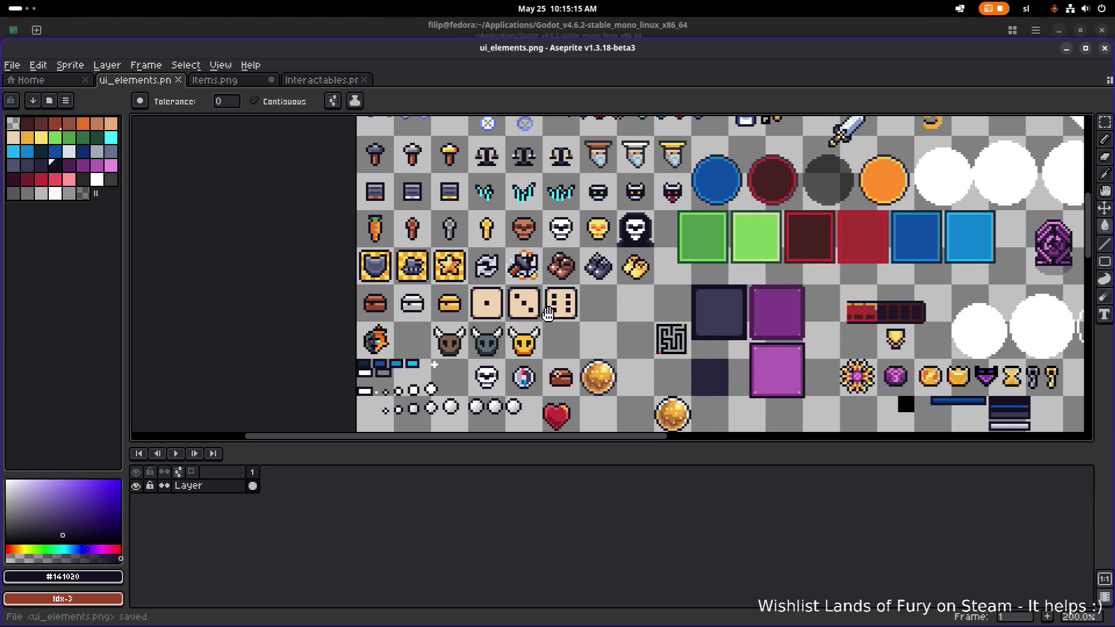
pyautogui.scroll(4, 500, 303)
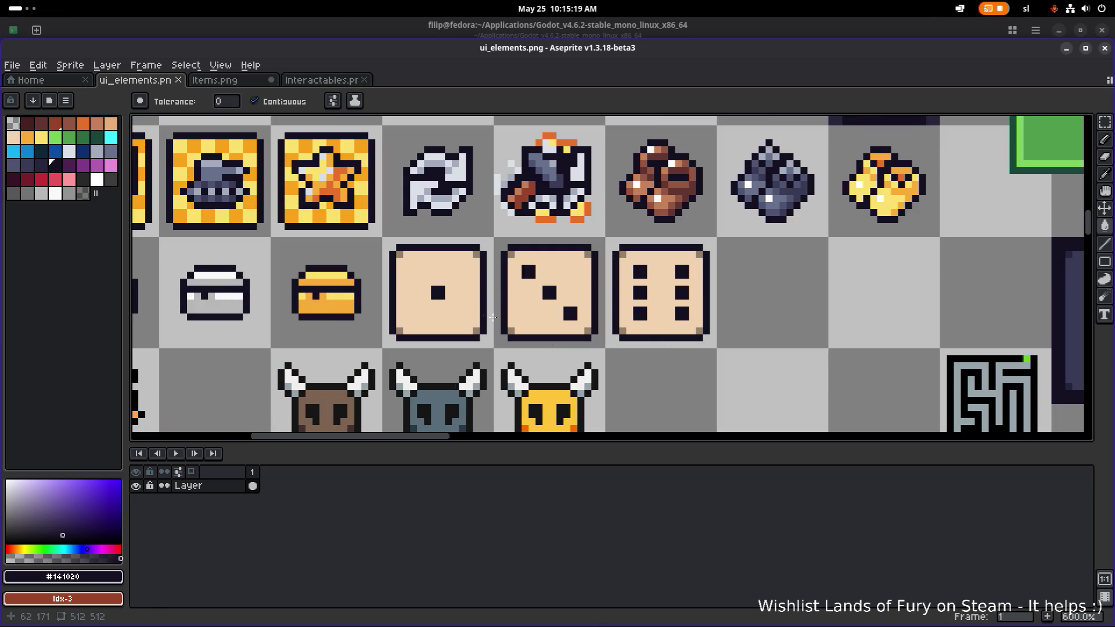
pyautogui.scroll(-2, 597, 327)
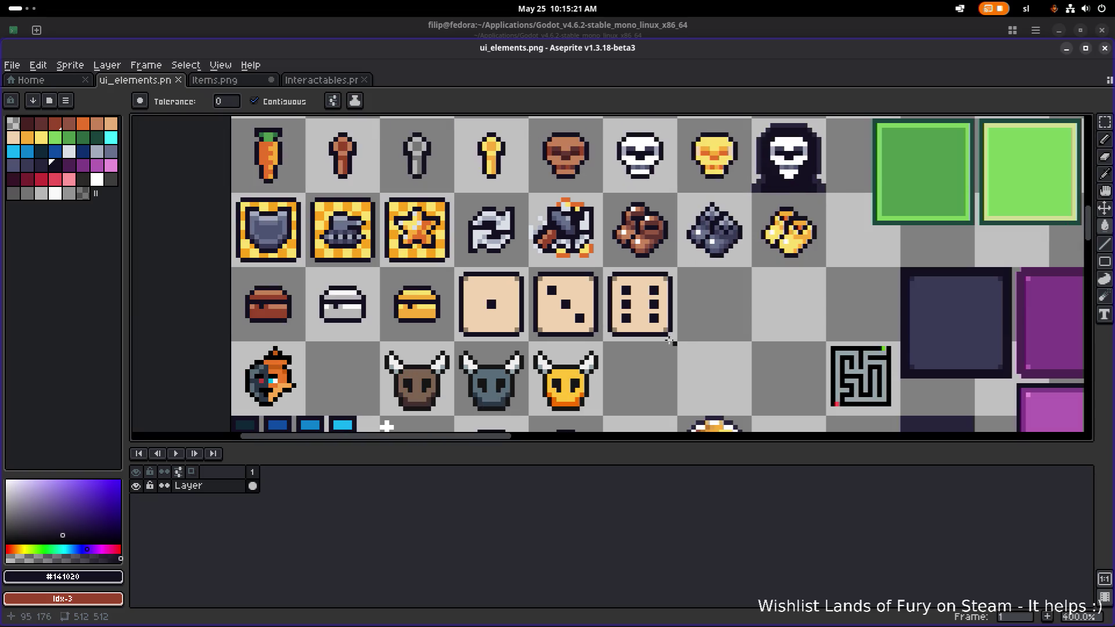
pyautogui.scroll(5, 573, 325)
# Sample the die's brown shadow #92806b; a trial fill of the three-pip face is undone.
pyautogui.press('i')
pyautogui.click(476, 329)
pyautogui.press('g')
pyautogui.click(475, 308)
pyautogui.press('v')
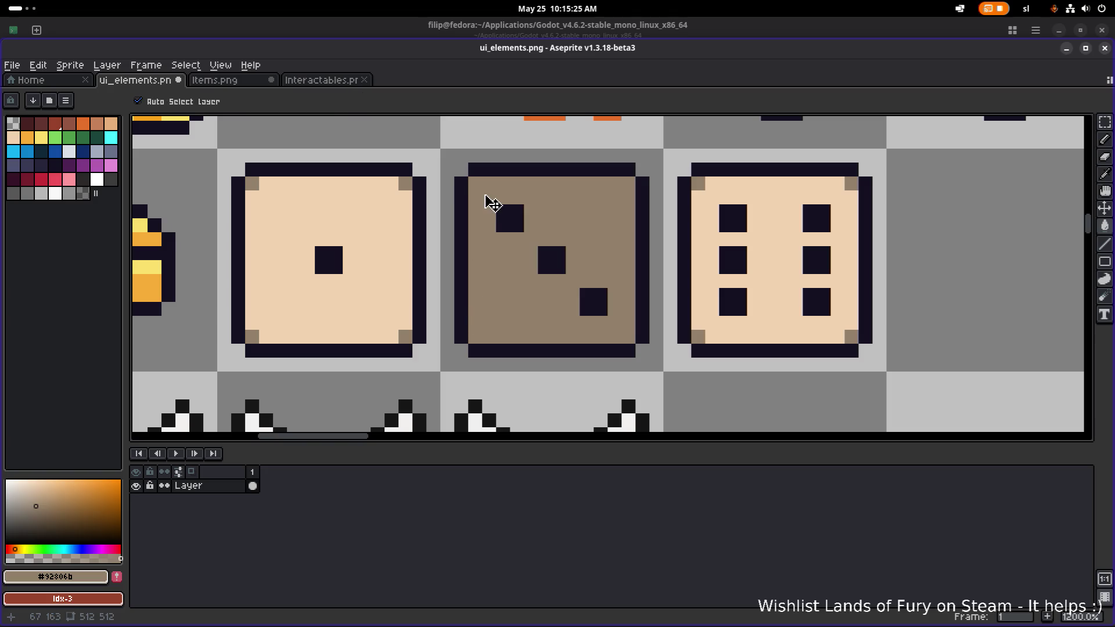
pyautogui.hotkey('ctrl', 'z')
pyautogui.press('g')
# Pencil brown shadow lines along the die's bottom and left inner edges, then save.
pyautogui.press('b')
pyautogui.click(502, 337)
pyautogui.keyDown('shift'); pyautogui.click(602, 339); pyautogui.keyUp('shift')
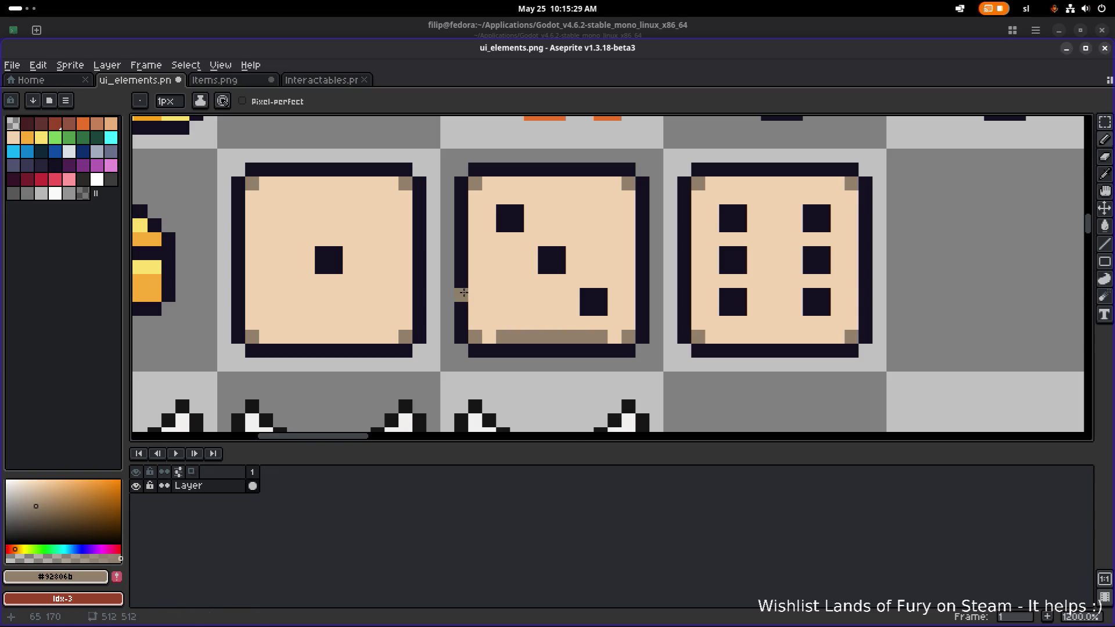
pyautogui.click(475, 295)
pyautogui.keyDown('shift'); pyautogui.click(475, 212); pyautogui.keyUp('shift')
pyautogui.hotkey('ctrl', 'z')
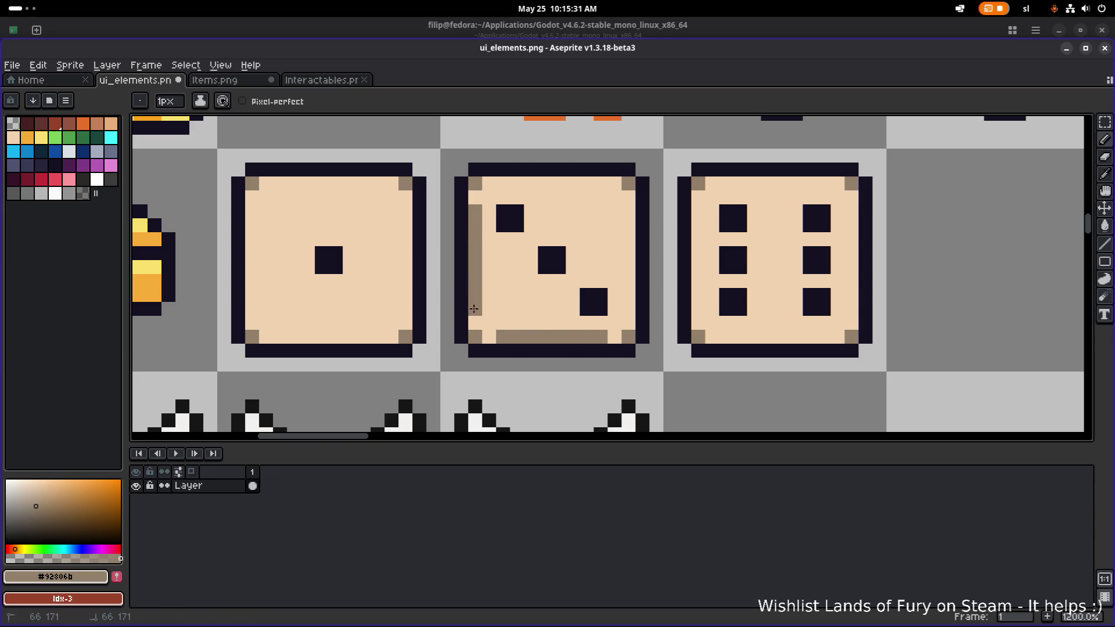
pyautogui.scroll(-3, 523, 282)
pyautogui.press('v')
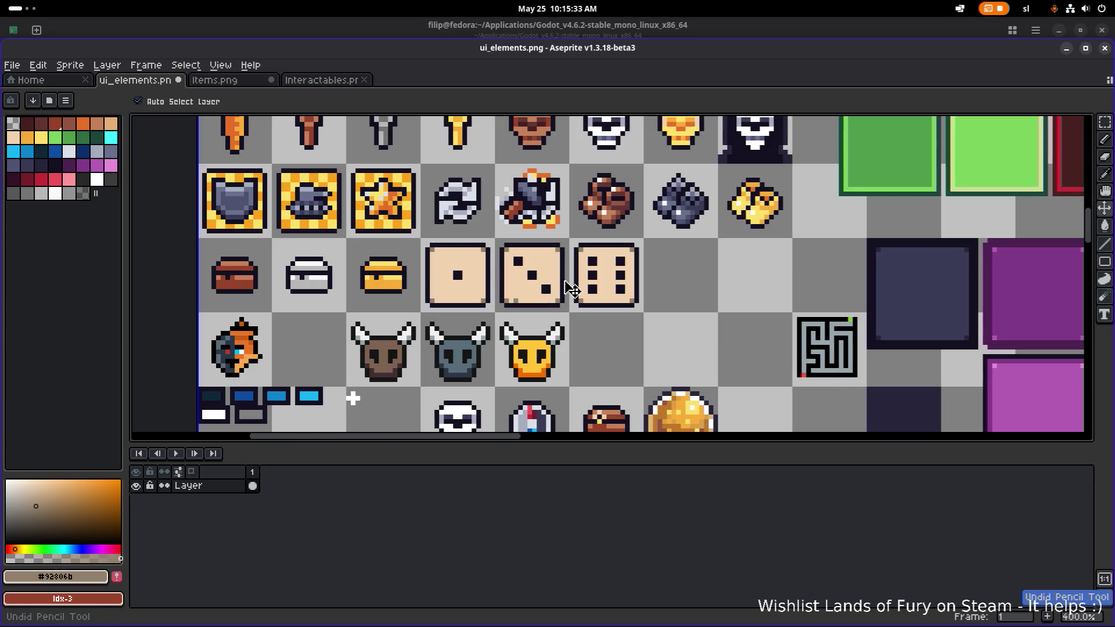
pyautogui.hotkey('ctrl', 's')
pyautogui.press('b')
pyautogui.hotkey('alt', 'Tab')
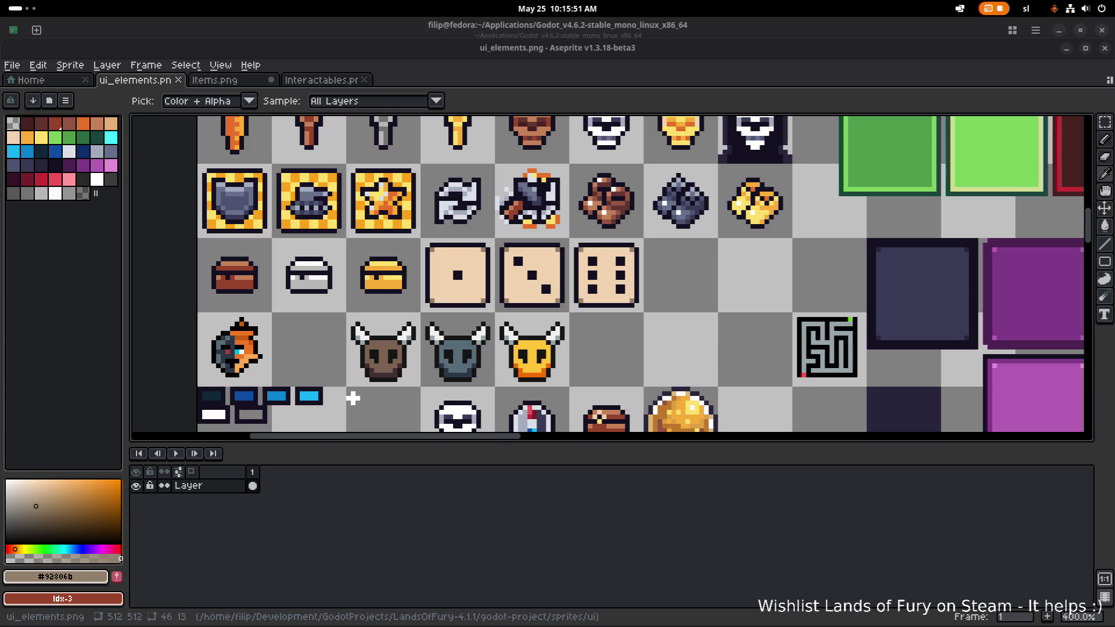
pyautogui.press('b')
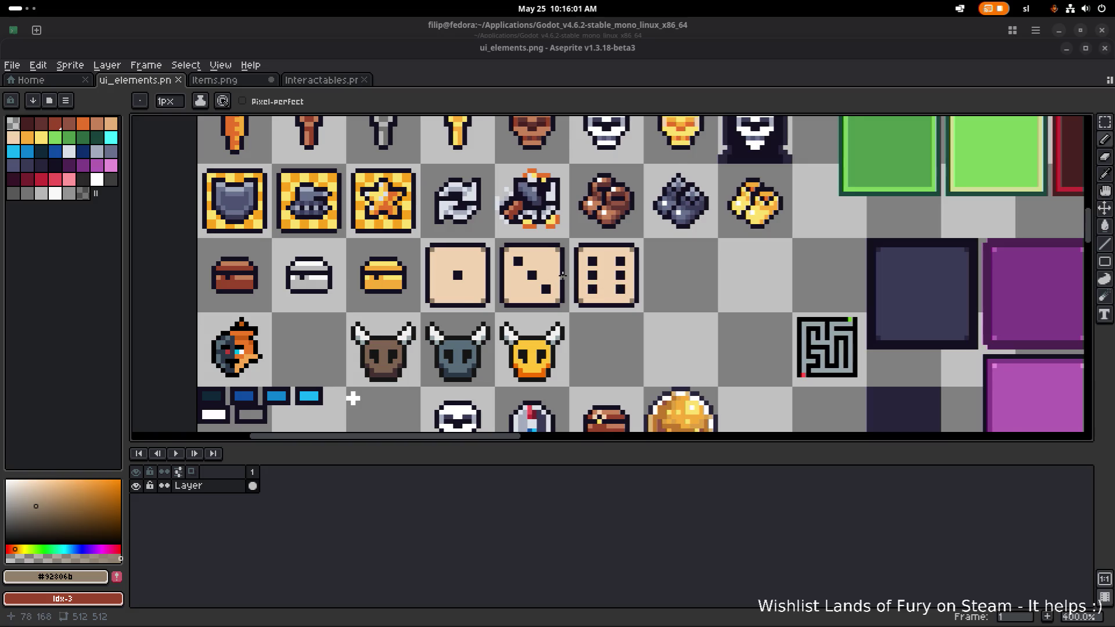
# Marquee-select and delete the dark green square tile.
pyautogui.scroll(-2, 511, 276)
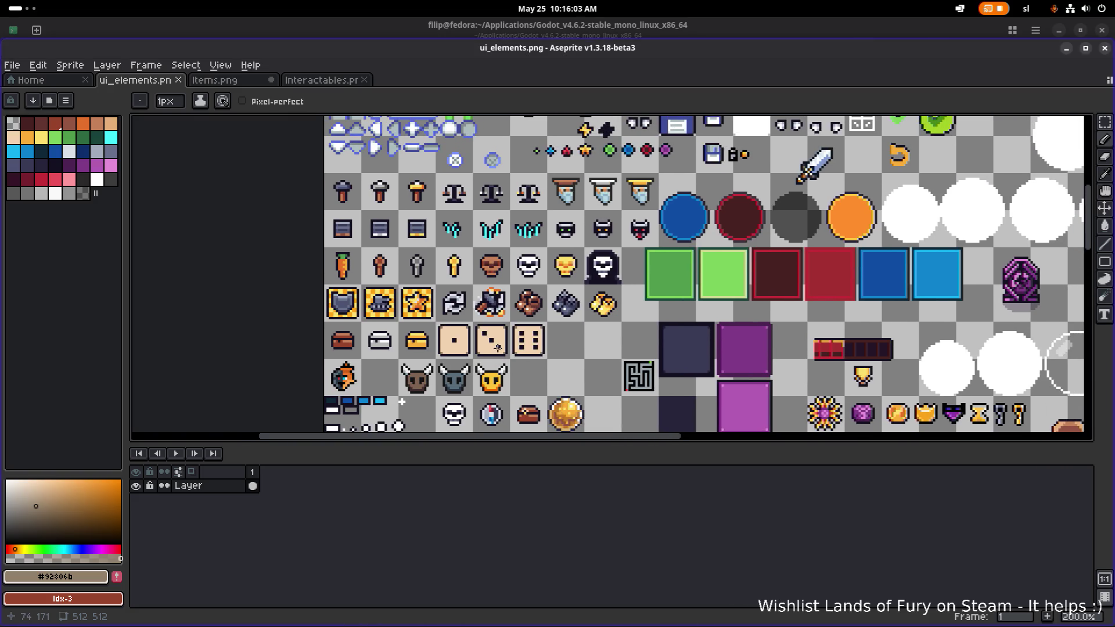
pyautogui.scroll(2, 658, 285)
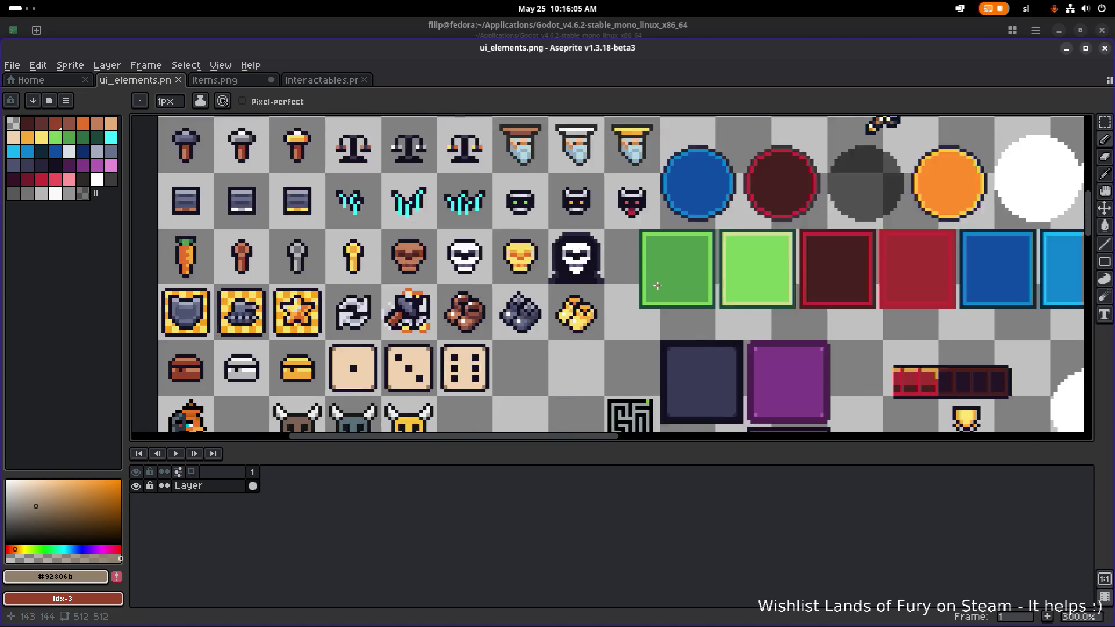
pyautogui.press('m')
pyautogui.moveTo(625, 214); pyautogui.dragTo(737, 336)
pyautogui.press('Delete')
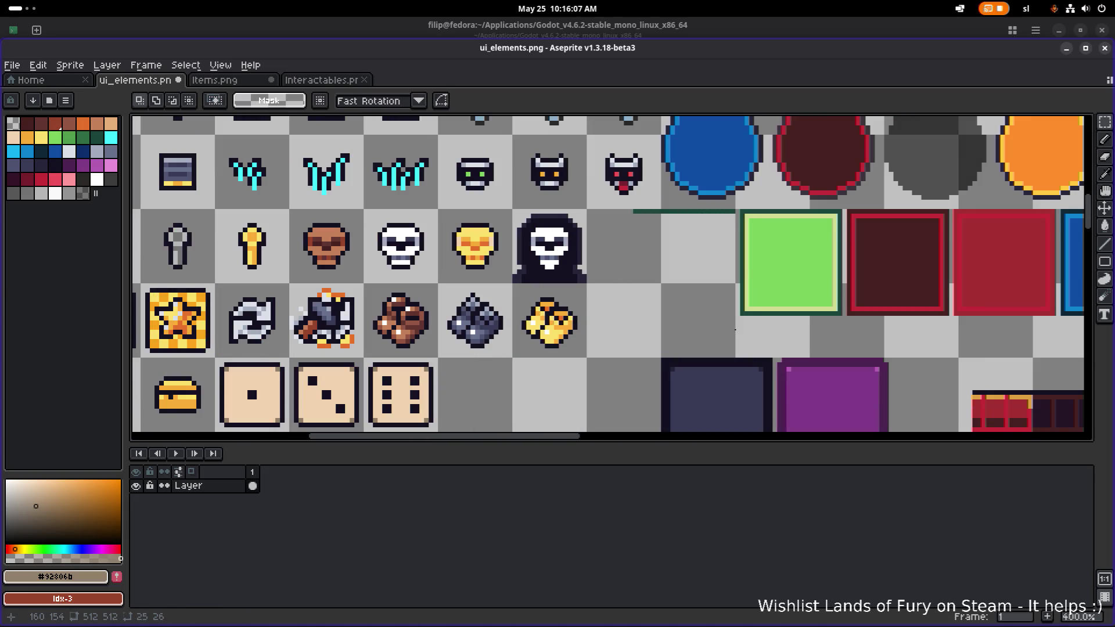
# Delete the leftover green line, then zoom out to review the sheet.
pyautogui.scroll(-1, 722, 319)
pyautogui.scroll(2, 690, 279)
pyautogui.moveTo(606, 255)
pyautogui.mouseDown()
pyautogui.moveTo(644, 234)
pyautogui.moveTo(759, 211)
pyautogui.mouseUp()
pyautogui.press('Delete')
pyautogui.scroll(-1, 638, 221)
pyautogui.scroll(2, 590, 302)
pyautogui.scroll(-1, 653, 195)
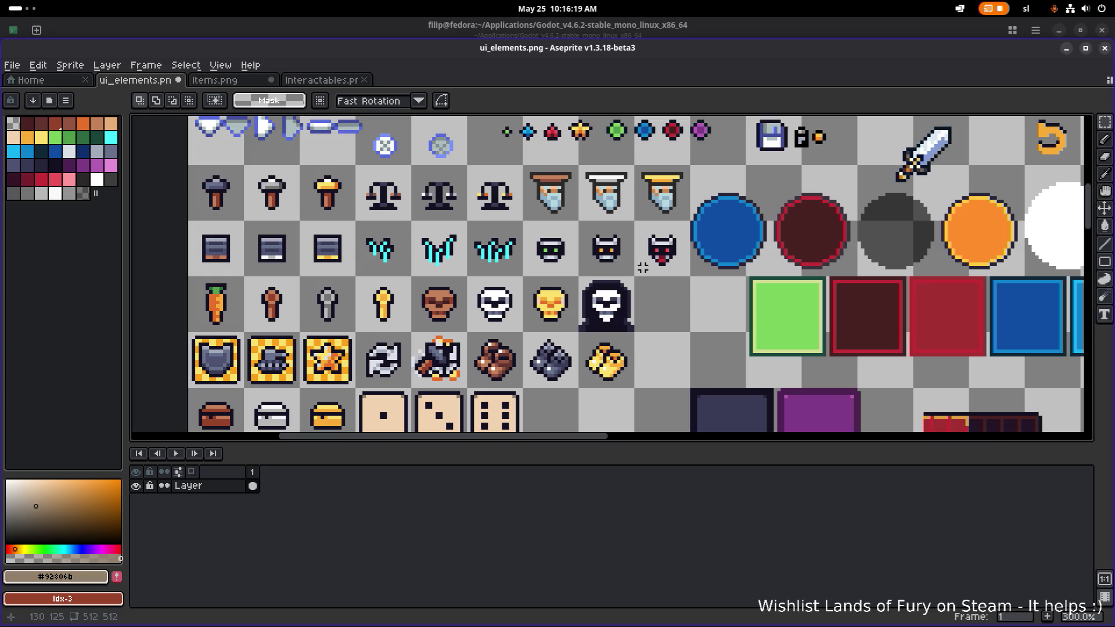
pyautogui.scroll(-1, 567, 252)
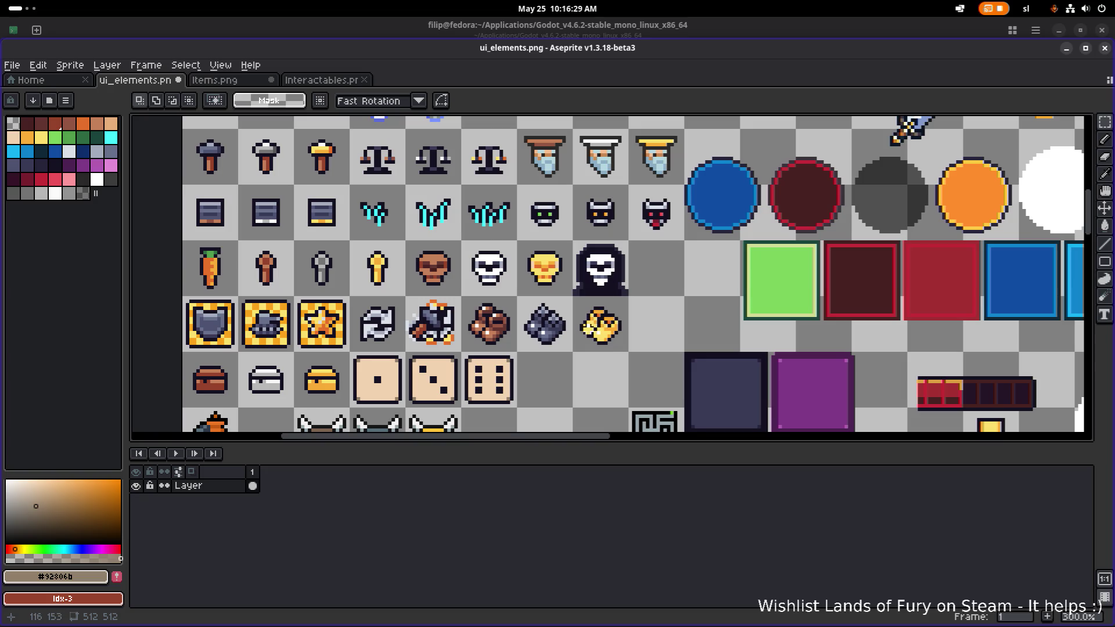
pyautogui.scroll(-1, 389, 338)
pyautogui.hscroll(-1, 389, 338)
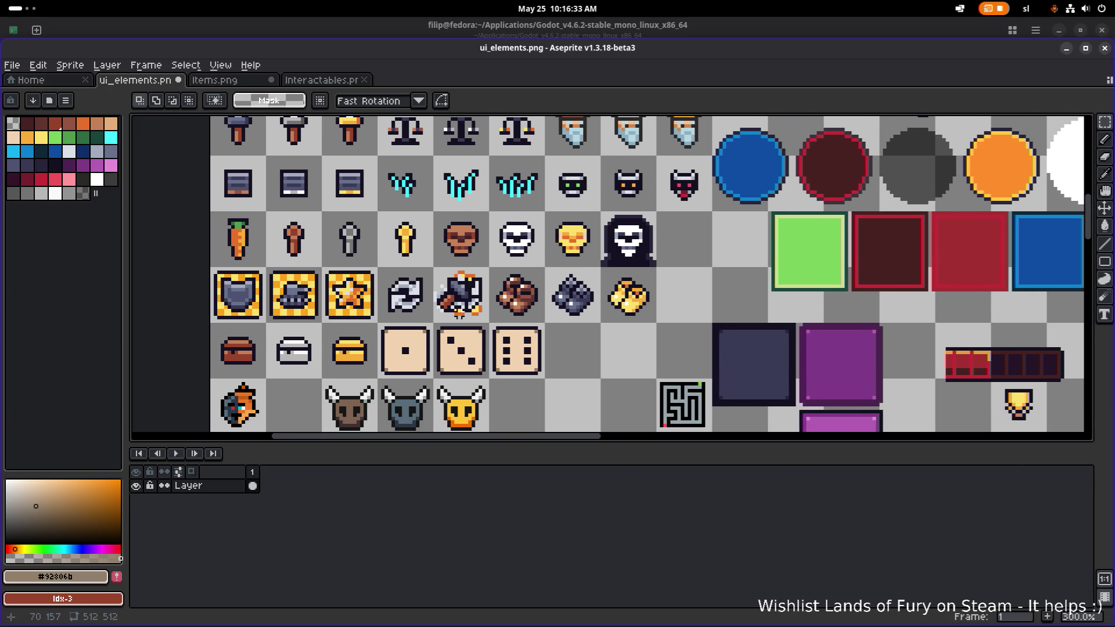
pyautogui.scroll(-1, 457, 313)
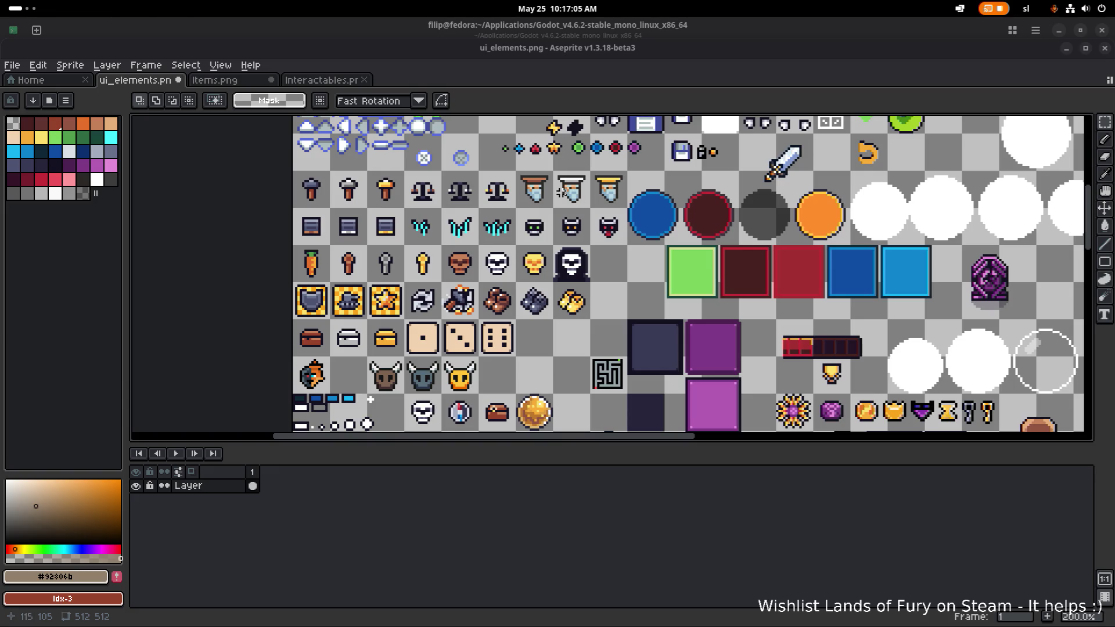
pyautogui.scroll(-1, 423, 255)
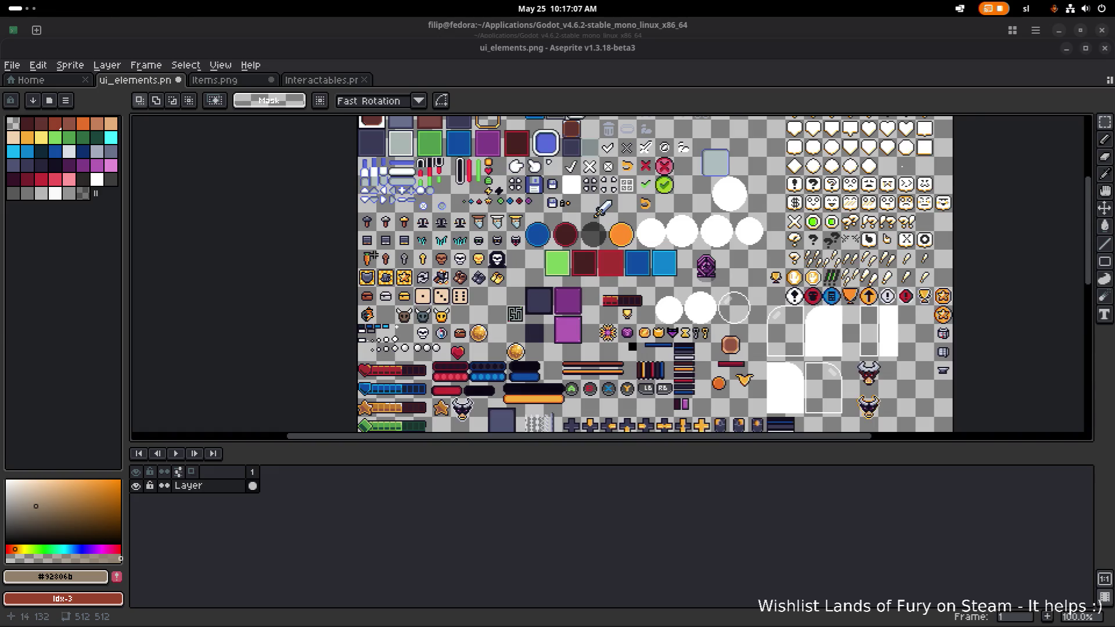
pyautogui.scroll(1, 373, 256)
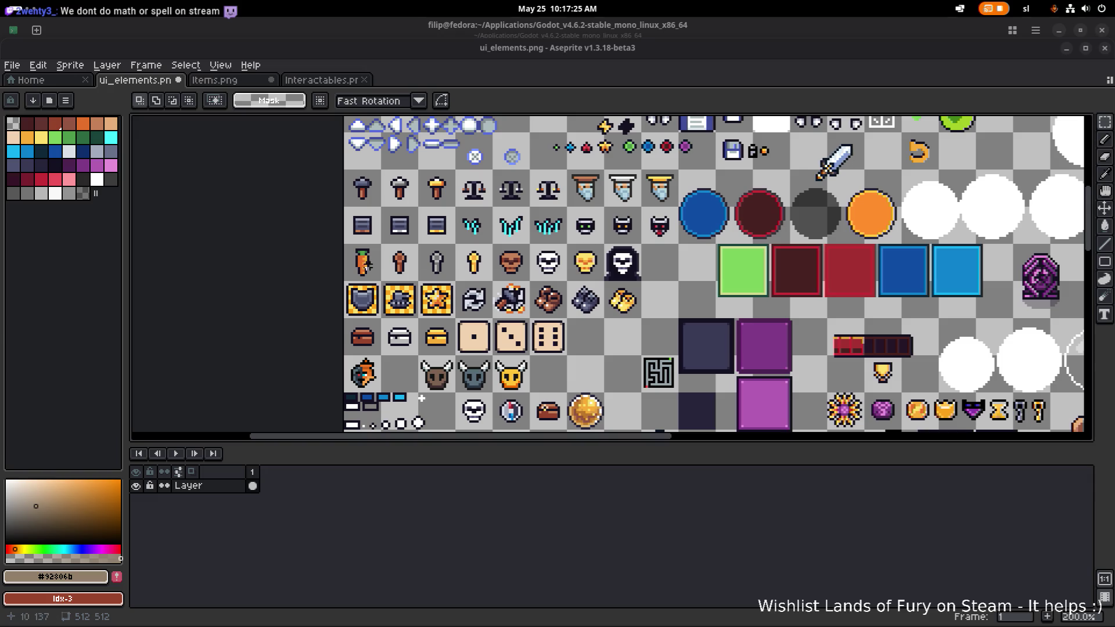
pyautogui.press('alt')
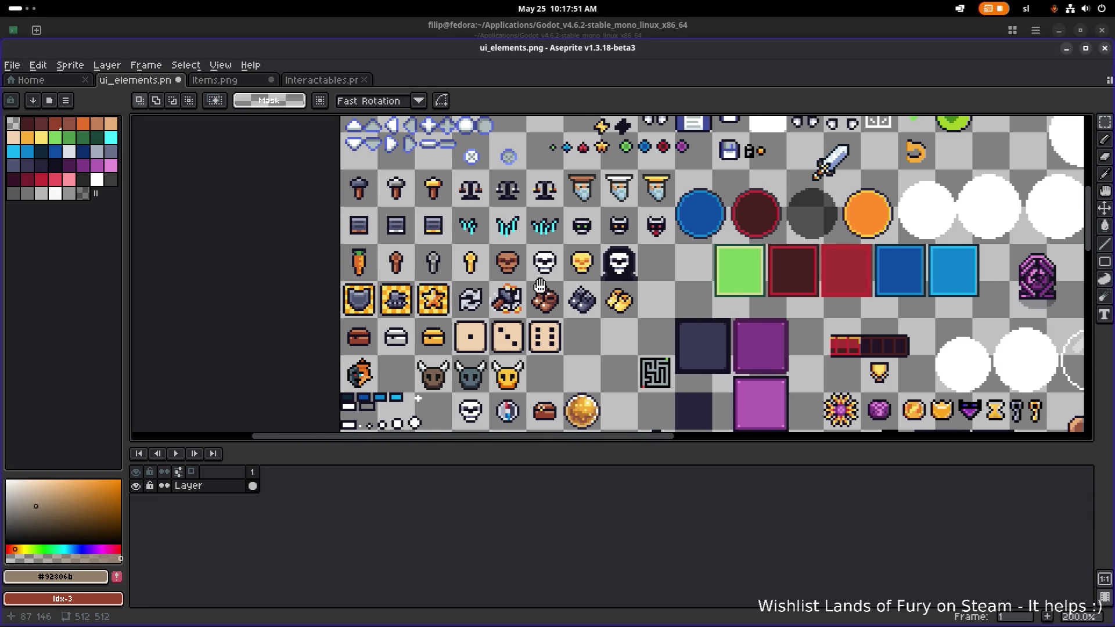
pyautogui.scroll(-3, 575, 289)
pyautogui.scroll(4, 561, 250)
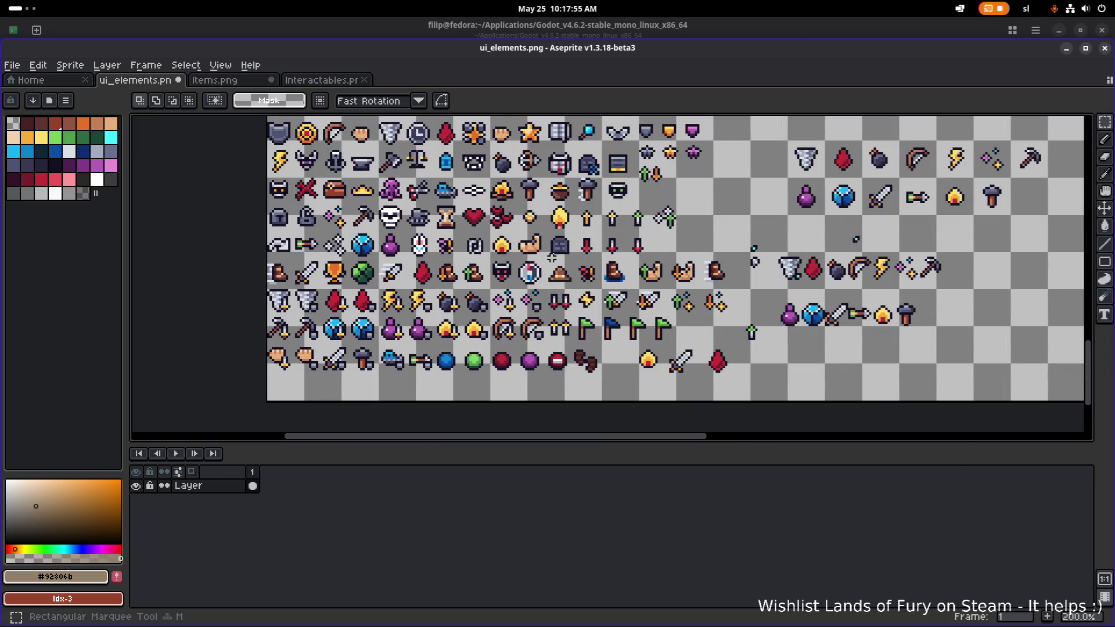
# Move the gravestone up into the empty slot beside the hooded skull.
pyautogui.scroll(-3, 572, 241)
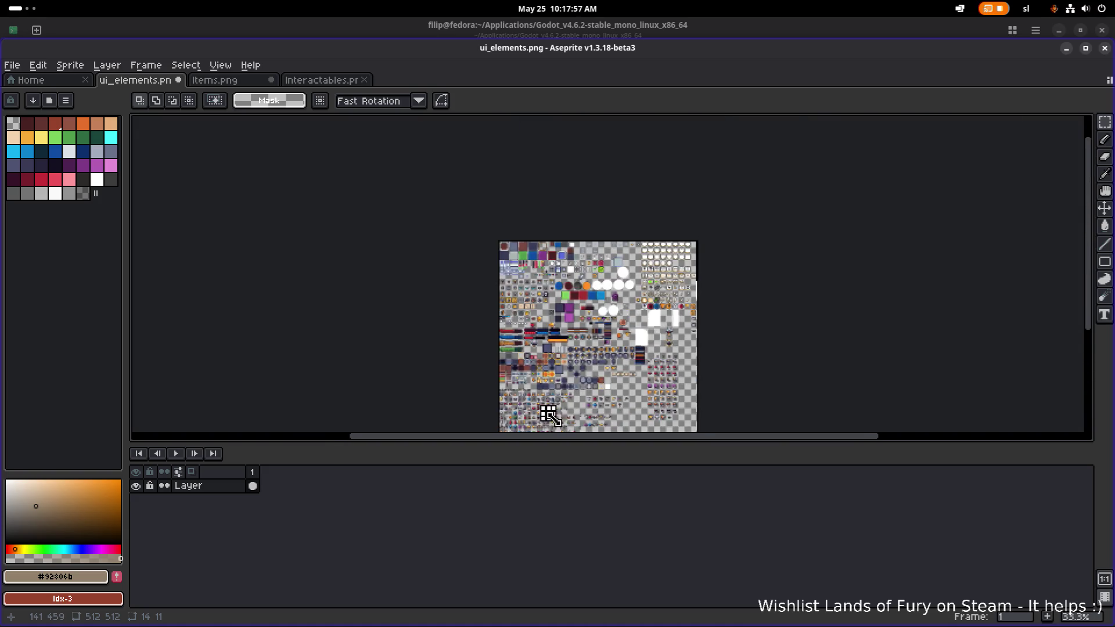
pyautogui.scroll(2, 549, 413)
pyautogui.click(522, 310)
pyautogui.moveTo(523, 311); pyautogui.dragTo(524, 169)
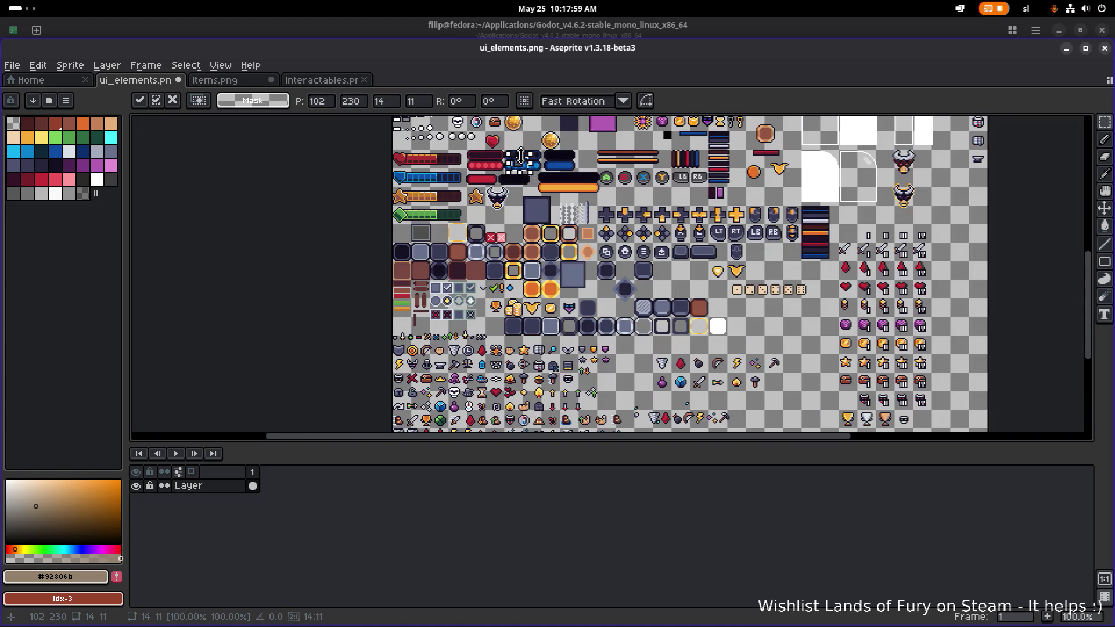
pyautogui.scroll(3, 525, 169)
pyautogui.moveTo(514, 310)
pyautogui.mouseDown()
pyautogui.moveTo(528, 191)
pyautogui.moveTo(539, 314)
pyautogui.moveTo(539, 192)
pyautogui.moveTo(536, 389)
pyautogui.moveTo(610, 235)
pyautogui.mouseUp()
# Shift the gravestone's lower part down about 3 px.
pyautogui.moveTo(588, 234)
pyautogui.mouseDown()
pyautogui.moveTo(687, 299)
pyautogui.moveTo(689, 341)
pyautogui.moveTo(694, 329)
pyautogui.moveTo(720, 419)
pyautogui.mouseUp()
pyautogui.scroll(6, 608, 247)
pyautogui.click(858, 291)
pyautogui.scroll(-2, 800, 275)
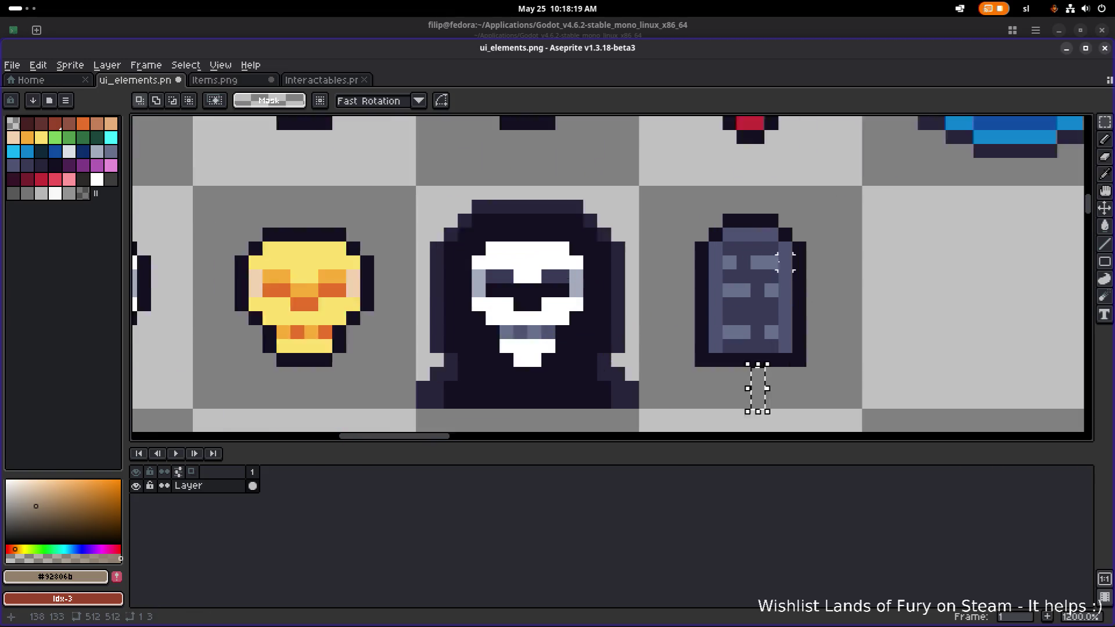
# Raise the gravestone's bottom four rows by one pixel.
pyautogui.scroll(2, 841, 388)
pyautogui.hotkey('ctrl', 'd')
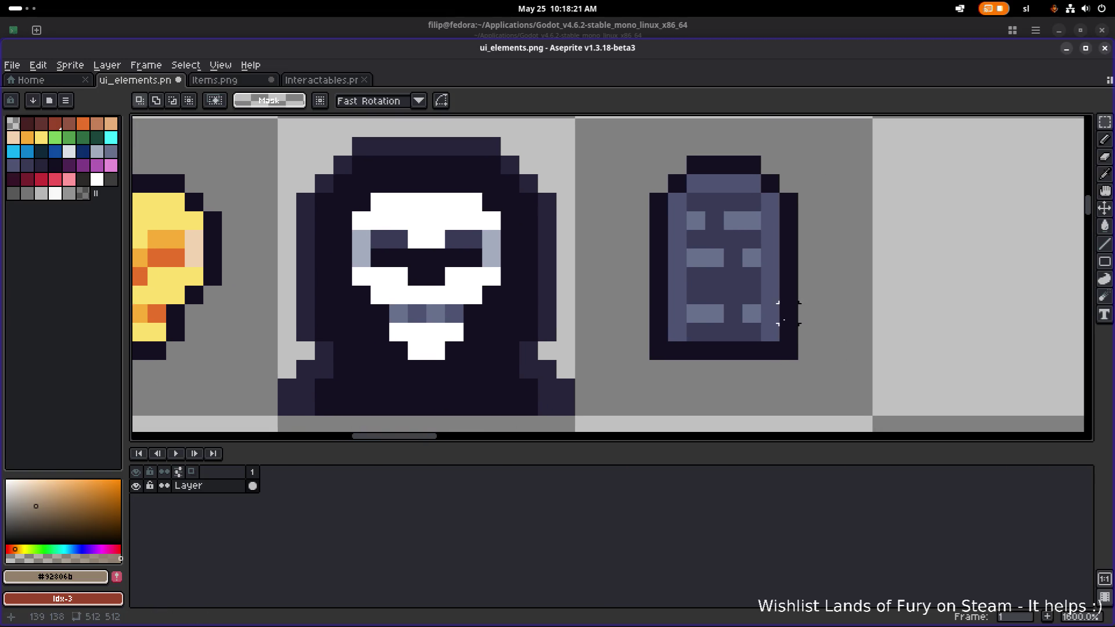
pyautogui.moveTo(807, 369); pyautogui.dragTo(646, 301)
pyautogui.moveTo(715, 341)
pyautogui.mouseDown()
pyautogui.moveTo(716, 323)
pyautogui.moveTo(739, 363)
pyautogui.mouseUp()
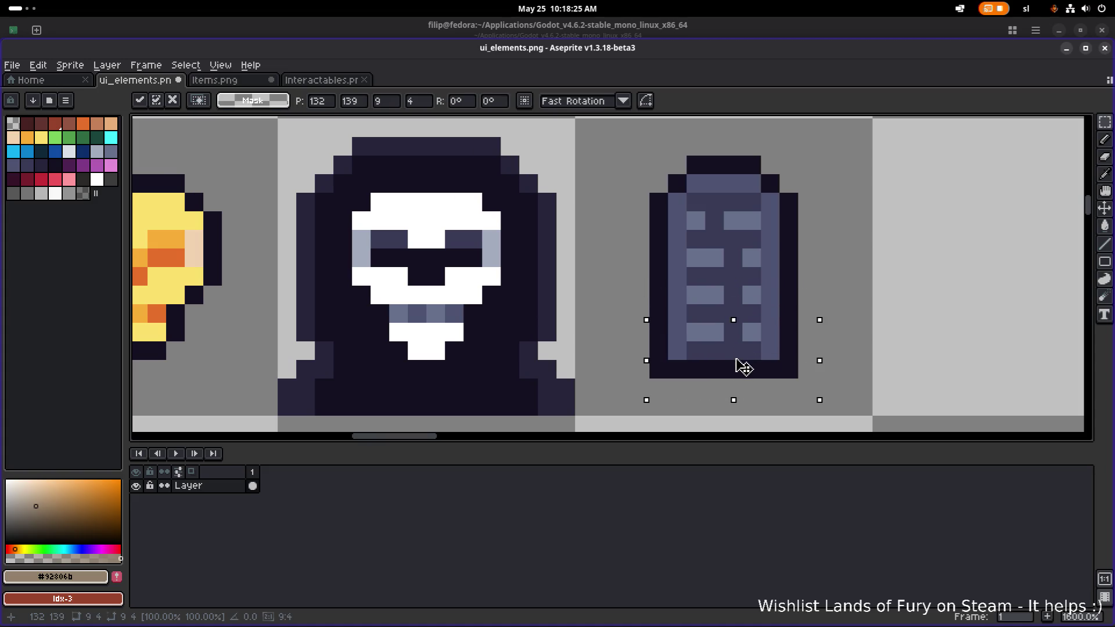
pyautogui.click(858, 311)
# Repaint the lower brick row with dark #393a56 and light #67708b pixels.
pyautogui.scroll(1, 755, 361)
pyautogui.keyDown('alt'); pyautogui.click(719, 313); pyautogui.keyUp('alt')
pyautogui.press('b')
pyautogui.click(748, 303)
pyautogui.click(674, 303)
pyautogui.hotkey('ctrl', 'z')
pyautogui.click(639, 302)
pyautogui.hotkey('ctrl', 'z')
pyautogui.click(662, 298)
pyautogui.keyDown('alt'); pyautogui.click(636, 301); pyautogui.keyUp('alt')
pyautogui.click(701, 301)
pyautogui.click(745, 302)
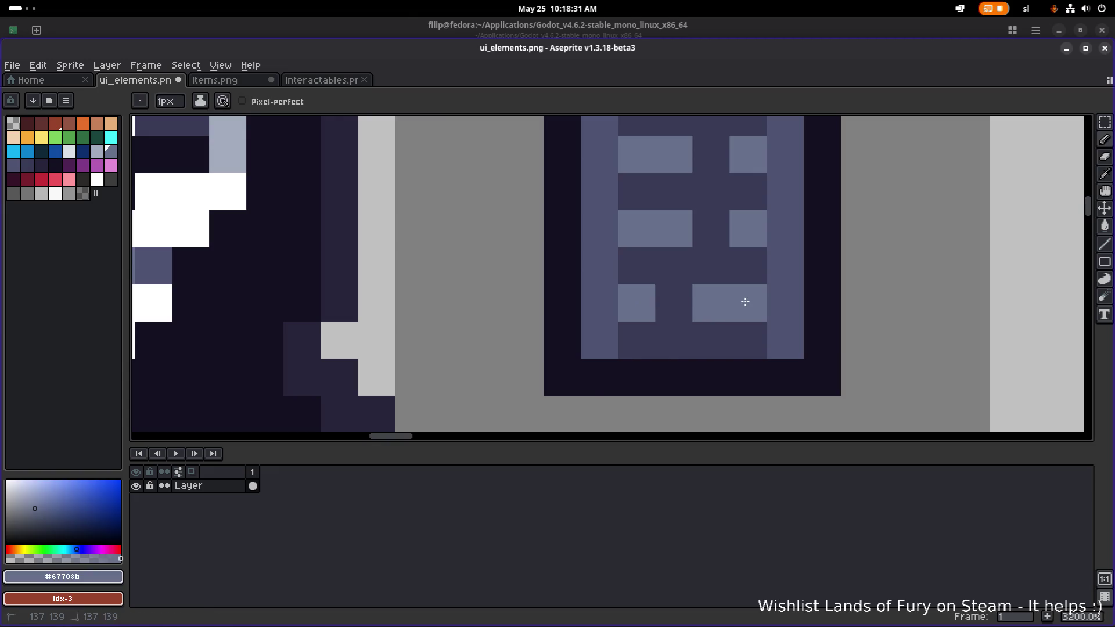
# Rework the upper brick row pattern in dark and light stone colours.
pyautogui.scroll(-1, 745, 302)
pyautogui.press('alt')
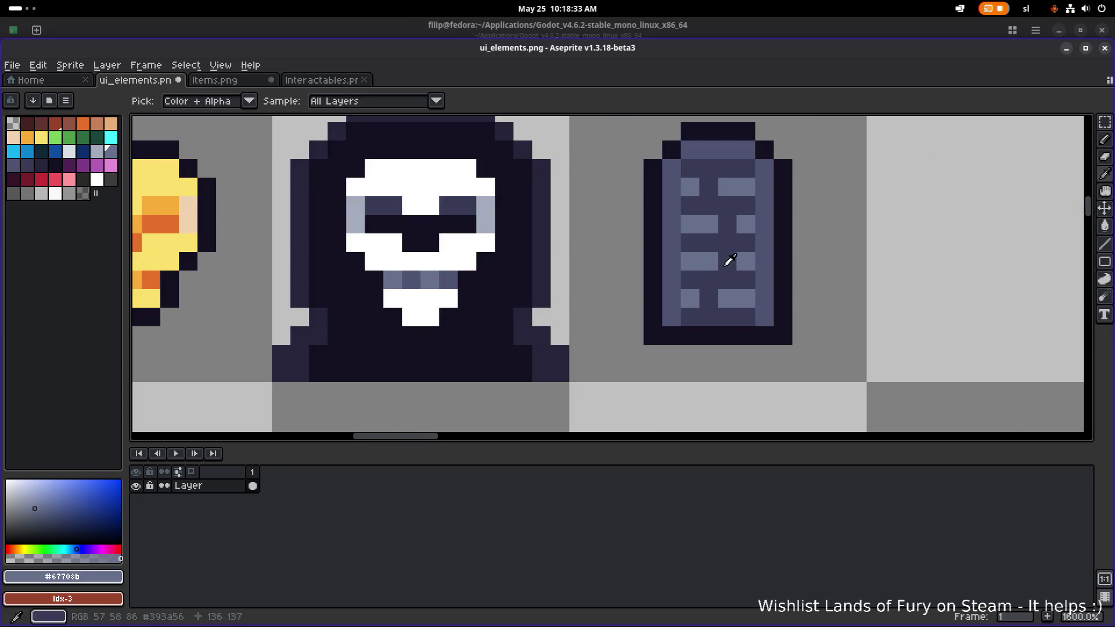
pyautogui.keyDown('alt'); pyautogui.click(730, 260); pyautogui.keyUp('alt')
pyautogui.click(709, 261)
pyautogui.keyDown('alt'); pyautogui.click(747, 241); pyautogui.keyUp('alt')
pyautogui.click(718, 261)
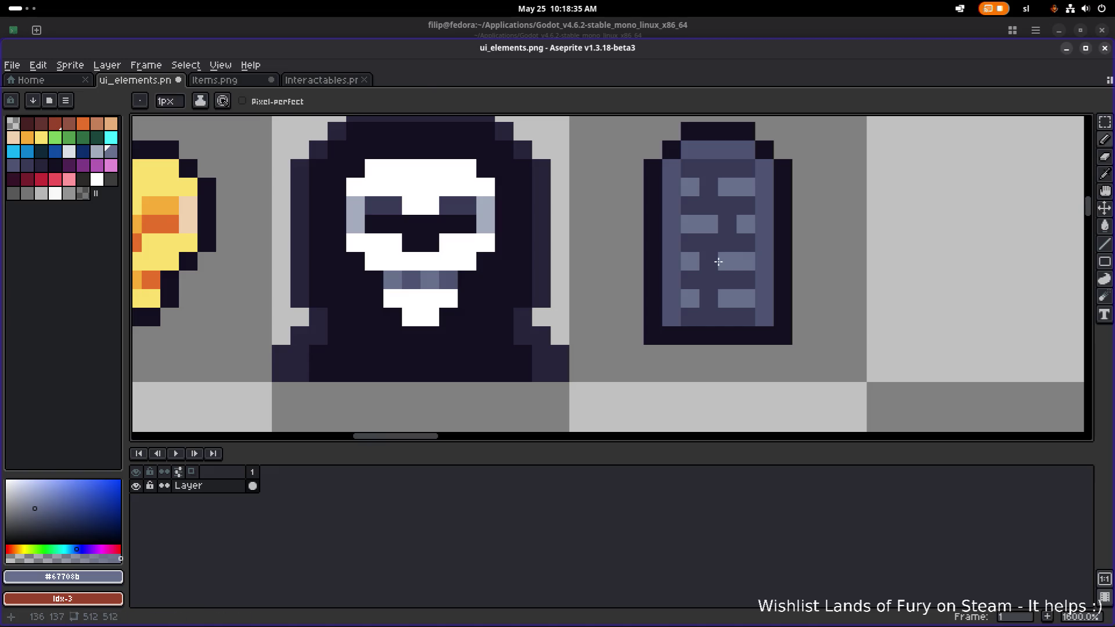
pyautogui.keyDown('alt'); pyautogui.click(709, 299); pyautogui.keyUp('alt')
pyautogui.click(727, 298)
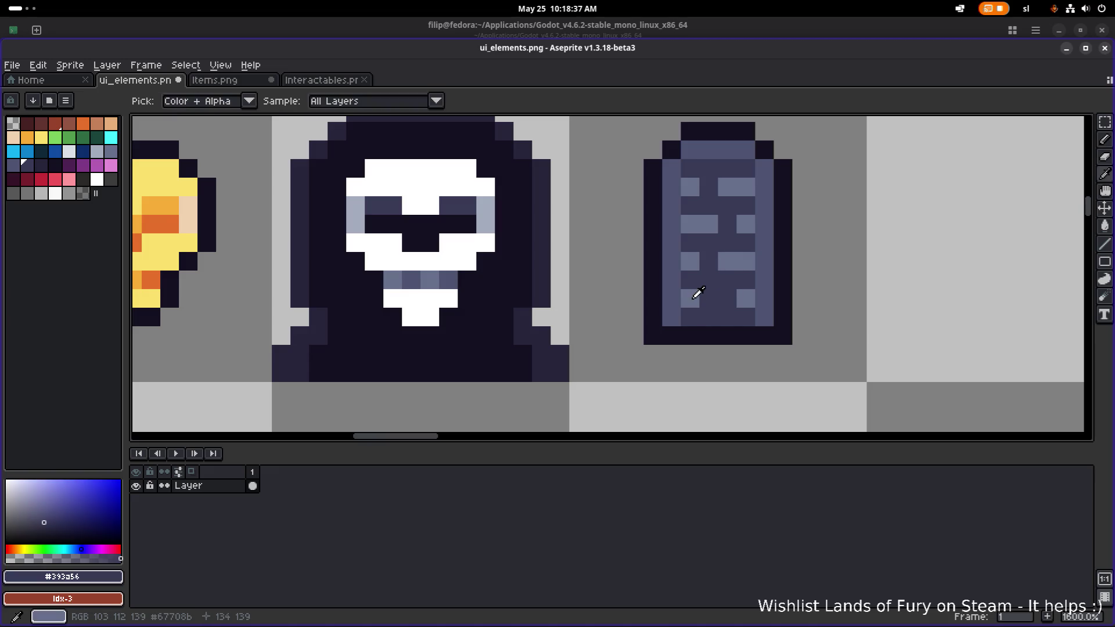
pyautogui.keyDown('alt'); pyautogui.click(694, 296); pyautogui.keyUp('alt')
pyautogui.scroll(-5, 755, 299)
pyautogui.scroll(4, 620, 283)
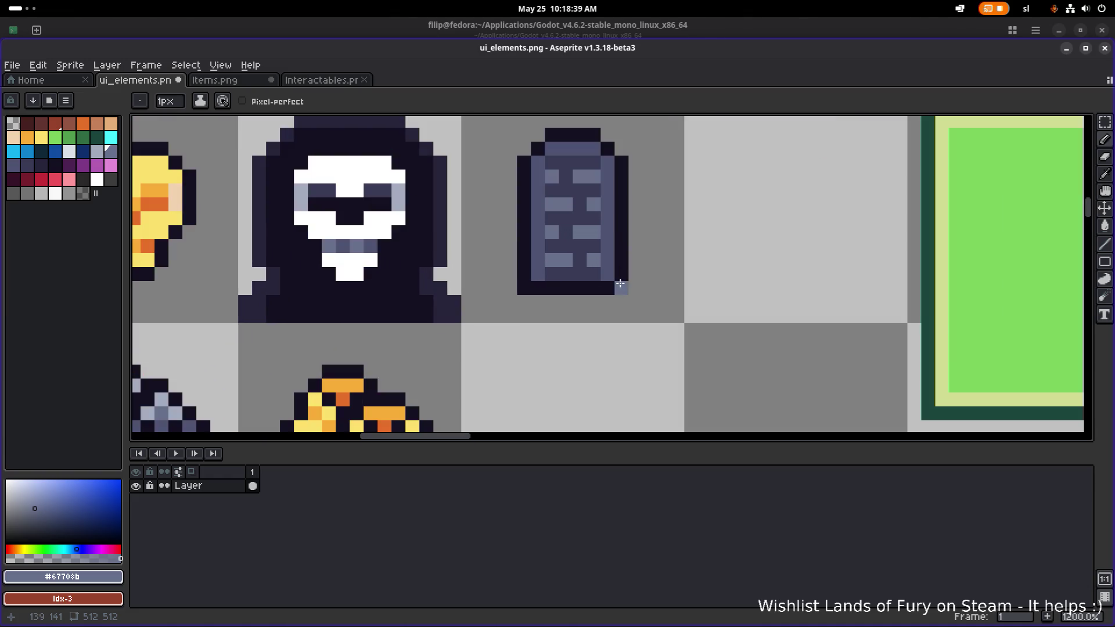
# Widen the gravestone by shifting its right half out one pixel, then nudge it left.
pyautogui.press('m')
pyautogui.moveTo(660, 317); pyautogui.dragTo(584, 159)
pyautogui.moveTo(618, 212); pyautogui.dragTo(650, 212)
pyautogui.click(517, 329)
pyautogui.moveTo(498, 341); pyautogui.dragTo(694, 157)
pyautogui.press('Left')
pyautogui.press('Return')
# Save ui_elements.png.
pyautogui.scroll(-5, 755, 220)
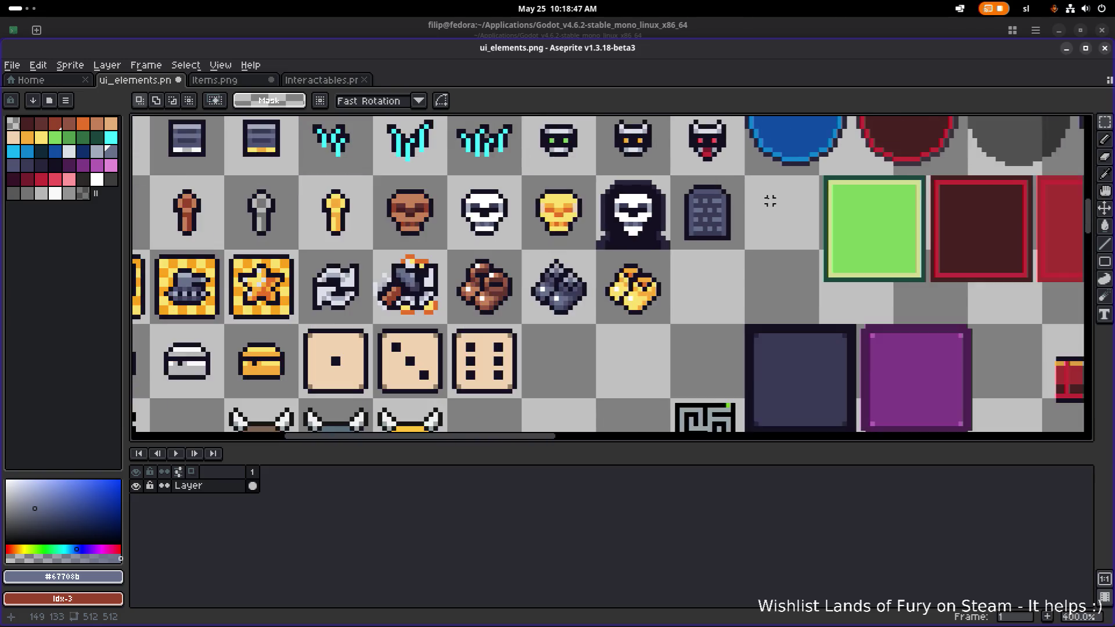
pyautogui.hotkey('ctrl', 's')
pyautogui.scroll(-1, 726, 271)
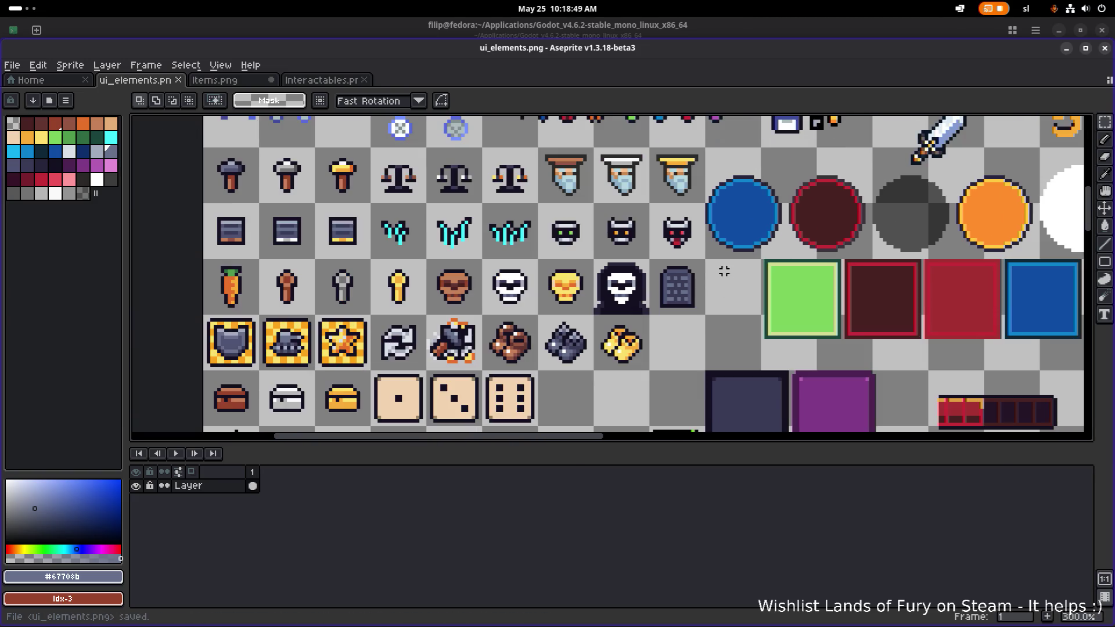
# Inspect the dice and icon rows, sample a canvas colour, and save ui_elements.png.
pyautogui.moveTo(749, 277); pyautogui.dragTo(559, 248)
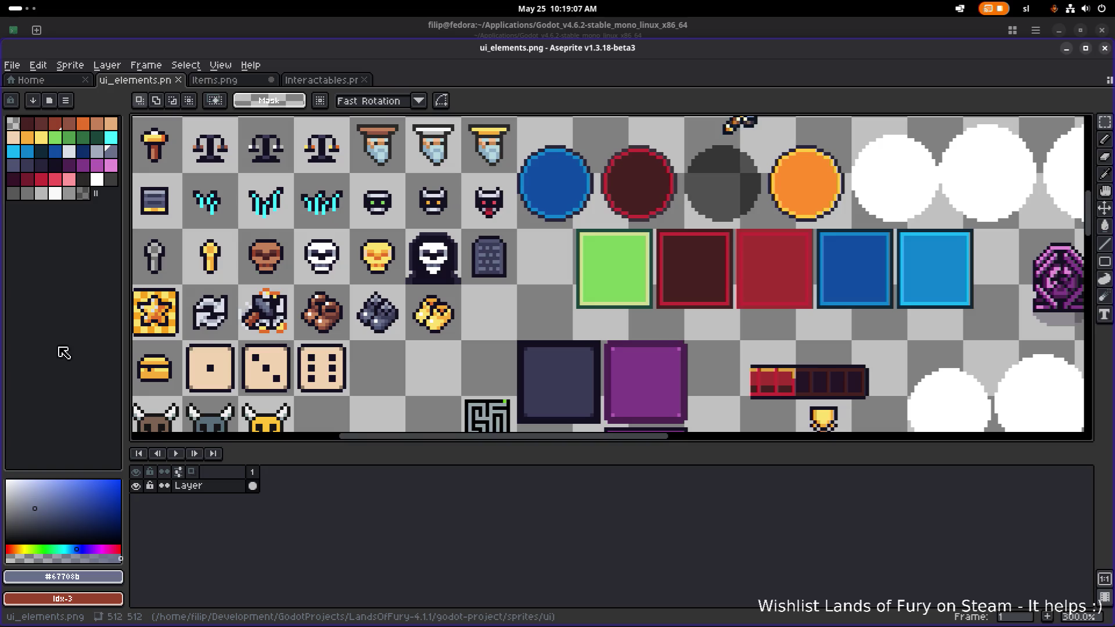
pyautogui.hscroll(-5, 386, 428)
pyautogui.scroll(-2, 386, 428)
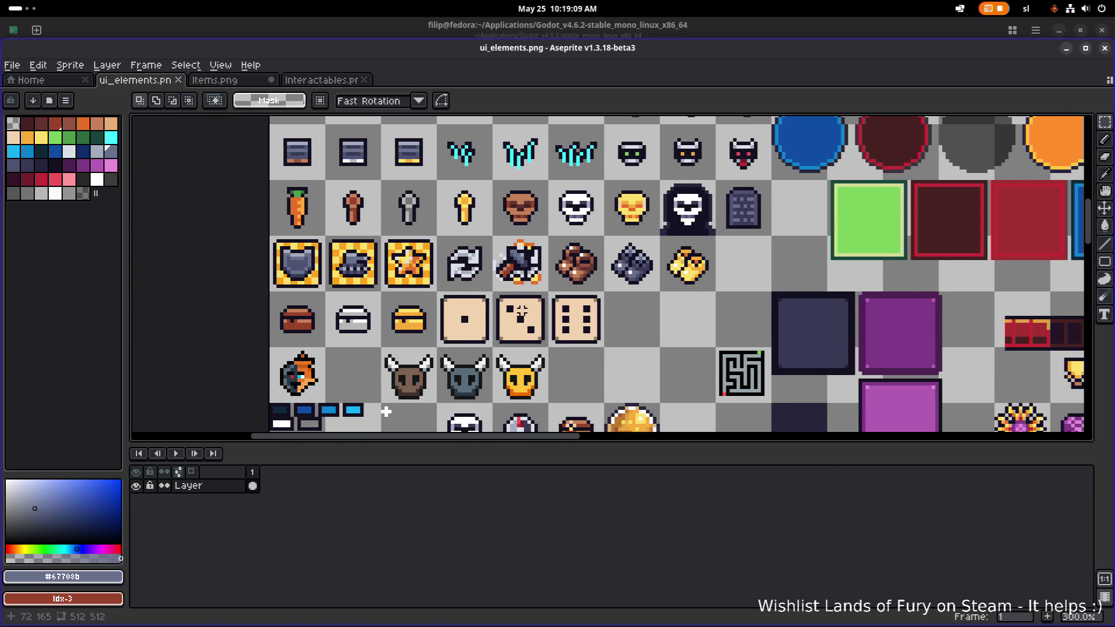
pyautogui.scroll(1, 386, 428)
pyautogui.scroll(-1, 386, 428)
pyautogui.scroll(-1, 406, 418)
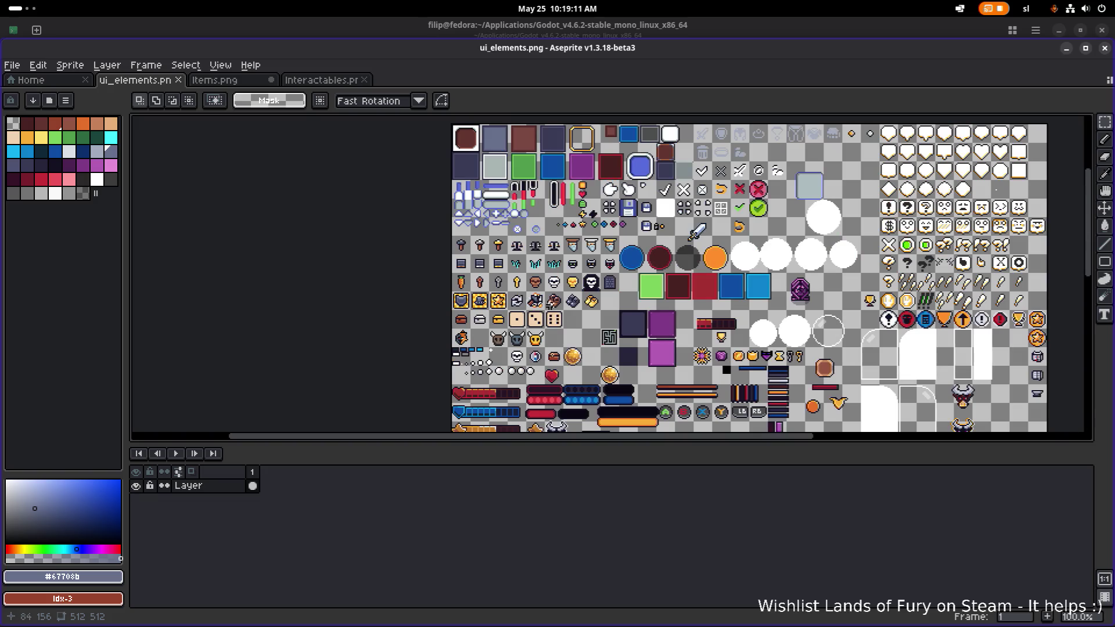
pyautogui.scroll(1, 444, 401)
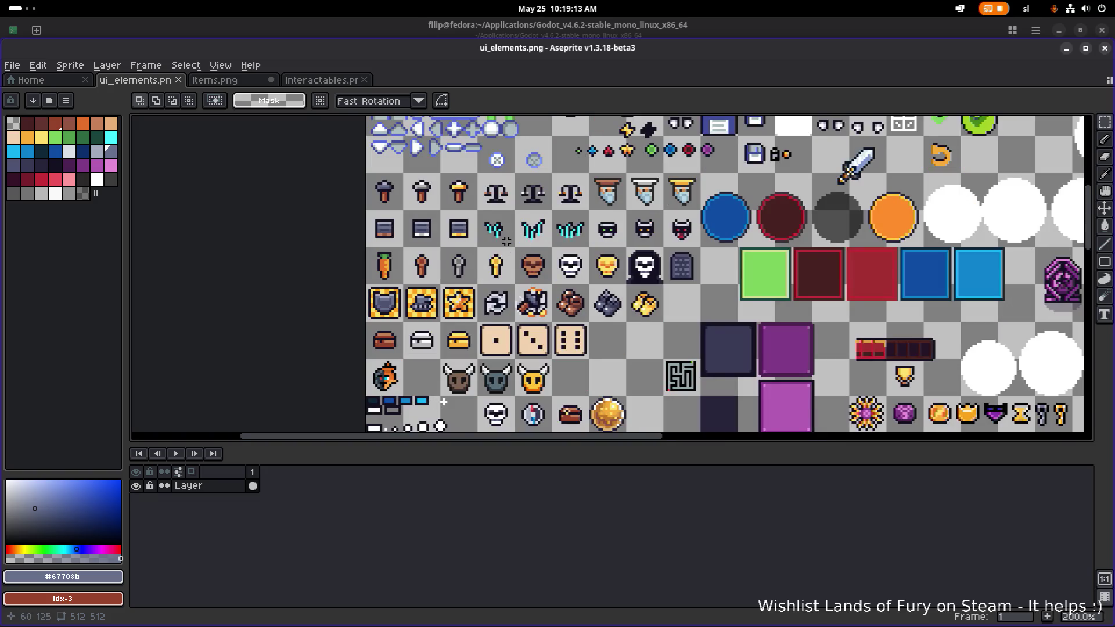
pyautogui.scroll(3, 498, 234)
pyautogui.scroll(-1, 483, 232)
pyautogui.scroll(1, 483, 234)
pyautogui.keyDown('alt'); pyautogui.click(482, 229); pyautogui.keyUp('alt')
pyautogui.scroll(1, 501, 267)
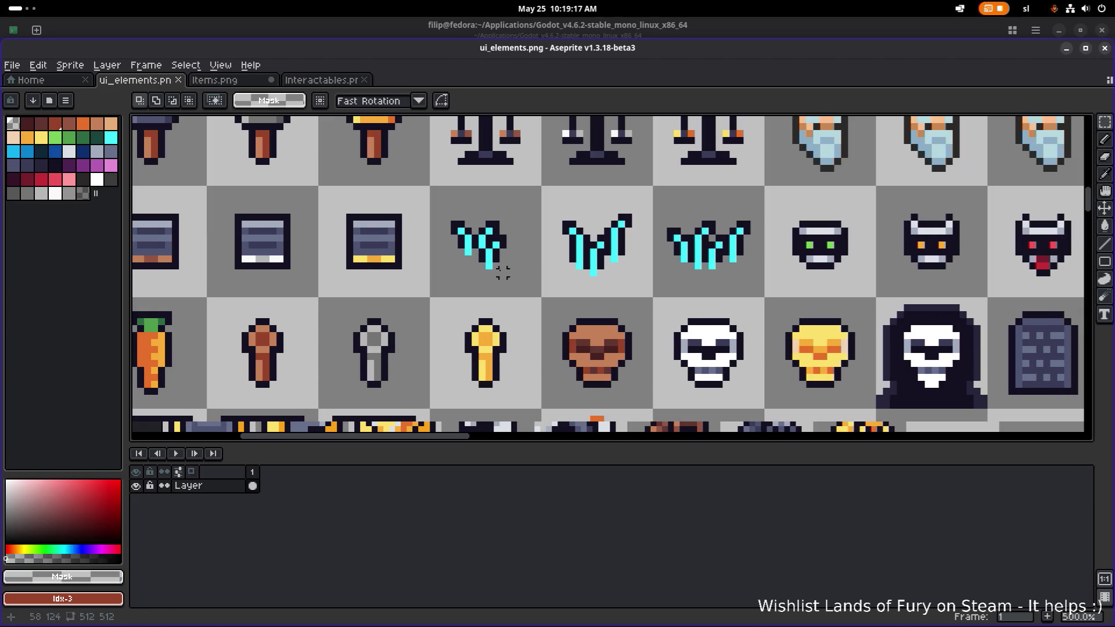
pyautogui.scroll(-4, 503, 272)
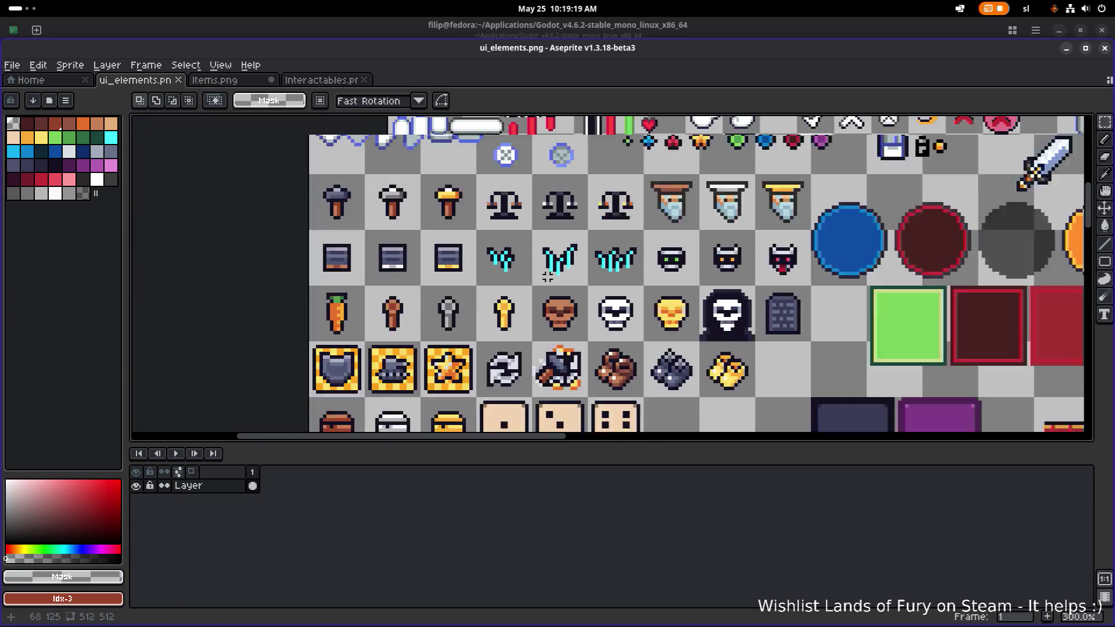
pyautogui.hotkey('ctrl', 's')
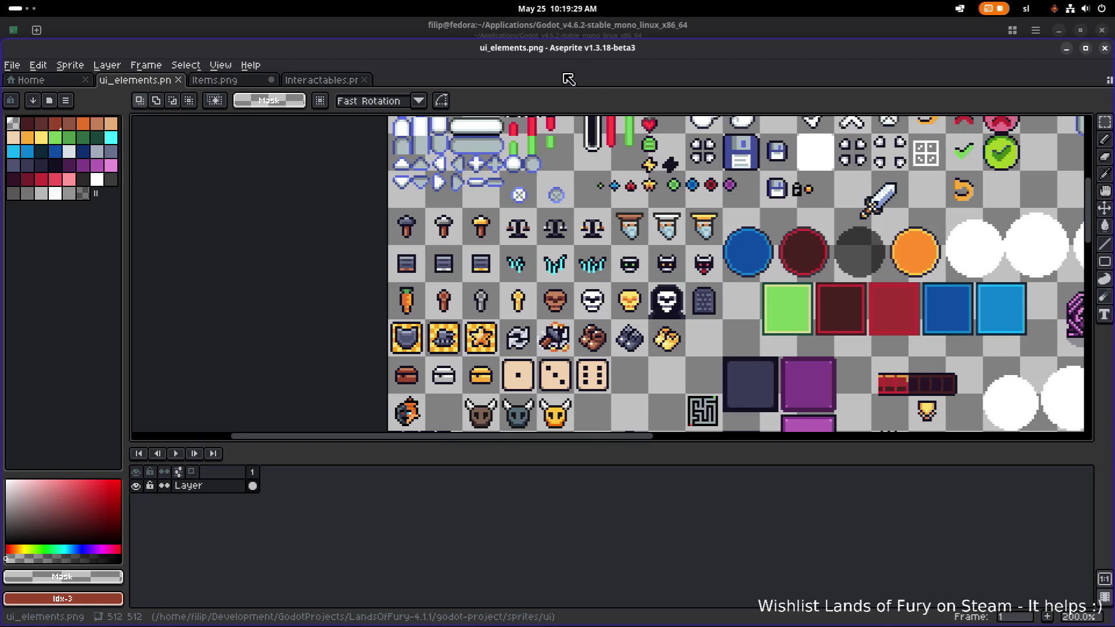
# Re-check the gravestone and skull icons up close and save ui_elements.png a second time.
pyautogui.hscroll(-3, 534, 419)
pyautogui.scroll(-1, 534, 419)
pyautogui.scroll(-2, 535, 419)
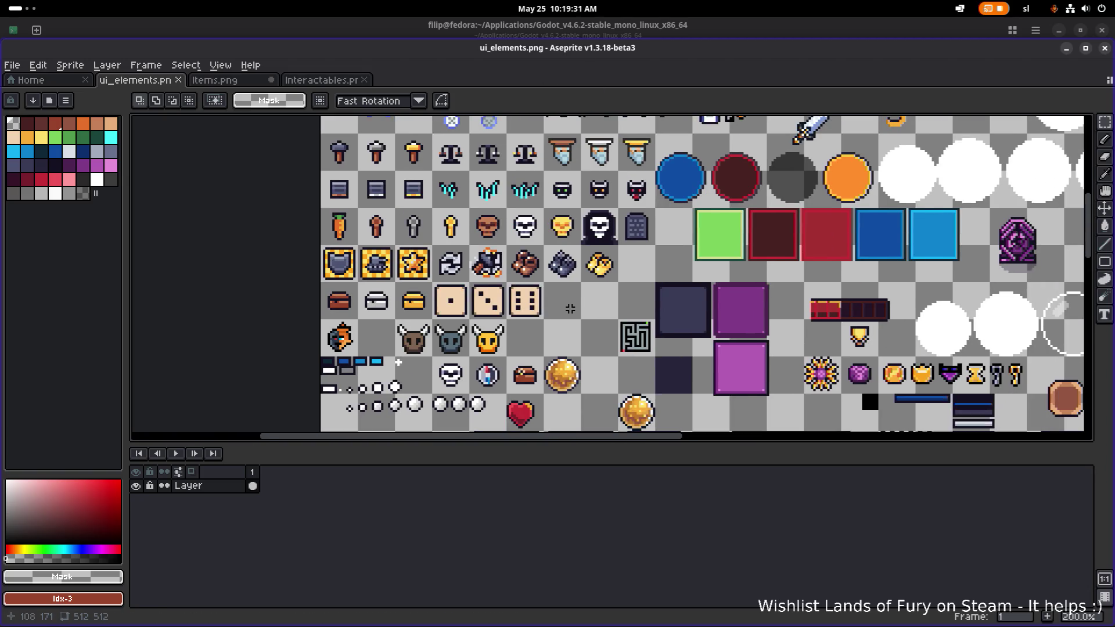
pyautogui.scroll(-1, 524, 357)
pyautogui.scroll(1, 514, 374)
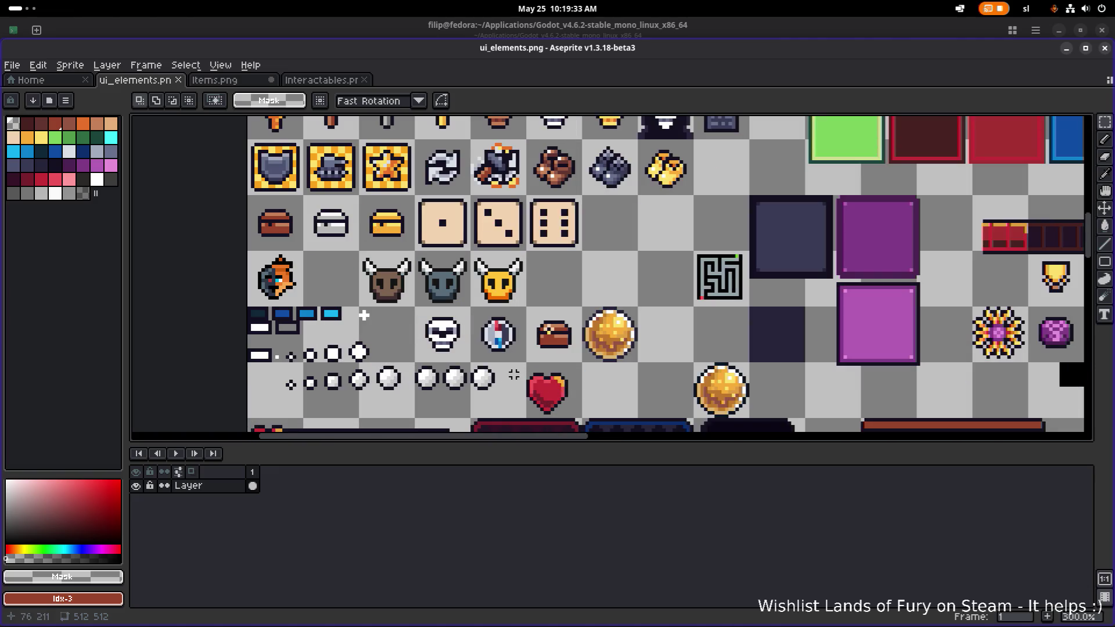
pyautogui.scroll(1, 579, 323)
pyautogui.scroll(2, 579, 323)
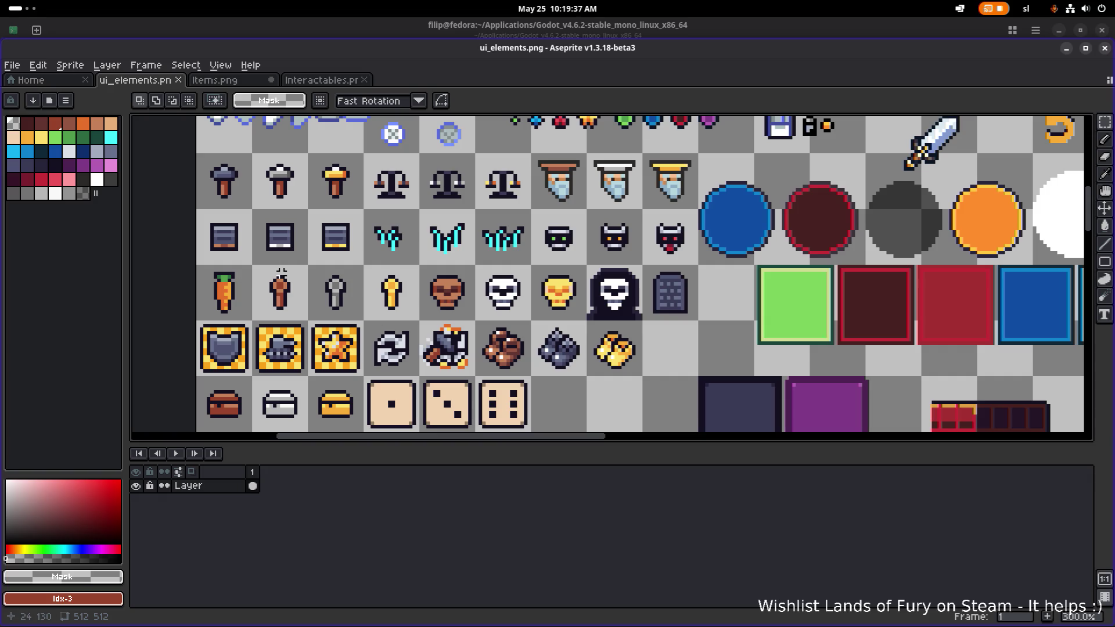
pyautogui.scroll(-2, 383, 282)
pyautogui.hotkey('ctrl', 's')
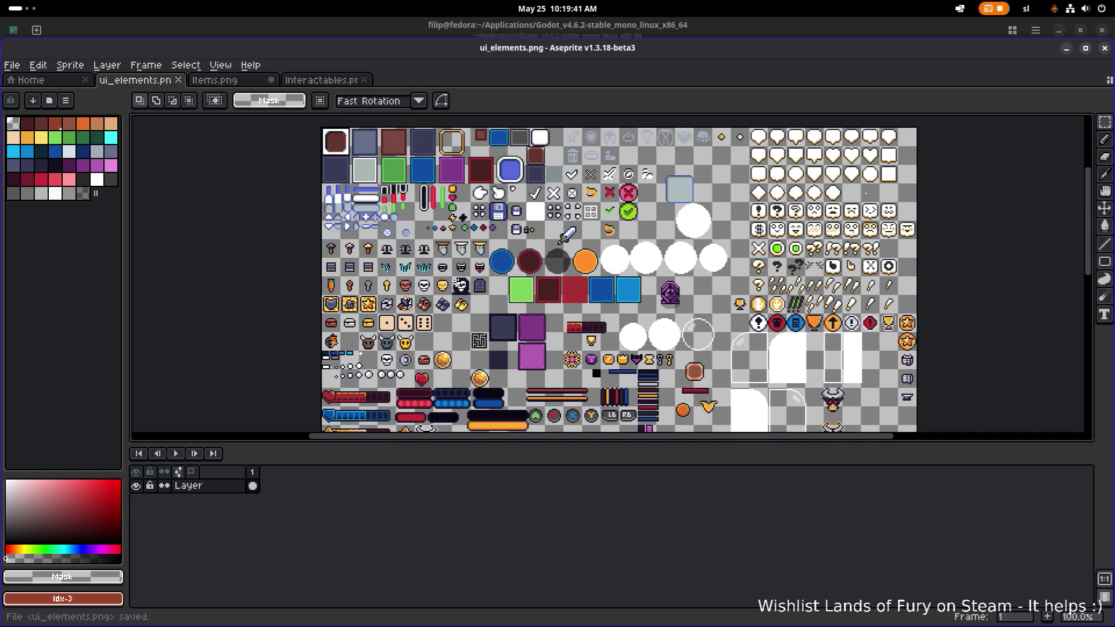
pyautogui.scroll(2, 390, 324)
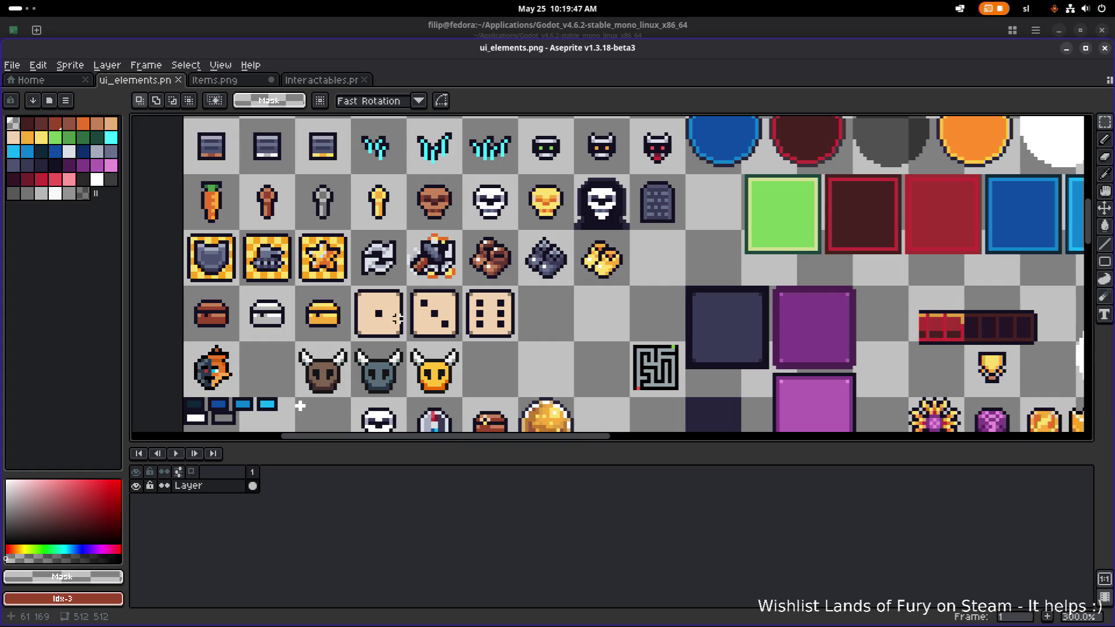
pyautogui.hotkey('alt', 'Tab')
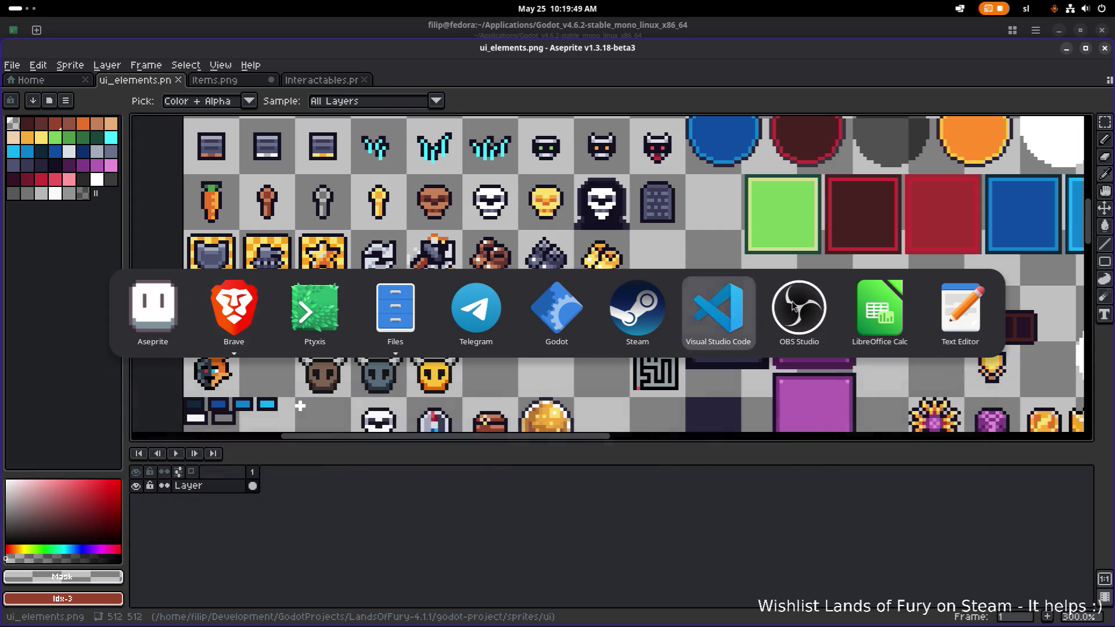
pyautogui.press('Escape')
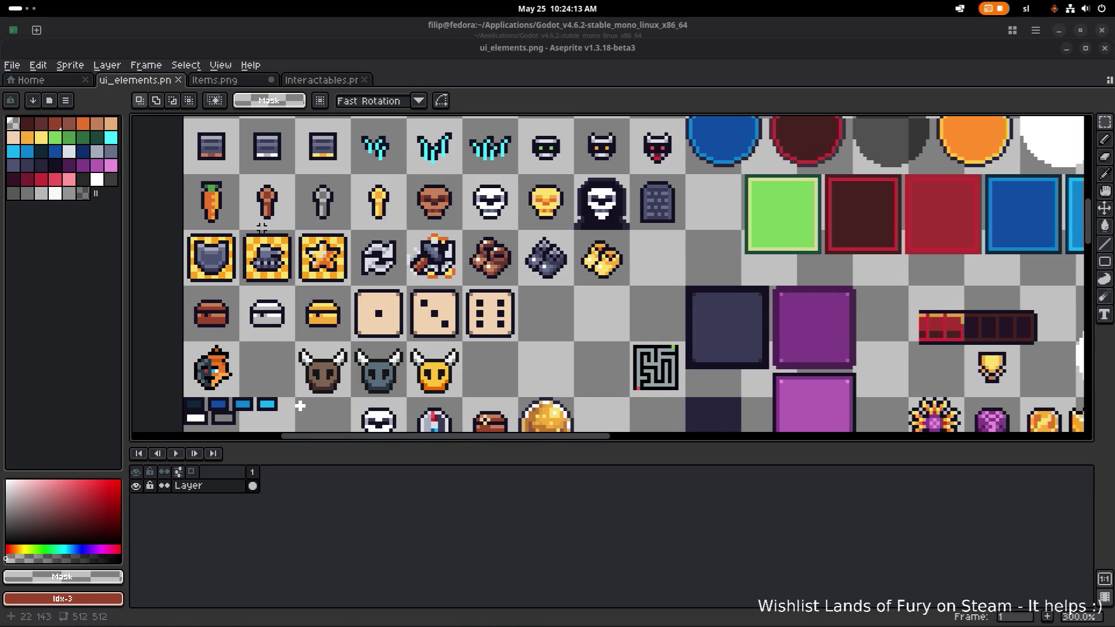
# Bucket-fill the brown skull's face, side and bottom row with peach.
pyautogui.moveTo(282, 231); pyautogui.dragTo(443, 257)
pyautogui.scroll(4, 700, 238)
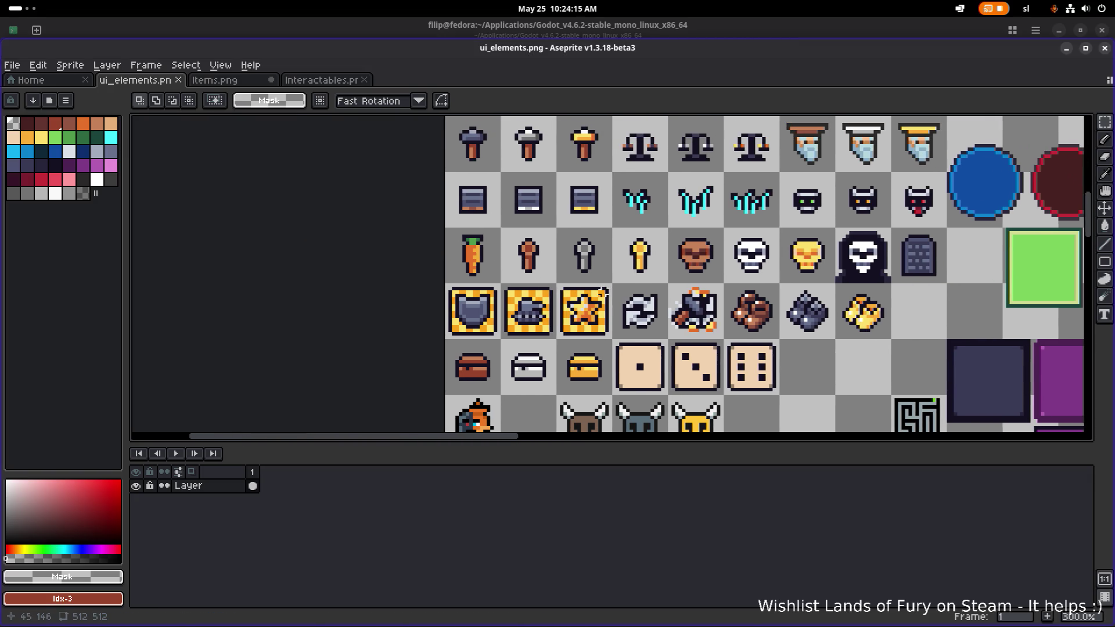
pyautogui.scroll(1, 699, 238)
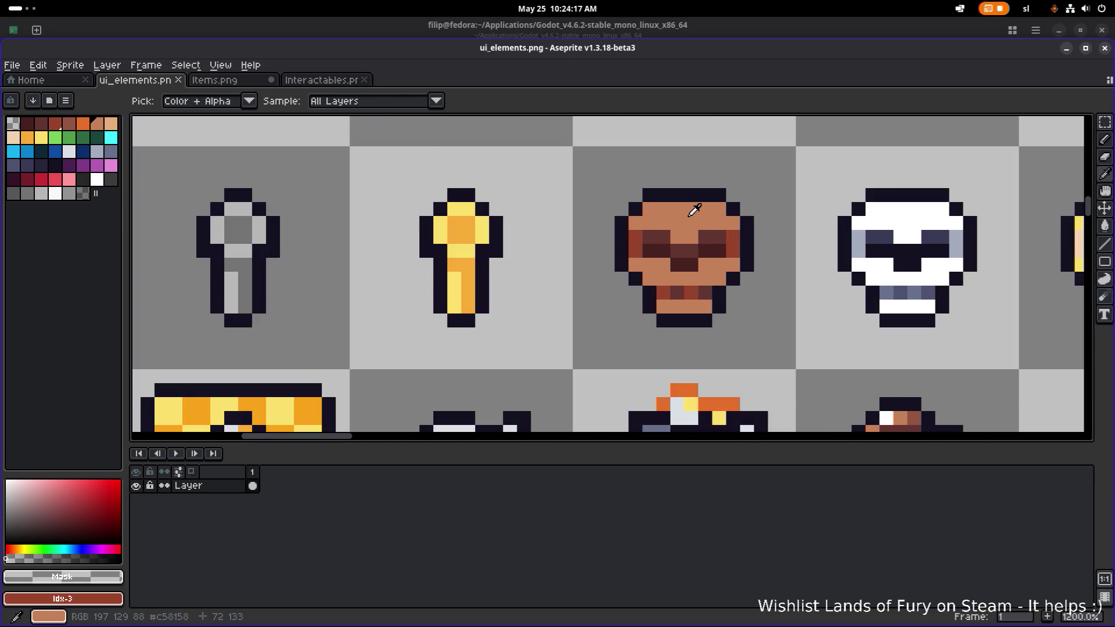
pyautogui.keyDown('alt'); pyautogui.click(704, 216); pyautogui.keyUp('alt')
pyautogui.click(116, 127)
pyautogui.press('g')
pyautogui.click(691, 216)
pyautogui.click(704, 265)
pyautogui.click(690, 279)
pyautogui.click(690, 302)
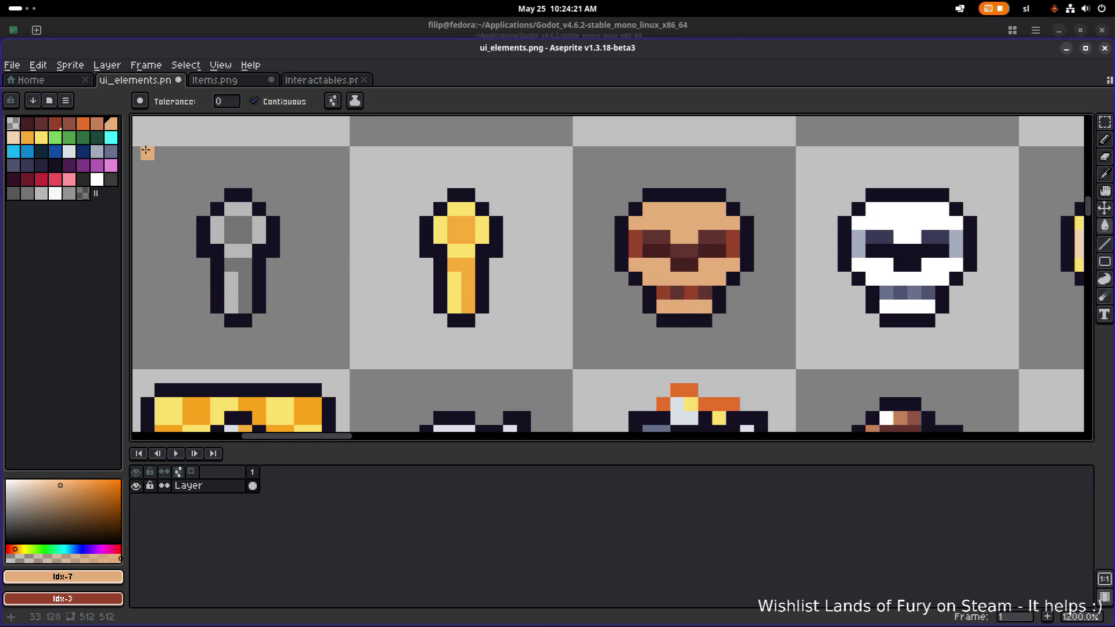
# Shade both skull cheeks and two mouth pixels in a lighter brown.
pyautogui.click(97, 123)
pyautogui.click(635, 247)
pyautogui.click(733, 247)
pyautogui.click(690, 293)
pyautogui.click(662, 293)
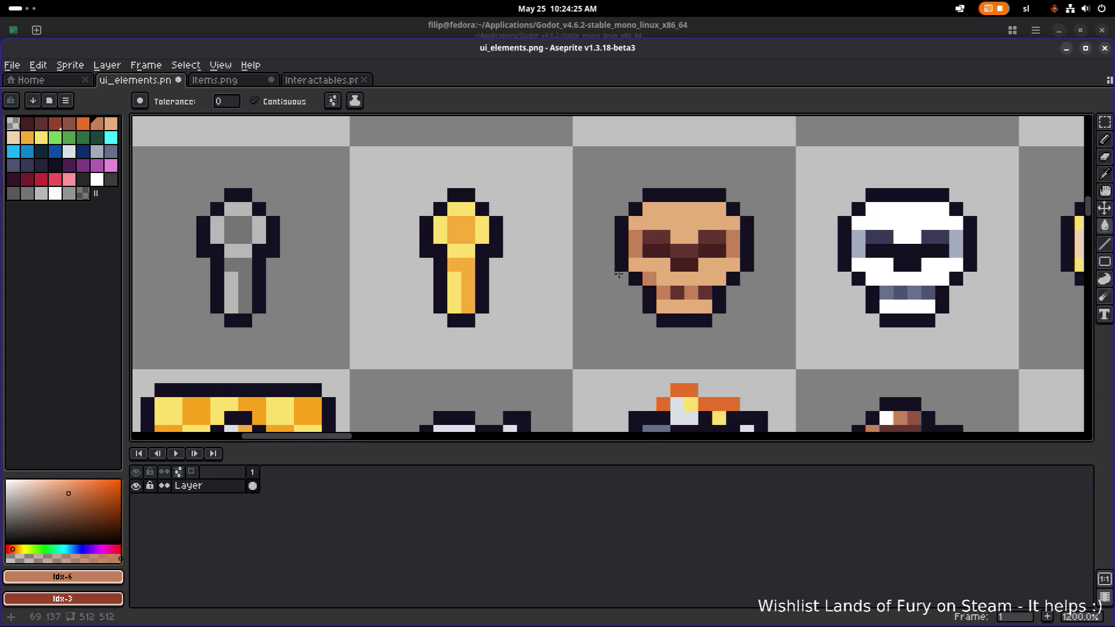
pyautogui.scroll(-4, 580, 247)
pyautogui.scroll(4, 635, 237)
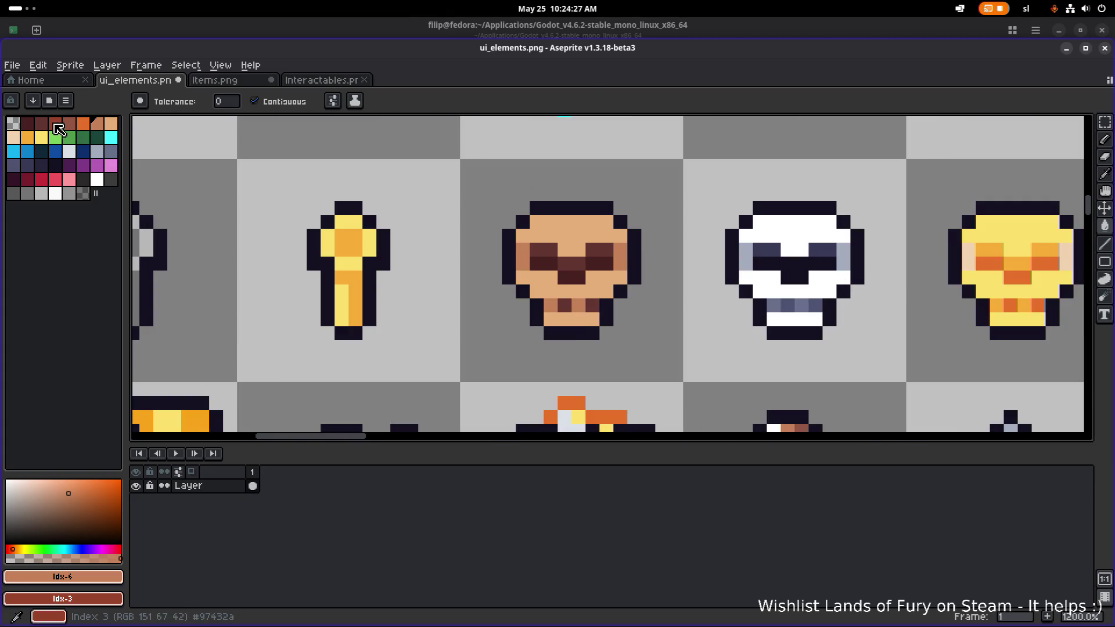
# Fill the skull's left and right eye areas with a lighter brown.
pyautogui.click(69, 123)
pyautogui.click(543, 249)
pyautogui.click(592, 249)
pyautogui.click(606, 250)
pyautogui.scroll(-5, 616, 255)
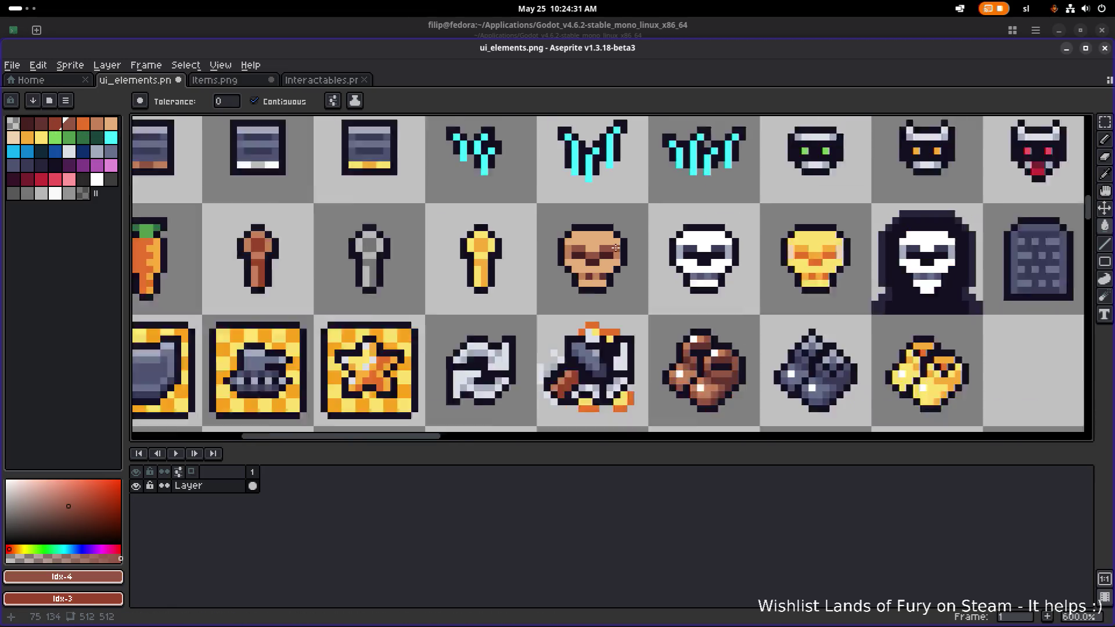
pyautogui.scroll(2, 619, 258)
pyautogui.scroll(1, 618, 257)
# Darken one of the skull's nose pixels with the darkest brown swatch.
pyautogui.click(55, 123)
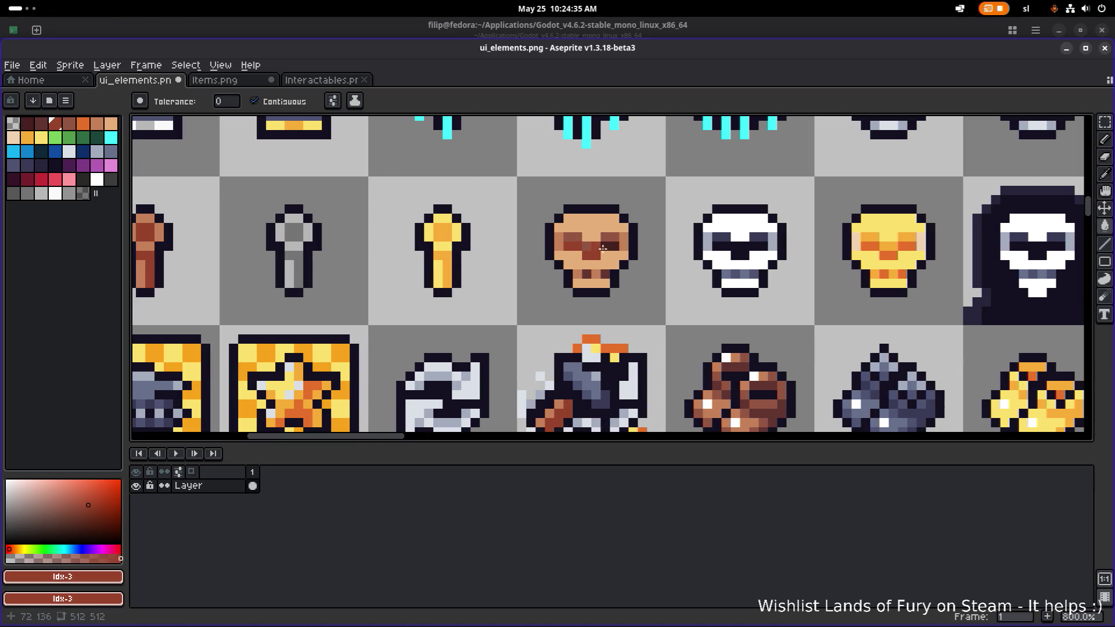
pyautogui.scroll(-2, 654, 249)
pyautogui.scroll(4, 655, 249)
pyautogui.click(41, 123)
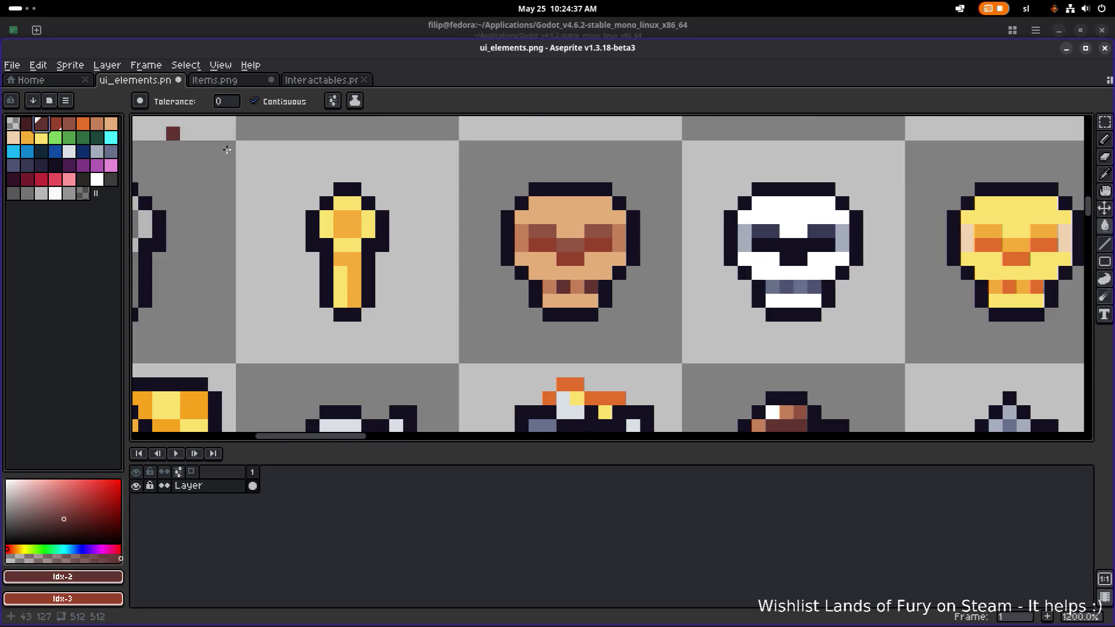
pyautogui.click(571, 254)
pyautogui.scroll(-4, 601, 248)
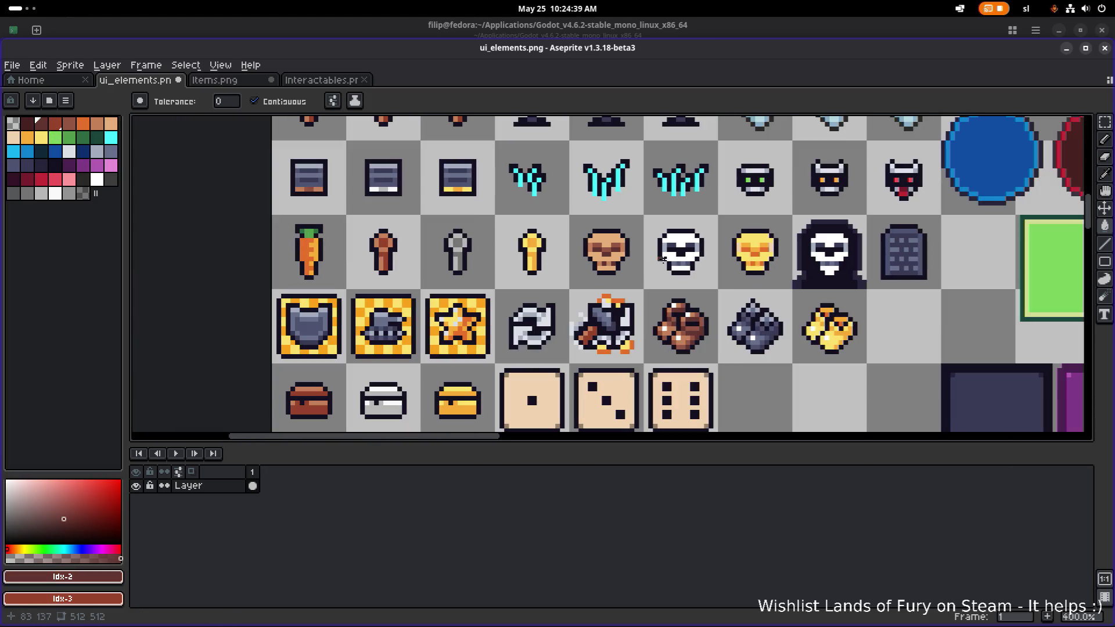
pyautogui.scroll(-1, 683, 262)
pyautogui.hscroll(2, 639, 268)
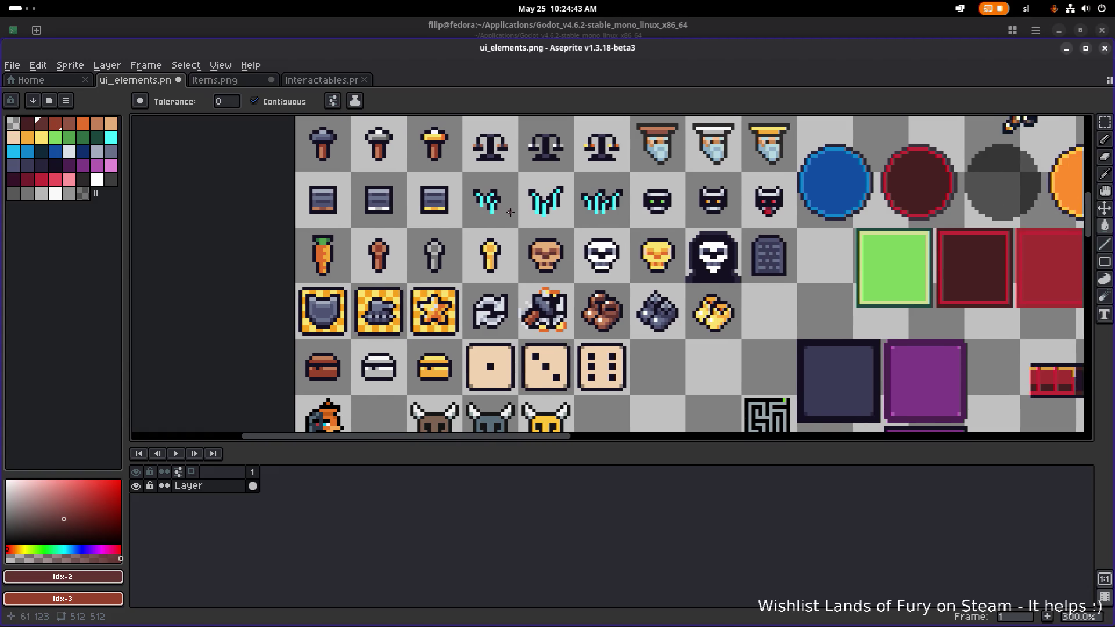
pyautogui.scroll(3, 491, 220)
pyautogui.moveTo(536, 245); pyautogui.dragTo(633, 240)
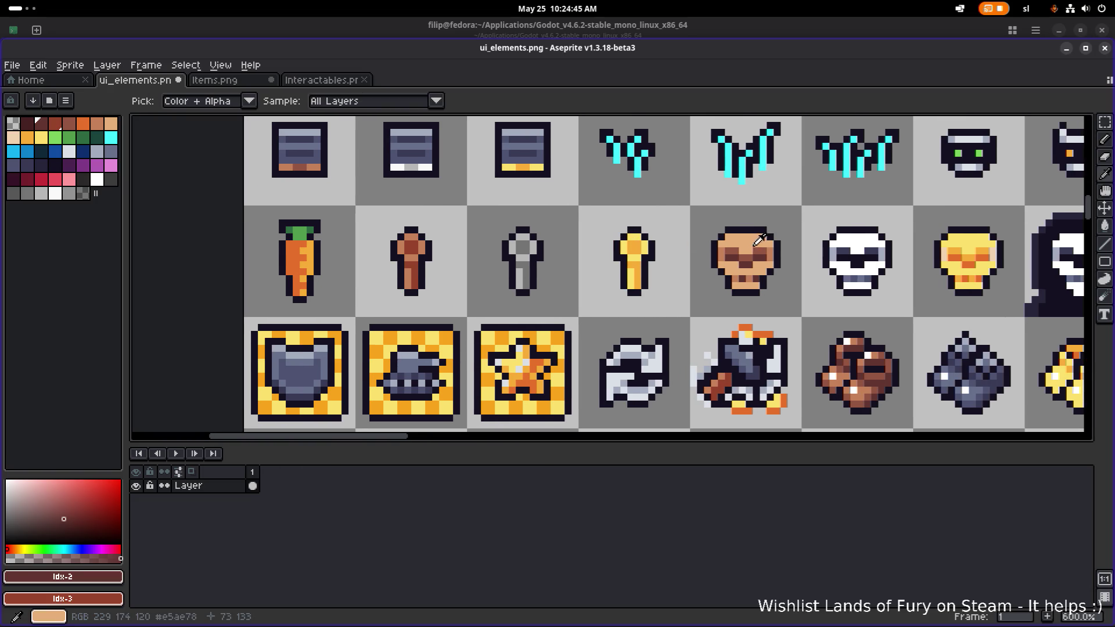
# Fill the keyhole's top, side columns and lower rows with tan.
pyautogui.keyDown('alt'); pyautogui.click(747, 261); pyautogui.keyUp('alt')
pyautogui.scroll(3, 407, 256)
pyautogui.click(398, 247)
pyautogui.click(435, 247)
pyautogui.click(397, 273)
pyautogui.click(453, 273)
pyautogui.click(435, 302)
pyautogui.scroll(-1, 434, 302)
pyautogui.click(425, 340)
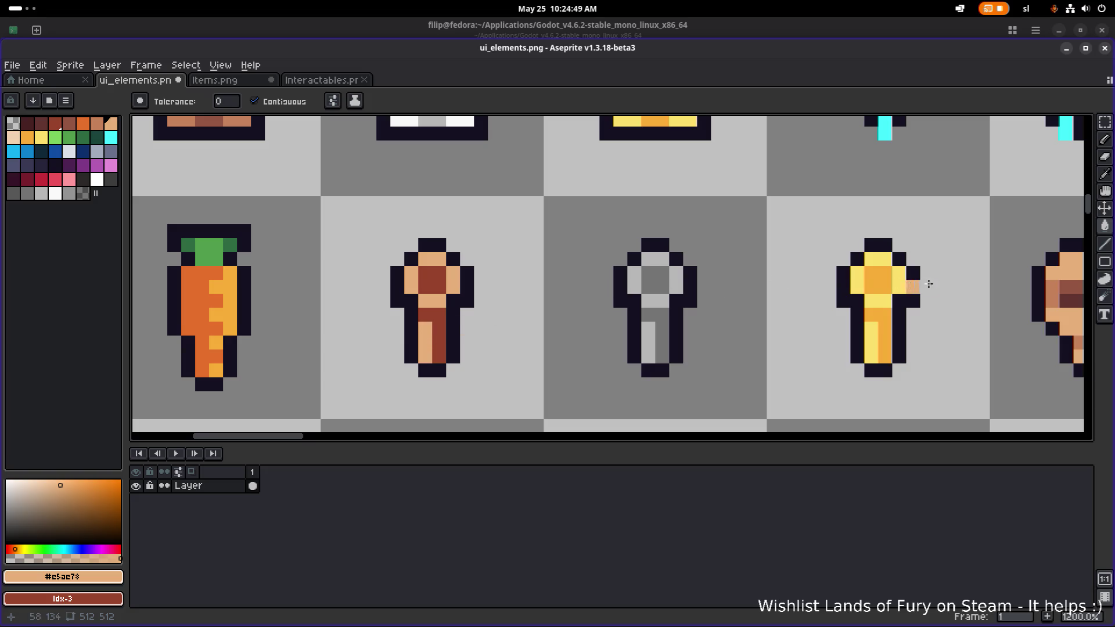
# Shade three keyhole regions with #c58158 brown and save the sprite sheet.
pyautogui.keyDown('alt'); pyautogui.click(1052, 289); pyautogui.keyUp('alt')
pyautogui.click(453, 341)
pyautogui.click(439, 343)
pyautogui.click(432, 279)
pyautogui.scroll(-4, 628, 310)
pyautogui.scroll(-3, 628, 310)
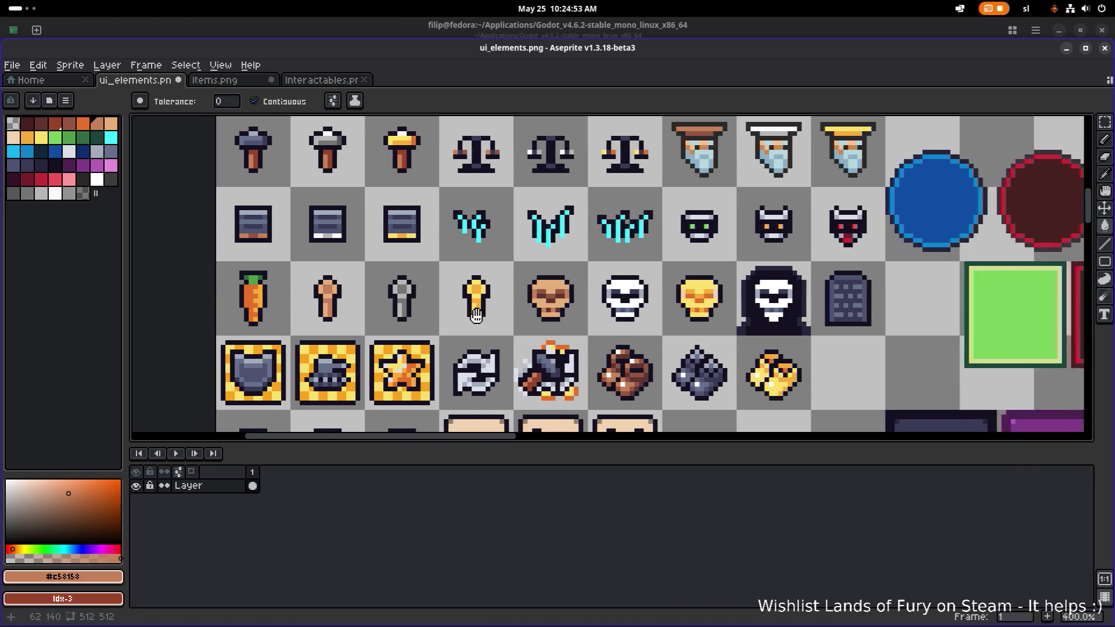
pyautogui.scroll(1, 548, 341)
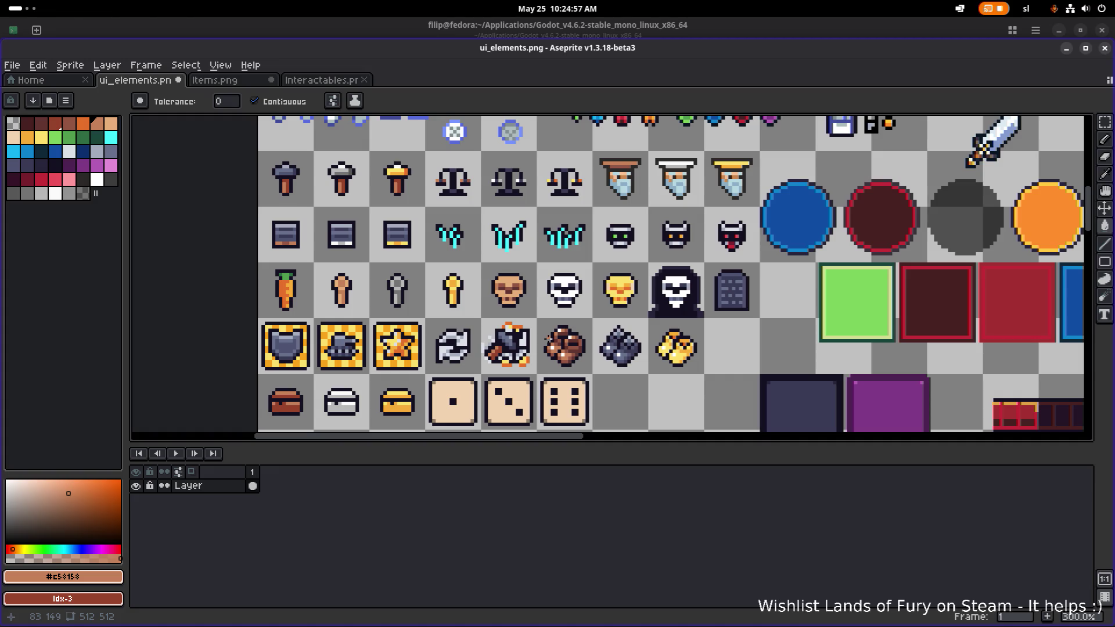
pyautogui.scroll(2, 493, 272)
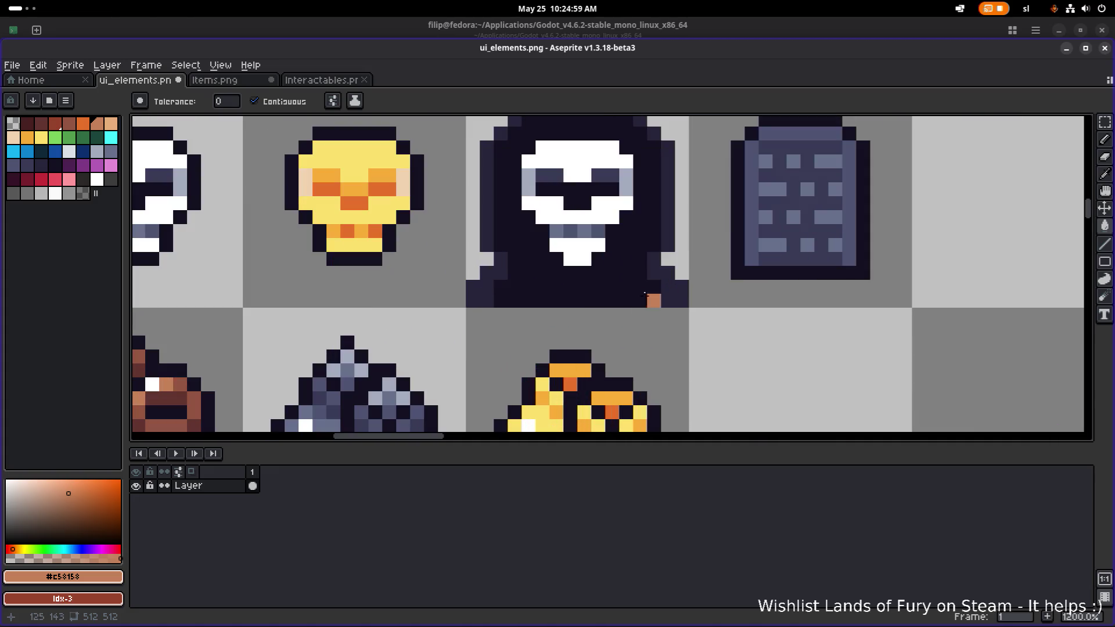
pyautogui.scroll(-2, 493, 271)
pyautogui.hotkey('ctrl', 's')
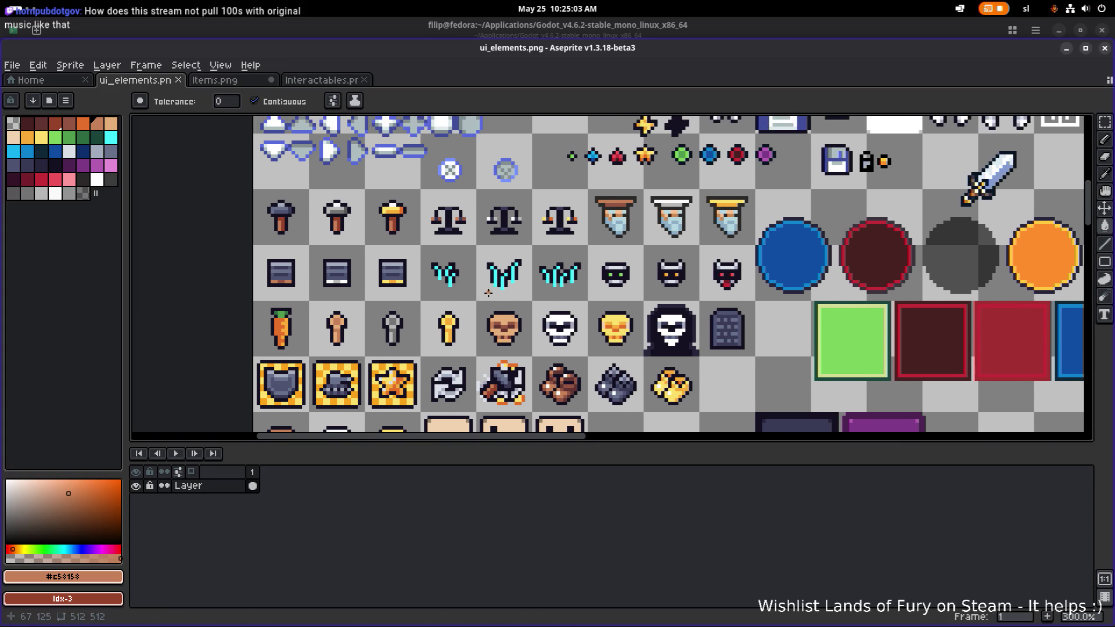
pyautogui.scroll(1, 488, 292)
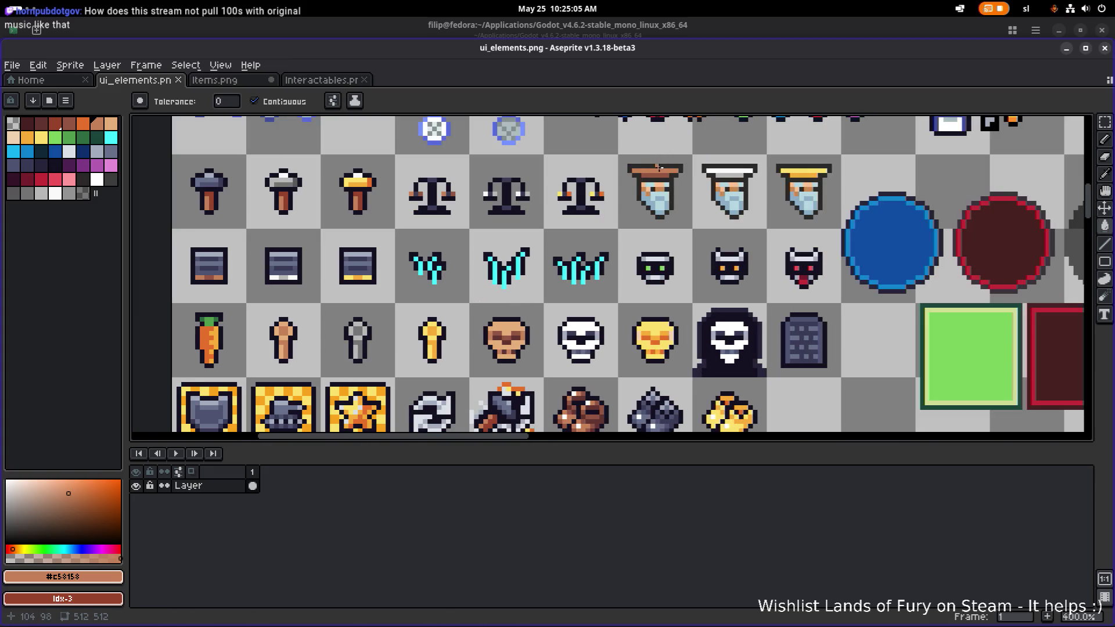
# Make the first wizard's hat brim tan #c5ae78, sampled from the skull.
pyautogui.press('i')
pyautogui.click(508, 323)
pyautogui.press('g')
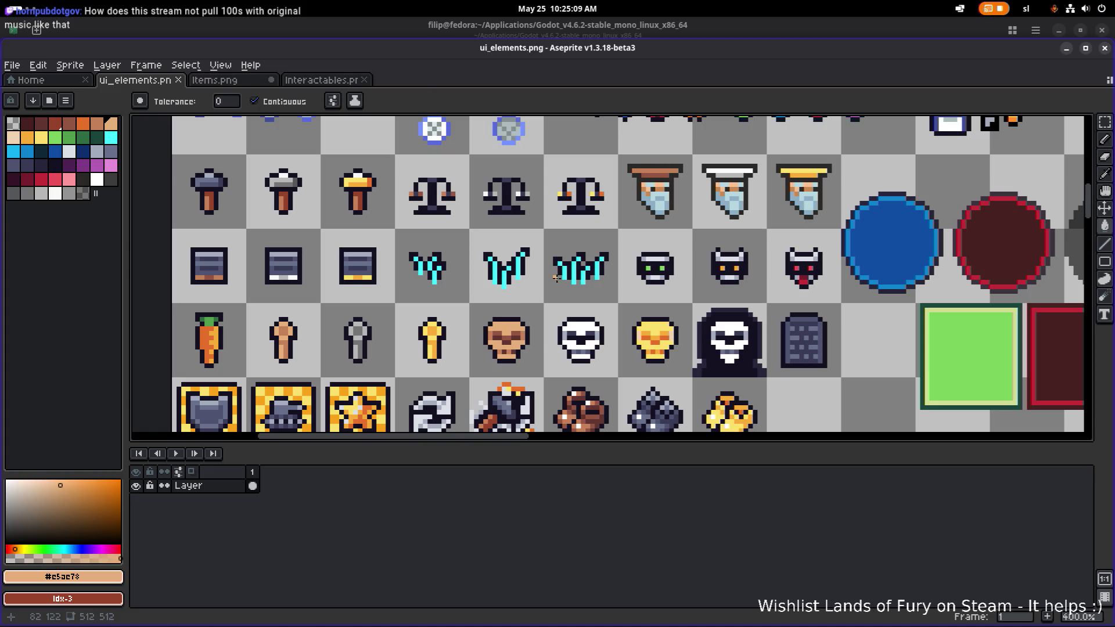
pyautogui.click(653, 172)
pyautogui.scroll(1, 515, 302)
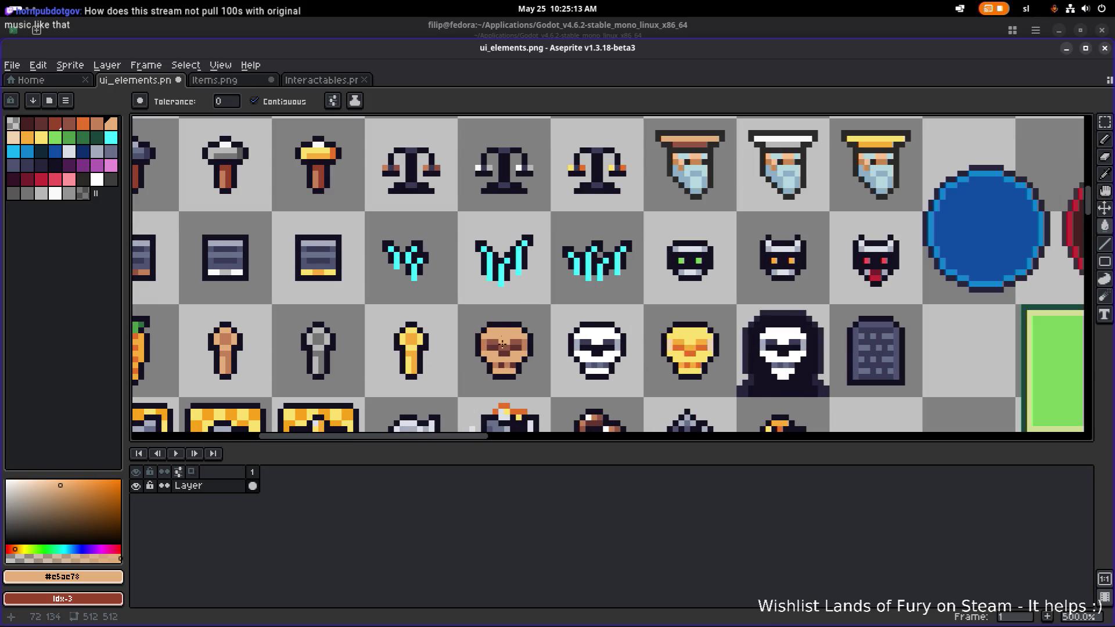
# Fill the first hat brim with tan #c58158 and look over the bearded sprites.
pyautogui.press('i')
pyautogui.click(530, 339)
pyautogui.press('g')
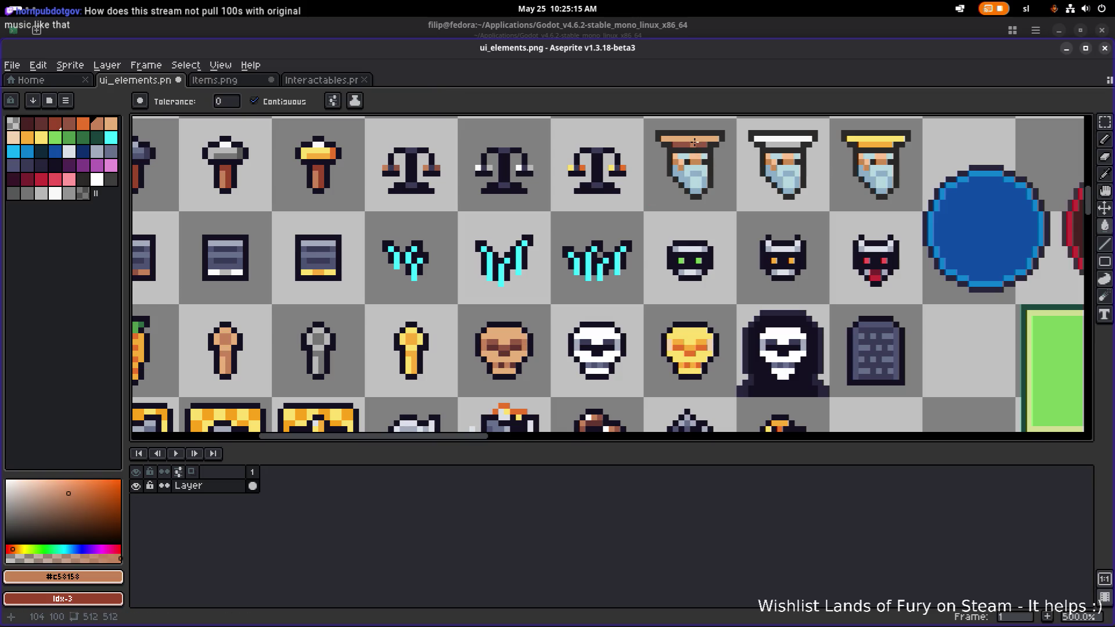
pyautogui.click(696, 140)
pyautogui.scroll(-1, 758, 173)
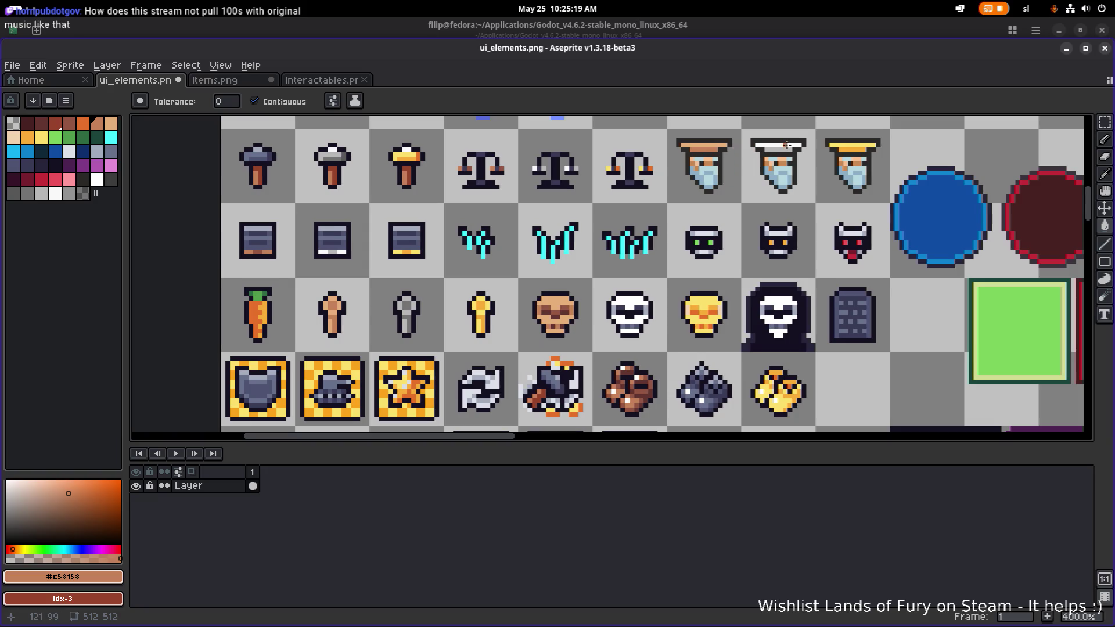
pyautogui.scroll(-2, 786, 146)
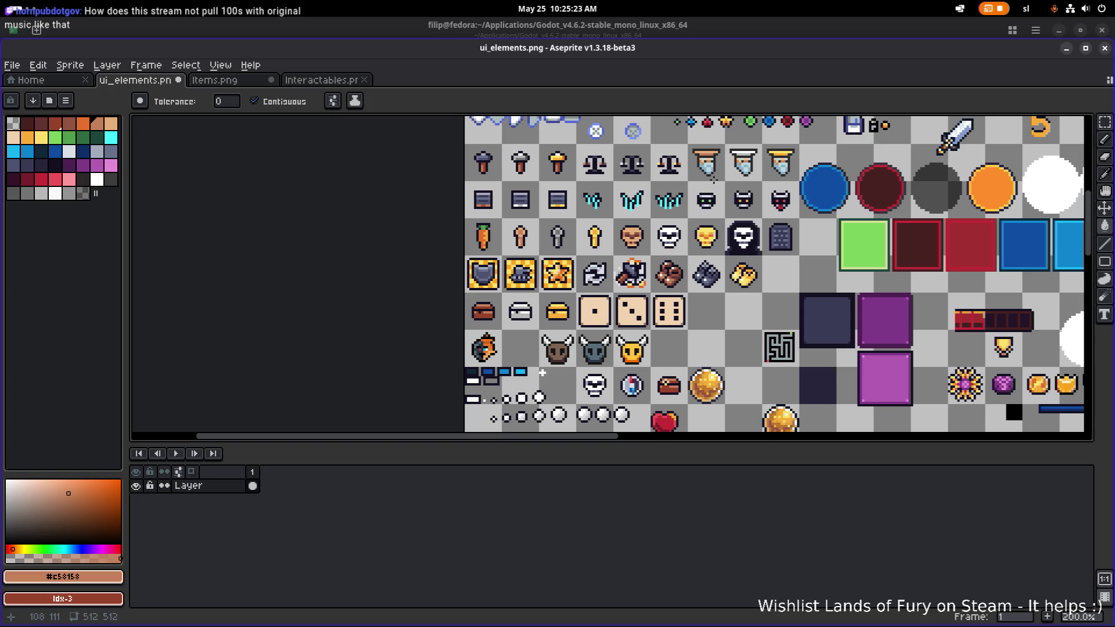
pyautogui.hscroll(2, 543, 373)
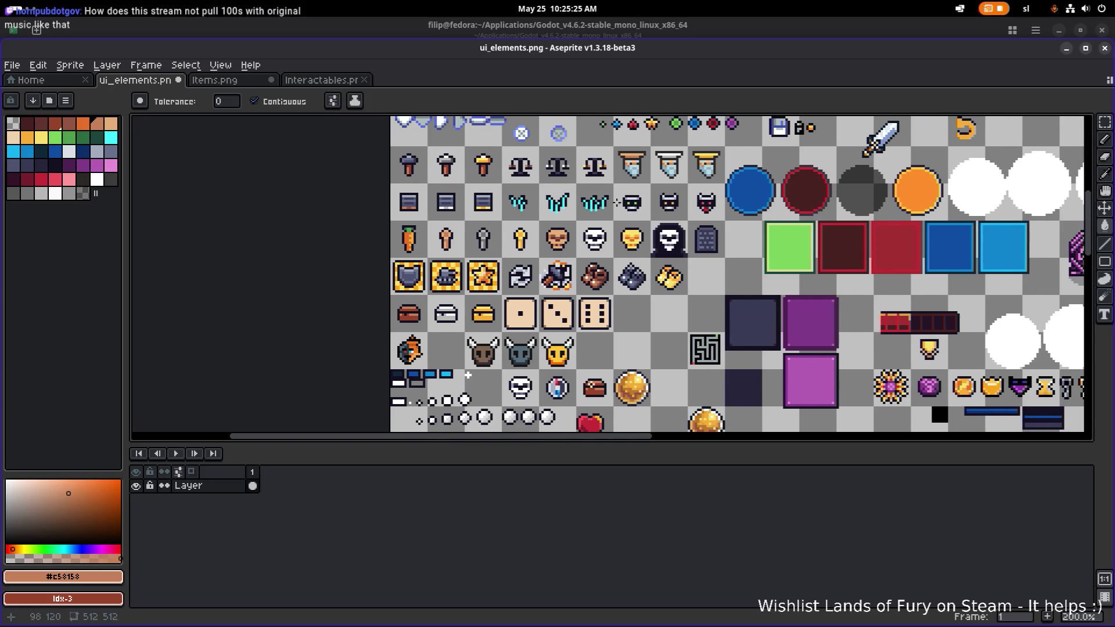
pyautogui.scroll(2, 572, 224)
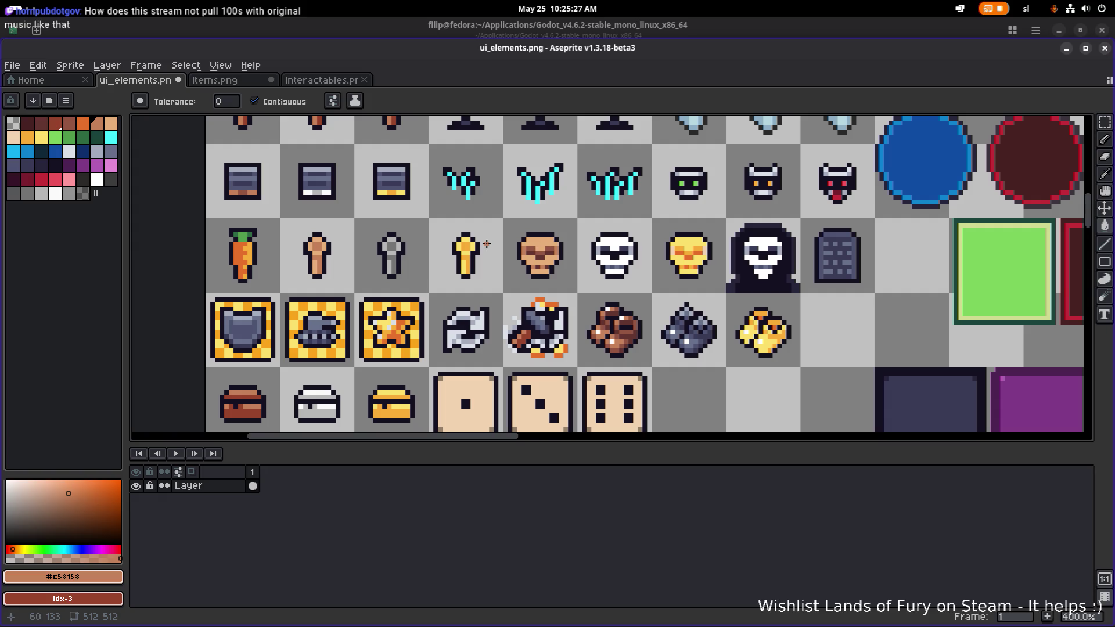
pyautogui.moveTo(533, 230); pyautogui.dragTo(449, 311)
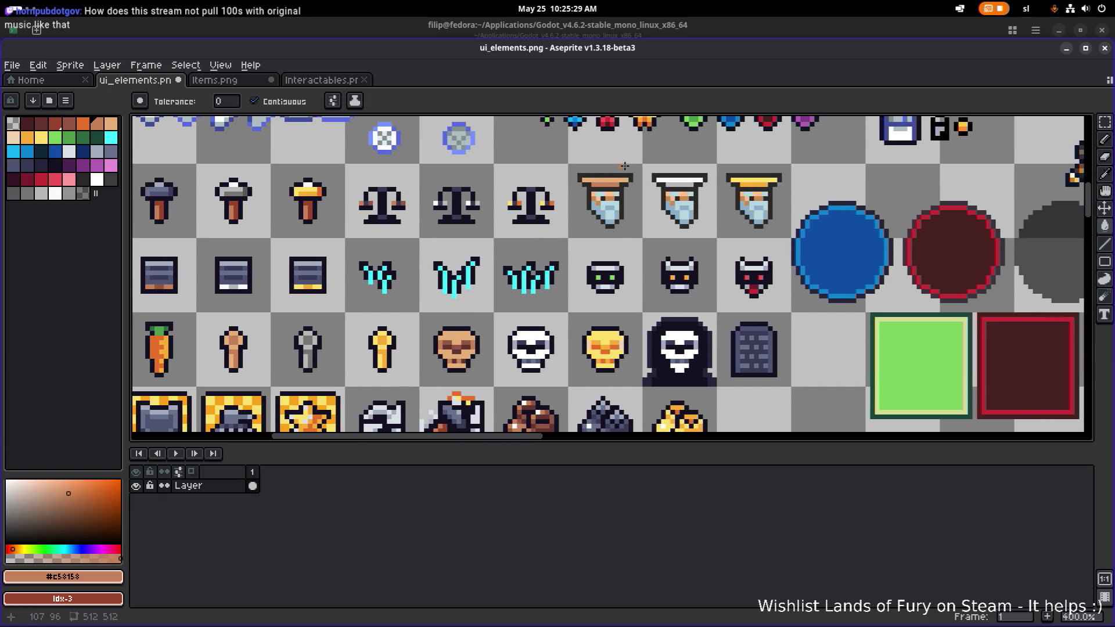
pyautogui.scroll(3, 586, 177)
pyautogui.scroll(-4, 639, 176)
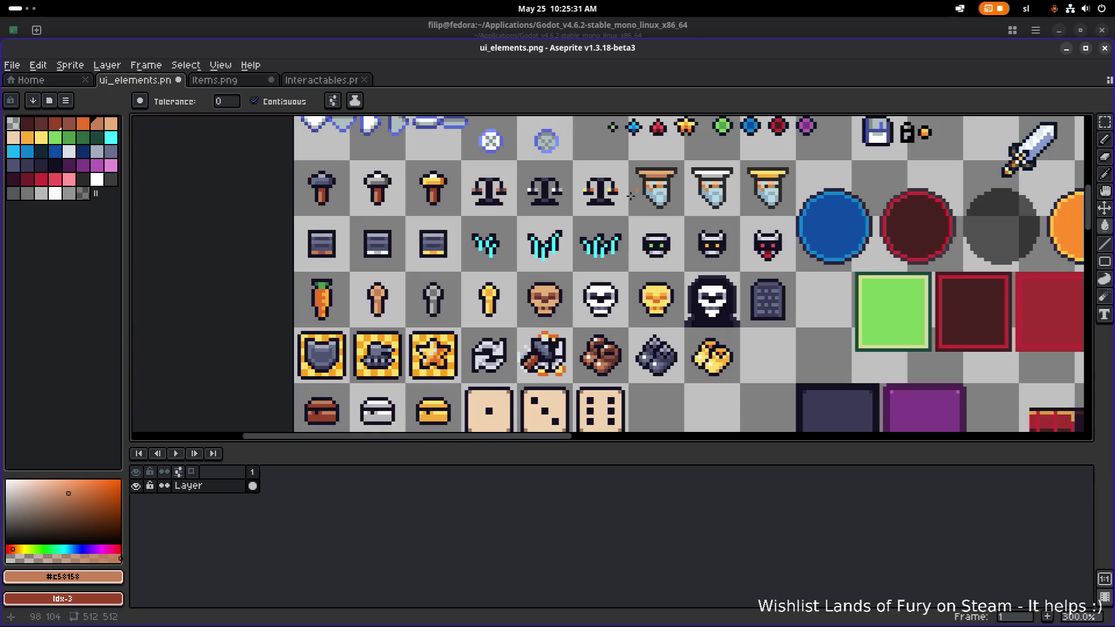
pyautogui.scroll(2, 538, 293)
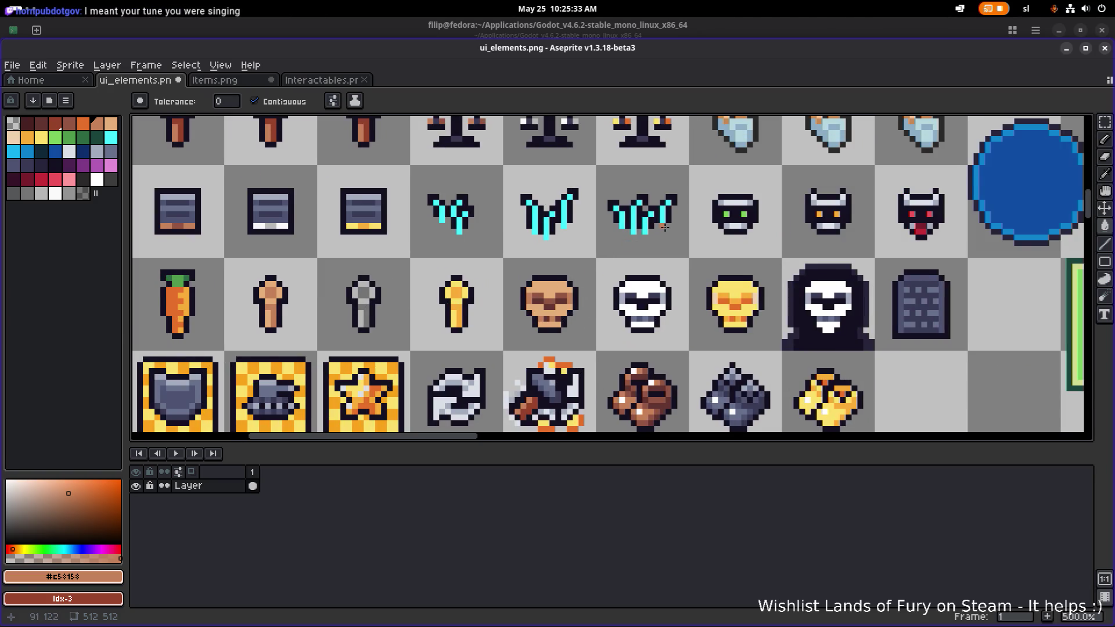
pyautogui.hscroll(2, 574, 294)
pyautogui.scroll(2, 574, 294)
pyautogui.scroll(-4, 574, 294)
pyautogui.scroll(3, 569, 291)
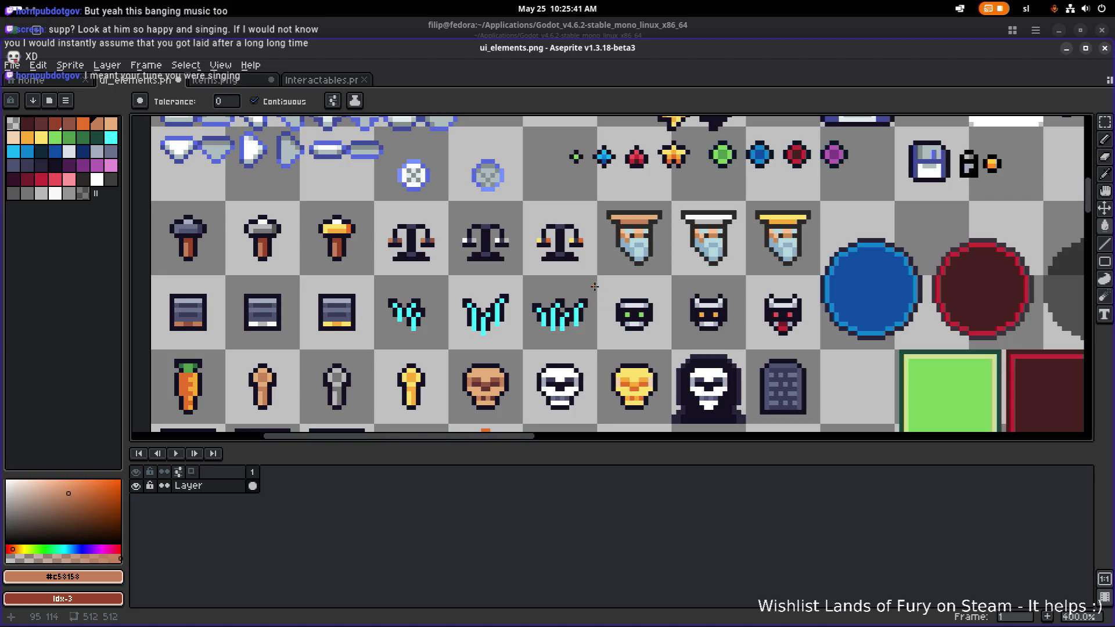
pyautogui.scroll(2, 617, 290)
# Try the skull's darker #945542 on the first hat brim, then undo it.
pyautogui.moveTo(618, 266); pyautogui.dragTo(634, 262)
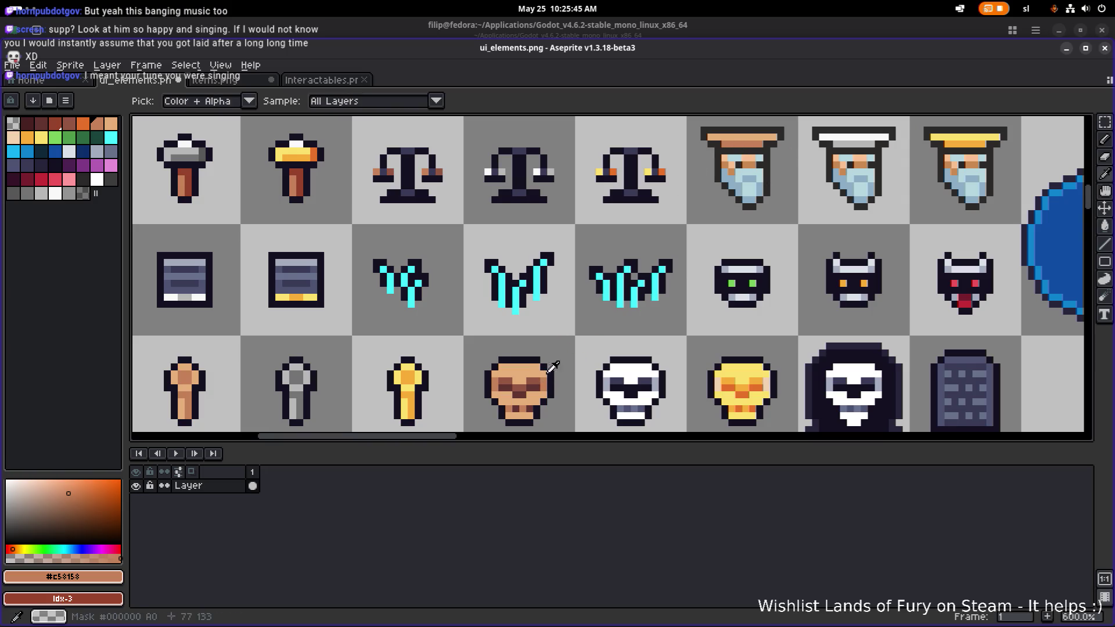
pyautogui.keyDown('alt'); pyautogui.click(743, 143); pyautogui.keyUp('alt')
pyautogui.press('alt')
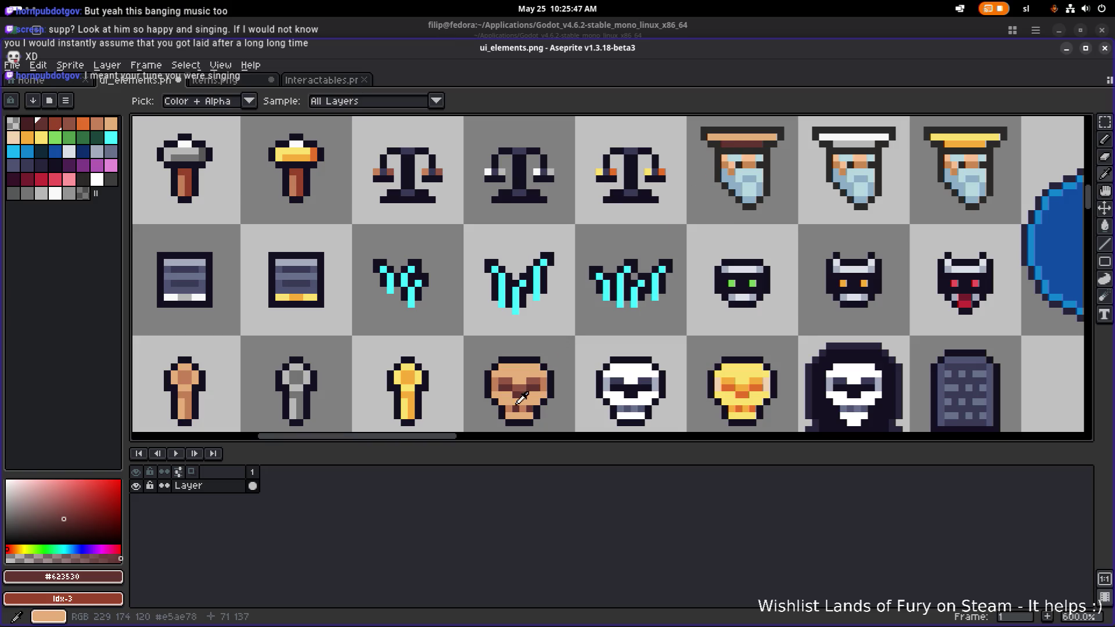
pyautogui.keyDown('alt'); pyautogui.click(541, 377); pyautogui.keyUp('alt')
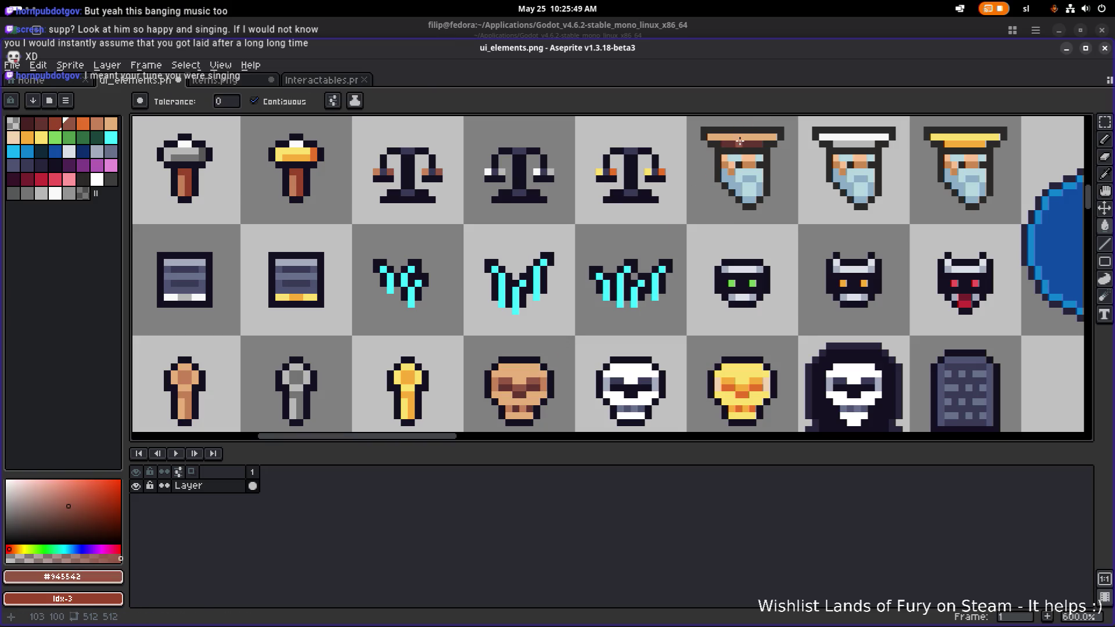
pyautogui.click(744, 137)
pyautogui.press('v')
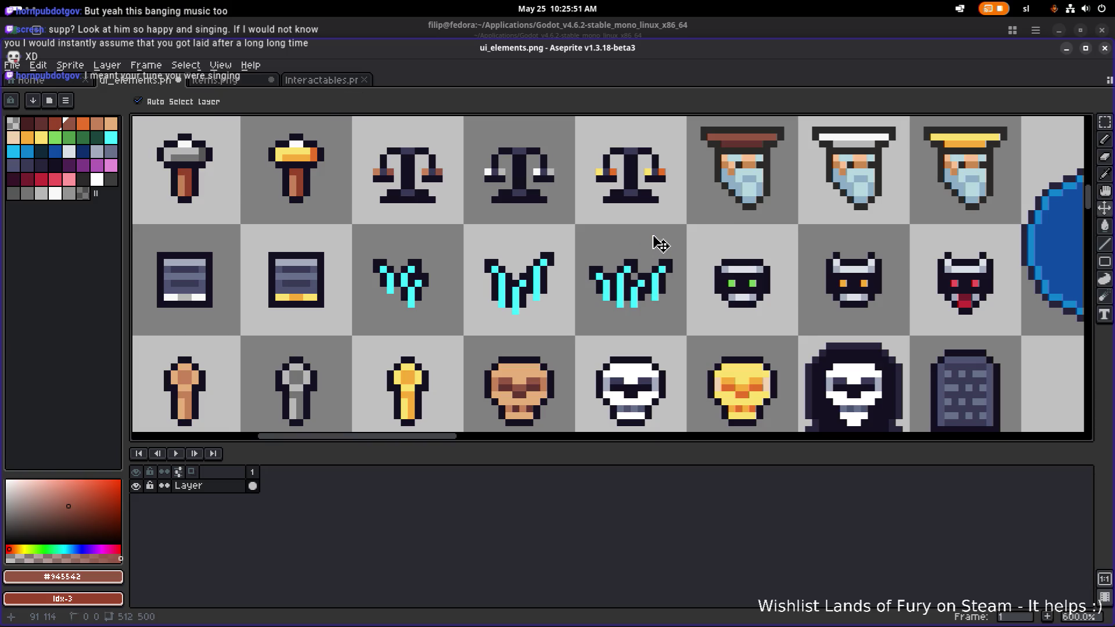
pyautogui.hotkey('ctrl', 'z')
pyautogui.press('g')
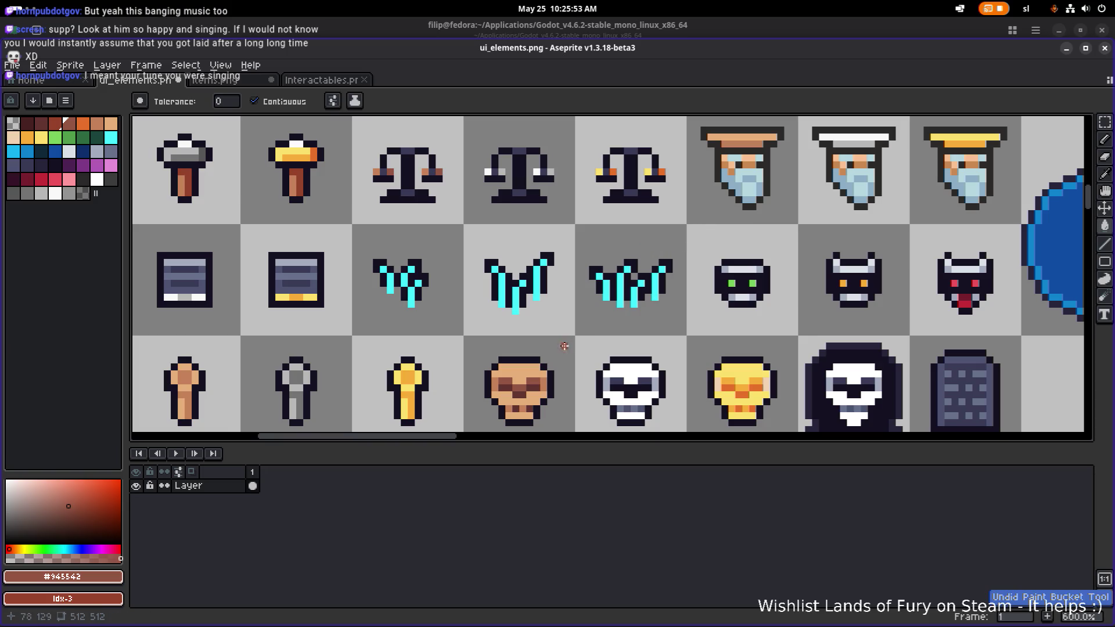
# Save ui_elements.png with the tan brim kept.
pyautogui.scroll(-1, 564, 353)
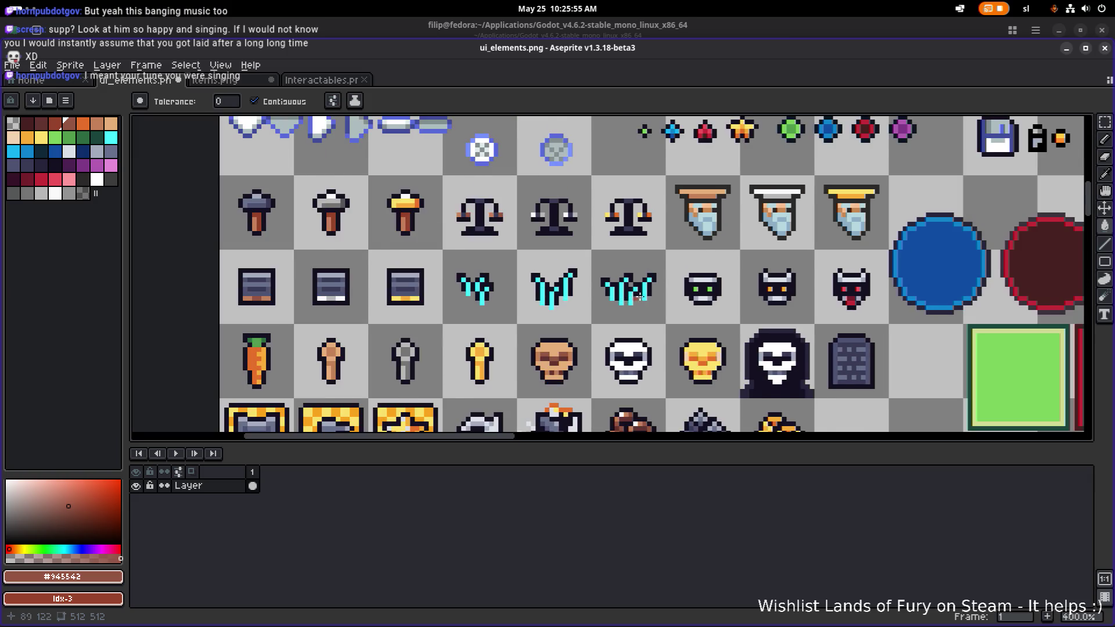
pyautogui.scroll(-2, 630, 294)
pyautogui.hotkey('ctrl', 's')
pyautogui.hscroll(2, 630, 294)
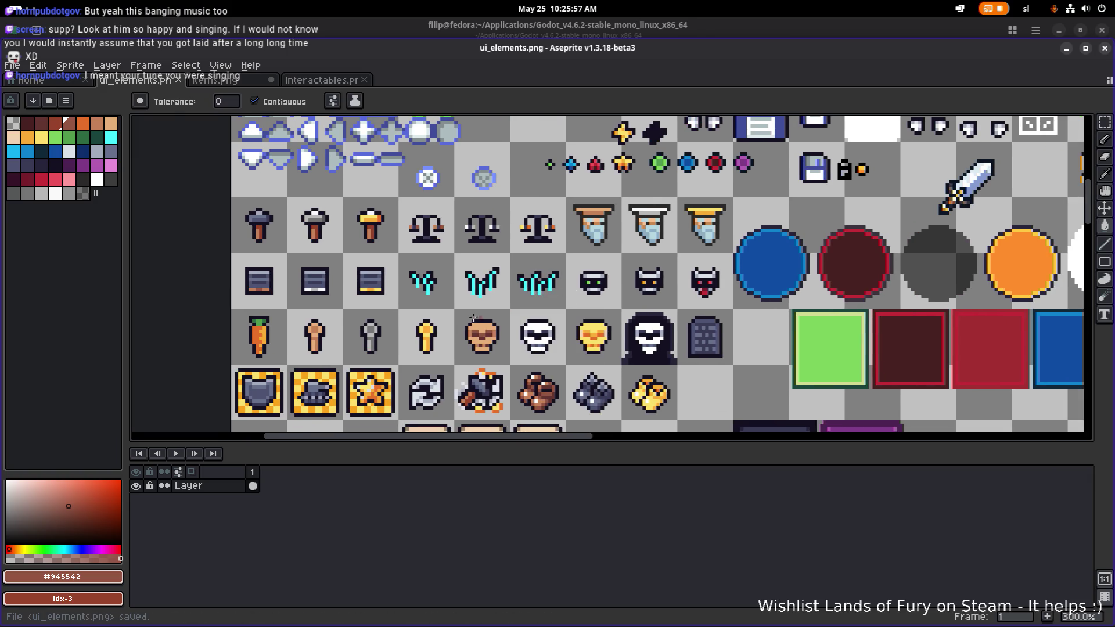
pyautogui.scroll(-2, 600, 251)
pyautogui.scroll(-2, 600, 252)
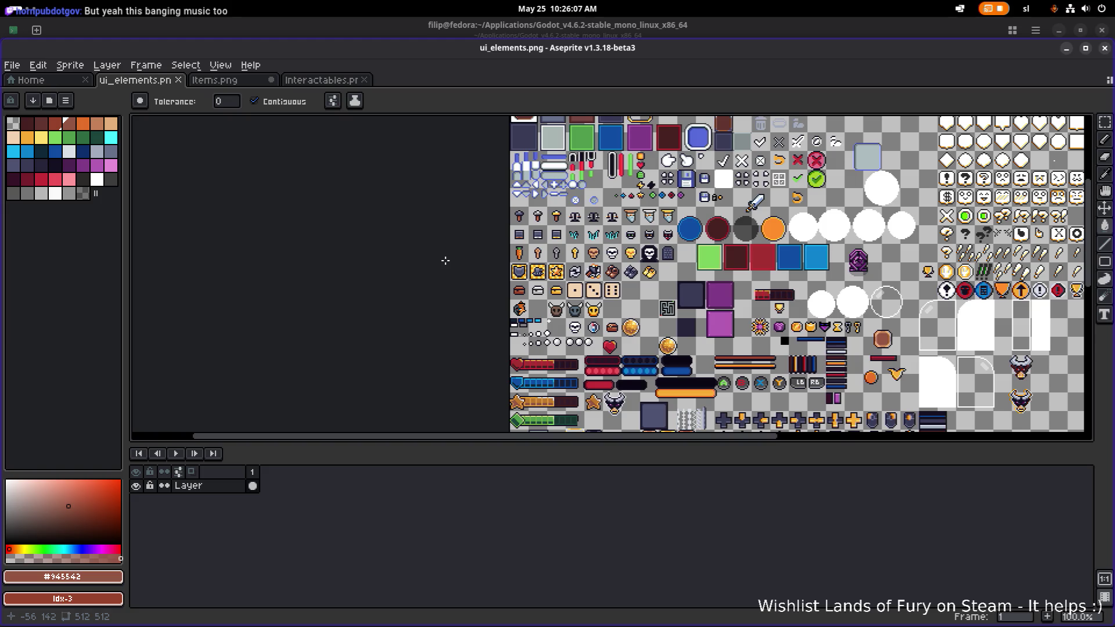
# Bring the scales icons into view and sample their dark #393a56.
pyautogui.moveTo(621, 237); pyautogui.dragTo(567, 244)
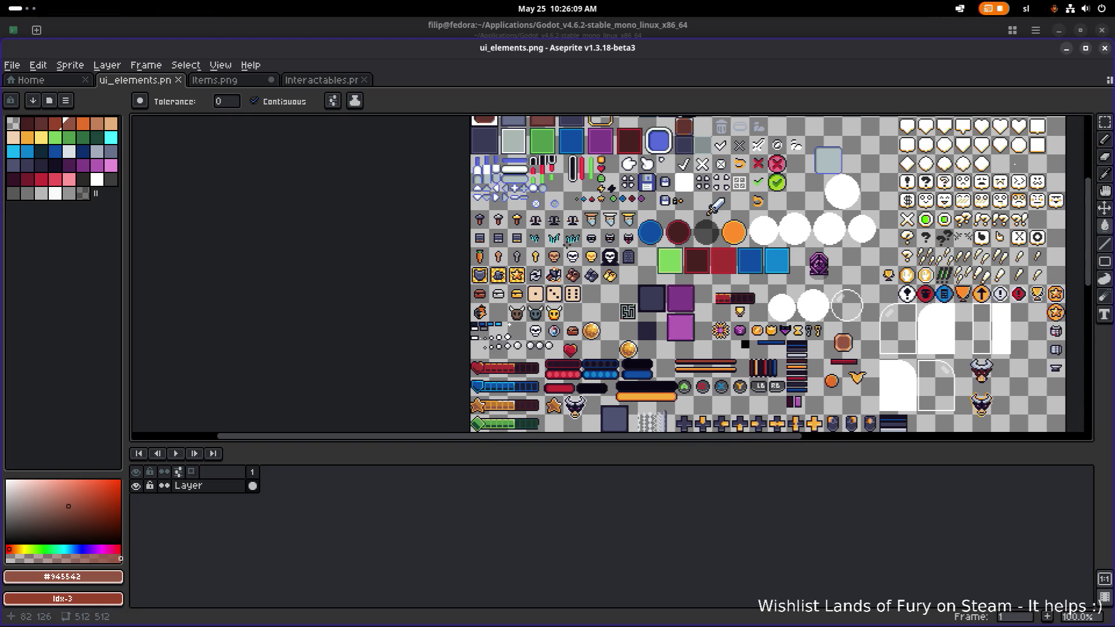
pyautogui.moveTo(493, 244); pyautogui.dragTo(536, 248)
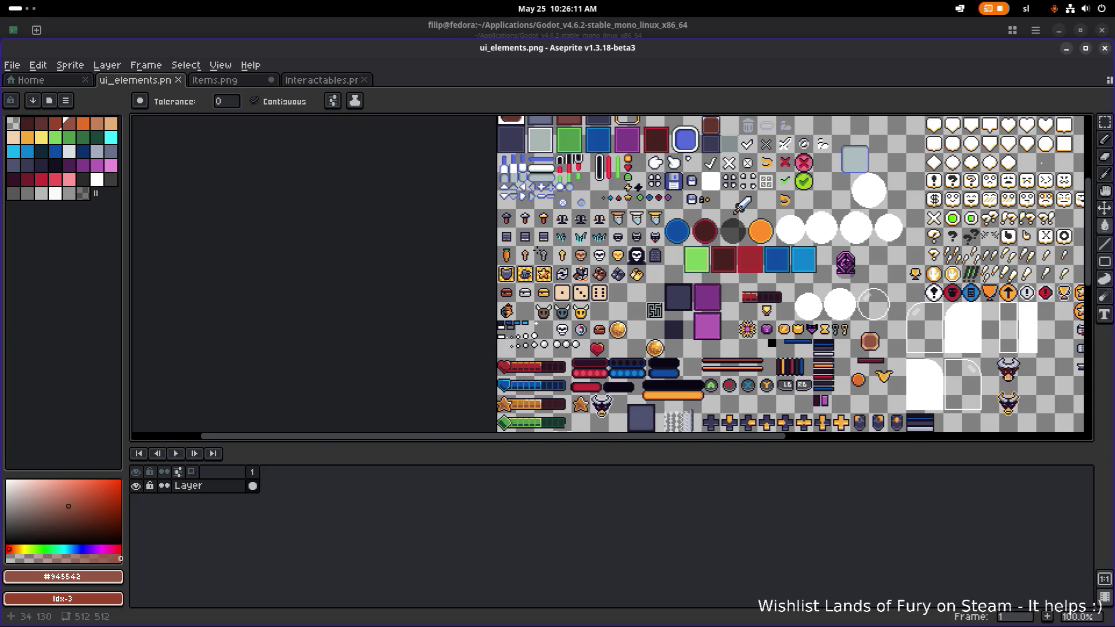
pyautogui.scroll(2, 524, 294)
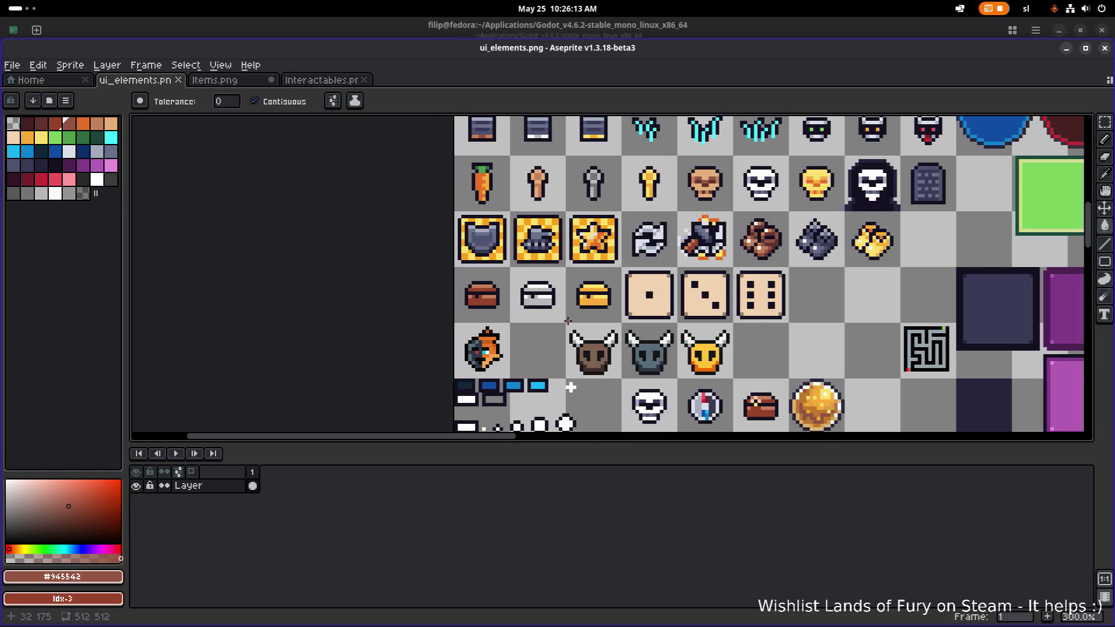
pyautogui.moveTo(561, 321); pyautogui.dragTo(509, 358)
pyautogui.scroll(2, 510, 358)
pyautogui.hscroll(3, 510, 358)
pyautogui.scroll(2, 468, 305)
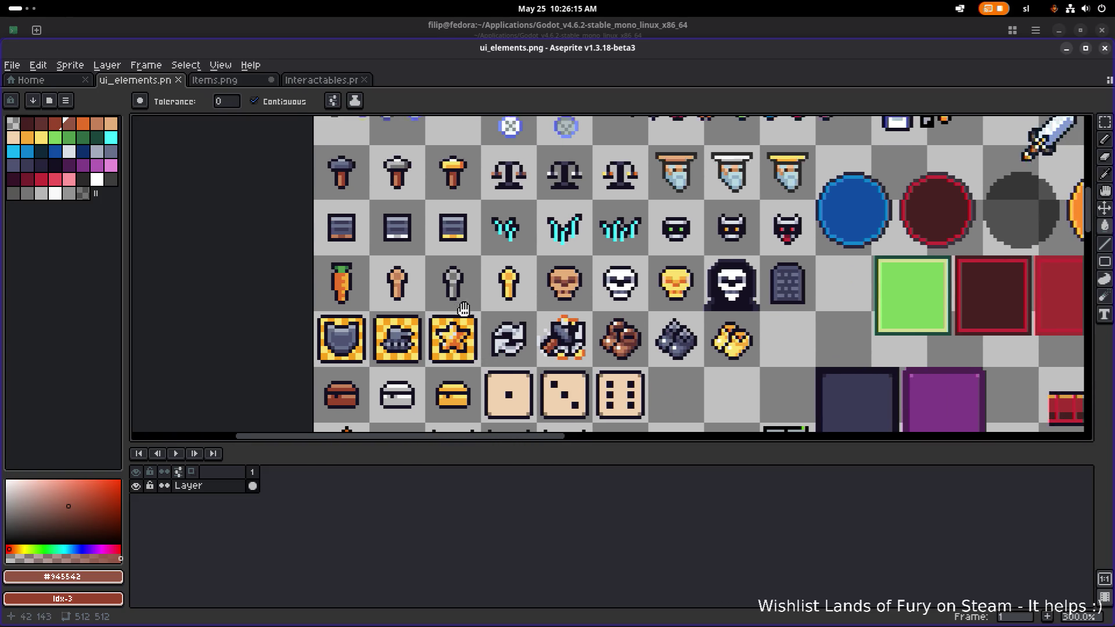
pyautogui.scroll(1, 484, 325)
pyautogui.hscroll(2, 484, 326)
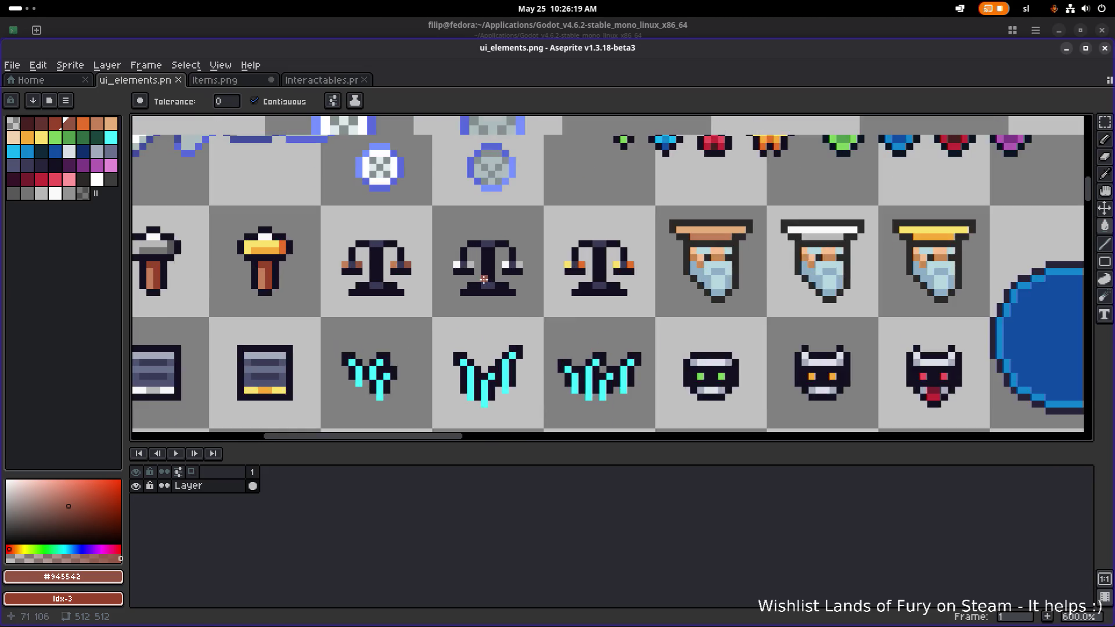
pyautogui.scroll(4, 478, 299)
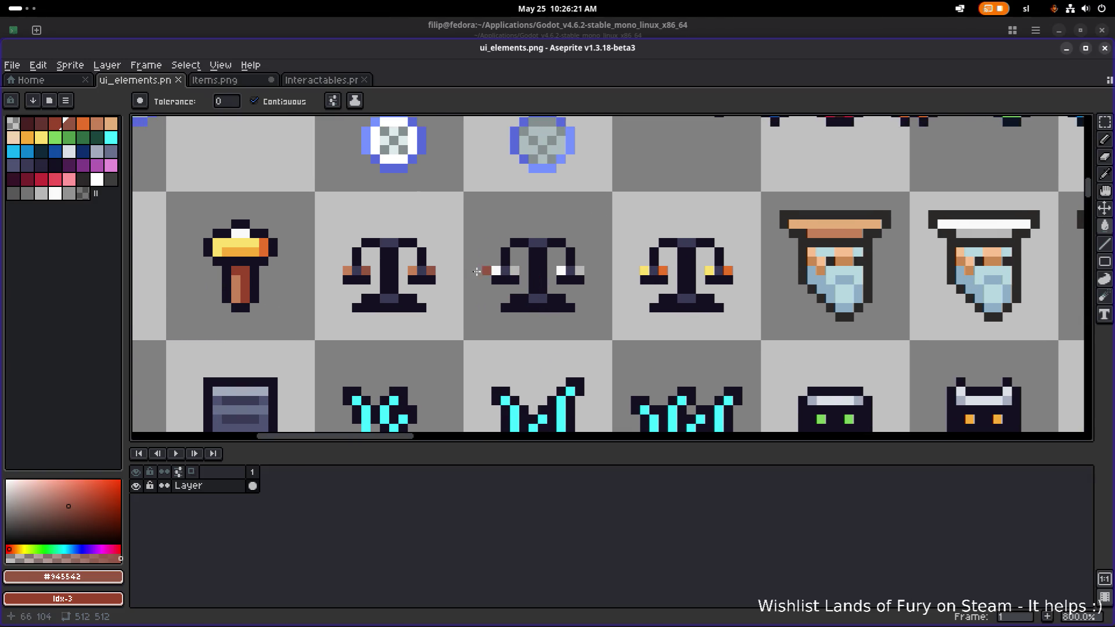
pyautogui.keyDown('alt'); pyautogui.click(379, 237); pyautogui.keyUp('alt')
# With #393a56 picked, switch to the Pencil and save ui_elements.png once more.
pyautogui.press('b')
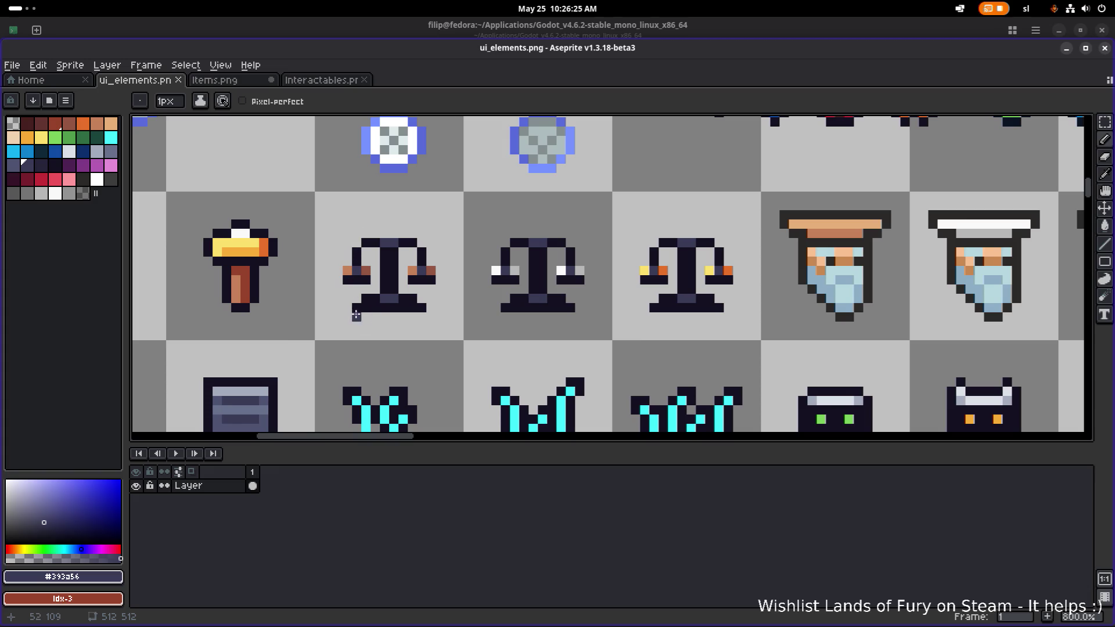
pyautogui.scroll(-4, 564, 319)
pyautogui.scroll(-3, 650, 343)
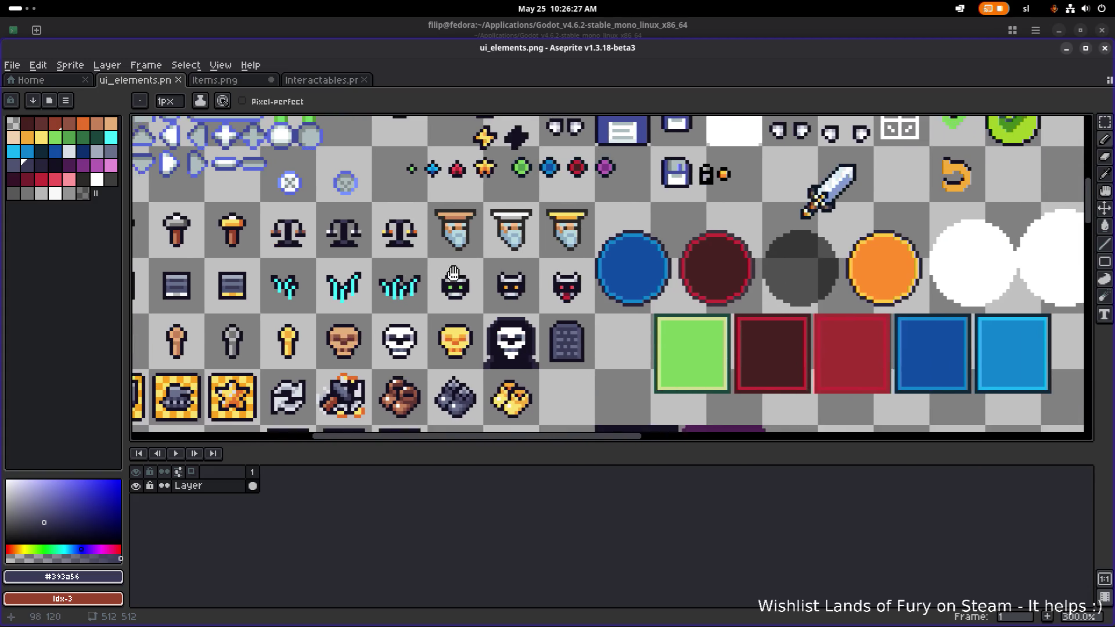
pyautogui.hotkey('ctrl', 's')
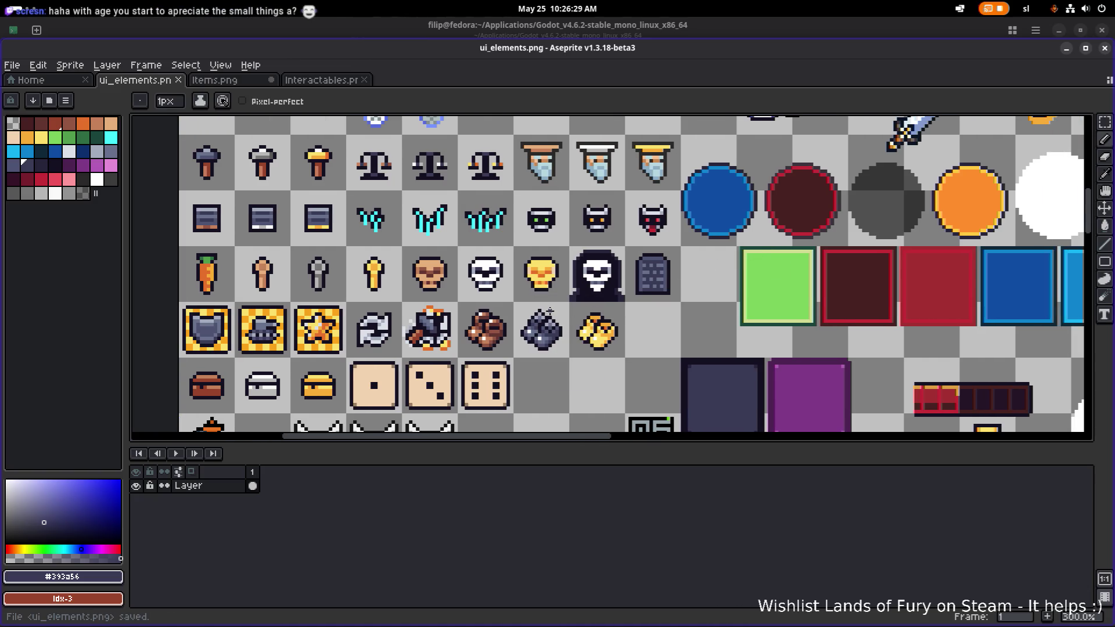
pyautogui.scroll(-1, 548, 308)
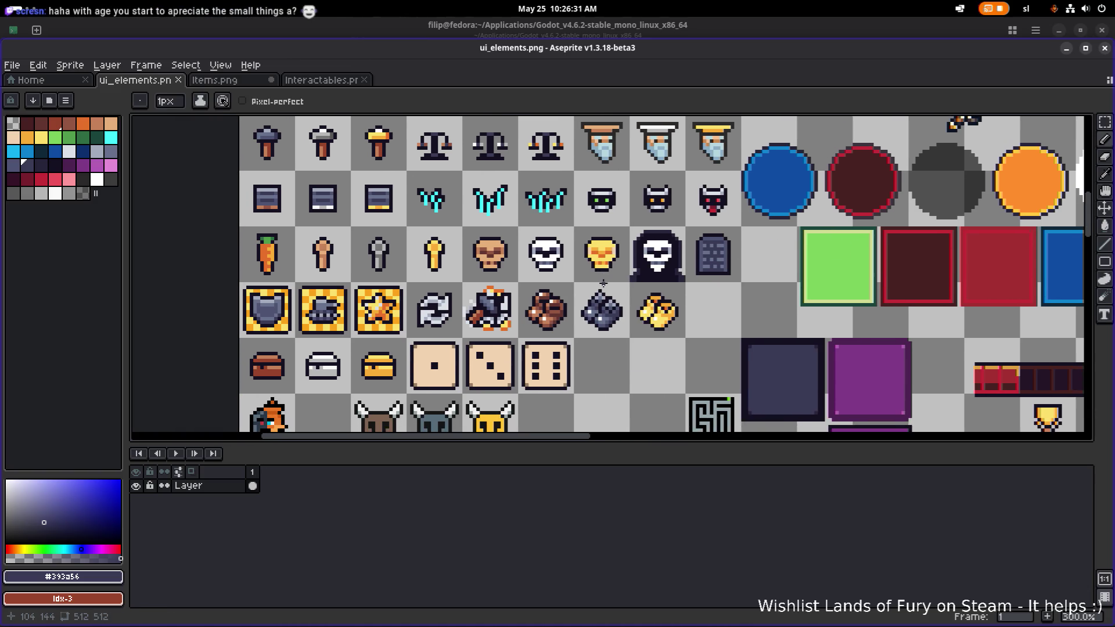
pyautogui.scroll(4, 494, 340)
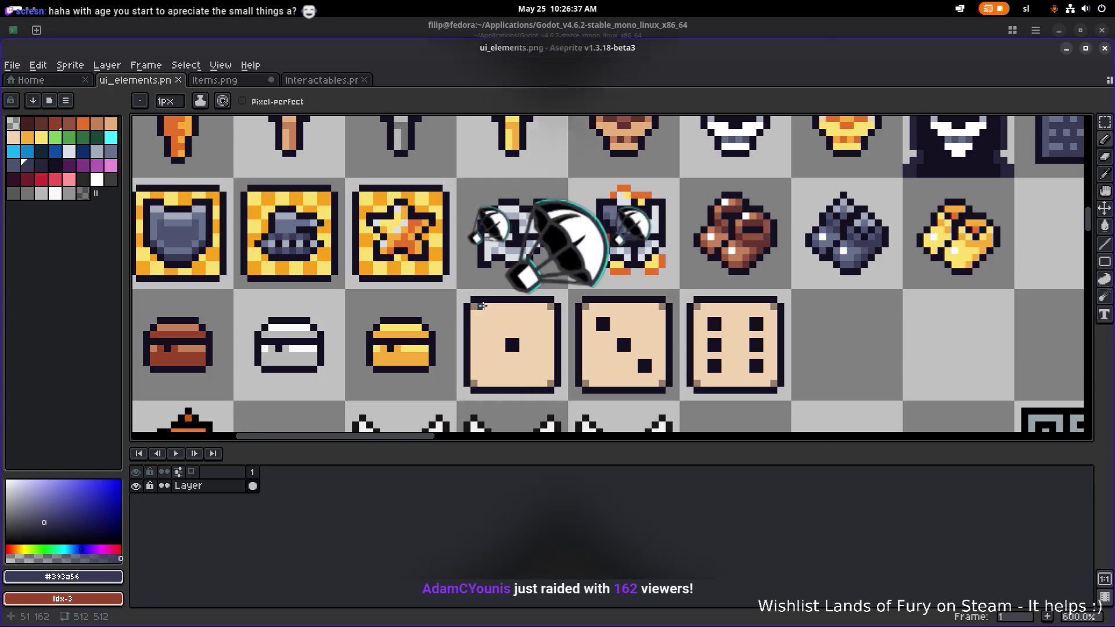
pyautogui.scroll(-2, 483, 310)
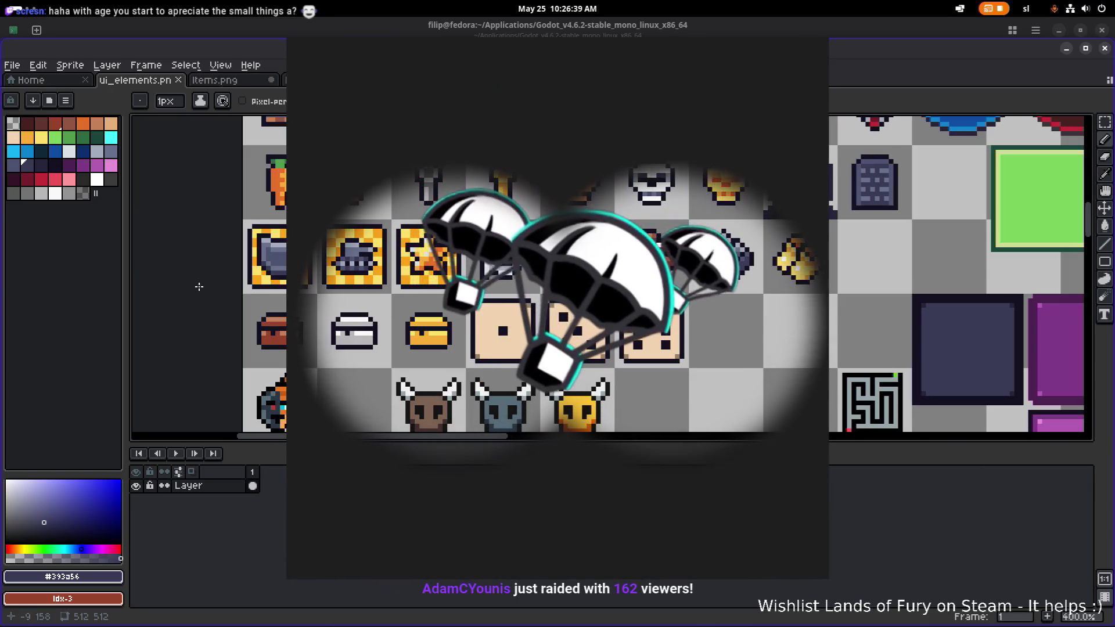
pyautogui.hotkey('alt', 'Tab')
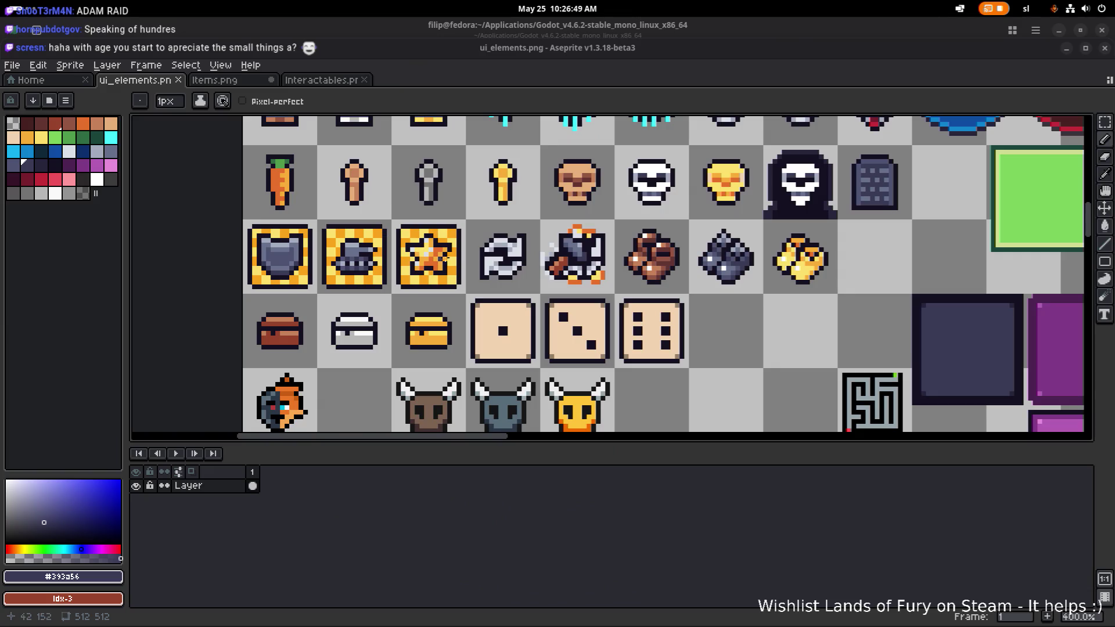
pyautogui.scroll(-1, 438, 257)
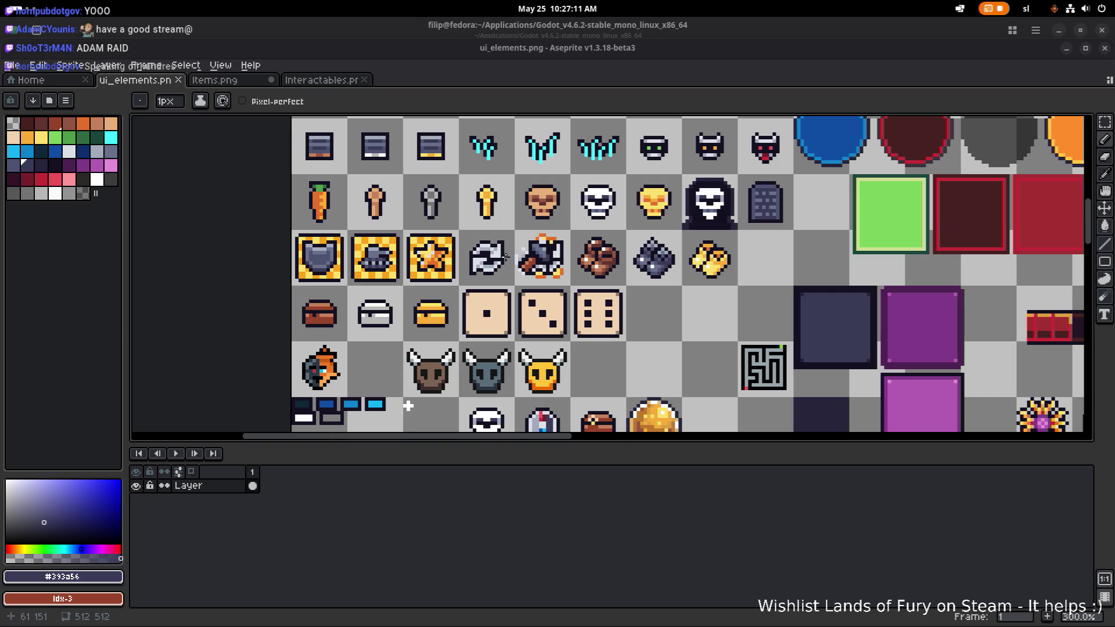
pyautogui.scroll(1, 493, 255)
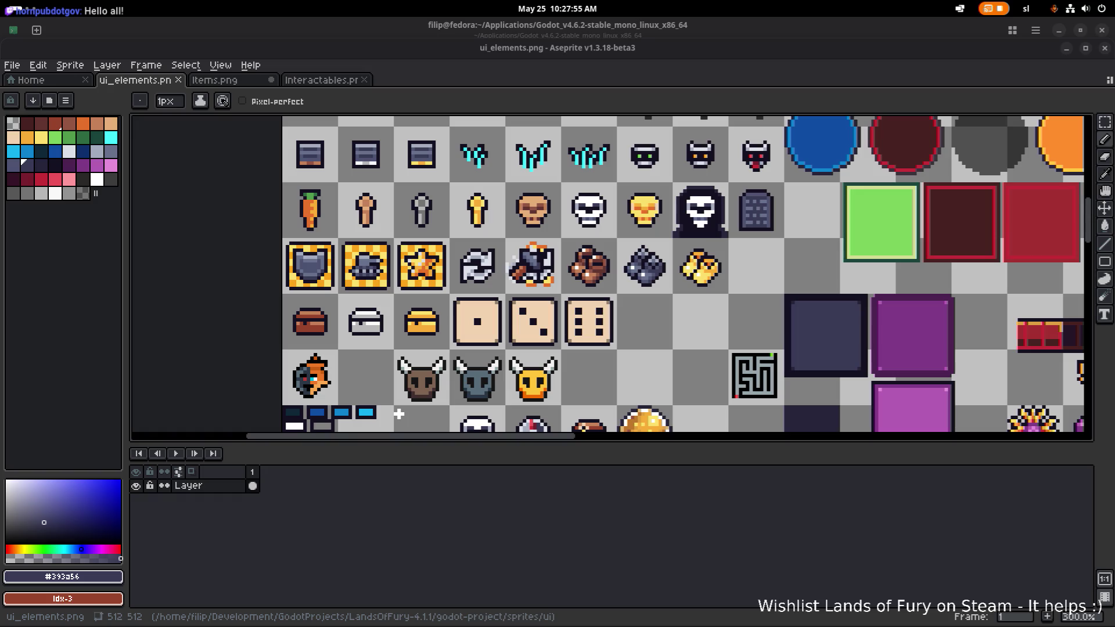
pyautogui.hotkey('alt', 'Tab')
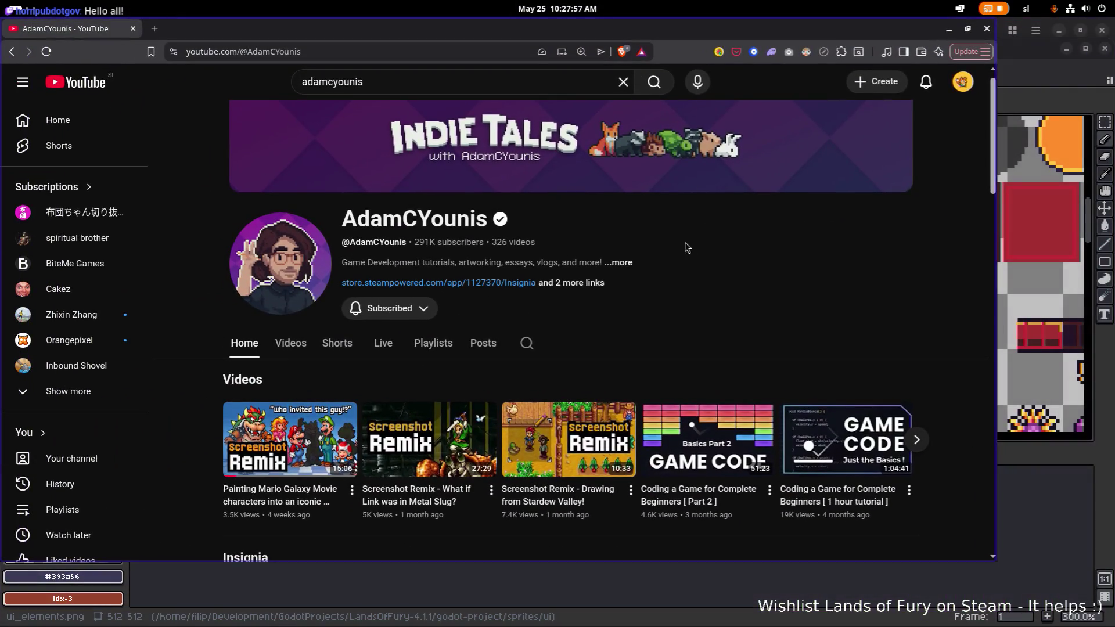
pyautogui.click(419, 51)
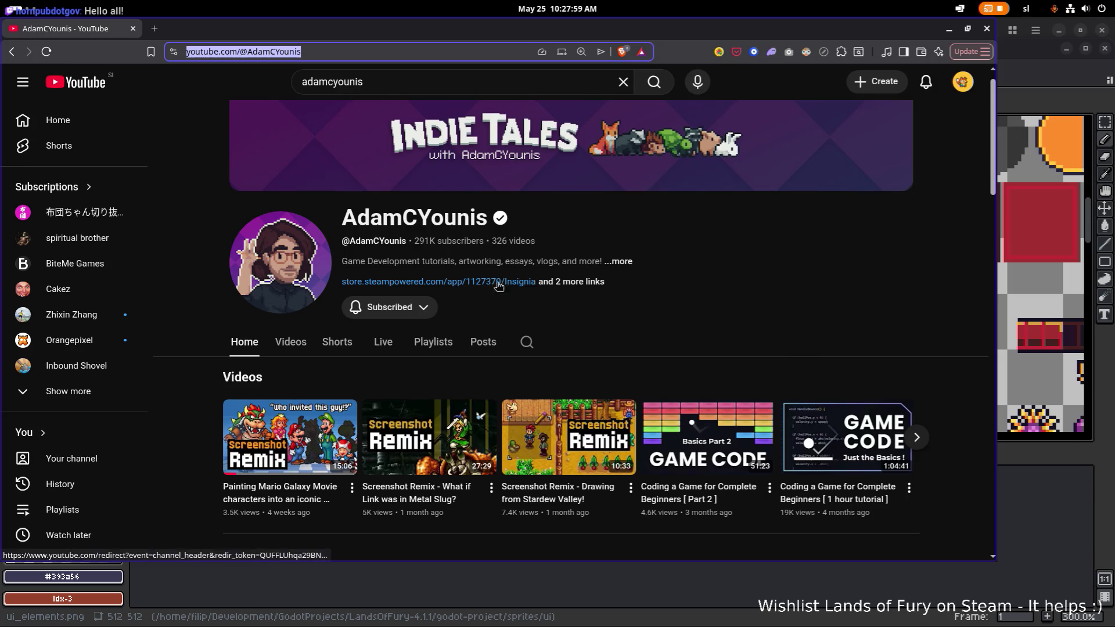
pyautogui.scroll(-1, 497, 290)
pyautogui.scroll(-1, 430, 331)
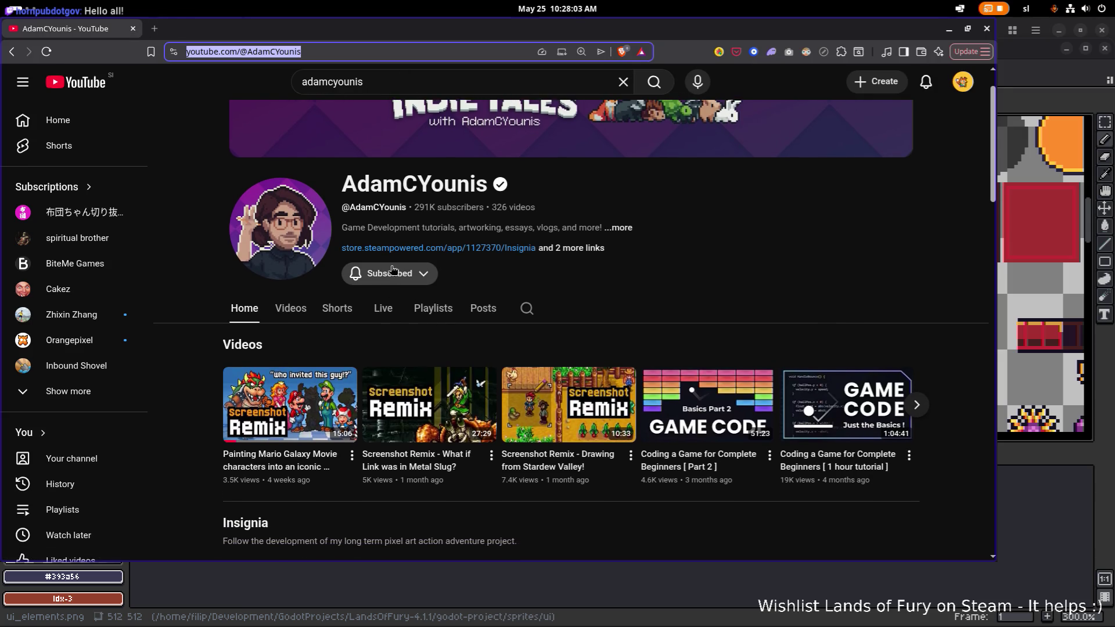
pyautogui.press('super+h')
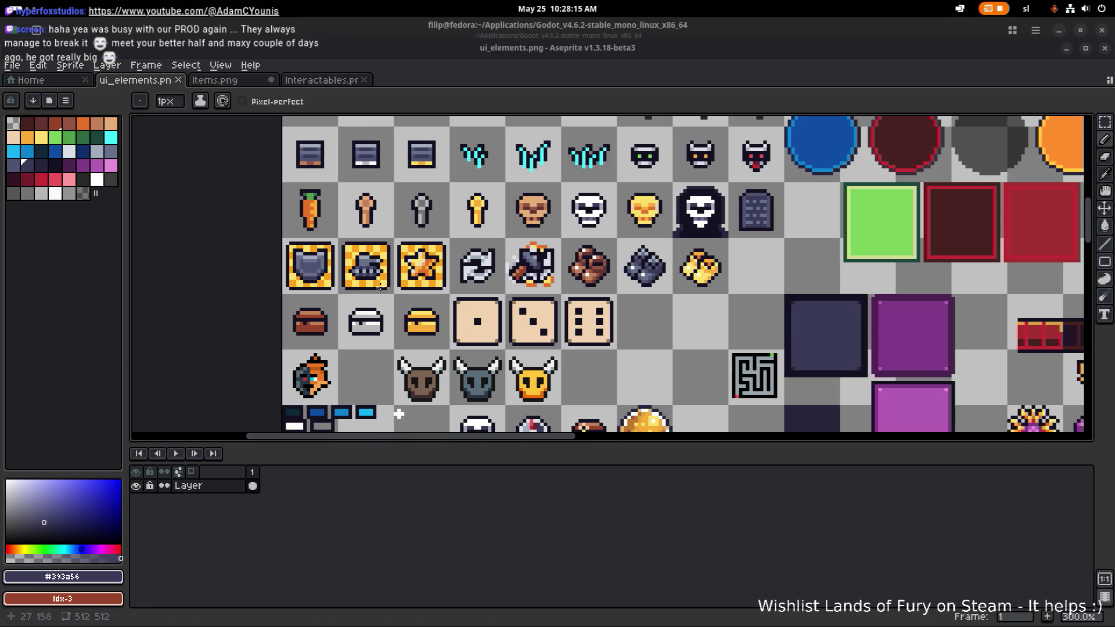
# Return to the Pencil, then minimize Aseprite to reveal the terminal window.
pyautogui.scroll(1, 390, 291)
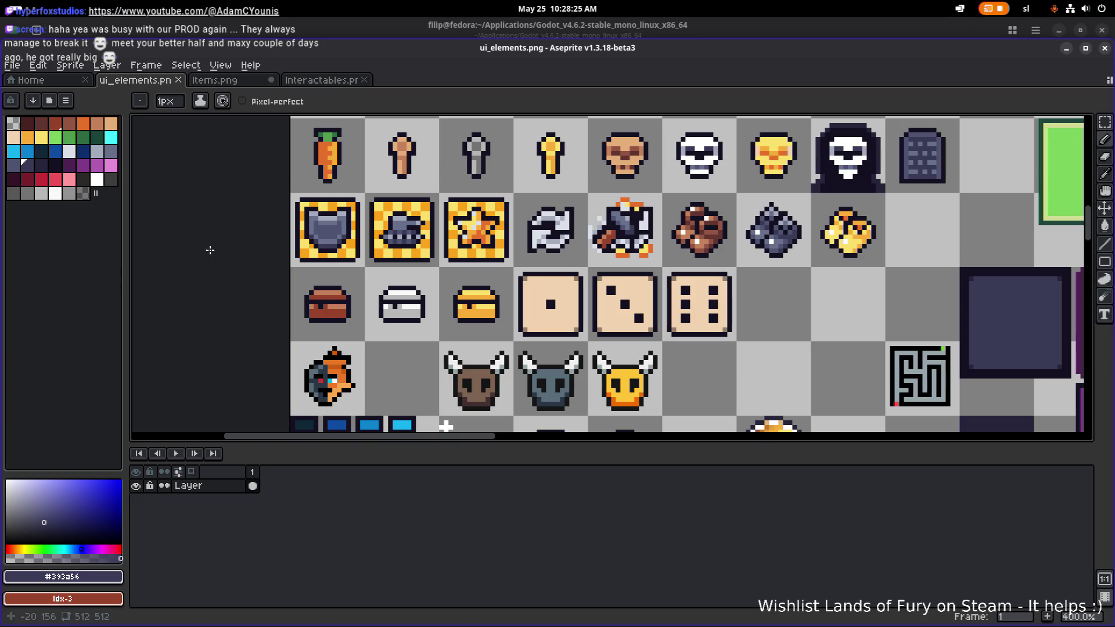
pyautogui.hscroll(3, 598, 284)
pyautogui.scroll(3, 599, 284)
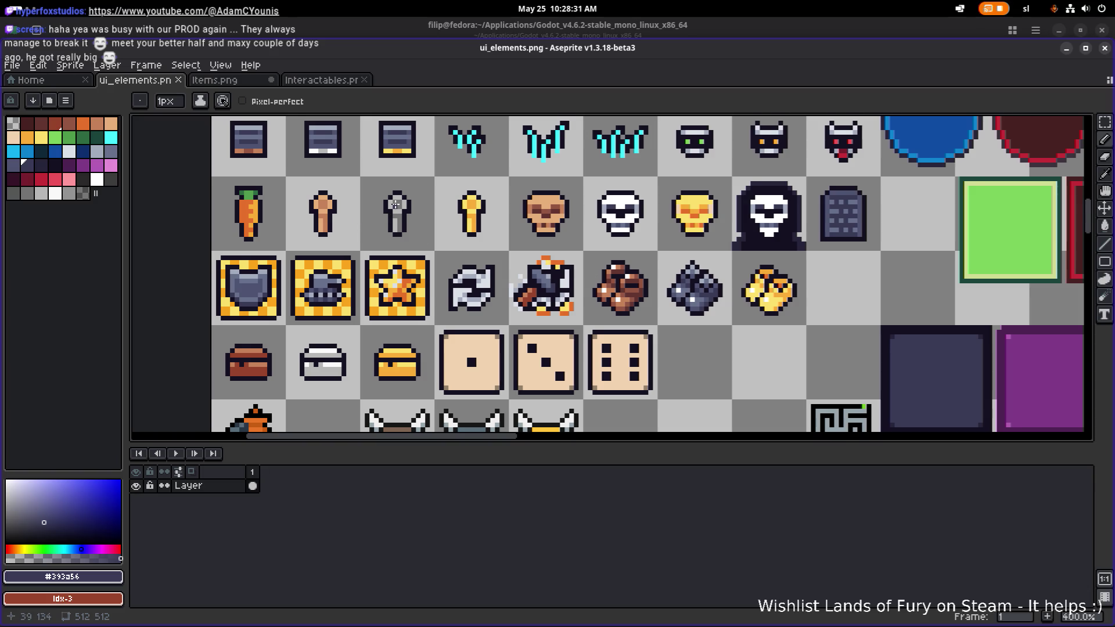
pyautogui.scroll(1, 396, 204)
pyautogui.keyDown('ctrl'); pyautogui.scroll(-1, 372, 261); pyautogui.keyUp('ctrl')
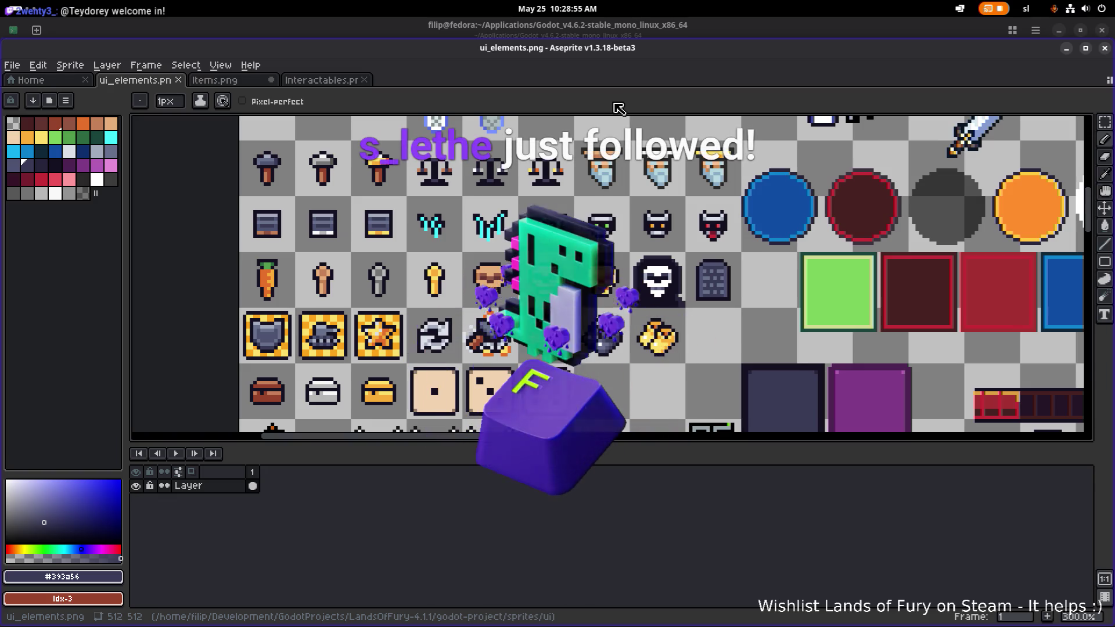
pyautogui.hotkey('alt', 'Tab')
pyautogui.press('b')
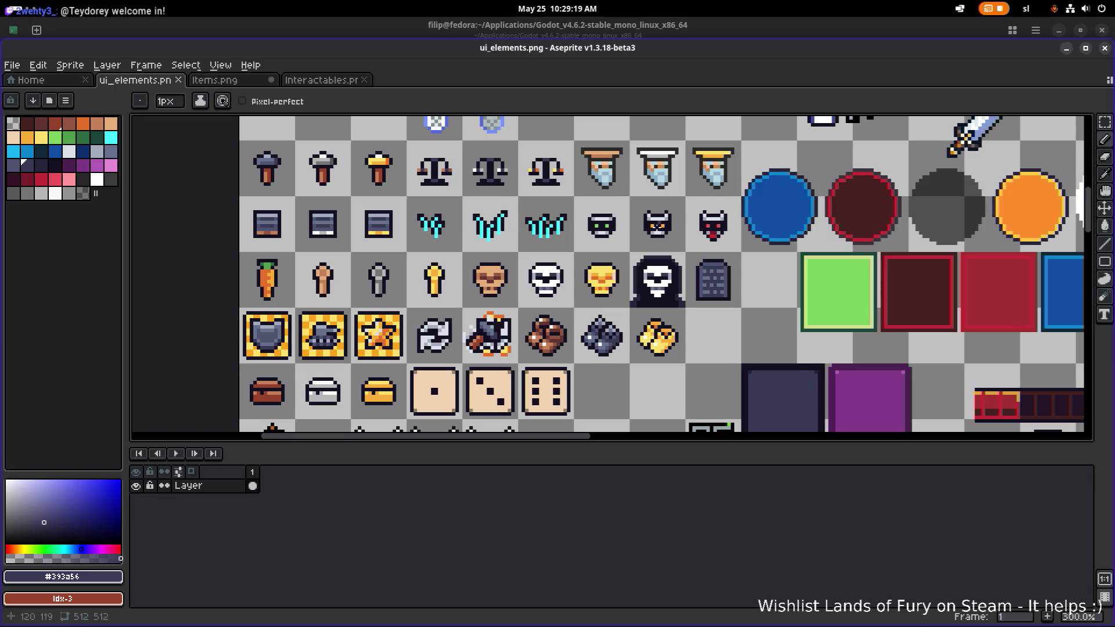
pyautogui.click(1068, 48)
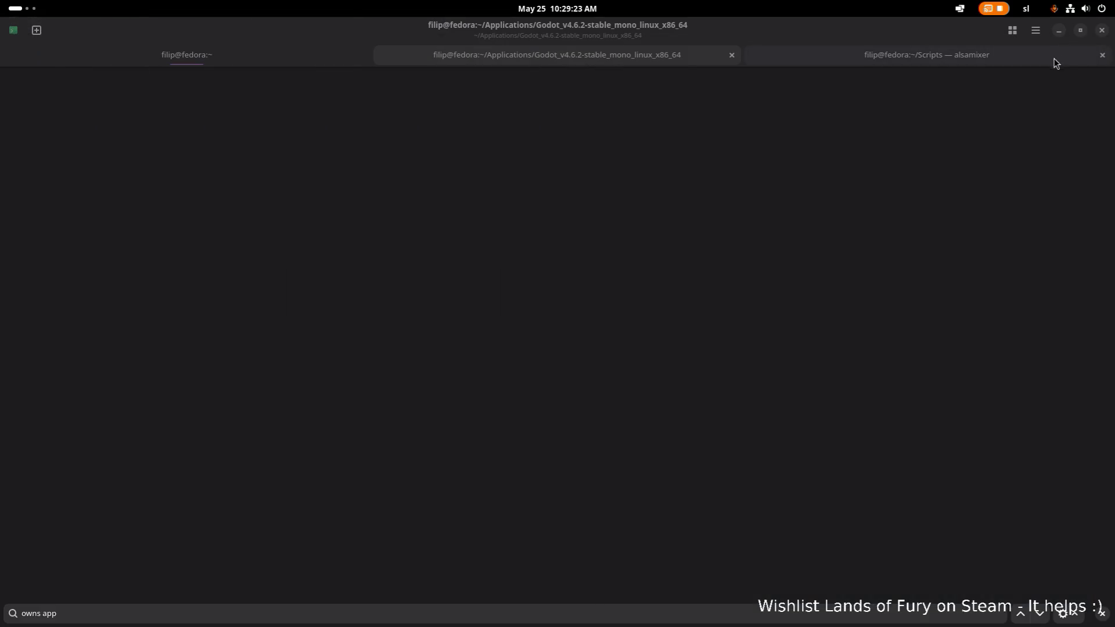
# Switch to the Godot editor and run the Lands of Fury project to its Hyper Fox Studios splash.
pyautogui.hotkey('alt', 'Tab')
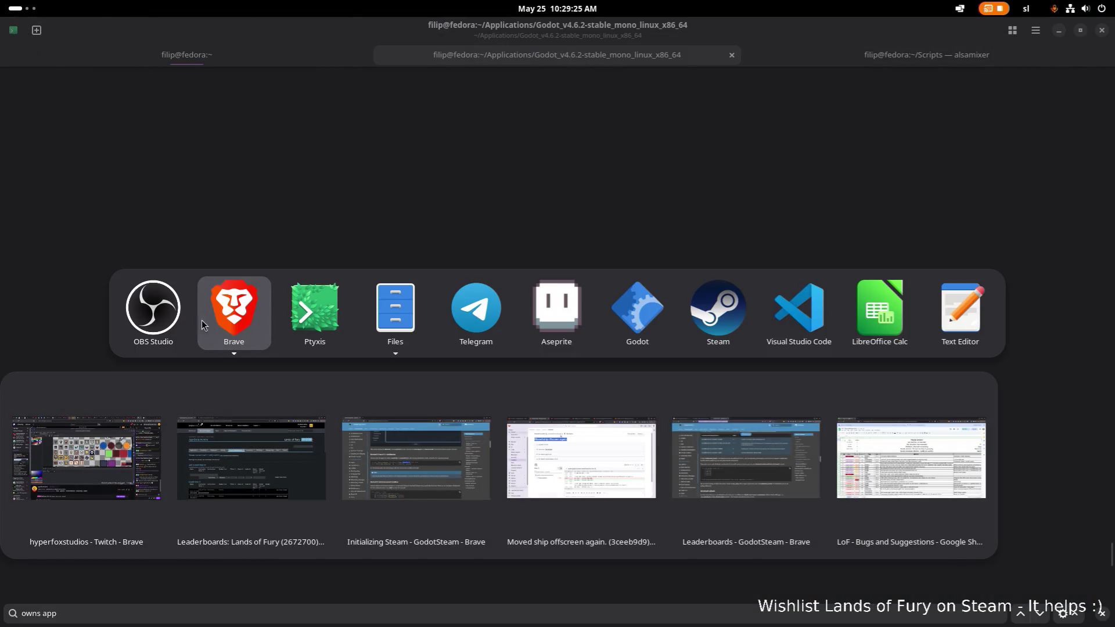
pyautogui.click(649, 313)
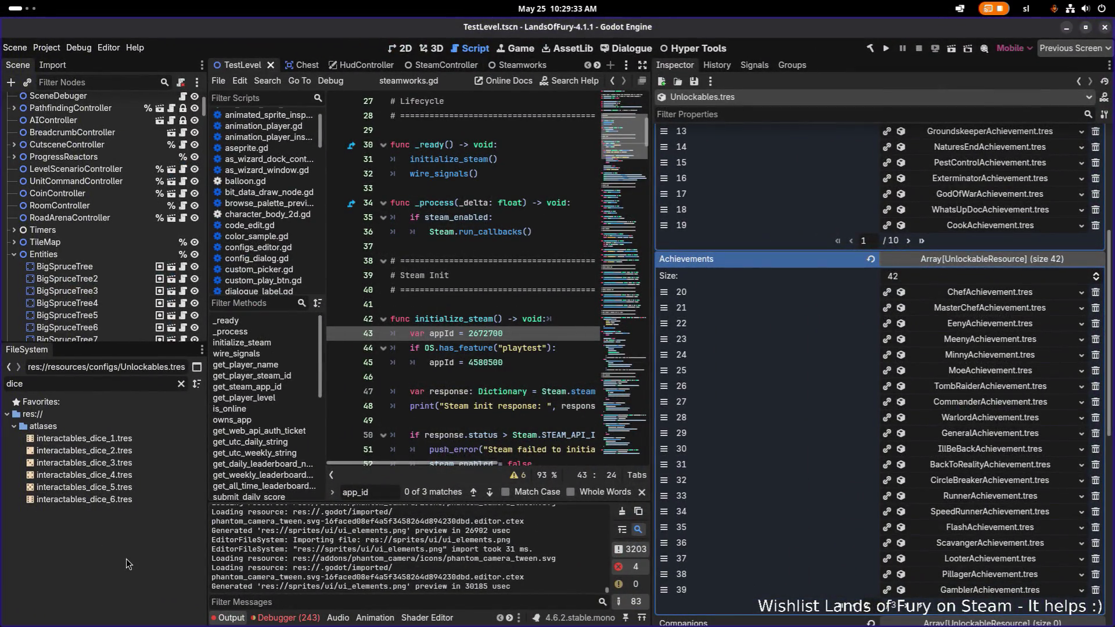
pyautogui.click(886, 48)
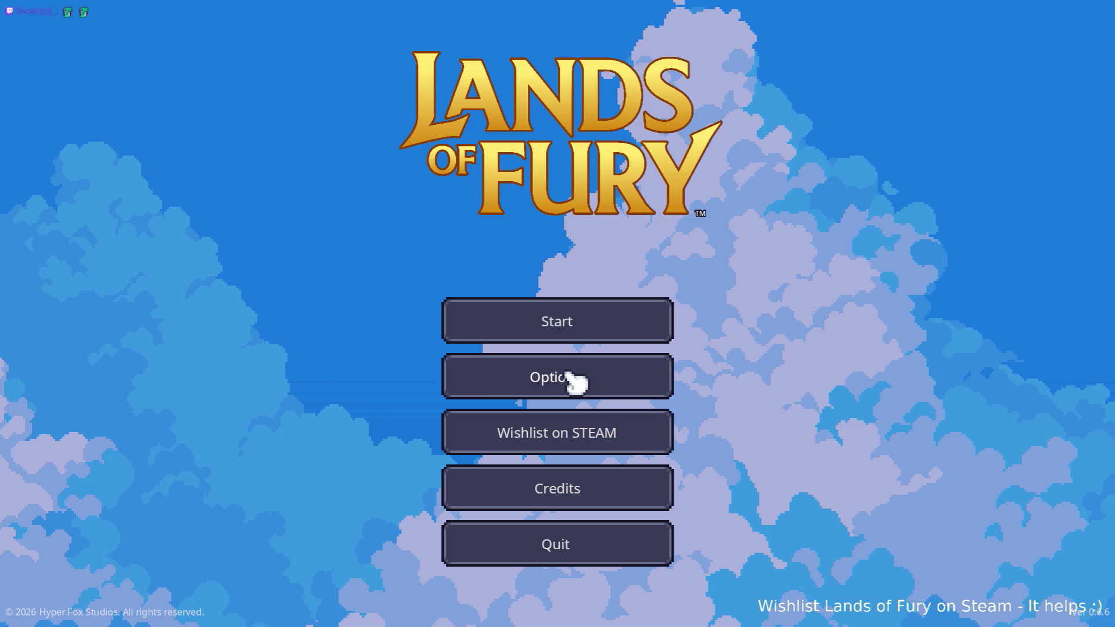
# In the game's sound options, raise Music Volume from 0% to 100%.
pyautogui.click(572, 378)
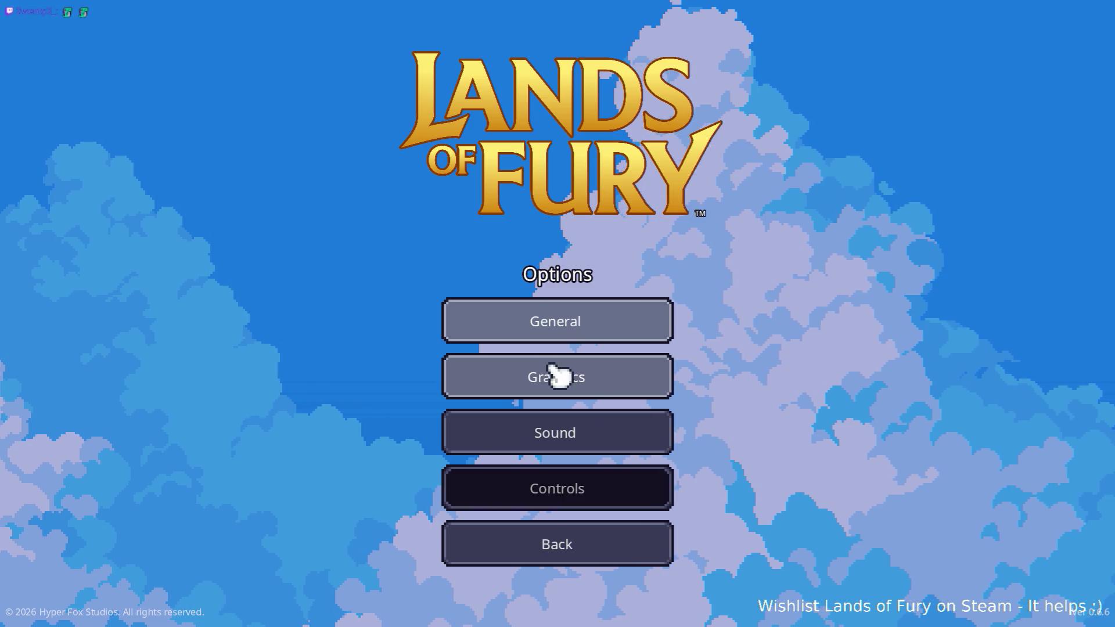
pyautogui.click(582, 437)
pyautogui.moveTo(455, 384); pyautogui.dragTo(698, 398)
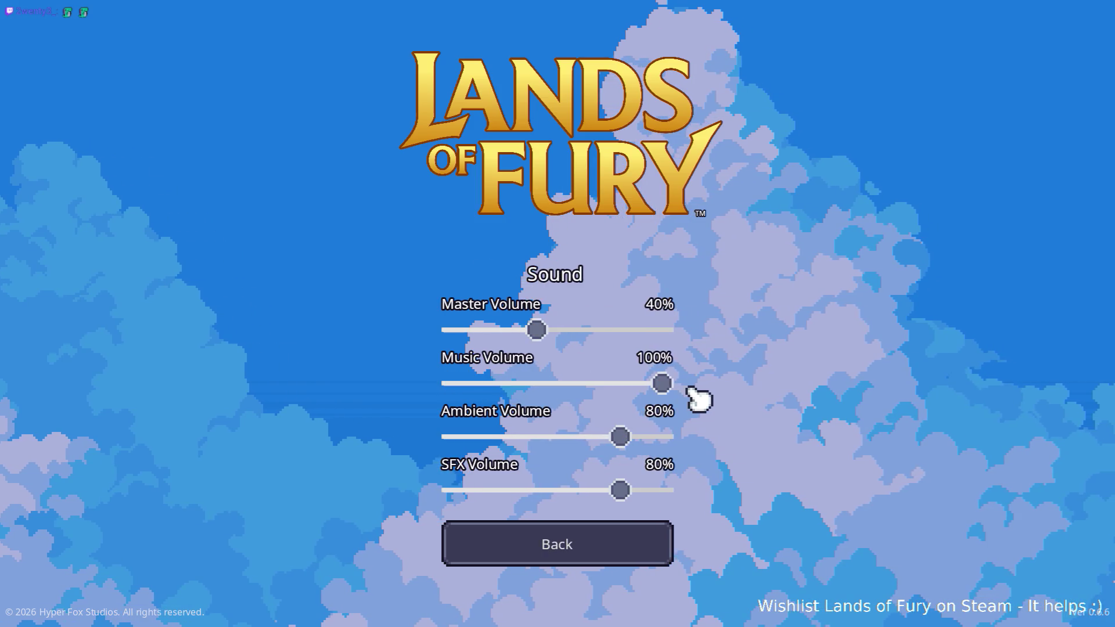
pyautogui.click(572, 544)
pyautogui.click(560, 543)
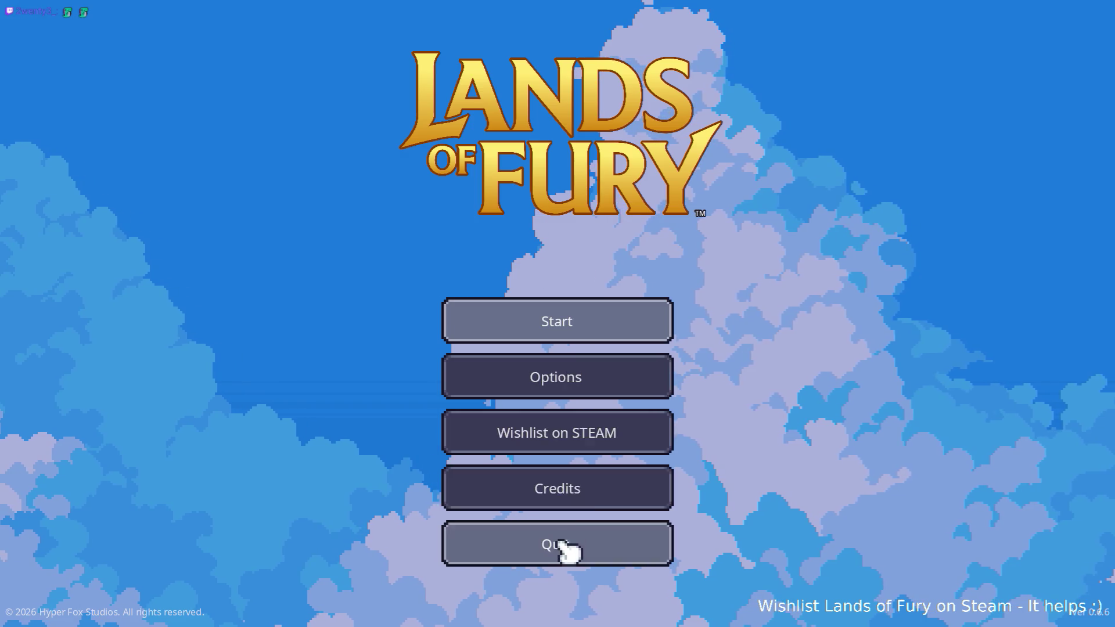
pyautogui.press('XF86AudioLowerVolume')
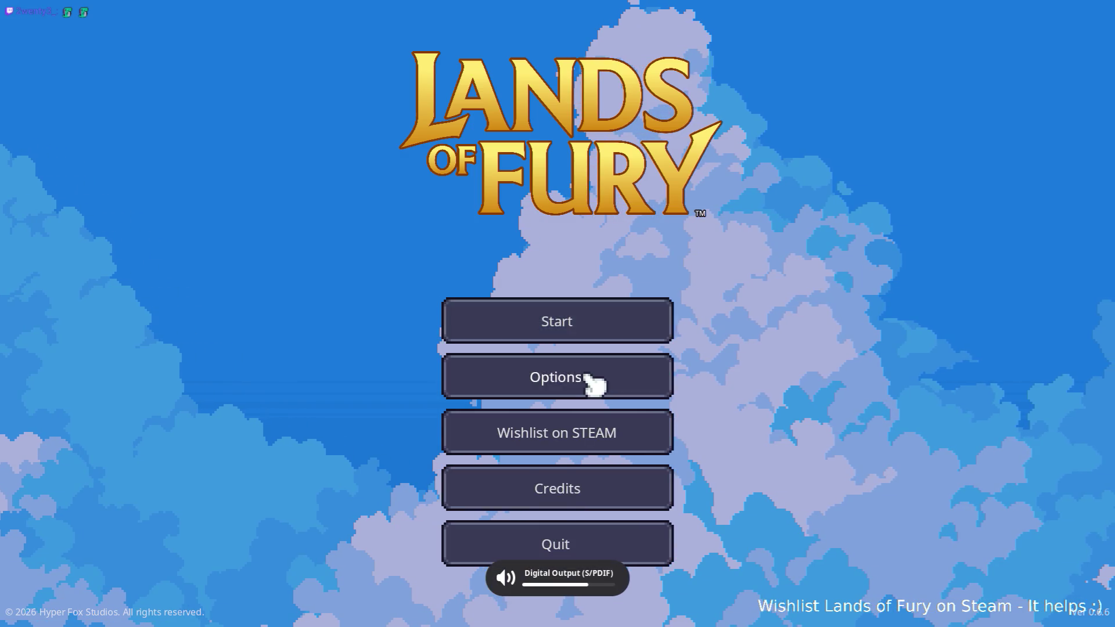
# Raise Master Volume from 40% to 80%, then start a game with a profile so it loads.
pyautogui.click(591, 383)
pyautogui.click(588, 441)
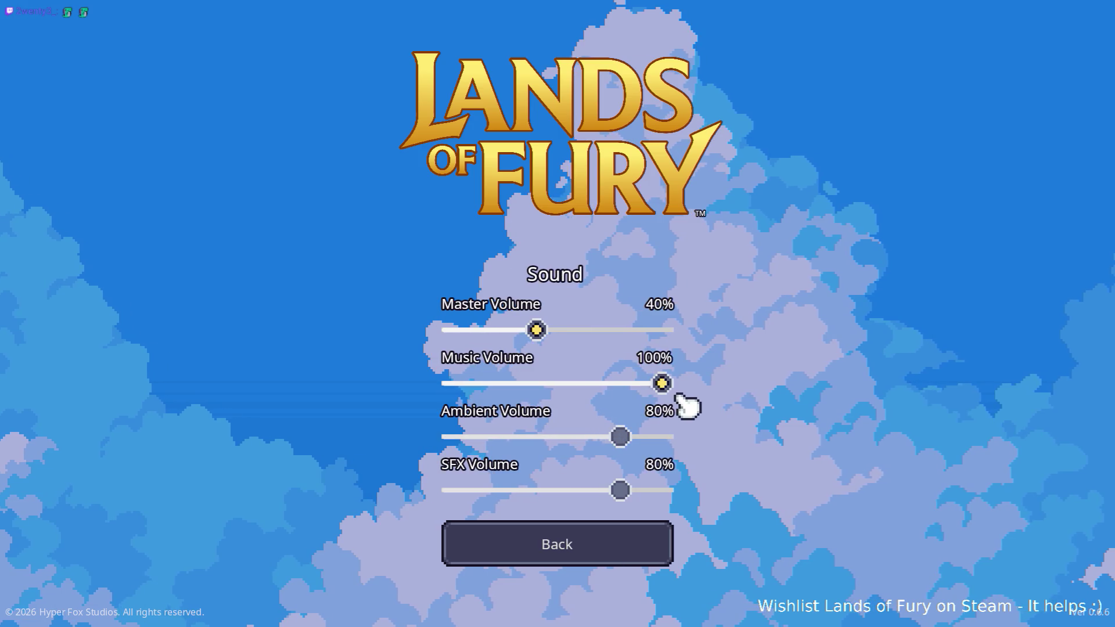
pyautogui.click(590, 331)
pyautogui.moveTo(591, 333); pyautogui.dragTo(625, 332)
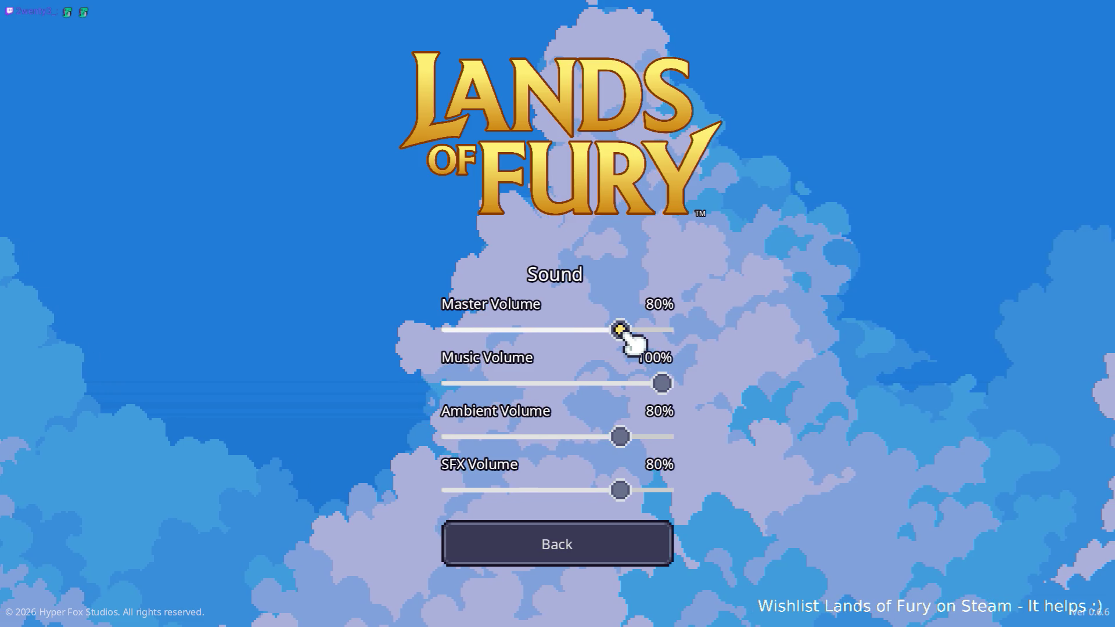
pyautogui.click(581, 542)
pyautogui.click(556, 544)
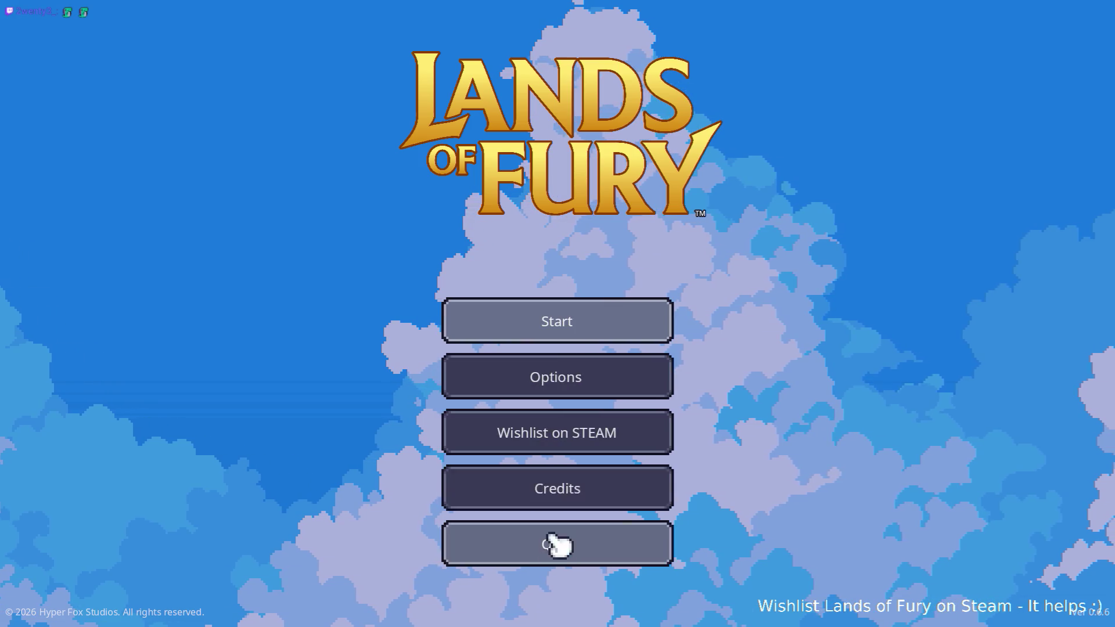
pyautogui.click(600, 321)
pyautogui.click(568, 329)
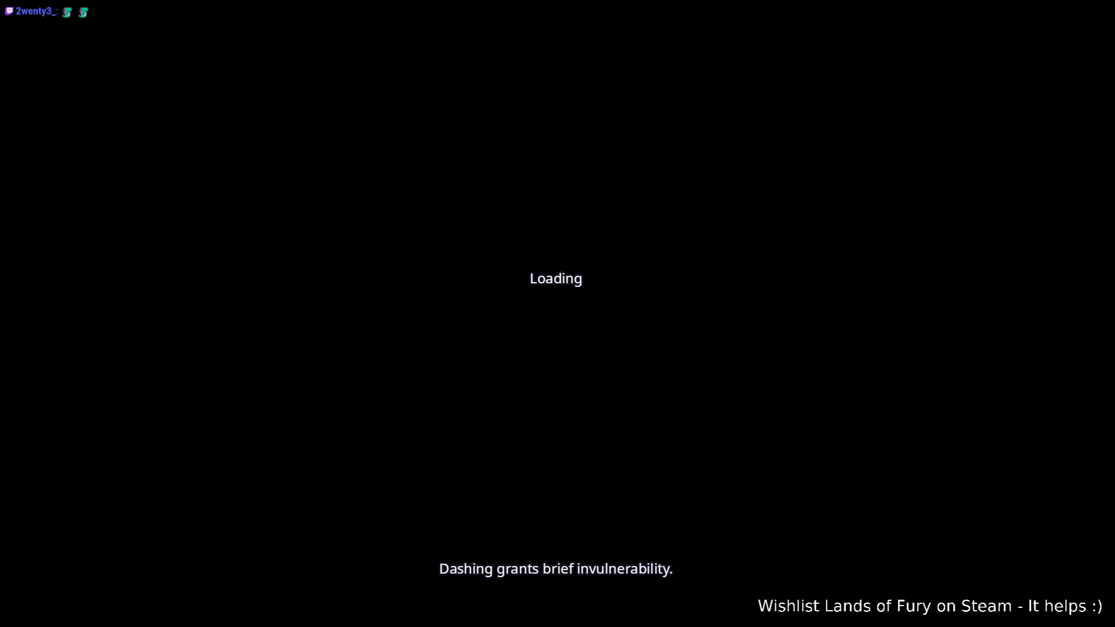
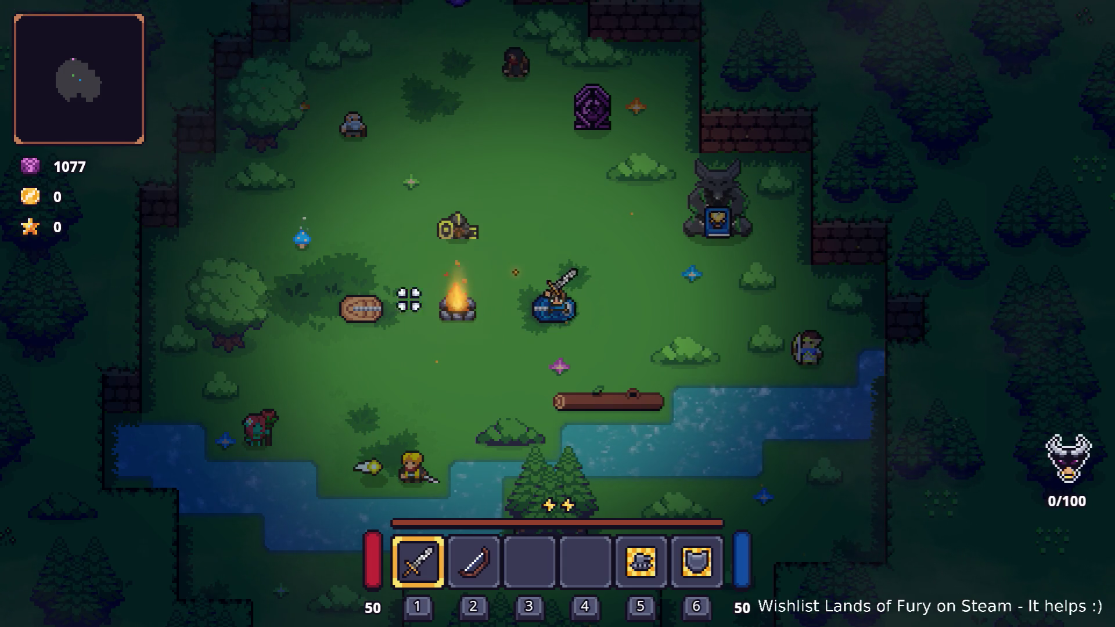
# Swing the sword, then walk the hero across the forest camp toward the horned statue.
pyautogui.click(569, 317)
pyautogui.press('w')
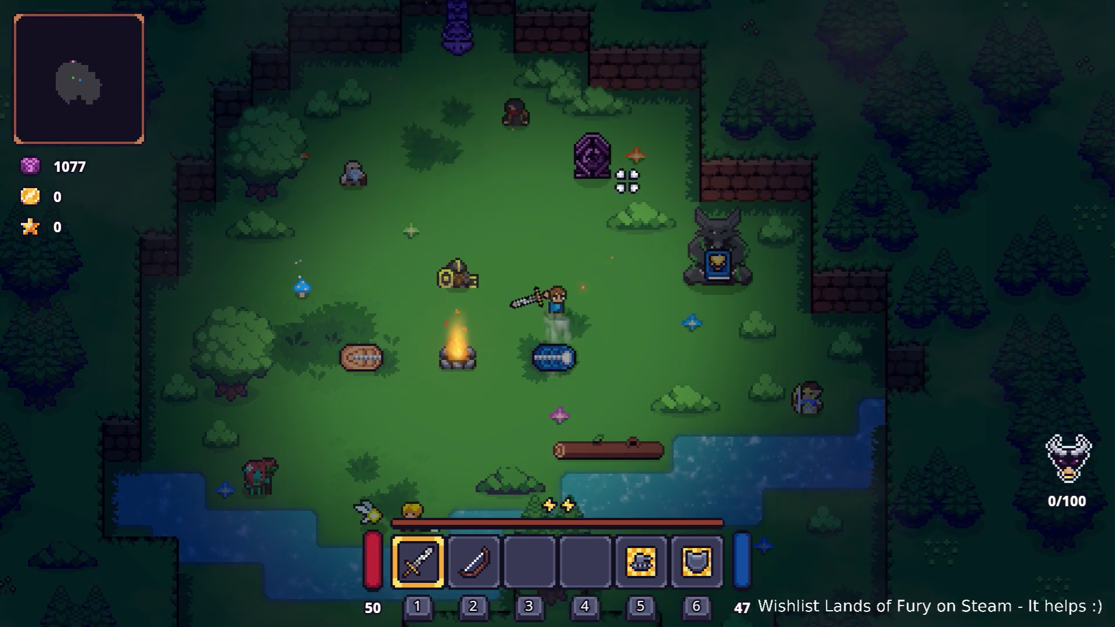
pyautogui.press('w')
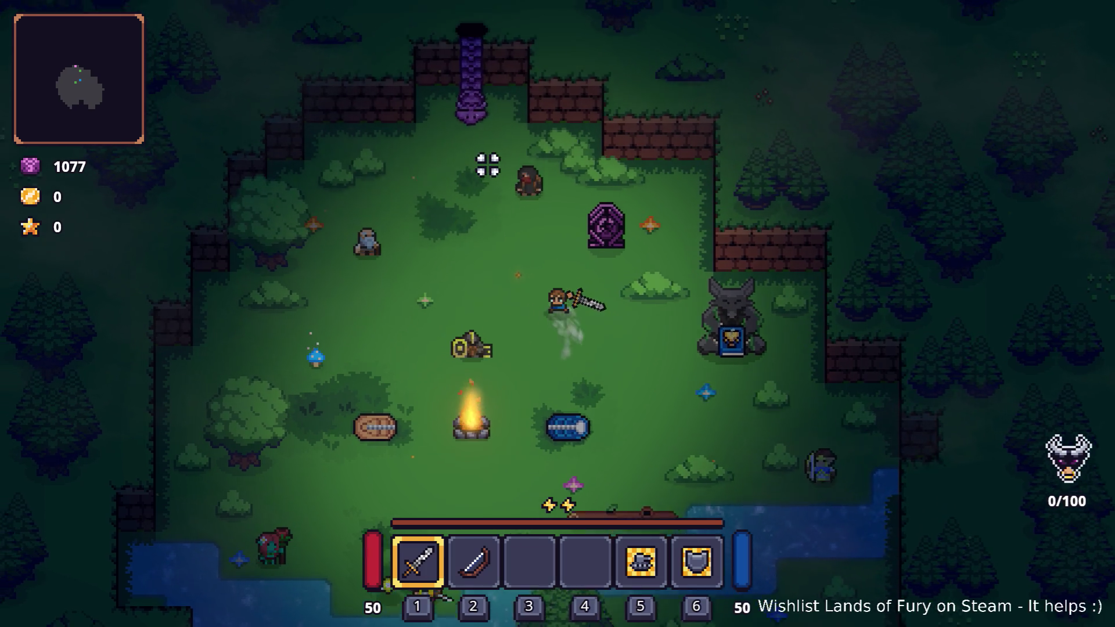
pyautogui.press('a')
pyautogui.press('w')
pyautogui.press('a')
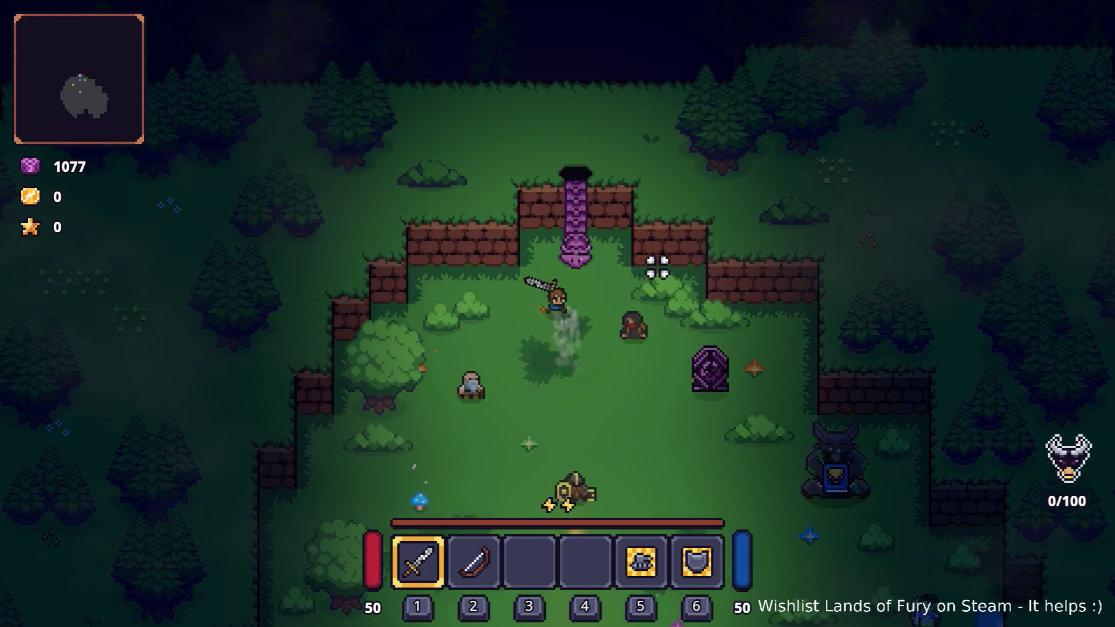
pyautogui.press('s')
pyautogui.press('d')
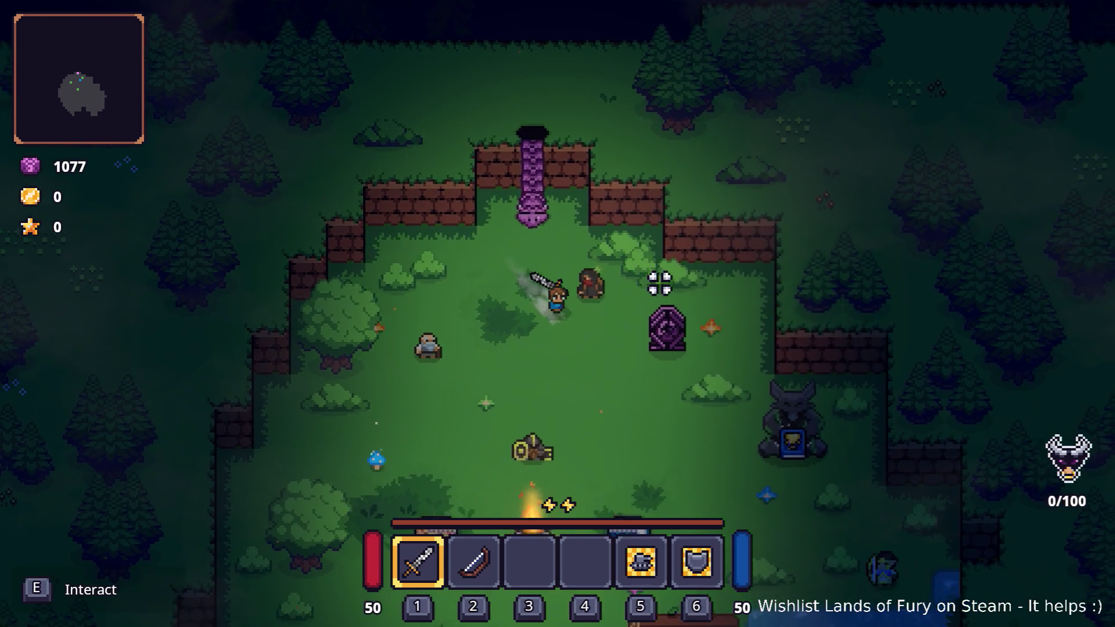
pyautogui.press('d')
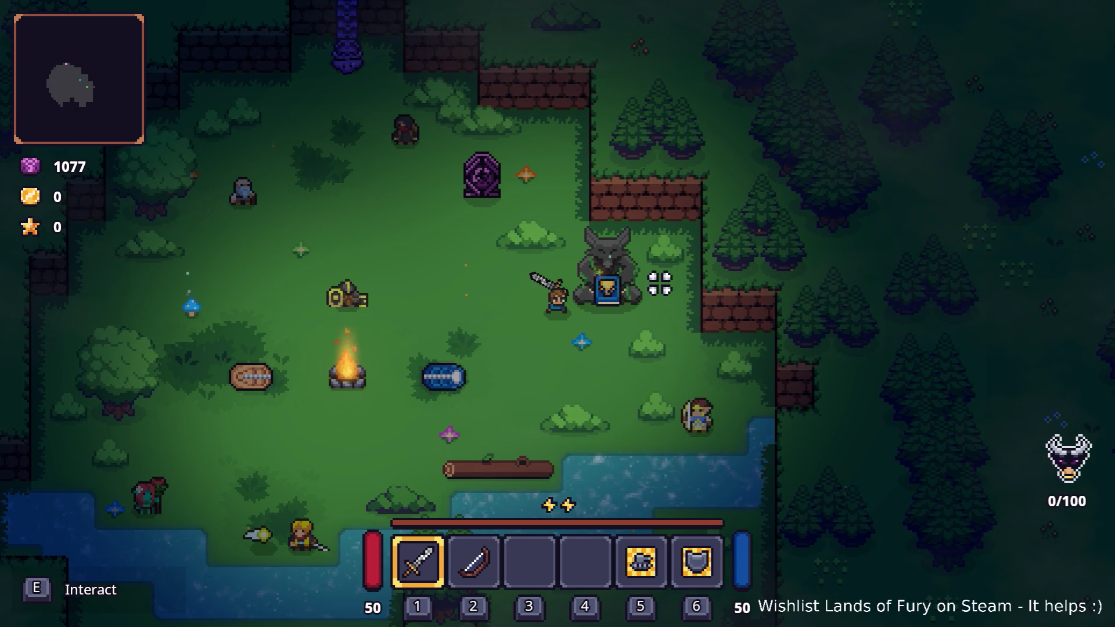
# Stand beside the statue with the sword equipped and interact to bring up its choices.
pyautogui.press('s')
pyautogui.press('d')
pyautogui.press('2')
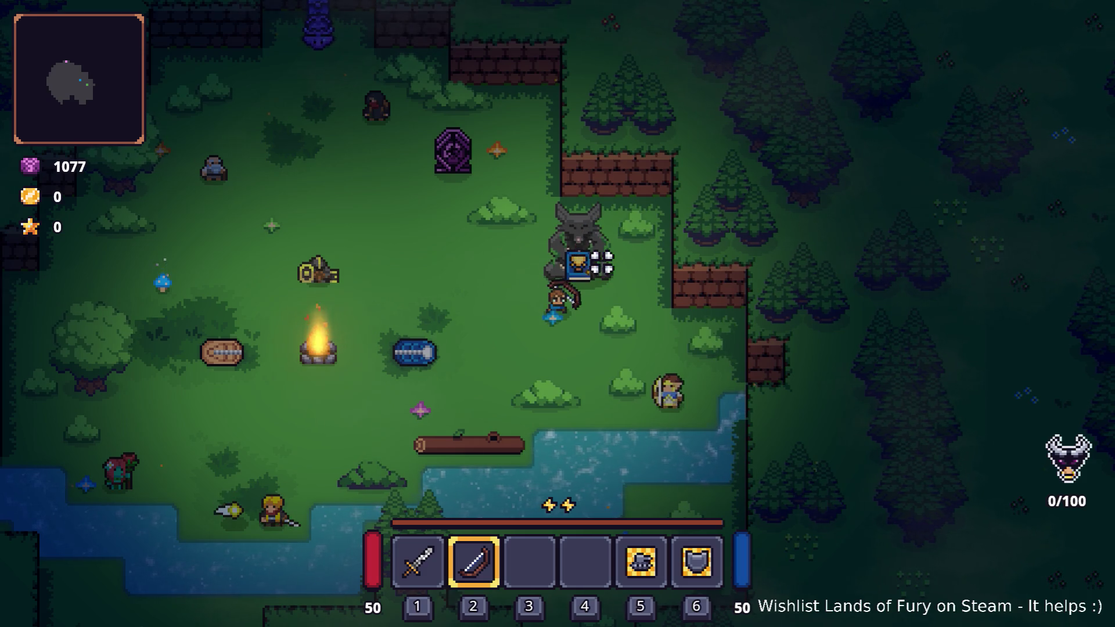
pyautogui.press('1')
pyautogui.press('w')
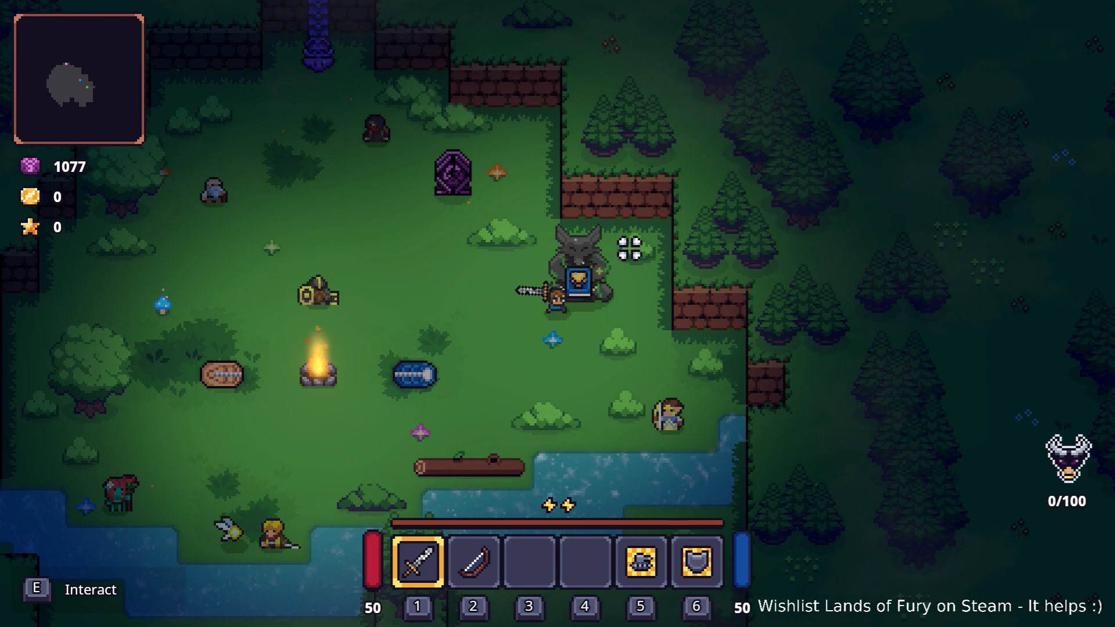
pyautogui.press('e')
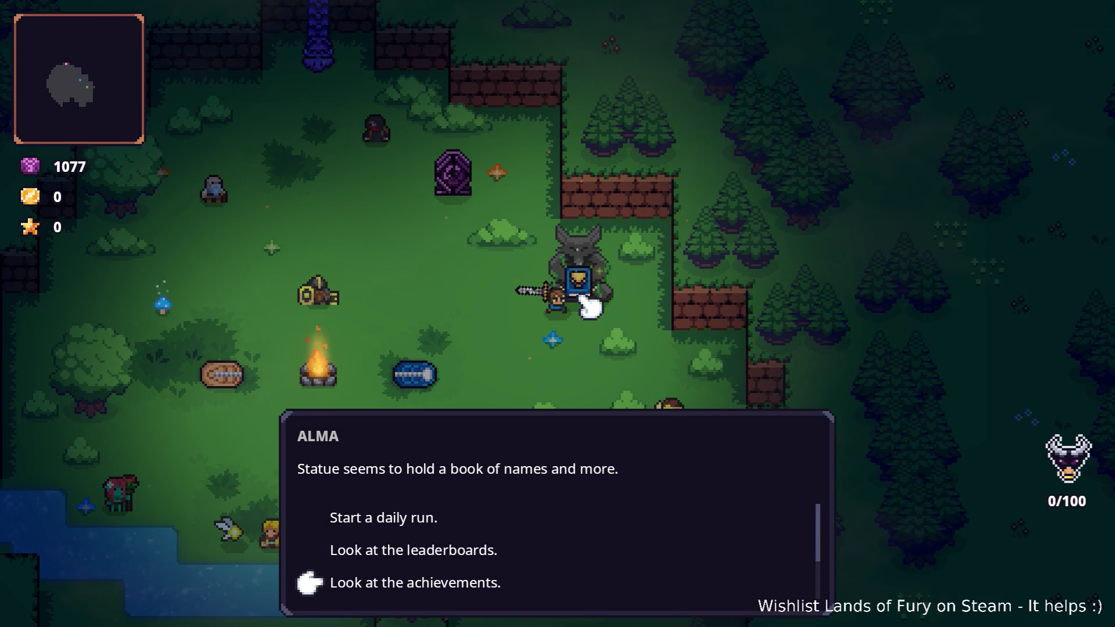
# View the game stats and then the leaderboards at the statue, closing each.
pyautogui.press('s')
pyautogui.press('e')
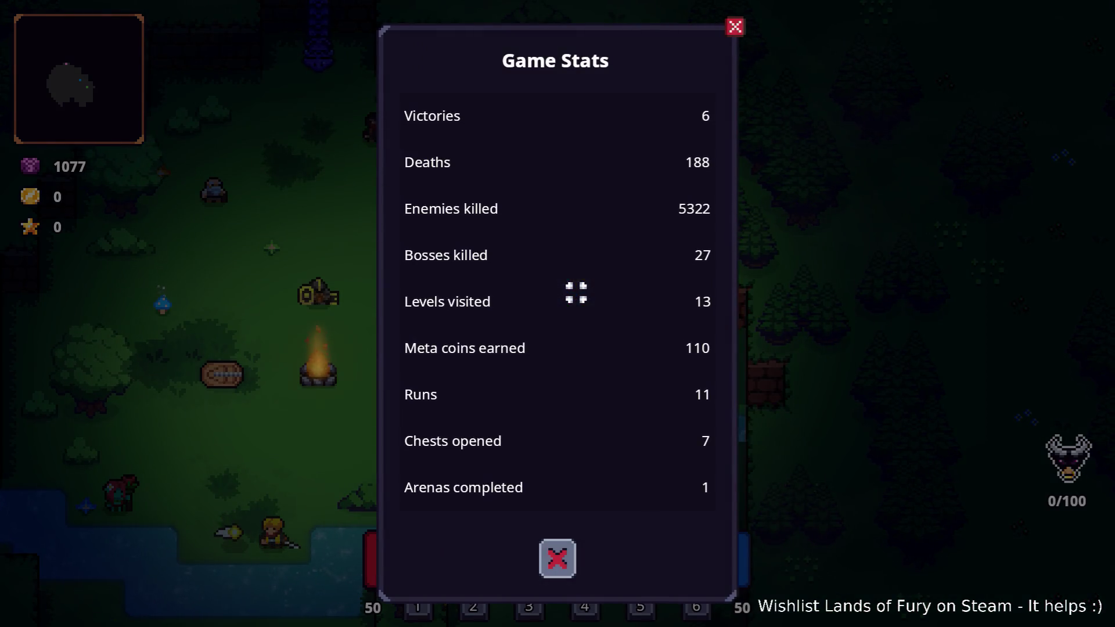
pyautogui.press('Escape')
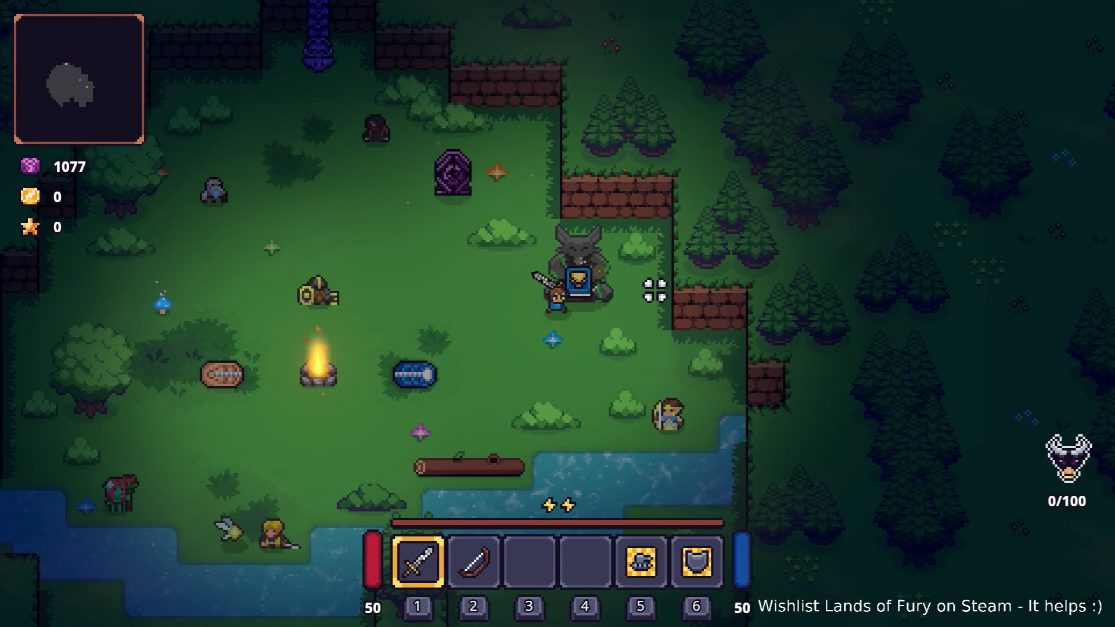
pyautogui.press('e')
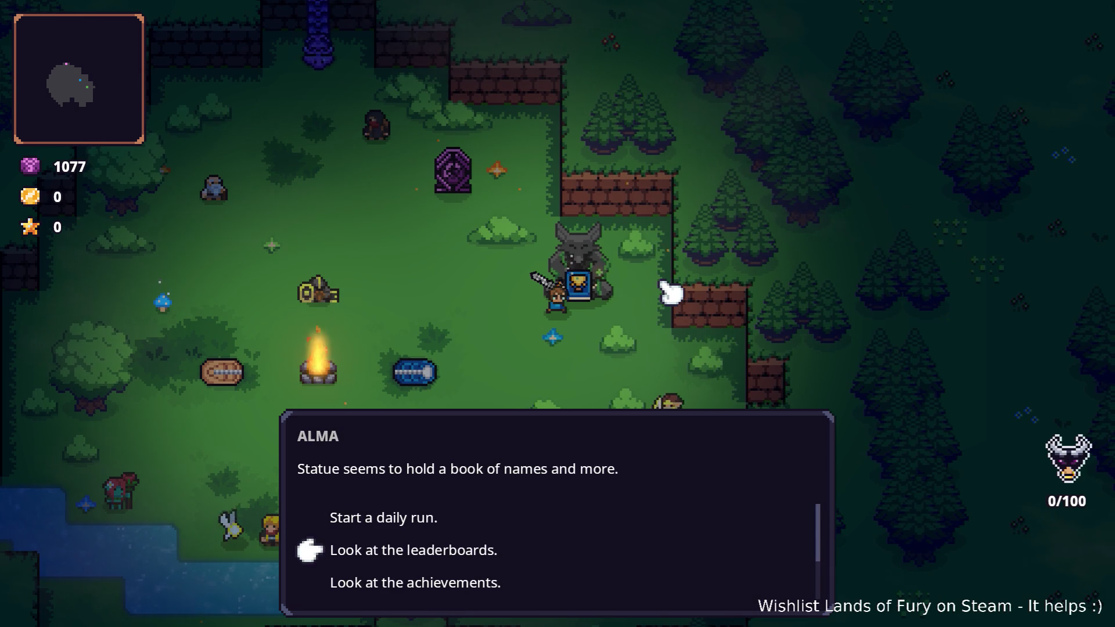
pyautogui.press('e')
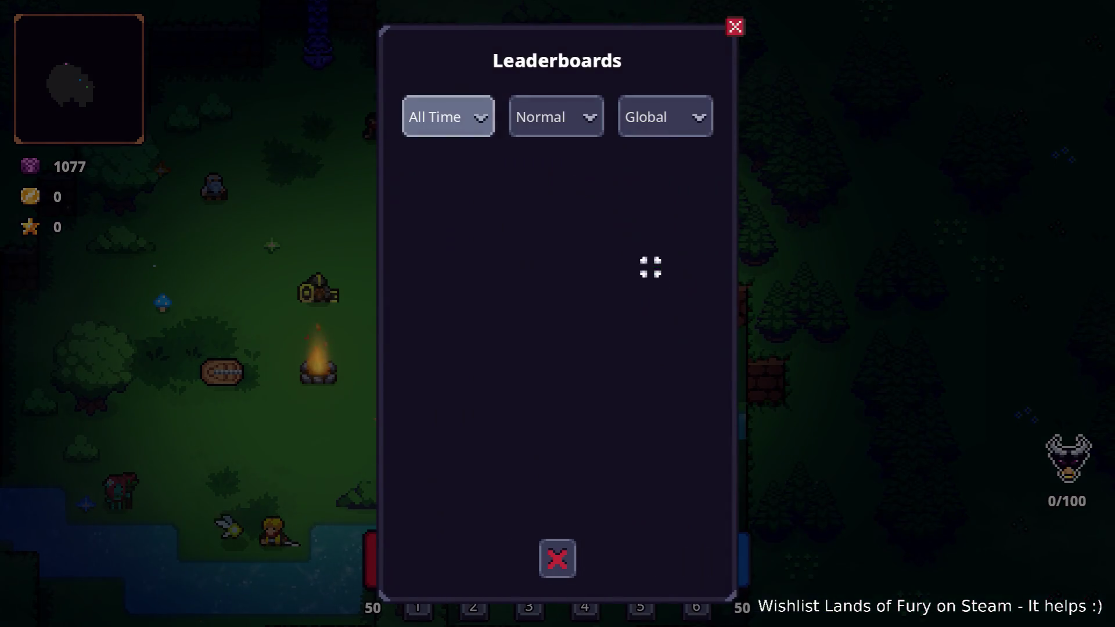
pyautogui.click(557, 559)
pyautogui.hotkey('alt', 'Tab')
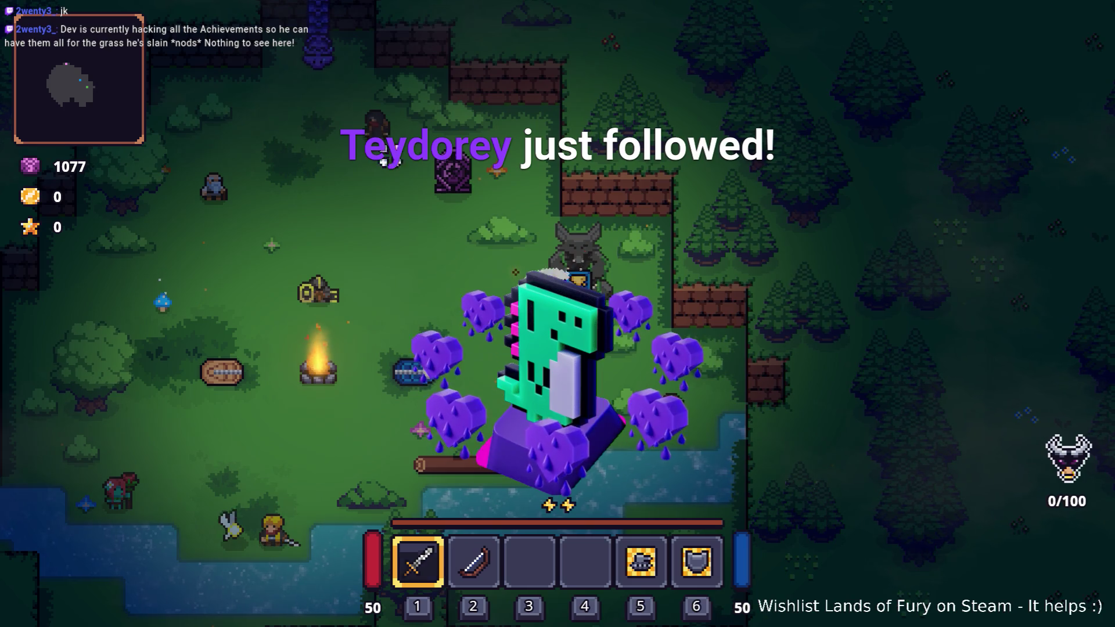
# Choose 'Start a daily run' from the statue's options.
pyautogui.press('e')
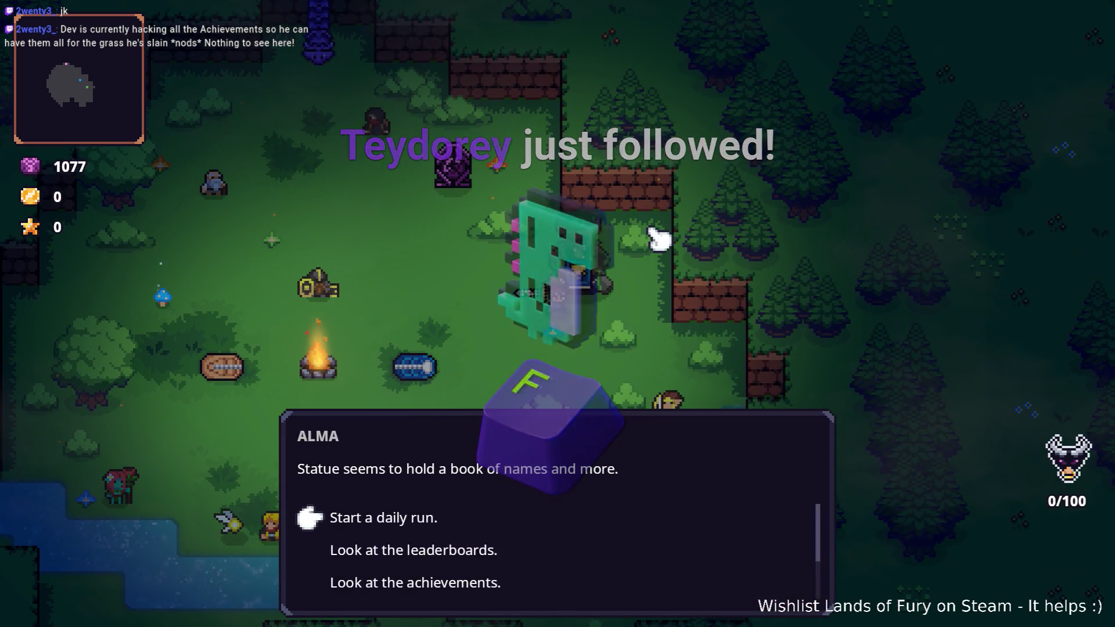
pyautogui.press('Down')
pyautogui.press('Up')
pyautogui.press('e')
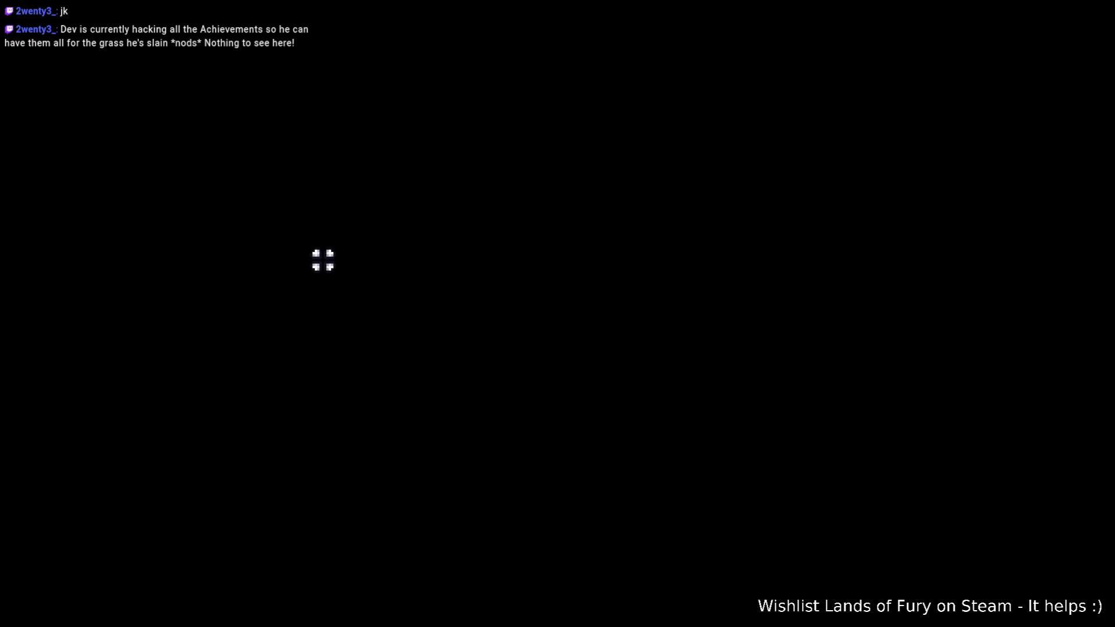
# Walk up the dirt path and across the grass to the purple trees.
pyautogui.press('w')
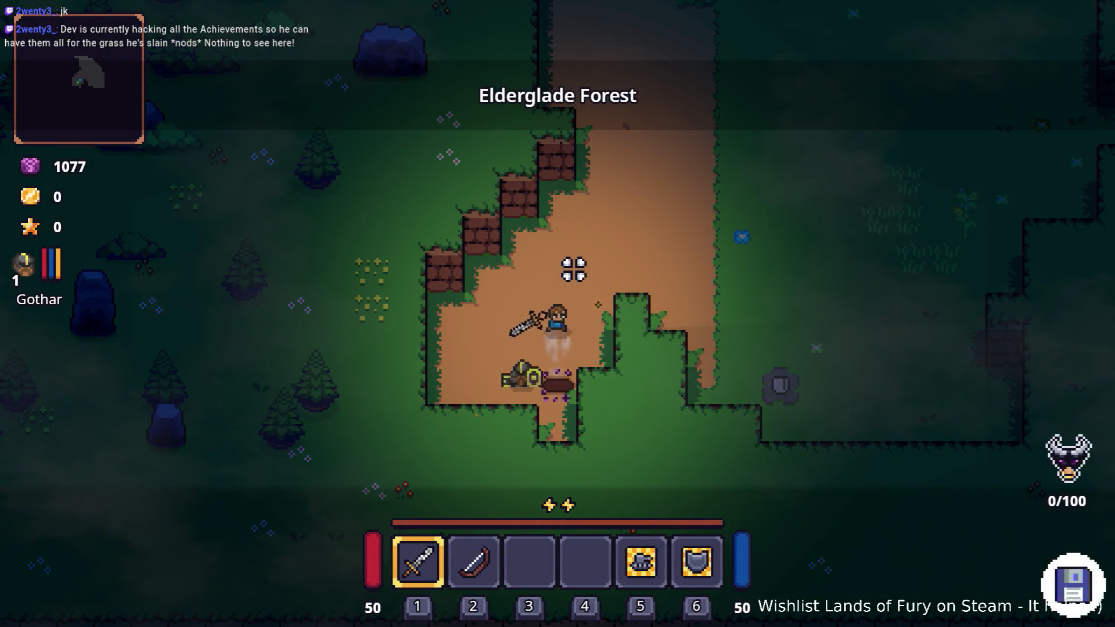
pyautogui.press('d')
pyautogui.press('w')
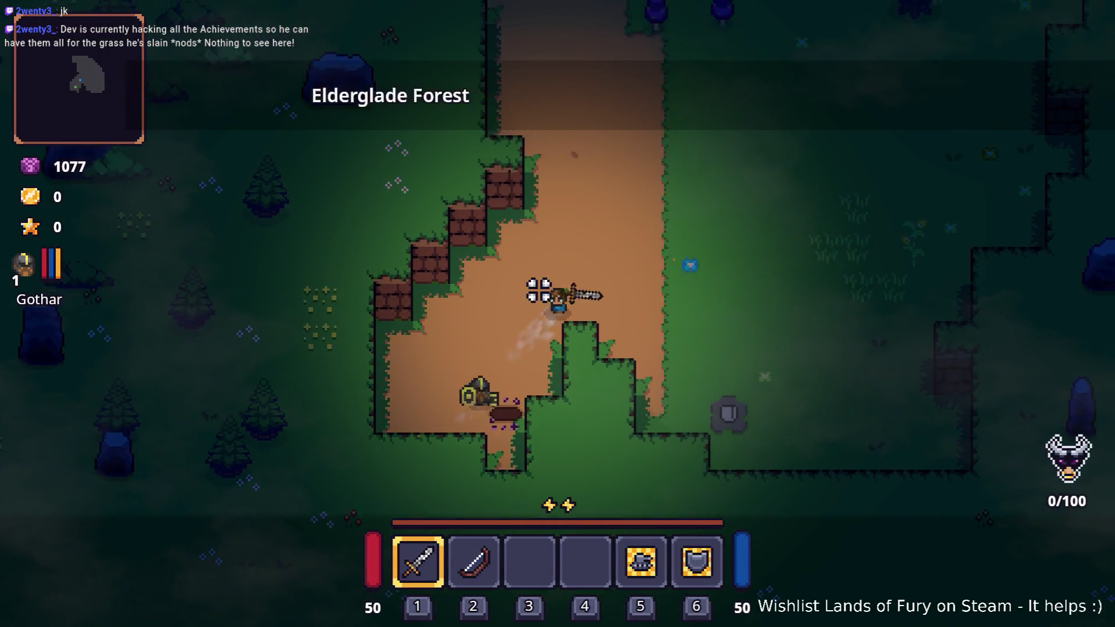
pyautogui.press('w')
pyautogui.press('d')
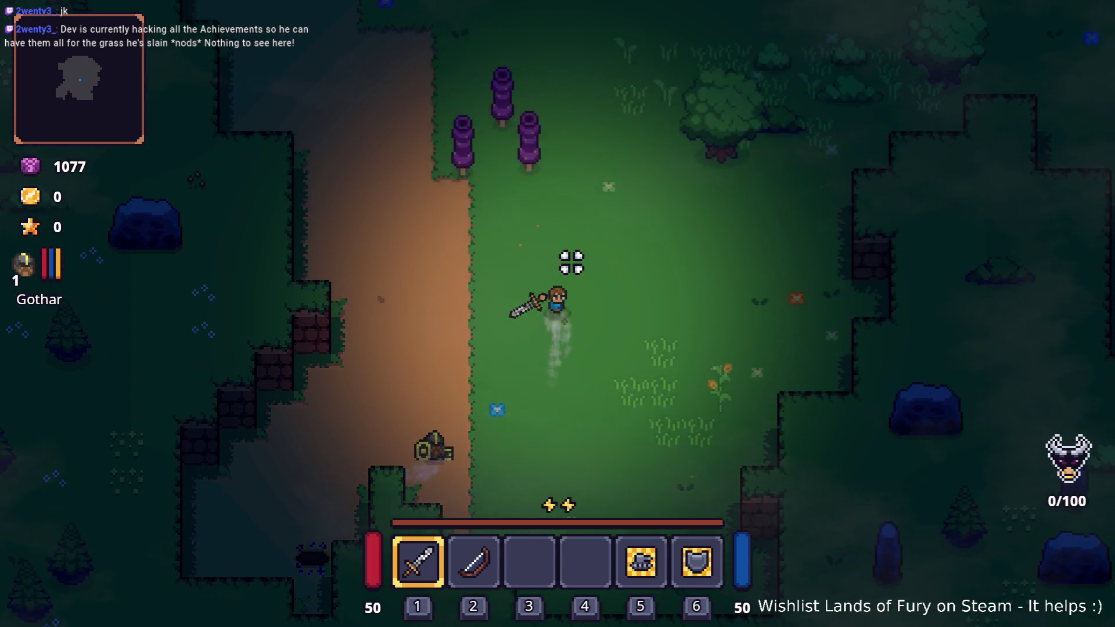
pyautogui.press('w')
pyautogui.press('a')
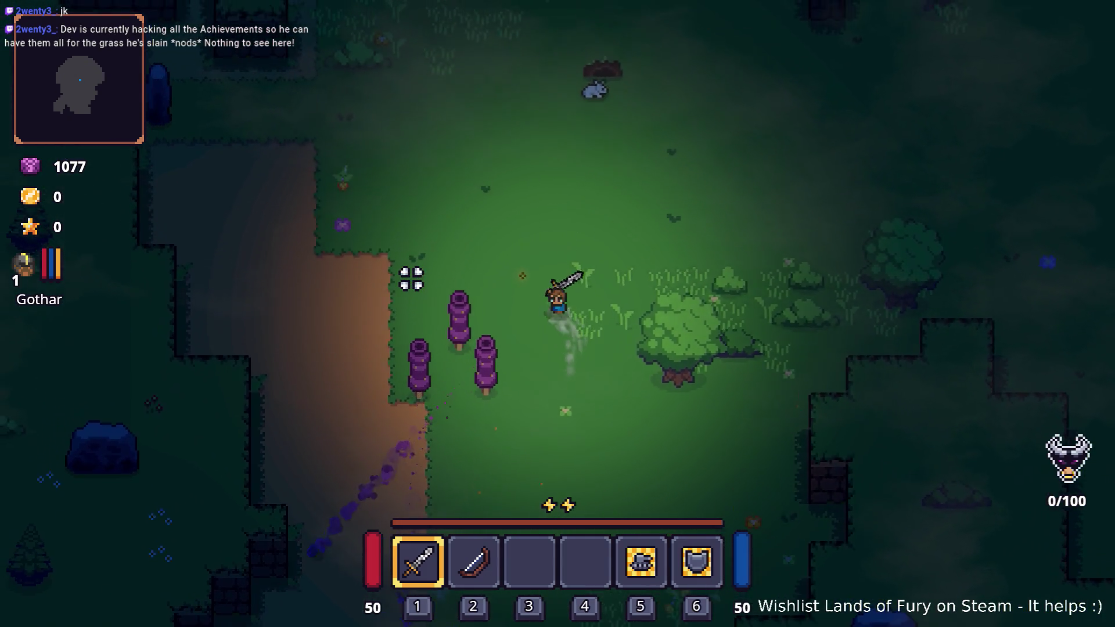
# Cut down all three purple trees, raising the counter to 29/100.
pyautogui.click(462, 382)
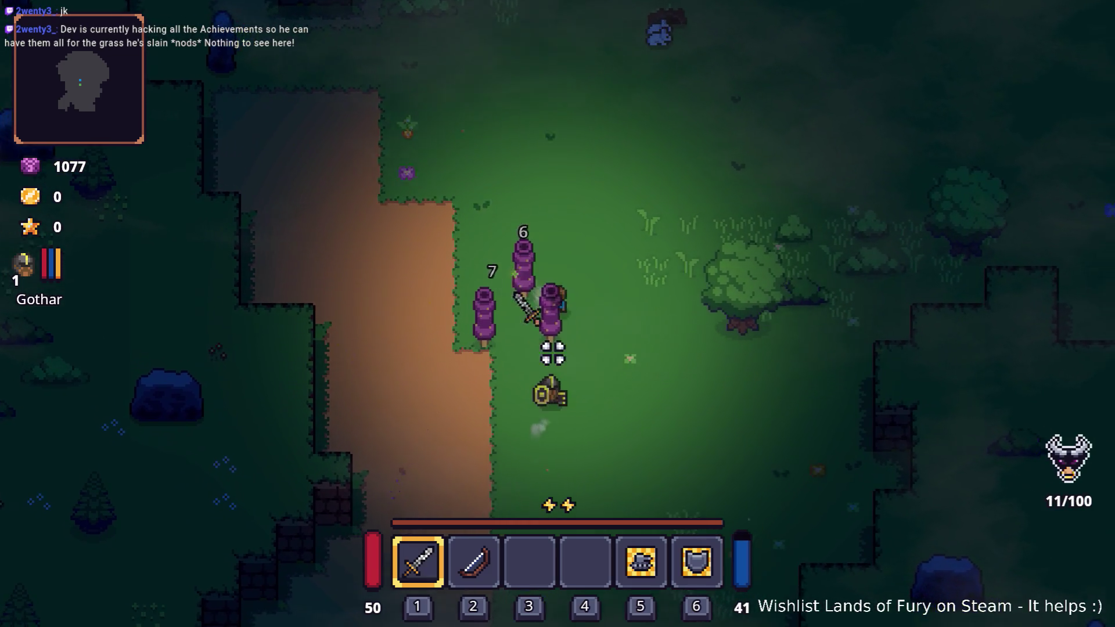
pyautogui.press('s')
pyautogui.press('d')
pyautogui.click(553, 274)
pyautogui.click(453, 294)
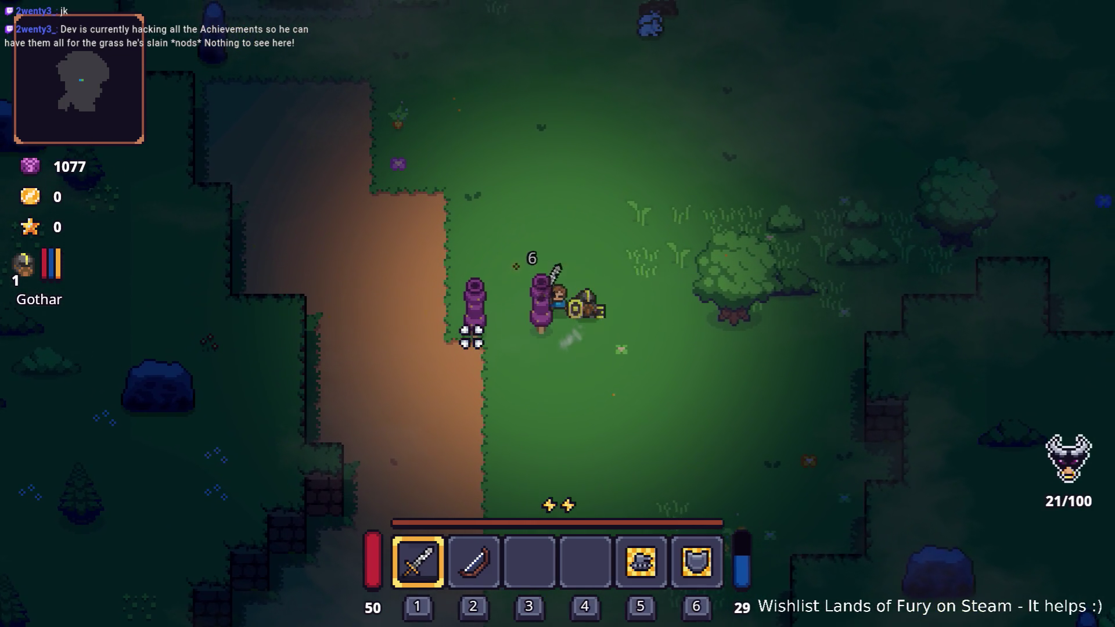
pyautogui.press('a')
pyautogui.click(451, 347)
# Fight the golem in the clearing, re-equip the sword, and head up-left into the forest.
pyautogui.press('w')
pyautogui.press('d')
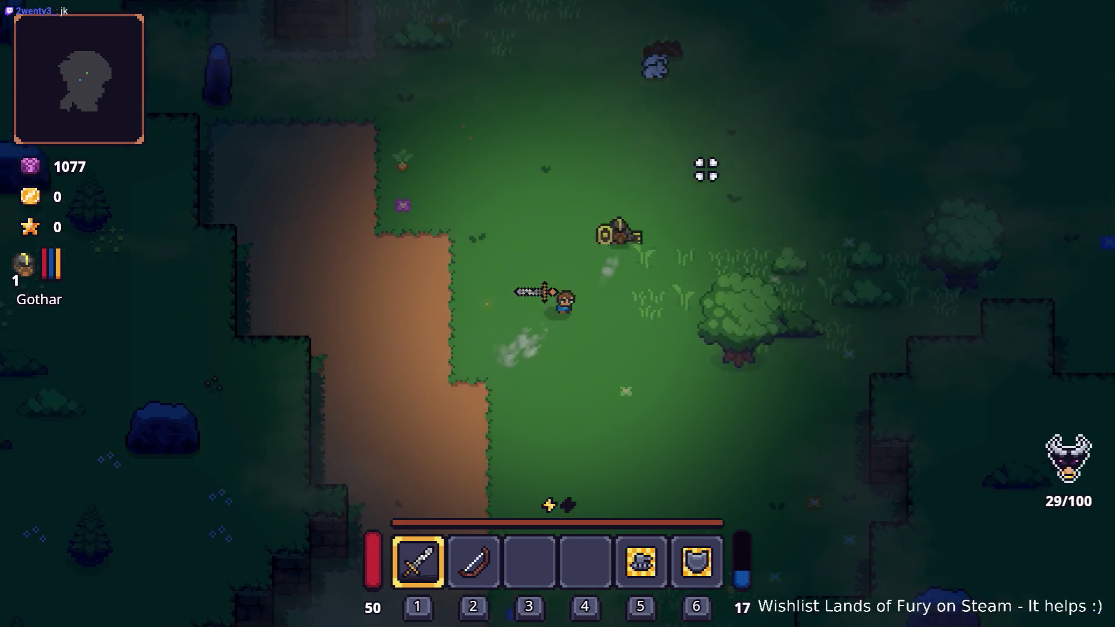
pyautogui.click(461, 268)
pyautogui.press('w')
pyautogui.press('d')
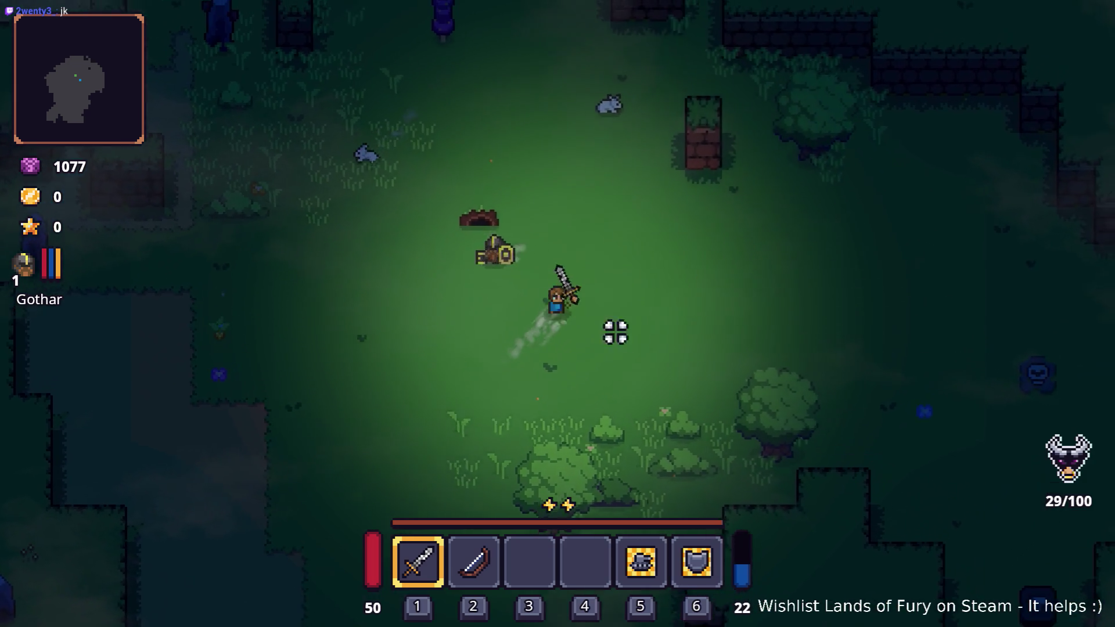
pyautogui.press('3')
pyautogui.press('1')
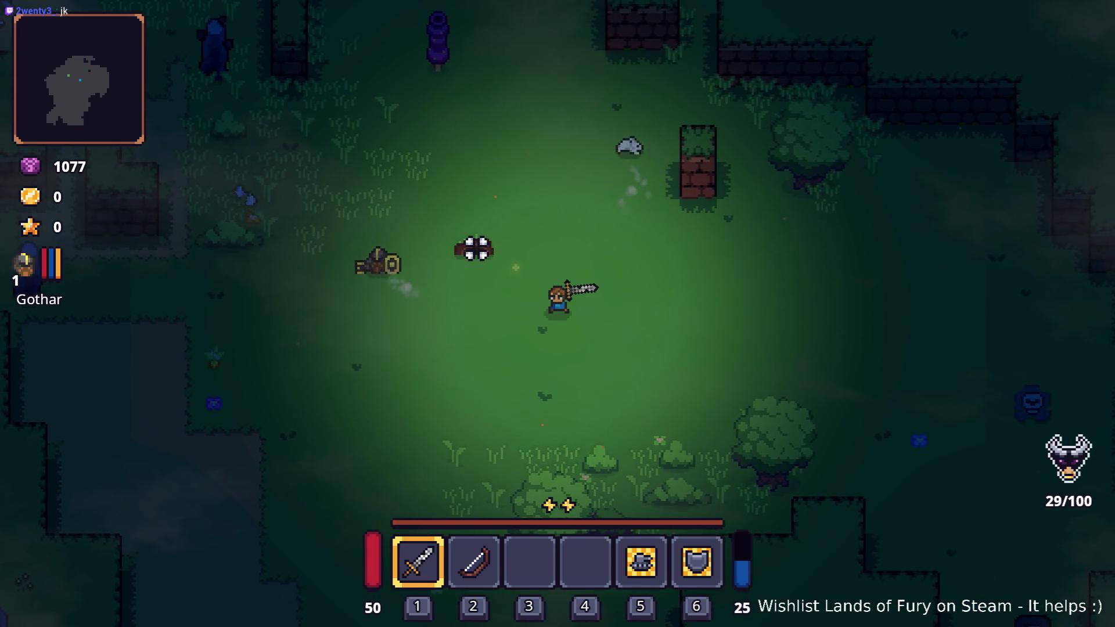
pyautogui.press('a')
pyautogui.hotkey('w', 'a')
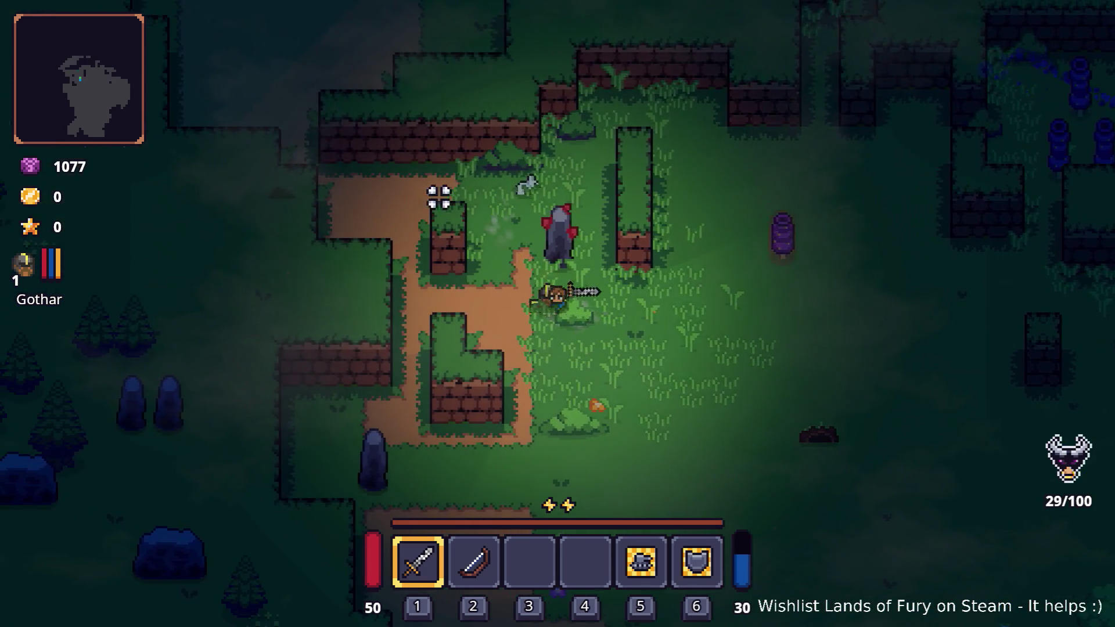
pyautogui.hotkey('w', 'a')
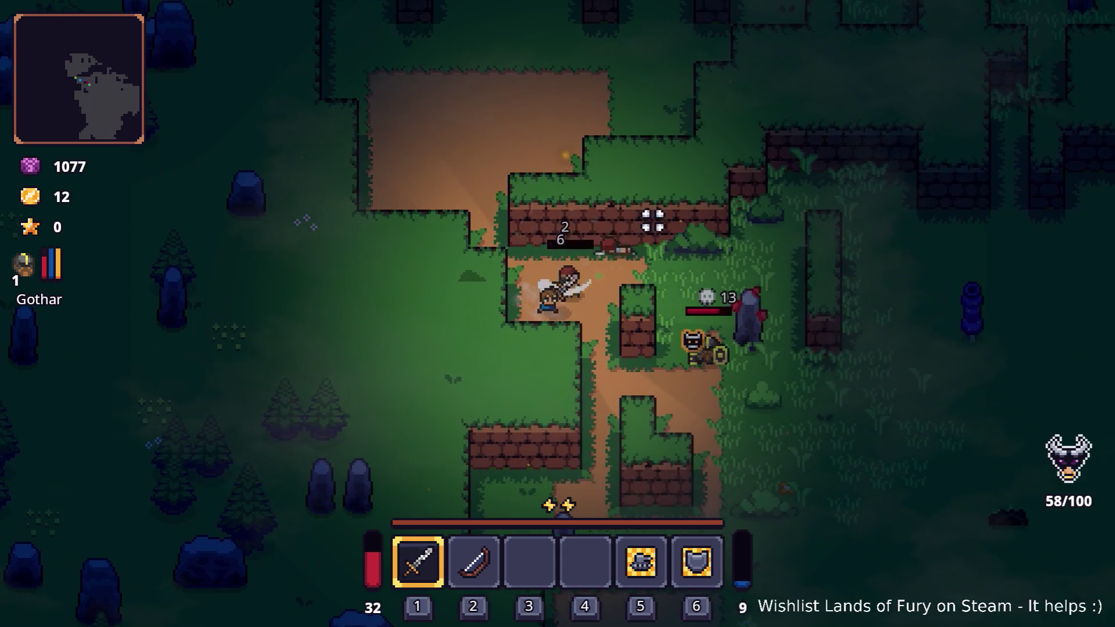
# Walk north to the chest and crate and collect the stick.
pyautogui.hotkey('d', 's')
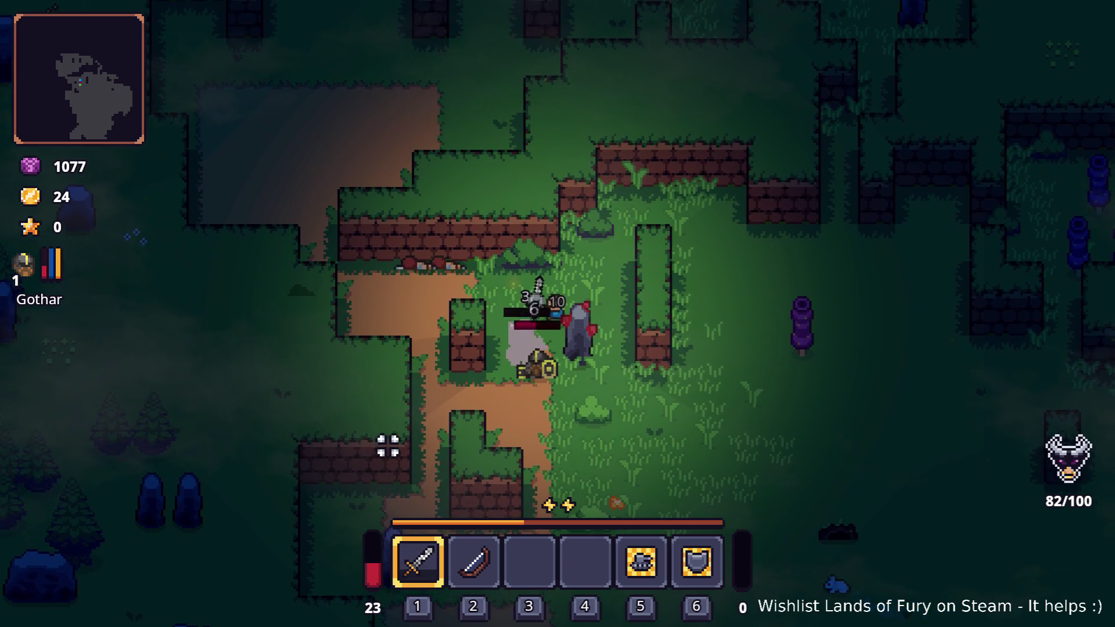
pyautogui.hotkey('a', 'w')
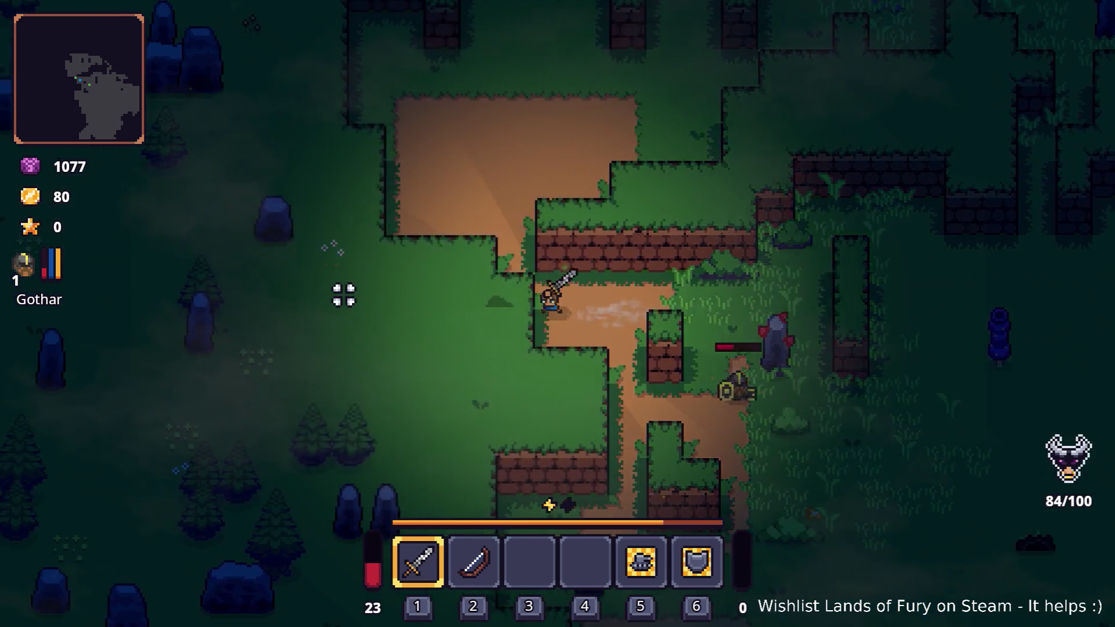
pyautogui.press('w')
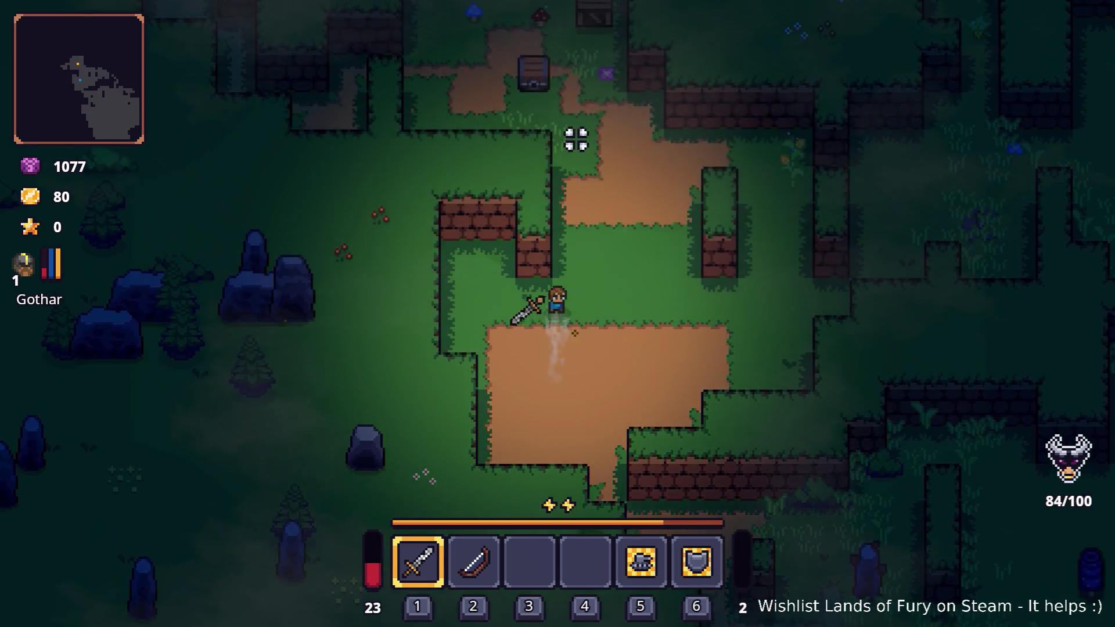
pyautogui.press('w')
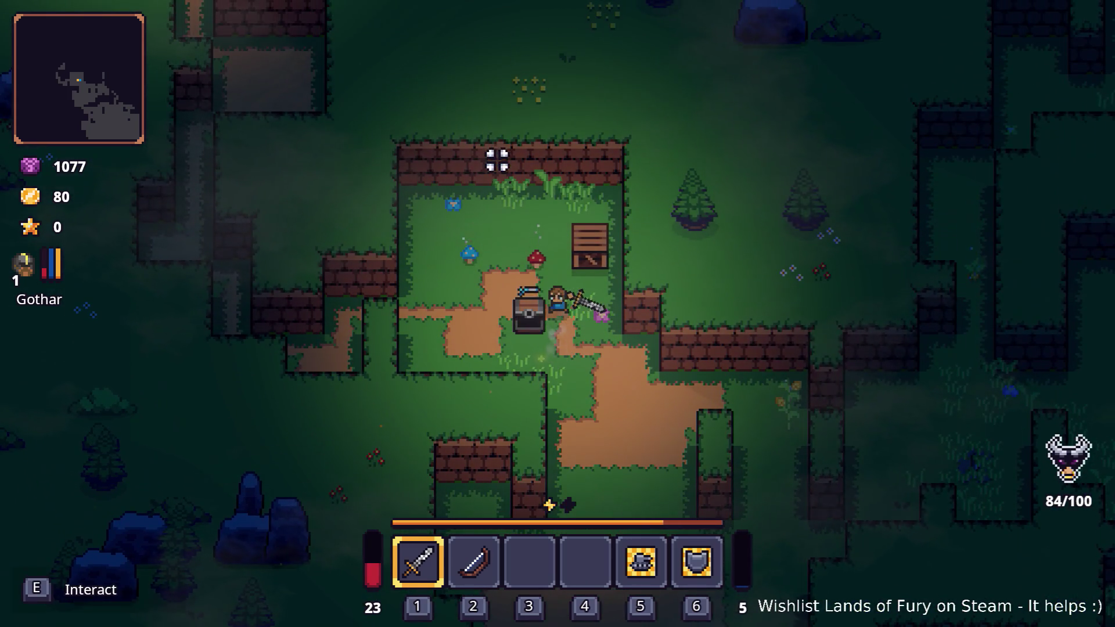
pyautogui.press('w')
pyautogui.click(464, 194)
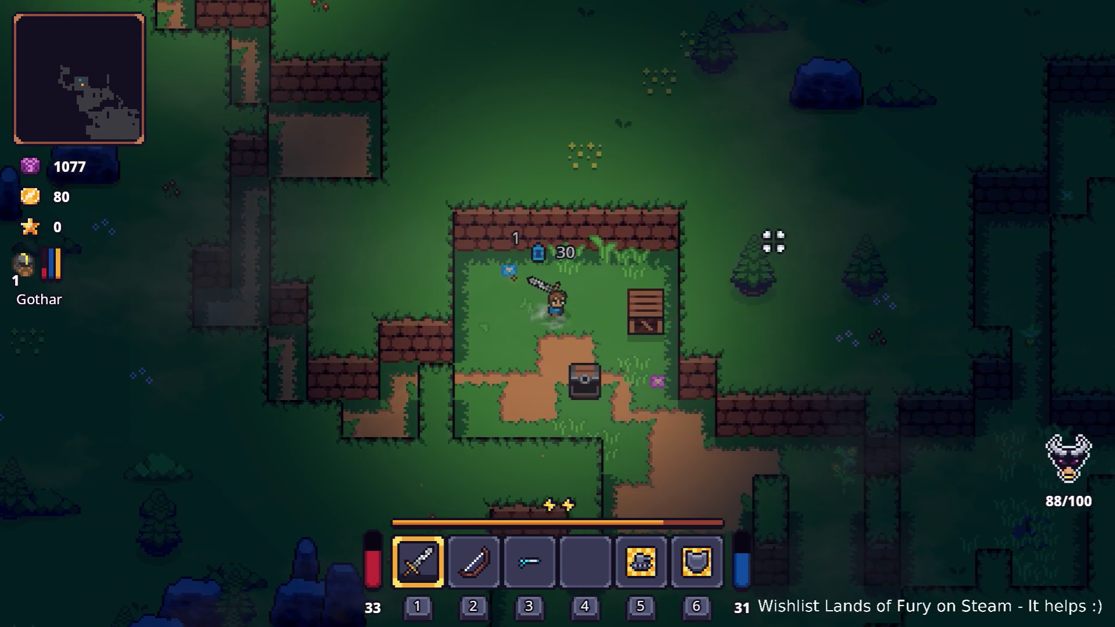
# Follow the narrow path up and left to the campfire camp.
pyautogui.press('s')
pyautogui.press('a')
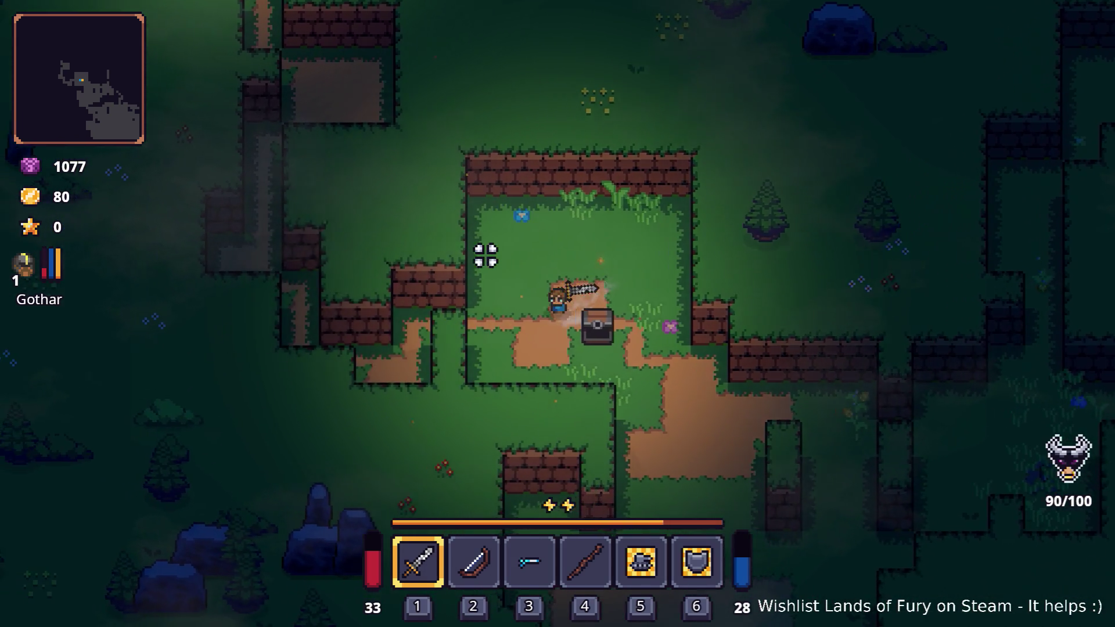
pyautogui.press('a')
pyautogui.press('w')
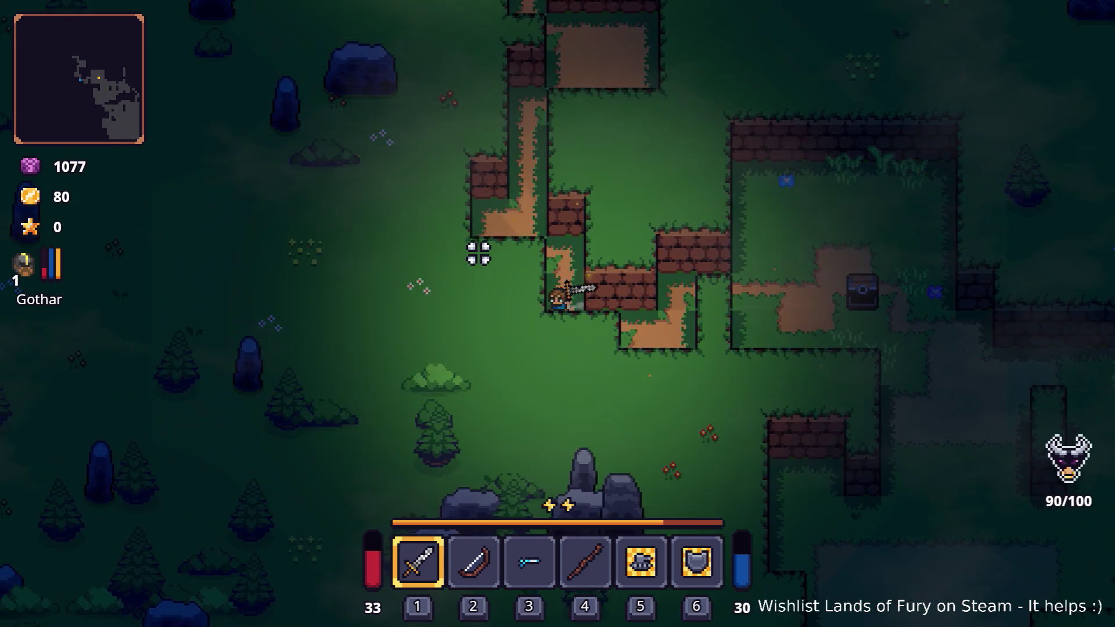
pyautogui.press('w')
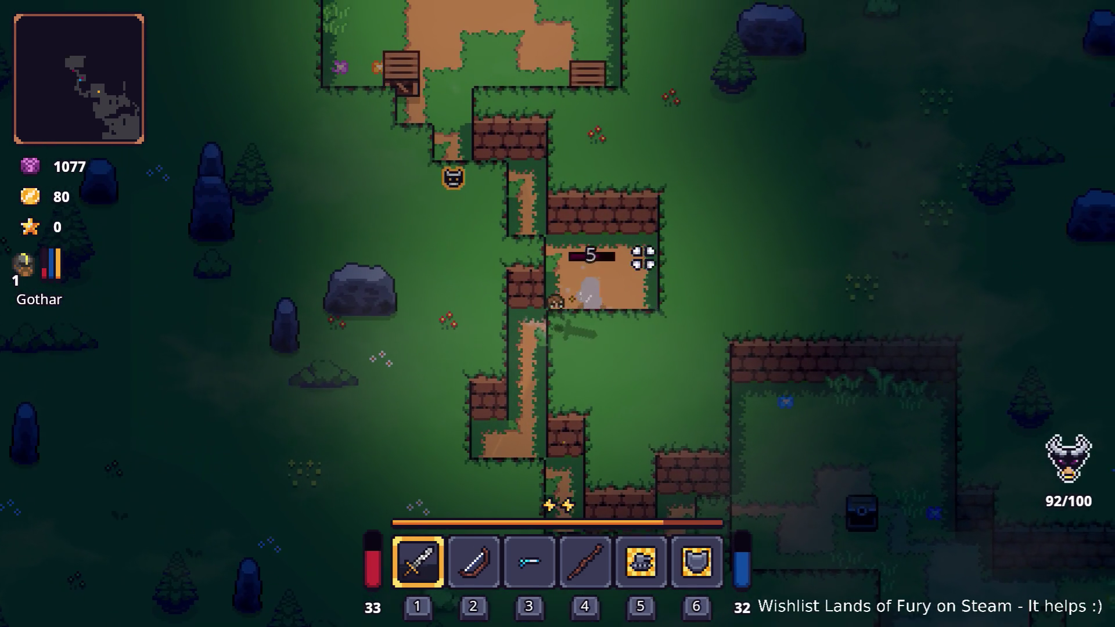
pyautogui.press('w')
pyautogui.press('a')
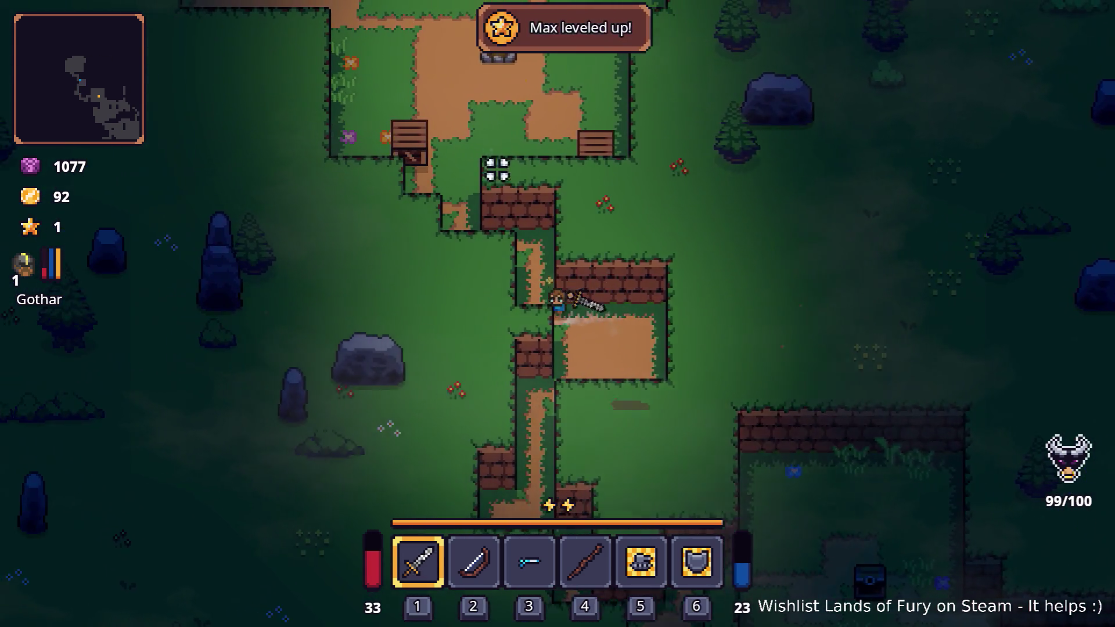
pyautogui.press('w')
pyautogui.press('a')
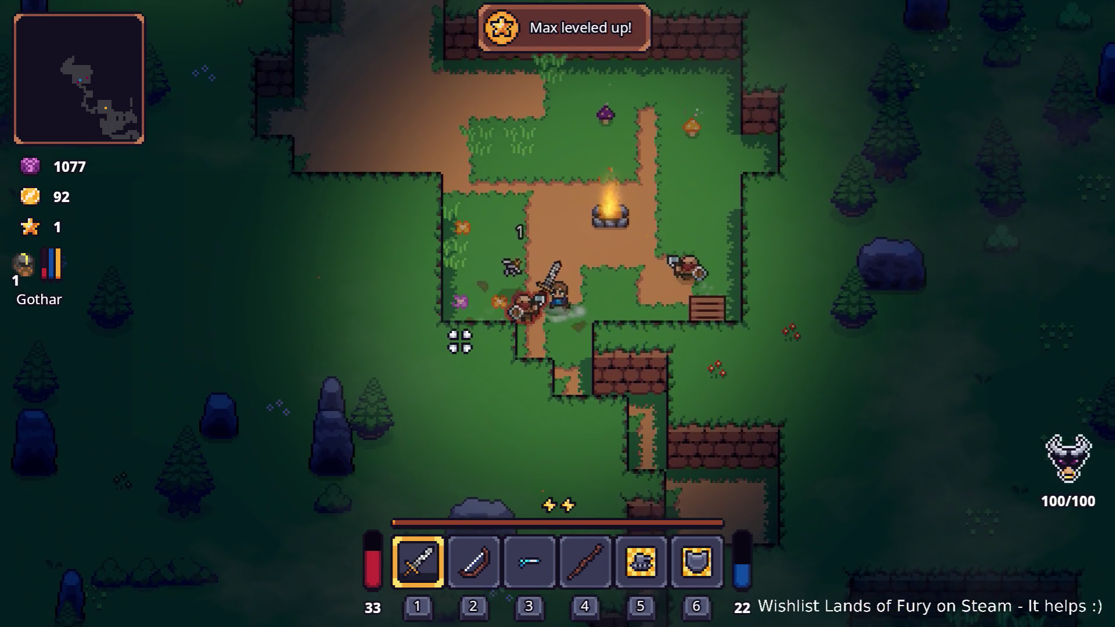
pyautogui.press('w')
pyautogui.press('d')
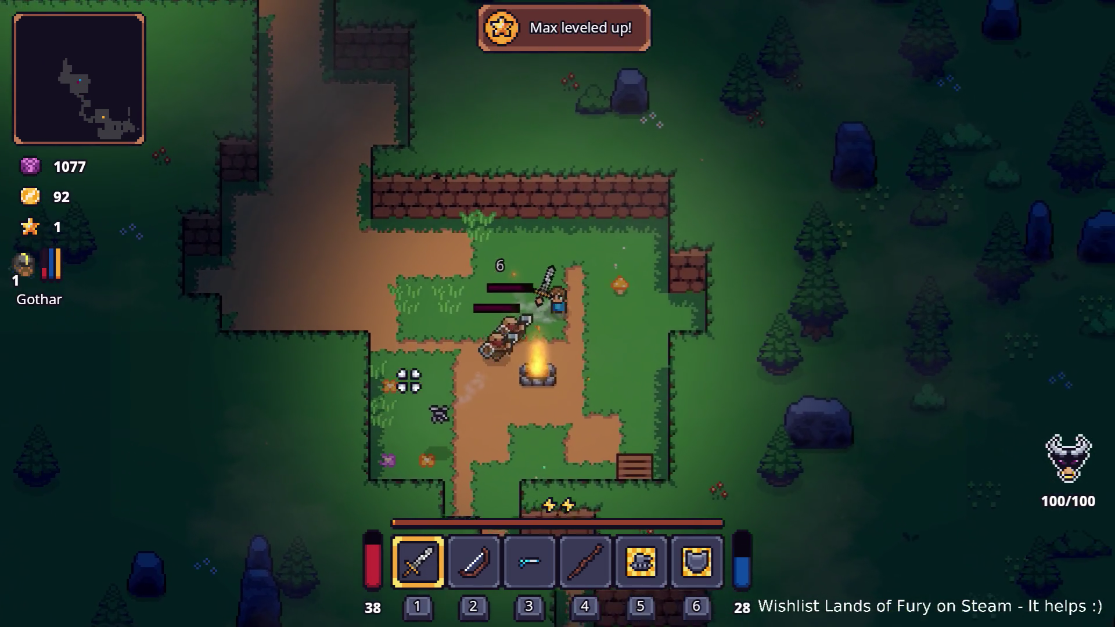
# Kill the enemy by the campfire with sword swings and collect its dropped loot.
pyautogui.click(429, 258)
pyautogui.press('d')
pyautogui.click(435, 234)
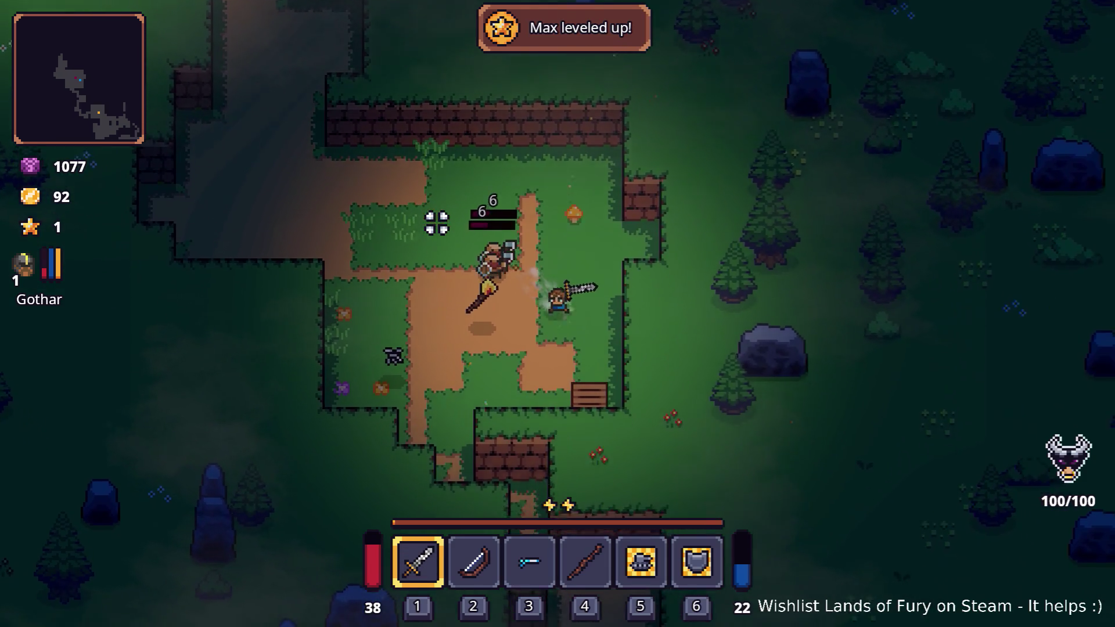
pyautogui.press('a')
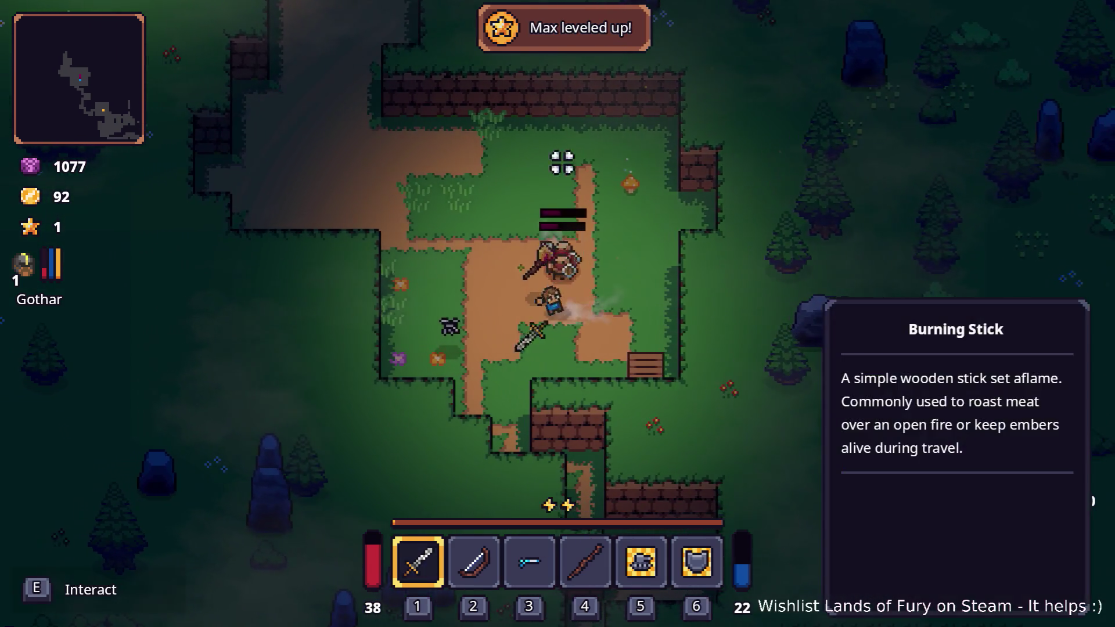
pyautogui.click(604, 168)
pyautogui.click(685, 215)
pyautogui.click(700, 227)
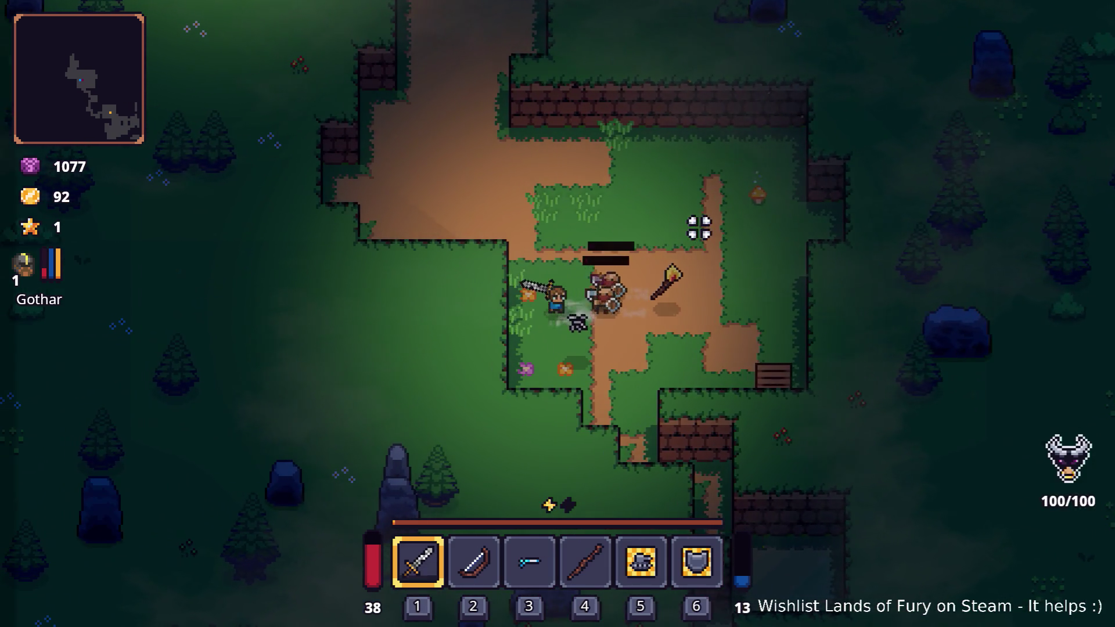
pyautogui.click(699, 222)
pyautogui.press('s')
pyautogui.press('d')
pyautogui.click(778, 325)
pyautogui.press('w')
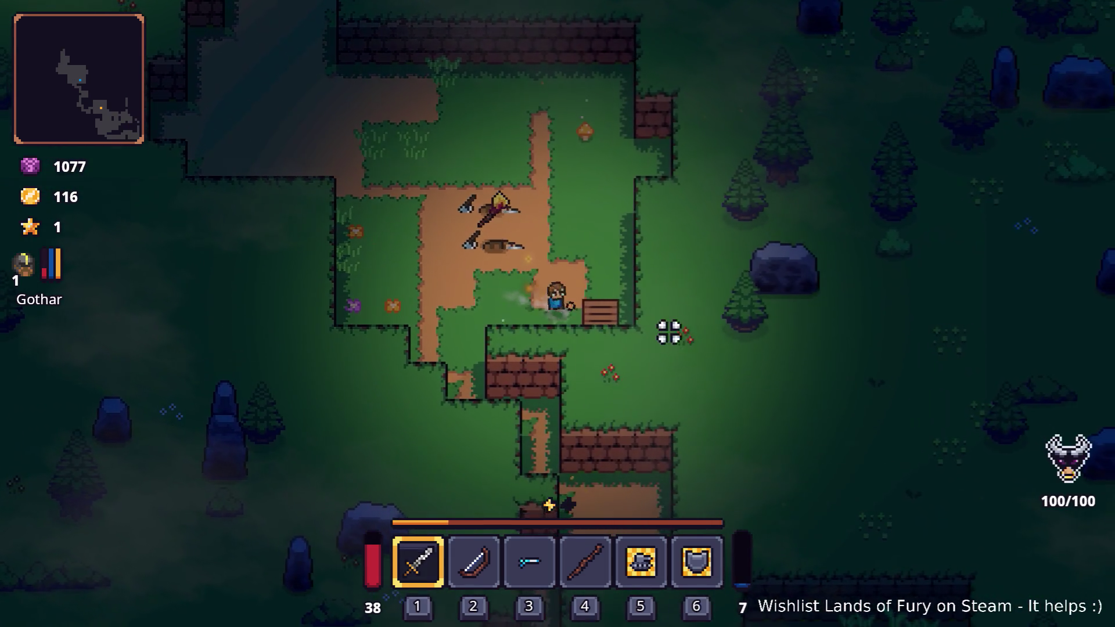
# Return toward the campfire, lure an enemy down the path, and pick up the rope.
pyautogui.press('w')
pyautogui.press('a')
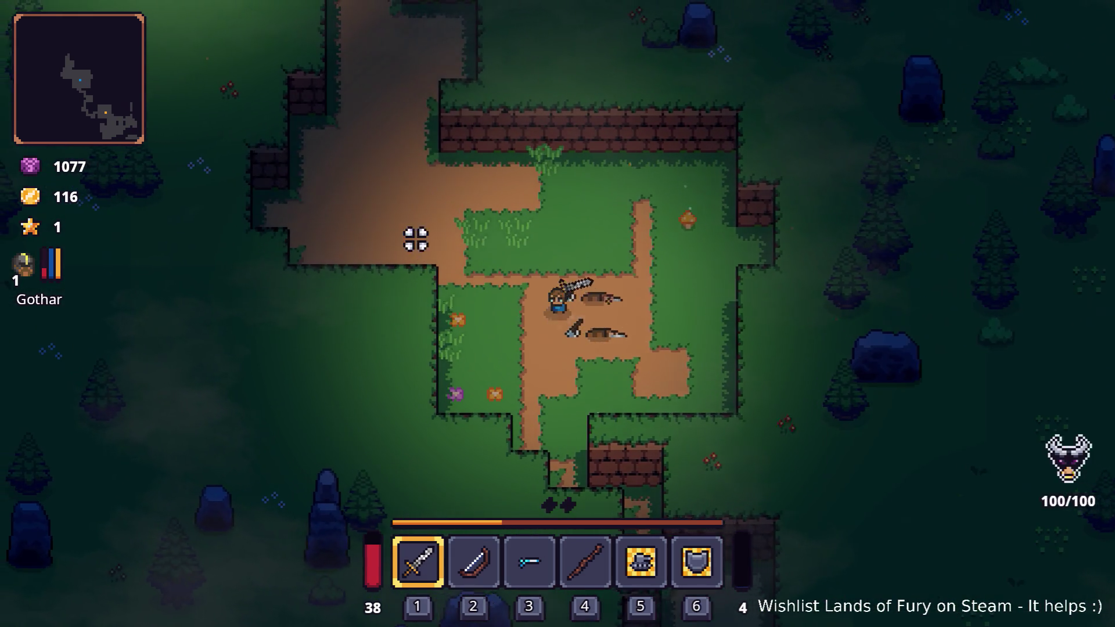
pyautogui.press('w')
pyautogui.press('a')
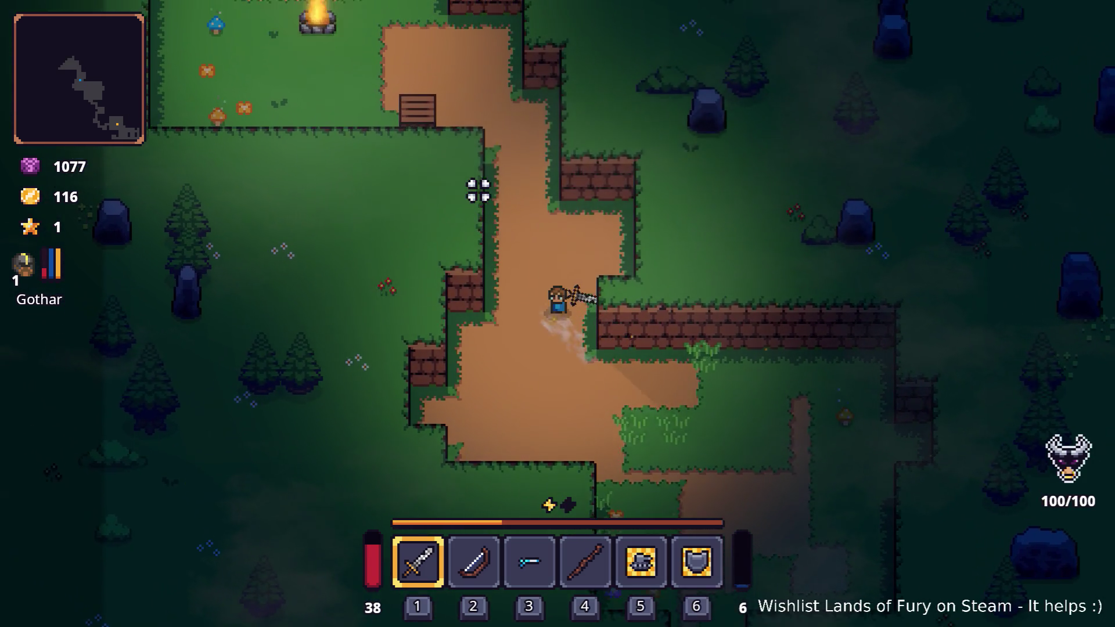
pyautogui.press('w')
pyautogui.press('a')
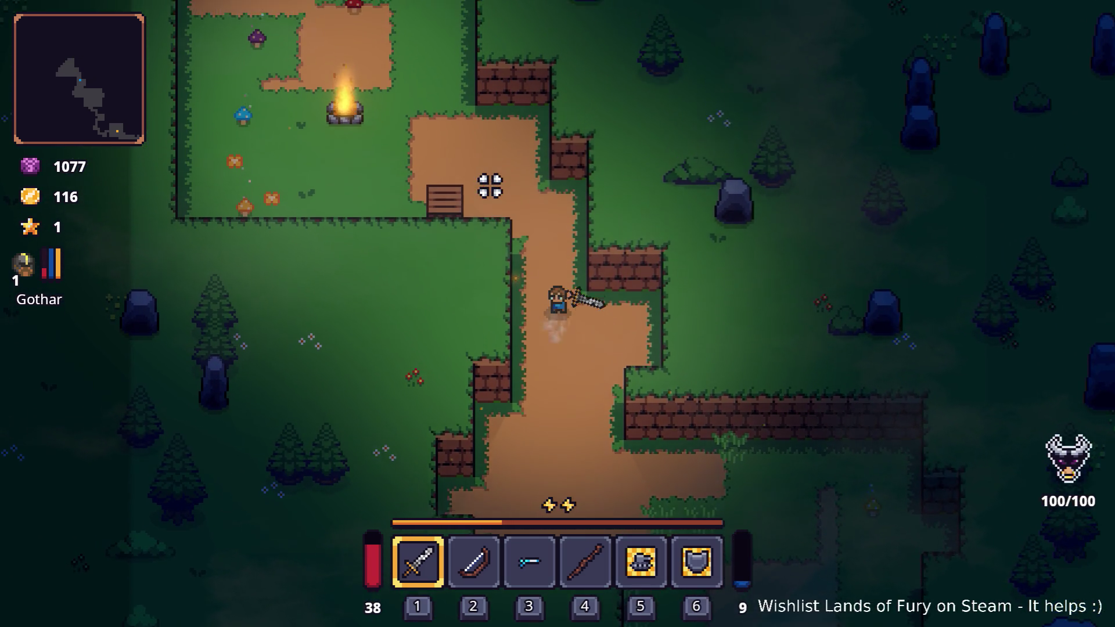
pyautogui.press('s')
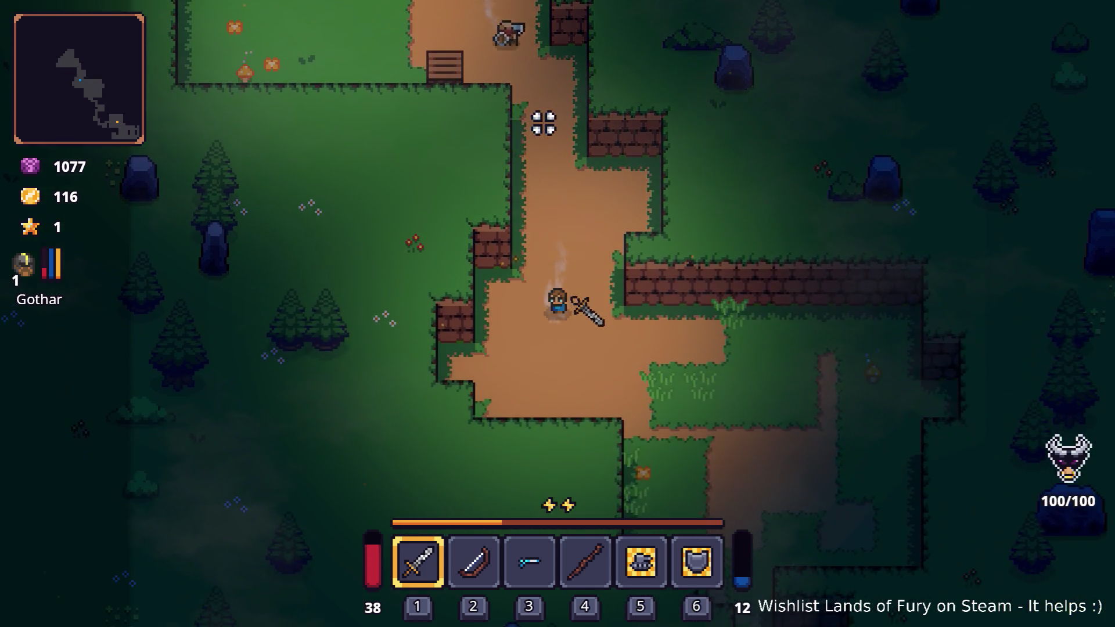
pyautogui.press('w')
pyautogui.press('w')
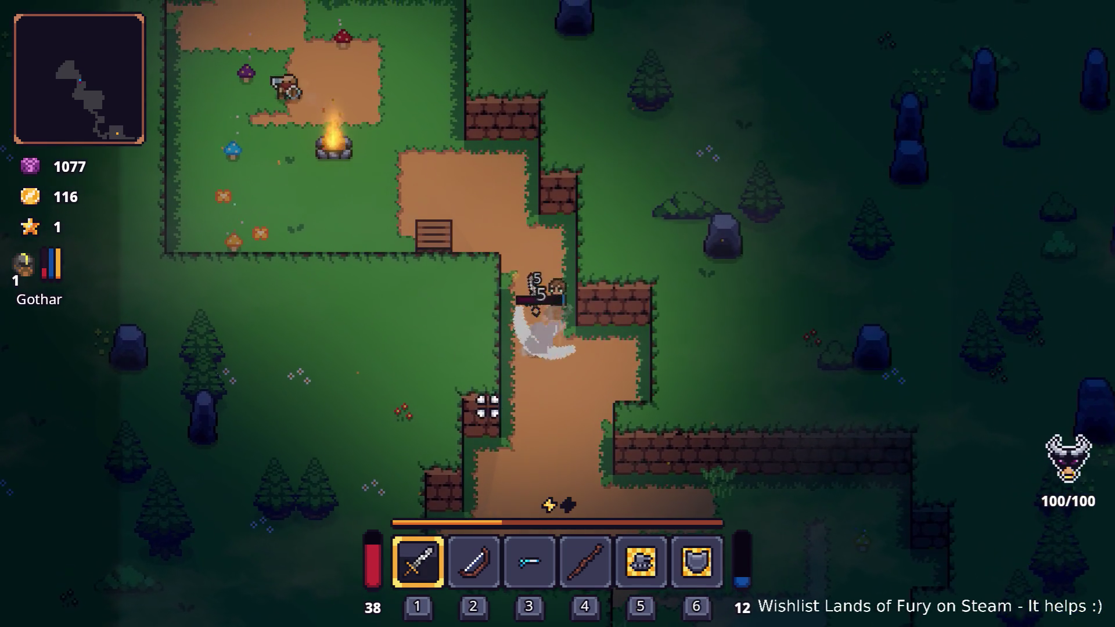
pyautogui.press('a')
pyautogui.press('a')
pyautogui.press('w')
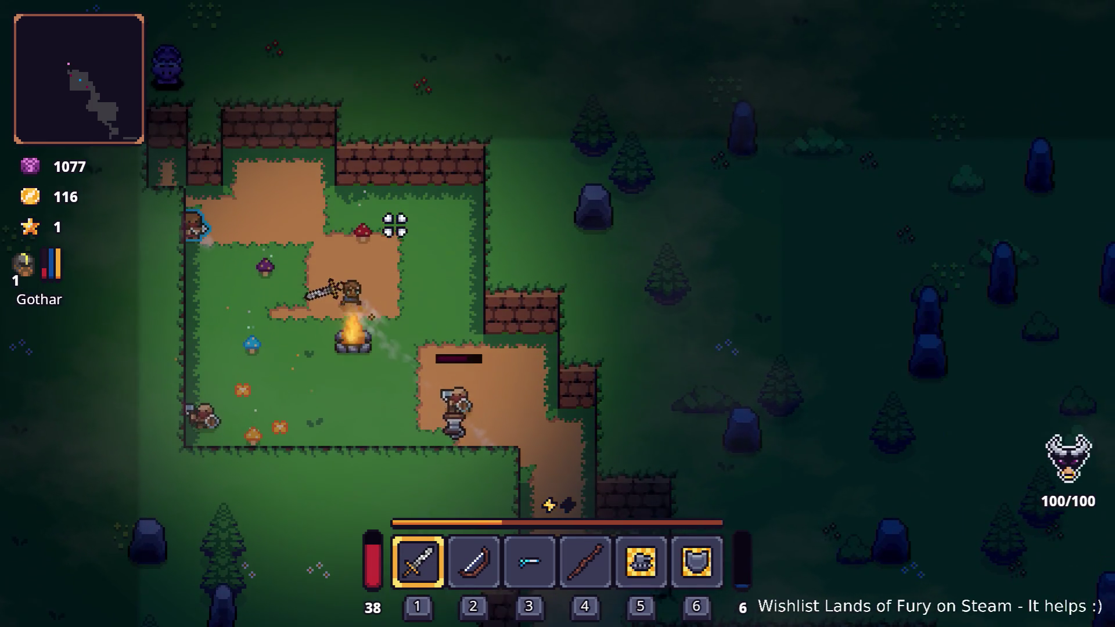
pyautogui.press('s')
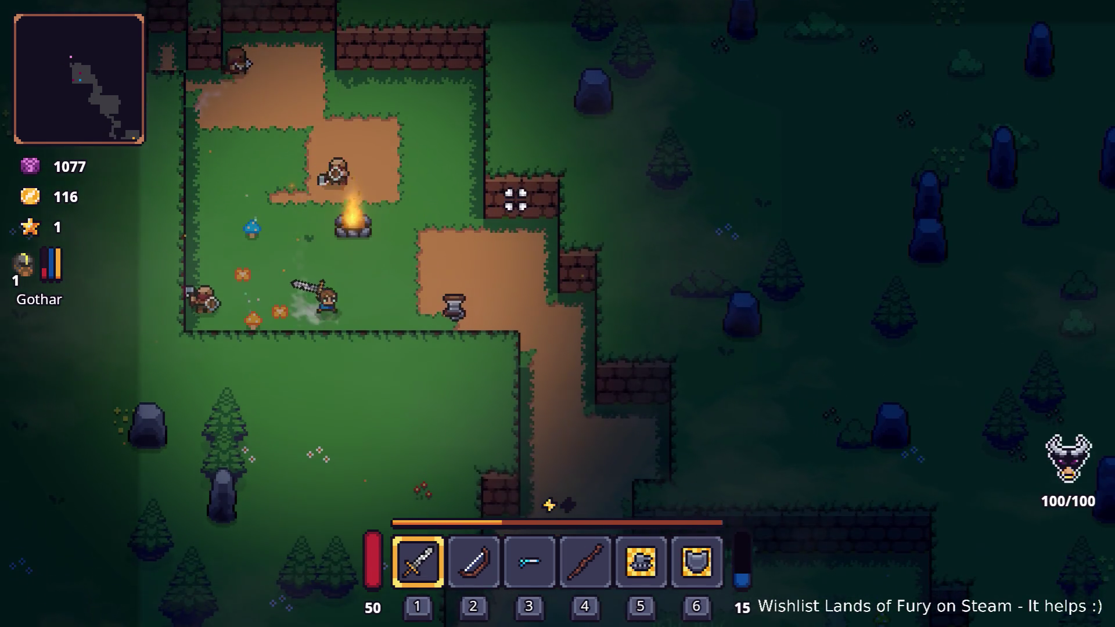
pyautogui.press('d')
# Defeat the axe enemies and the last enemy by the campfire, reaching level 2.
pyautogui.press('w')
pyautogui.click(364, 195)
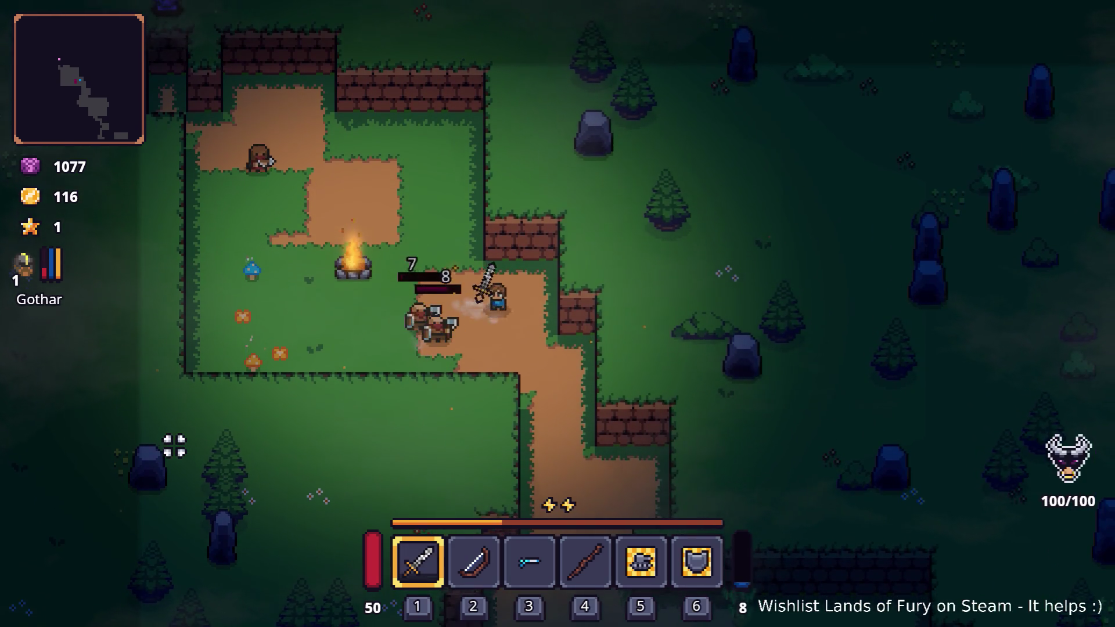
pyautogui.press('d')
pyautogui.click(166, 447)
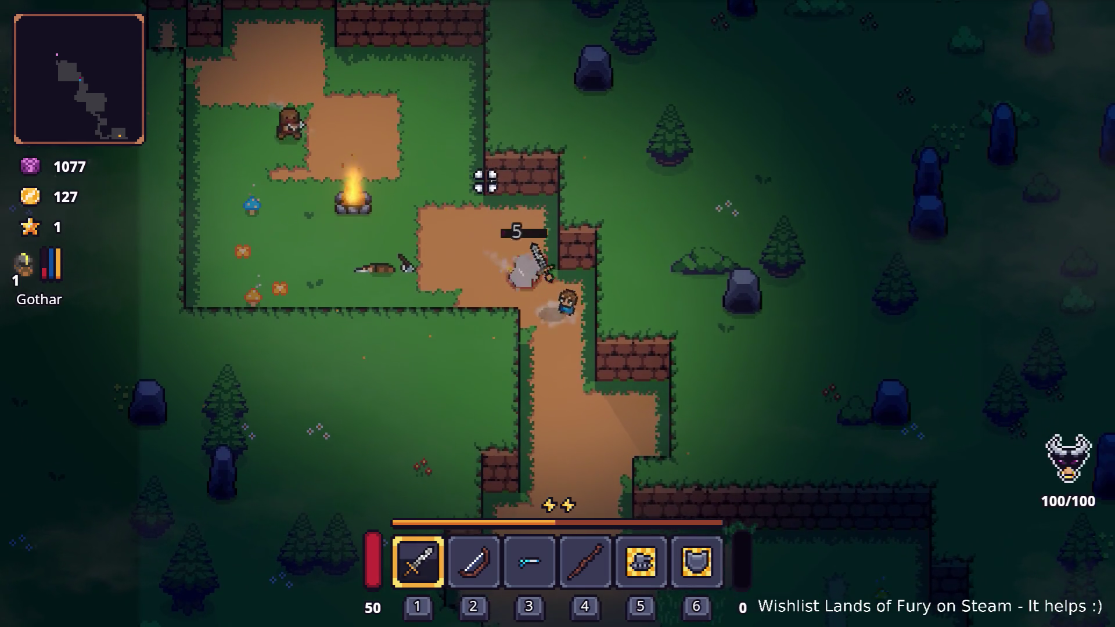
pyautogui.click(528, 179)
pyautogui.press('a')
pyautogui.press('w')
pyautogui.press('a')
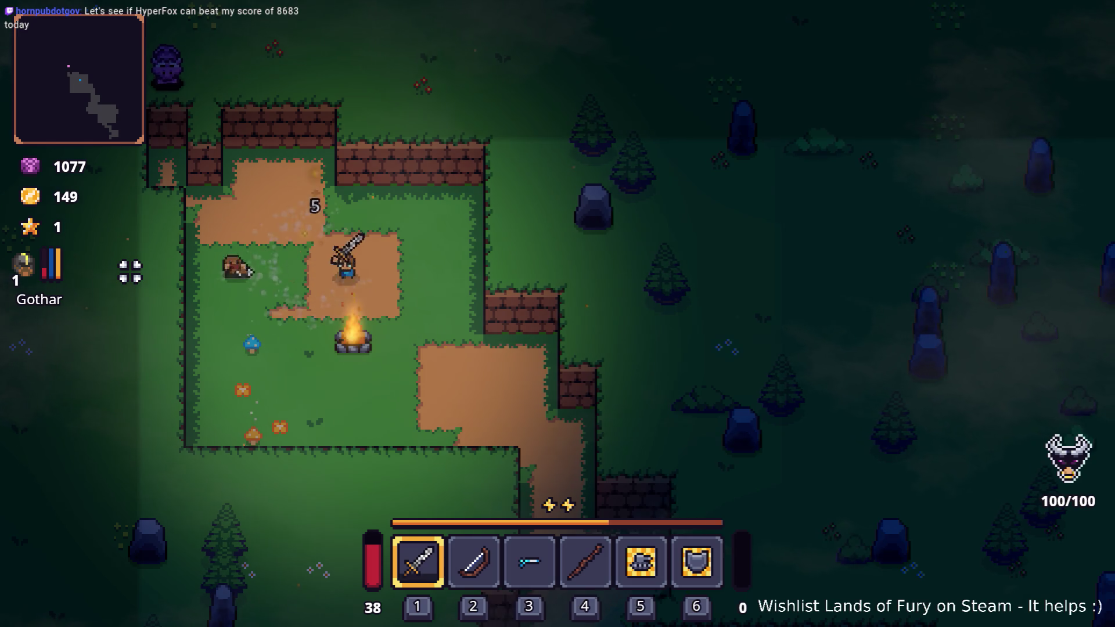
pyautogui.press('s')
pyautogui.click(441, 351)
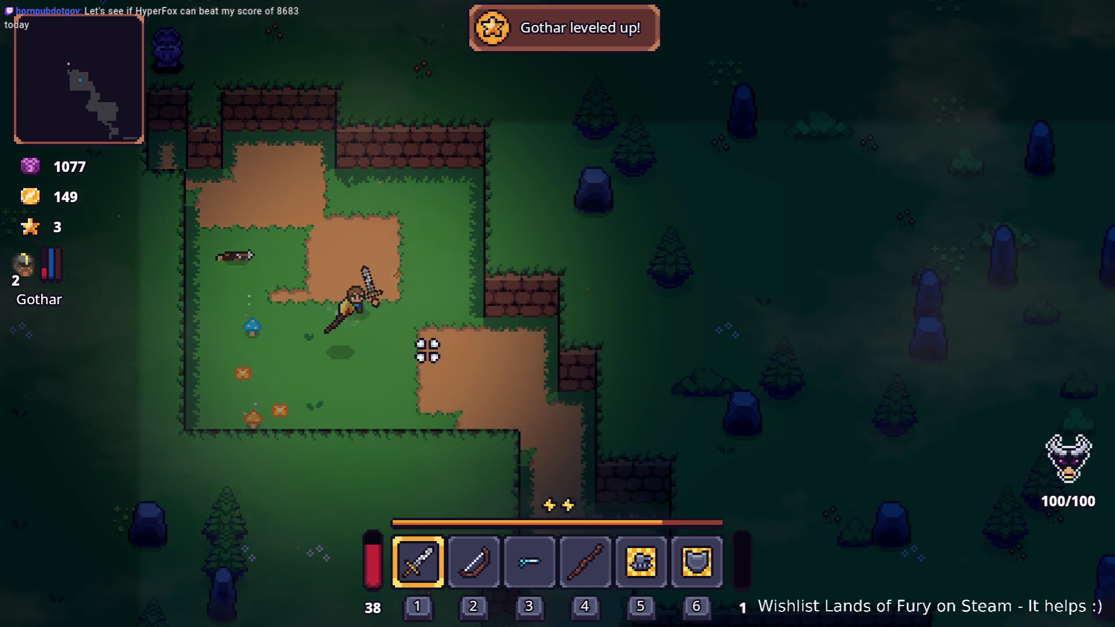
# Leave the camp along the dirt path, past the brick wall.
pyautogui.press('s')
pyautogui.press('d')
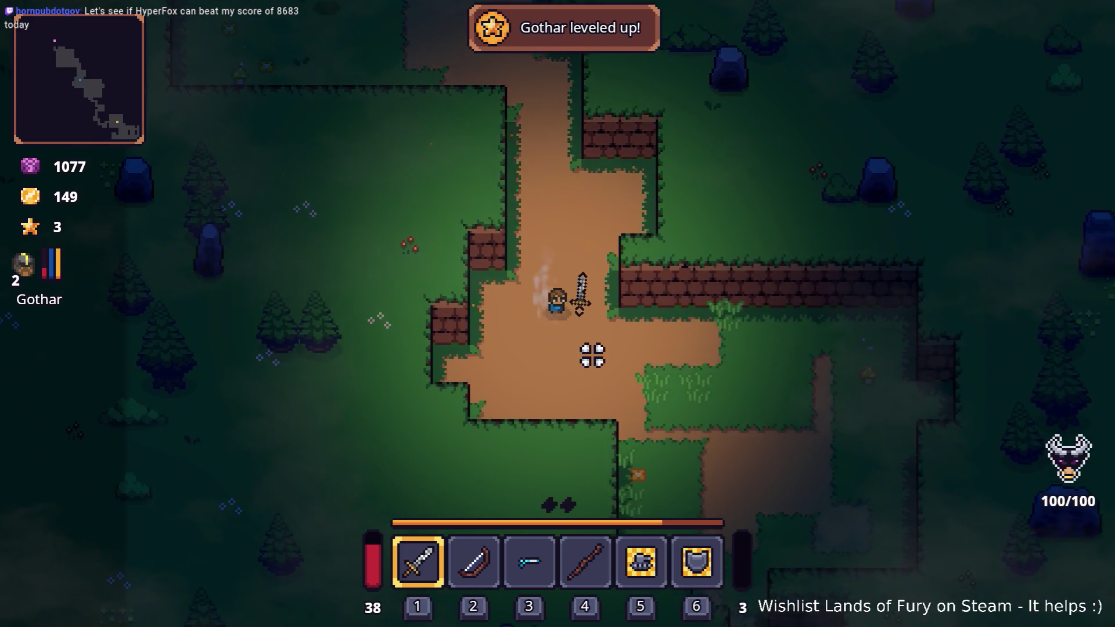
pyautogui.press('d')
pyautogui.press('s')
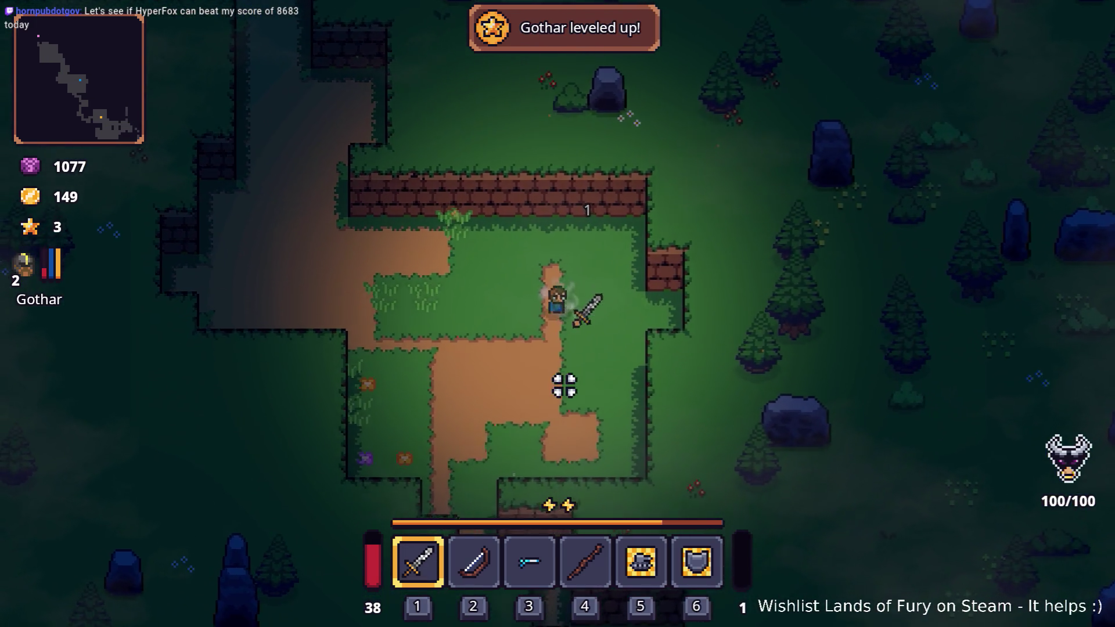
pyautogui.press('s')
# Spend the ALMA skill point on Electric Dash instead of Dash Booster and confirm.
pyautogui.press('i')
pyautogui.click(377, 429)
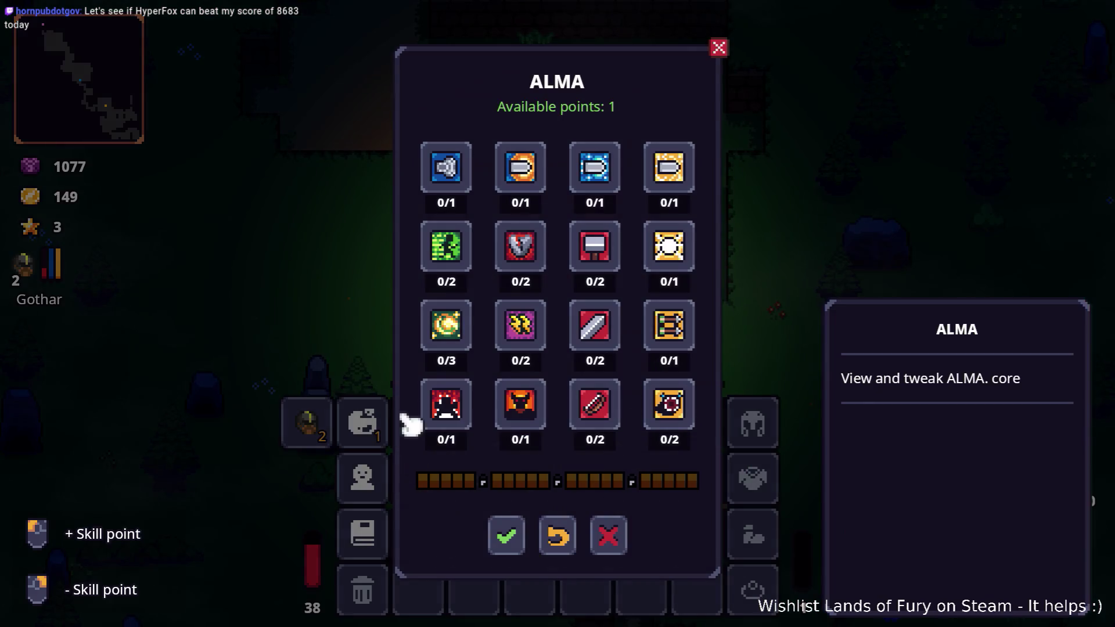
pyautogui.click(461, 252)
pyautogui.rightClick(463, 257)
pyautogui.click(454, 346)
pyautogui.click(507, 534)
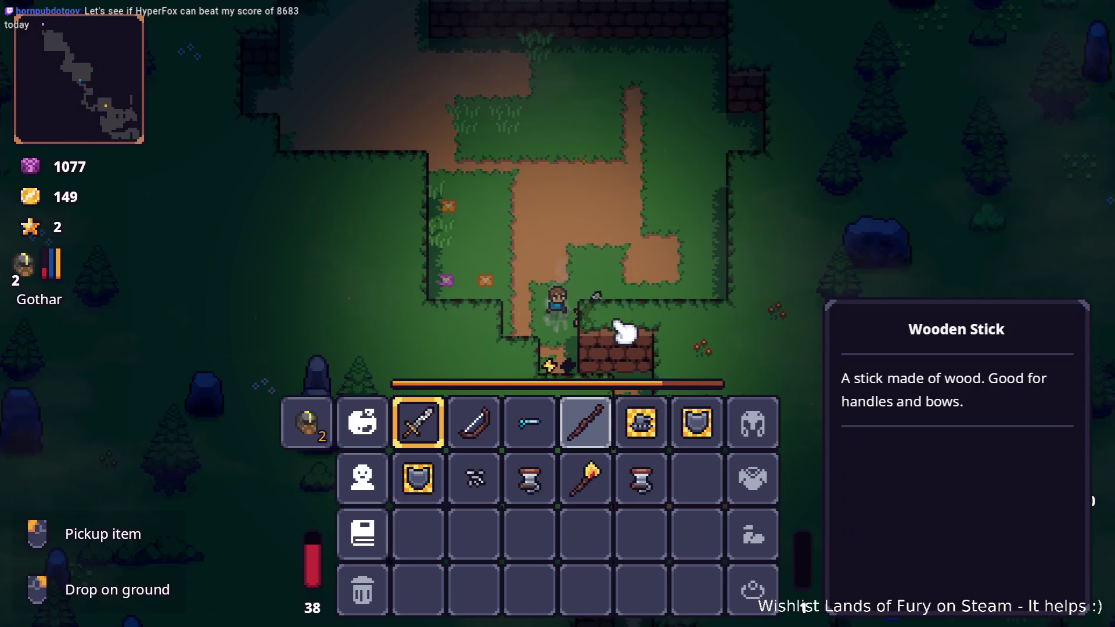
pyautogui.press('i')
# Look over the Sound options, with Music Volume at 80%, then resume the game.
pyautogui.press('d')
pyautogui.press('s')
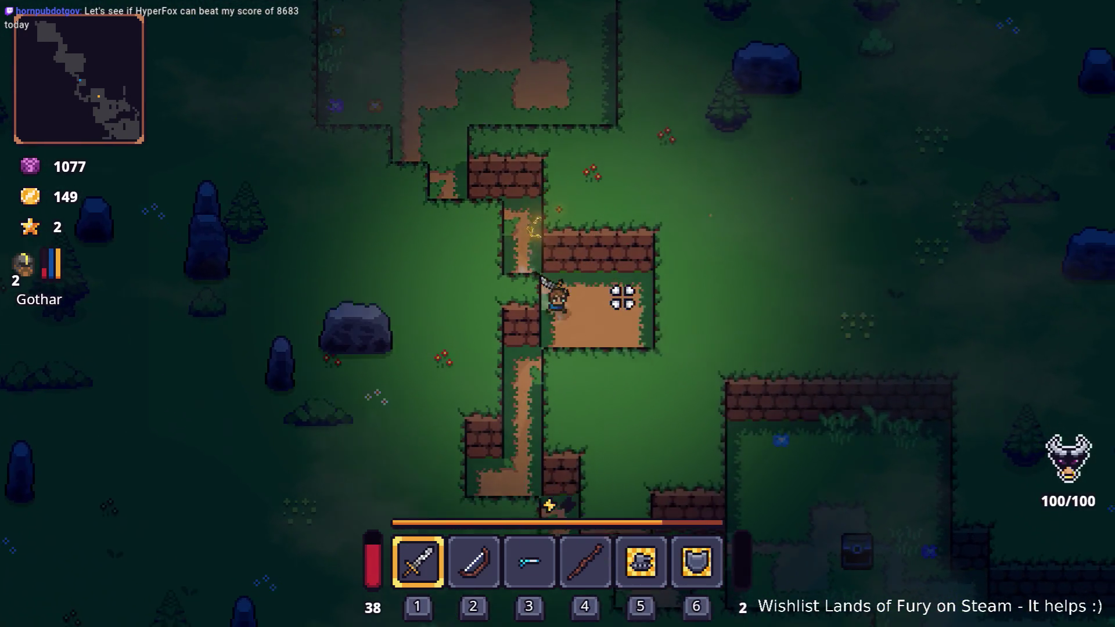
pyautogui.press('i')
pyautogui.press('i')
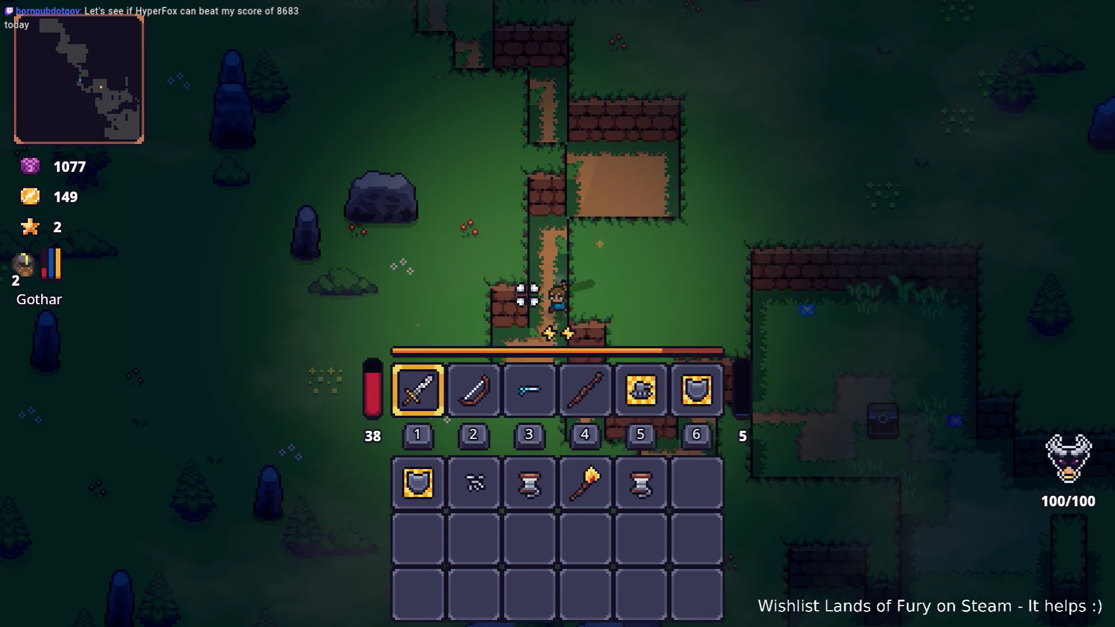
pyautogui.press('Escape')
pyautogui.click(522, 378)
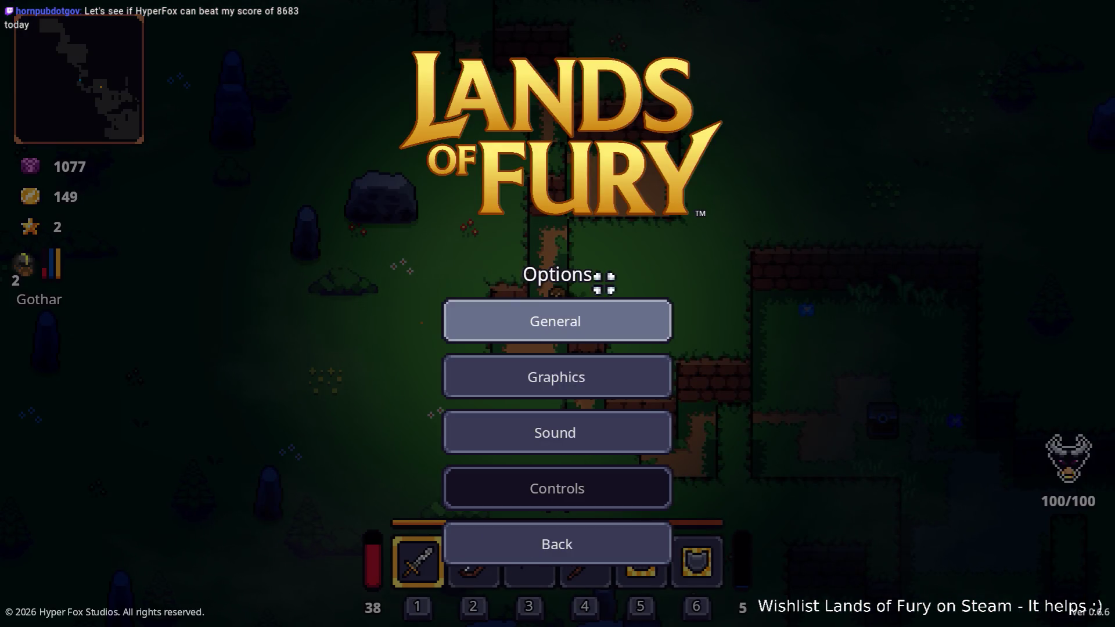
pyautogui.click(556, 434)
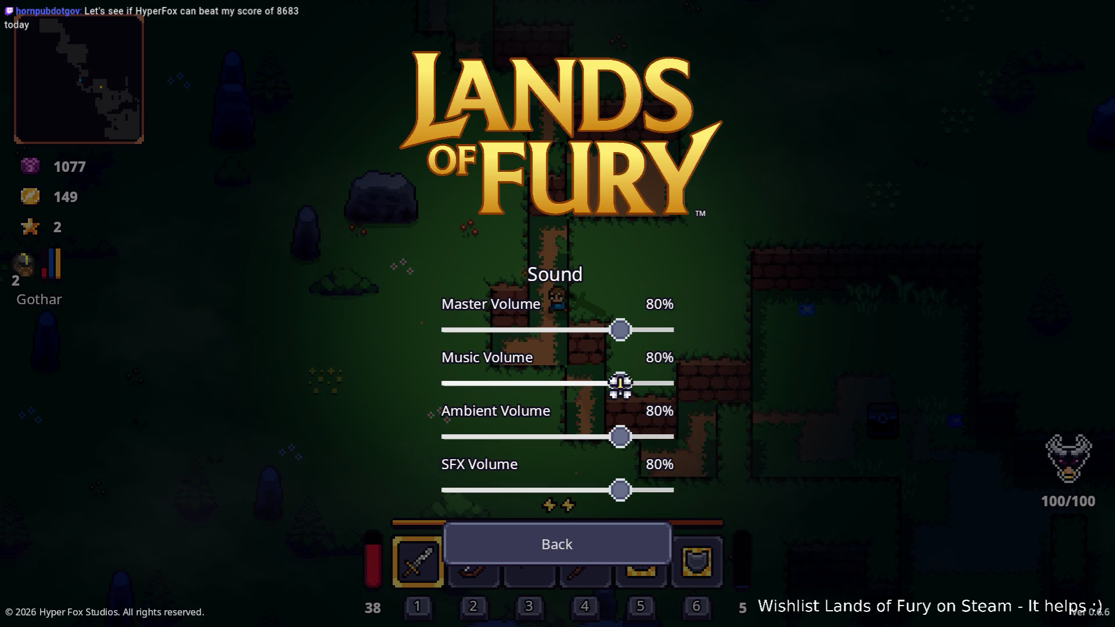
pyautogui.click(574, 544)
pyautogui.click(568, 319)
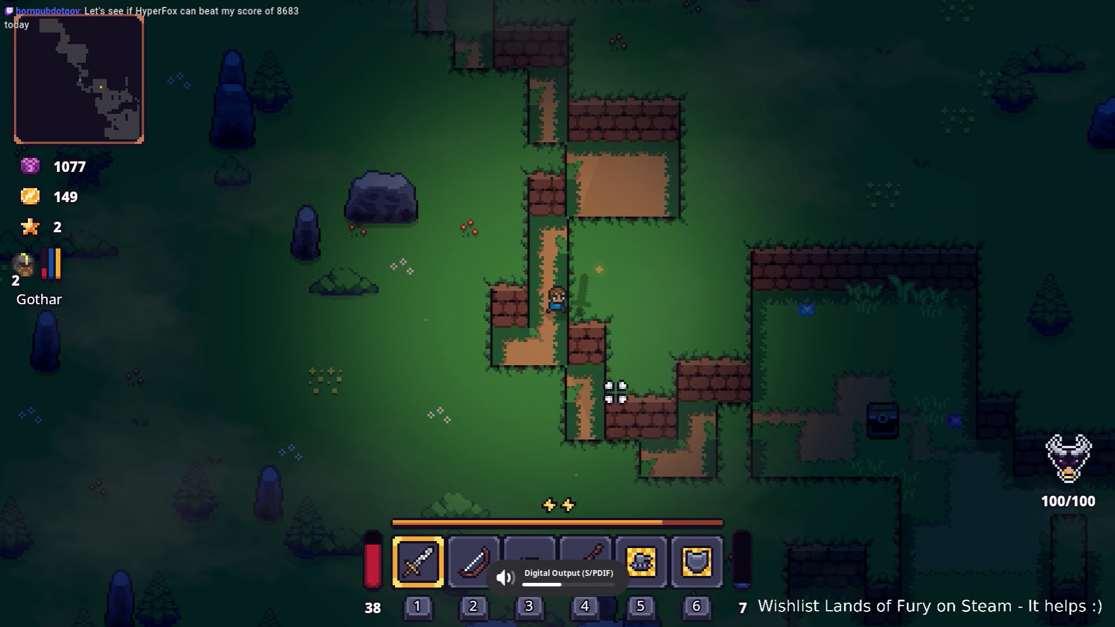
# Walk right past the chest through the forest to the goblin merchant Snip.
pyautogui.press('s')
pyautogui.press('d')
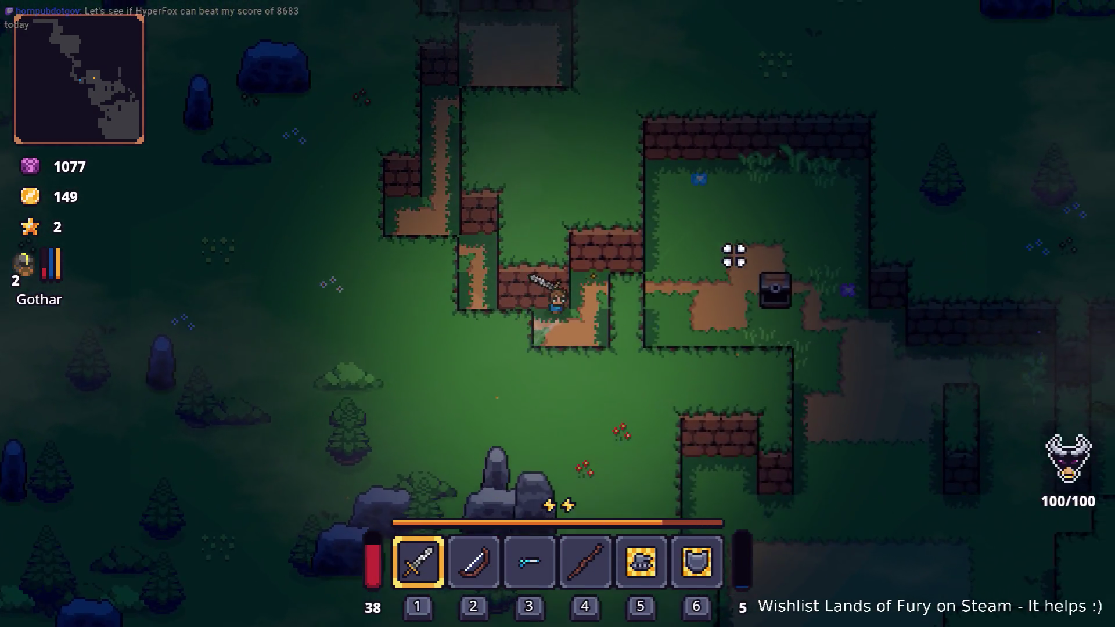
pyautogui.press('d')
pyautogui.press('s')
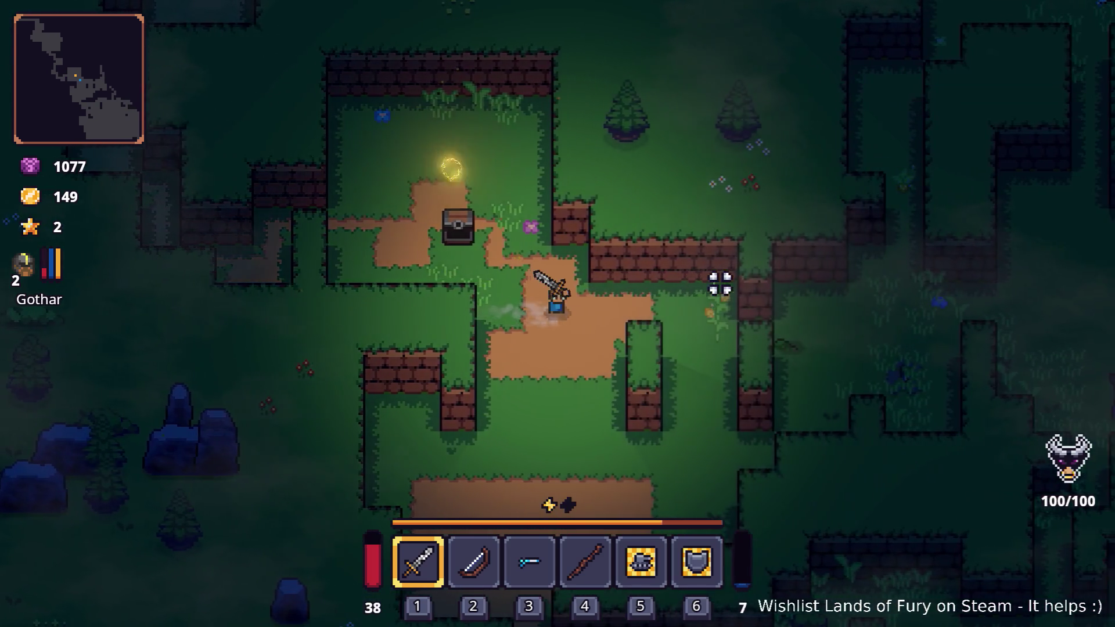
pyautogui.press('d')
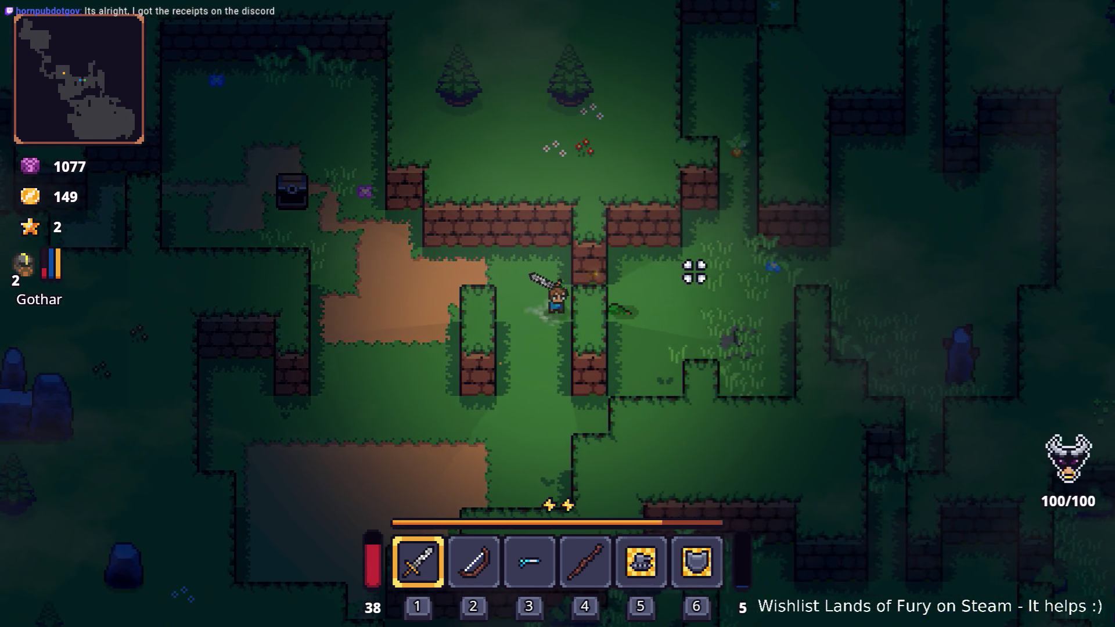
pyautogui.press('d')
# Talk to Snip, browse his shop, then close it.
pyautogui.press('e')
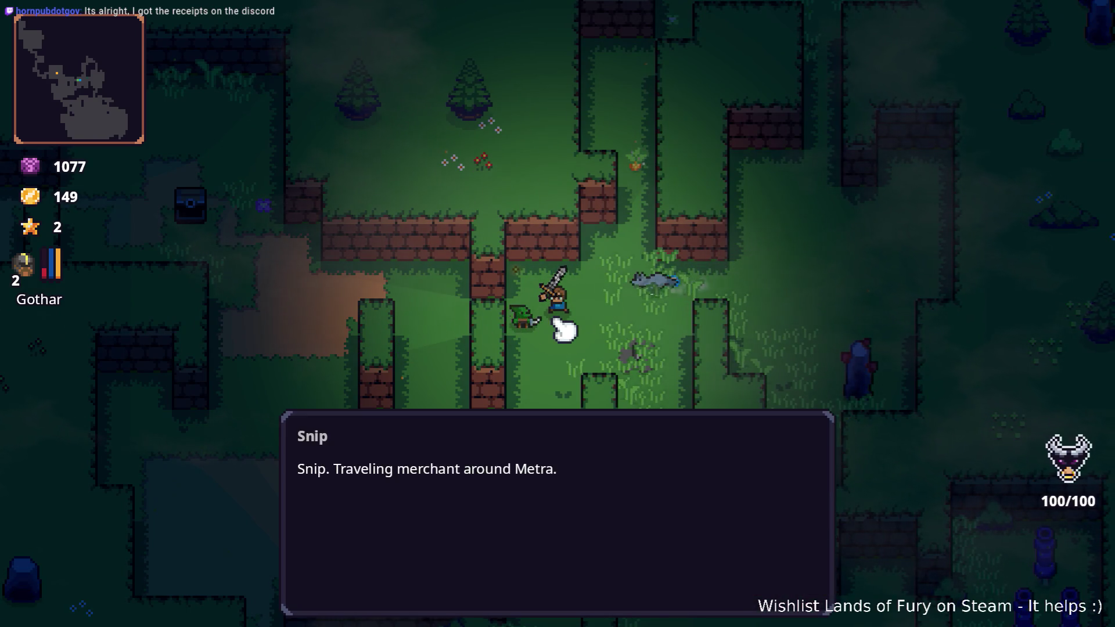
pyautogui.press('e')
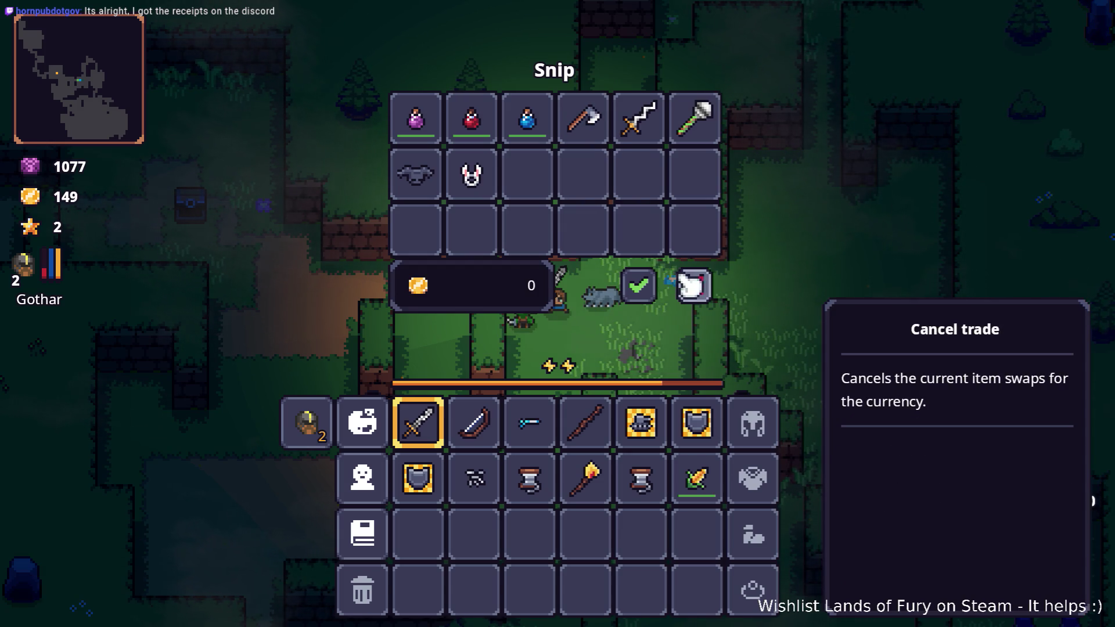
pyautogui.press('Escape')
# Fight the nearby enemies with the sword and collect the carrot.
pyautogui.press('d')
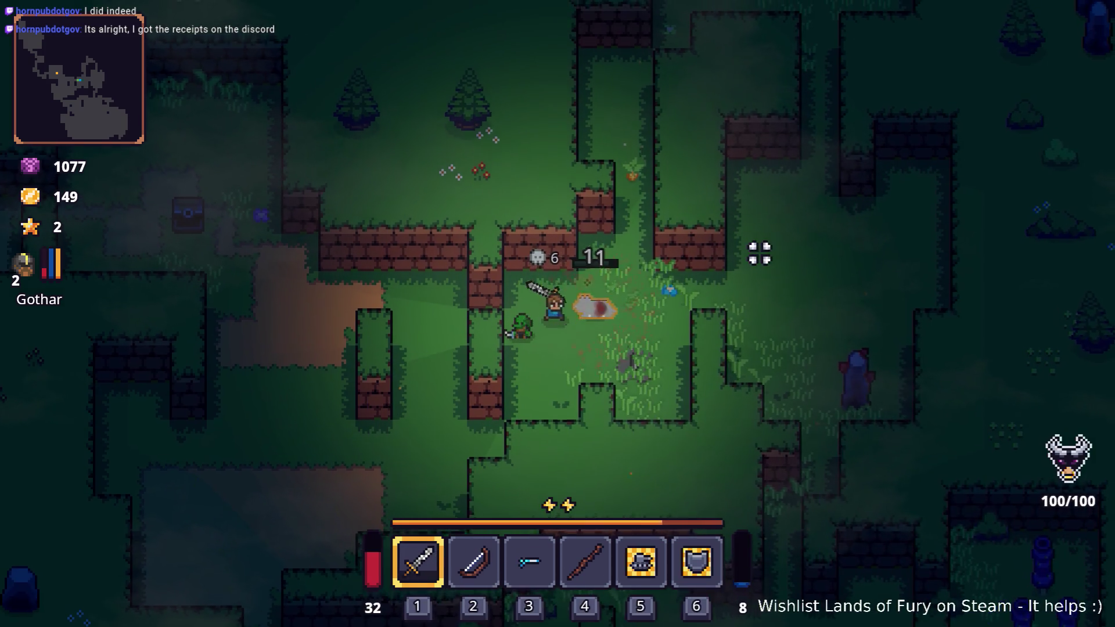
pyautogui.click(351, 331)
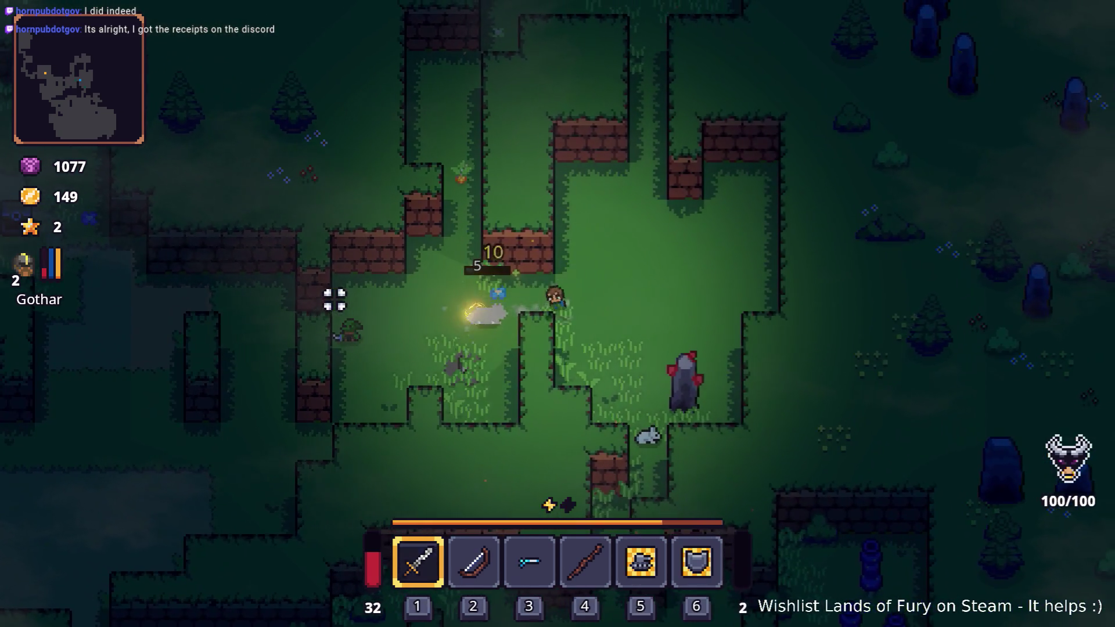
pyautogui.press('a')
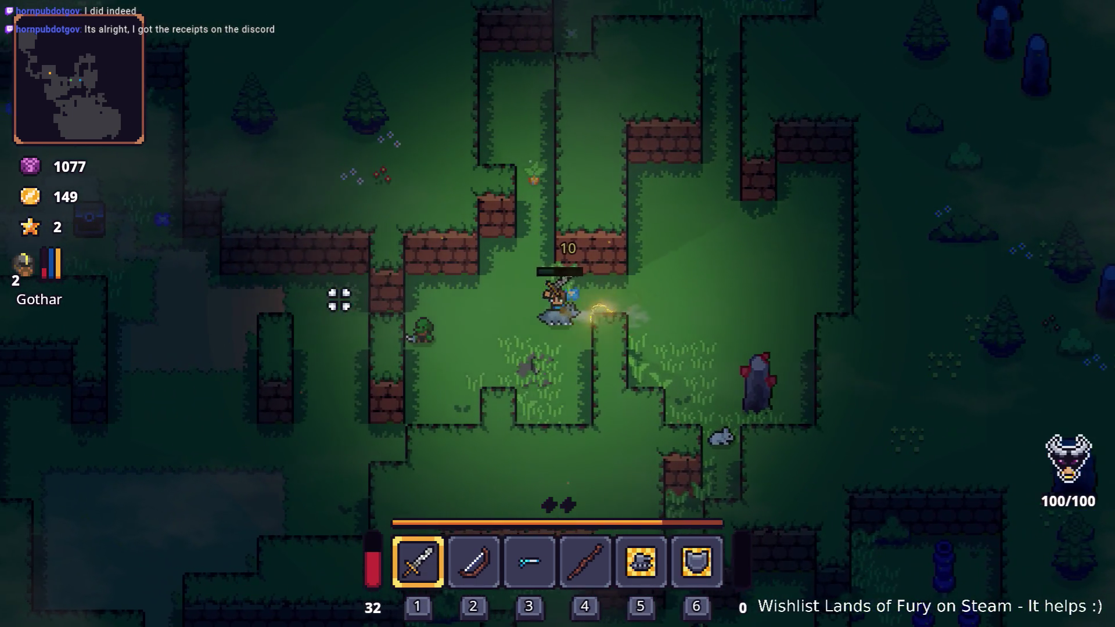
pyautogui.click(746, 350)
pyautogui.press('w')
pyautogui.click(425, 319)
pyautogui.press('d')
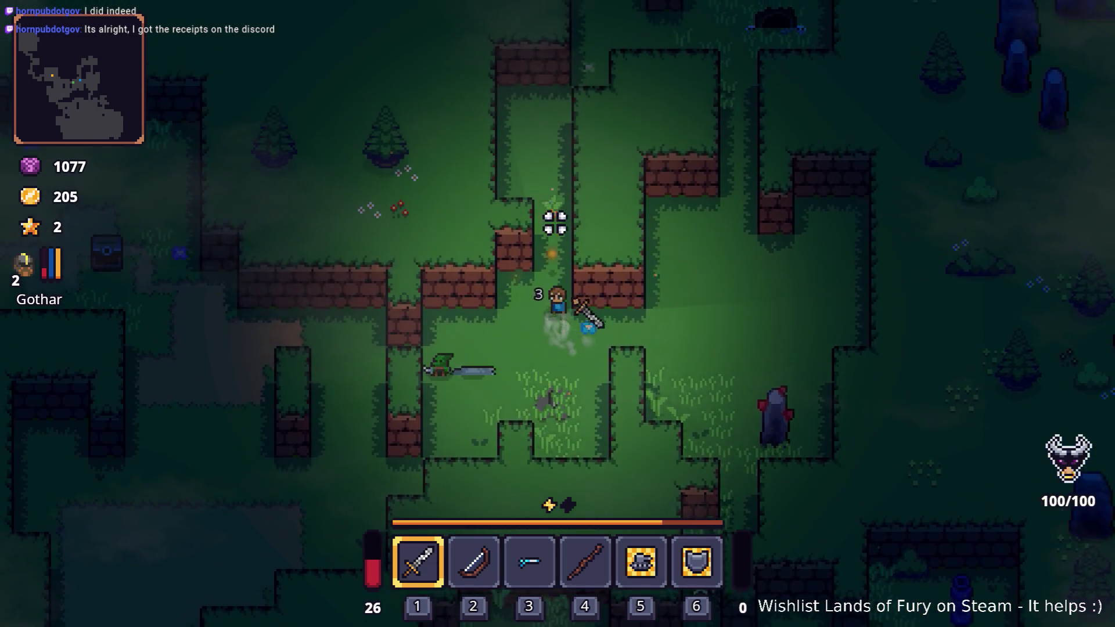
pyautogui.press('w')
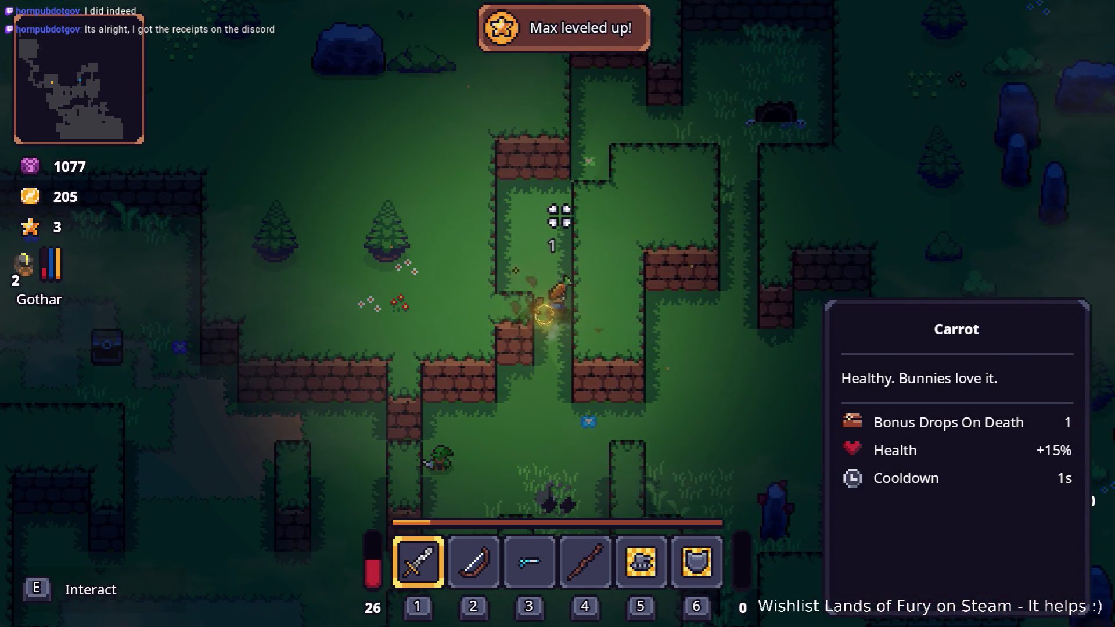
pyautogui.press('w')
pyautogui.press('s')
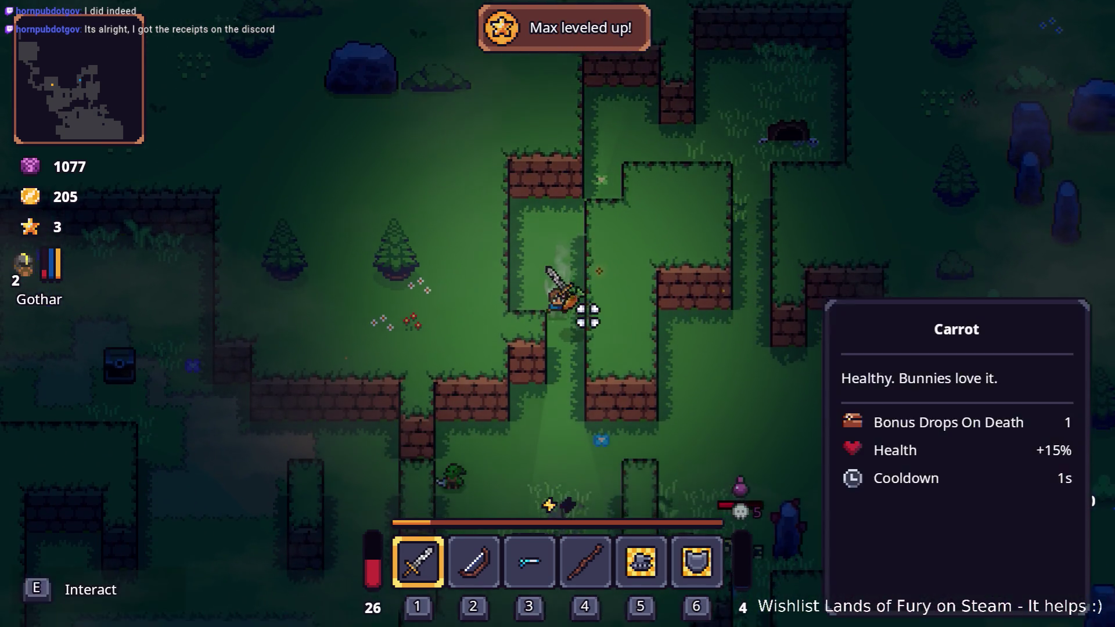
# Slip past the grey enemy and strike the Dyno Ore rock.
pyautogui.press('s')
pyautogui.press('d')
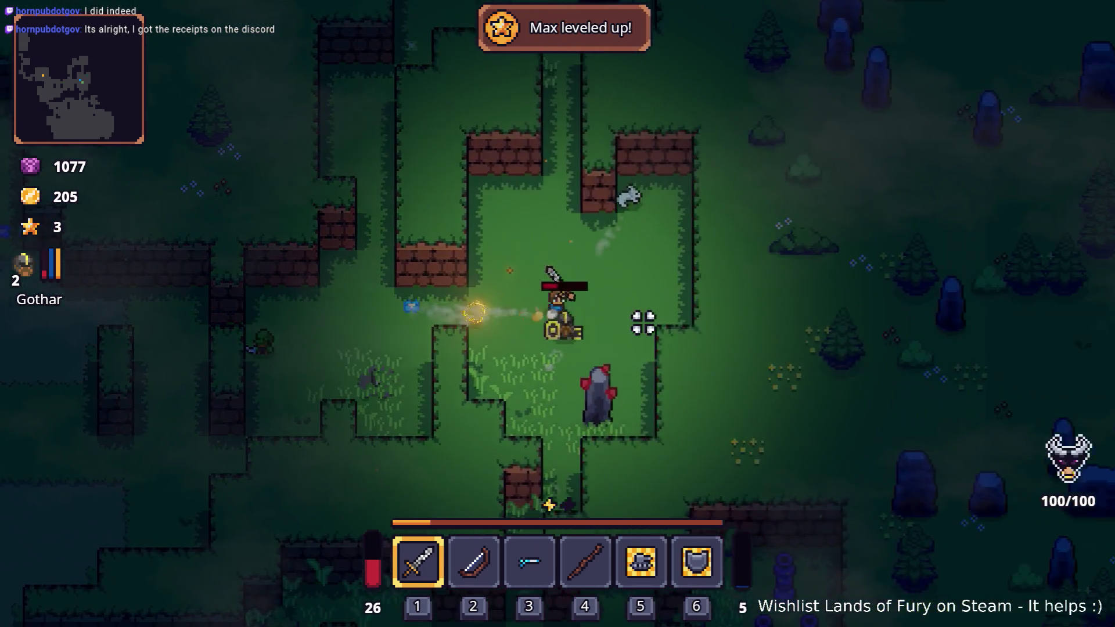
pyautogui.press('w')
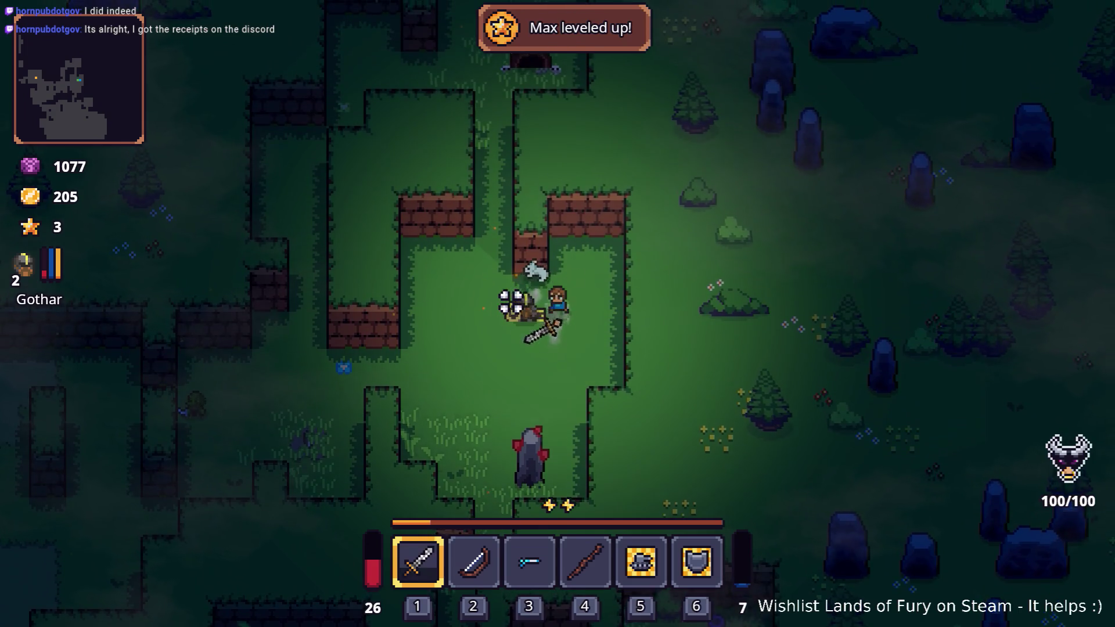
pyautogui.press('s')
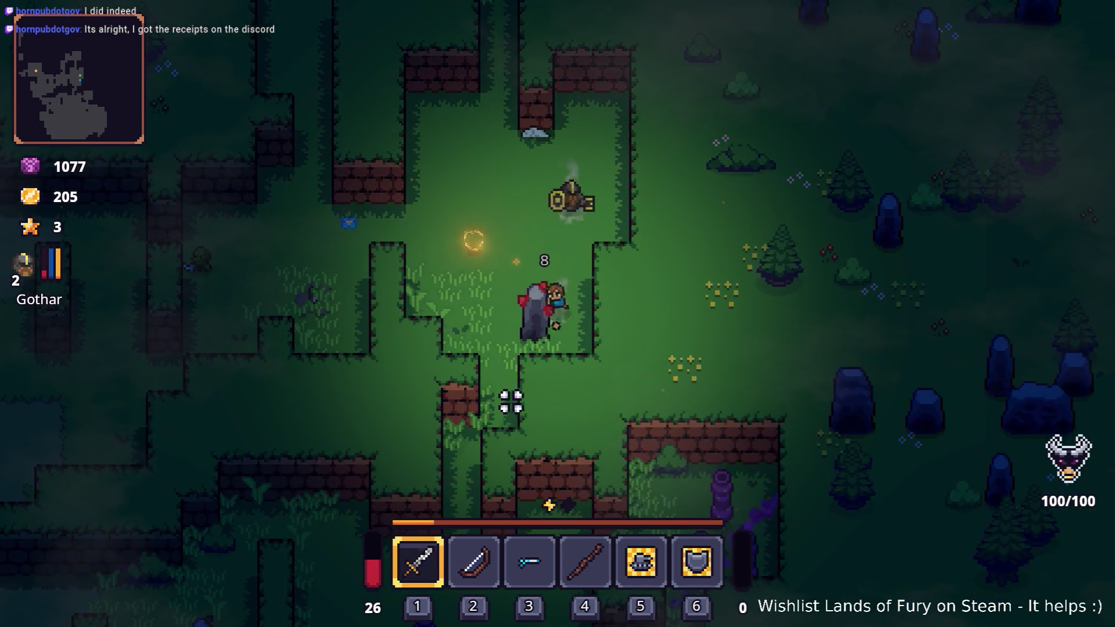
pyautogui.press('a')
pyautogui.click(510, 398)
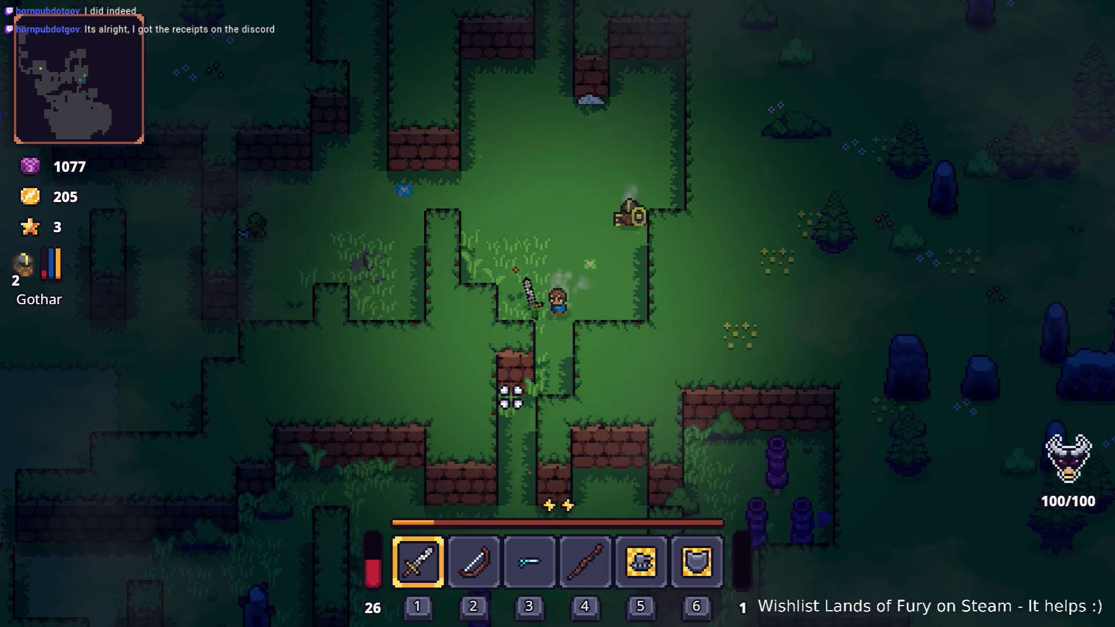
pyautogui.press('s')
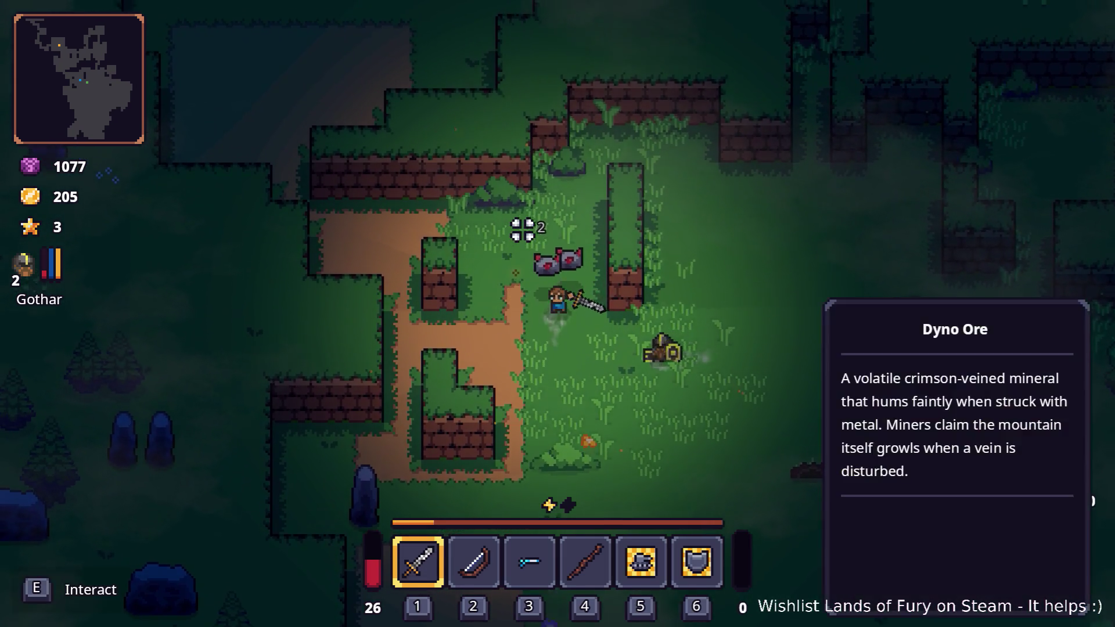
# Push right through the forest, knock loot loose and destroy the dark barrel enemy.
pyautogui.press('d')
pyautogui.click(722, 329)
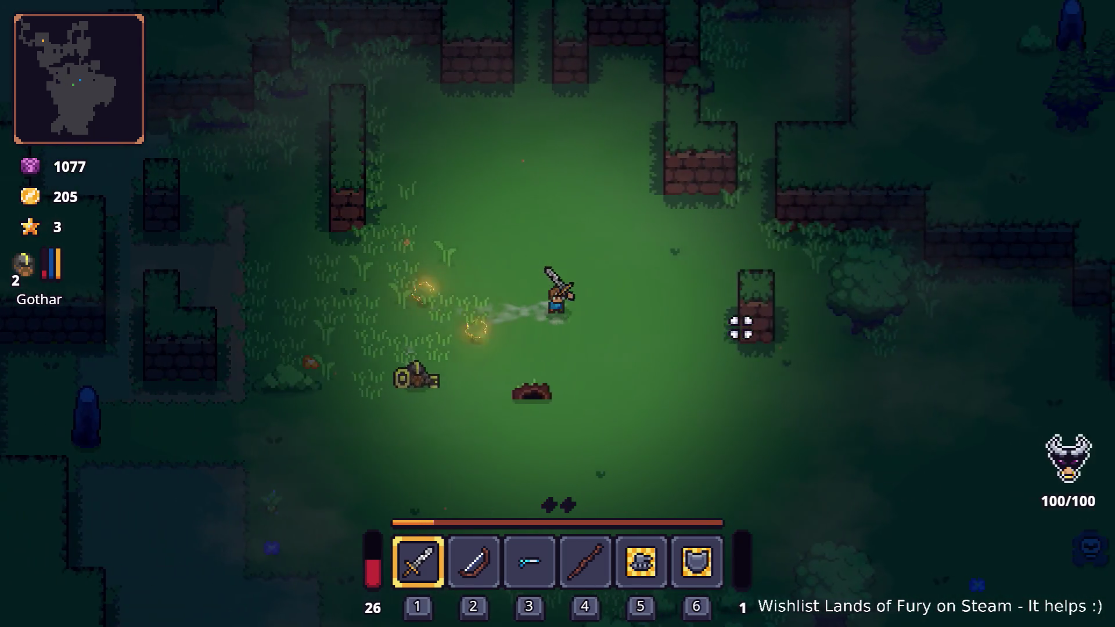
pyautogui.press('d')
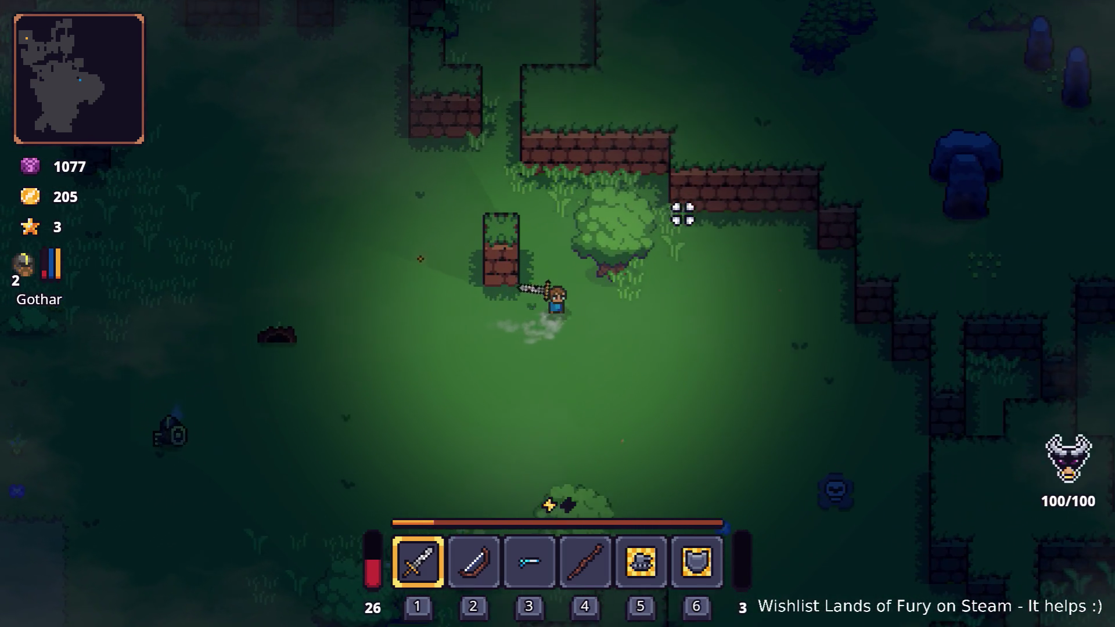
pyautogui.click(672, 228)
pyautogui.press('s')
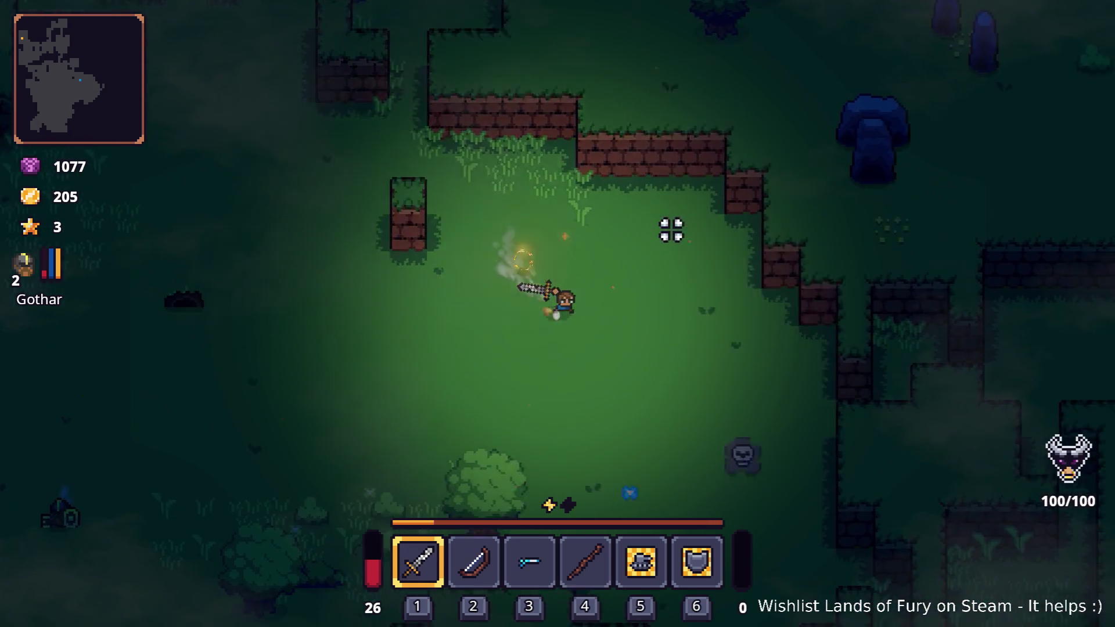
pyautogui.press('s')
pyautogui.press('a')
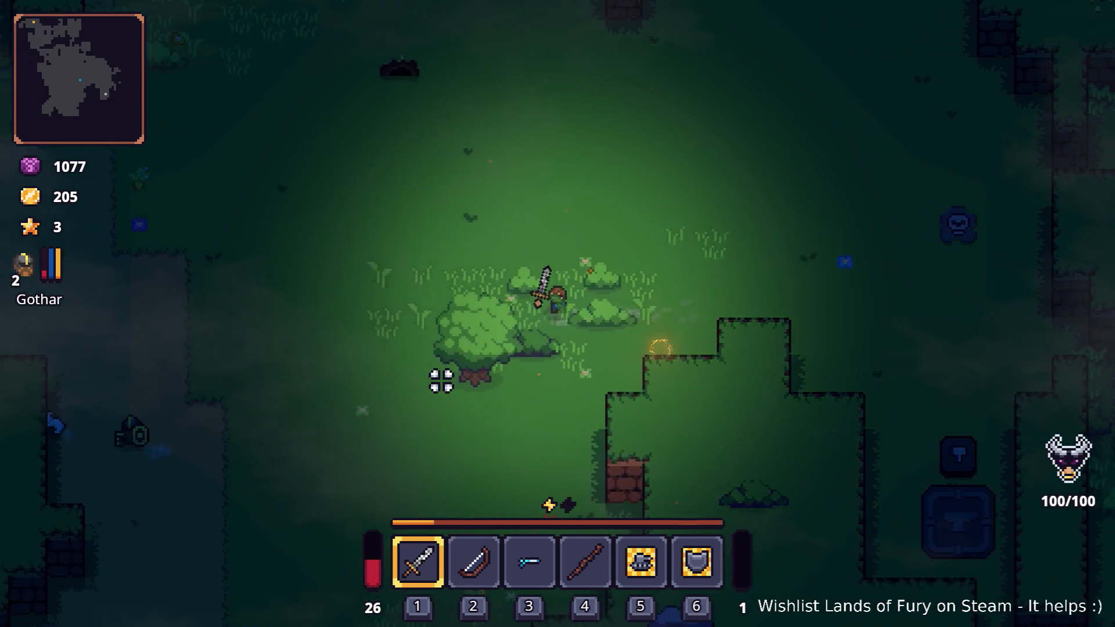
pyautogui.click(459, 394)
pyautogui.click(414, 385)
# Pick up the dropped Wooden Stick and move onto the grass beside the path.
pyautogui.press('a')
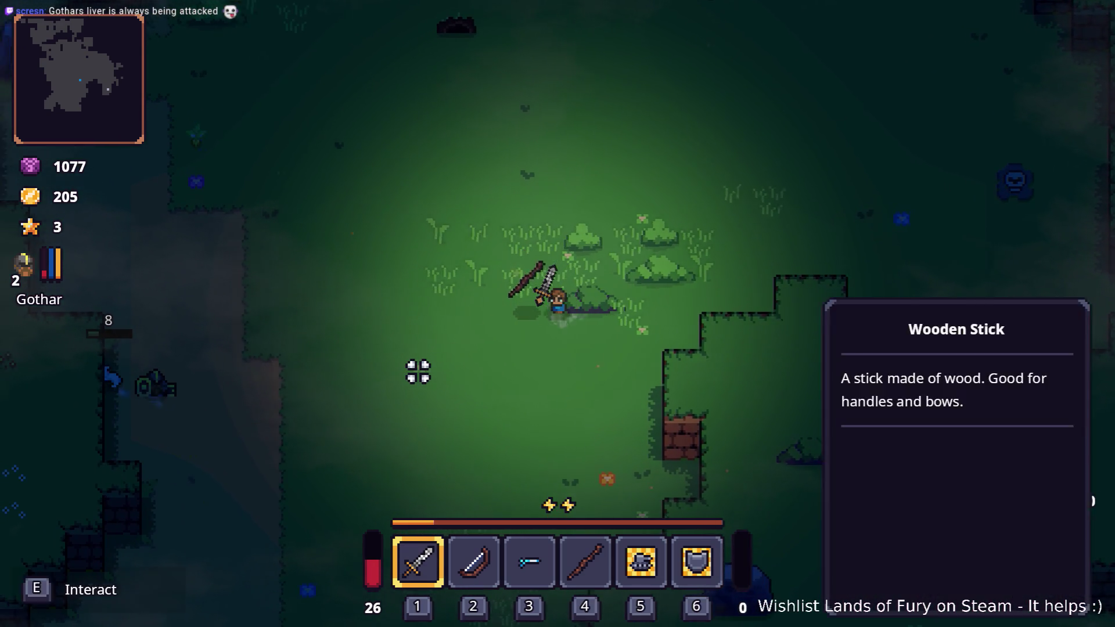
pyautogui.press('a')
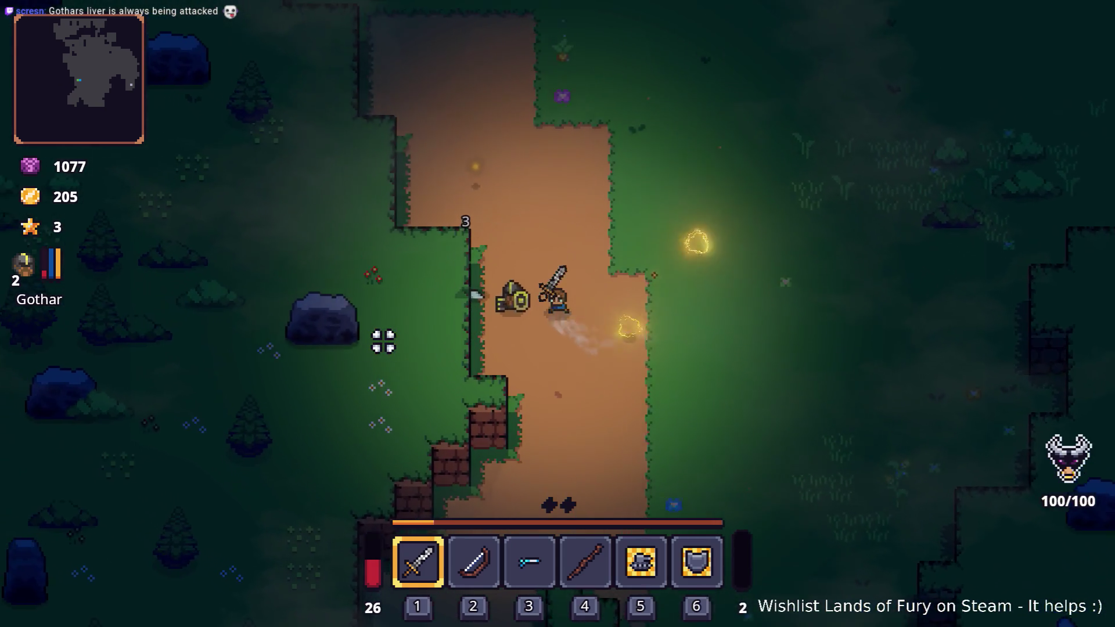
pyautogui.press('s')
pyautogui.press('d')
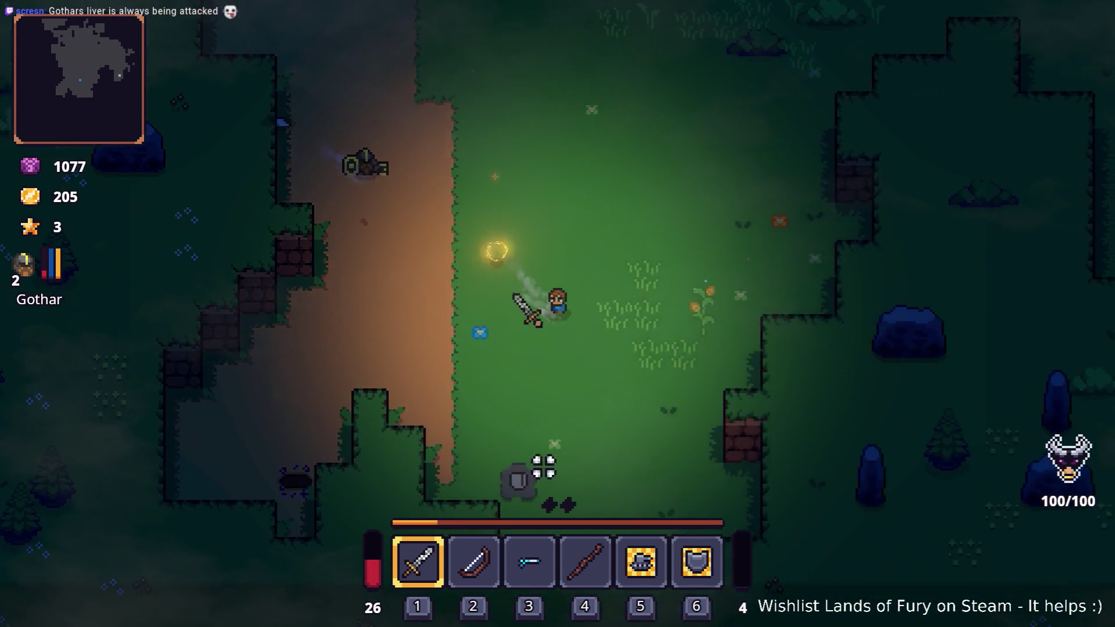
# Walk the hero up across the grass past the brick wall to the anvil.
pyautogui.press('w')
pyautogui.press('d')
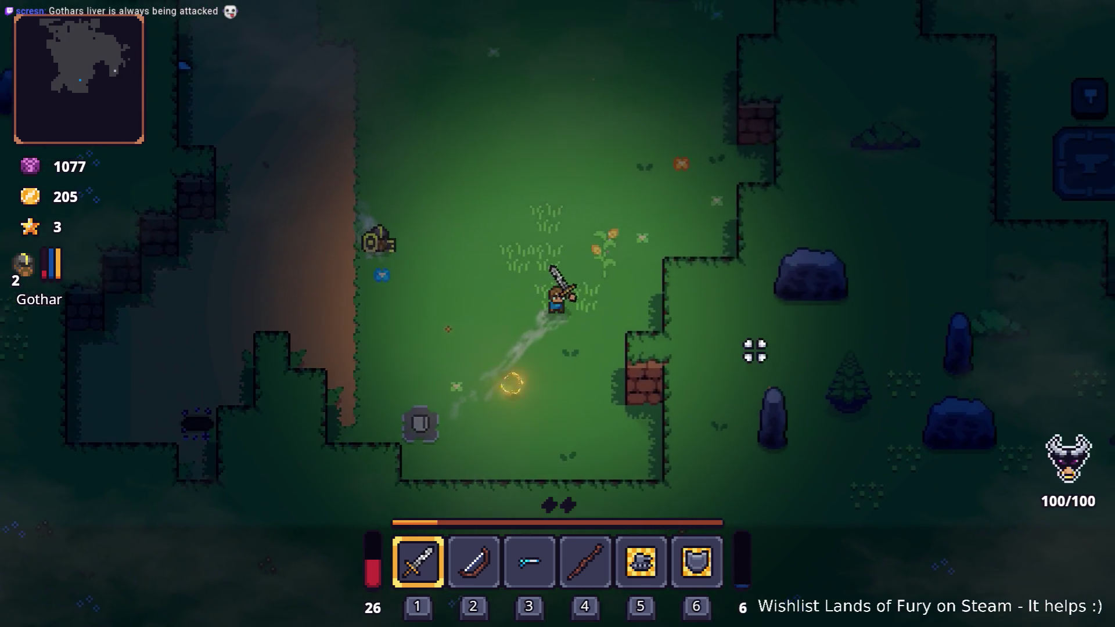
pyautogui.press('w')
pyautogui.press('d')
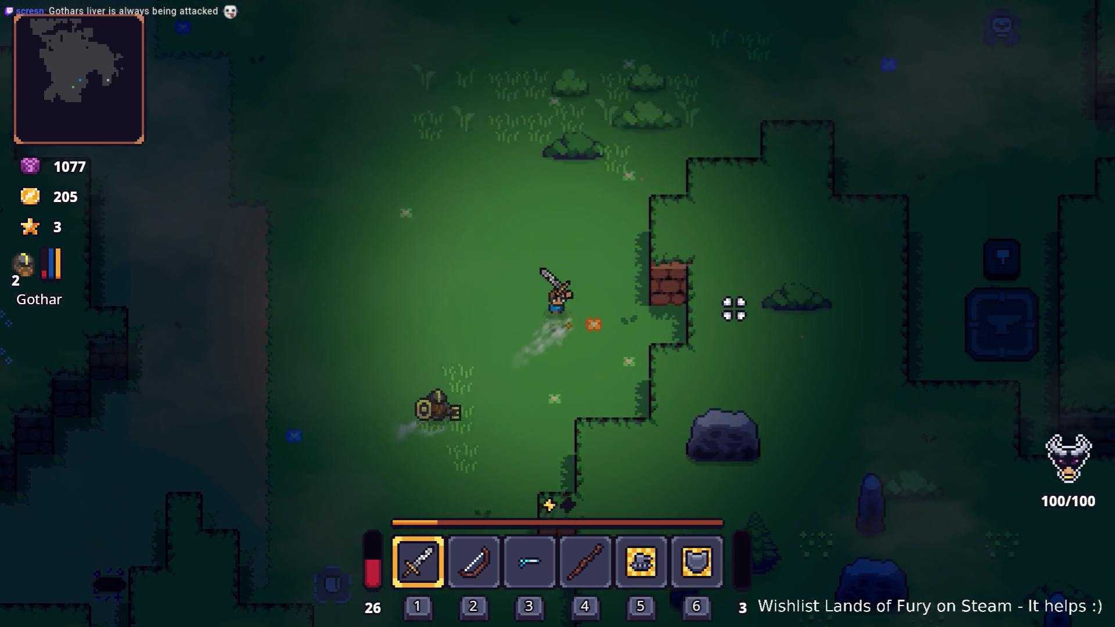
pyautogui.press('w')
pyautogui.press('d')
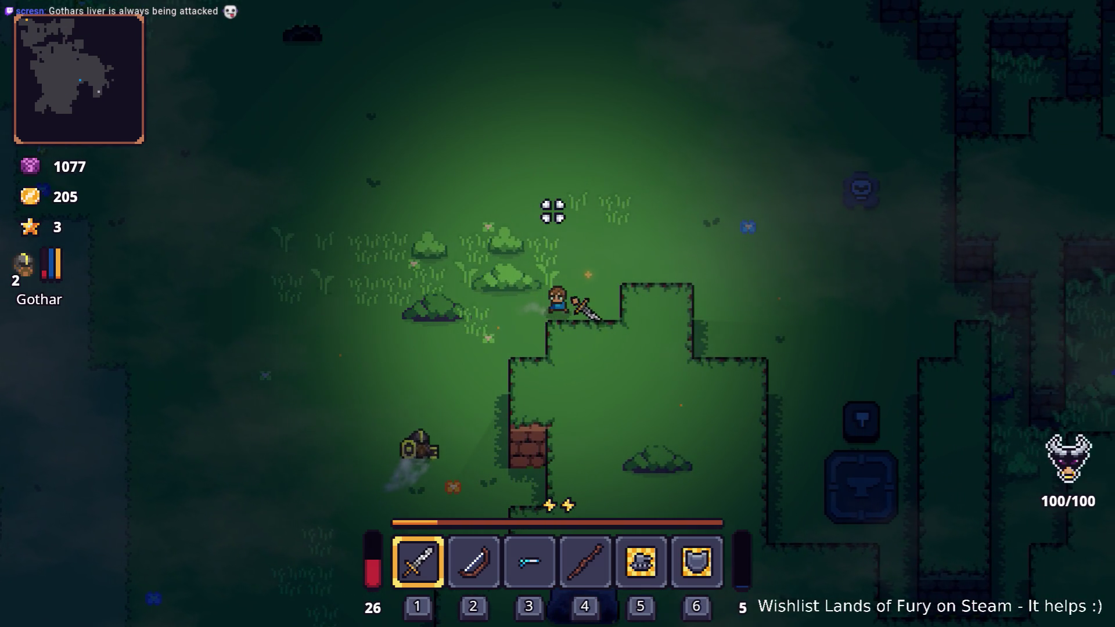
pyautogui.press('d')
pyautogui.press('s')
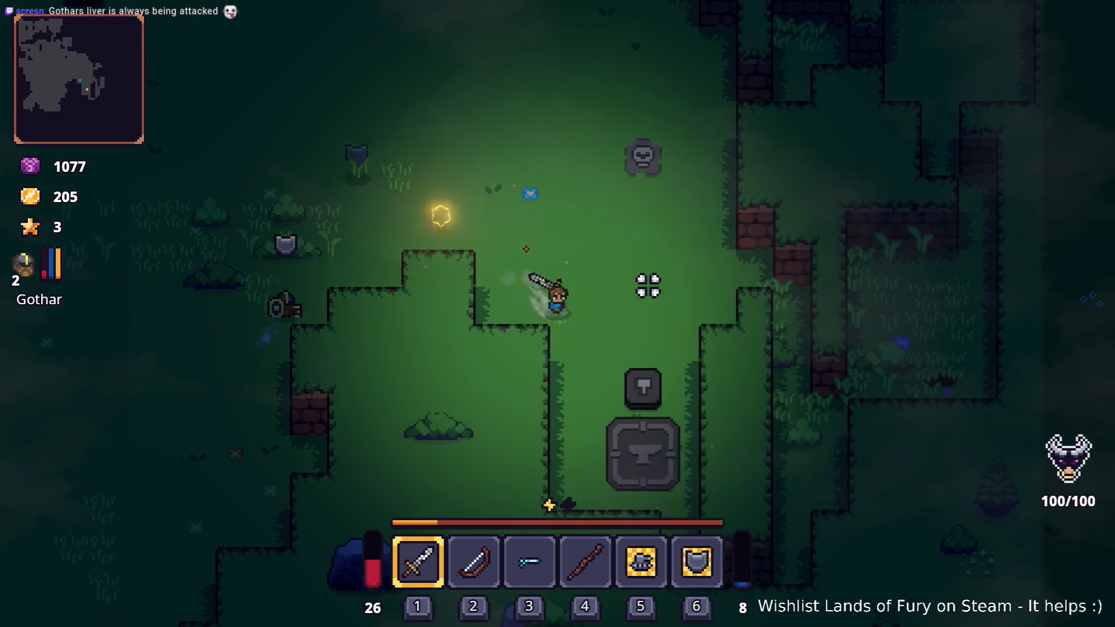
pyautogui.press('a')
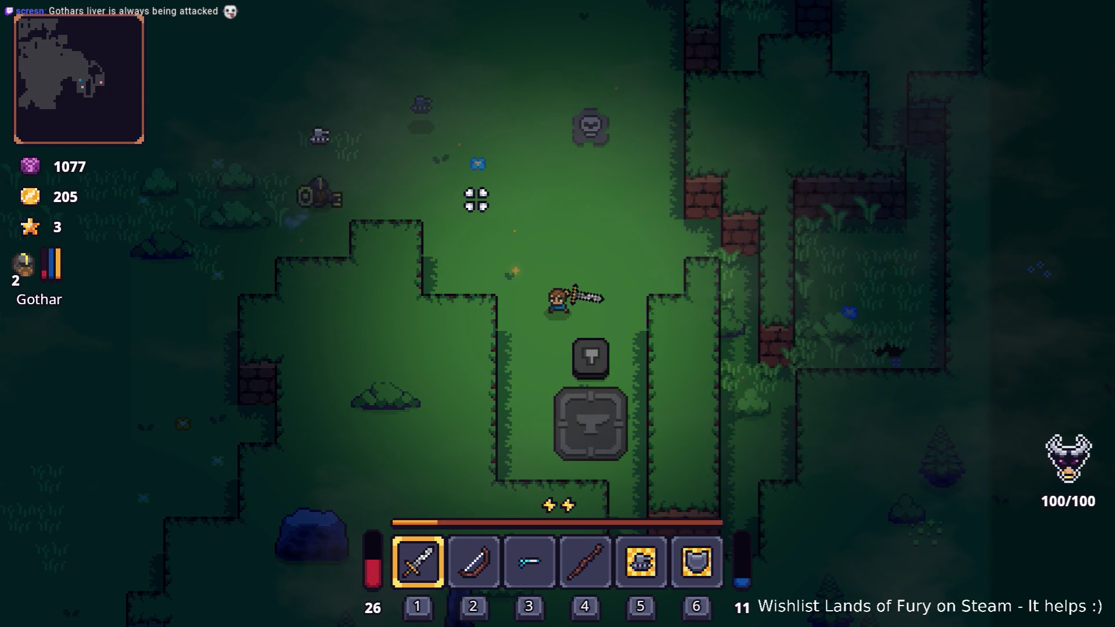
# Put the Burning Stick and one corn on the anvil, craft Popcorn, and check the inventory.
pyautogui.press('s')
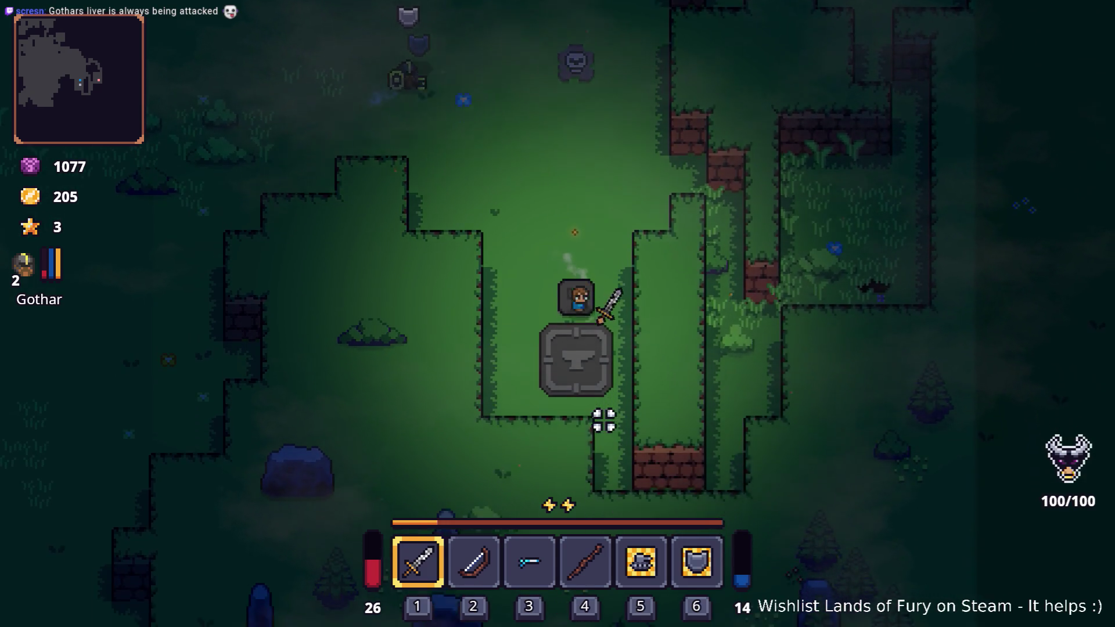
pyautogui.press('e')
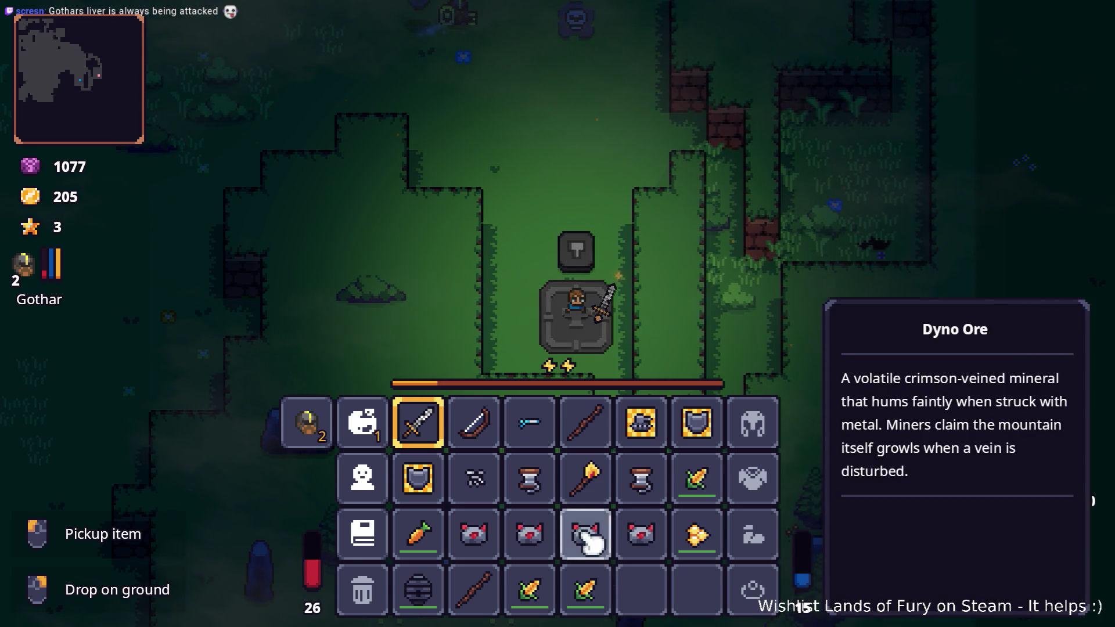
pyautogui.click(604, 487)
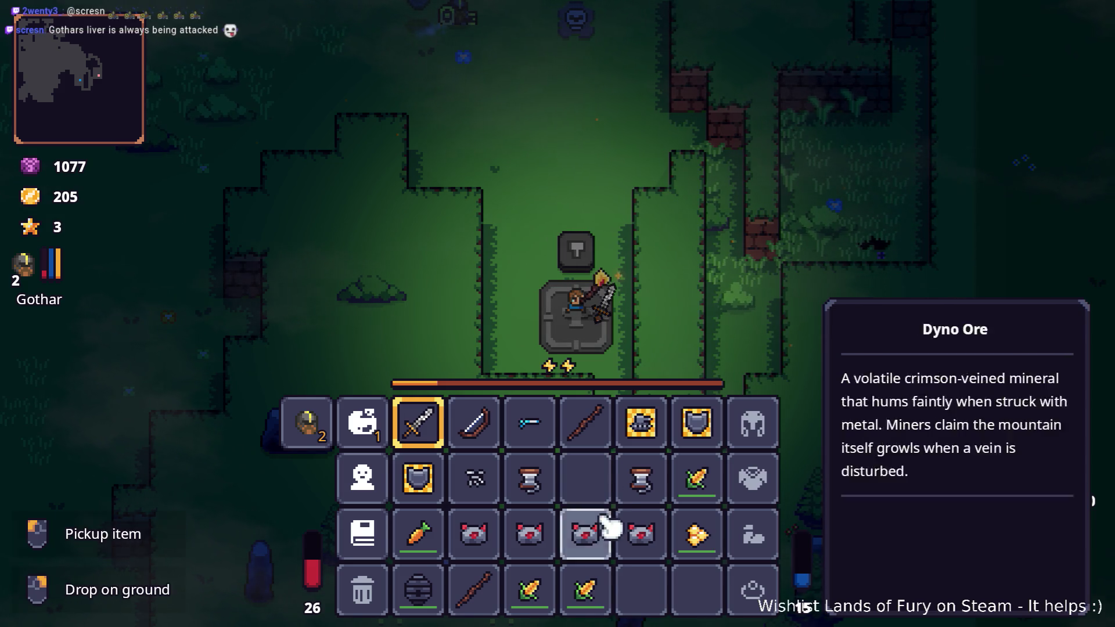
pyautogui.click(597, 593)
pyautogui.press('w')
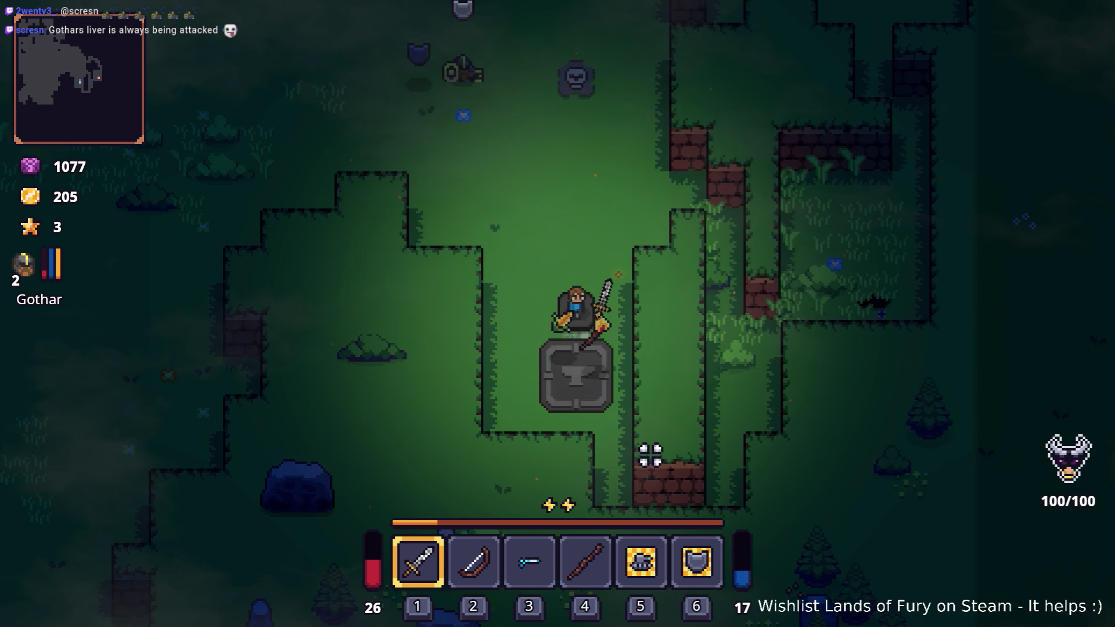
pyautogui.press('s')
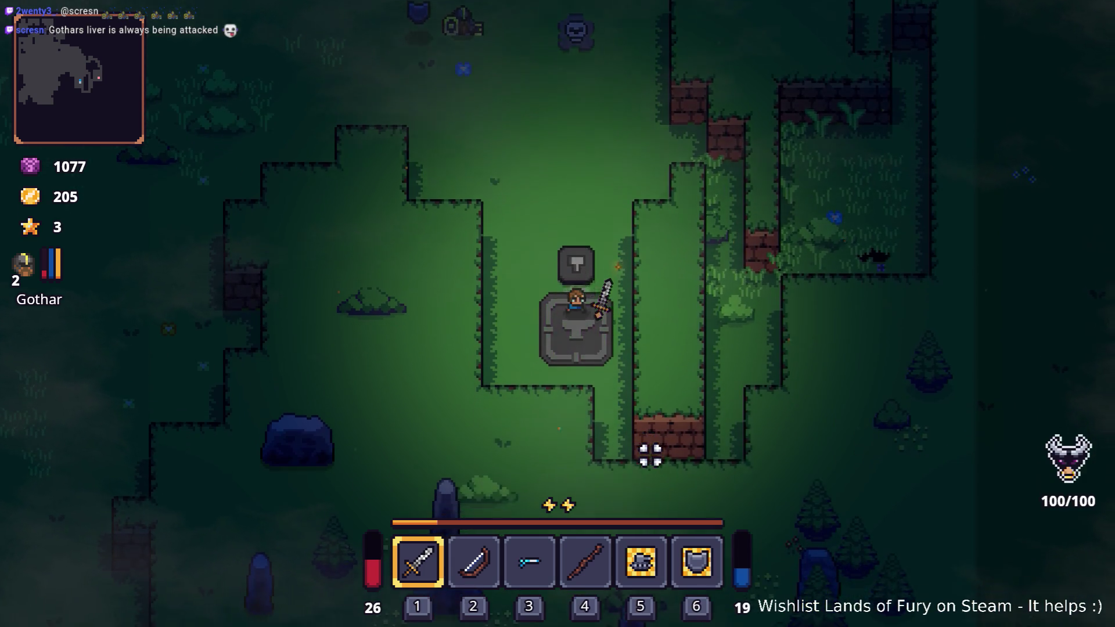
pyautogui.press('e')
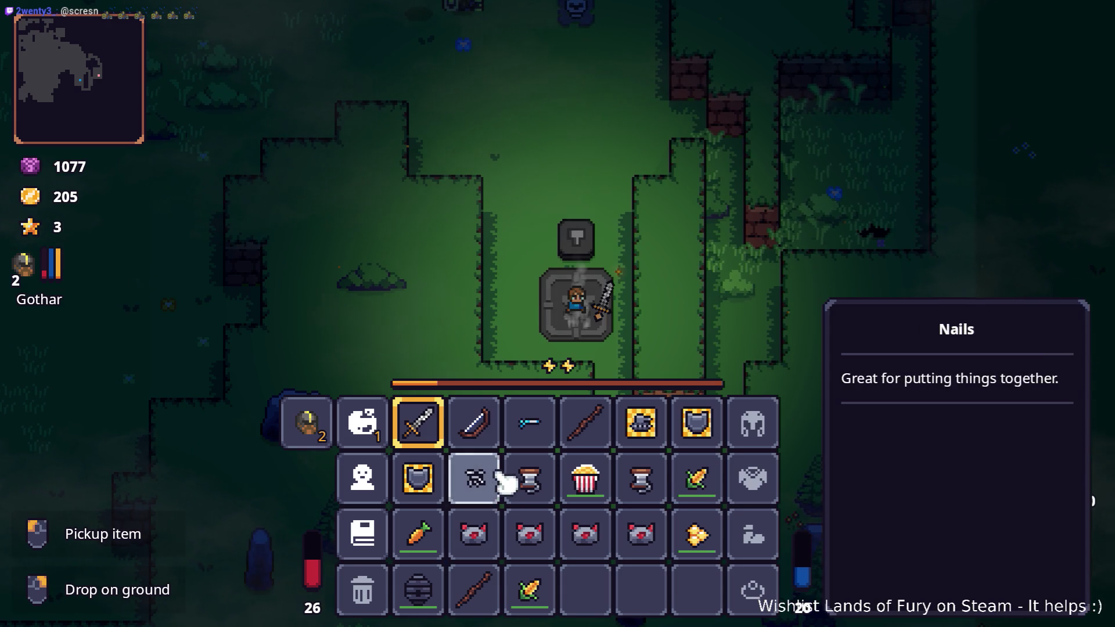
pyautogui.hotkey('alt', 'Tab')
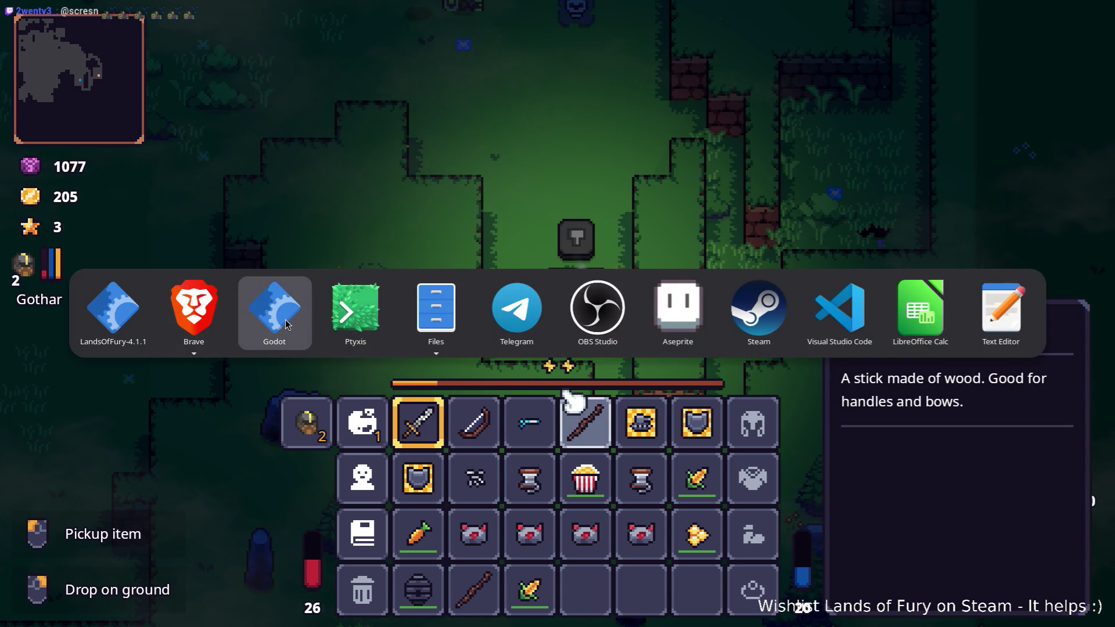
# Filter the FileSystem for 'poison' and open PoisonBow.tres.
pyautogui.write('poison')
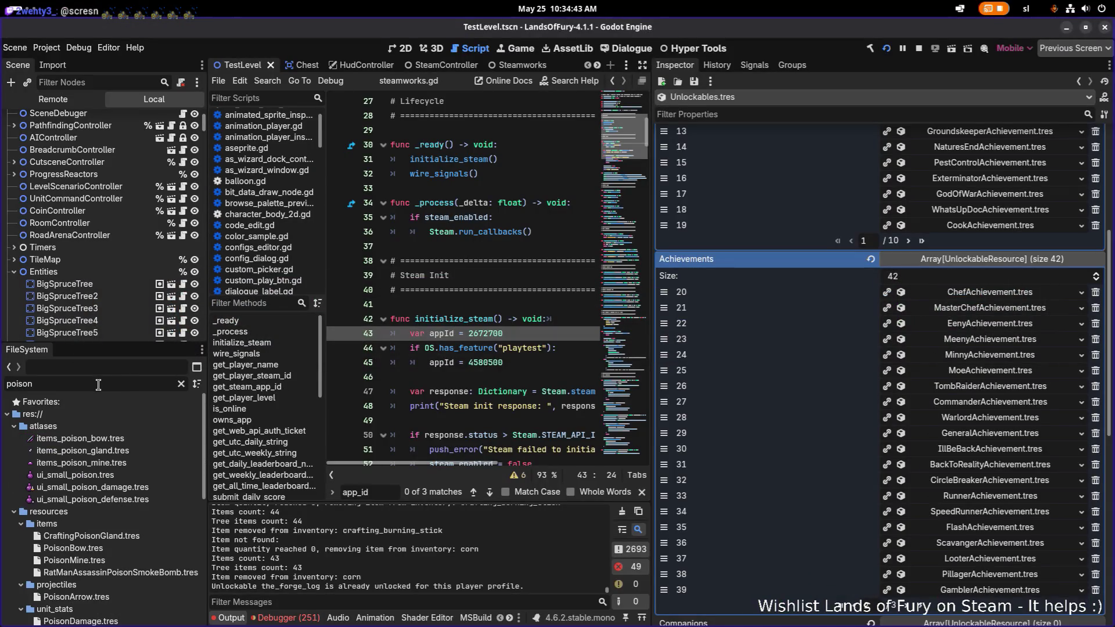
pyautogui.click(104, 550)
pyautogui.scroll(-6, 863, 350)
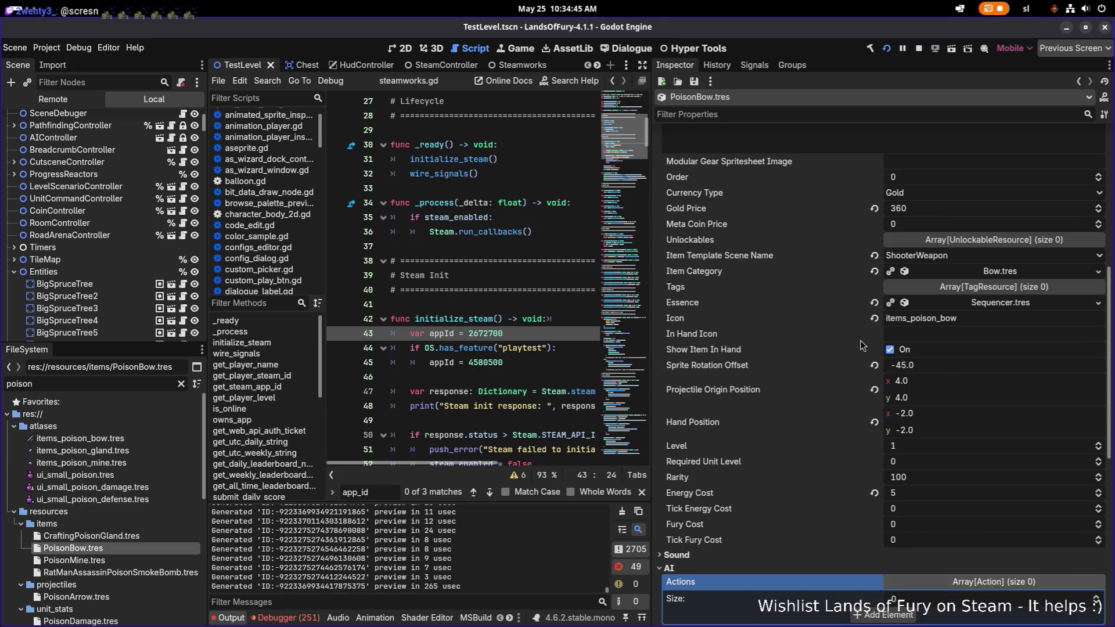
pyautogui.scroll(-2, 863, 351)
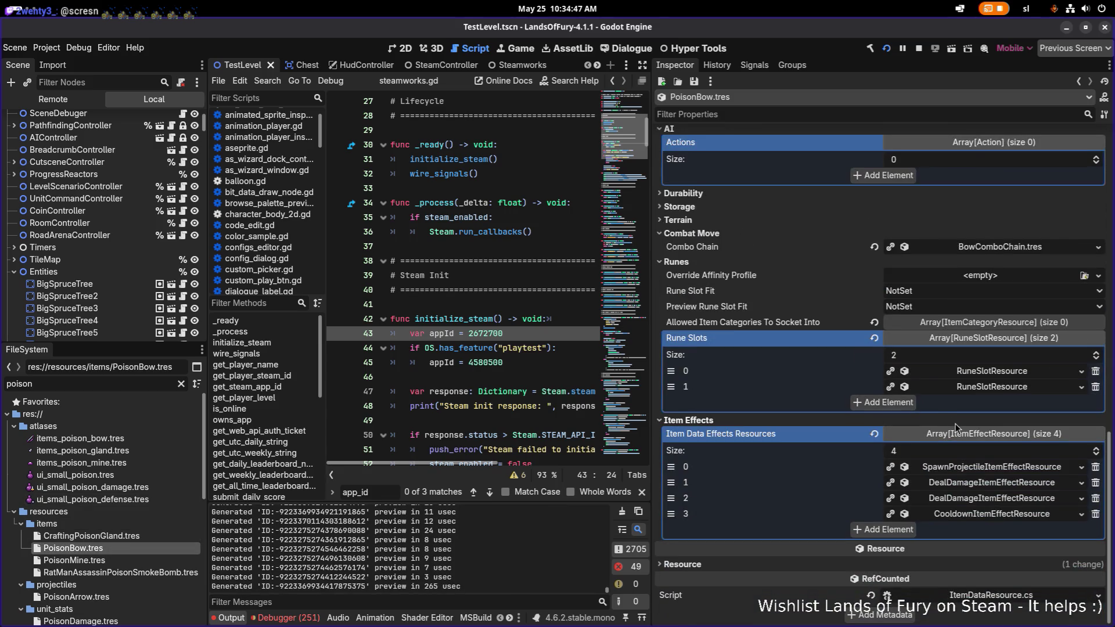
# Set the spawn-projectile effect's Min and Max Amount to 2.0 and save.
pyautogui.click(958, 467)
pyautogui.scroll(-12, 941, 463)
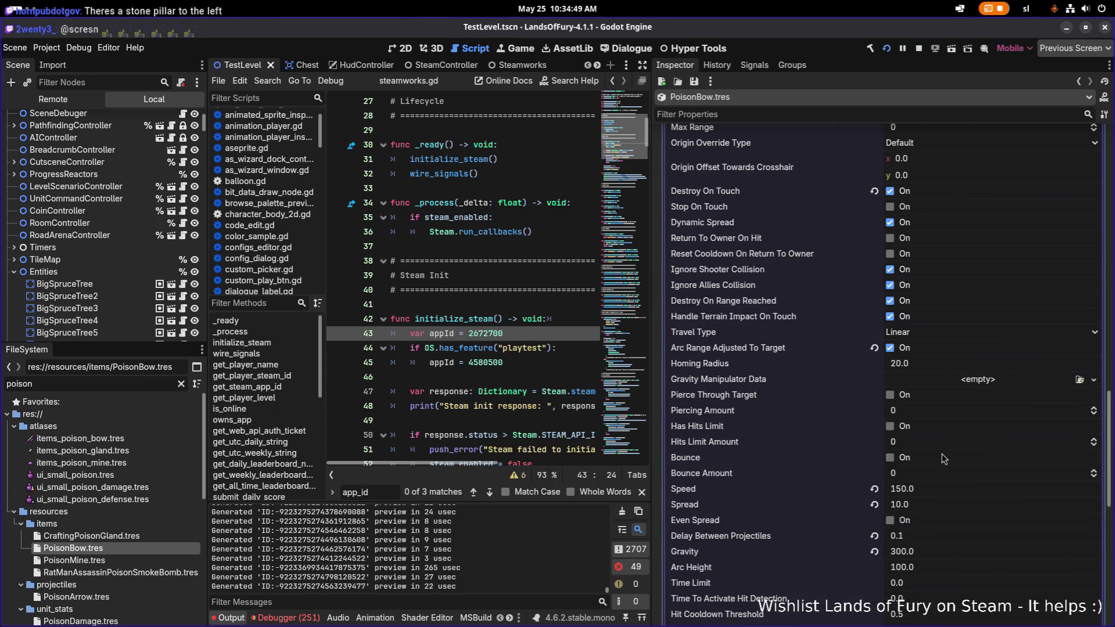
pyautogui.click(846, 428)
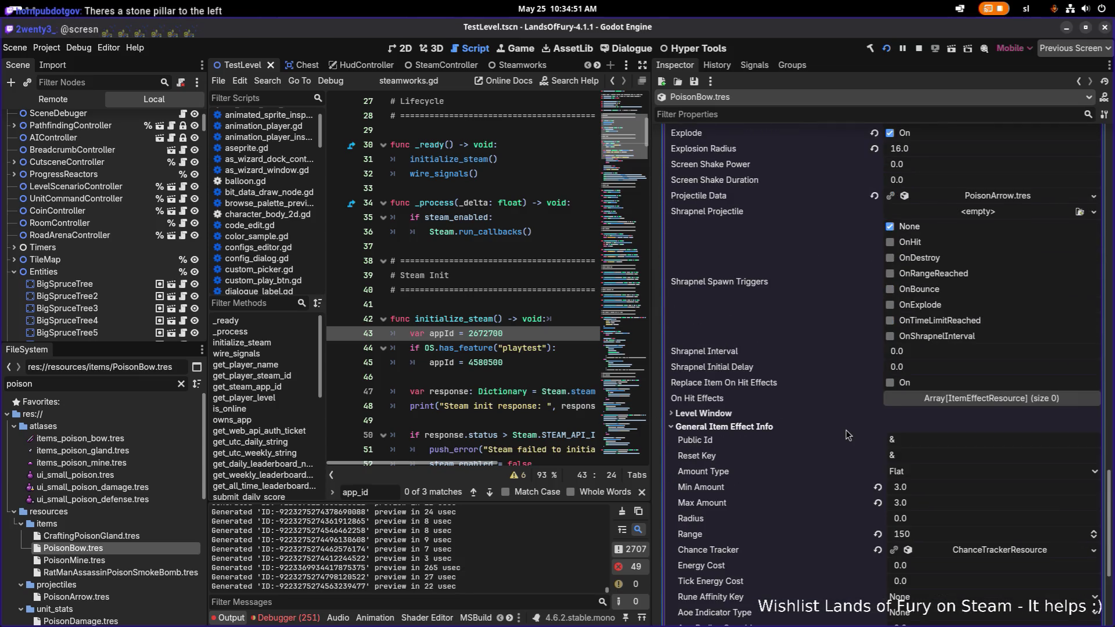
pyautogui.click(947, 491)
pyautogui.click(947, 500)
pyautogui.write('2')
pyautogui.press('Return')
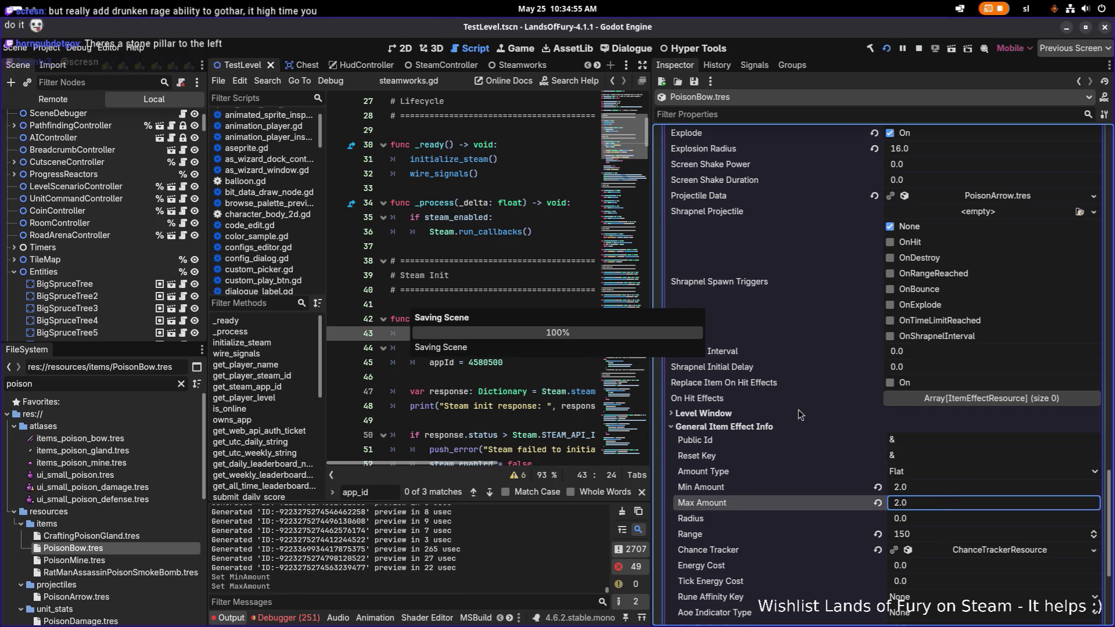
pyautogui.hotkey('alt', 'Tab')
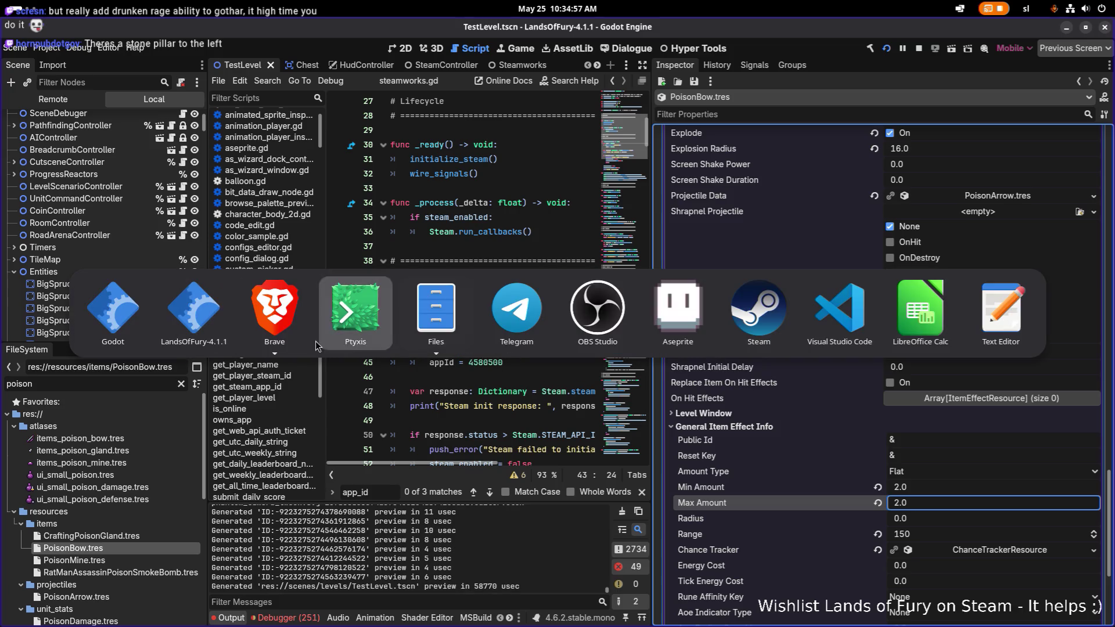
pyautogui.hotkey('alt', 'Tab')
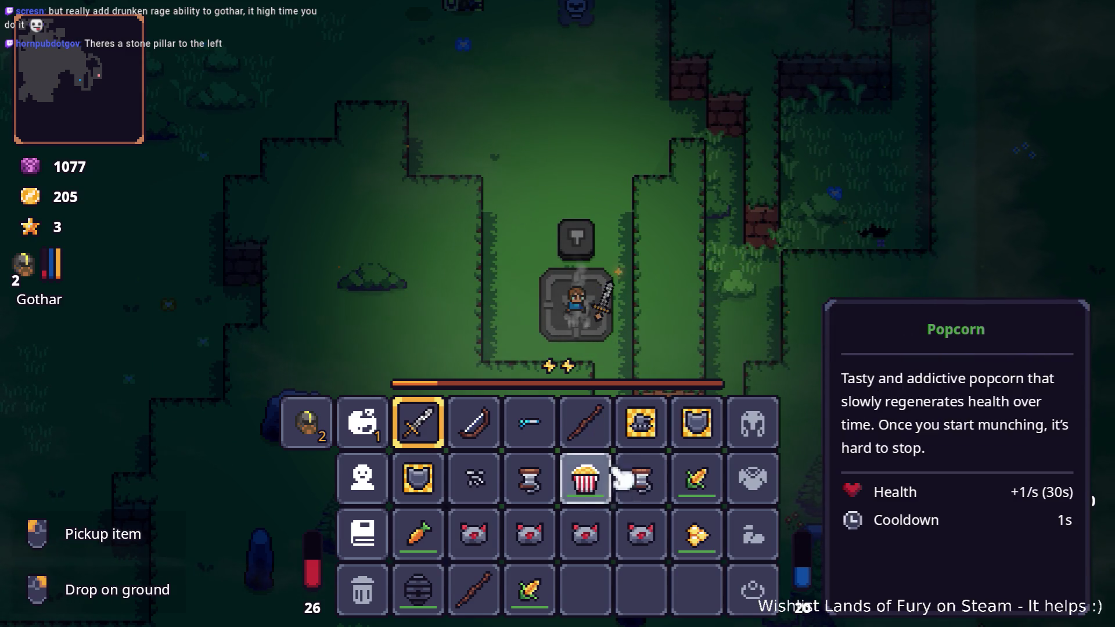
# Close the inventory, loop up the grassy corridor and back to the anvil, then reopen the inventory.
pyautogui.press('Tab')
pyautogui.press('s')
pyautogui.press('d')
pyautogui.press('d')
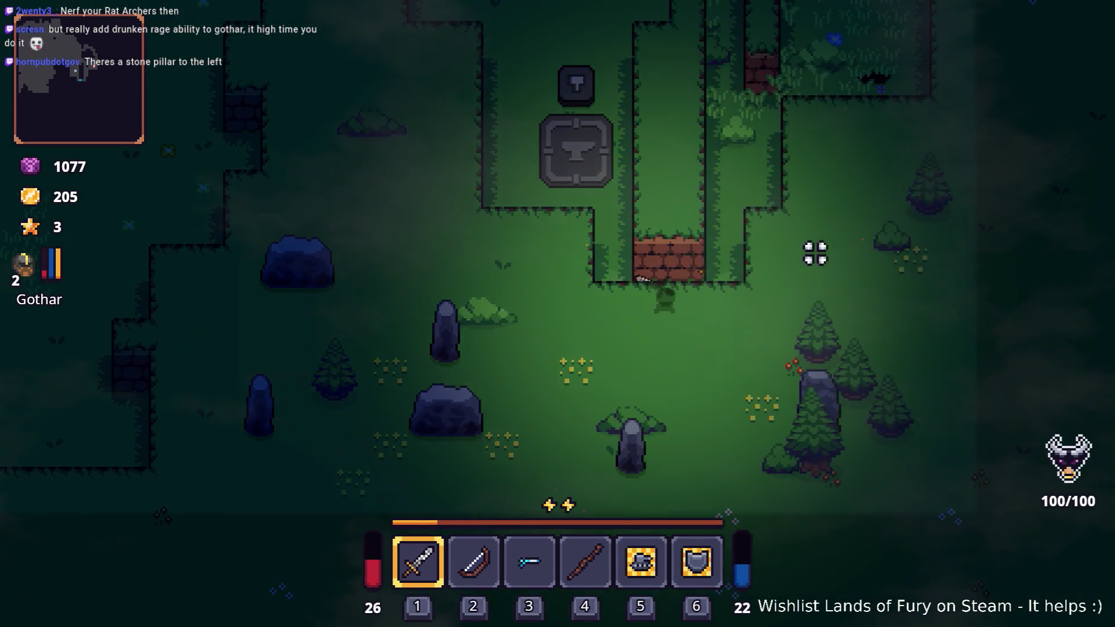
pyautogui.press('w')
pyautogui.press('w')
pyautogui.press('d')
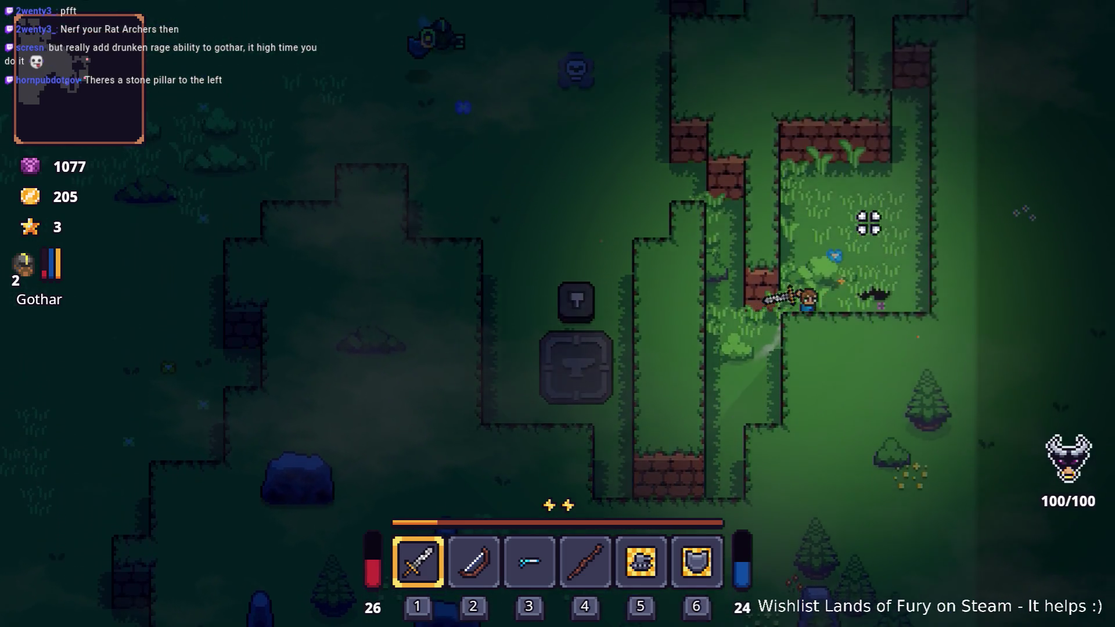
pyautogui.press('a')
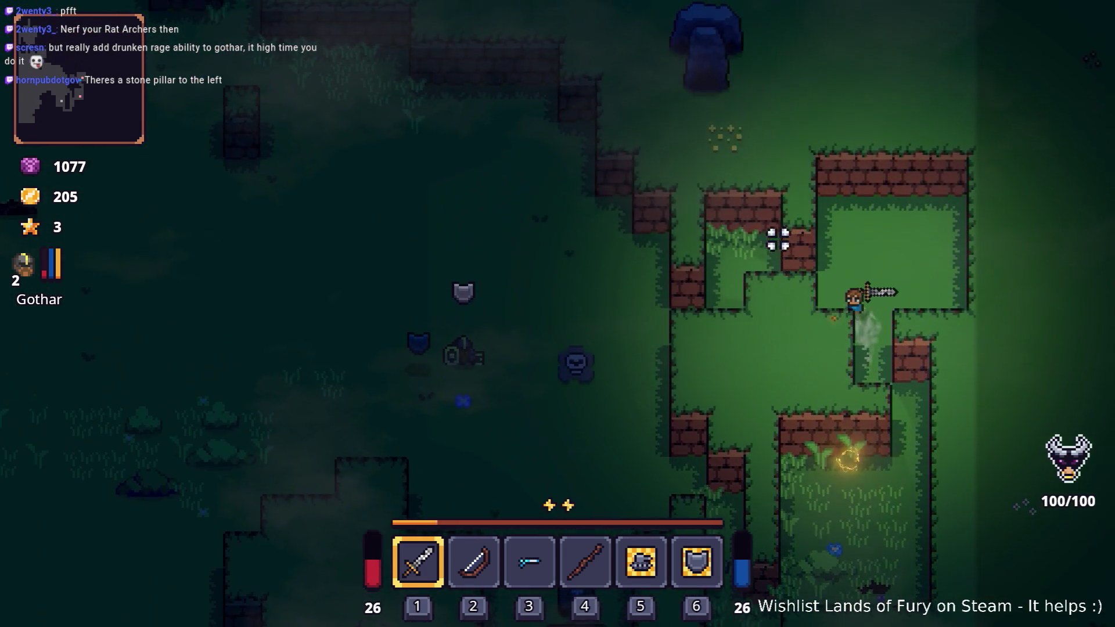
pyautogui.press('s')
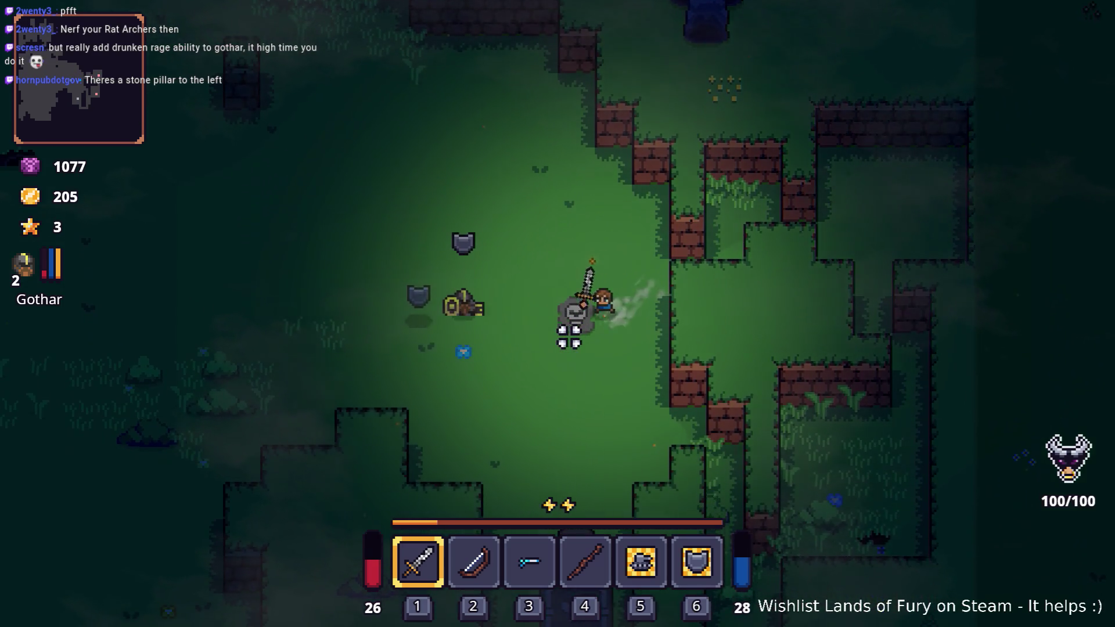
pyautogui.press('s')
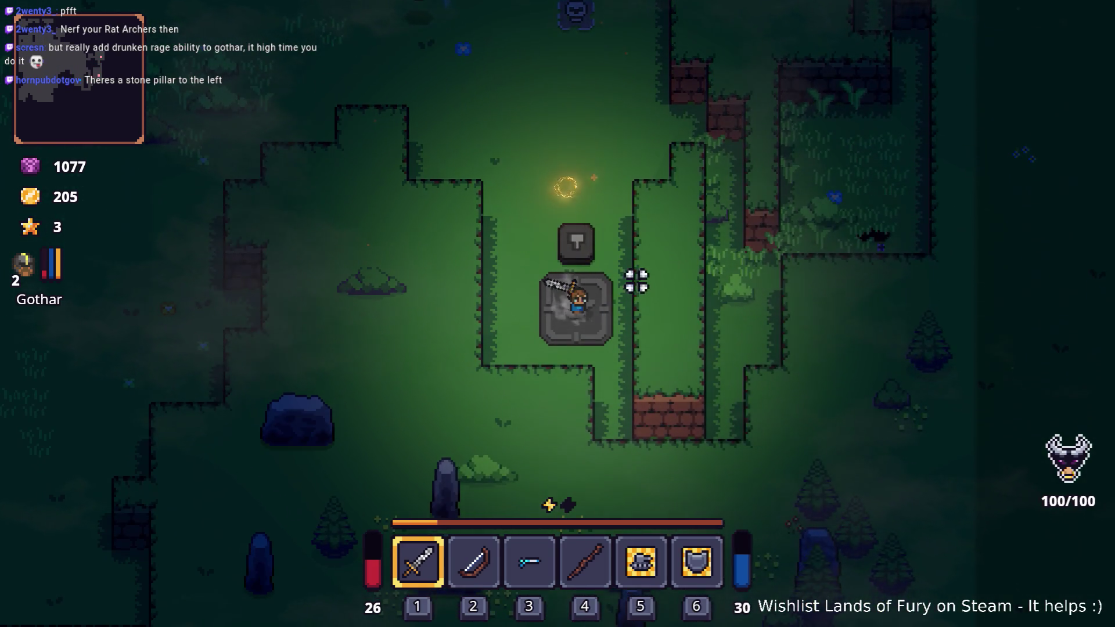
pyautogui.press('Tab')
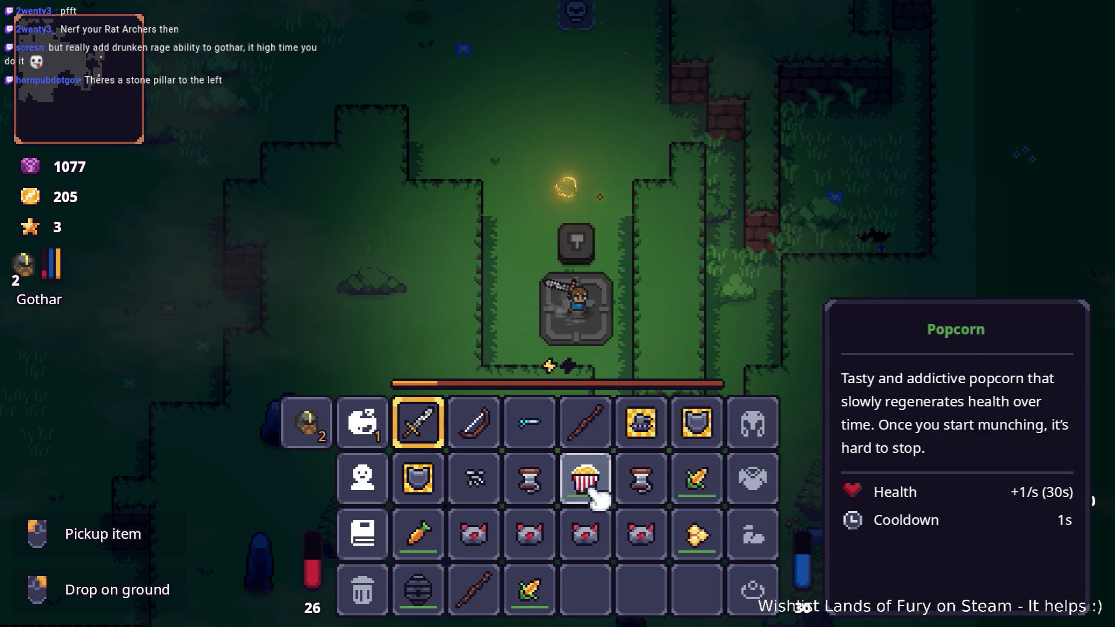